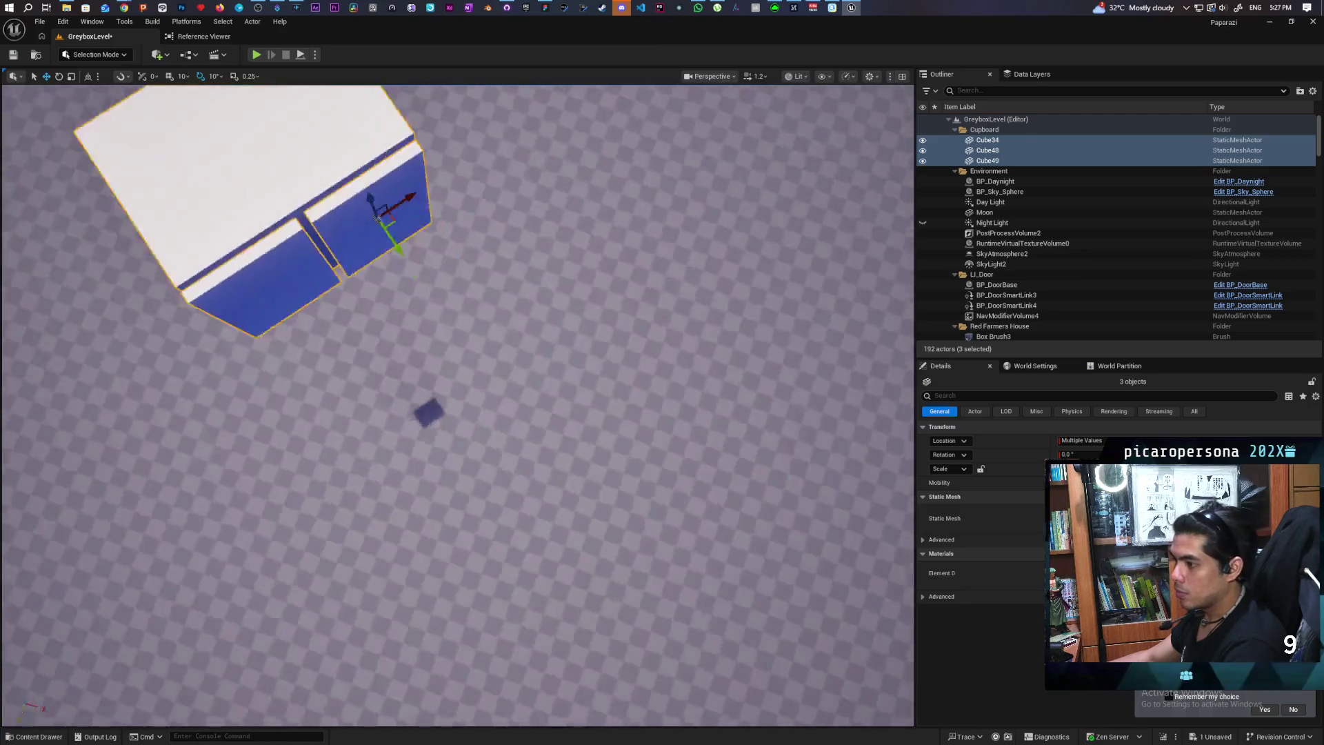
Select all three cupboard cubes, including Cube34 and Cube49, together
mouse_move(667, 478)
left_mouse_down()
mouse_move(667, 510)
mouse_move(667, 478)
left_mouse_up()
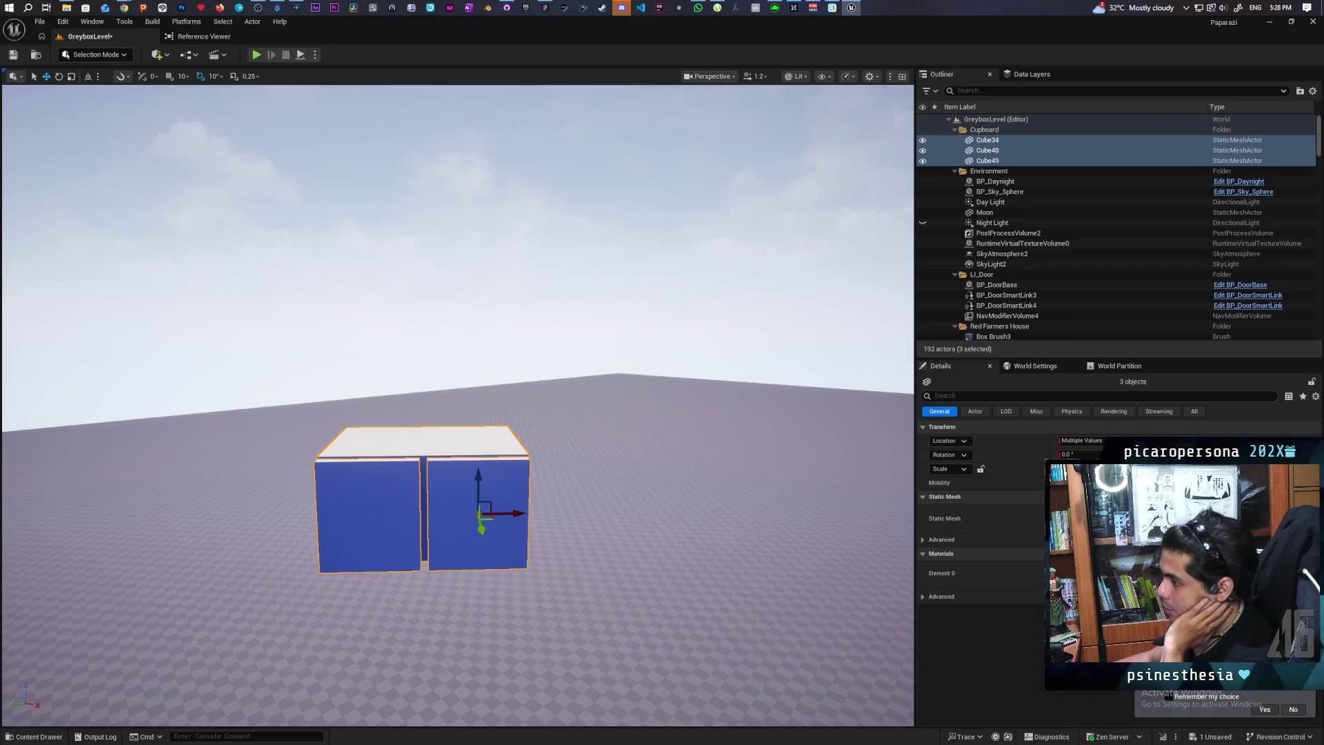
left_click(448, 442)
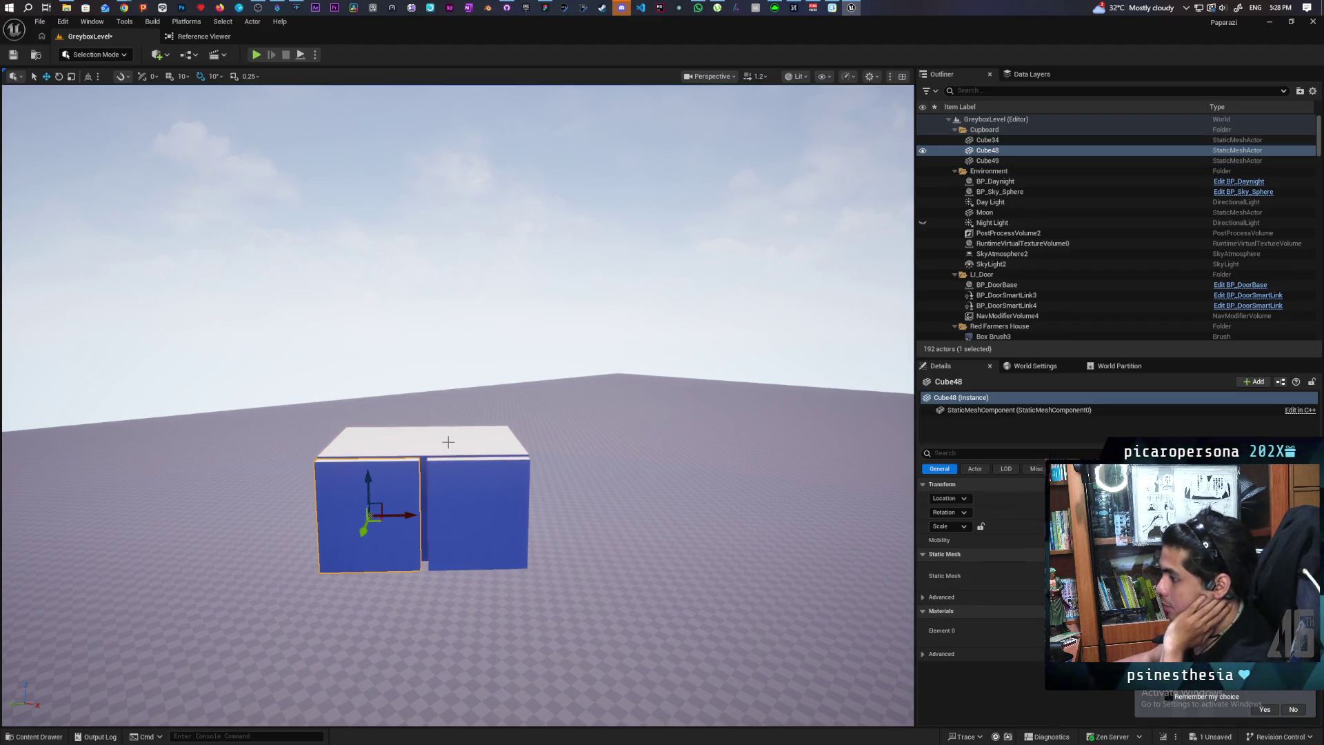
left_click(396, 508)
left_click(482, 509)
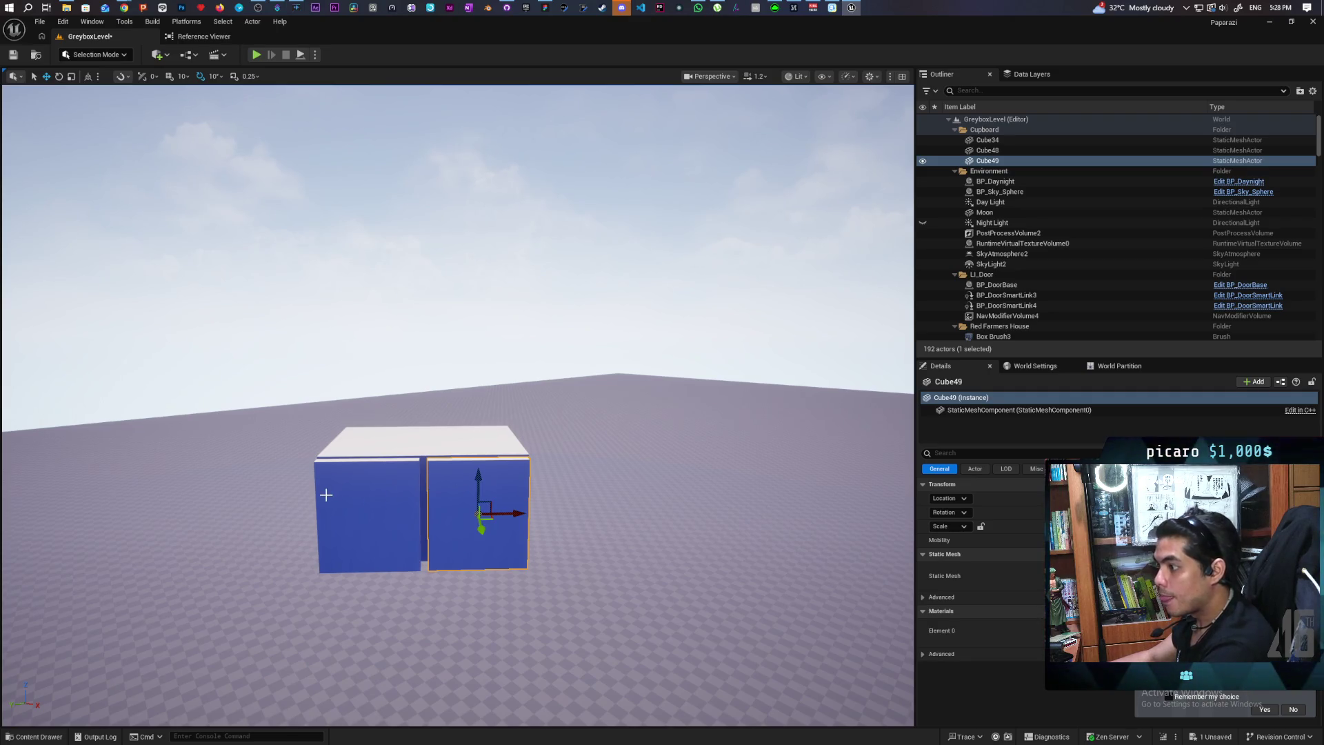
scroll(326, 494, "up", 4)
mouse_move(342, 515)
left_mouse_down()
mouse_move(317, 515)
mouse_move(299, 537)
mouse_move(317, 513)
left_mouse_up()
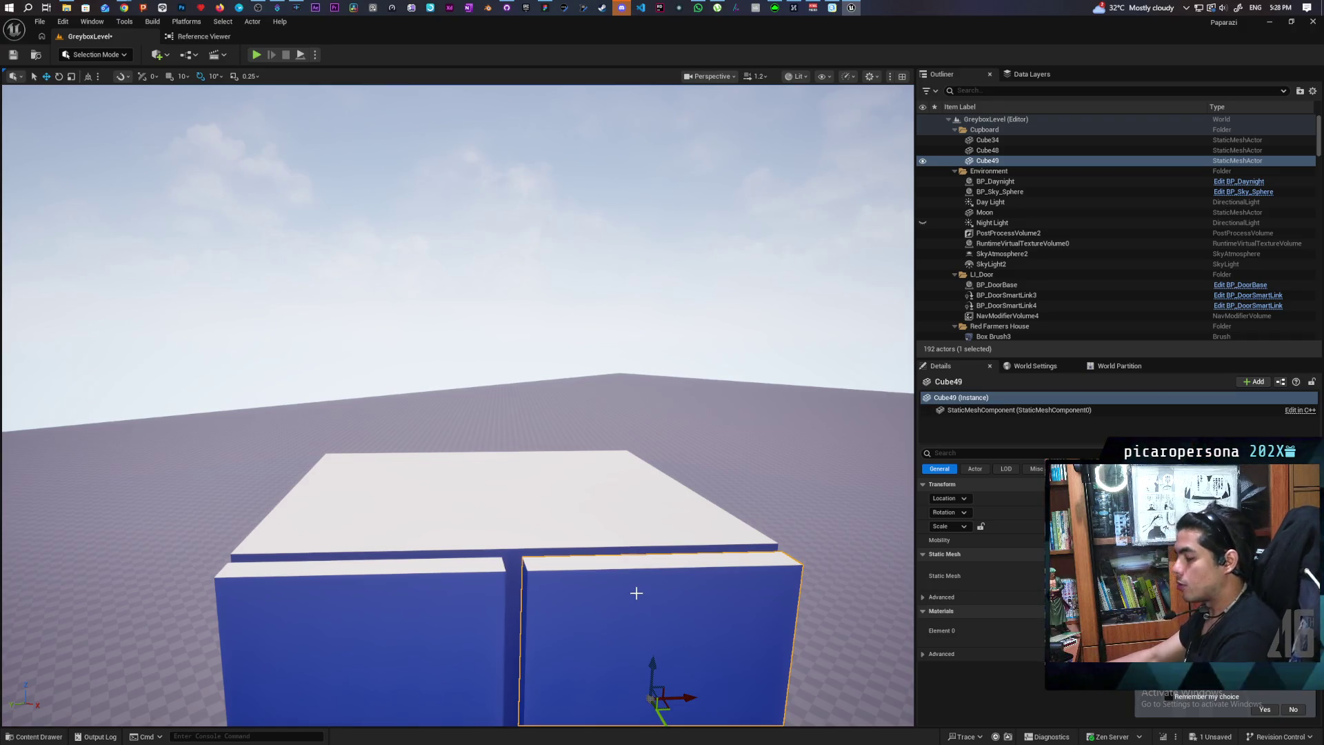
scroll(651, 561, "down", 5)
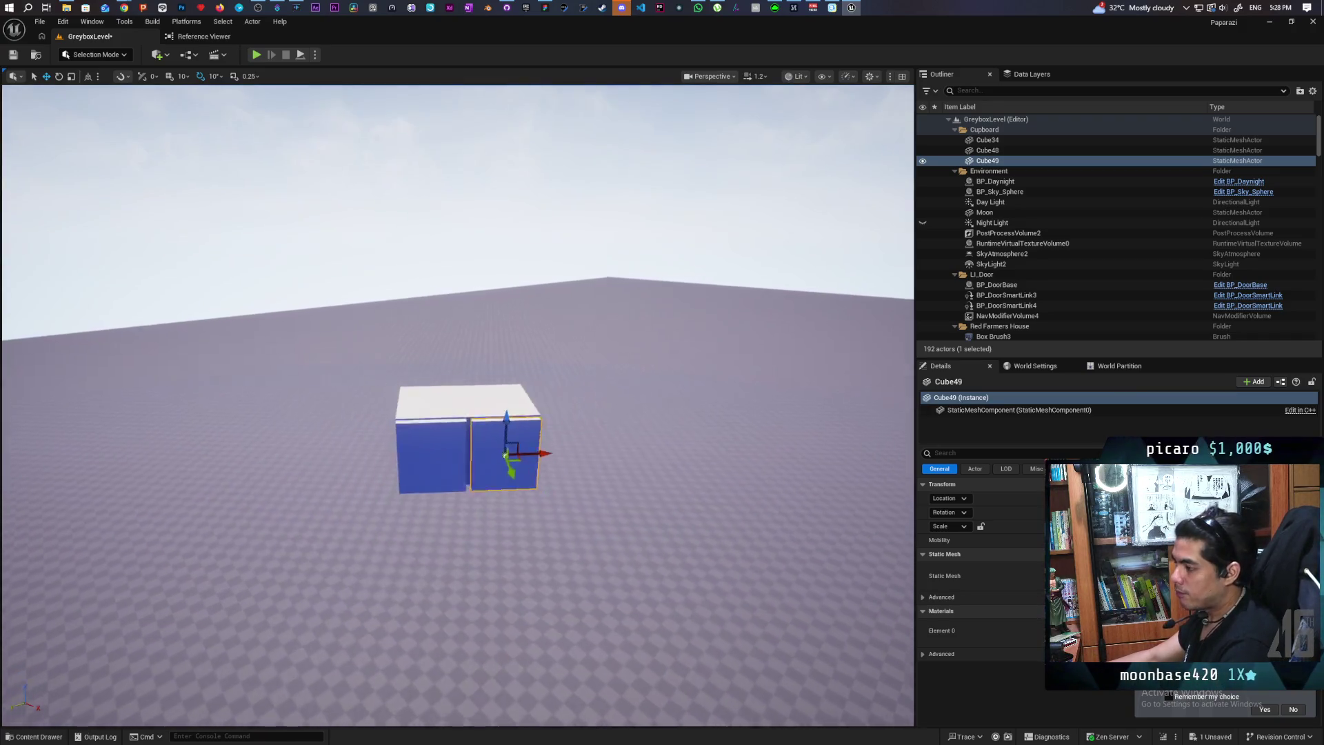
scroll(651, 561, "up", 6)
scroll(458, 405, "down", 5)
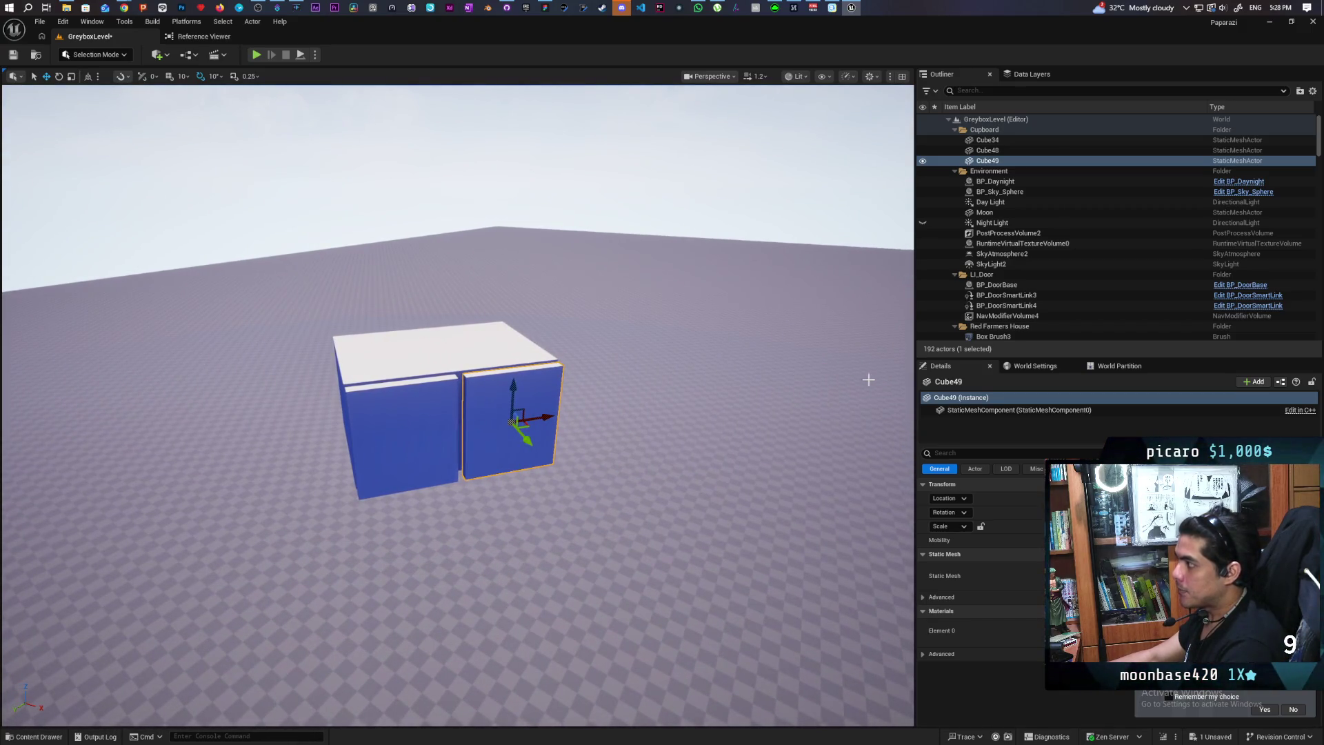
left_click(452, 371, "ctrl")
left_click(433, 408, "ctrl")
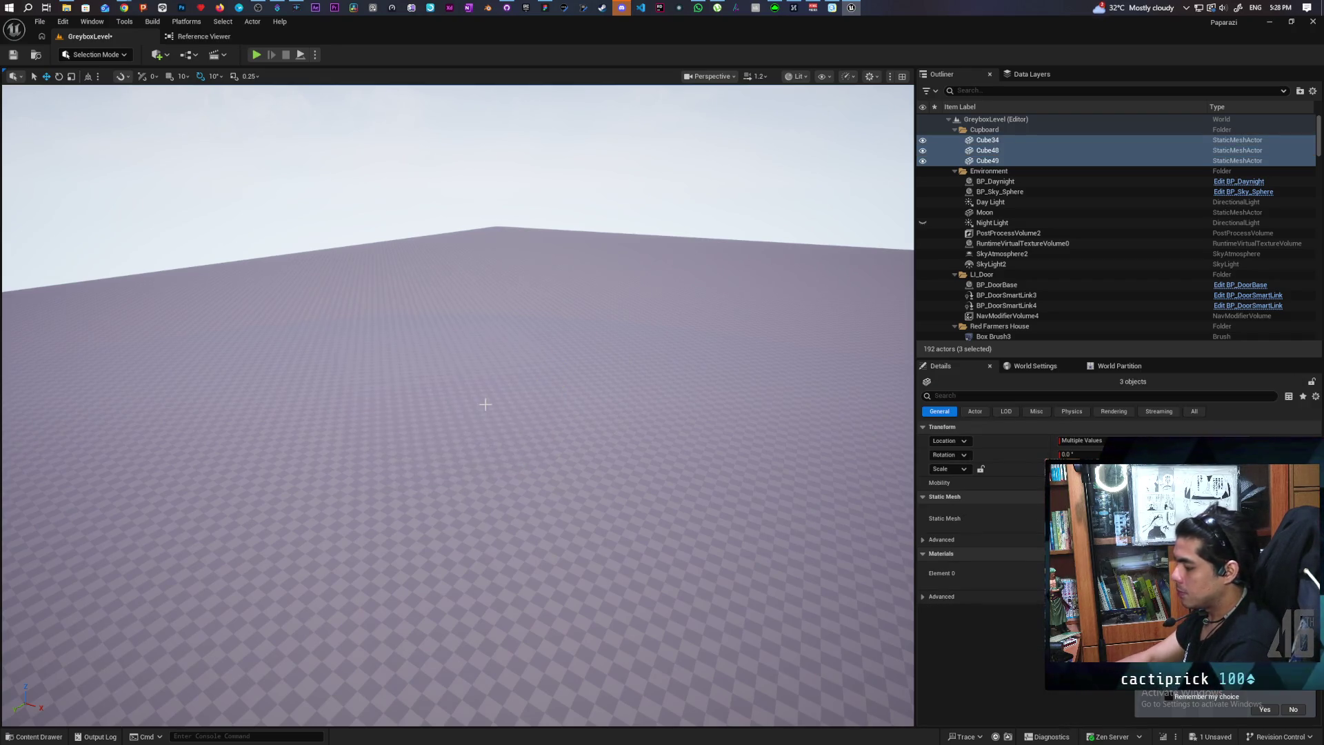
scroll(485, 404, "down", 5)
Frame the selected cubes and undo the accidental rotation so they sit upright
key("f")
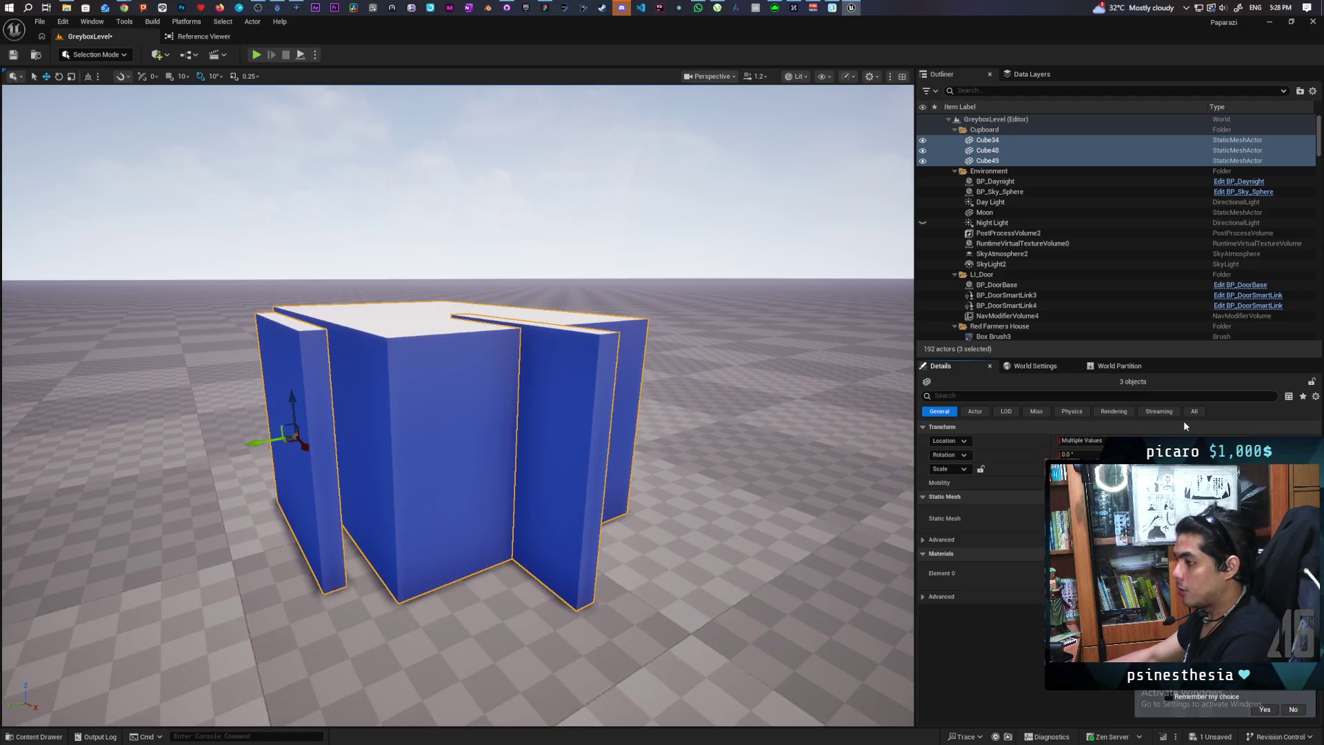
left_click_drag(701, 433, 702, 433)
key("ctrl+z")
mouse_move(295, 435)
left_mouse_down()
mouse_move(527, 375)
mouse_move(527, 431)
left_mouse_up()
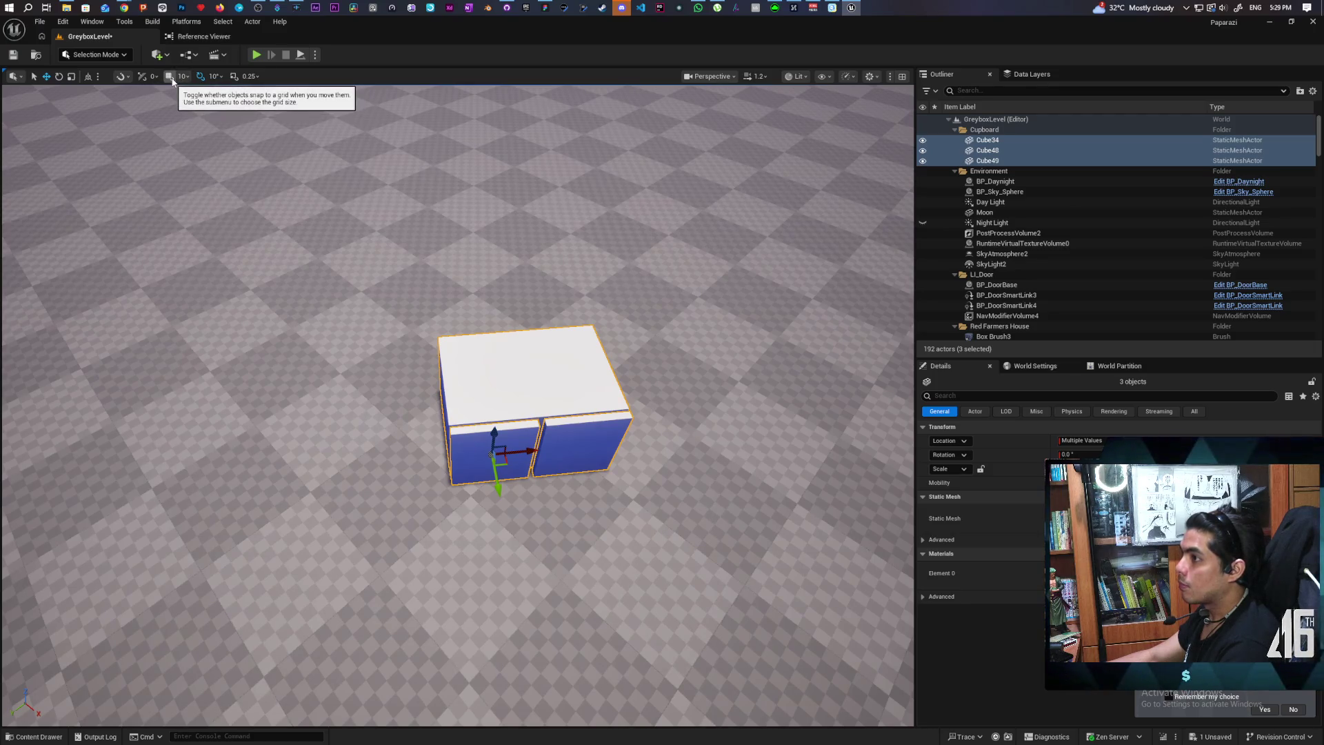
Rotate the three selected cubes about 50 degrees, fine-tune the angle, then frame them
key("e")
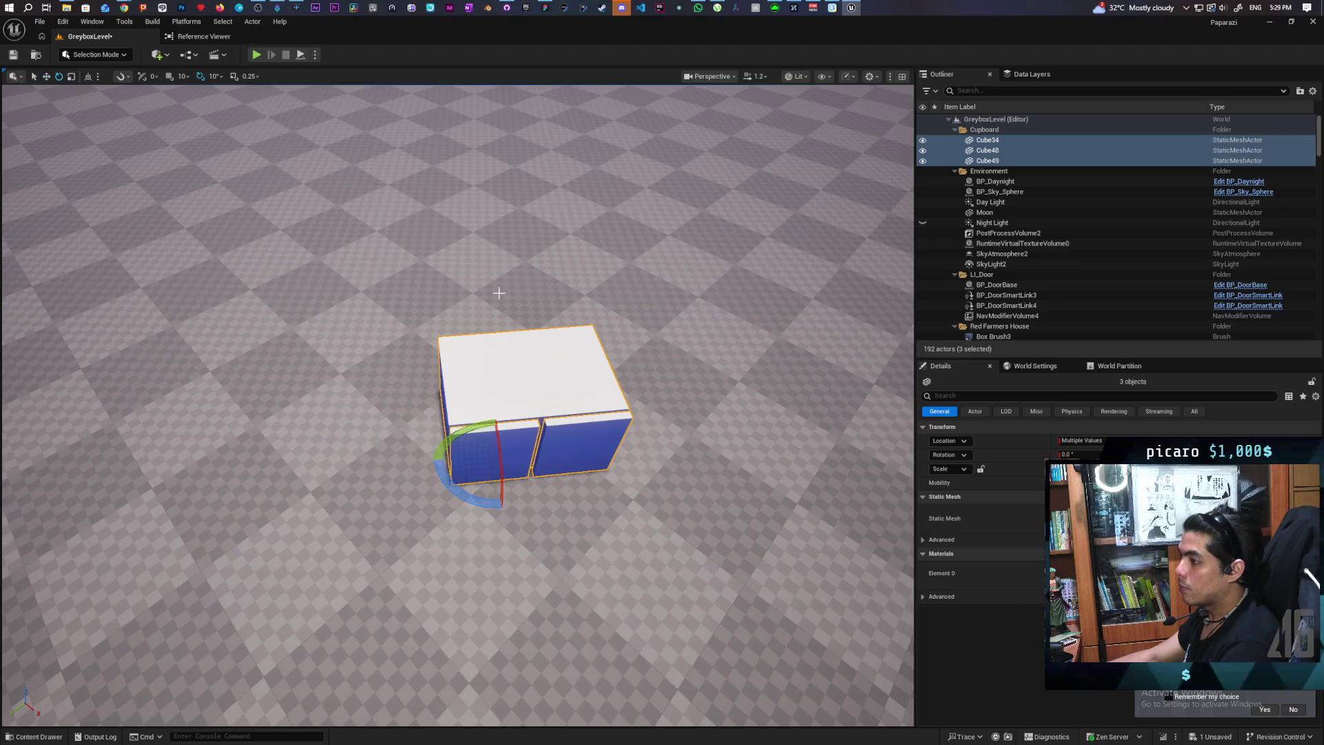
left_click_drag(468, 503, 543, 493)
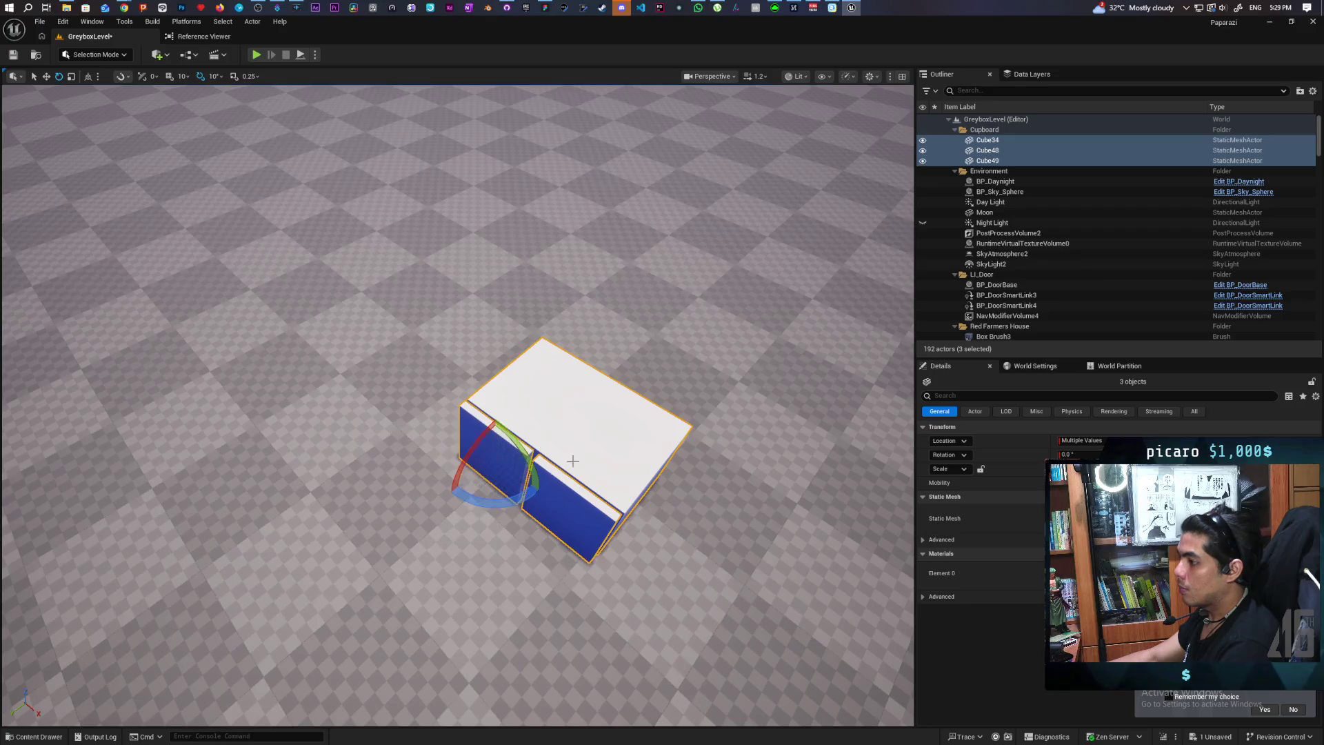
scroll(543, 492, "up", 5)
scroll(543, 492, "down", 3)
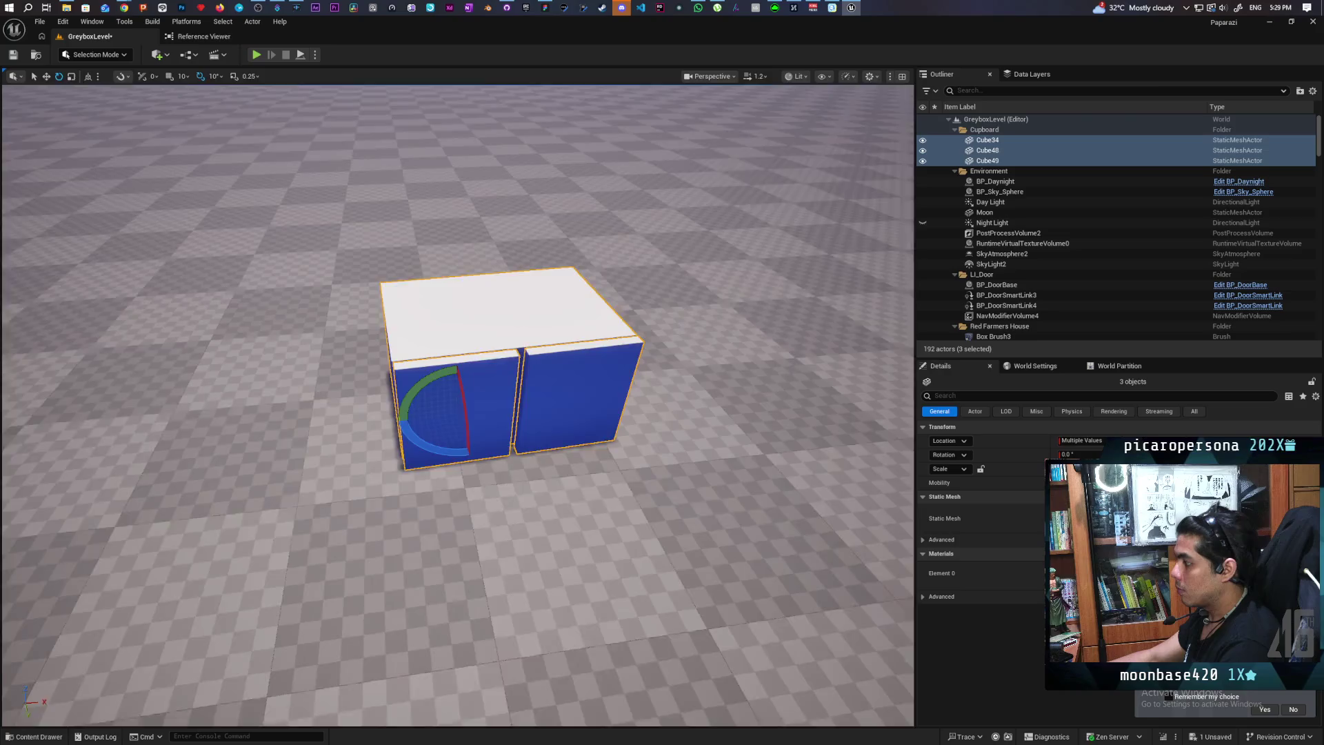
scroll(458, 407, "up", 3)
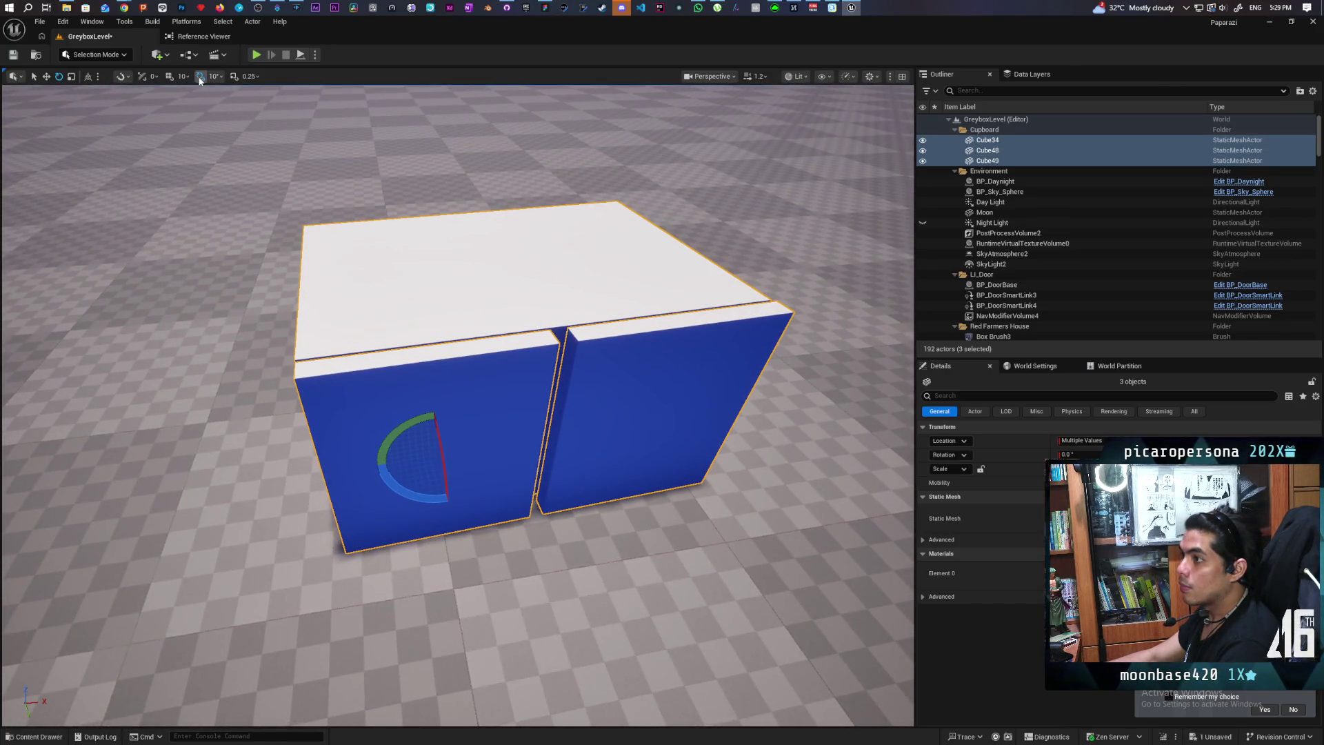
left_click_drag(491, 441, 497, 445)
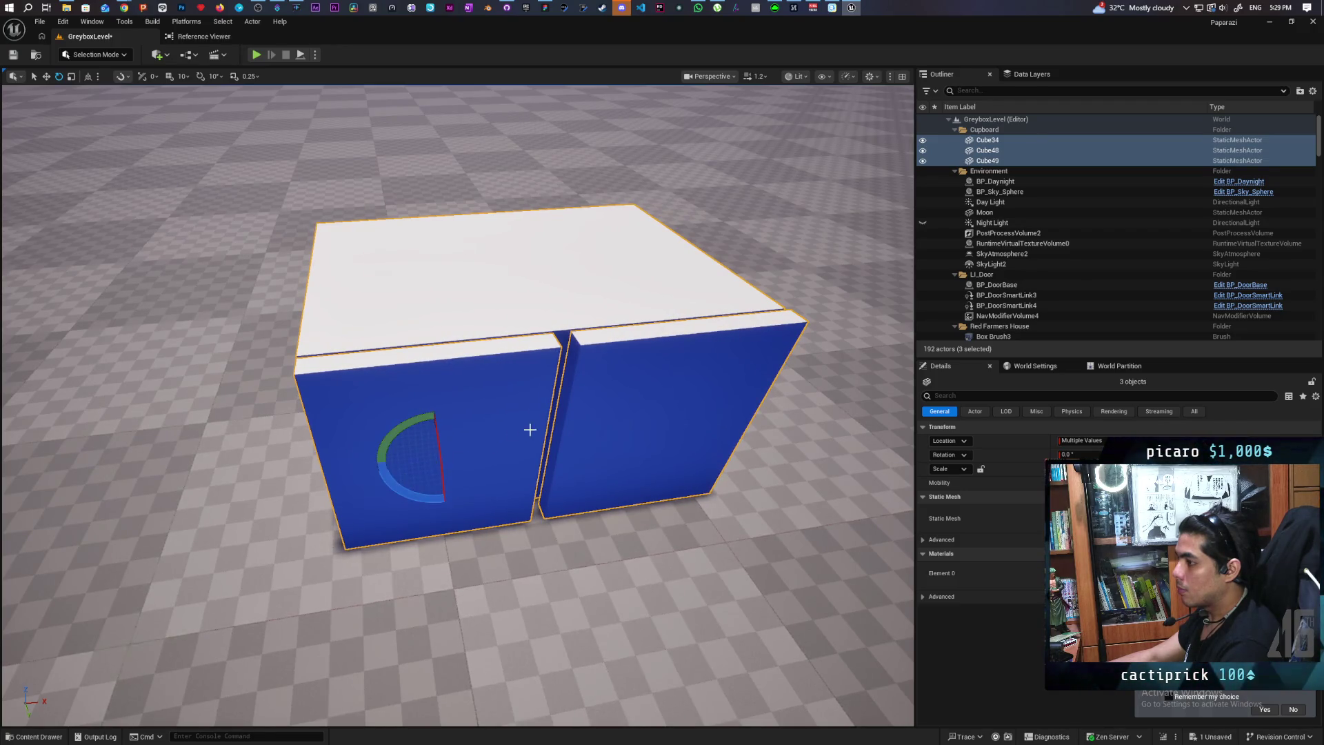
left_click_drag(594, 387, 595, 386)
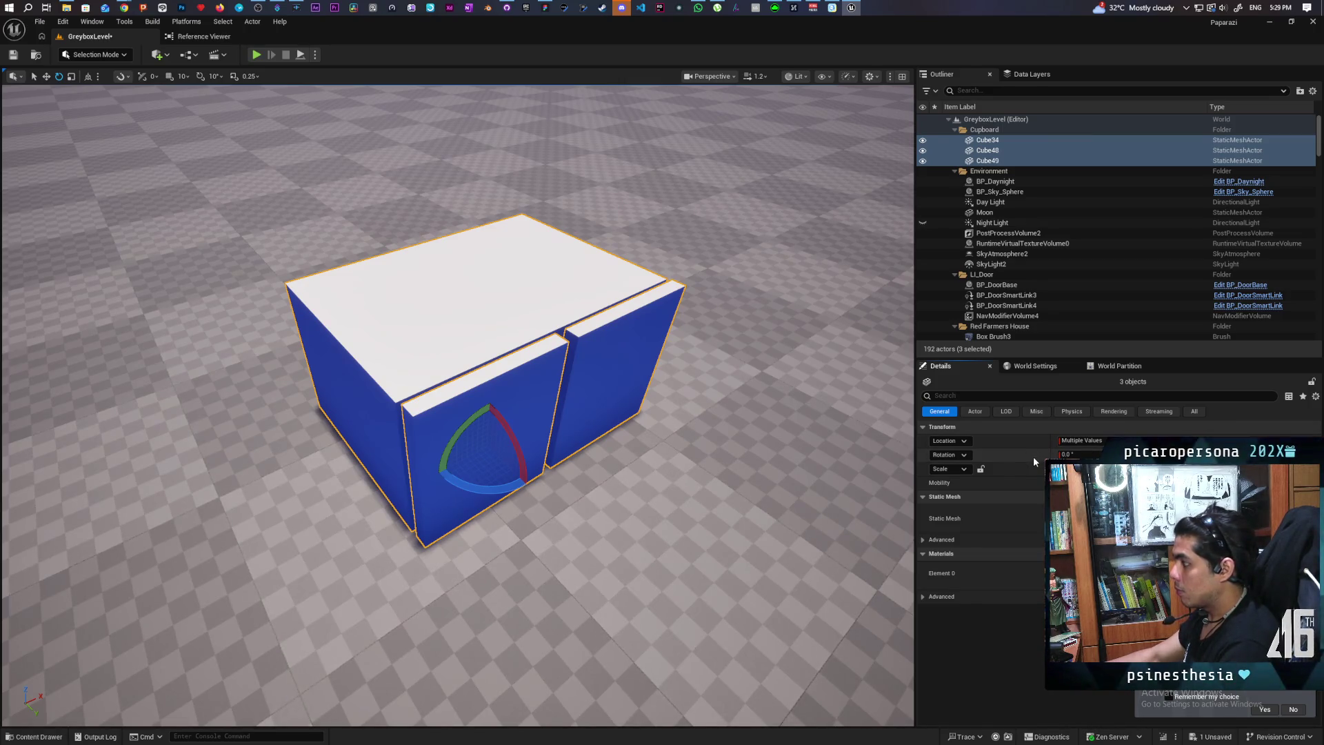
mouse_move(621, 310)
left_mouse_down()
mouse_move(606, 359)
mouse_move(593, 296)
mouse_move(599, 341)
mouse_move(620, 331)
mouse_move(579, 335)
mouse_move(617, 341)
left_mouse_up()
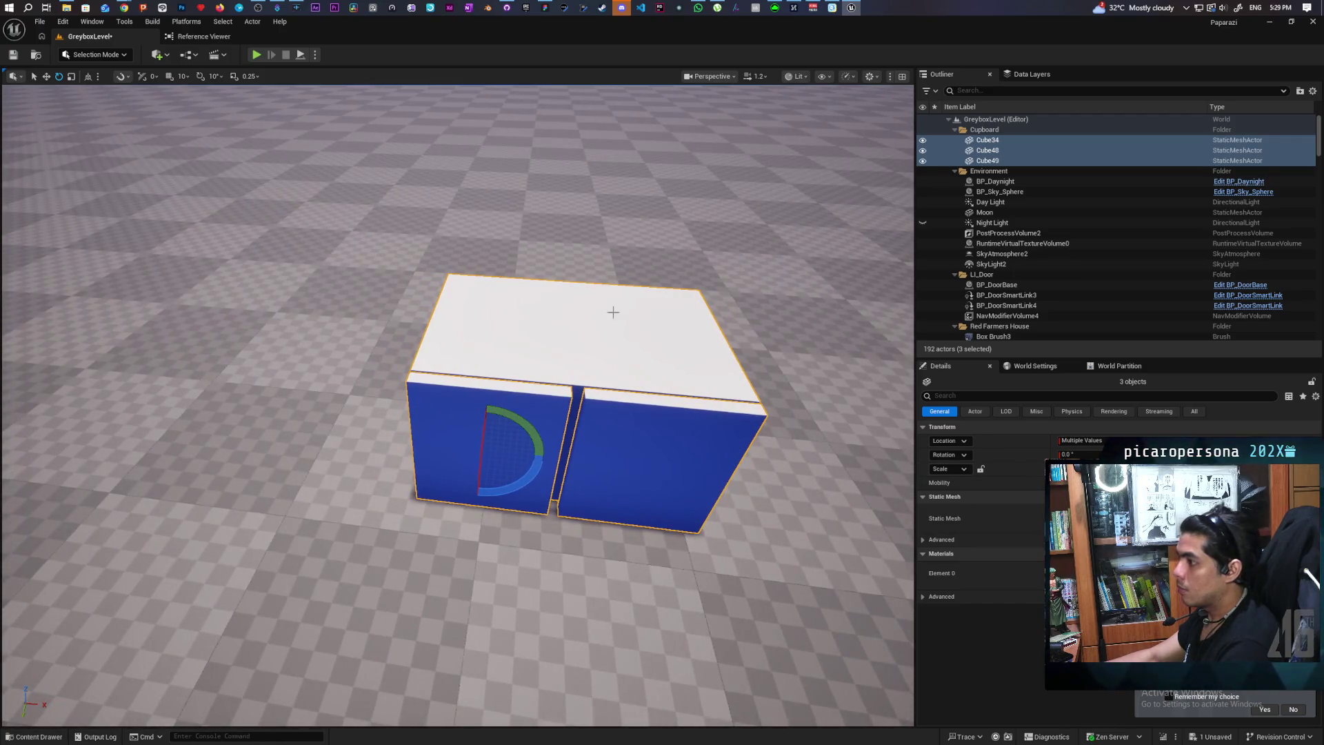
mouse_move(588, 430)
left_mouse_down()
mouse_move(593, 414)
mouse_move(606, 442)
mouse_move(621, 414)
mouse_move(580, 386)
mouse_move(551, 414)
mouse_move(552, 379)
mouse_move(531, 379)
mouse_move(607, 365)
mouse_move(607, 407)
mouse_move(607, 352)
left_mouse_up()
key("f")
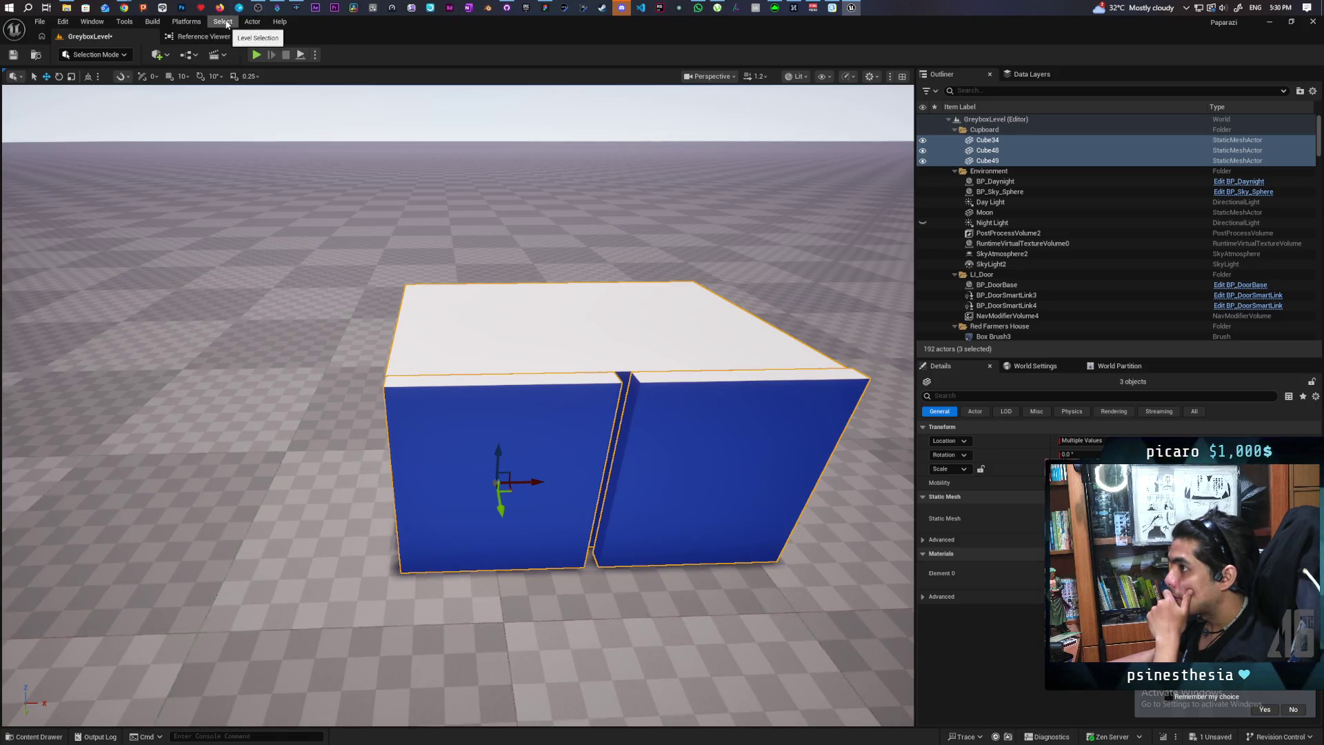
Convert the selected cubes into one static mesh named Cupboard and save it
left_click(252, 21)
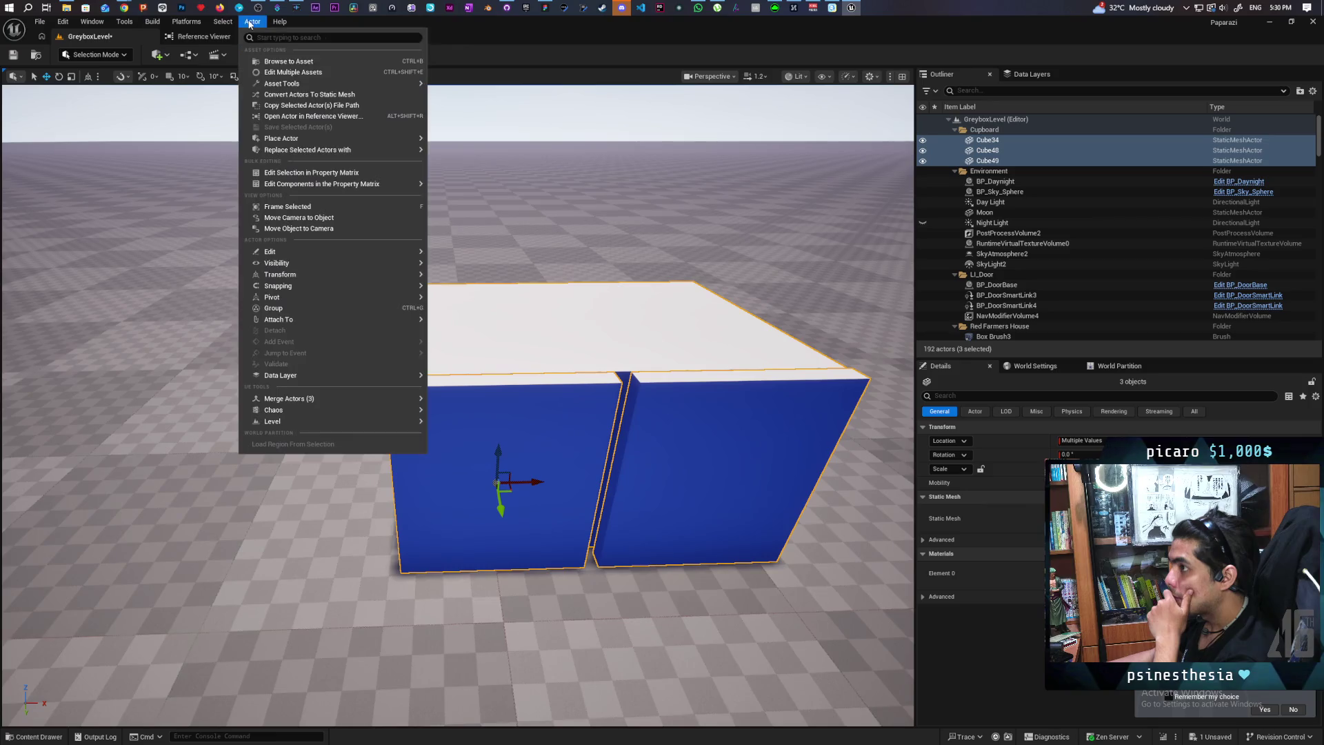
left_click(312, 97)
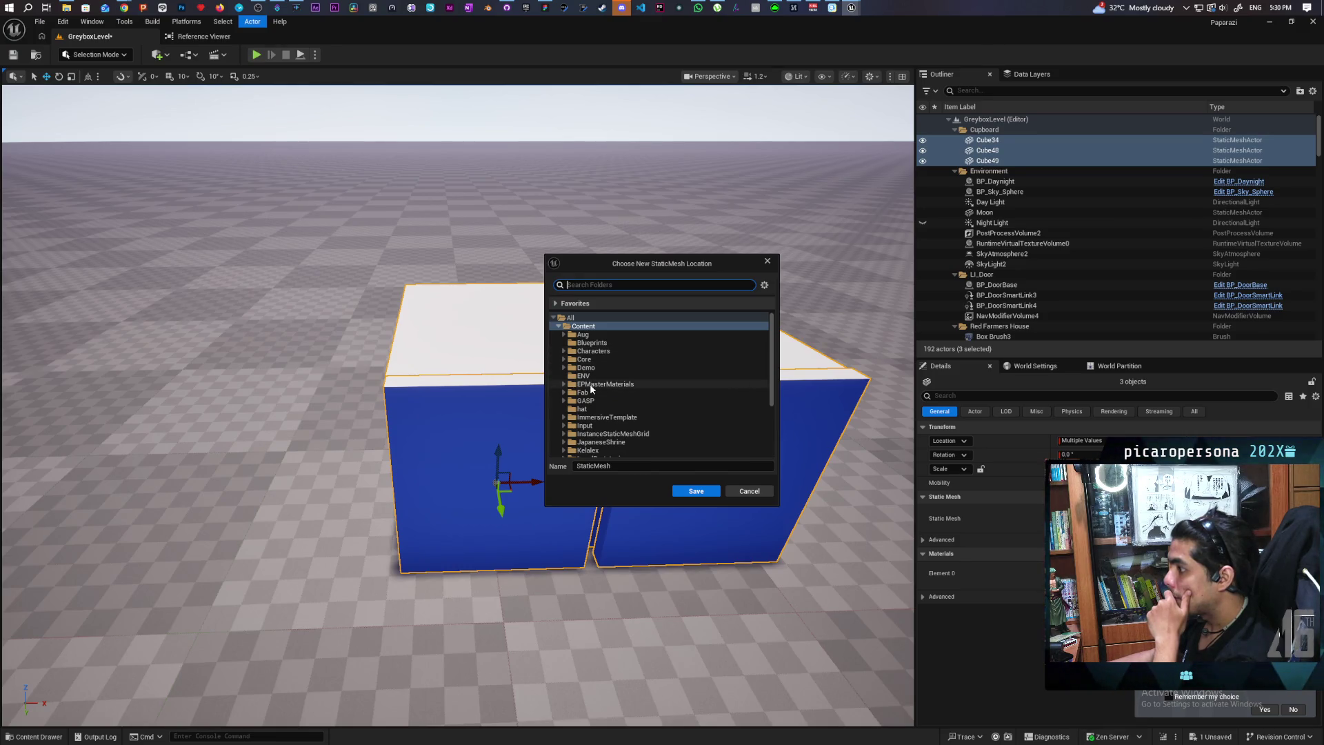
left_click(636, 470)
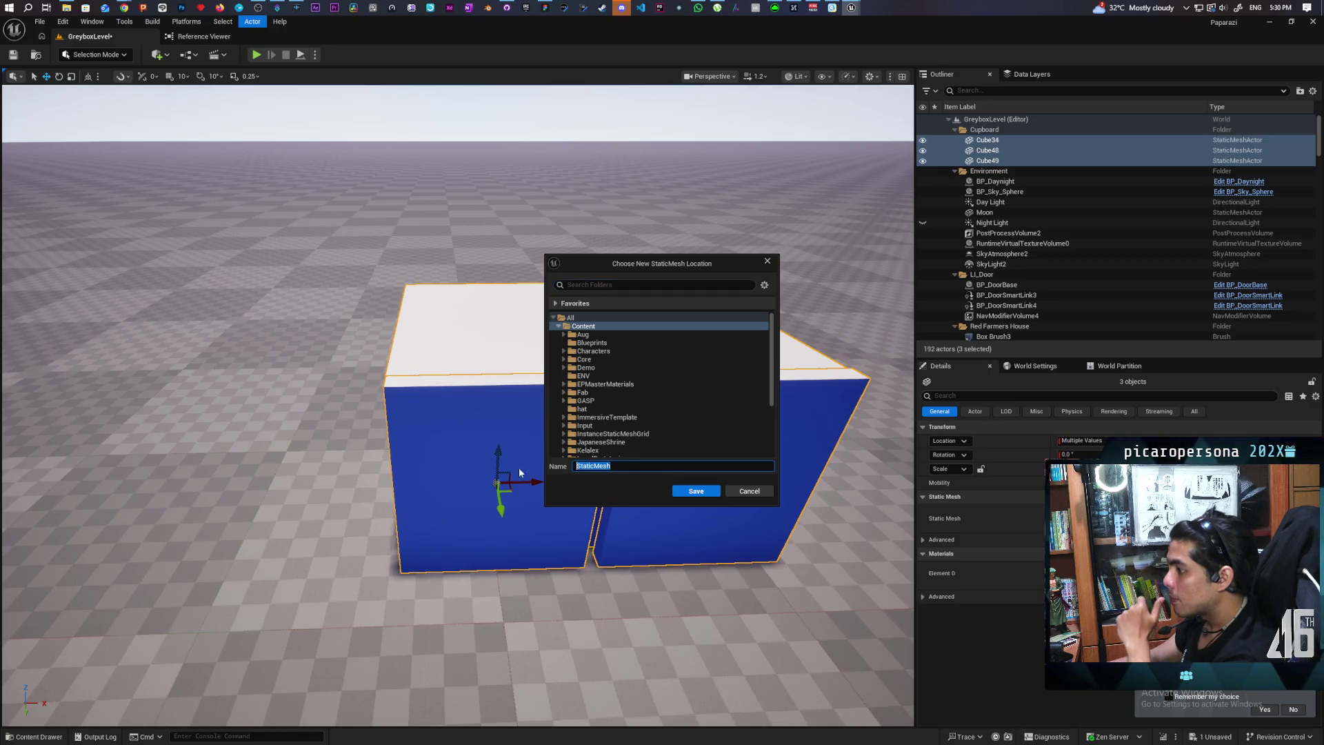
type("Cu")
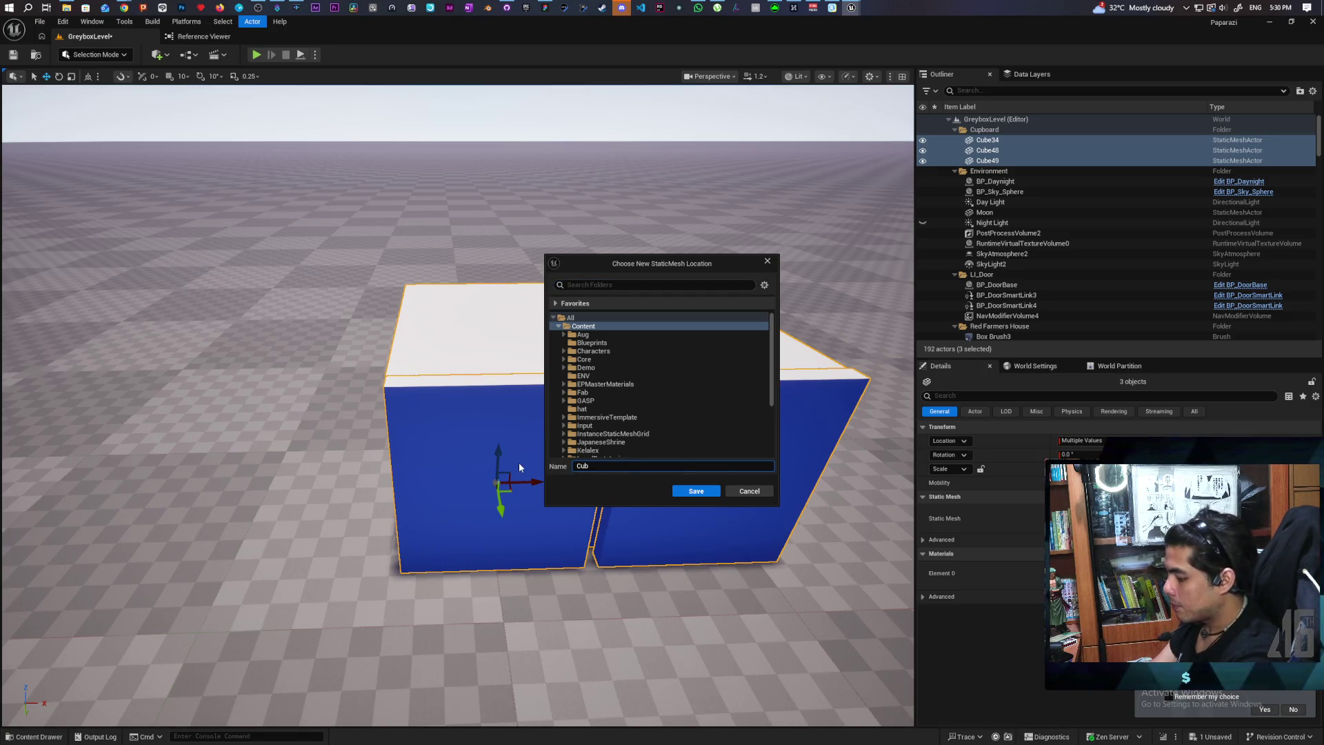
type("pboard")
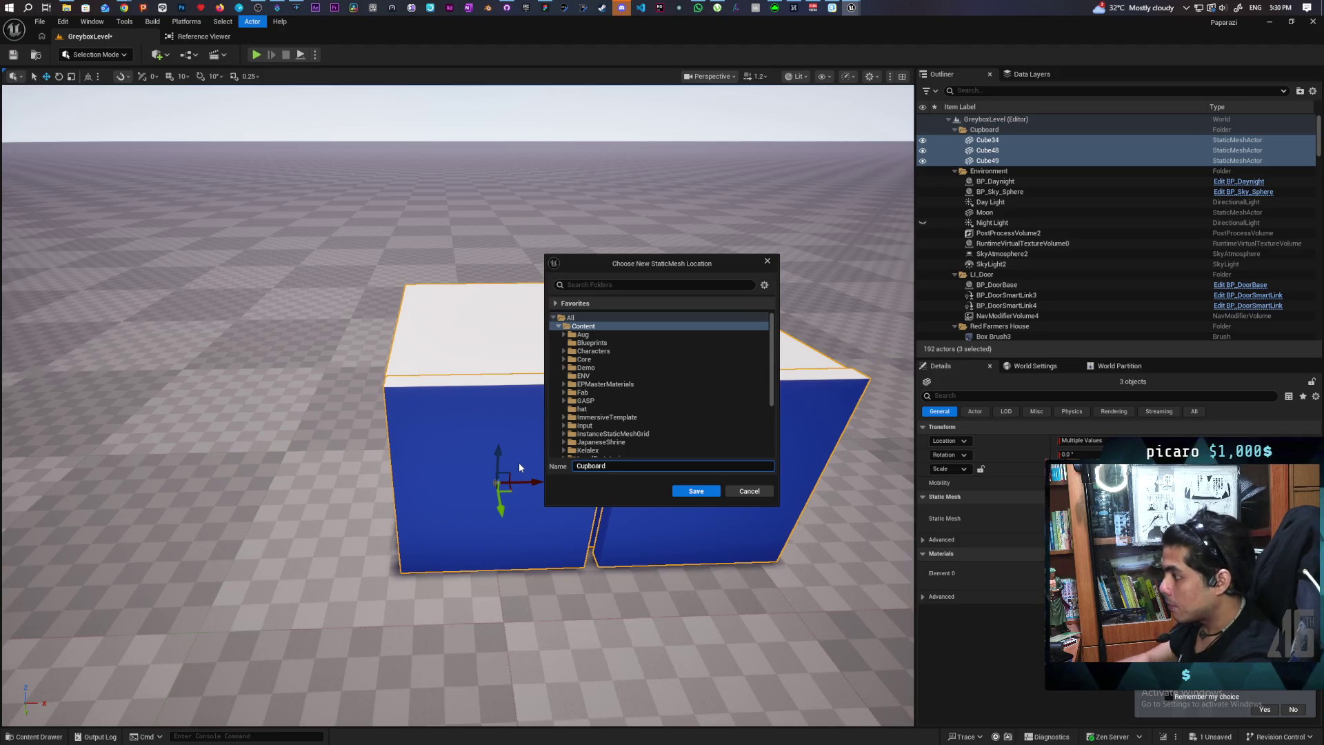
left_click(696, 491)
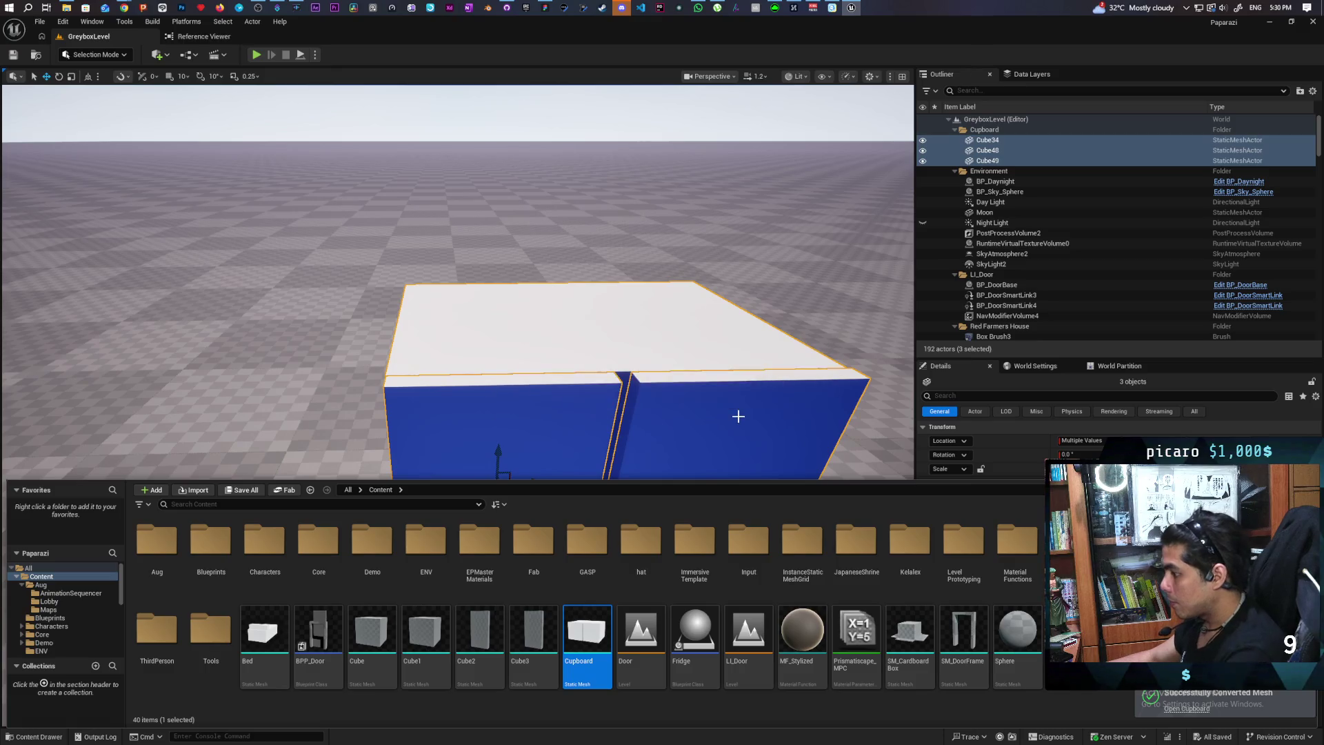
Move the small BP_ObjectBase cube out of the way and clear the selection
mouse_move(647, 435)
left_mouse_down()
mouse_move(482, 330)
mouse_move(455, 341)
left_mouse_up()
left_click(440, 347)
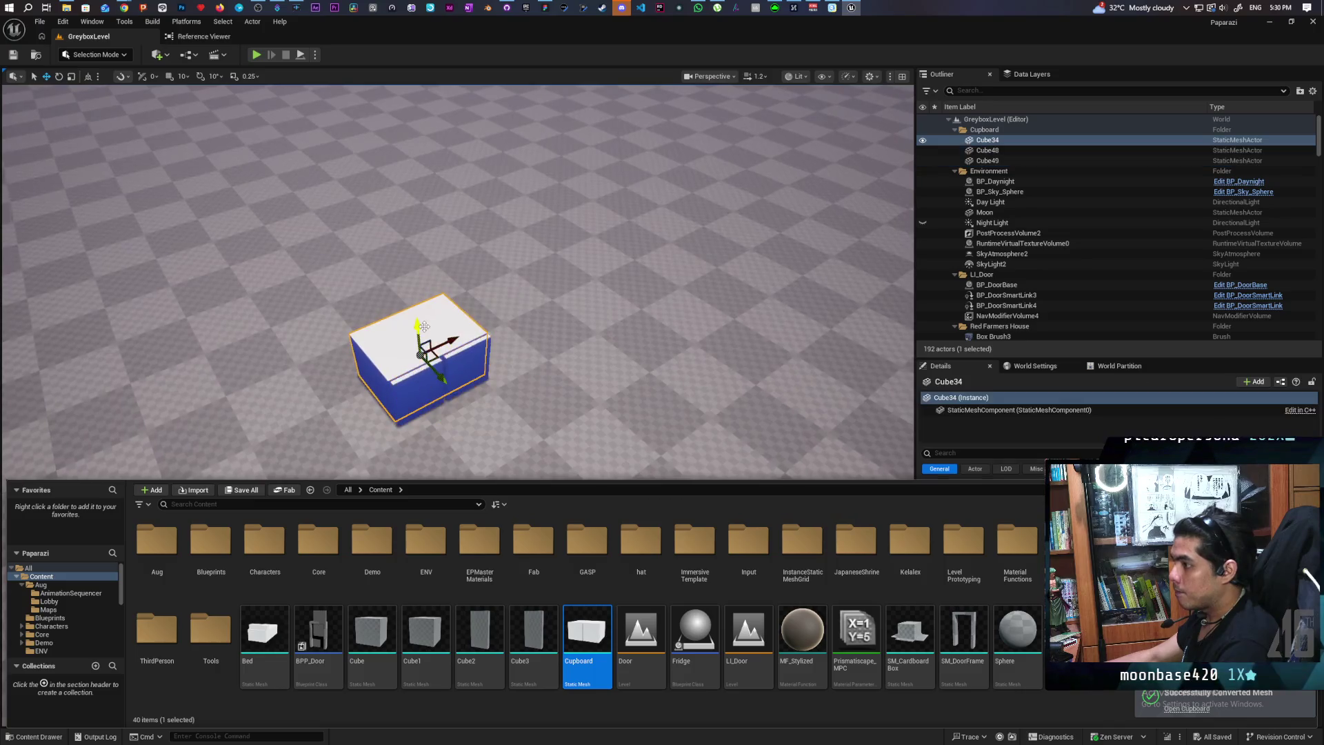
double_click(986, 159)
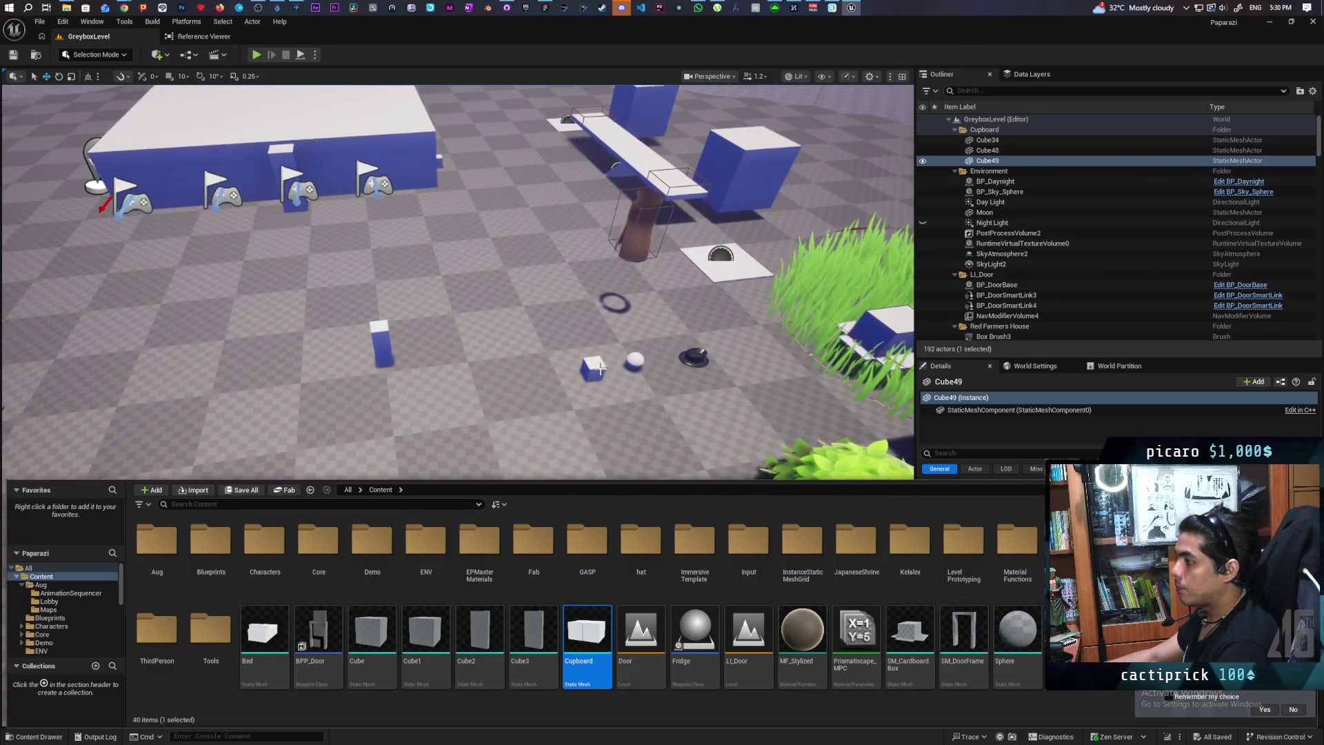
left_click(591, 369)
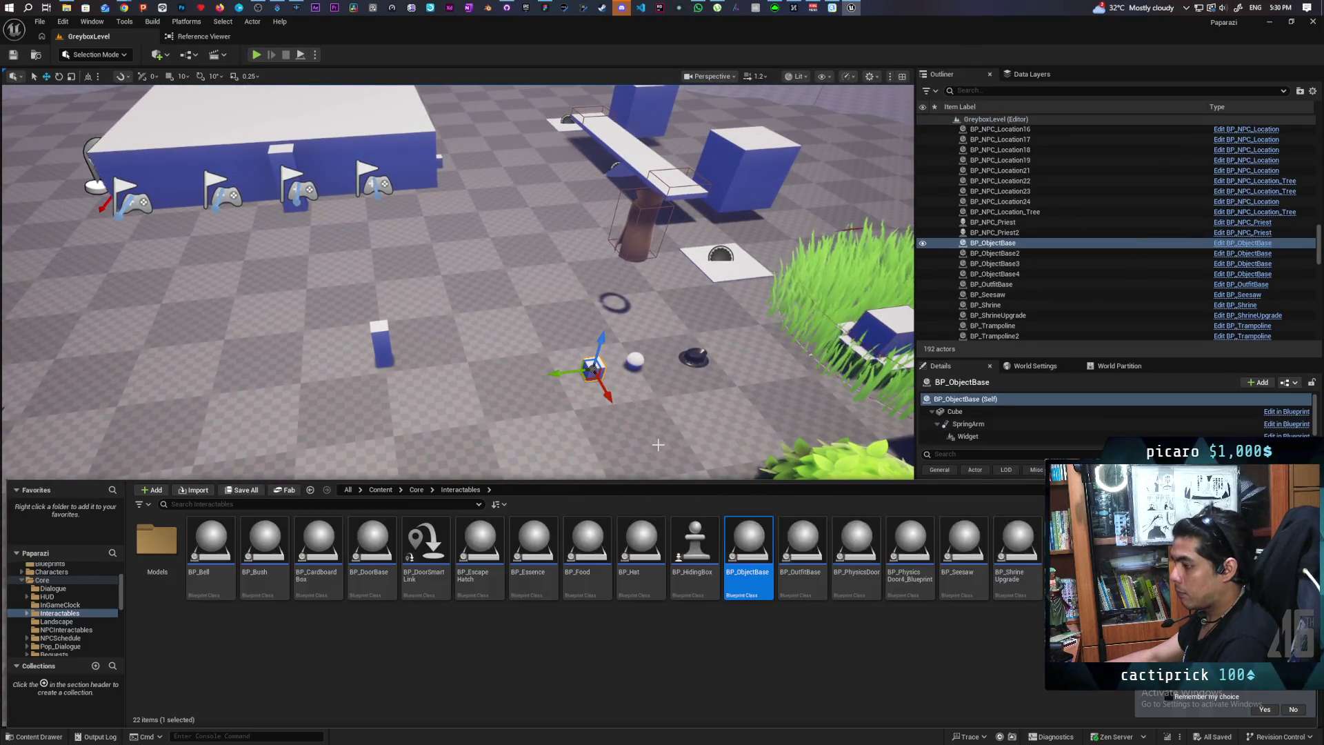
key("ctrl+space")
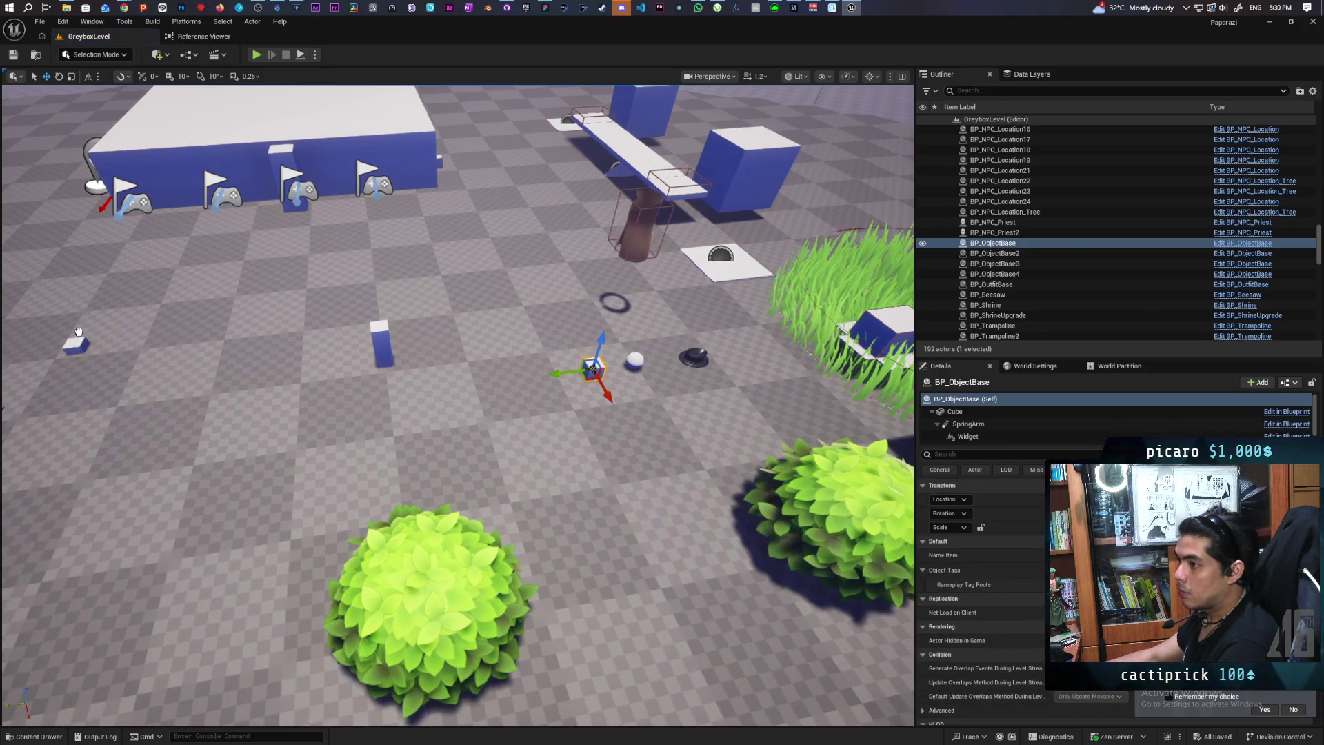
left_click(134, 348)
left_click_drag(133, 348, 53, 334)
left_click(128, 513)
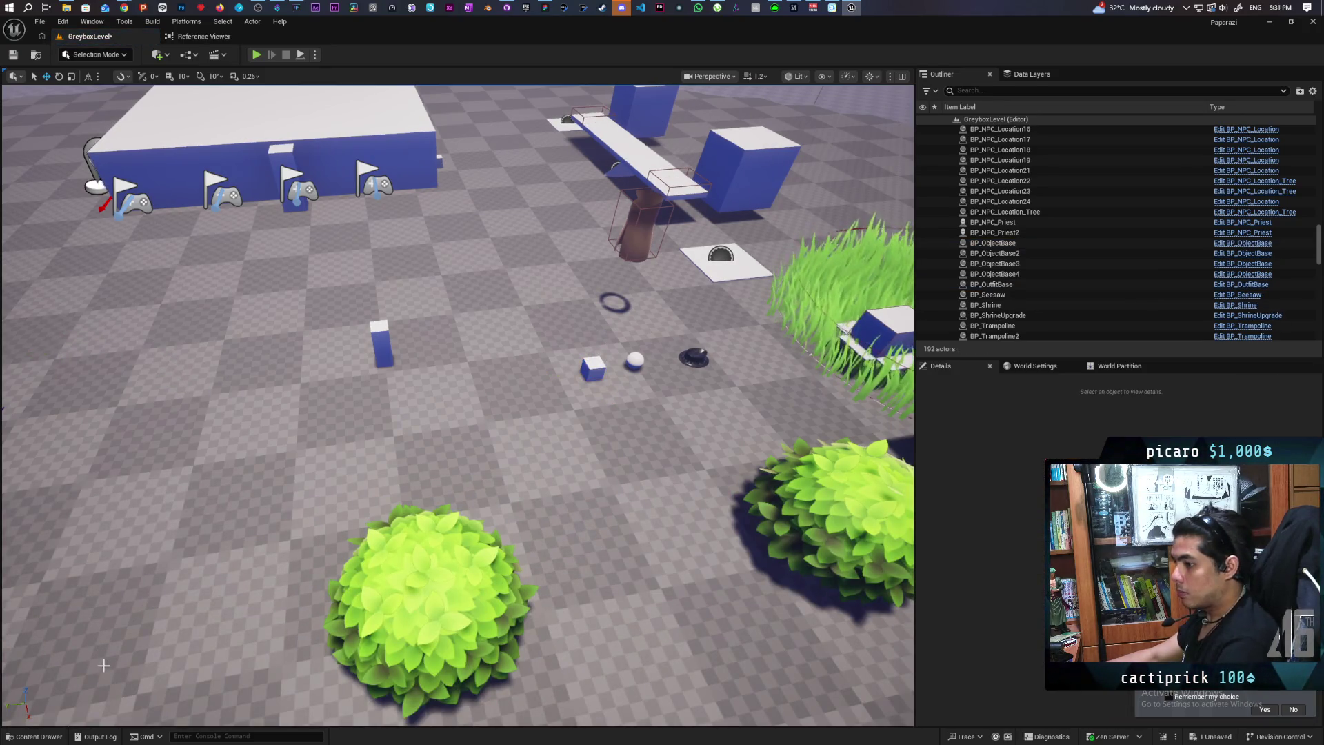
Create a BP_Cupboard child blueprint of BP_ObjectBase, save all, and place it in the level
left_click(53, 736)
right_click(744, 544)
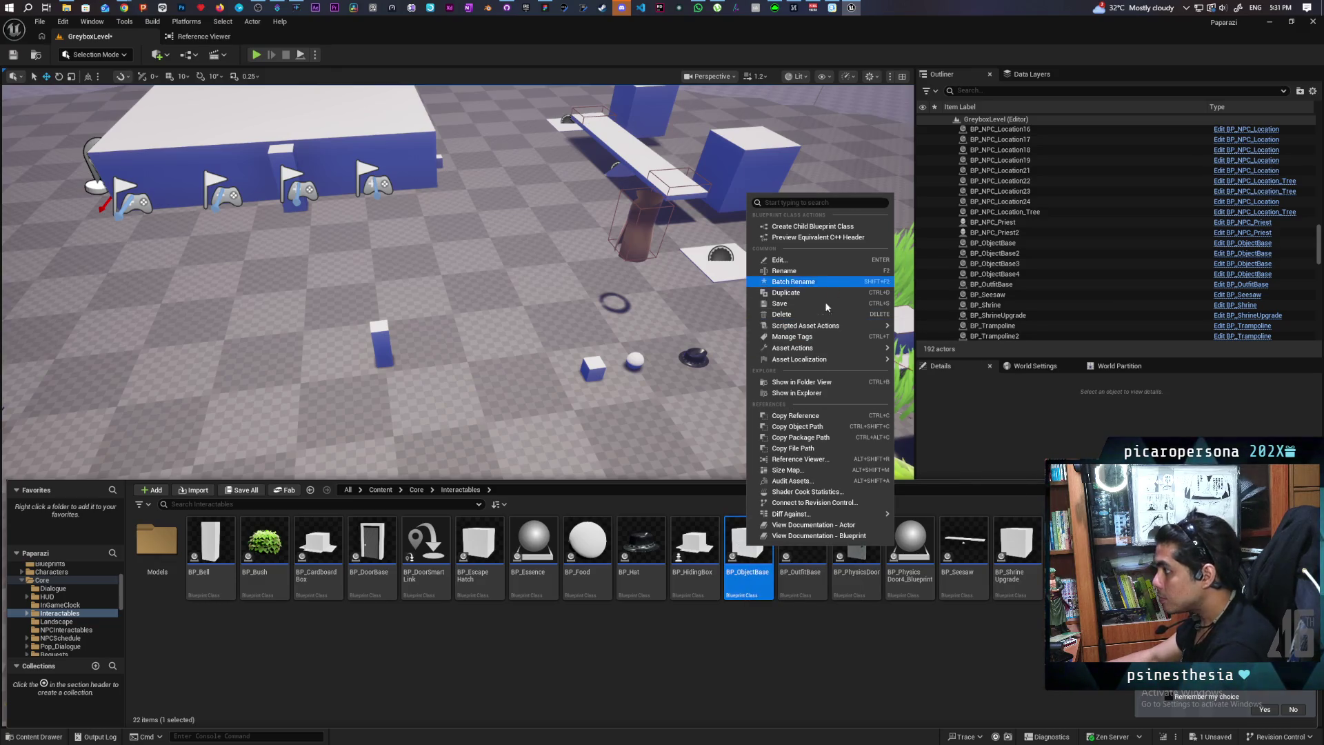
left_click(842, 226)
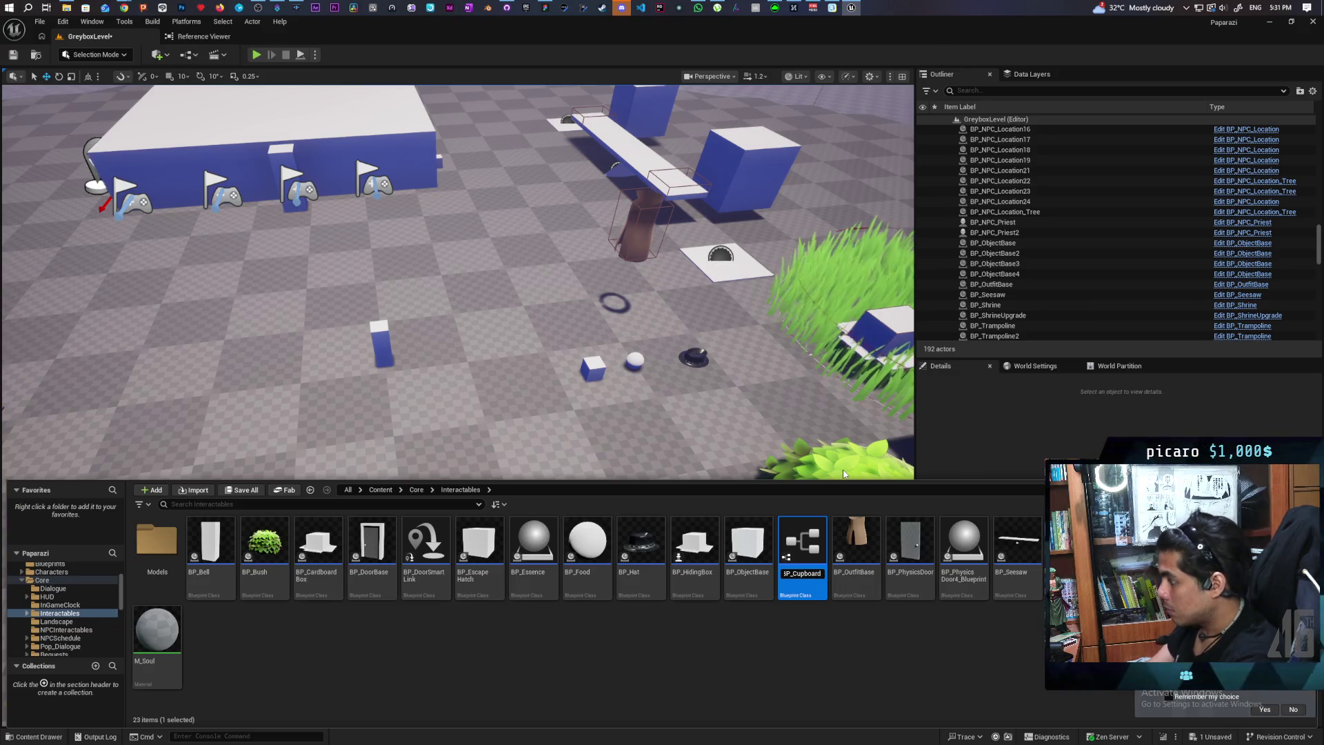
key("Return")
key("ctrl+shift+s")
mouse_move(371, 545)
left_mouse_down()
mouse_move(260, 414)
mouse_move(62, 312)
mouse_move(4, 246)
left_mouse_up()
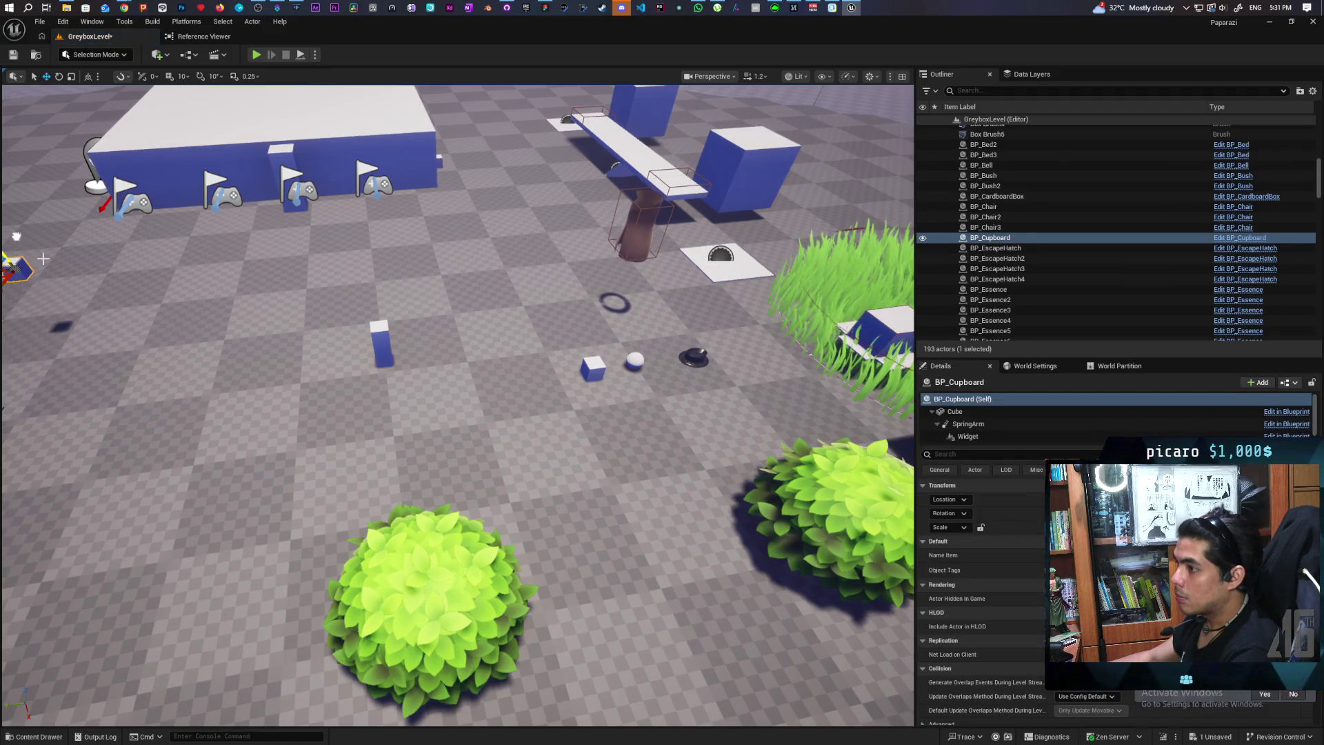
Assign the cupboard static mesh, found by searching 'cupb', to the Cube component
left_click(955, 411)
left_click(1144, 572)
type("cub")
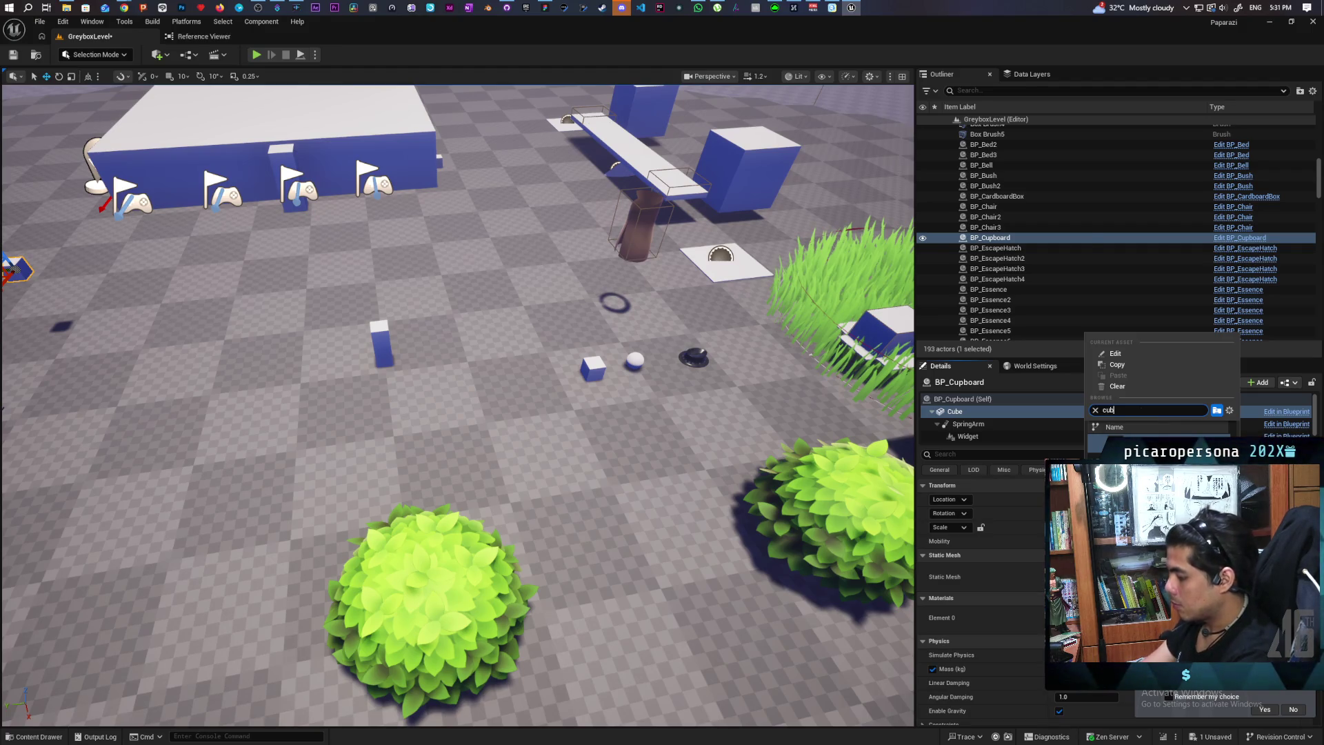
key("BackSpace")
type("pbo")
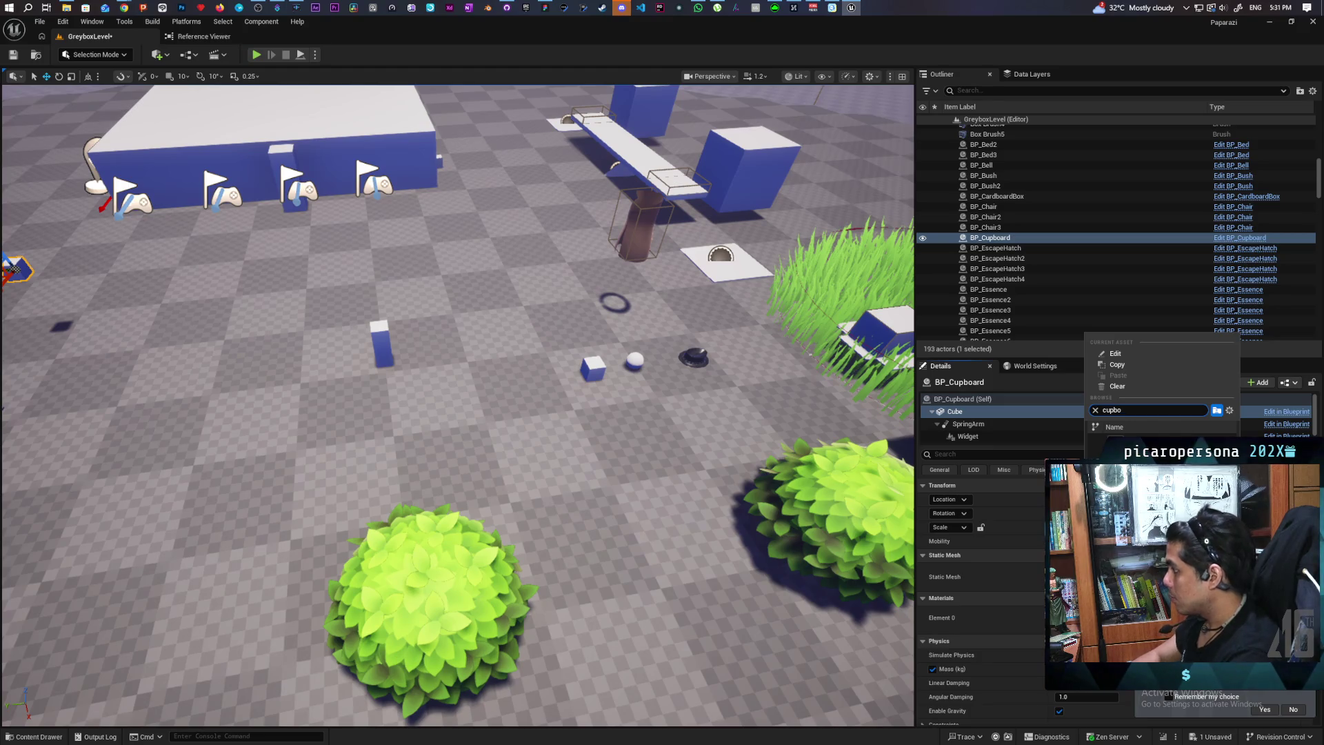
key("Return")
key("f")
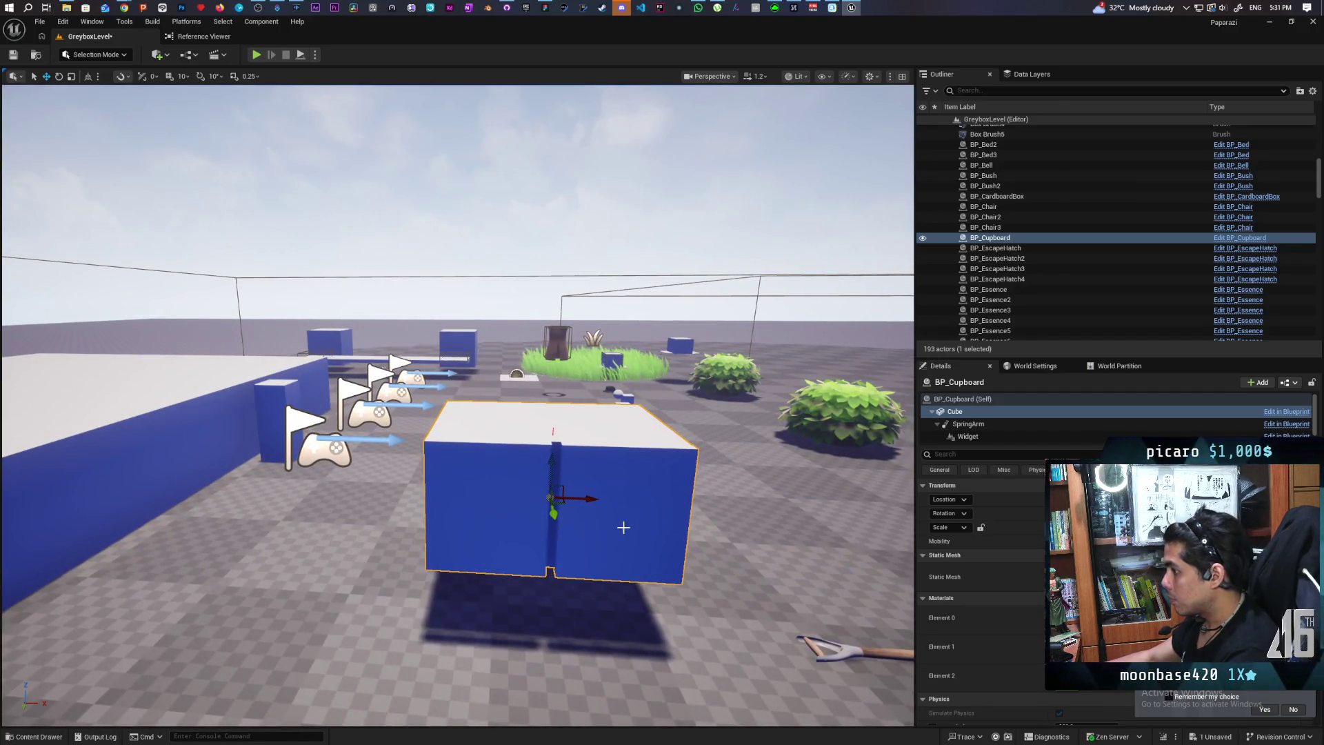
Reposition the BP_Cupboard actor onto the floor and check it from another angle
mouse_move(634, 487)
left_mouse_down()
mouse_move(565, 486)
mouse_move(593, 490)
mouse_move(586, 427)
left_mouse_up()
scroll(650, 473, "up", 5)
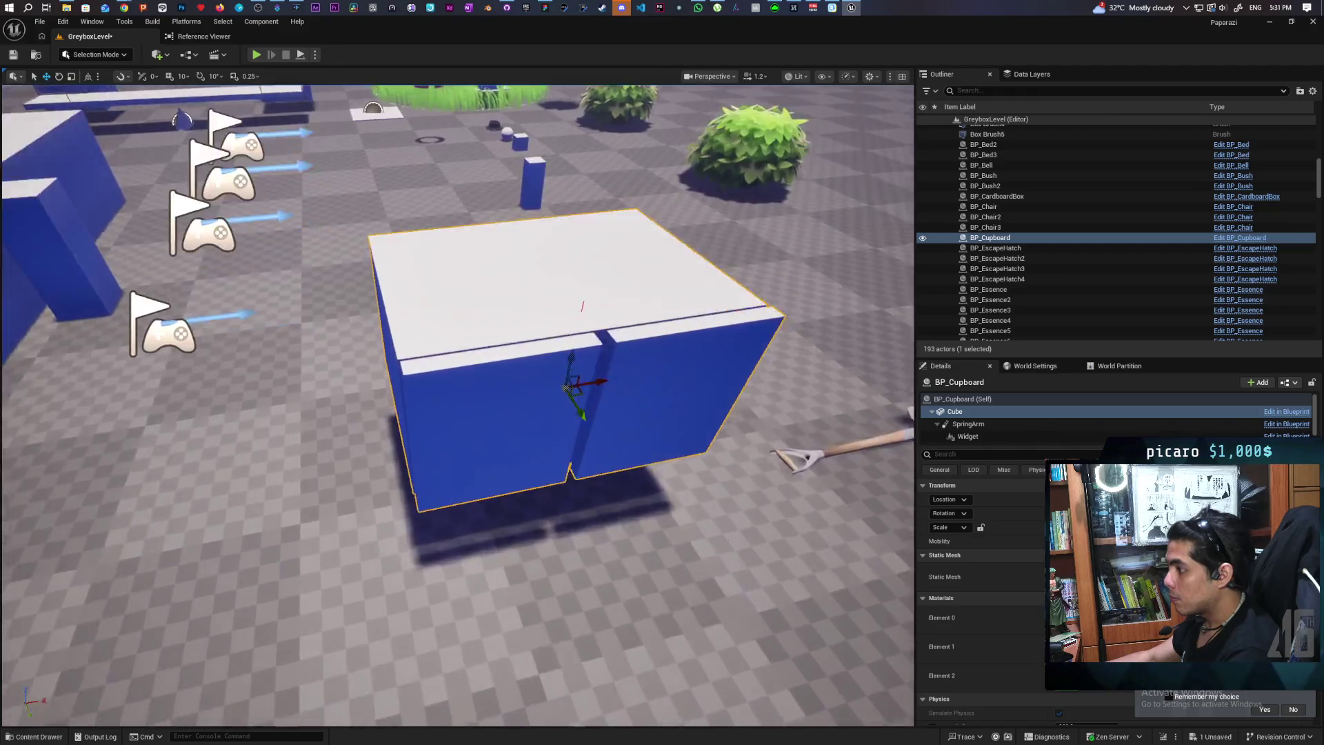
scroll(718, 457, "down", 4)
left_click(939, 401)
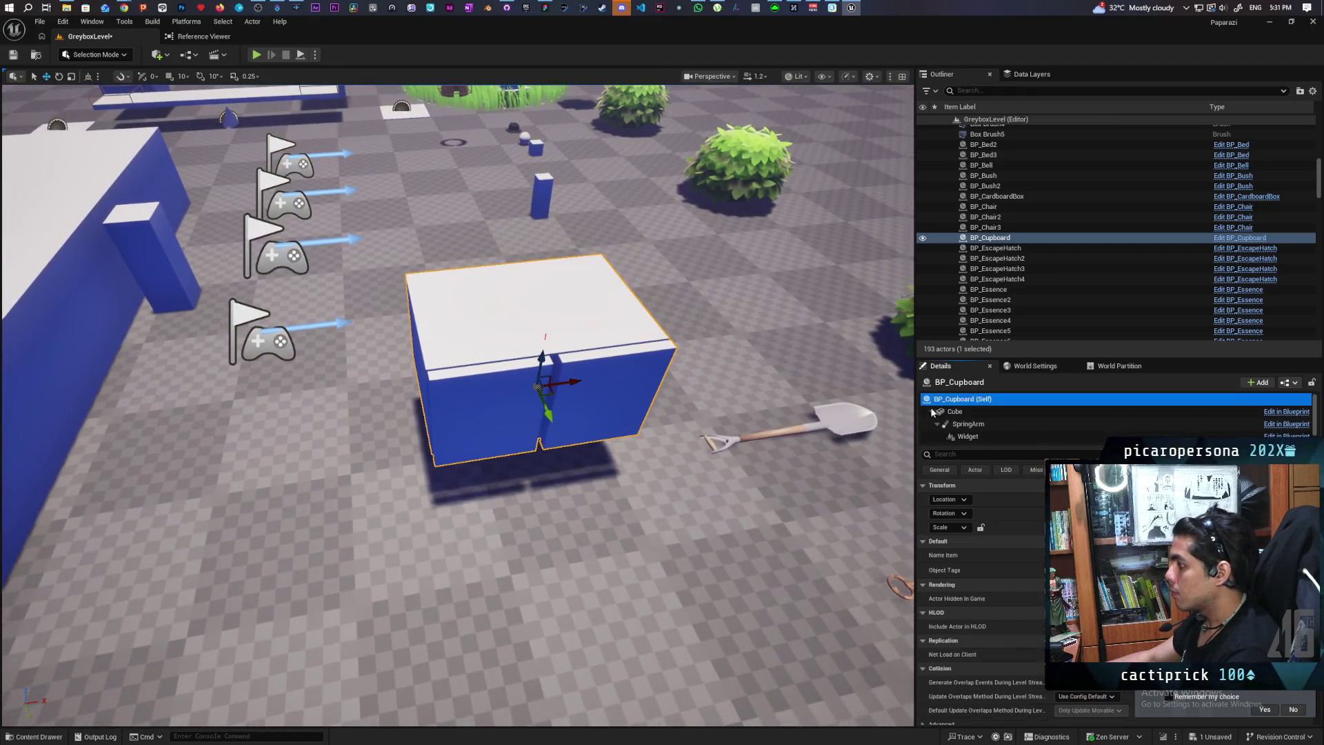
mouse_move(562, 339)
left_mouse_down()
mouse_move(510, 386)
mouse_move(497, 373)
mouse_move(396, 531)
left_mouse_up()
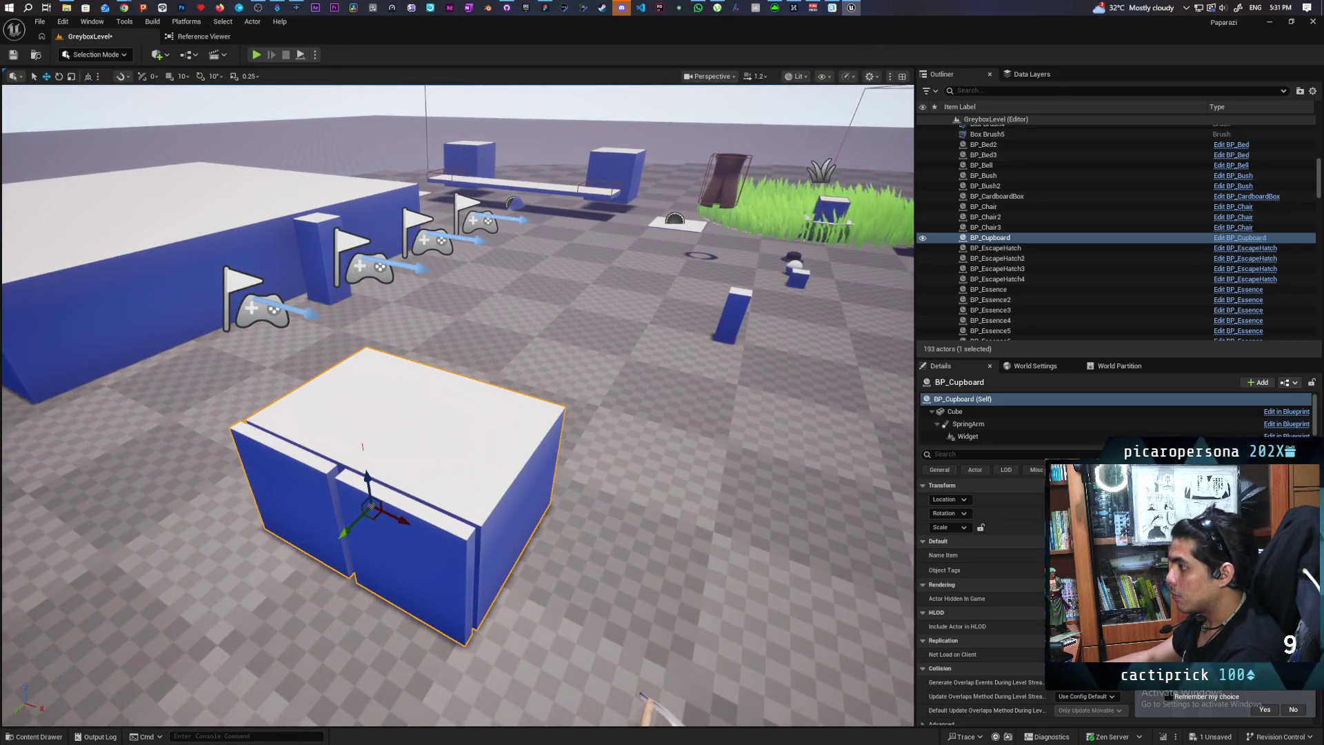
scroll(396, 531, "up", 3)
scroll(457, 405, "down", 5)
scroll(458, 405, "up", 5)
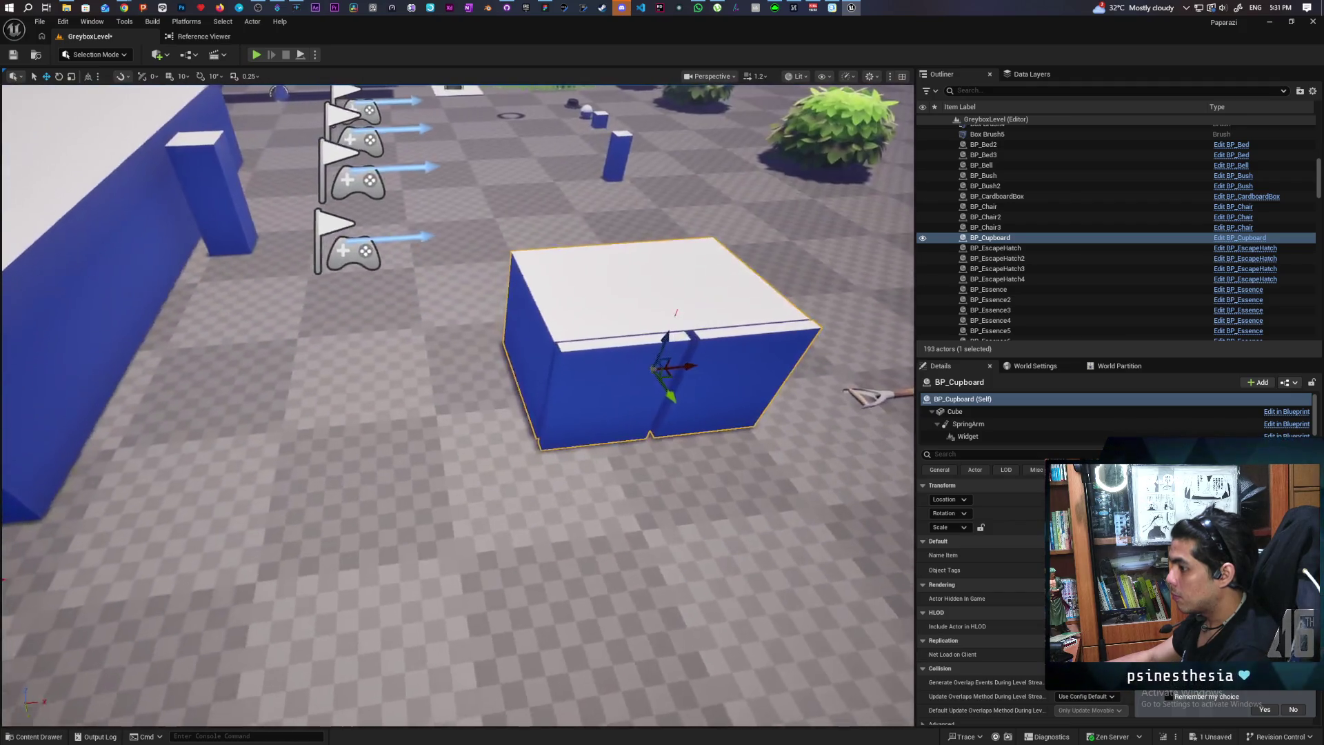
mouse_move(458, 406)
left_mouse_down()
mouse_move(457, 428)
mouse_move(458, 393)
mouse_move(448, 441)
left_mouse_up()
scroll(585, 357, "up", 6)
scroll(585, 357, "down", 4)
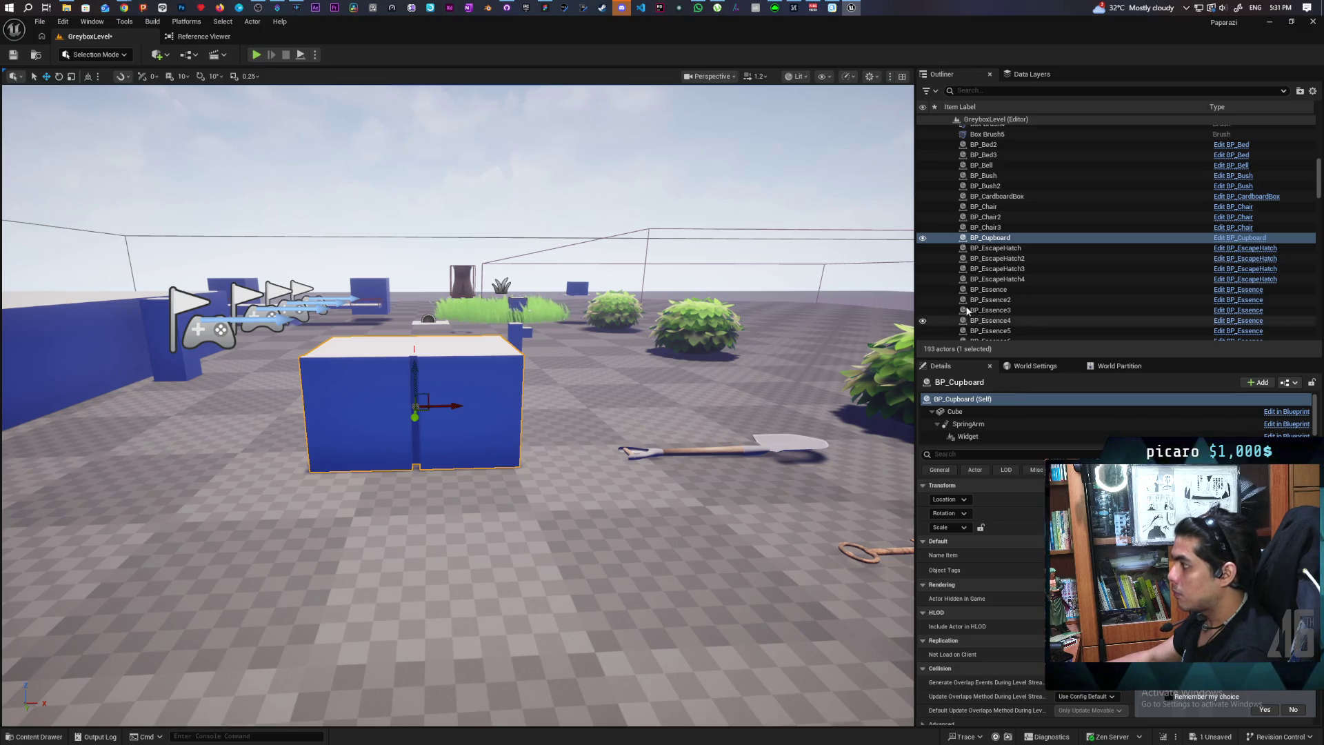
Drop the Cupboard static mesh from the content browser into the level
left_click(958, 413)
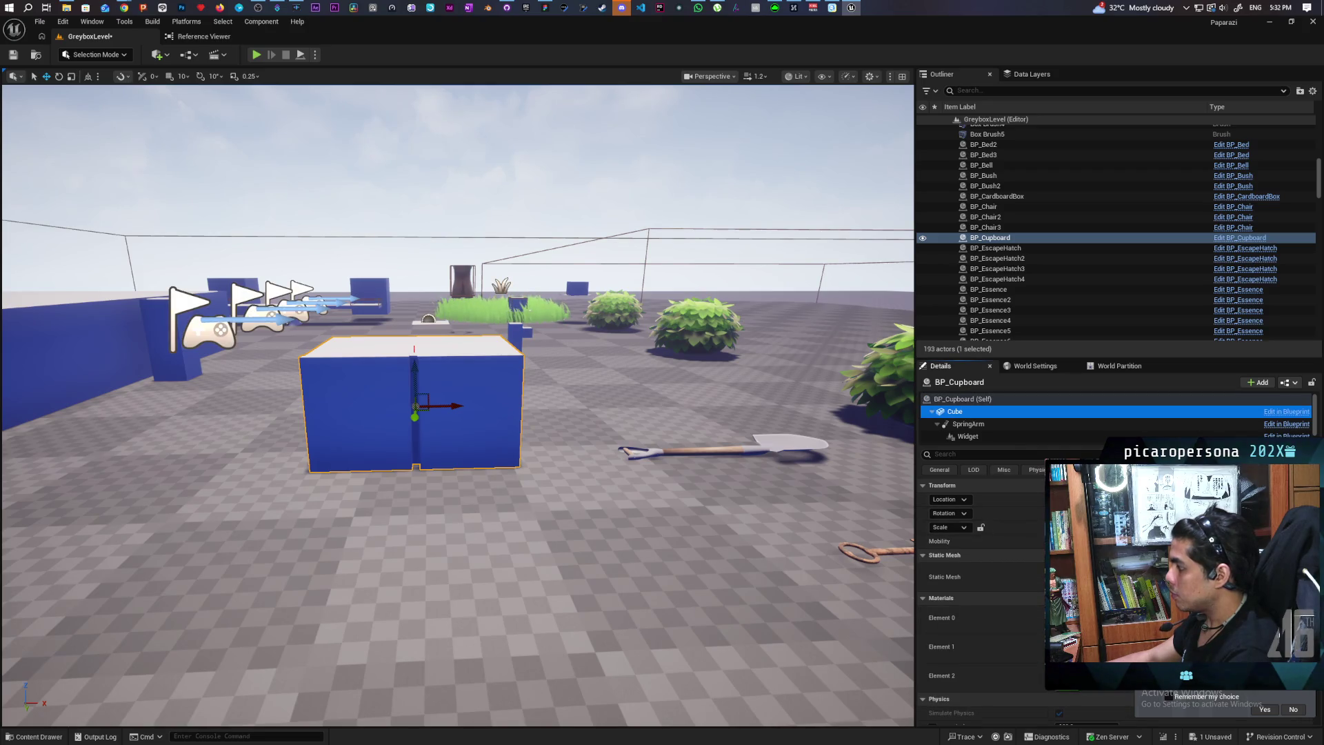
key("ctrl+space")
mouse_move(585, 645)
left_mouse_down()
mouse_move(194, 524)
mouse_move(557, 526)
left_mouse_up()
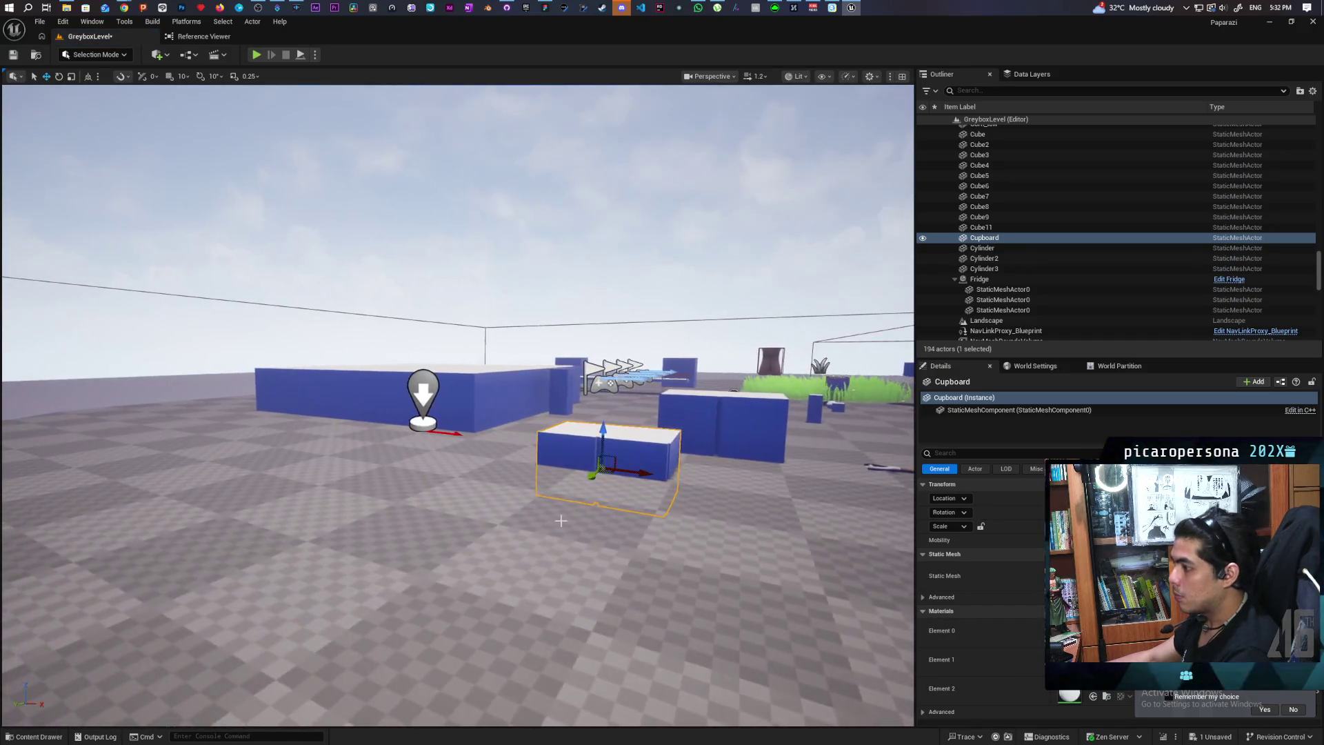
In Modeling Mode, use XForm Edit Pivot to move the Cupboard mesh's pivot to its bottom
key("ctrl+z")
key("ctrl+z")
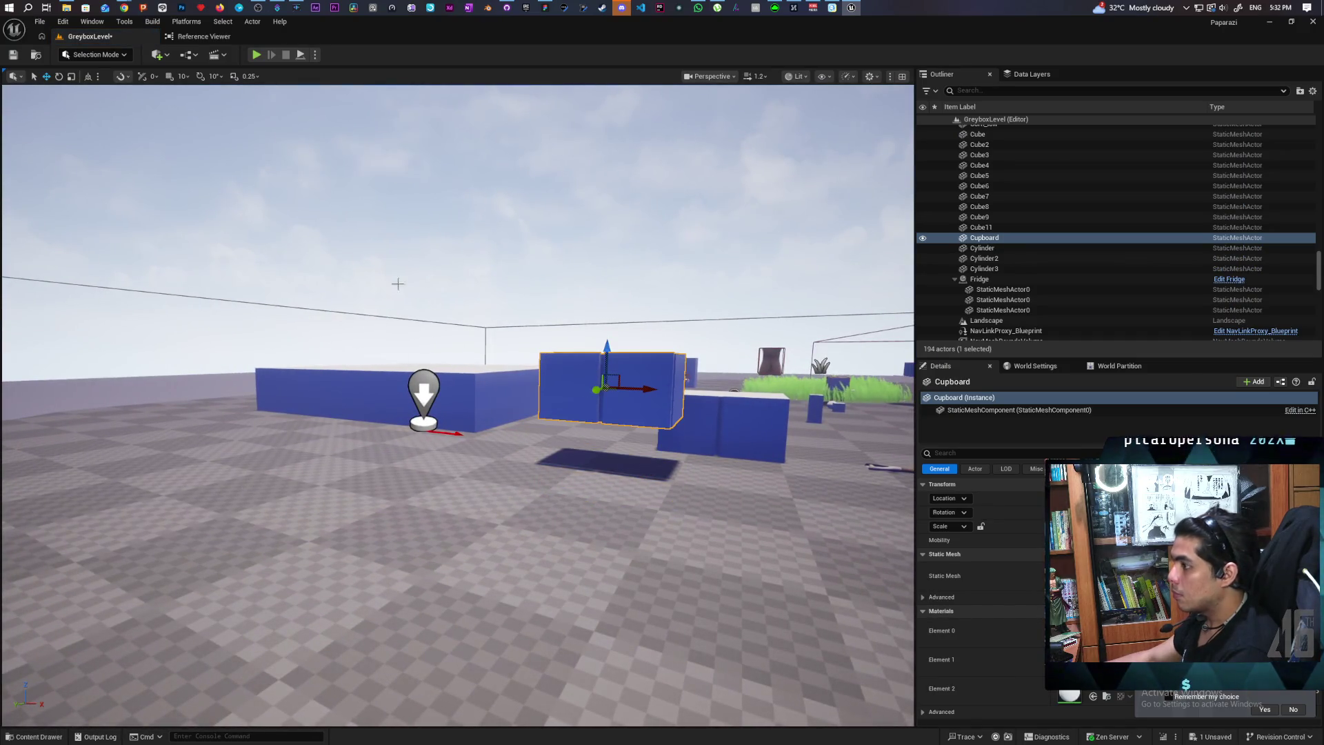
left_click(97, 54)
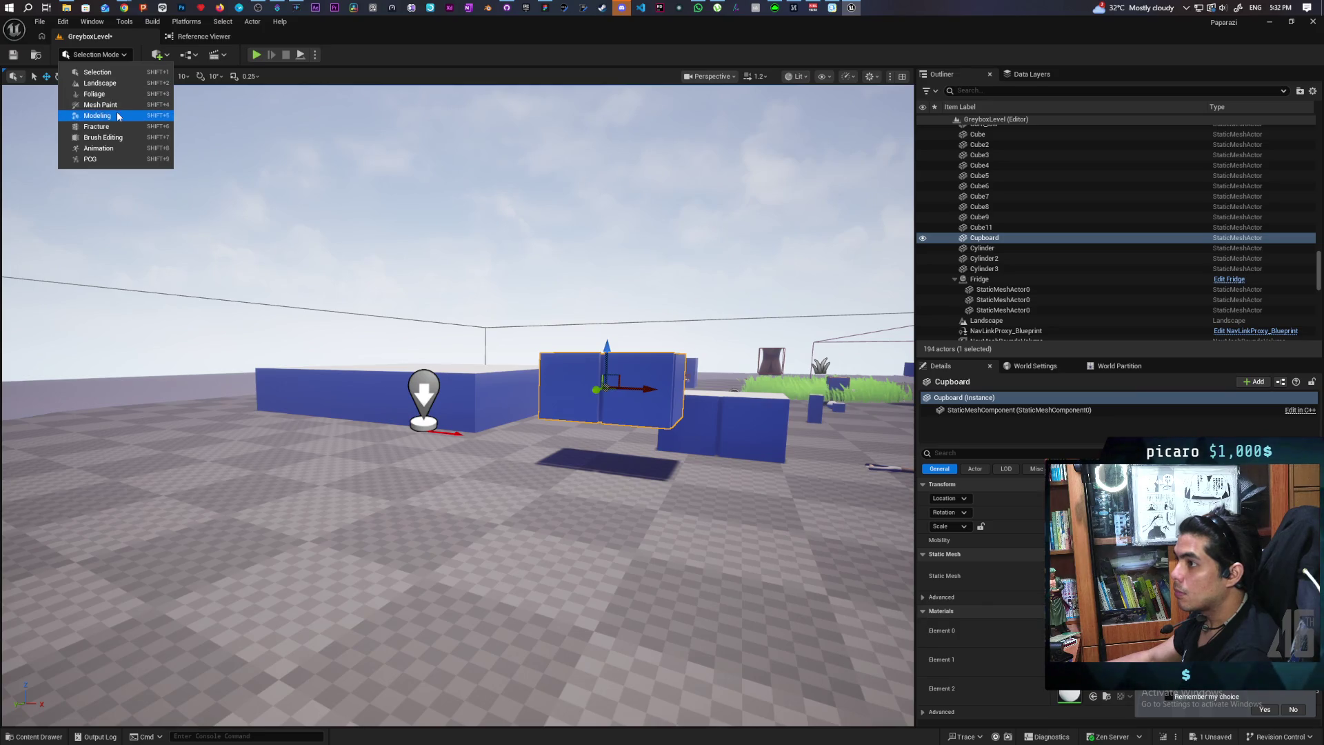
left_click(143, 138)
left_click(21, 185)
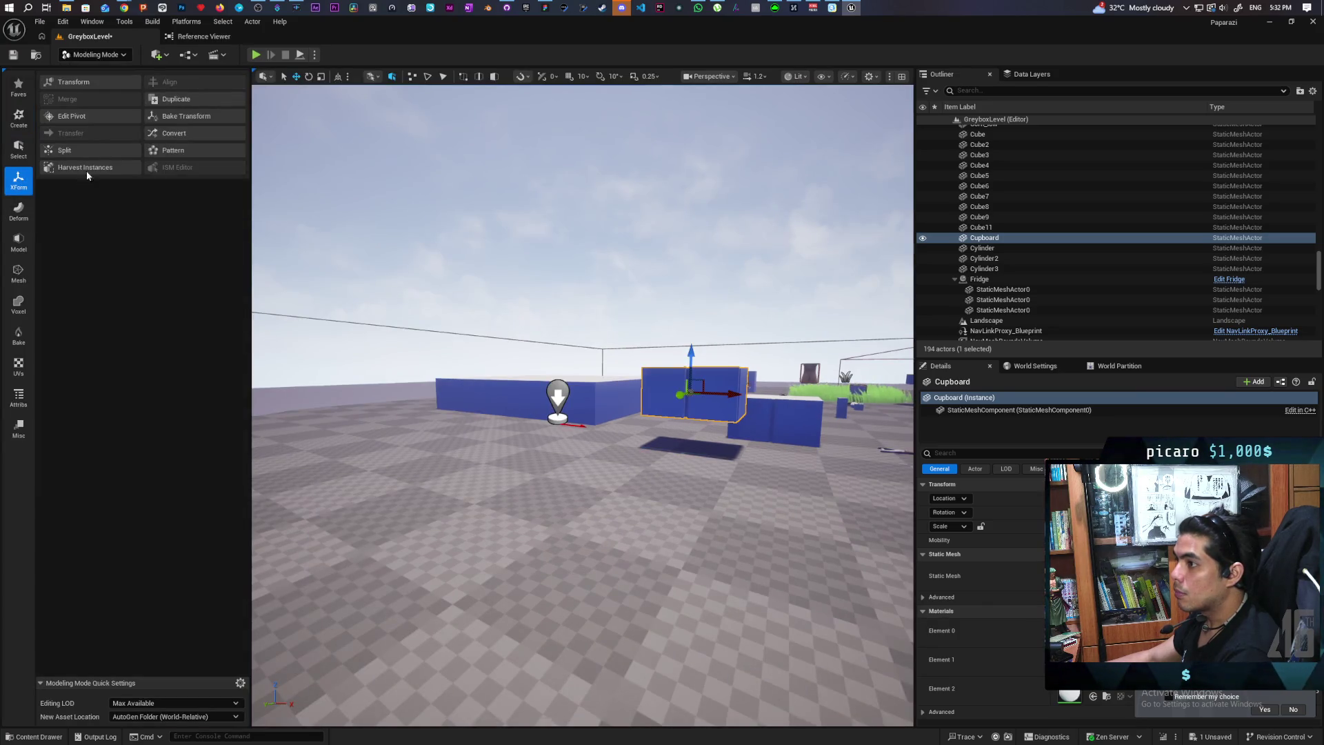
left_click(88, 119)
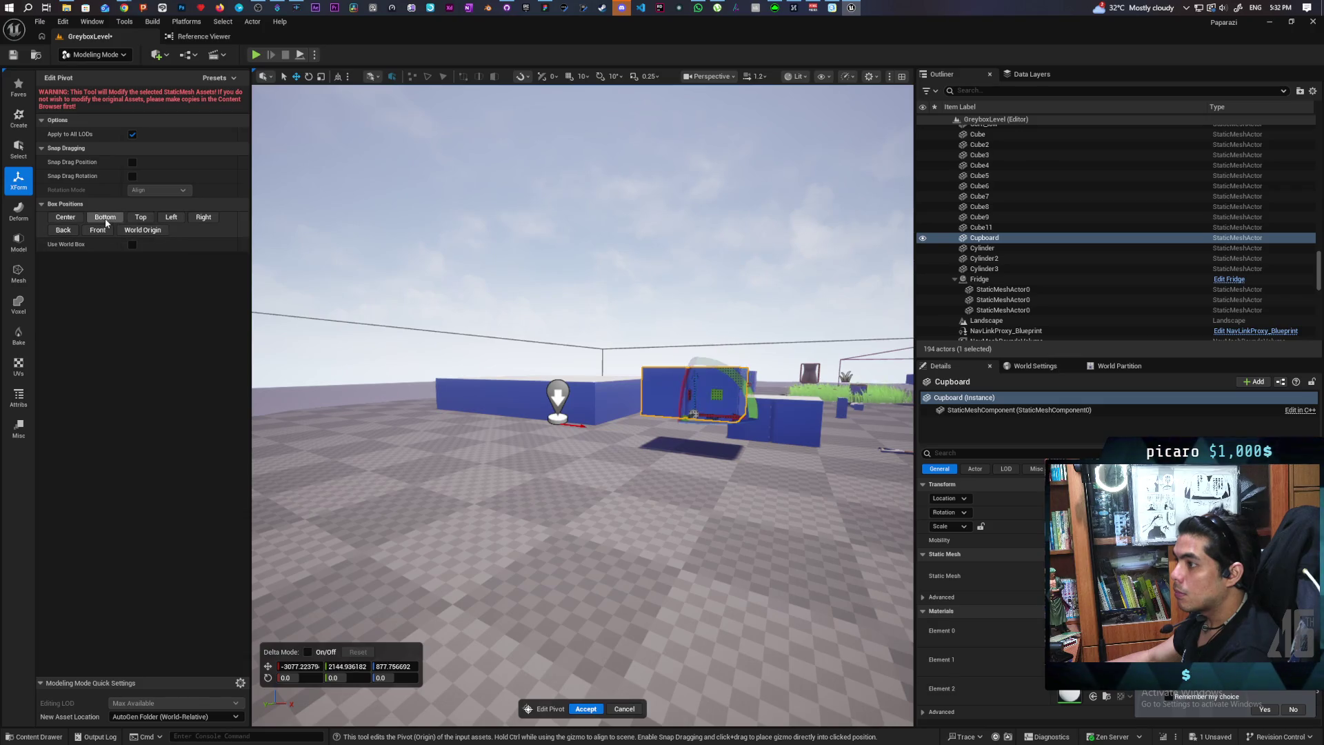
left_click(584, 709)
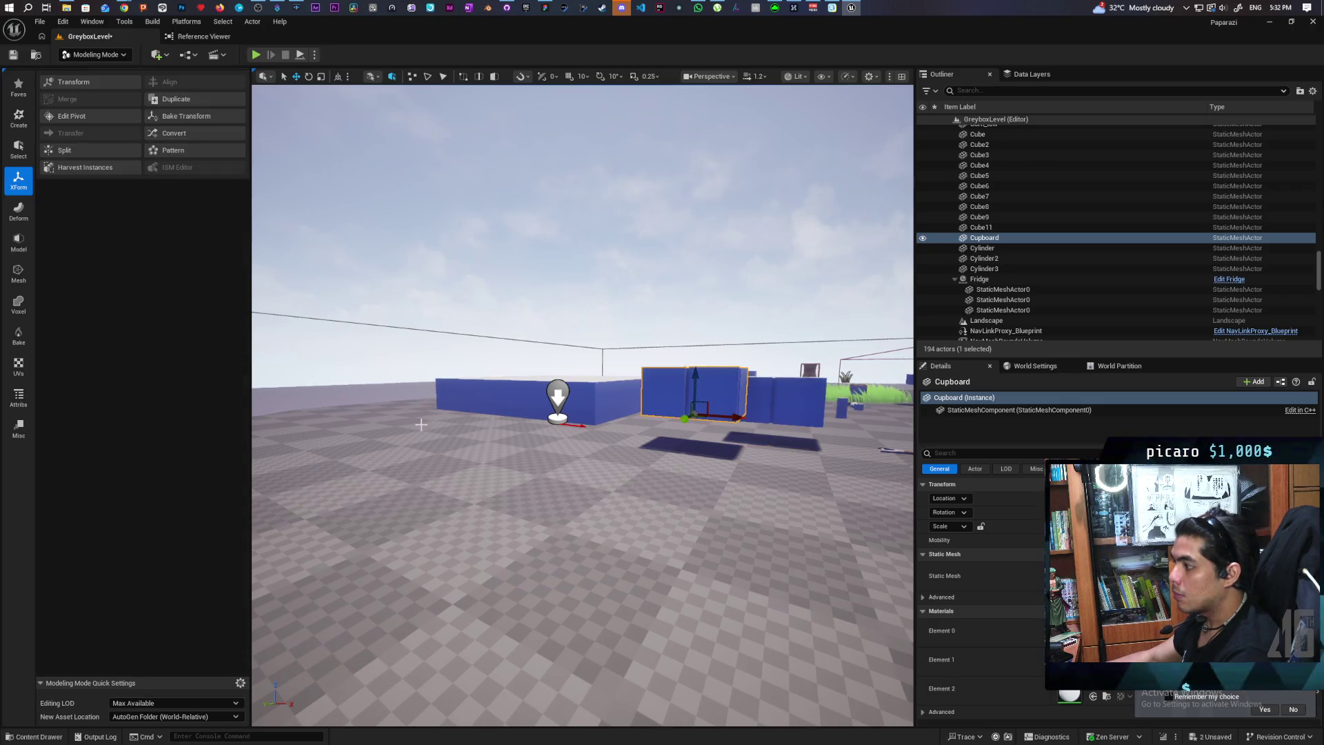
Back in Selection Mode, delete the temporary Cupboard actor, restoring the accidentally deleted BP_Cupboard
left_click(94, 55)
left_click(89, 68)
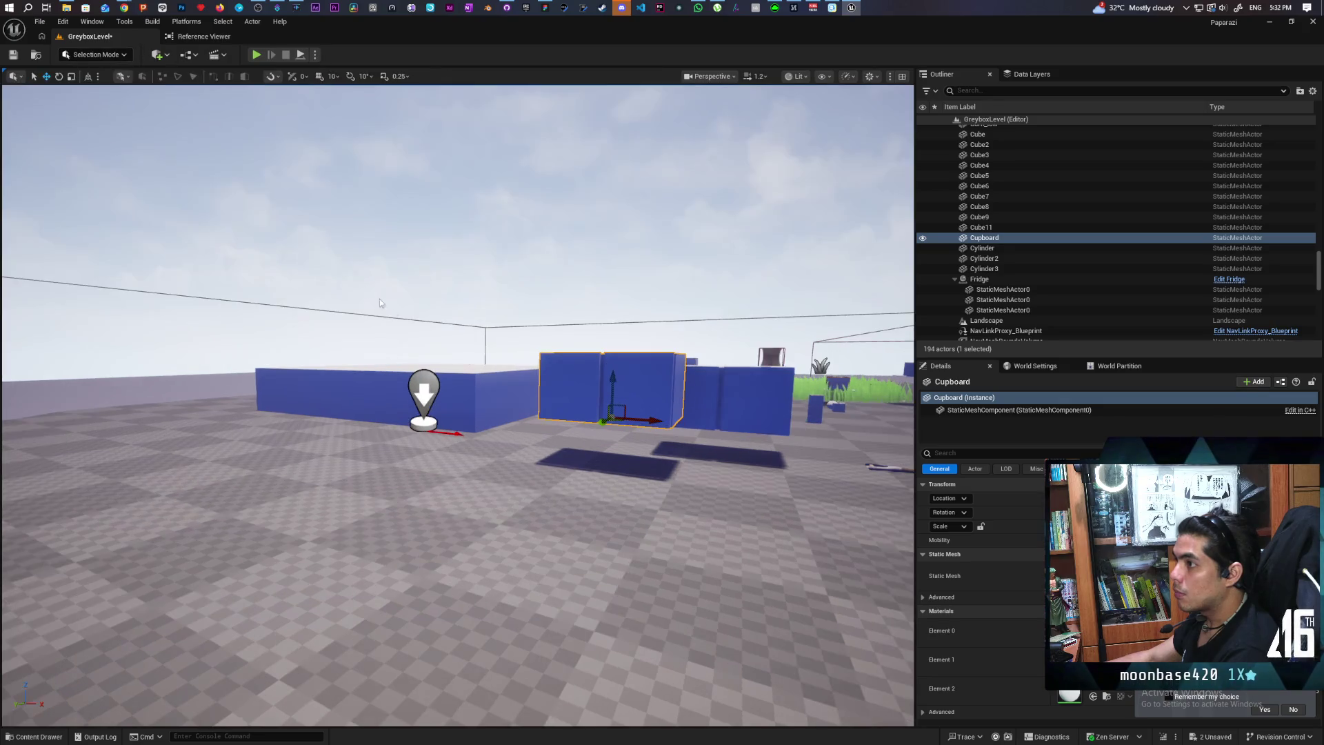
key("Delete")
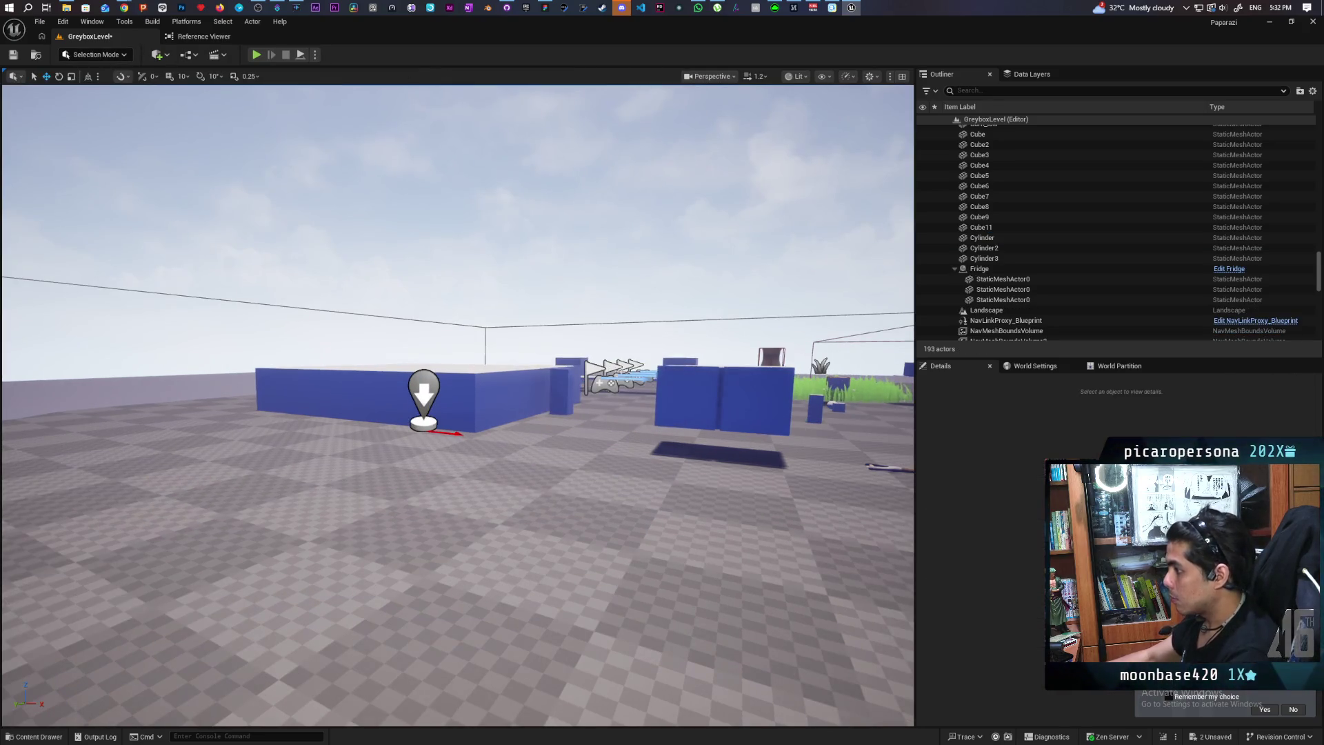
left_click(710, 382)
key("Delete")
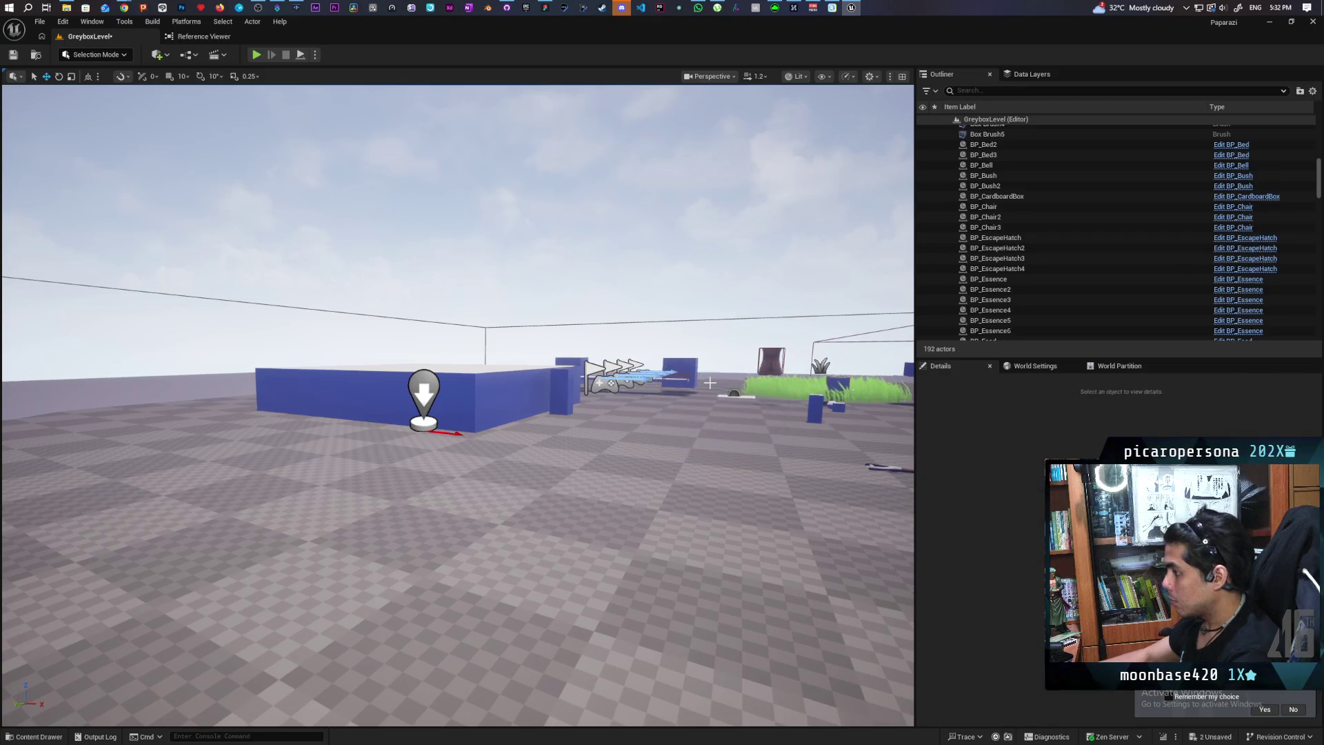
key("ctrl+z")
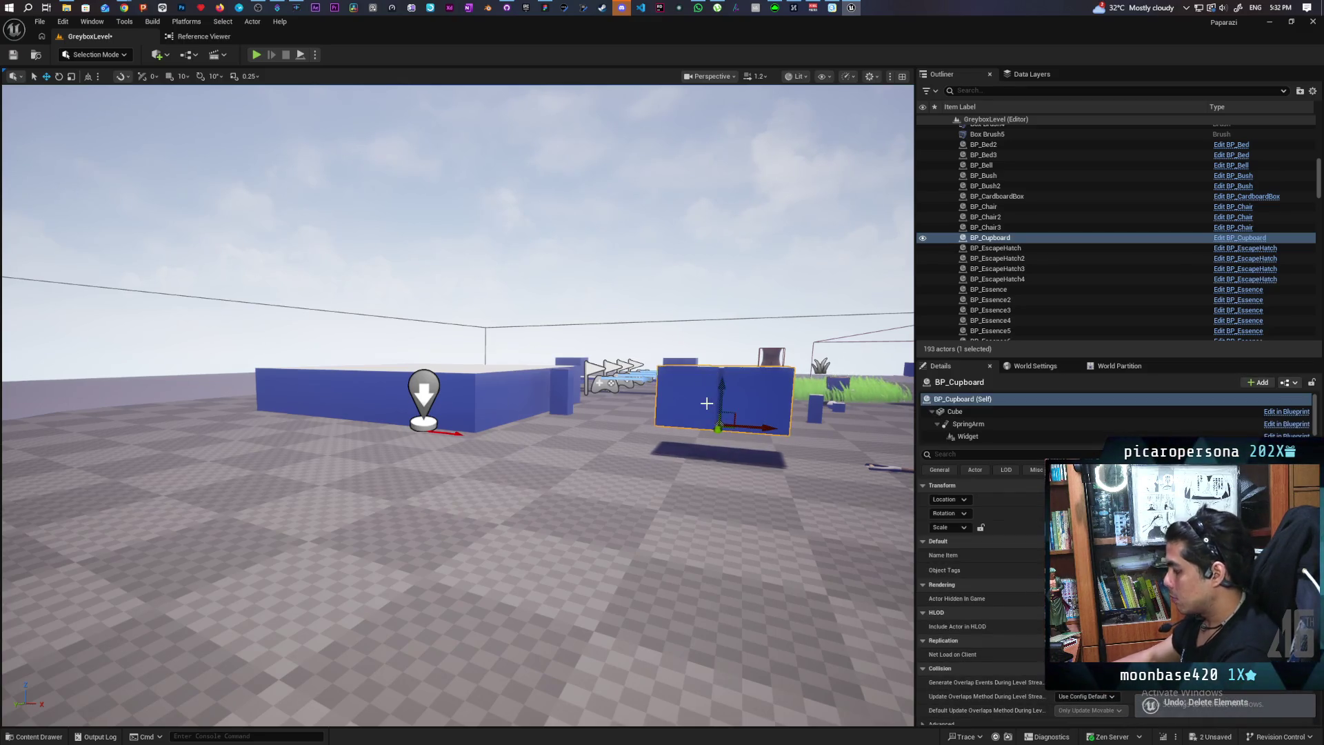
Frame and inspect BP_Cupboard, then save all changes
key("f")
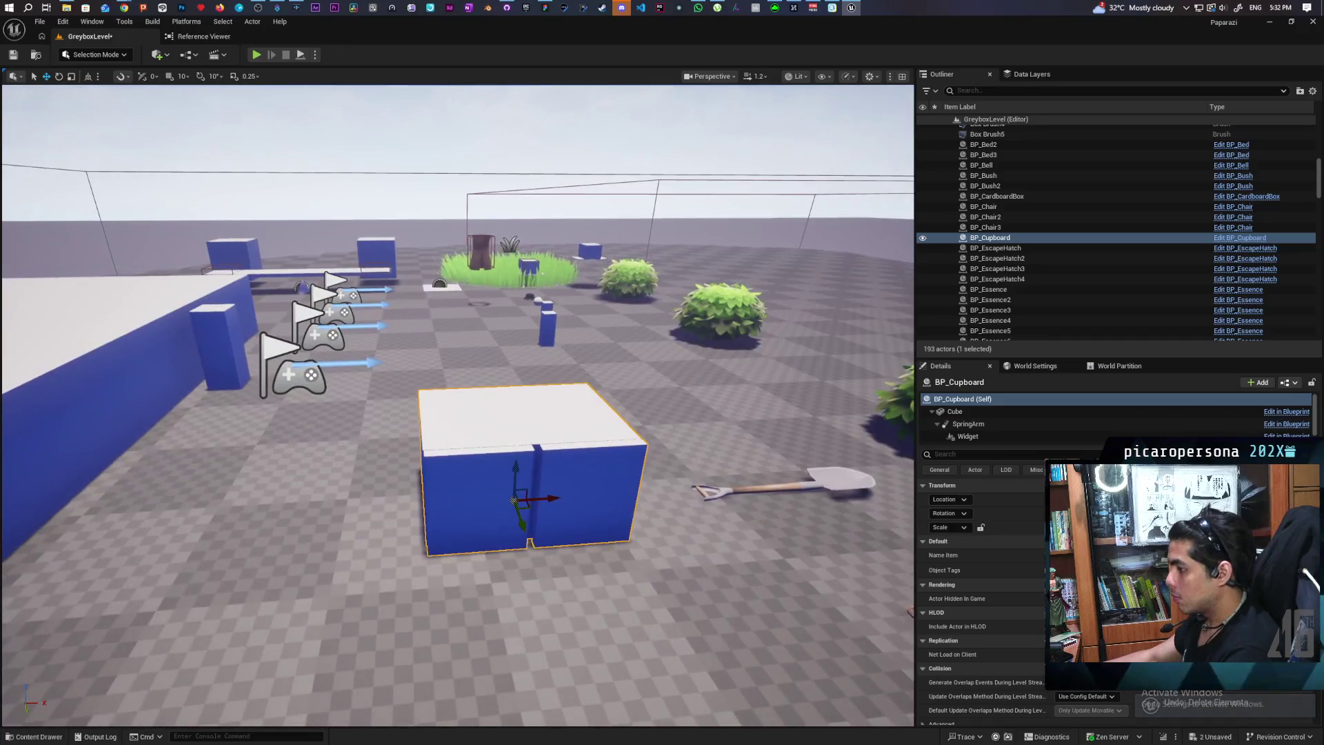
left_click_drag(476, 294, 475, 295)
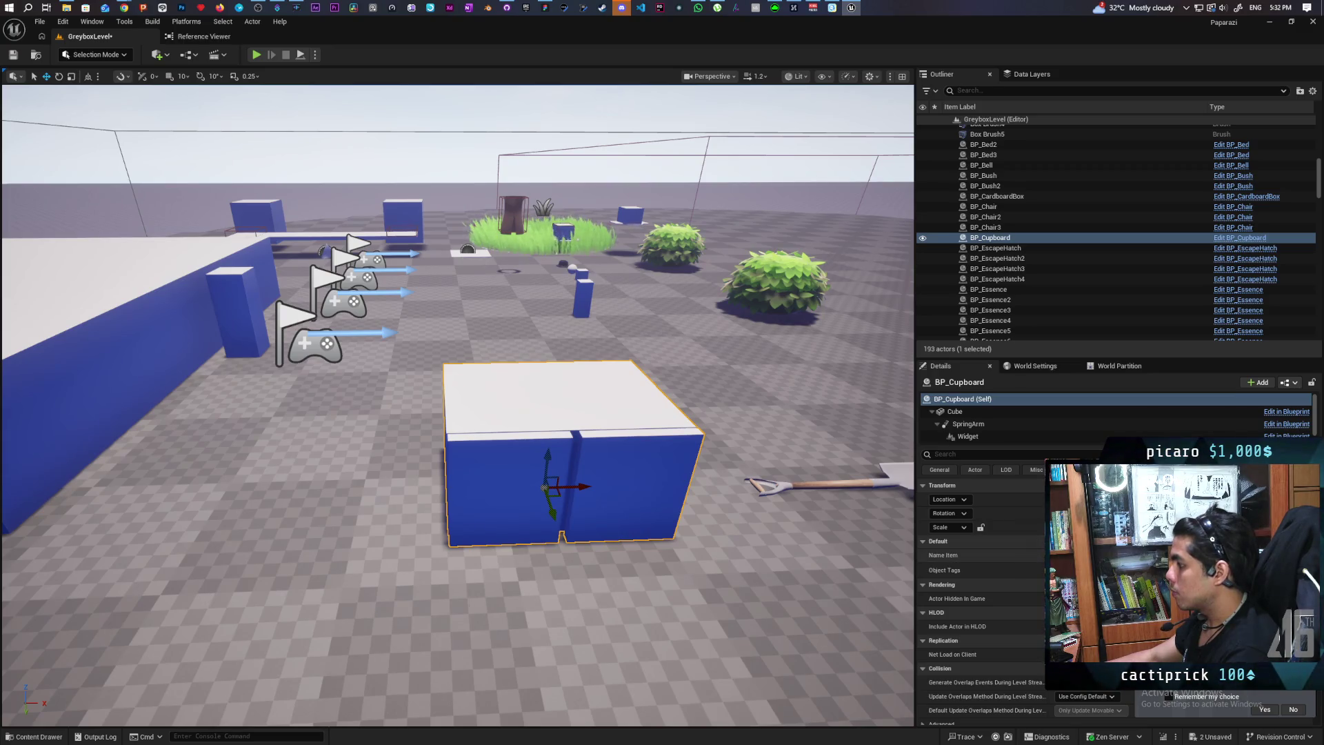
left_click(1003, 540)
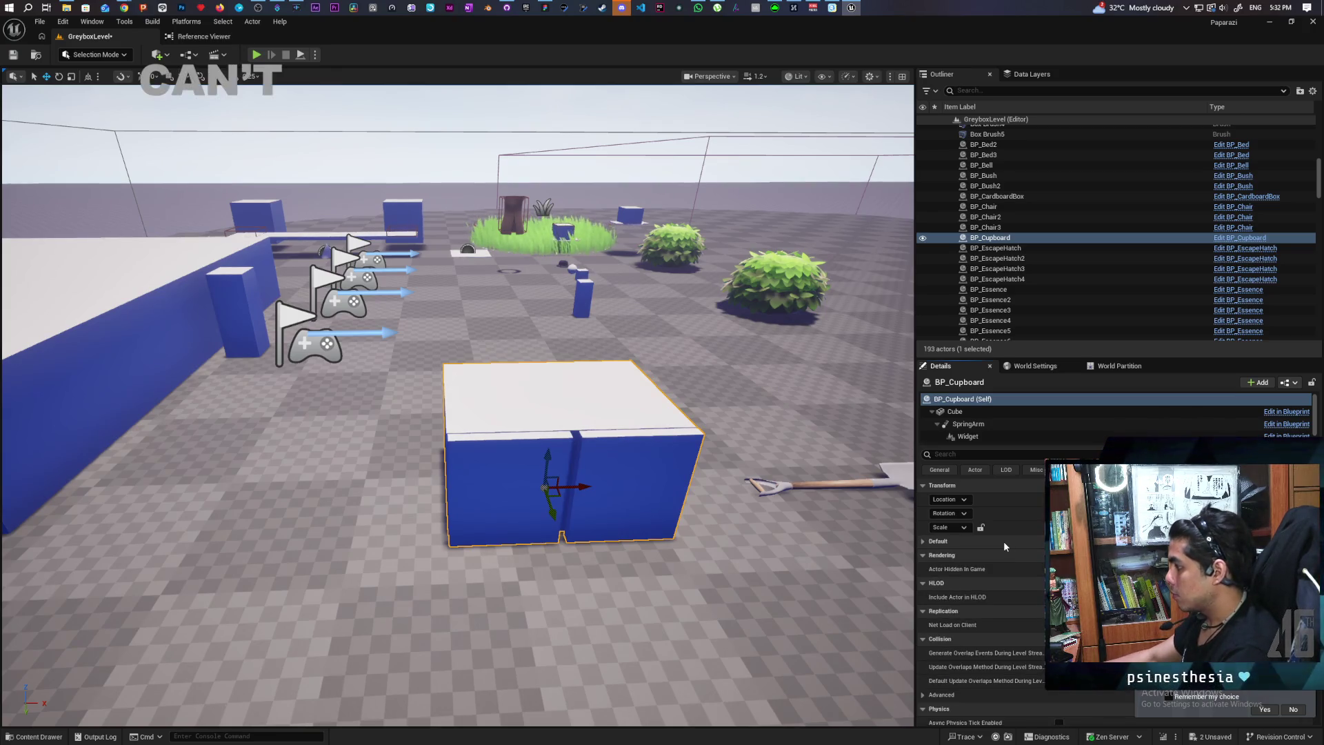
key("ctrl+s")
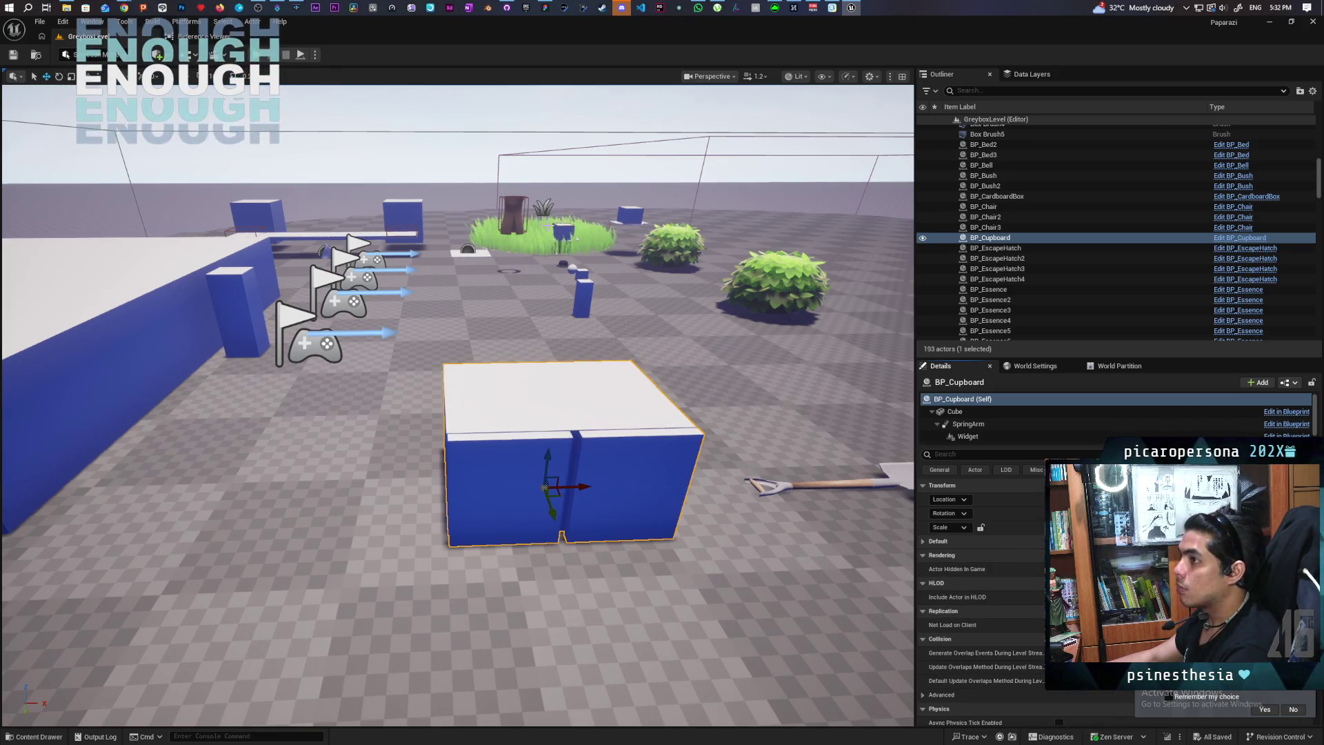
Open BP_Cupboard in the blueprint editor and set its Name Item default to Cupboard
left_click(1219, 238)
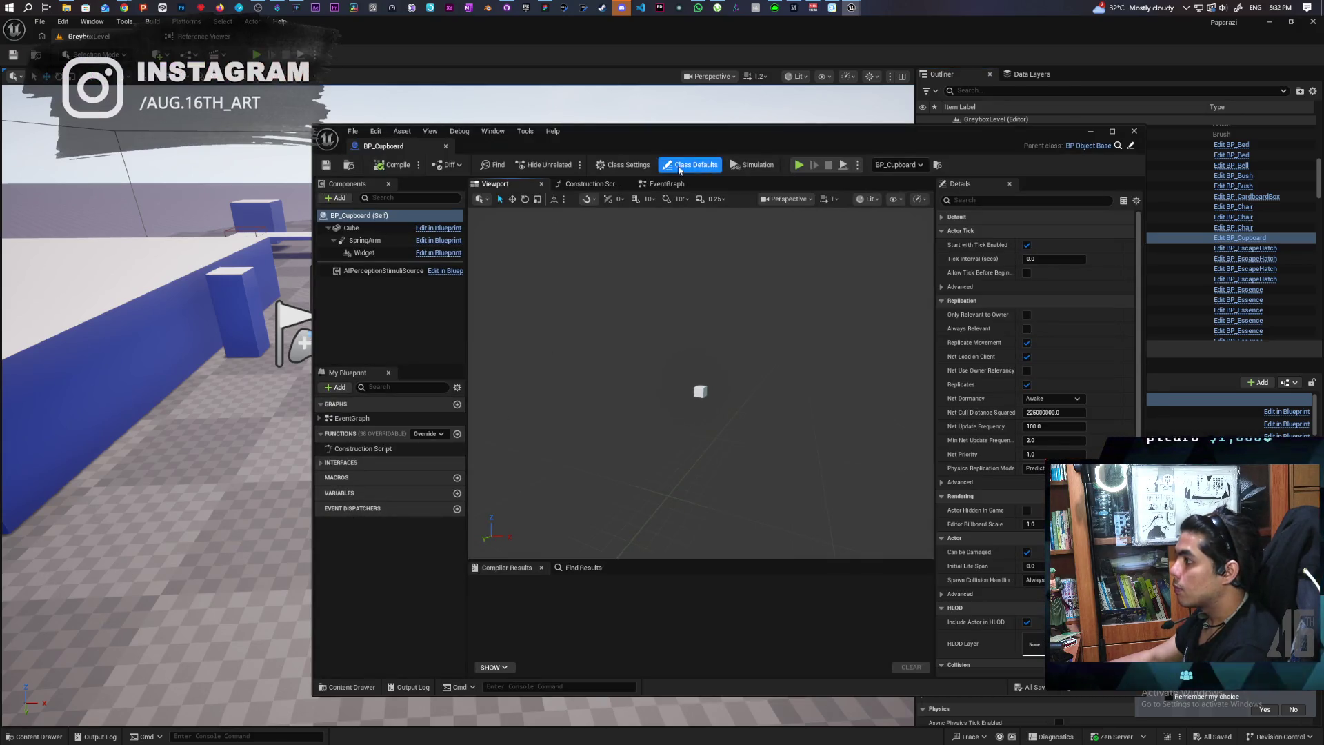
mouse_move(369, 155)
left_mouse_down()
mouse_move(307, 69)
mouse_move(307, 38)
left_mouse_up()
left_click(444, 74)
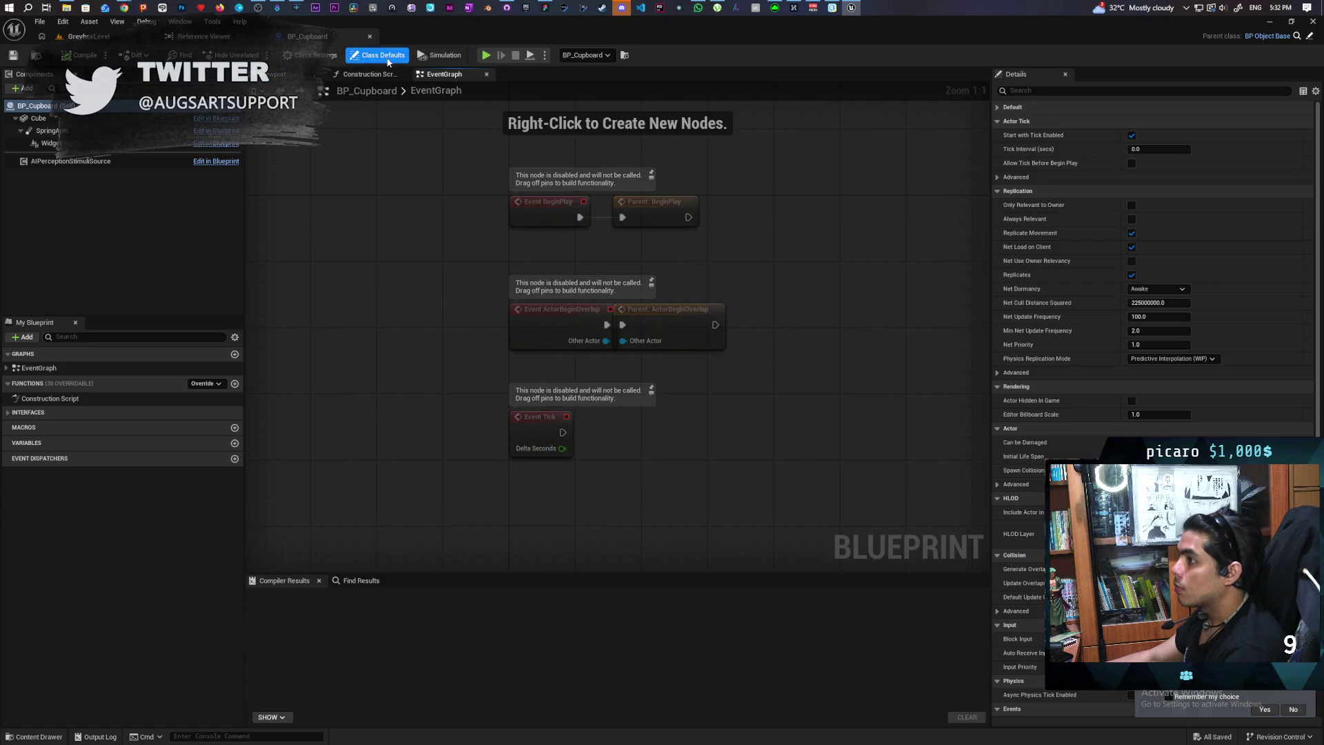
left_click(1120, 109)
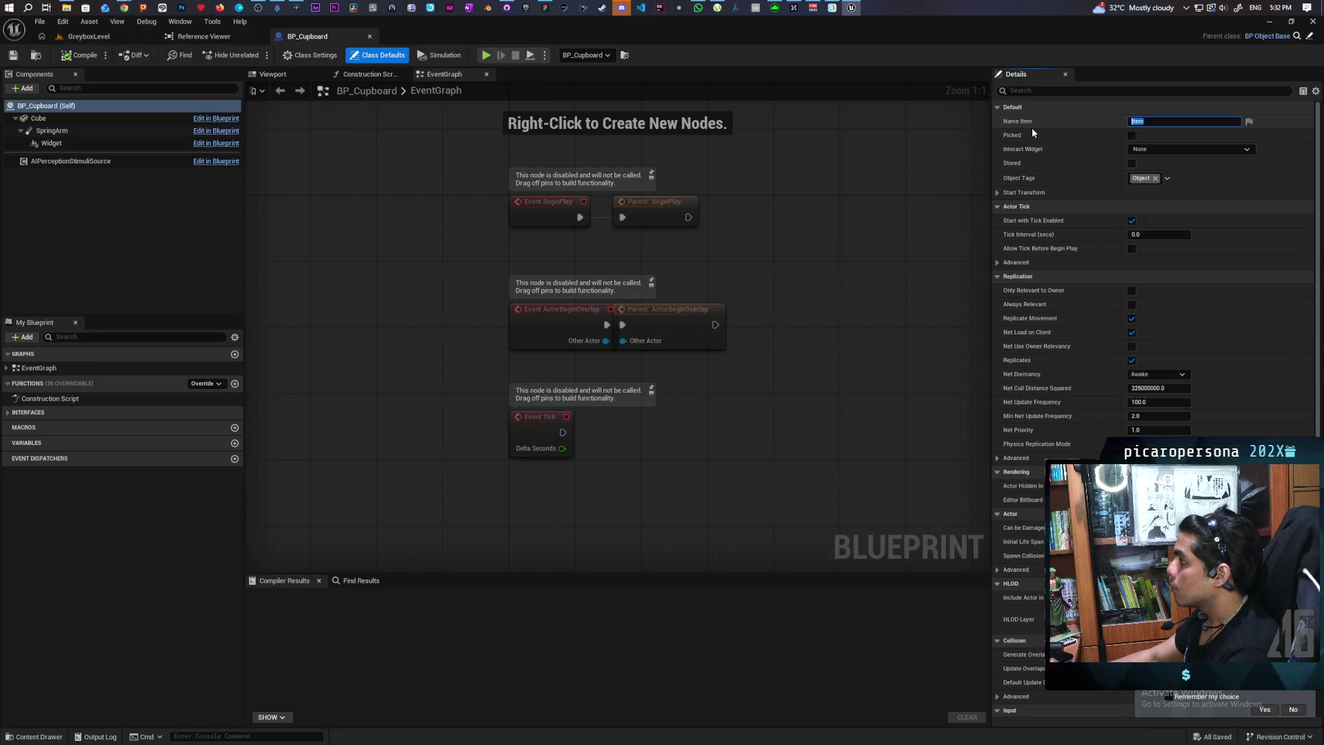
type("Cup")
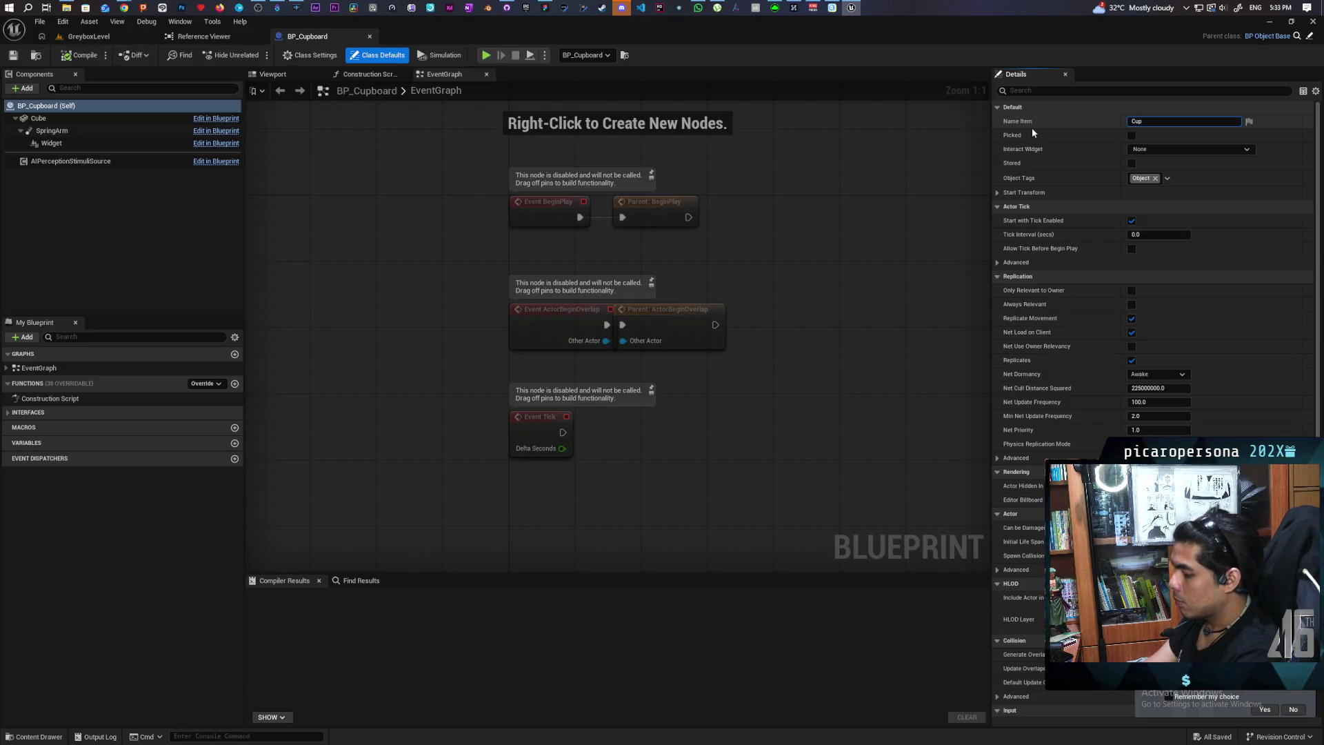
type("board")
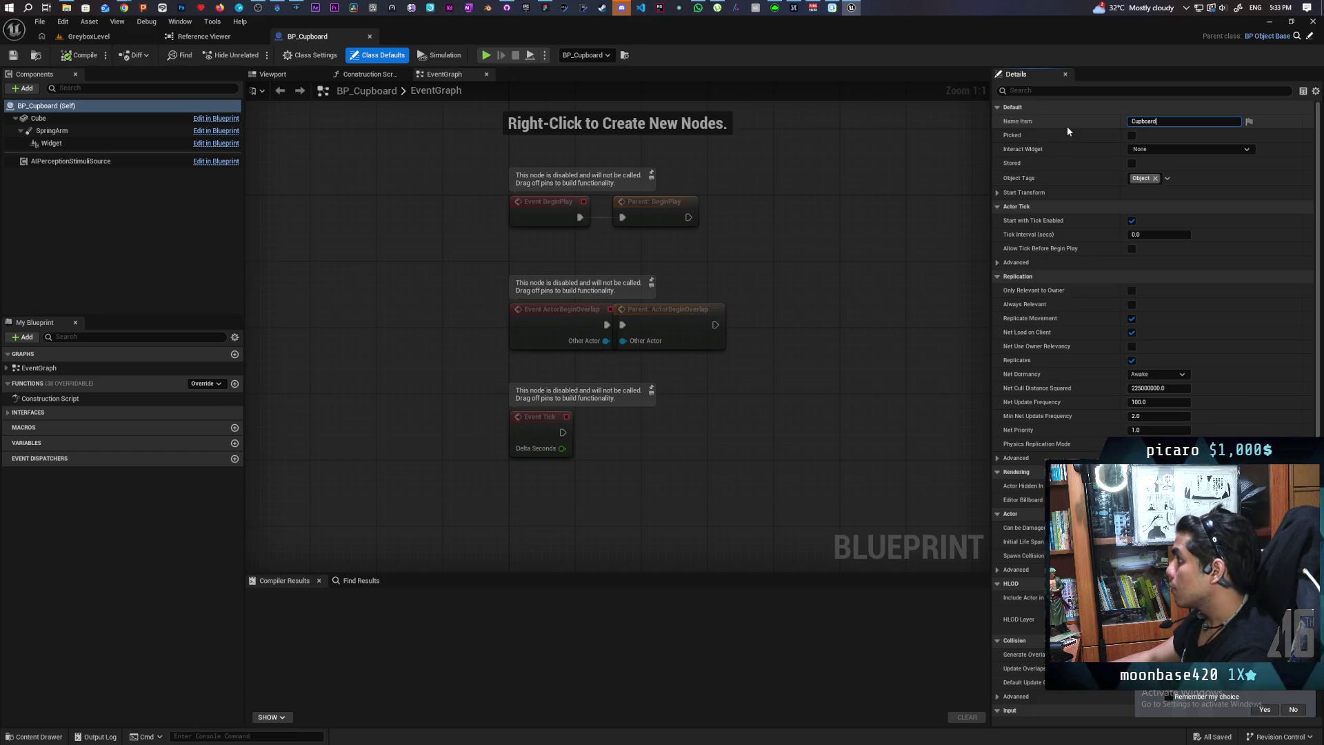
key("Return")
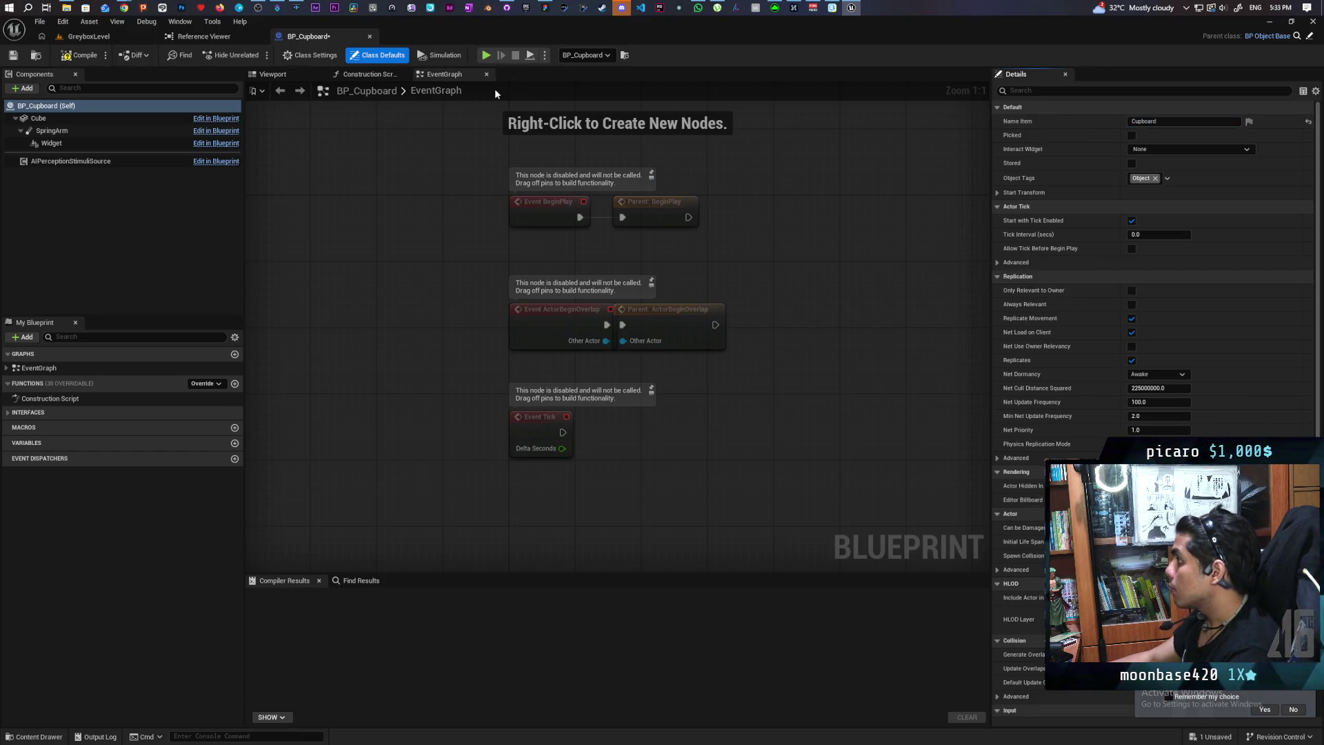
Compile and save BP_Cupboard, then add the BPI Device Event Interact node to the EventGraph
key("ctrl+s")
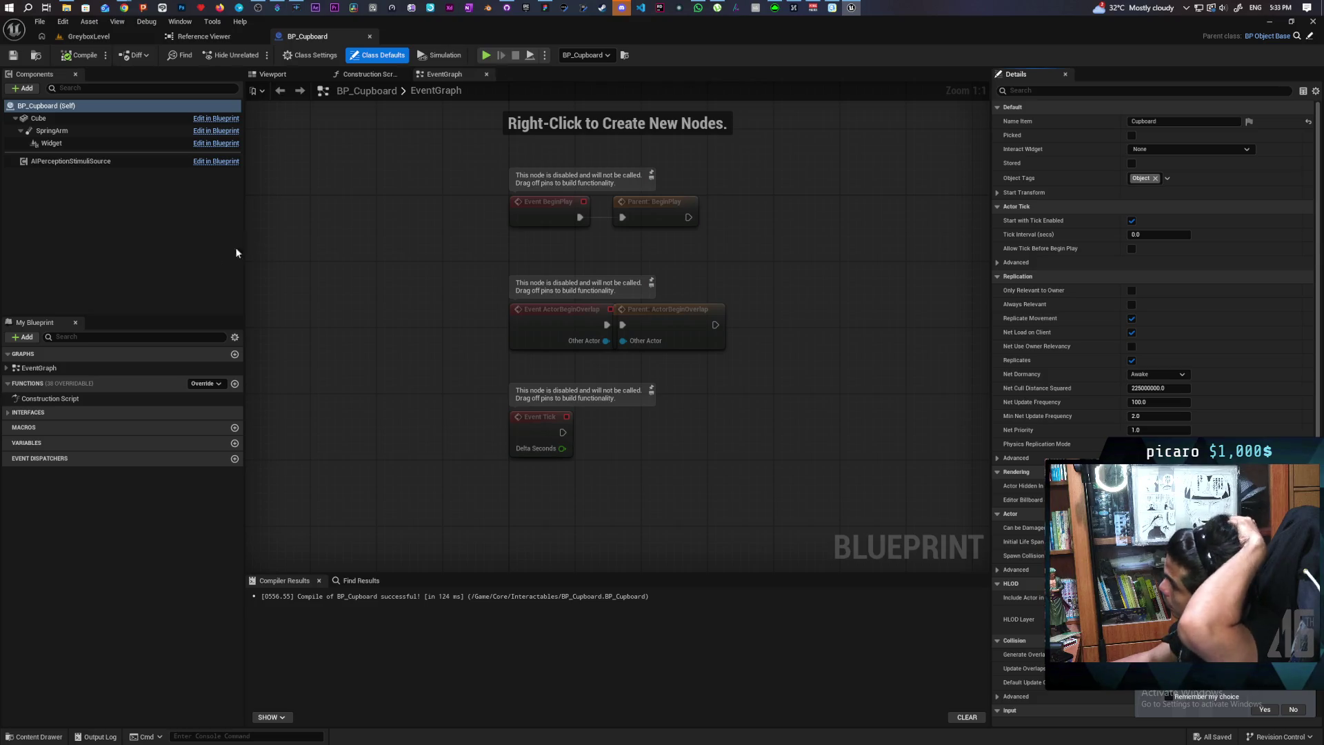
left_click(8, 414)
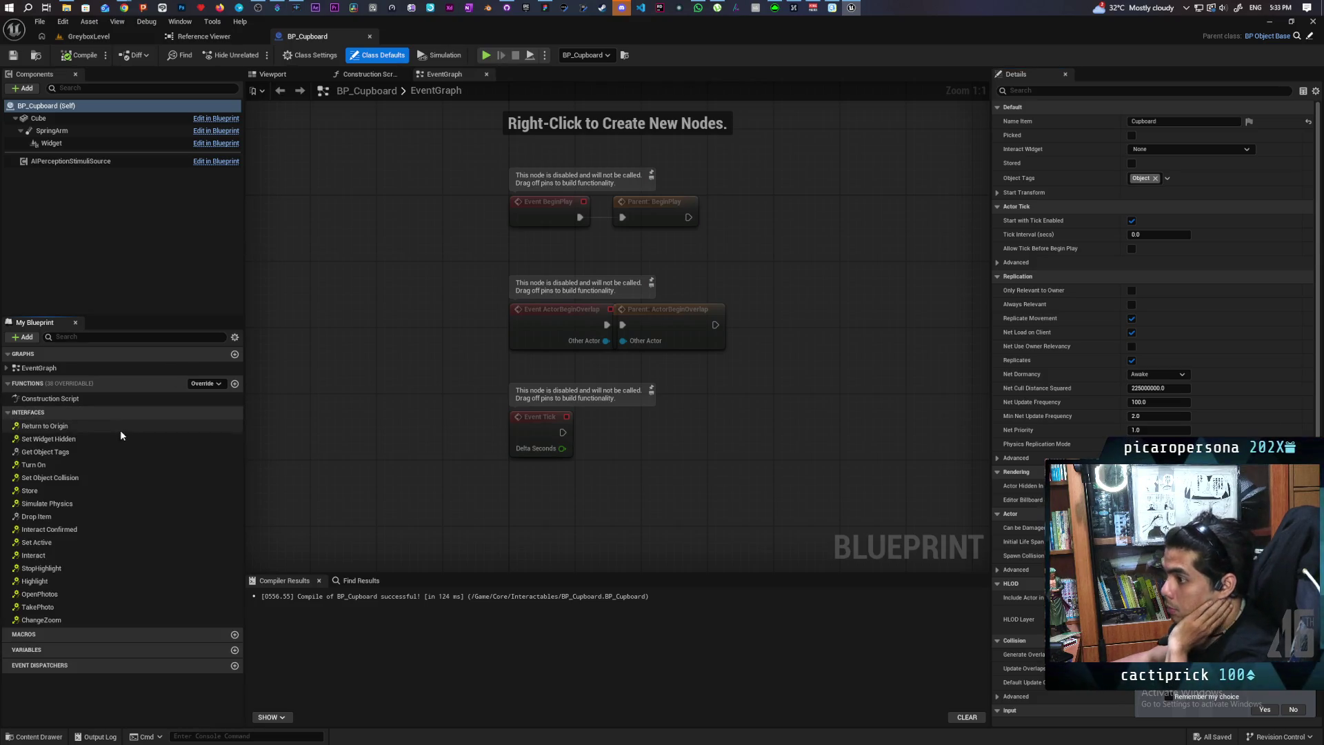
double_click(54, 556)
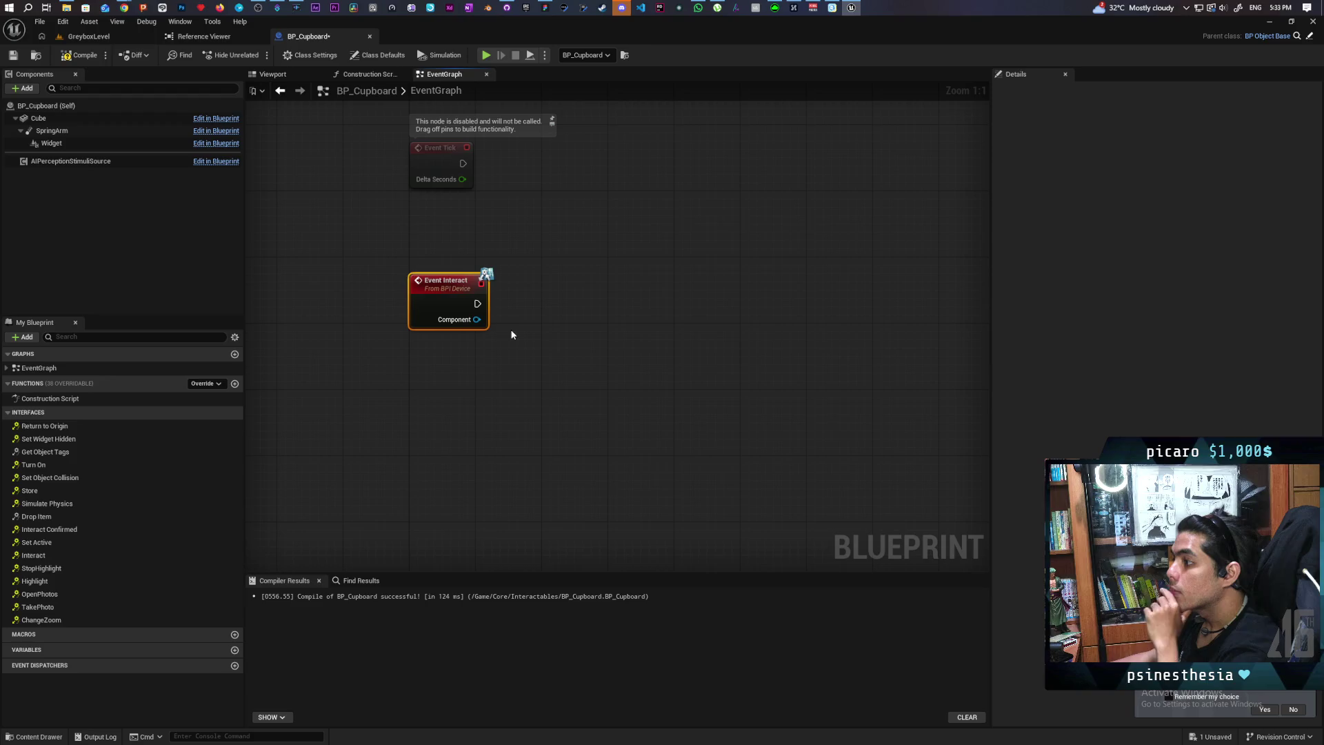
left_click(392, 59)
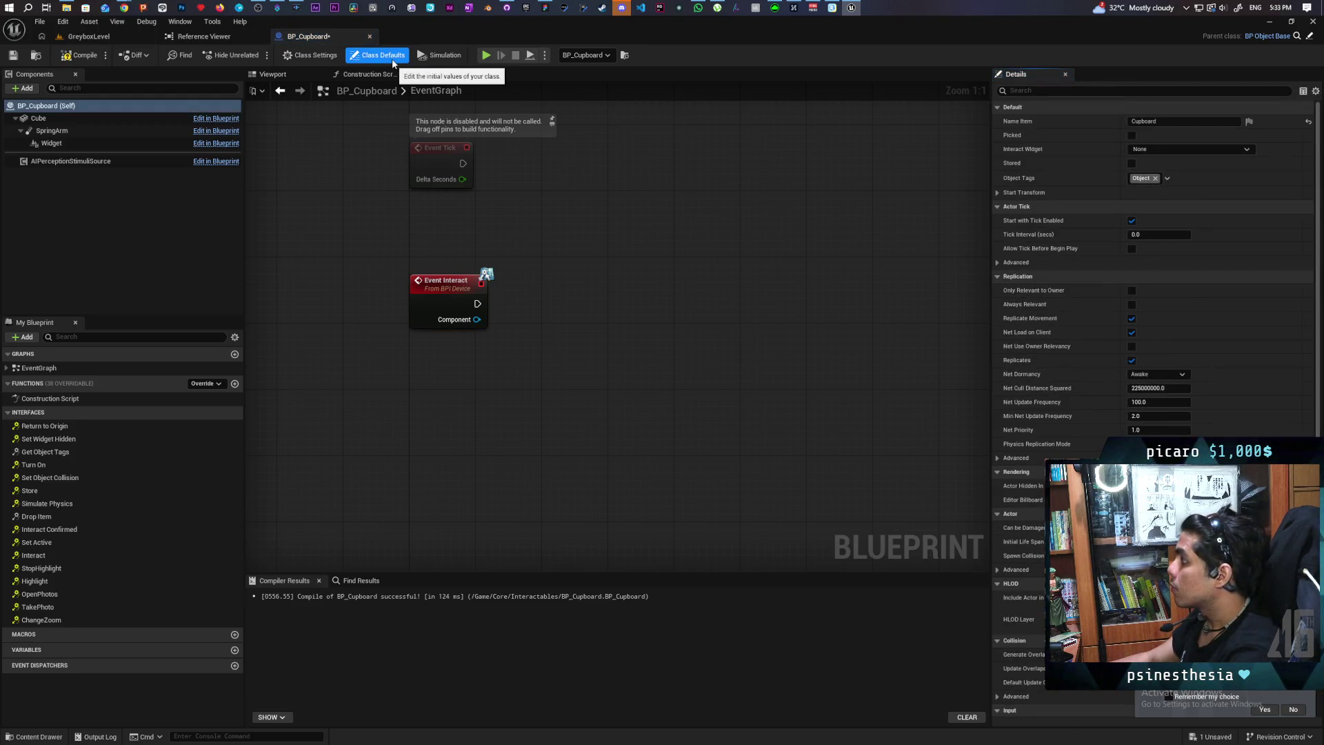
left_click(997, 193)
left_click(997, 195)
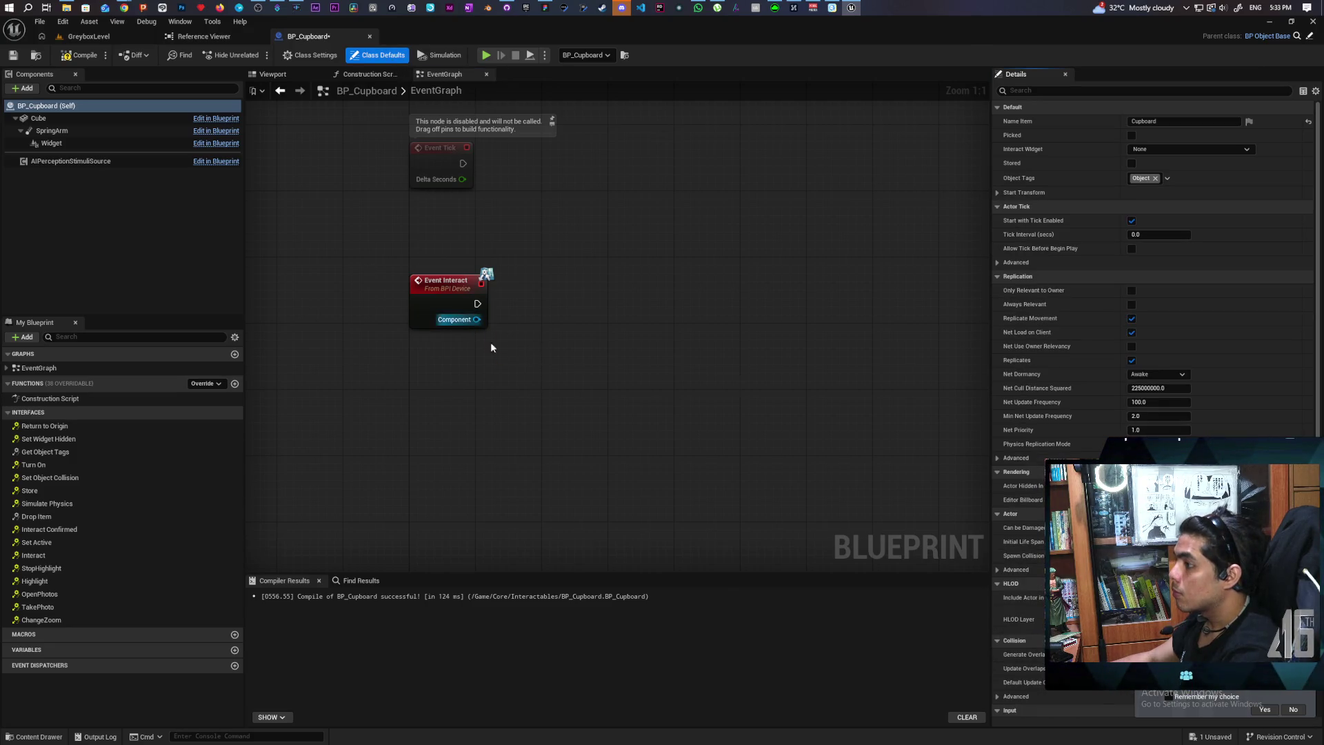
Cast the Interact event's Component output to BP Third Person Character
left_click_drag(477, 319, 518, 379)
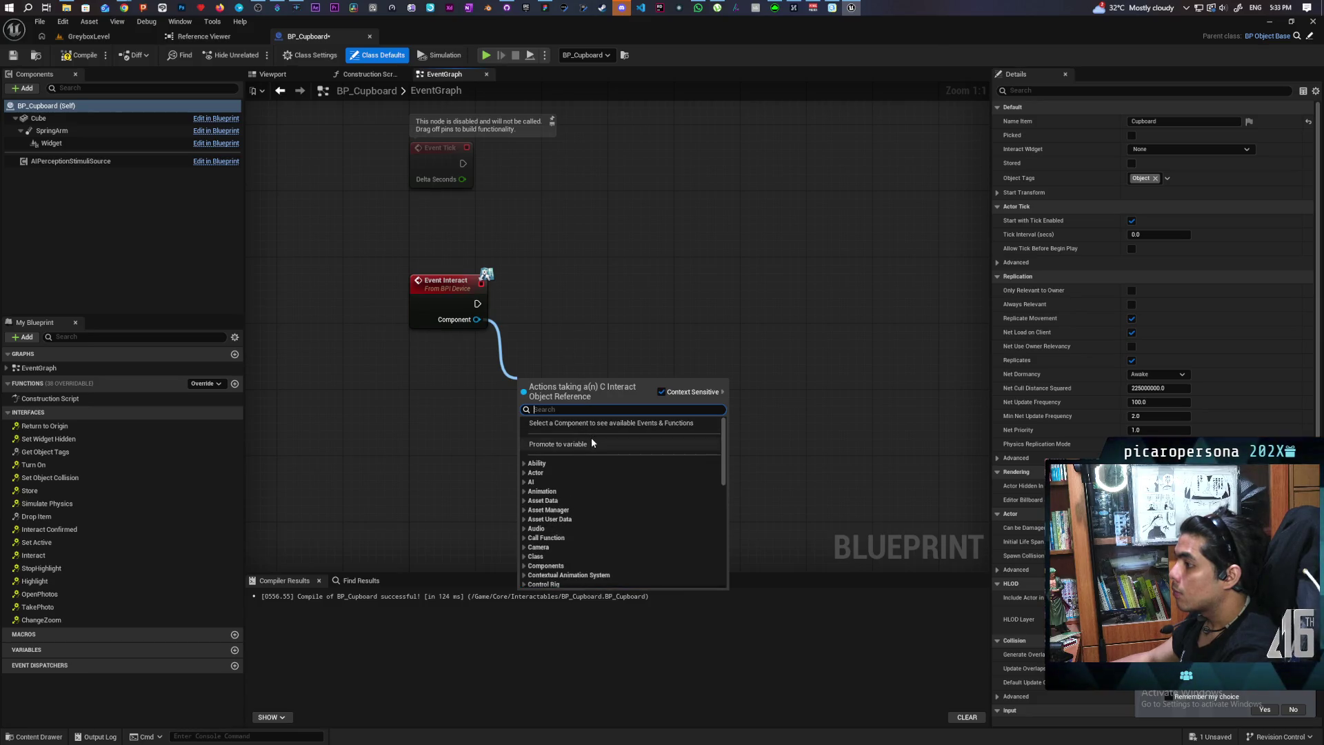
left_click(448, 407)
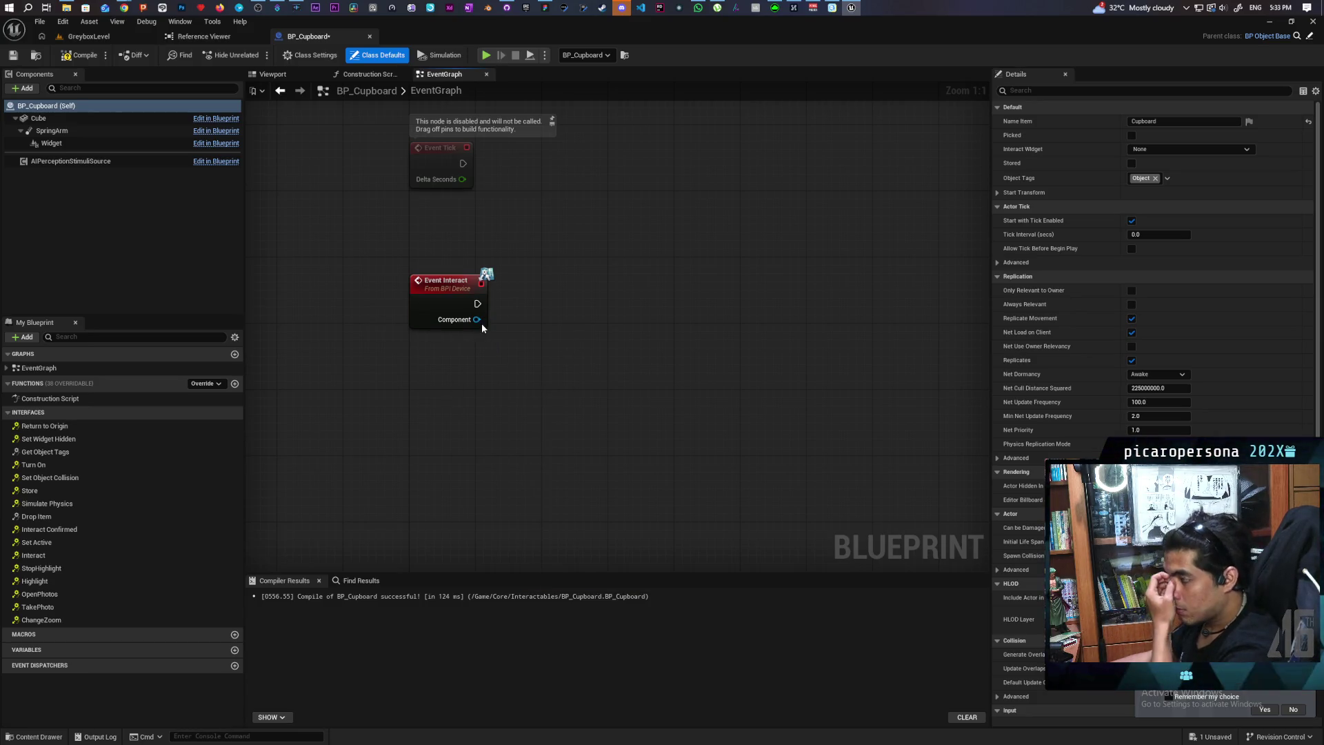
left_click_drag(483, 369, 483, 370)
type("get")
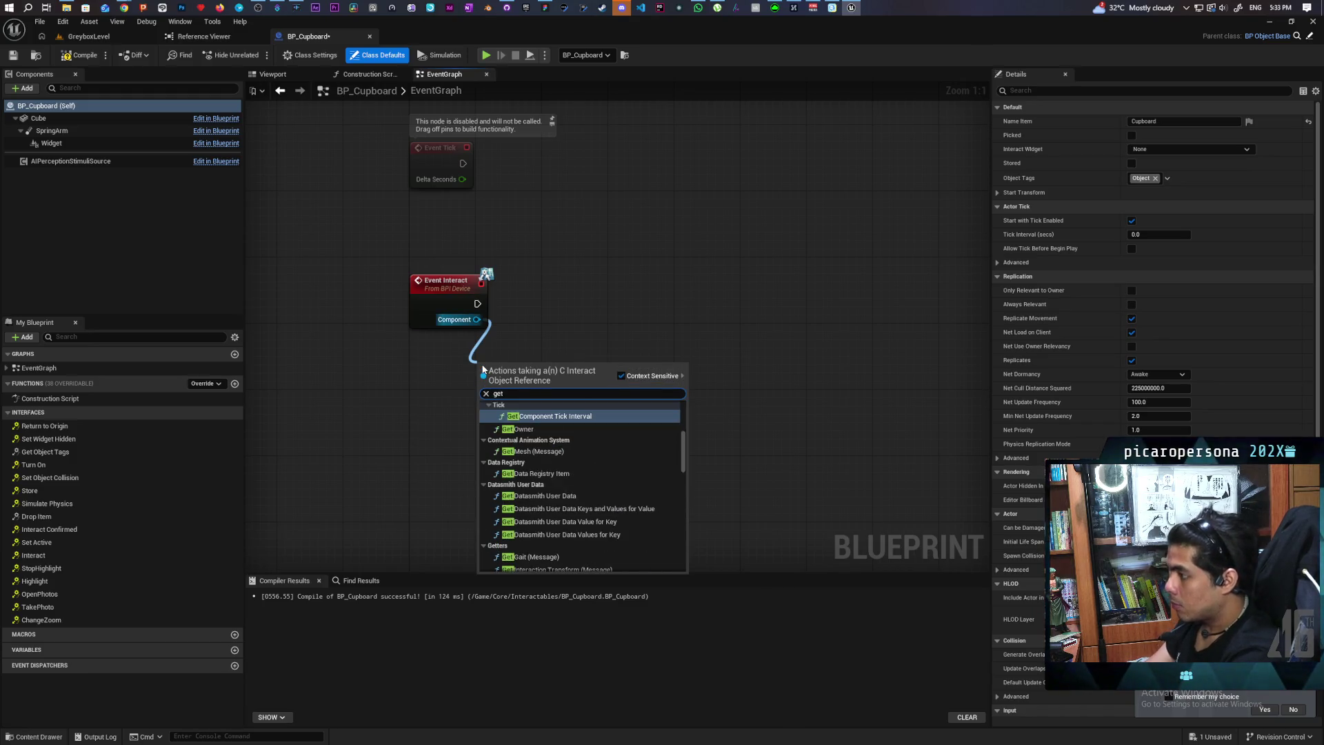
key("BackSpace")
key("BackSpace")
key("BackSpace")
type("cast")
key("Return")
Promote the cast result to a new Player variable and compile the blueprint
mouse_move(515, 365)
left_mouse_down()
mouse_move(398, 382)
mouse_move(585, 343)
left_mouse_up()
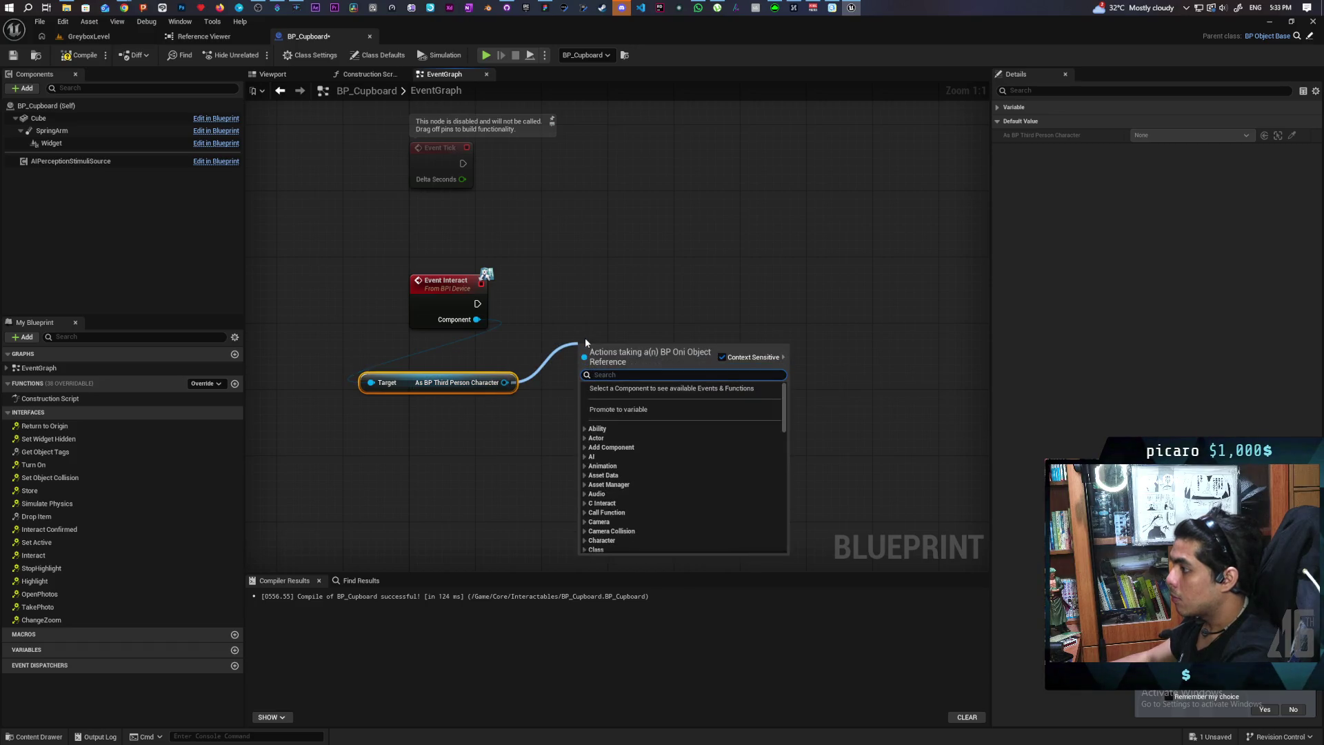
left_click(651, 406)
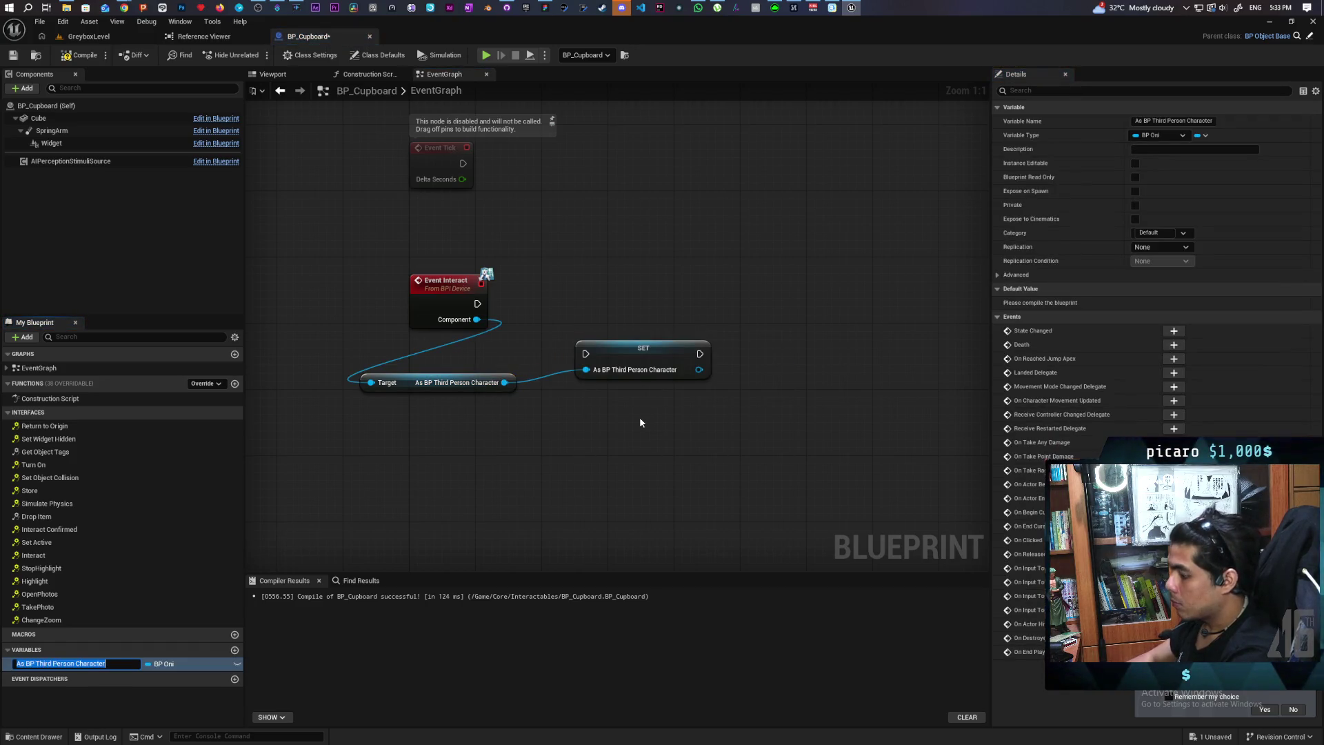
type("Player")
key("Return")
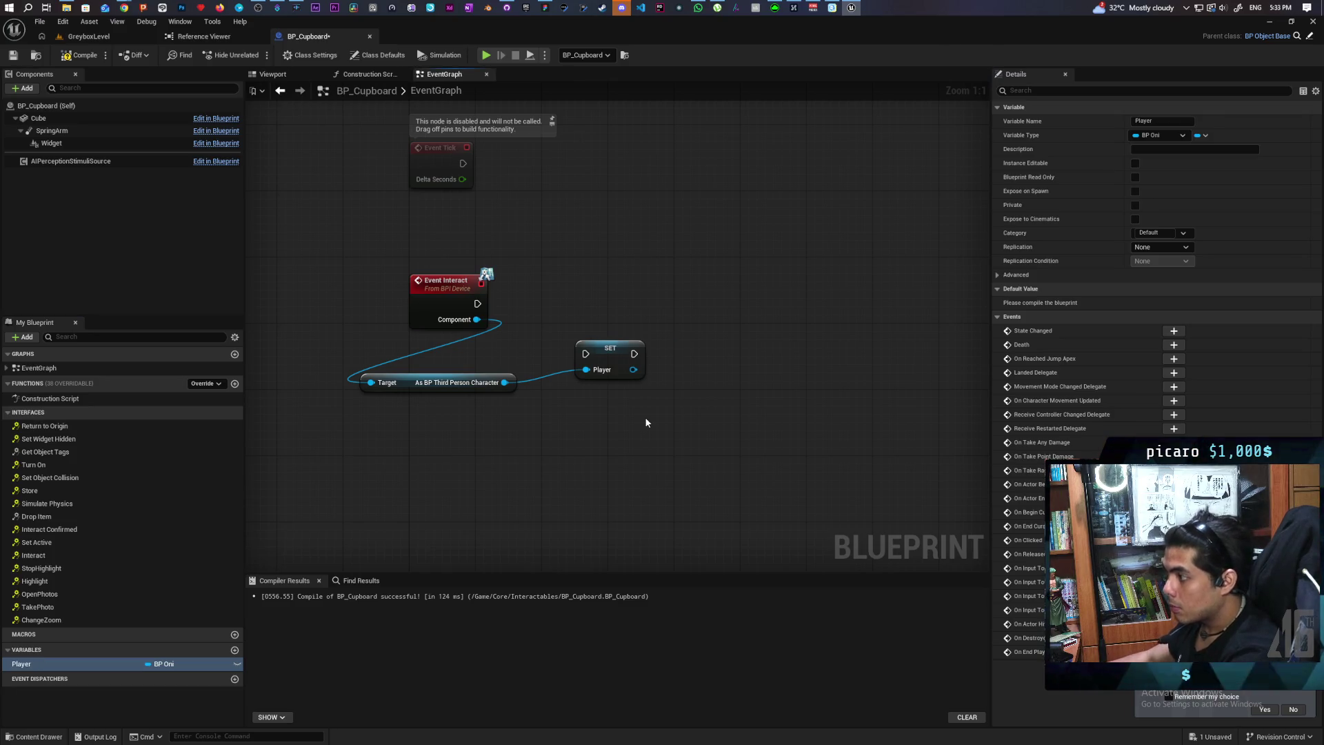
key("F7")
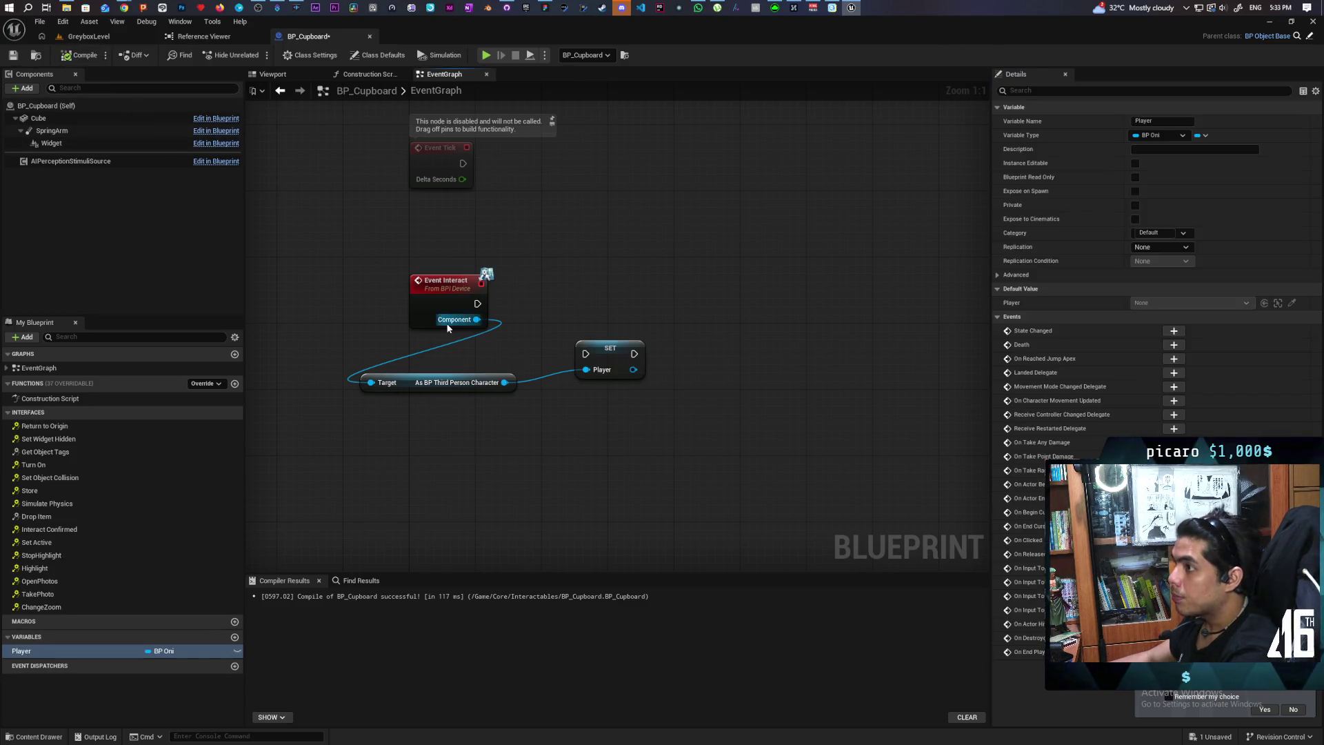
left_click_drag(602, 358, 594, 374)
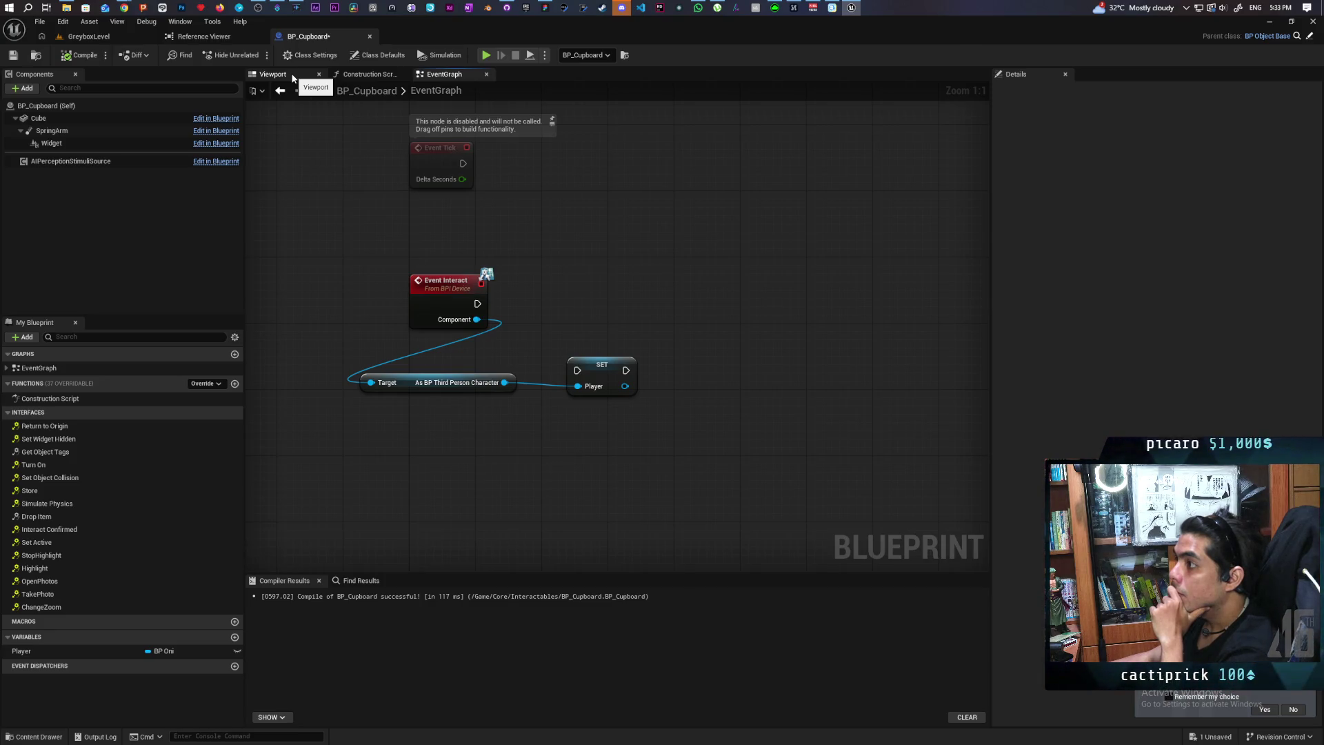
Open BP_Cupboard's Blueprint editor from GreyboxLevel and frame the cupboard mesh in the preview
left_click(292, 78)
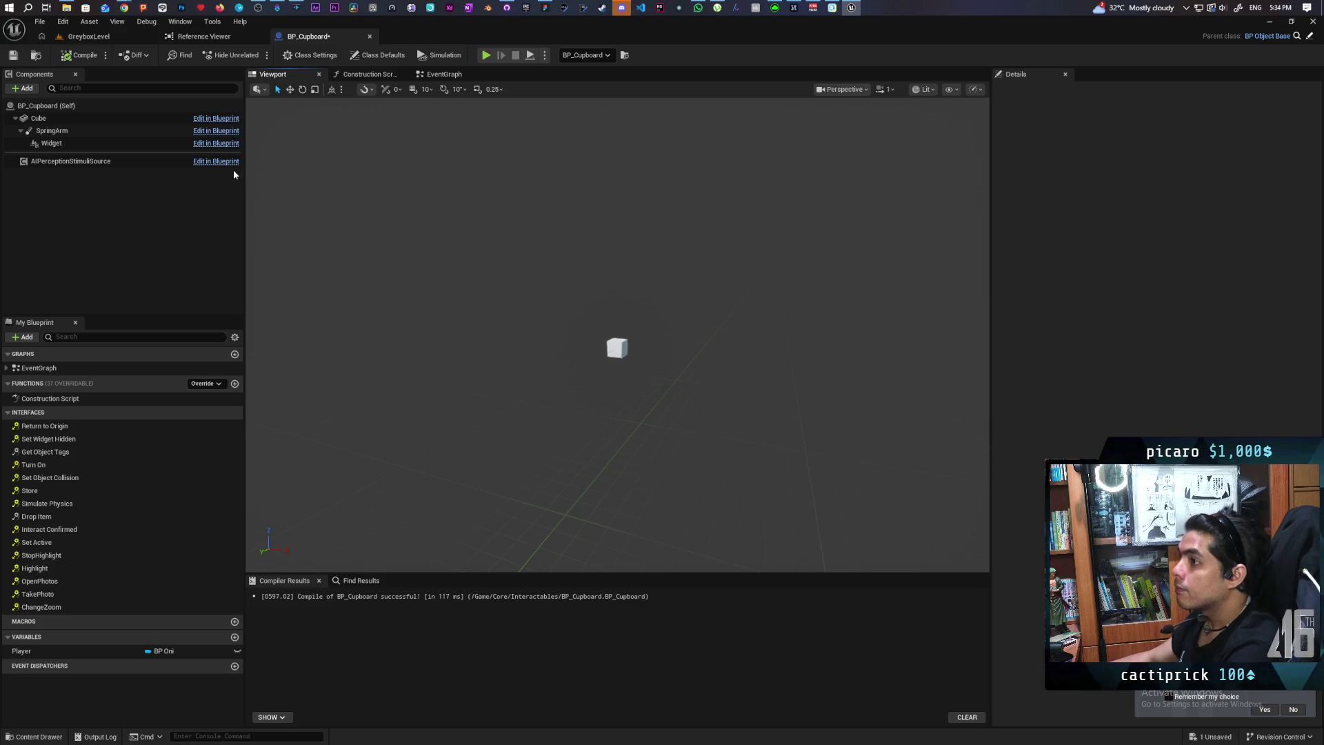
left_click(88, 36)
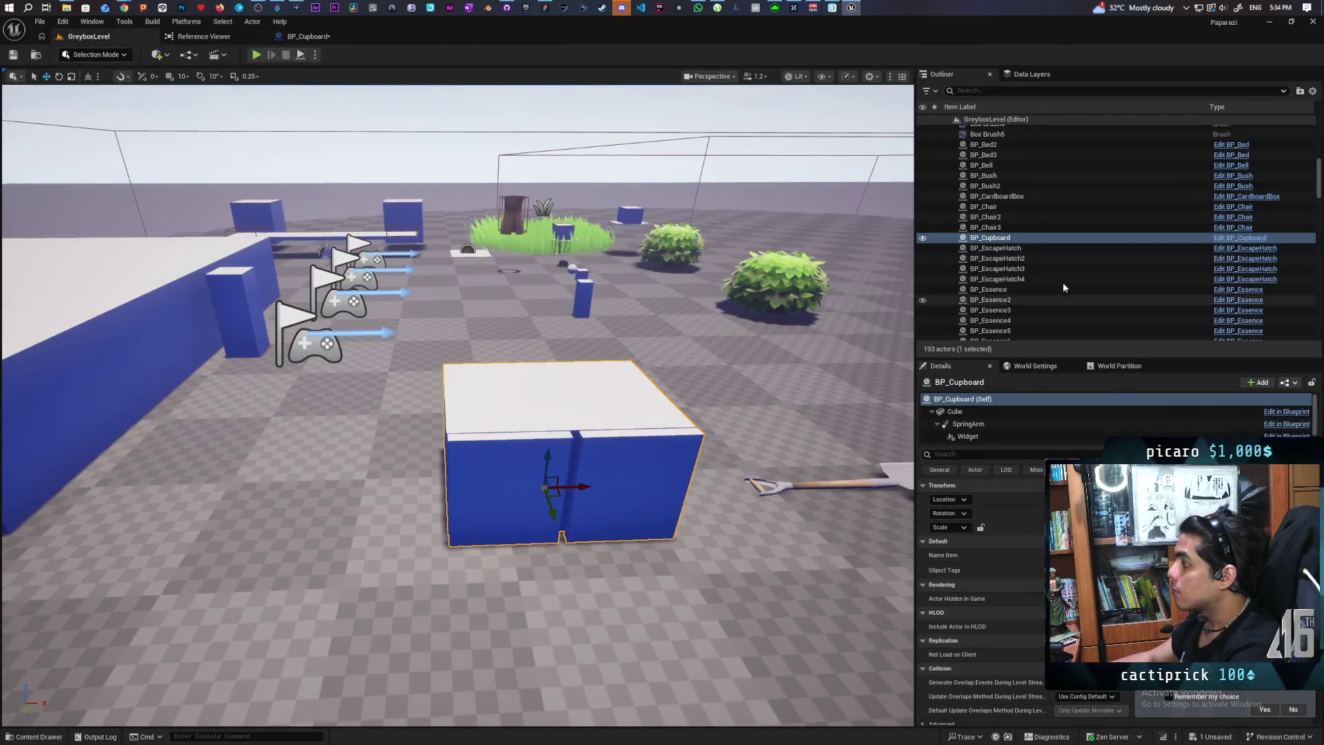
left_click(1288, 384)
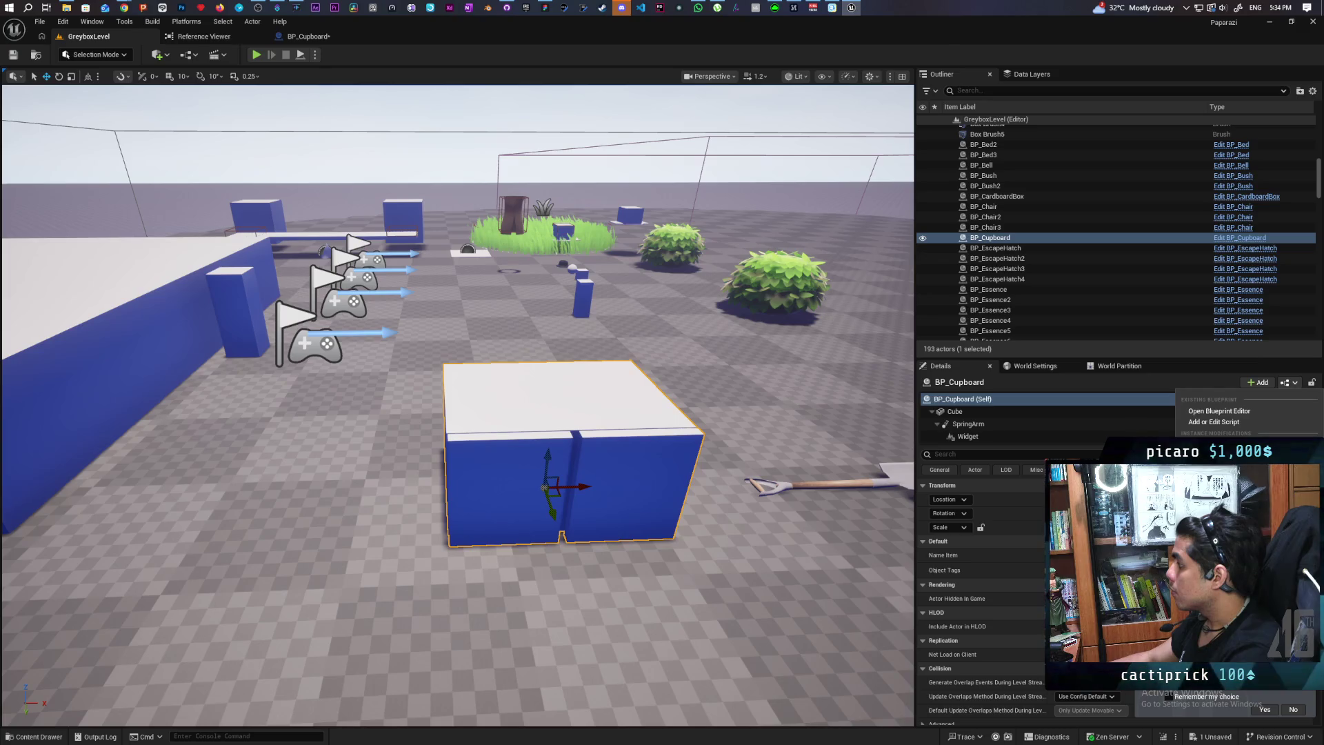
left_click(1218, 411)
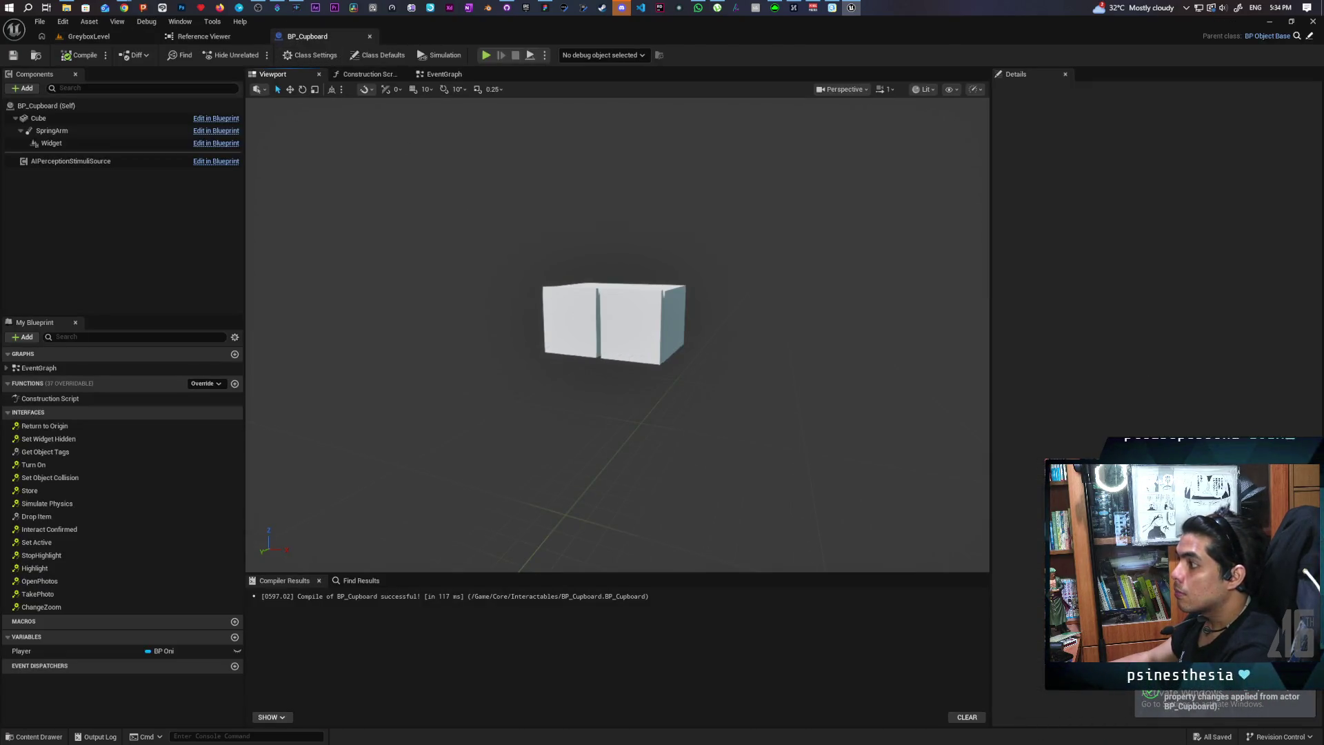
mouse_move(613, 324)
left_mouse_down()
mouse_move(606, 358)
mouse_move(600, 344)
mouse_move(621, 372)
mouse_move(644, 353)
left_mouse_up()
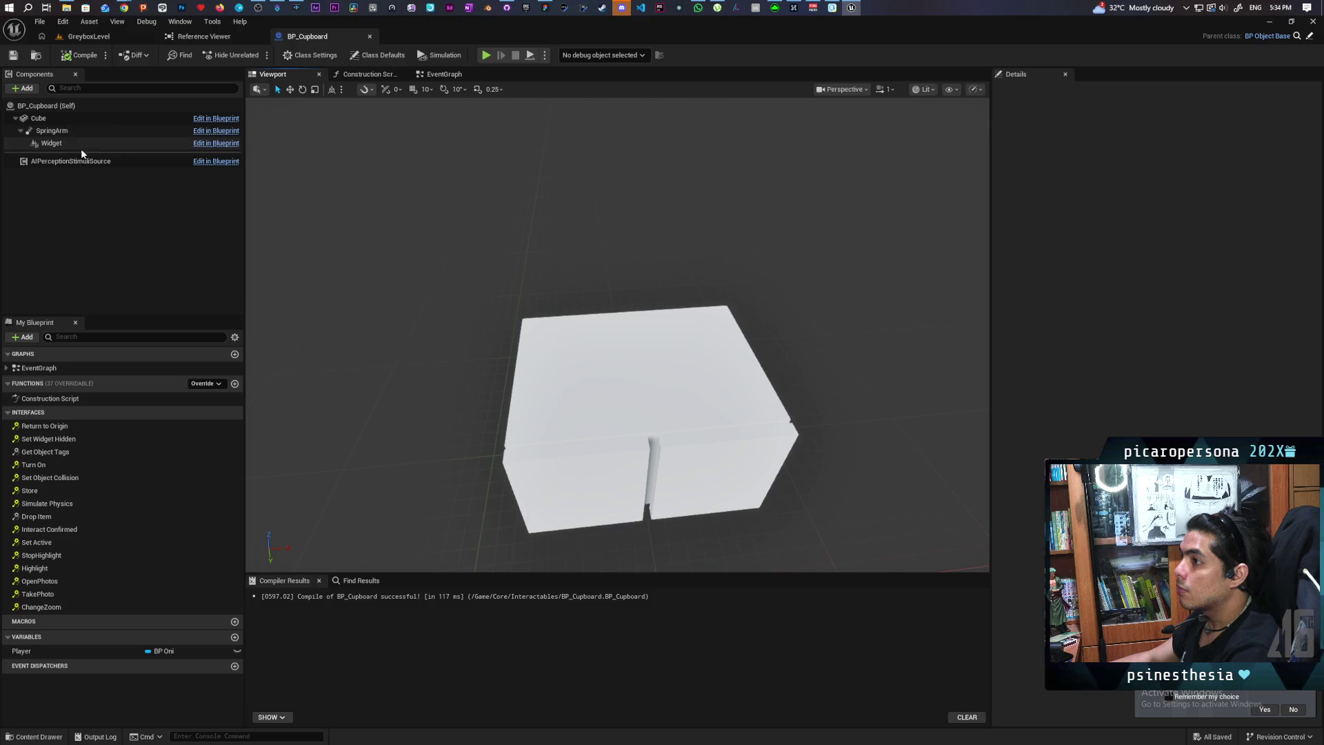
left_click(47, 119)
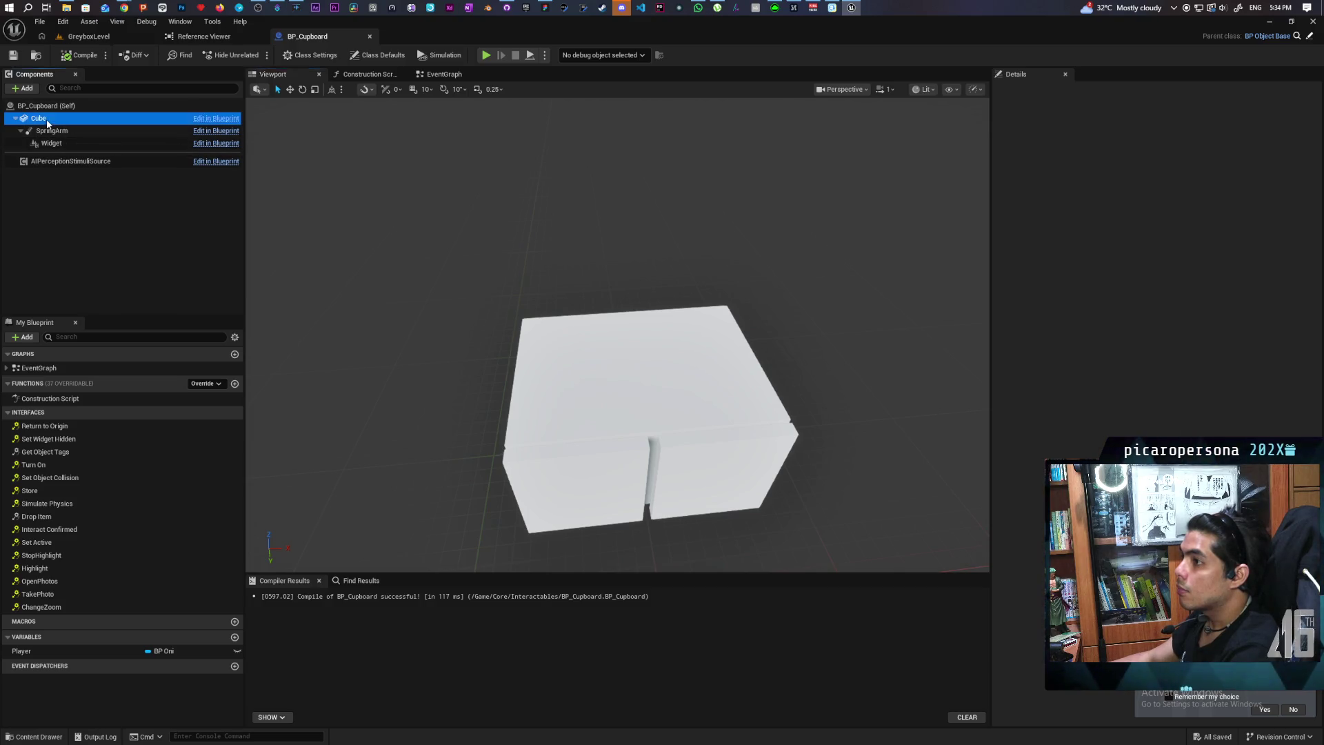
Add an Arrow component under Cube and move it up onto the cupboard's front
left_click(26, 88)
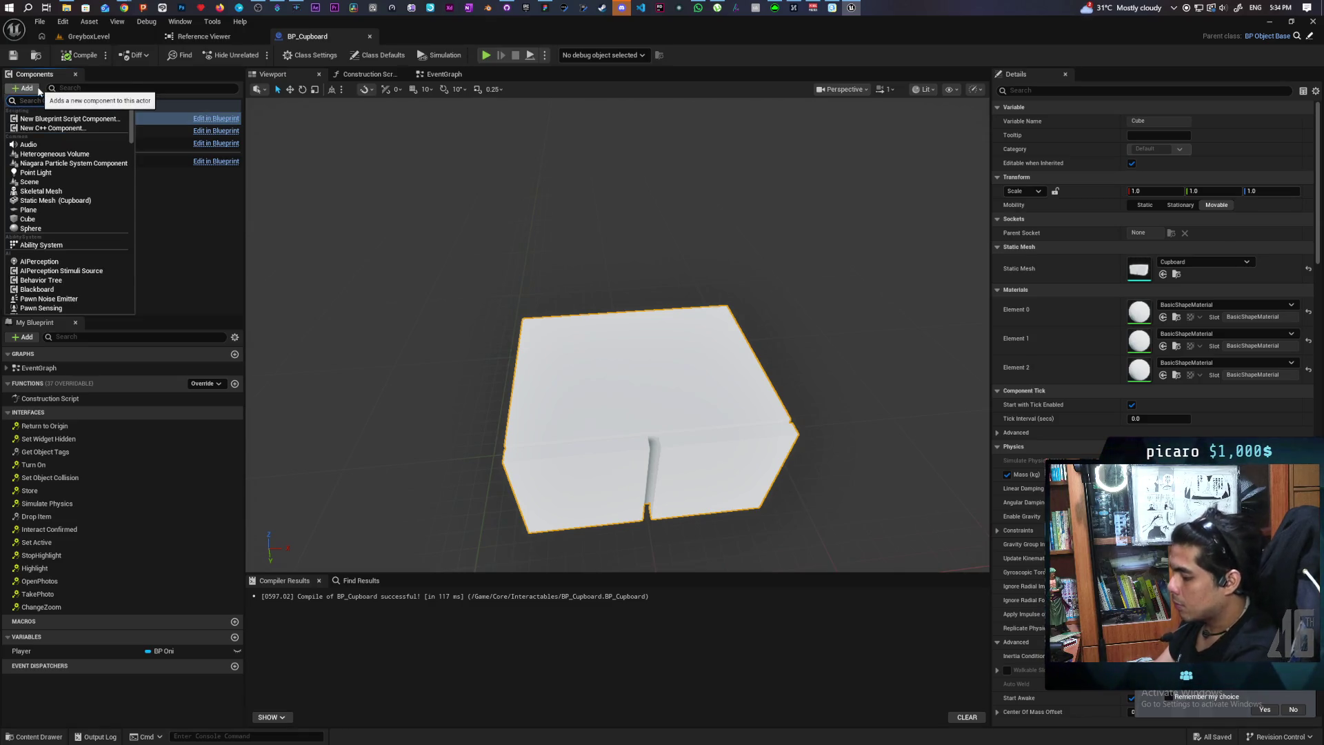
type("arrow")
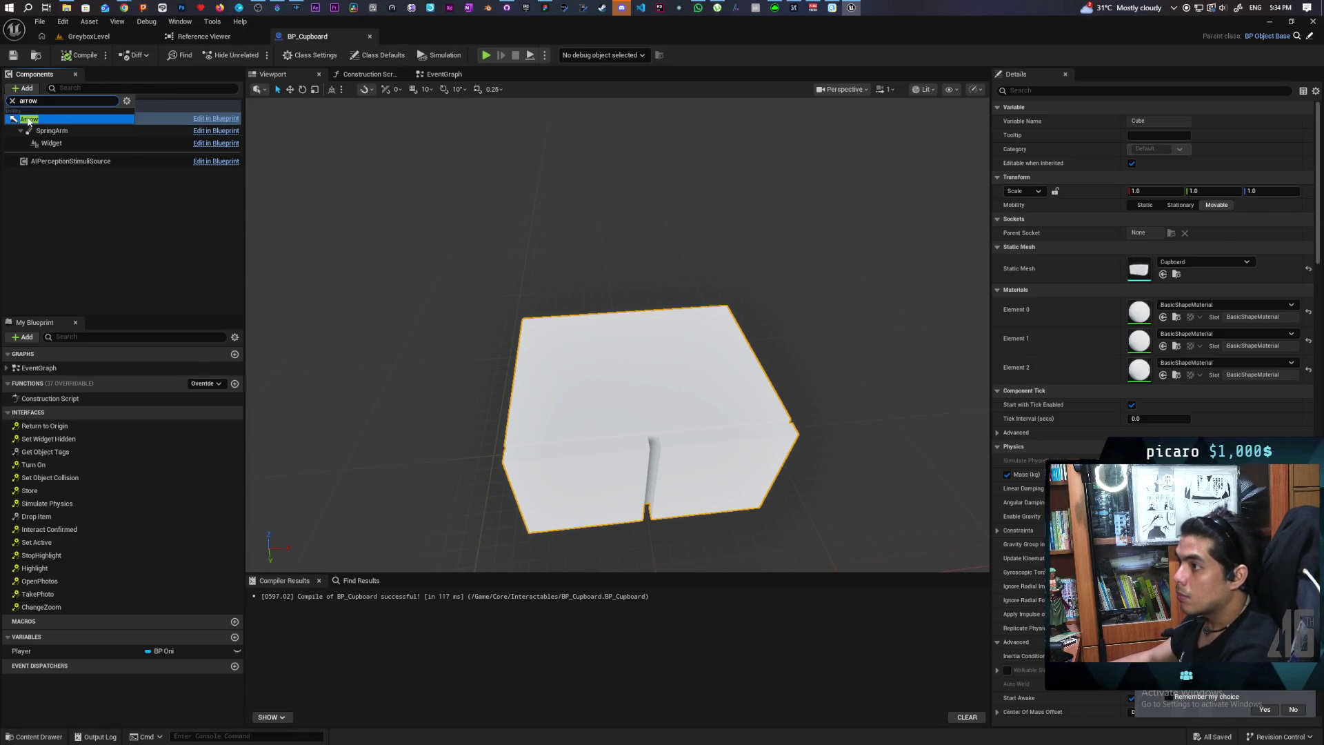
left_click(29, 119)
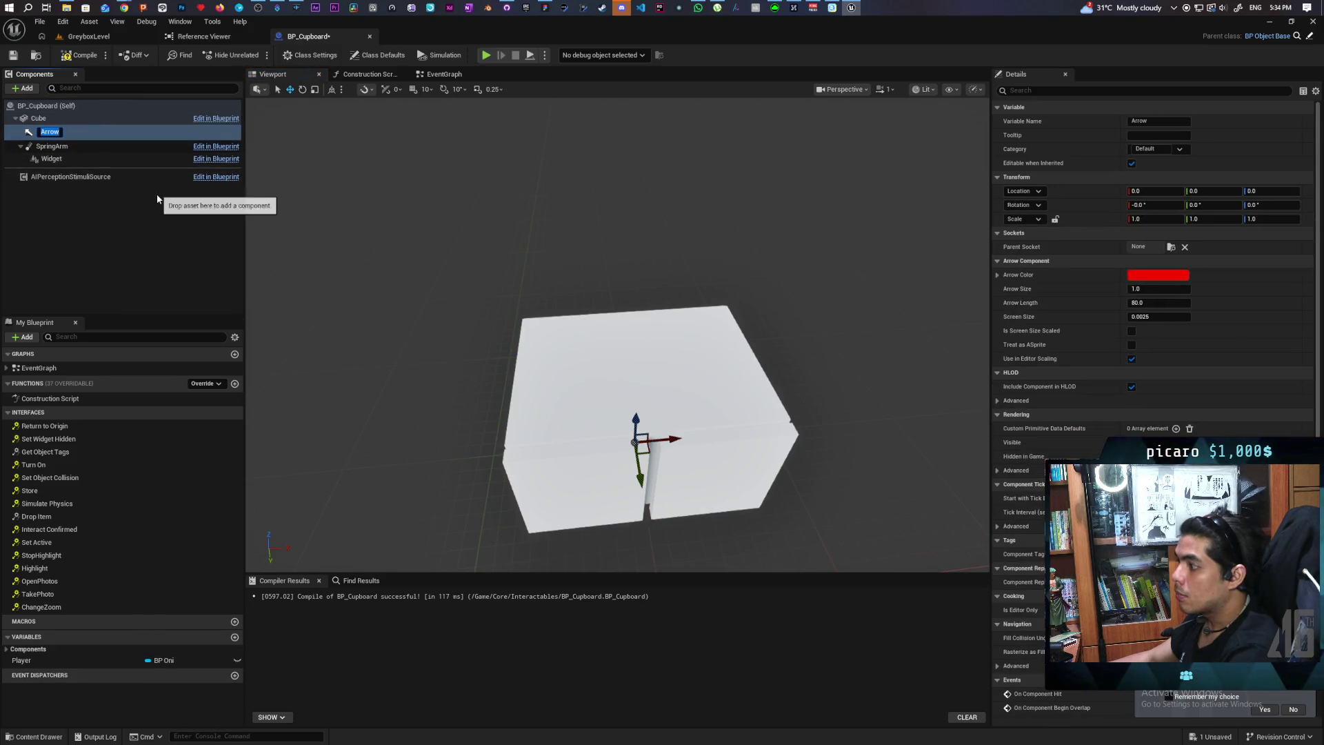
key("Return")
left_click_drag(524, 345, 442, 317)
mouse_move(603, 274)
left_mouse_down()
mouse_move(565, 282)
mouse_move(613, 273)
mouse_move(602, 274)
mouse_move(607, 233)
mouse_move(593, 262)
mouse_move(673, 246)
mouse_move(602, 246)
left_mouse_up()
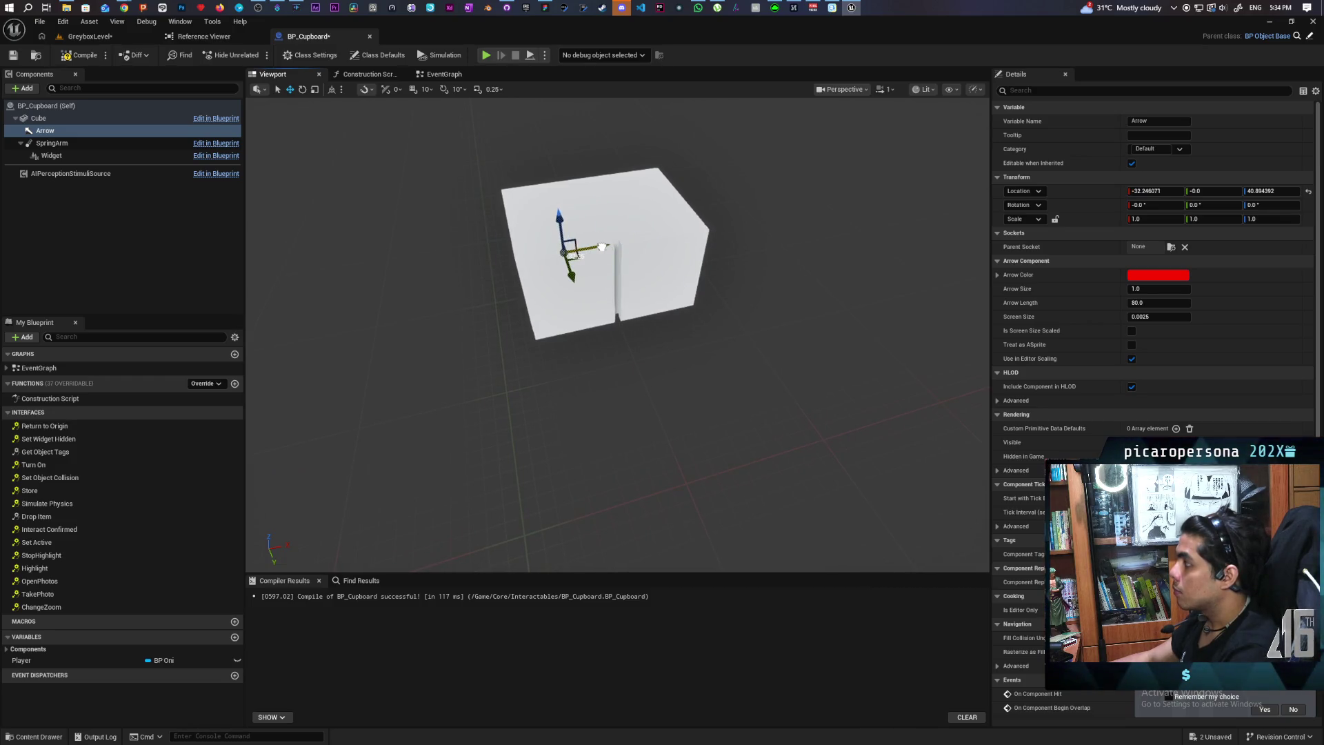
mouse_move(602, 246)
left_mouse_down()
mouse_move(593, 262)
mouse_move(582, 221)
mouse_move(583, 275)
mouse_move(538, 272)
mouse_move(374, 205)
left_mouse_up()
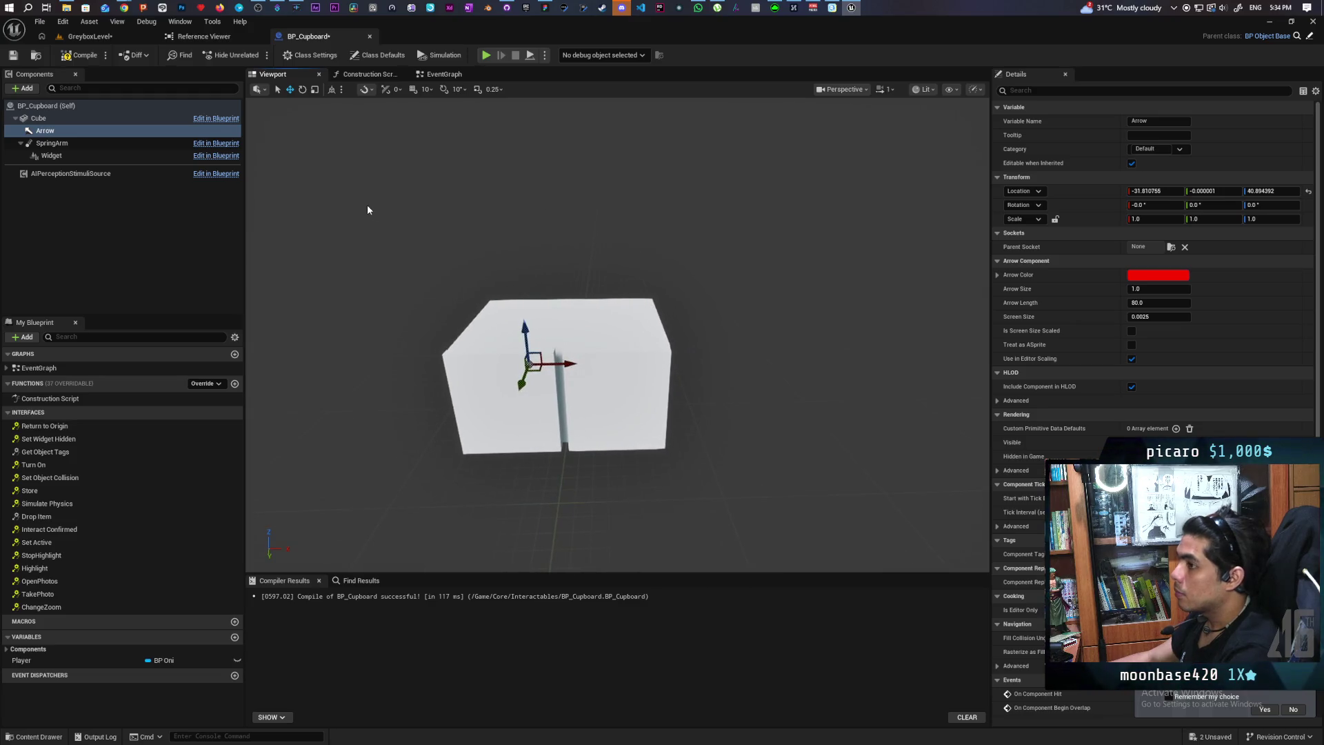
Duplicate the arrow as Arrow1 and set its X location to 31.810755
right_click(40, 131)
left_click(40, 131)
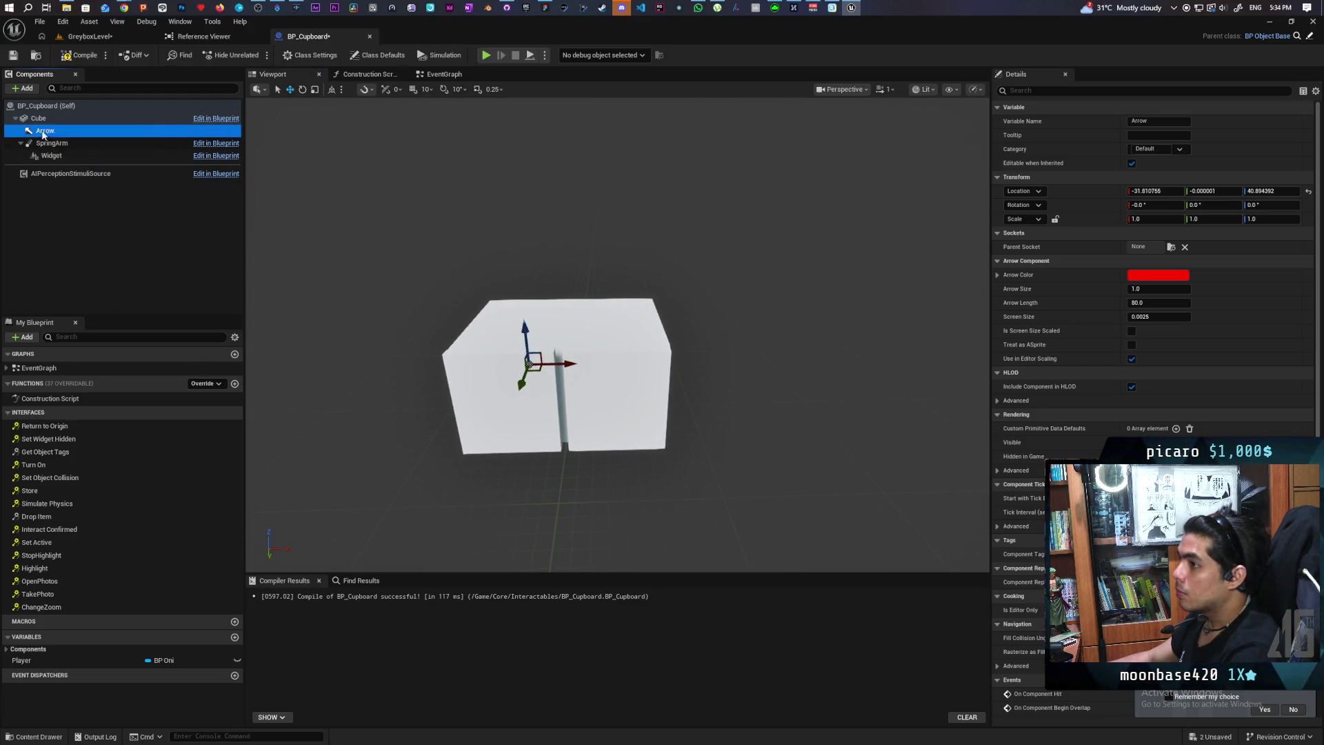
key("ctrl+d")
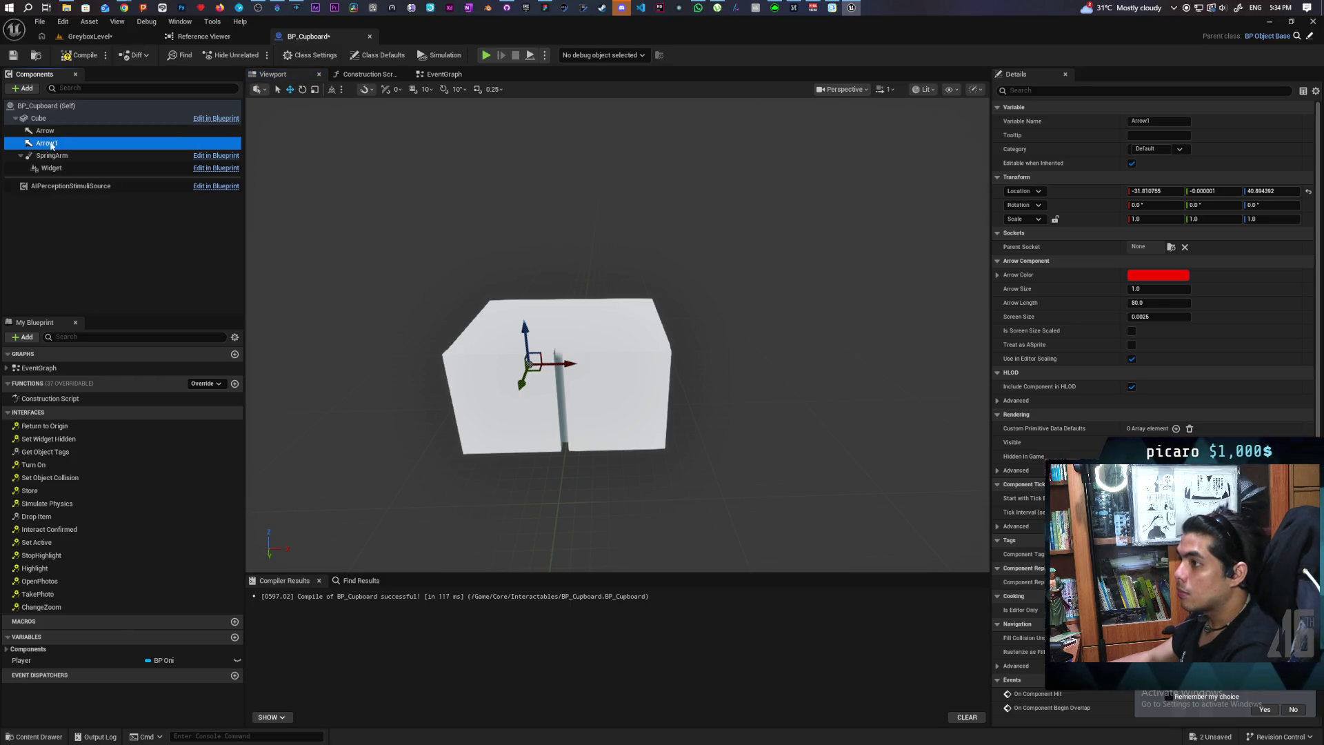
left_click(1148, 191)
key("Home")
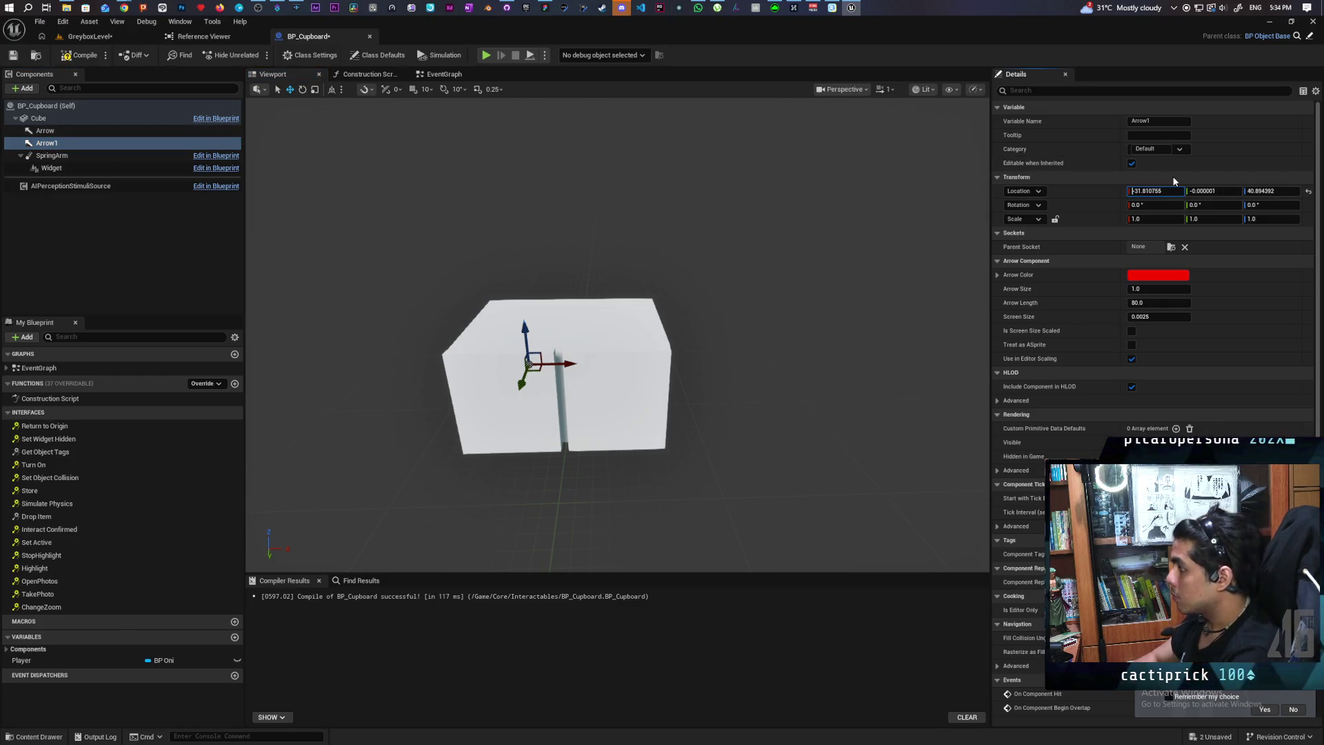
key("Return")
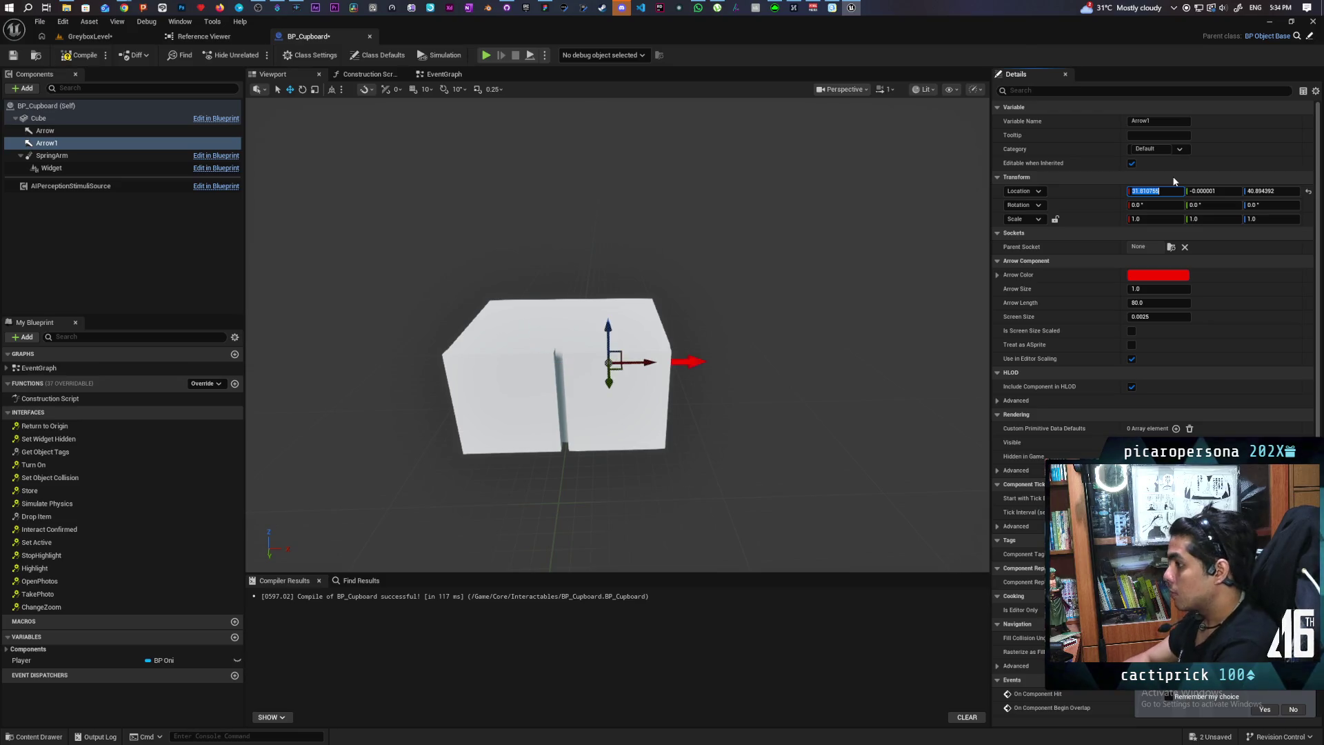
Compile BP_Cupboard, lower the cast and SET nodes in the EventGraph, and add a Boolean variable
left_click(73, 56)
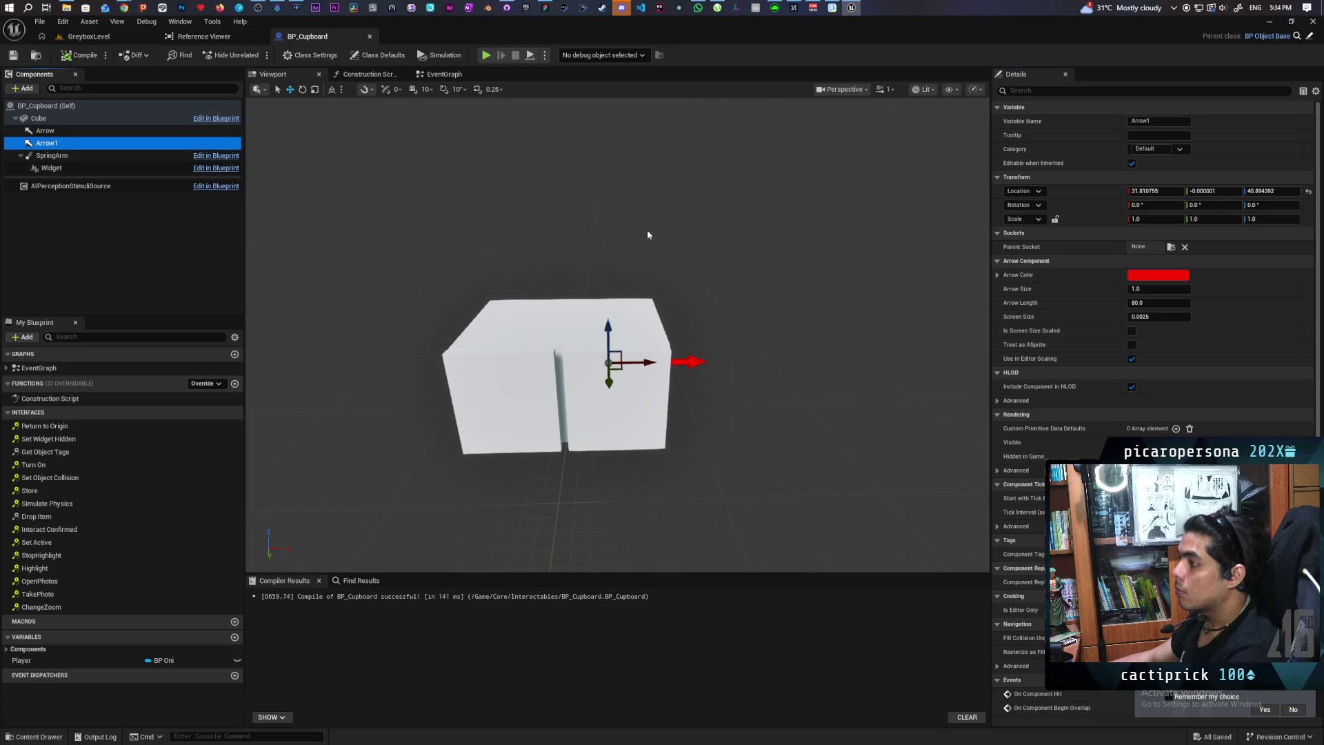
left_click(444, 74)
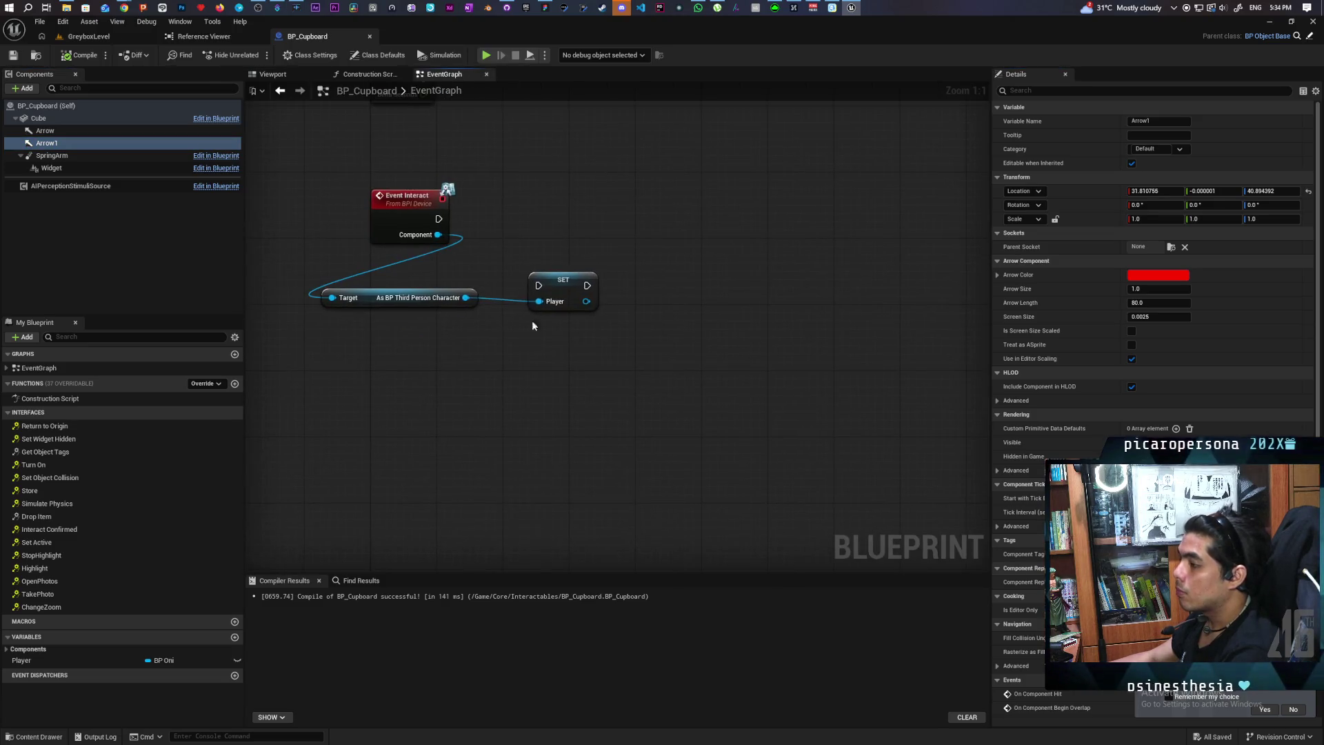
left_click_drag(565, 357, 565, 359)
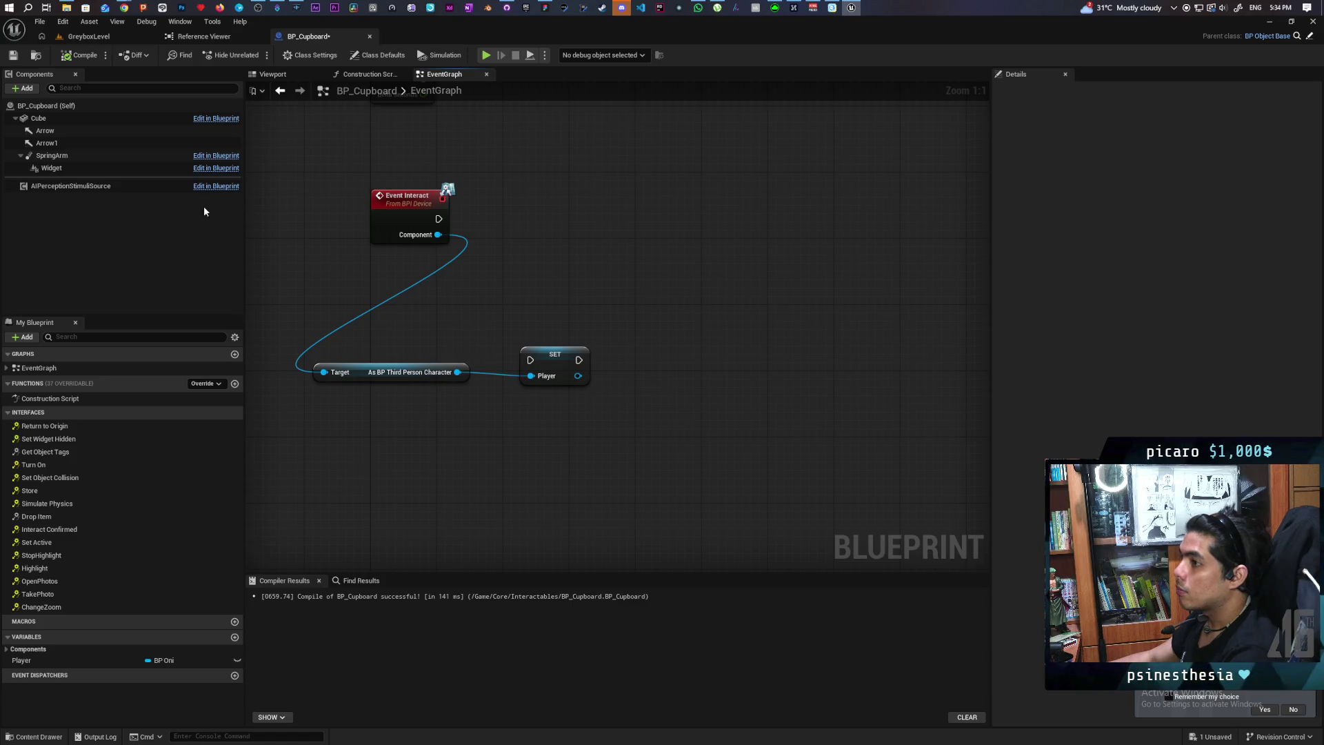
left_click_drag(289, 295, 305, 236)
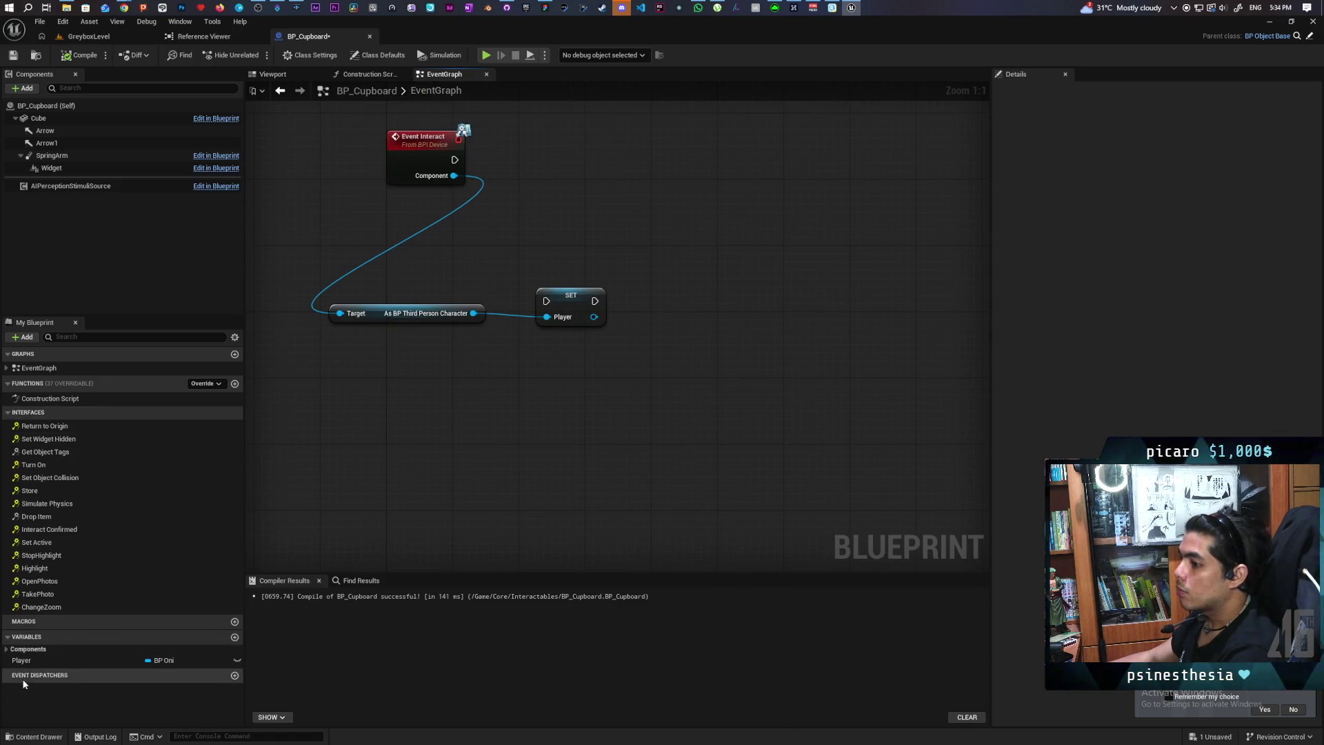
left_click(233, 637)
Name the two new Boolean variables Slot1 and Slot2
type("Slot")
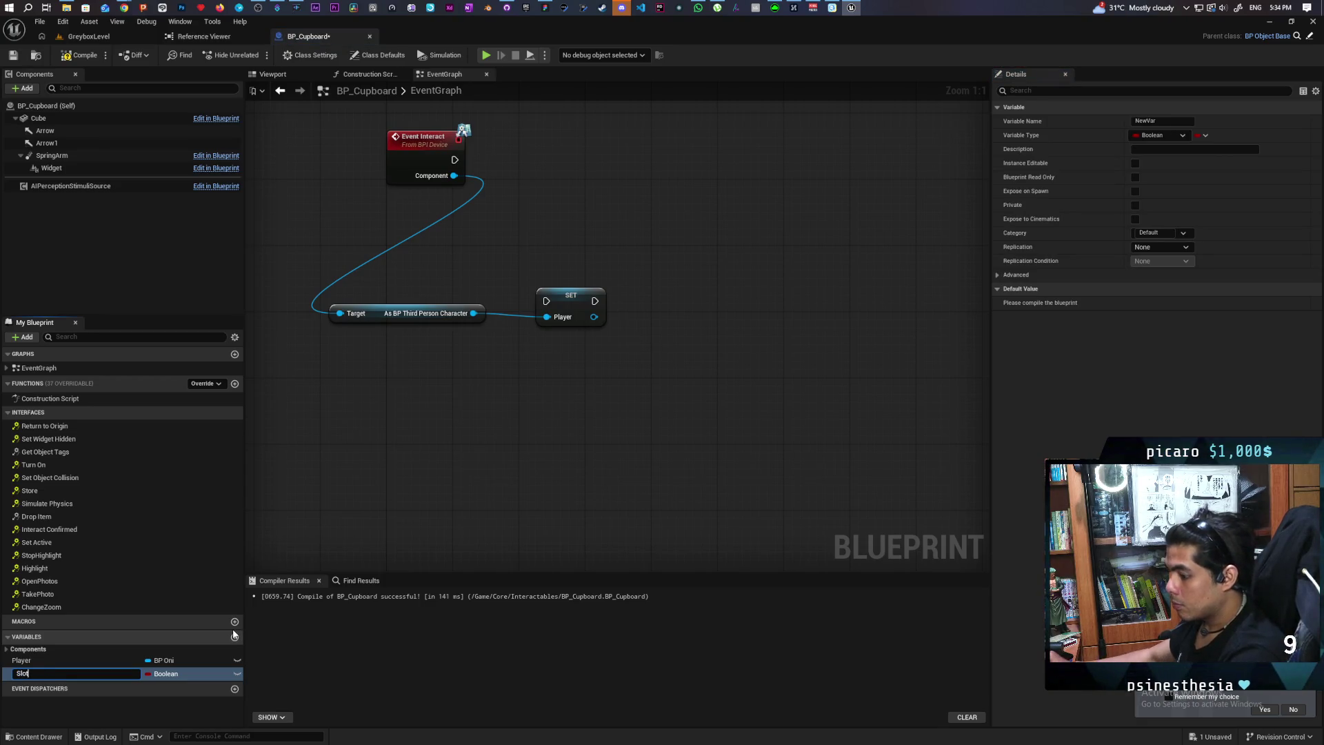
key("Return")
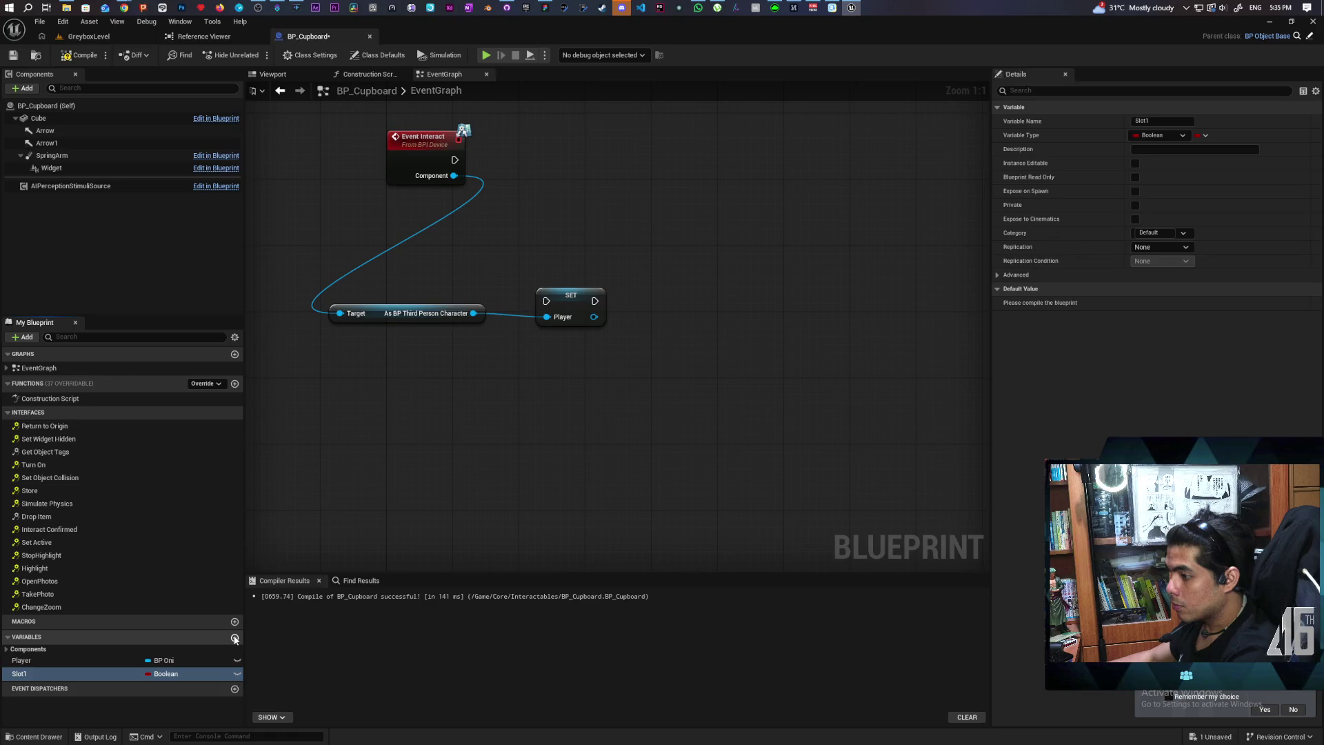
left_click(235, 637)
type("Slot2")
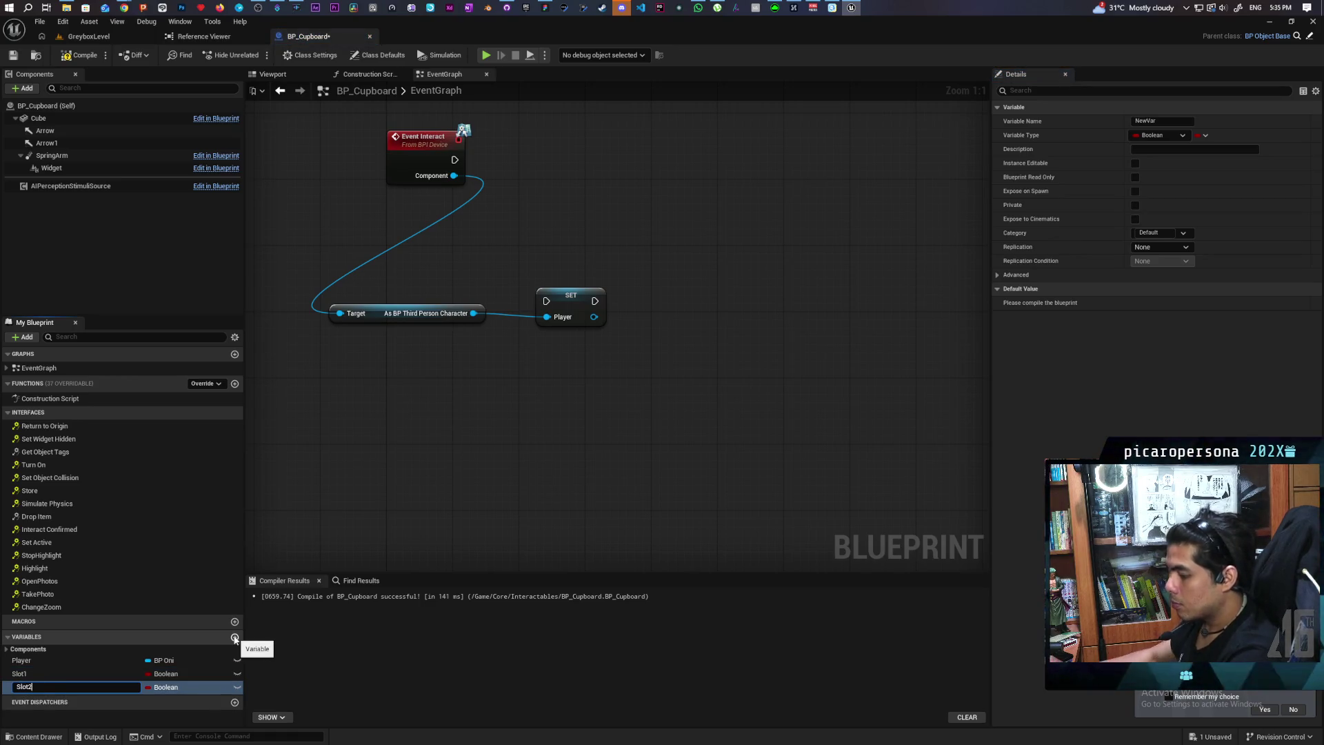
key("Return")
Compile and save BP_Cupboard, and add a new function
left_click(79, 55)
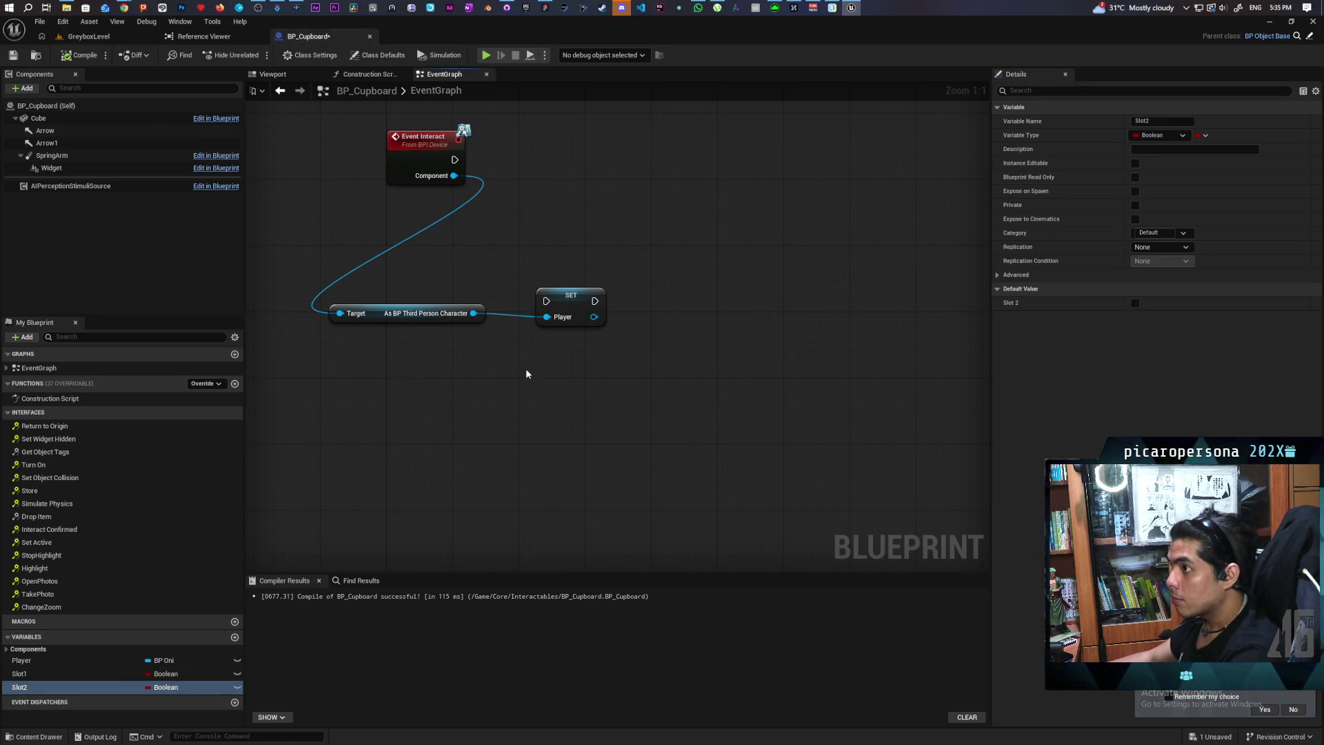
key("ctrl+s")
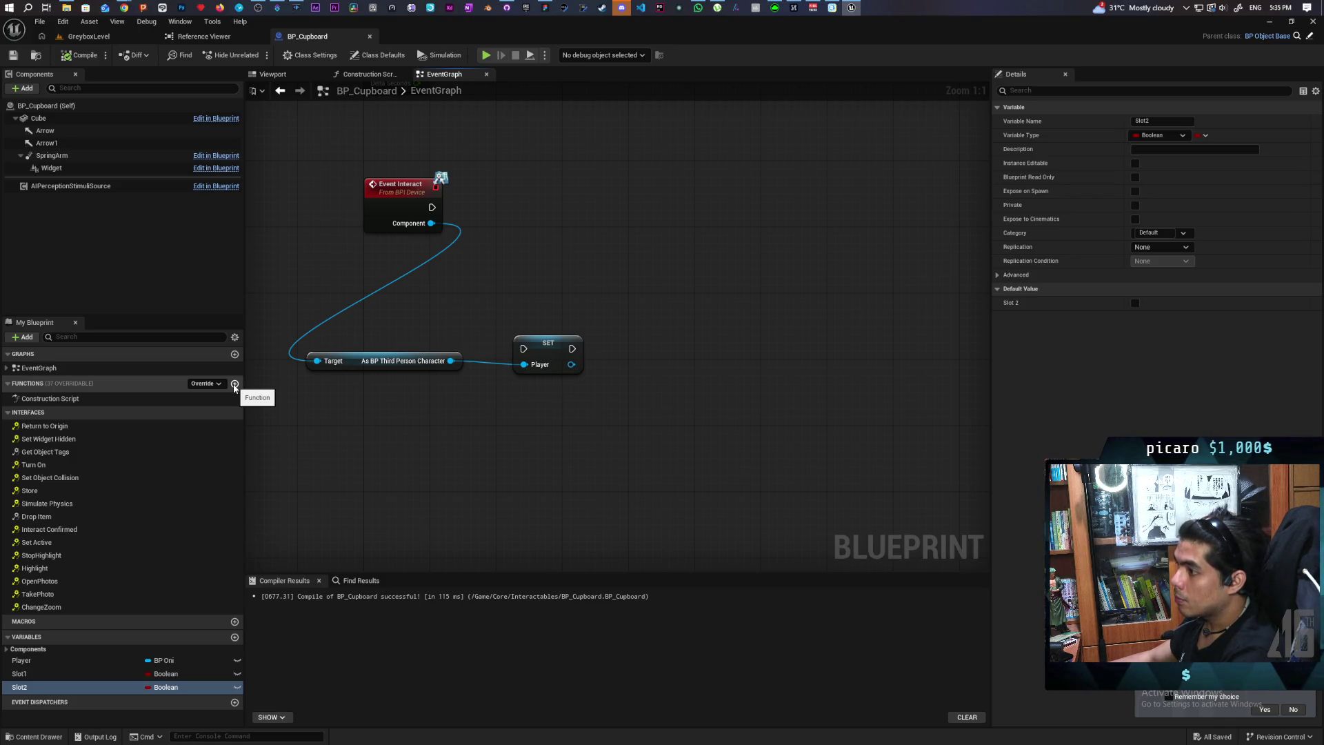
left_click(235, 384)
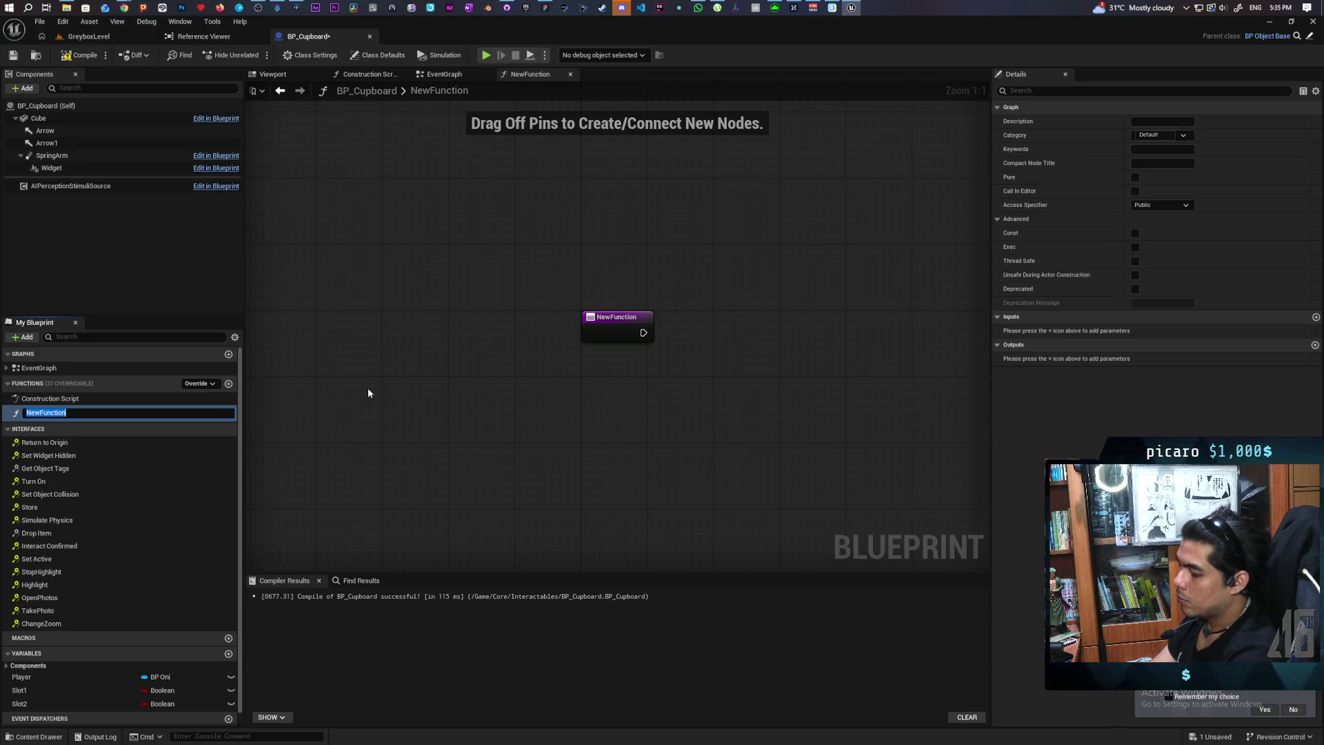
Name the new function Enter Slot and place a Slot1 getter in its graph
type("Enter Slot")
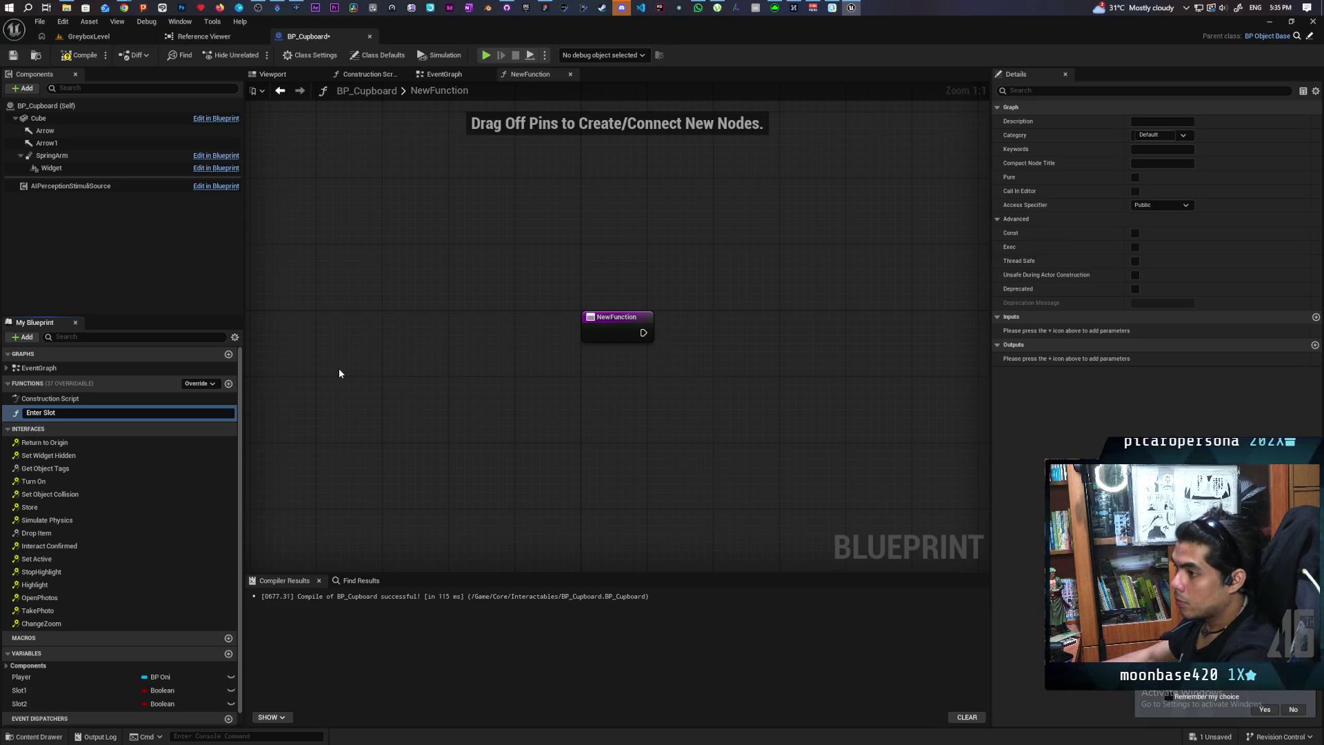
key("Return")
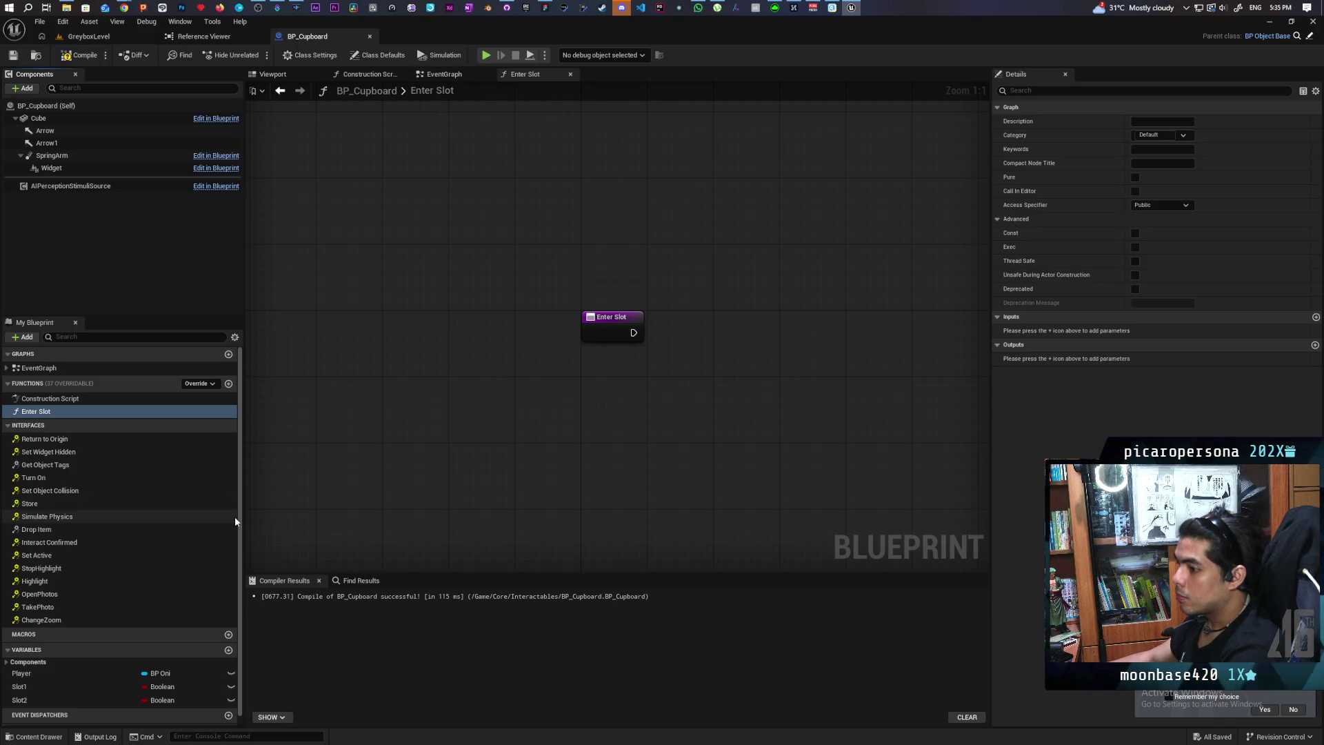
mouse_move(19, 686)
left_mouse_down()
mouse_move(517, 458)
mouse_move(564, 373)
left_mouse_up()
Add a Slot2 getter lined up beneath Slot 1 and compile the blueprint
mouse_move(19, 700)
left_mouse_down()
mouse_move(538, 437)
mouse_move(552, 414)
left_mouse_up()
left_click(583, 441)
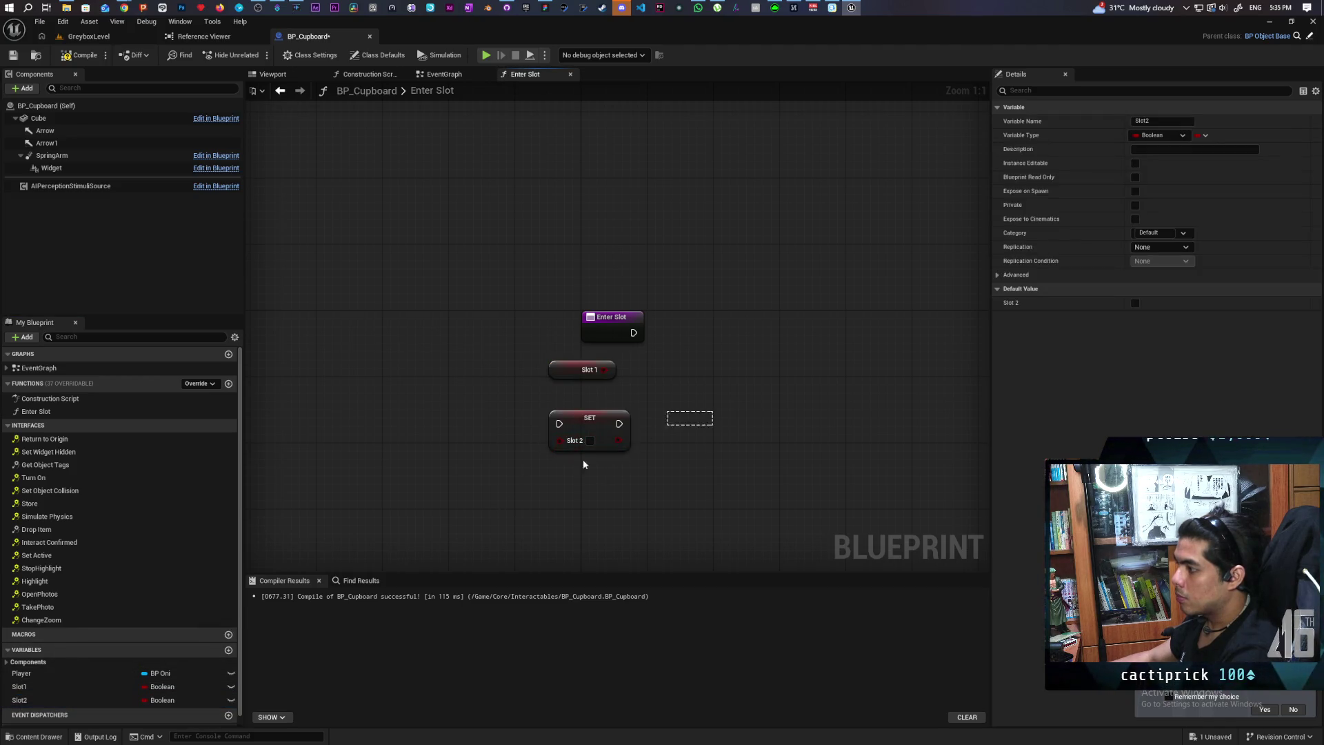
key("Delete")
mouse_move(22, 704)
left_mouse_down()
mouse_move(519, 415)
mouse_move(540, 435)
left_mouse_up()
left_click(551, 433)
mouse_move(474, 472)
left_mouse_down()
mouse_move(533, 456)
mouse_move(507, 464)
left_mouse_up()
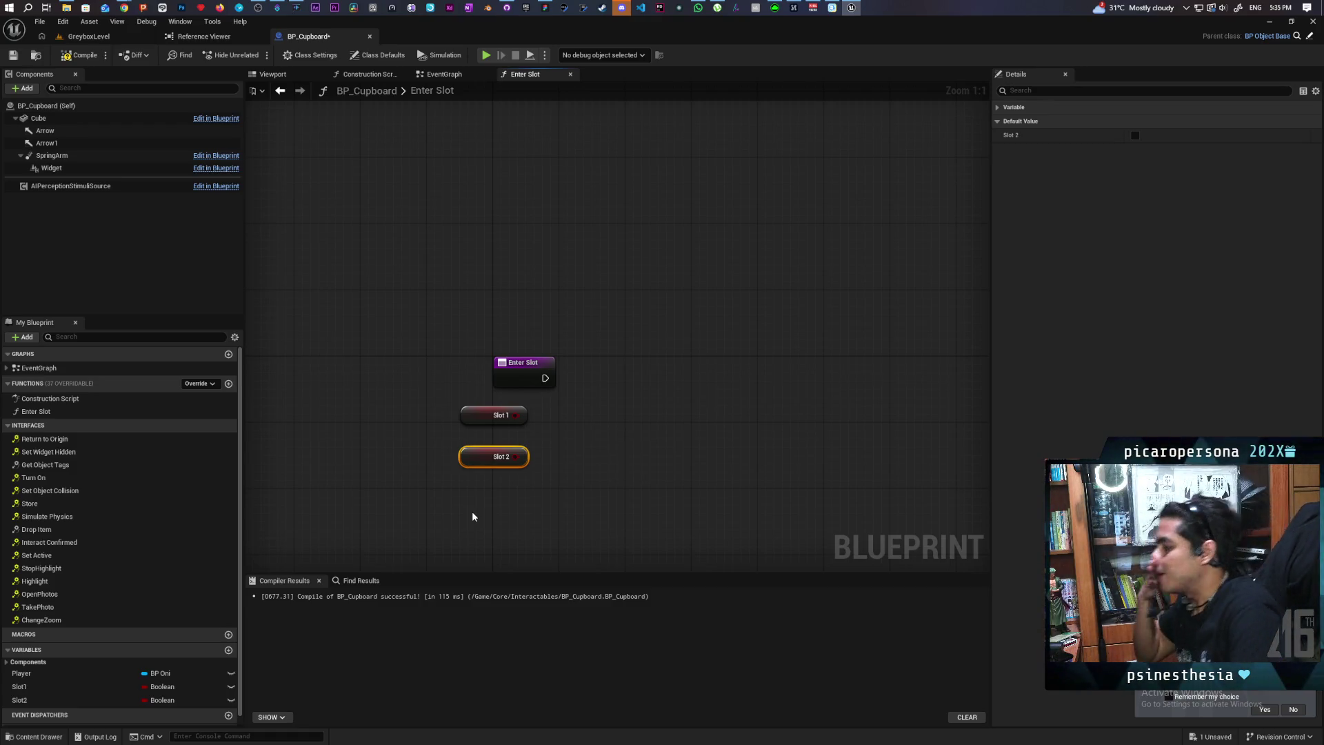
left_click(80, 56)
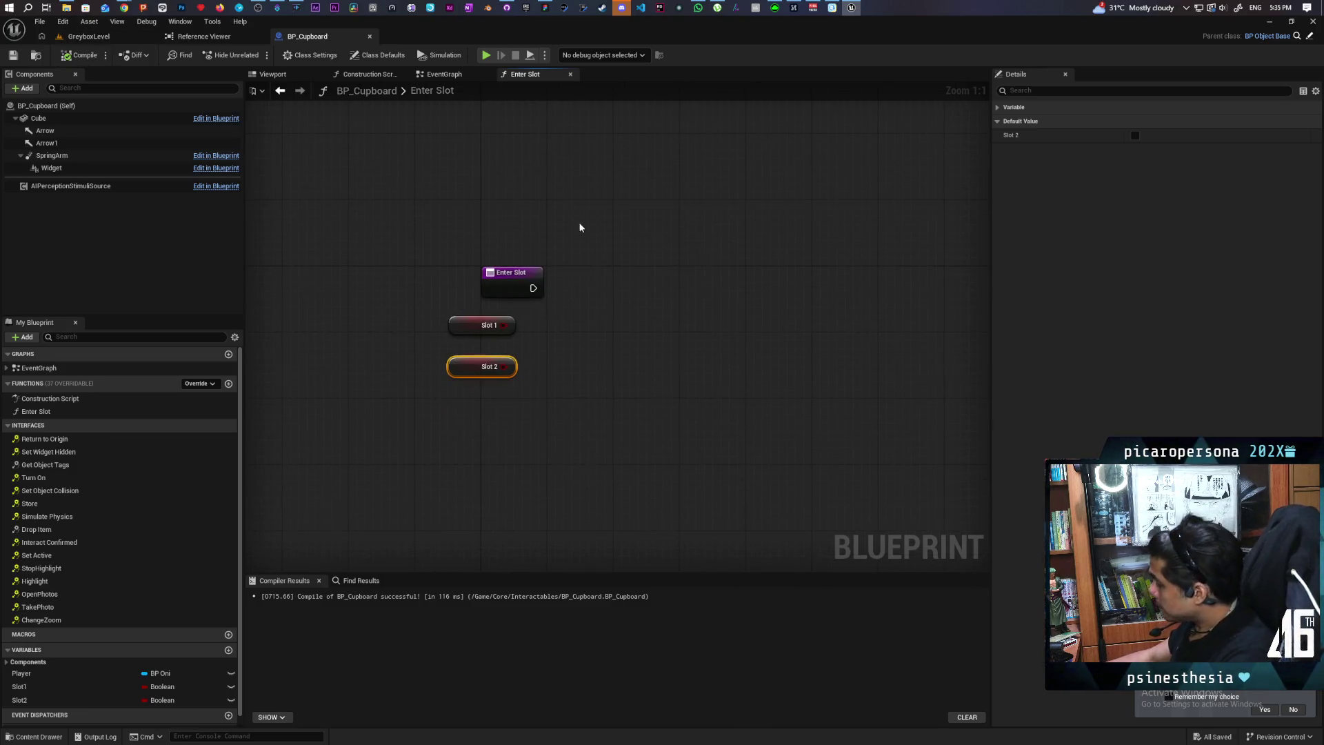
scroll(449, 230, "up", 1)
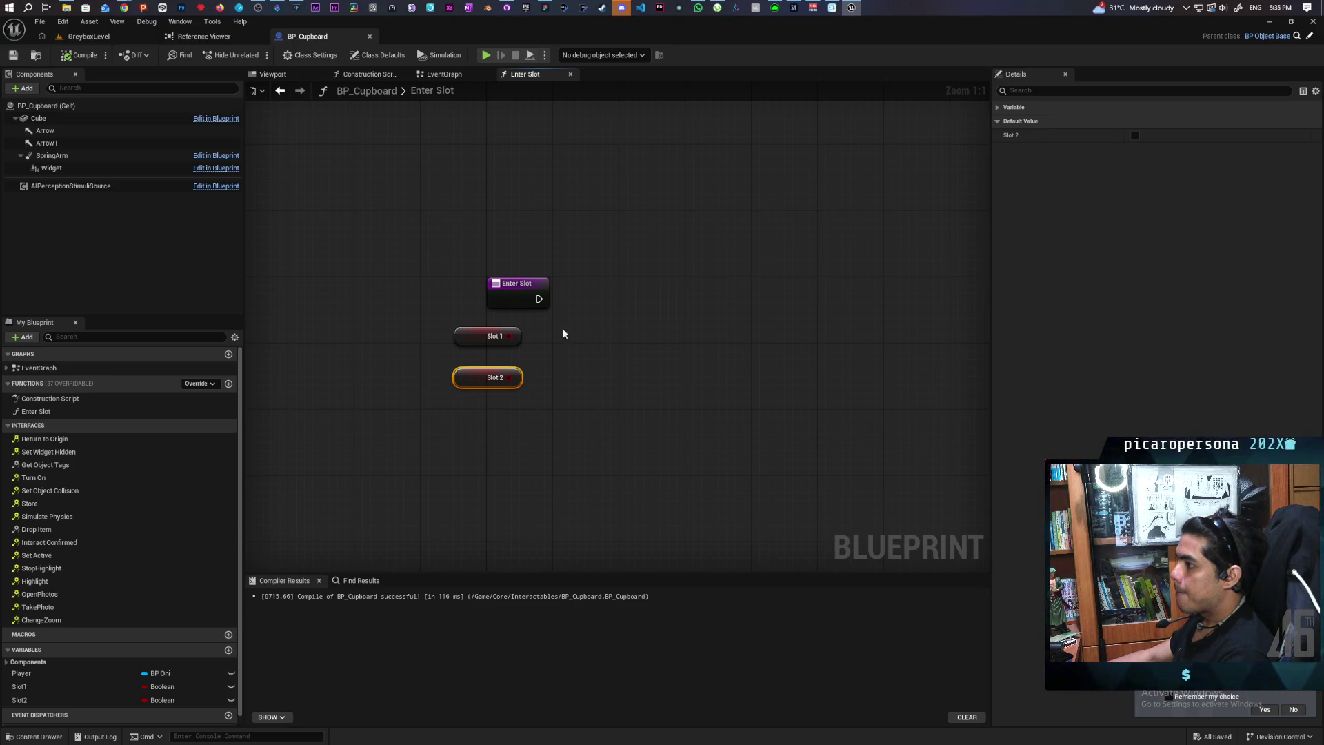
left_click_drag(509, 336, 643, 338)
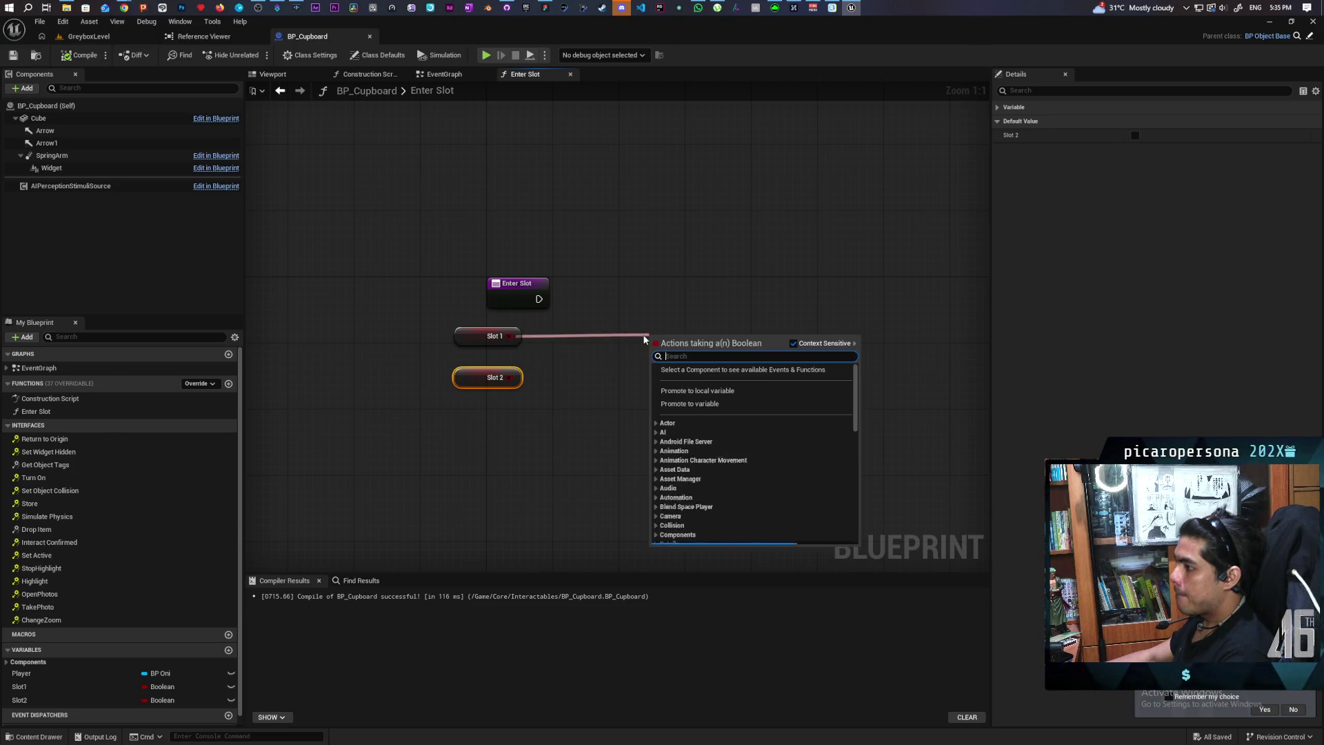
Run a Branch from Enter Slot's entry with Slot 1 OR Slot 2 as its condition
type("or boo")
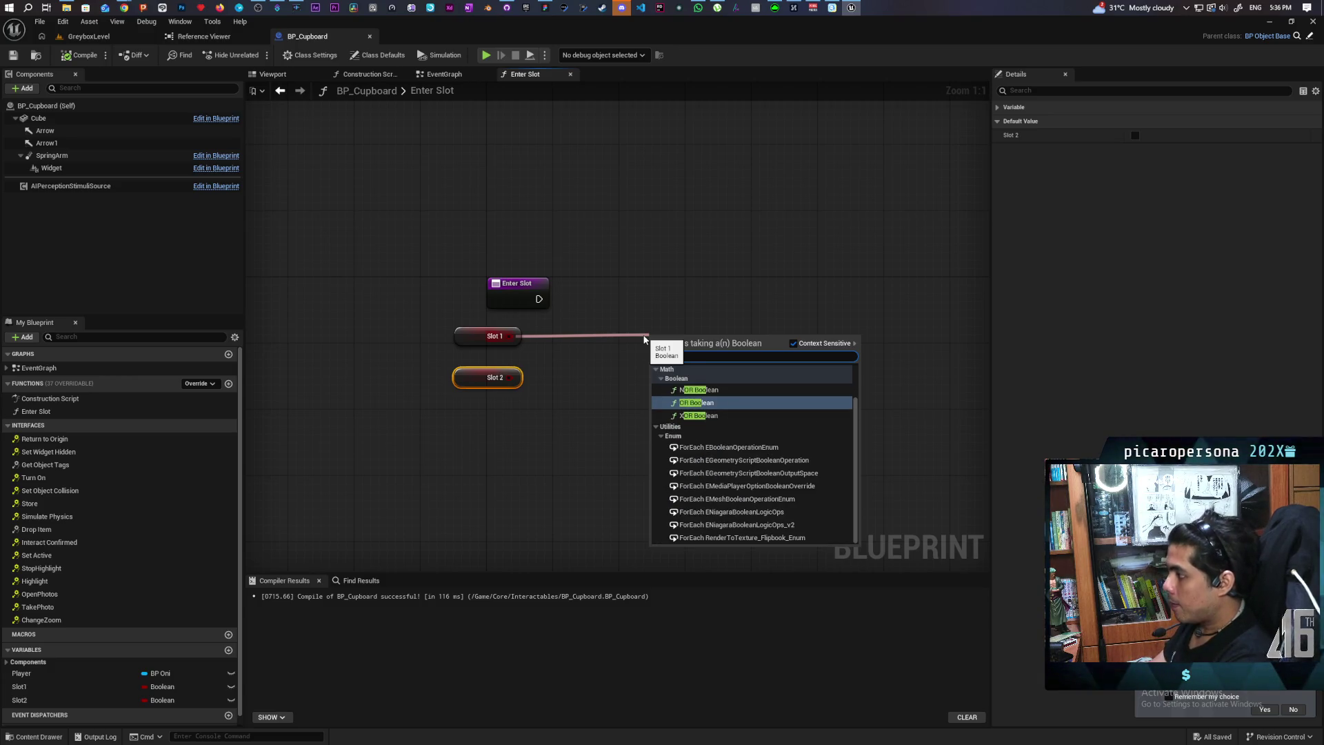
key("Return")
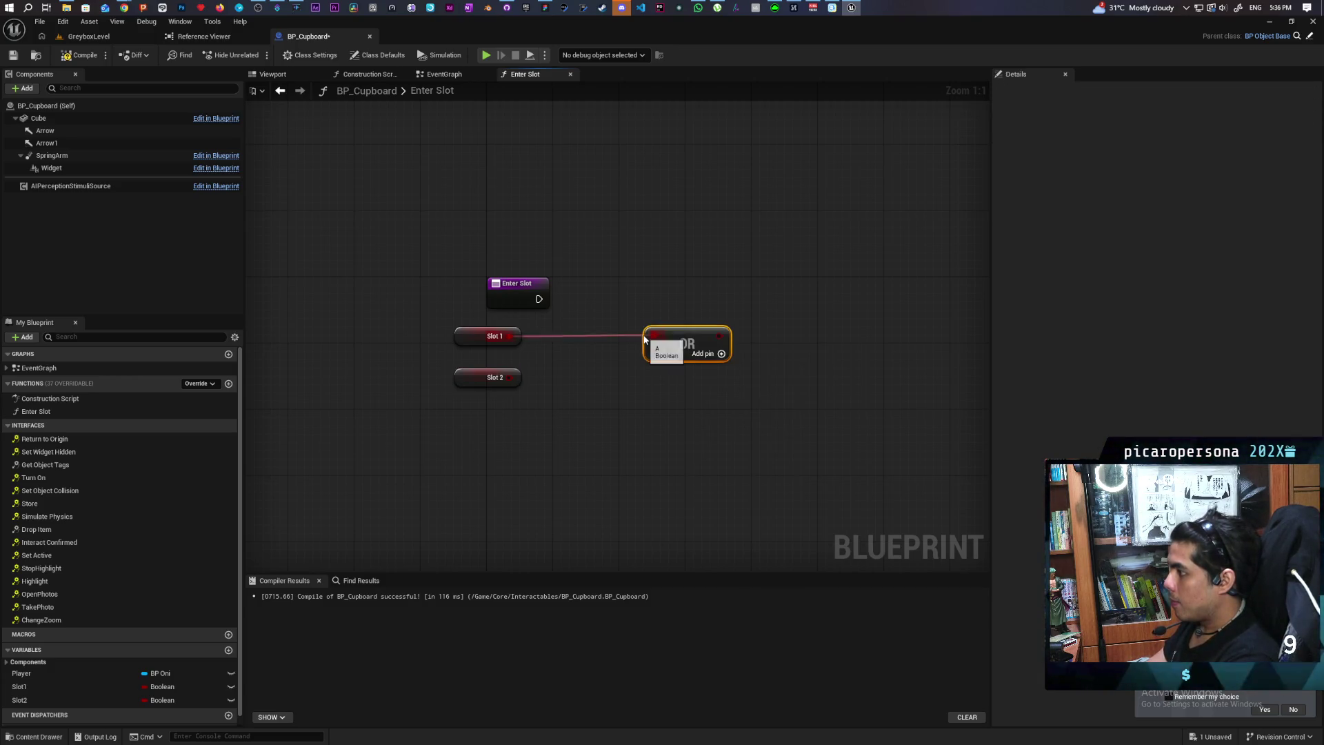
left_click_drag(509, 377, 652, 349)
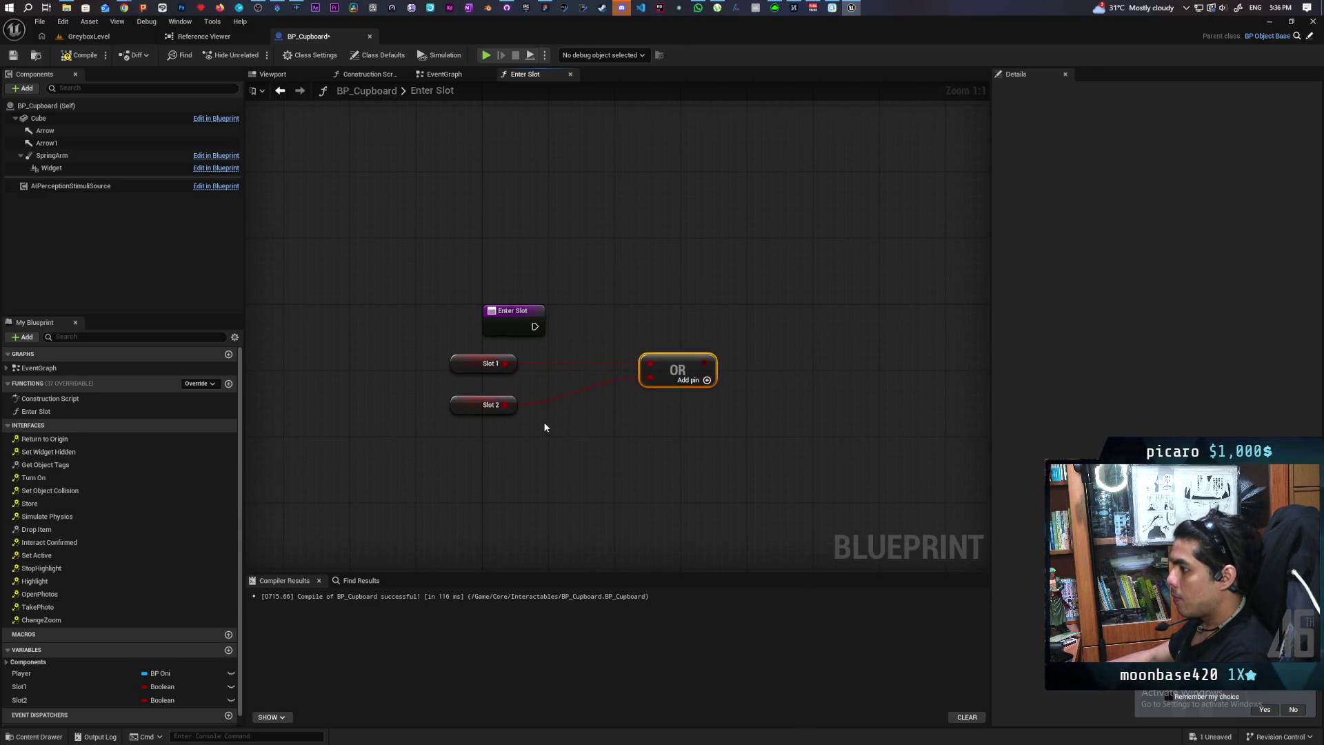
left_click(772, 312)
mouse_move(534, 326)
left_mouse_down()
mouse_move(780, 328)
mouse_move(751, 321)
left_mouse_up()
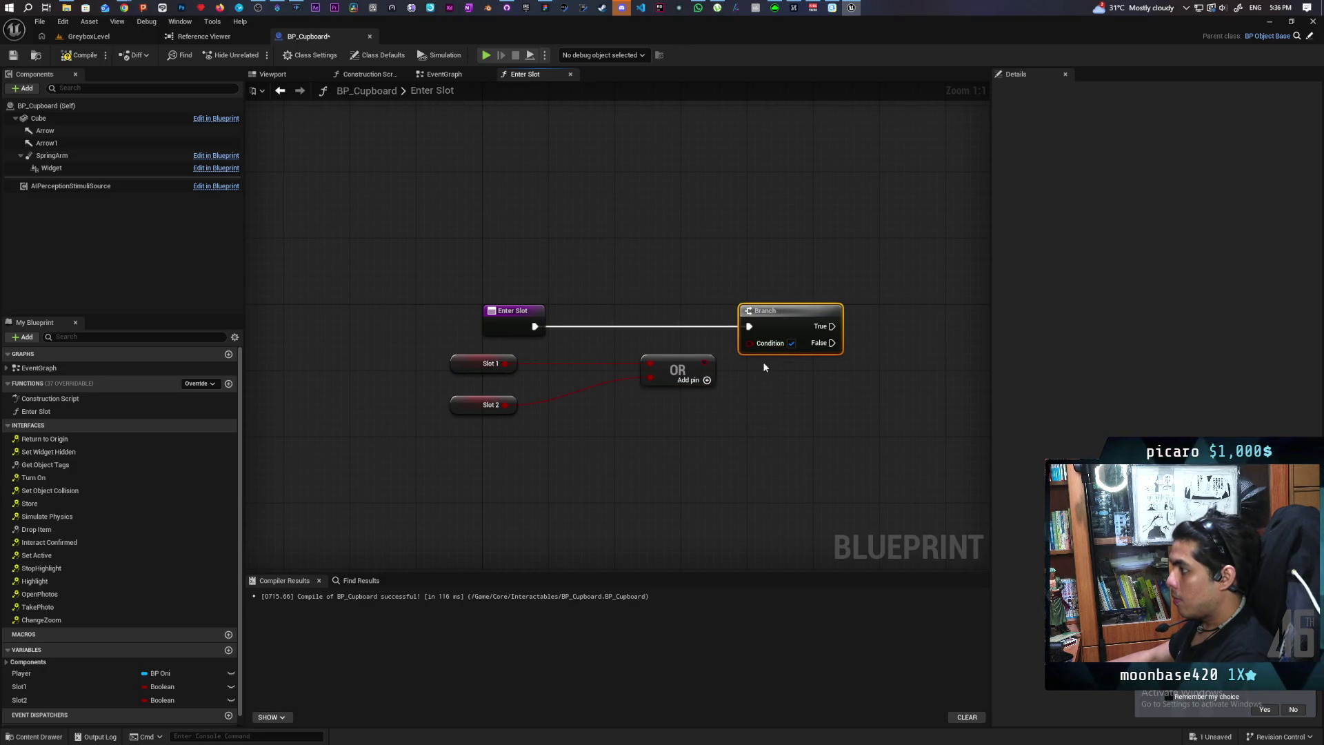
left_click_drag(608, 371, 652, 351)
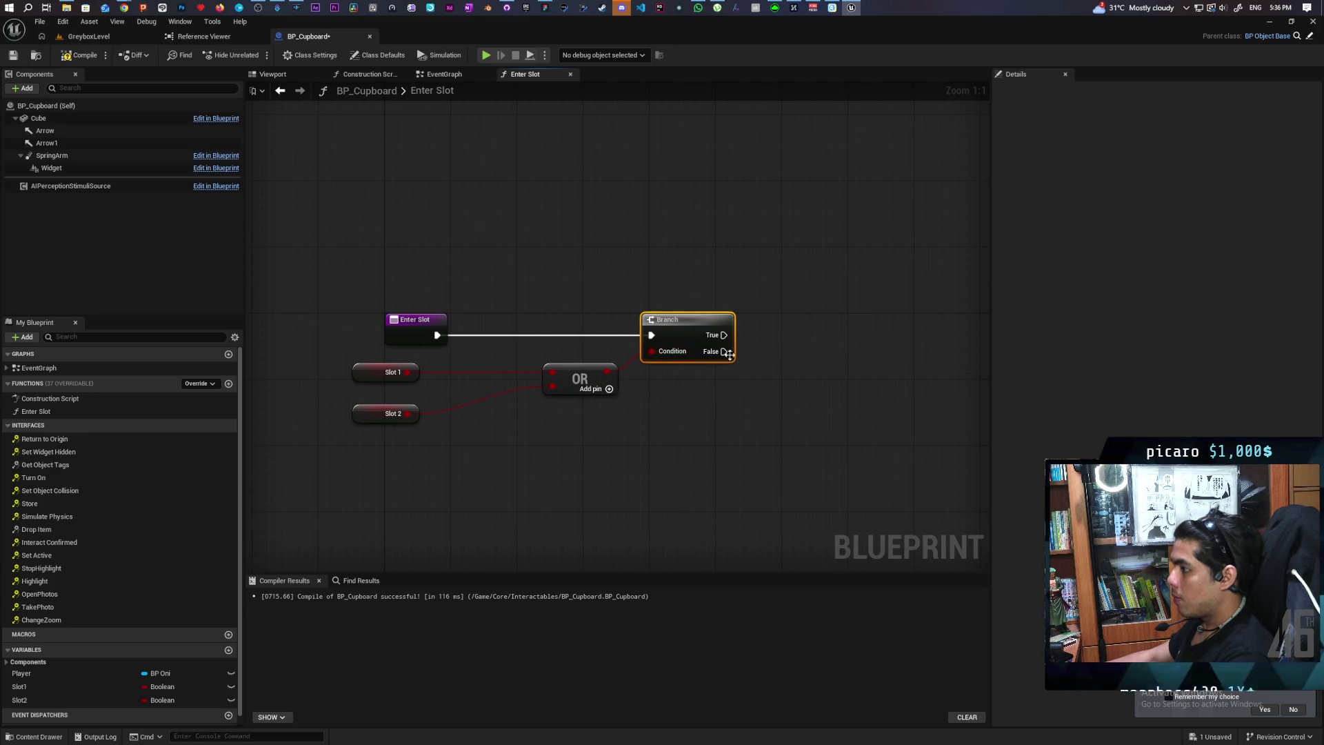
Compile and save BP_Cupboard, then move the Slot getters right to tidy the graph
key("F7")
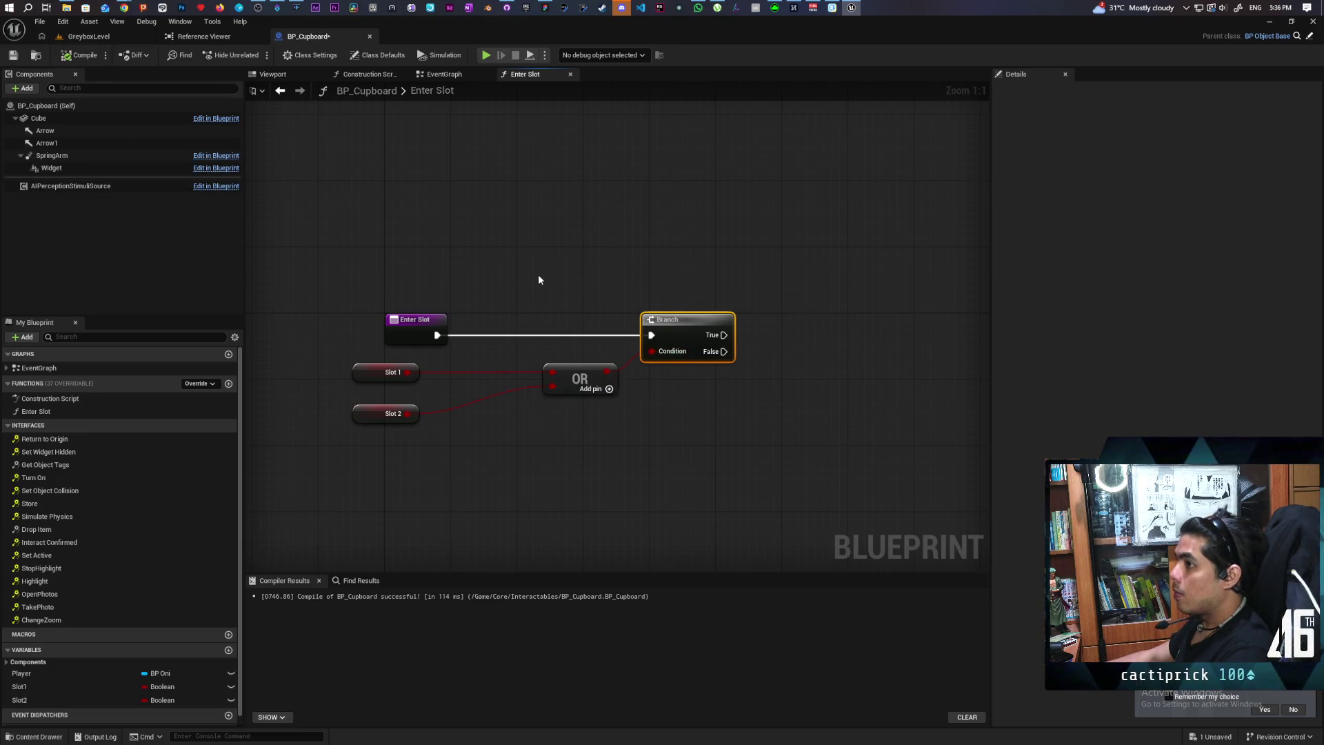
key("ctrl+s")
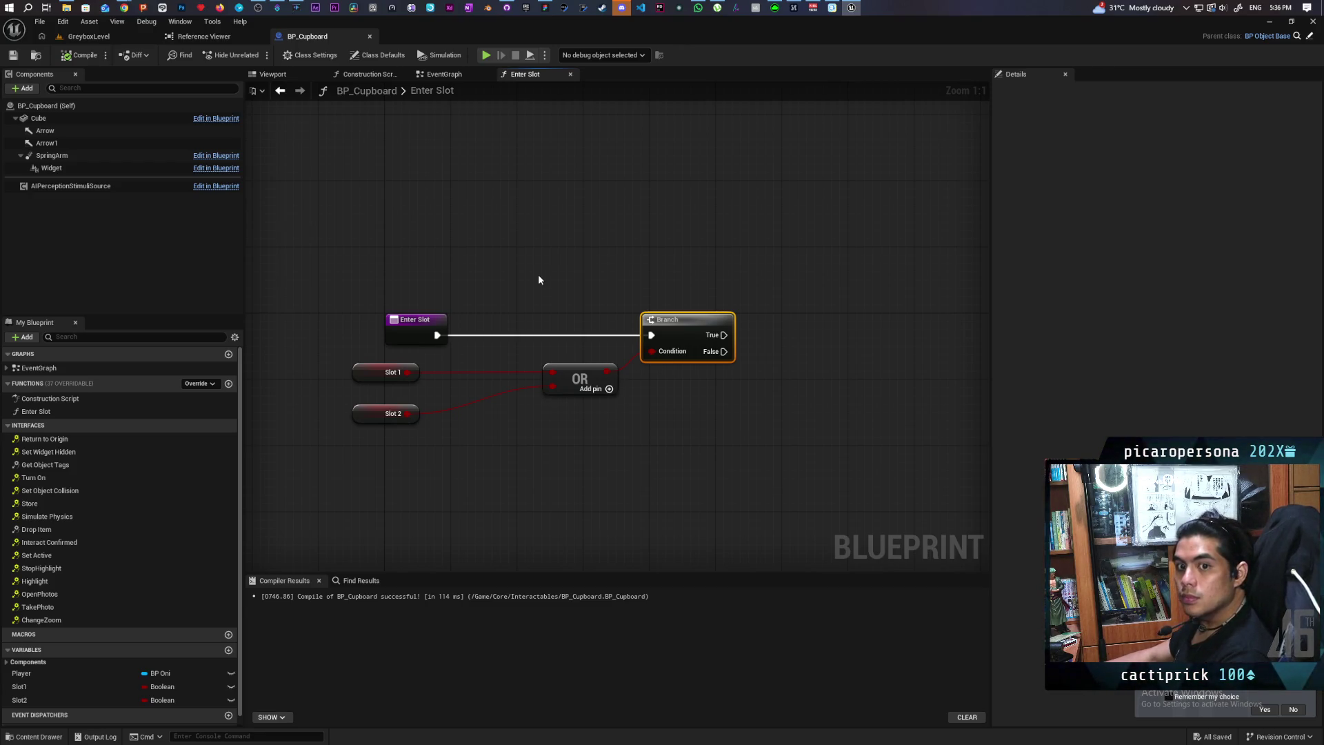
mouse_move(350, 407)
left_mouse_down()
mouse_move(400, 369)
mouse_move(453, 377)
left_mouse_up()
left_click(429, 457)
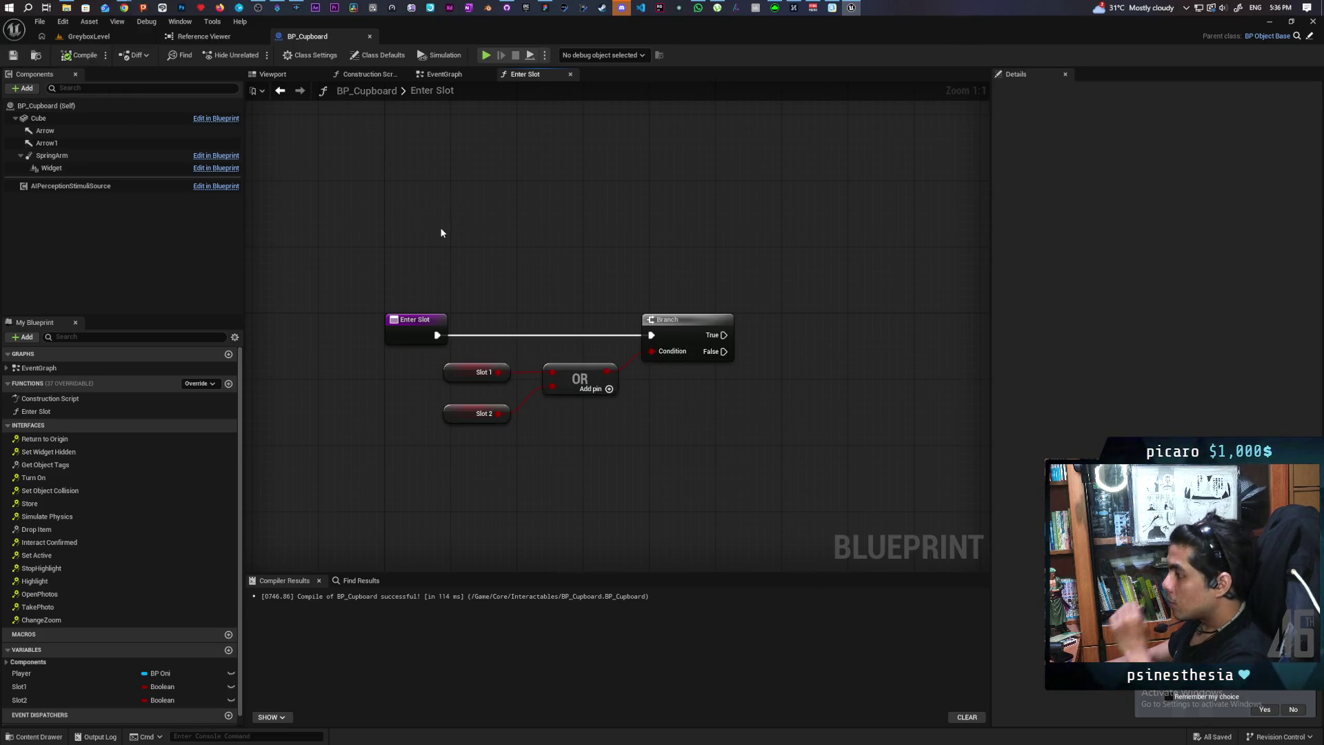
left_click_drag(409, 271, 700, 419)
left_click(686, 435)
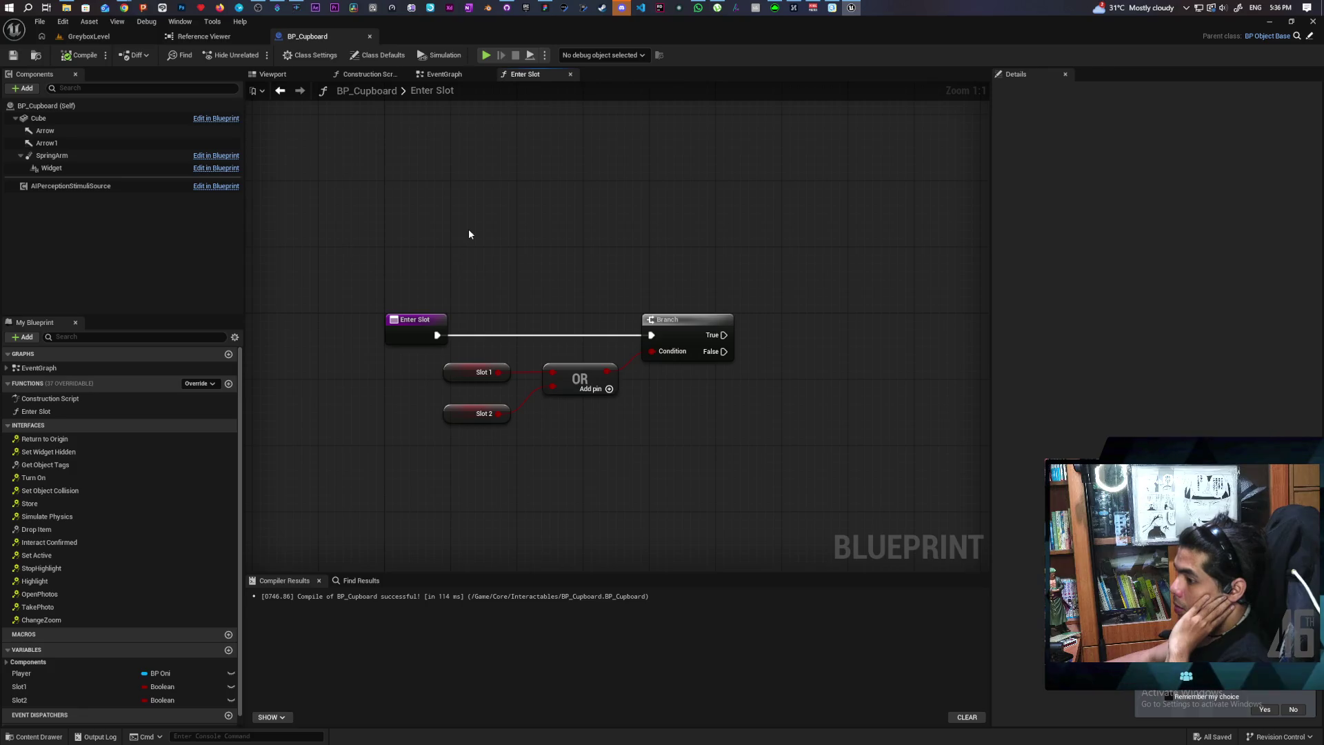
left_click_drag(581, 246, 531, 279)
key("Home")
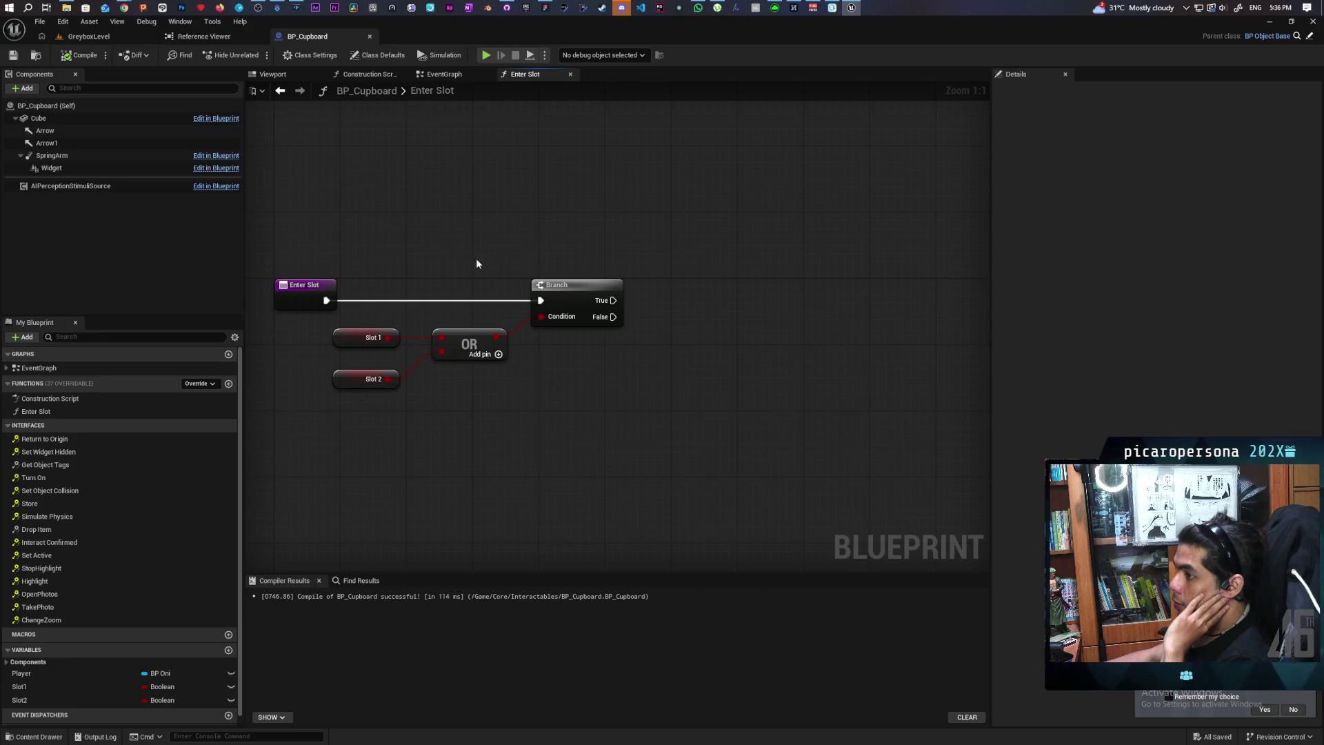
Add a Return Node to Enter Slot, discarding a mistaken Return To Origin node
right_click(639, 241)
type("return")
key("Return")
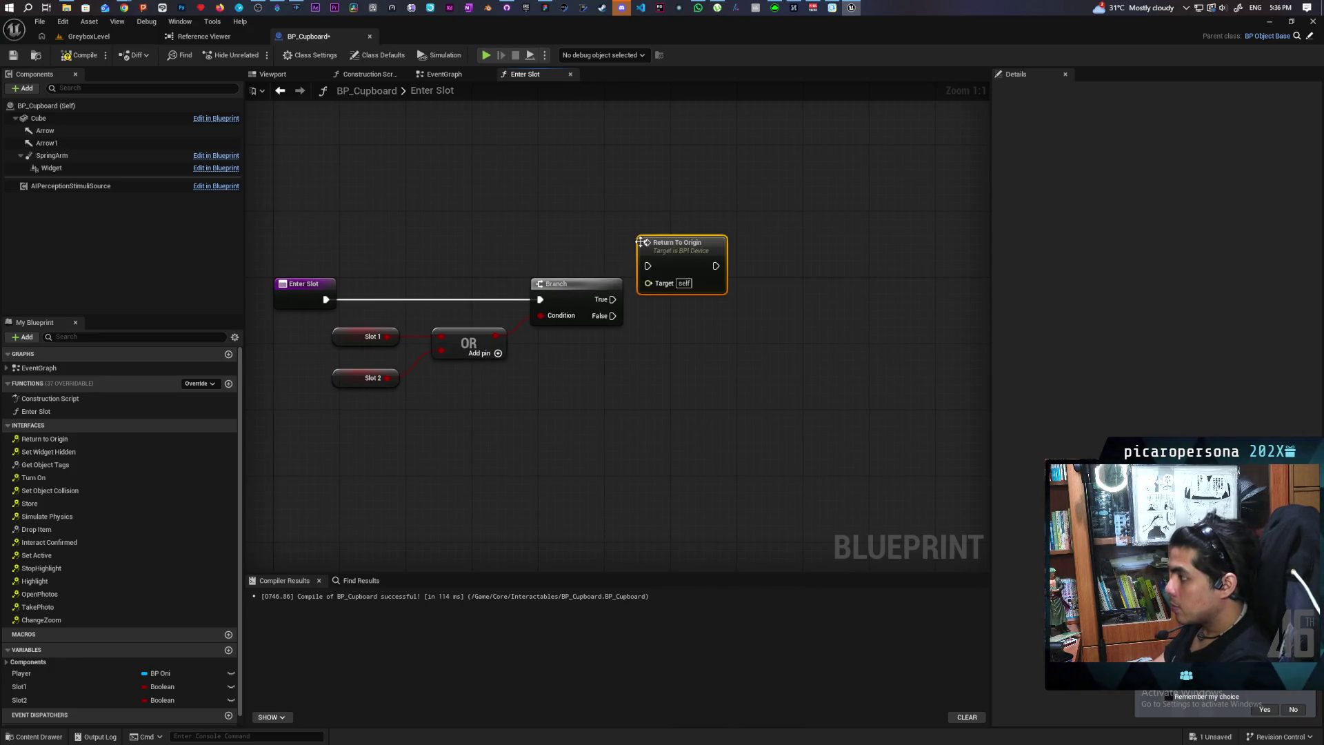
key("Delete")
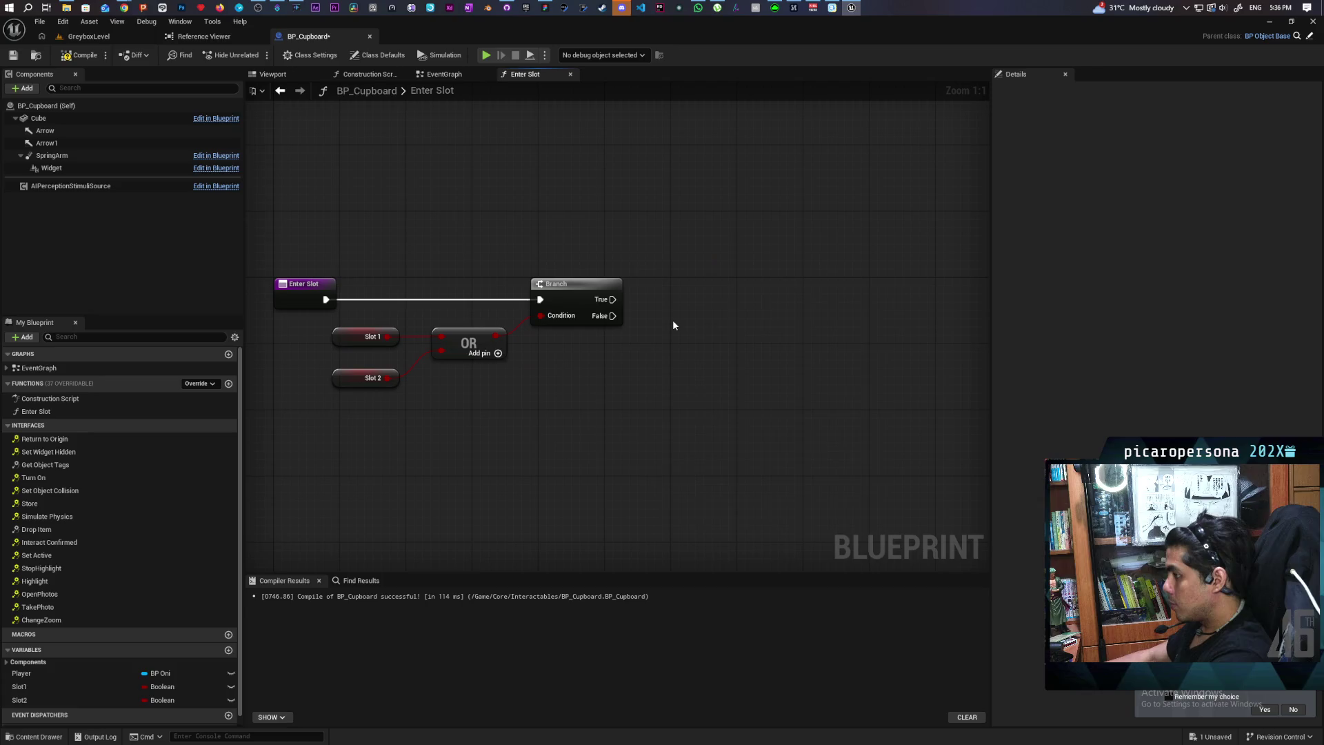
right_click(674, 325)
type("return")
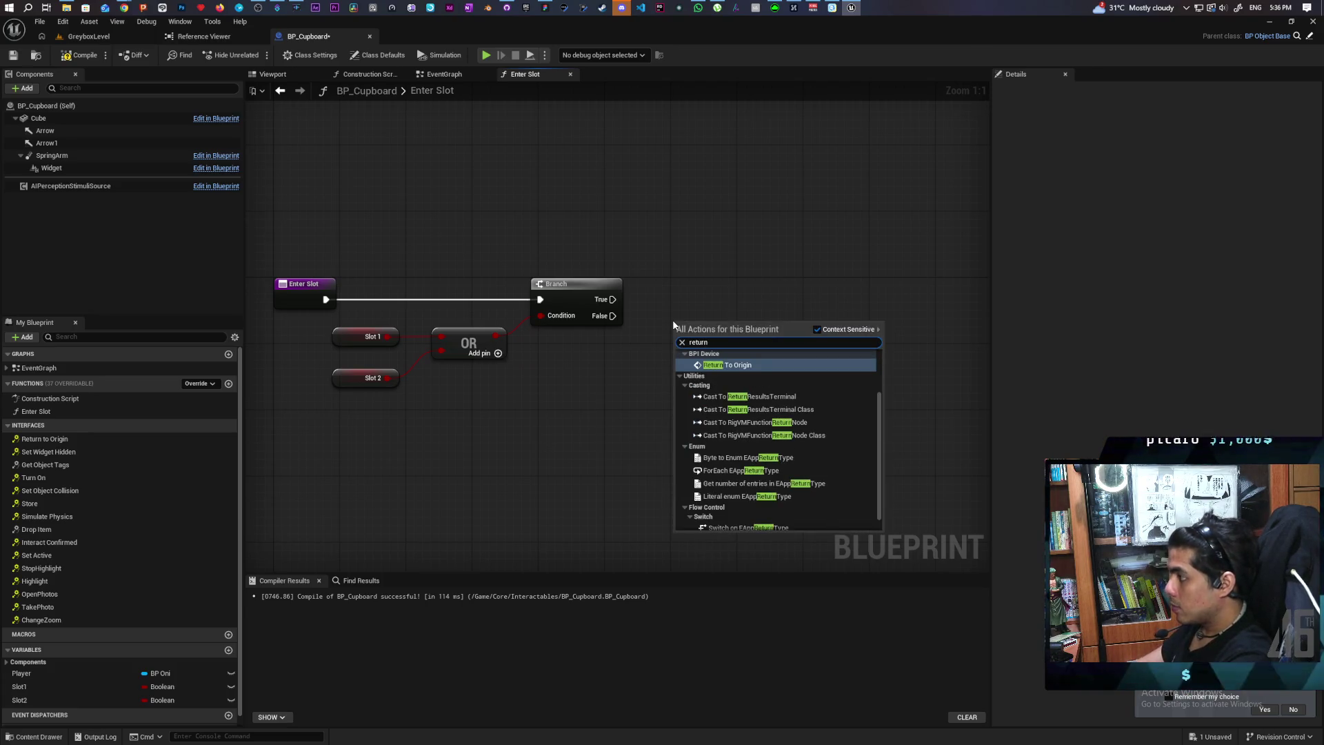
scroll(784, 442, "down", 1)
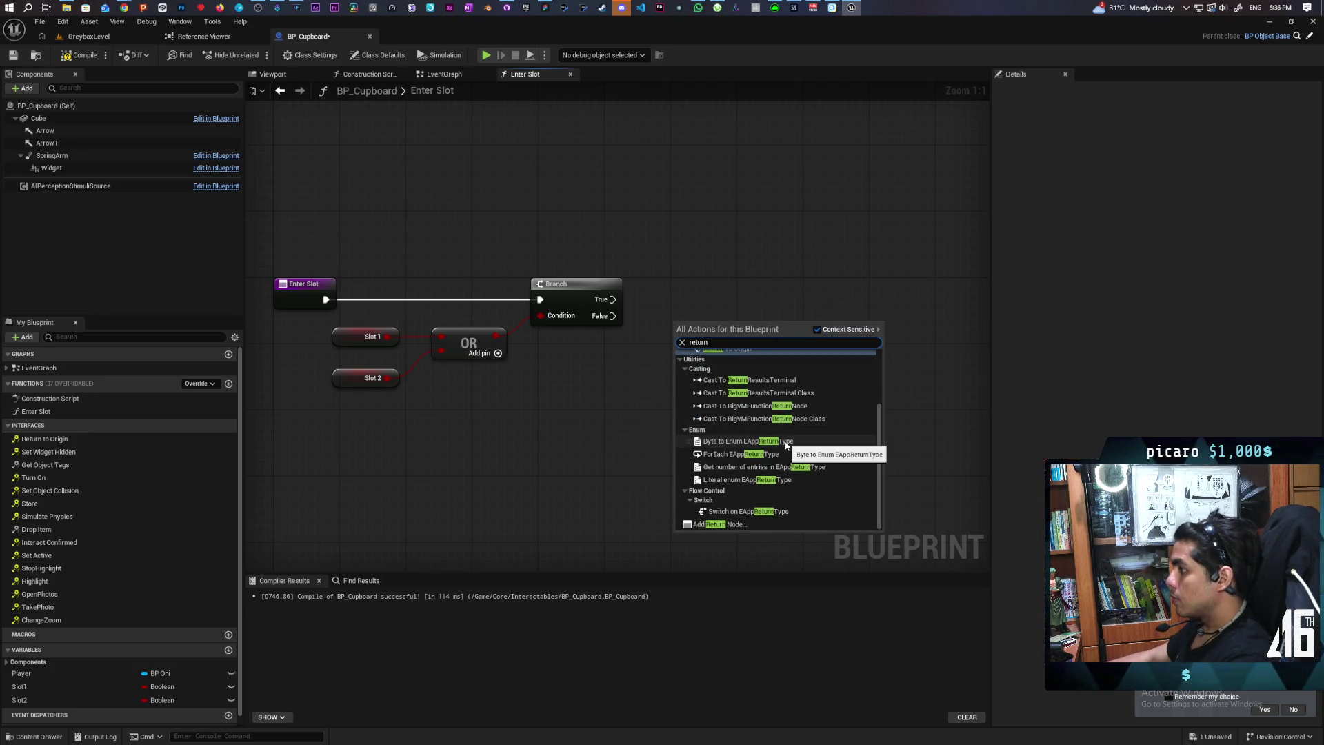
left_click(747, 523)
Give the Return Node a Boolean output named Entered, wire Branch False to it, compile and save
mouse_move(387, 381)
left_mouse_down()
mouse_move(631, 362)
mouse_move(709, 342)
left_mouse_up()
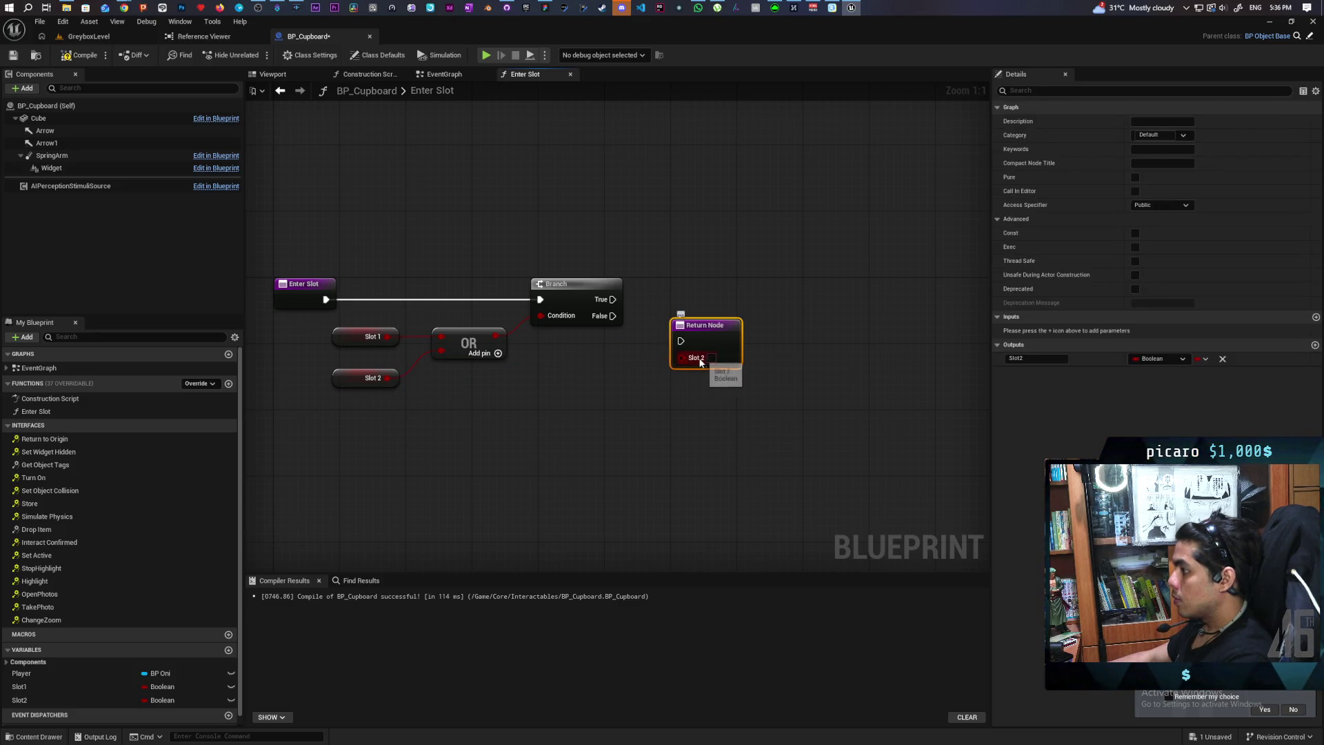
left_click(1015, 358)
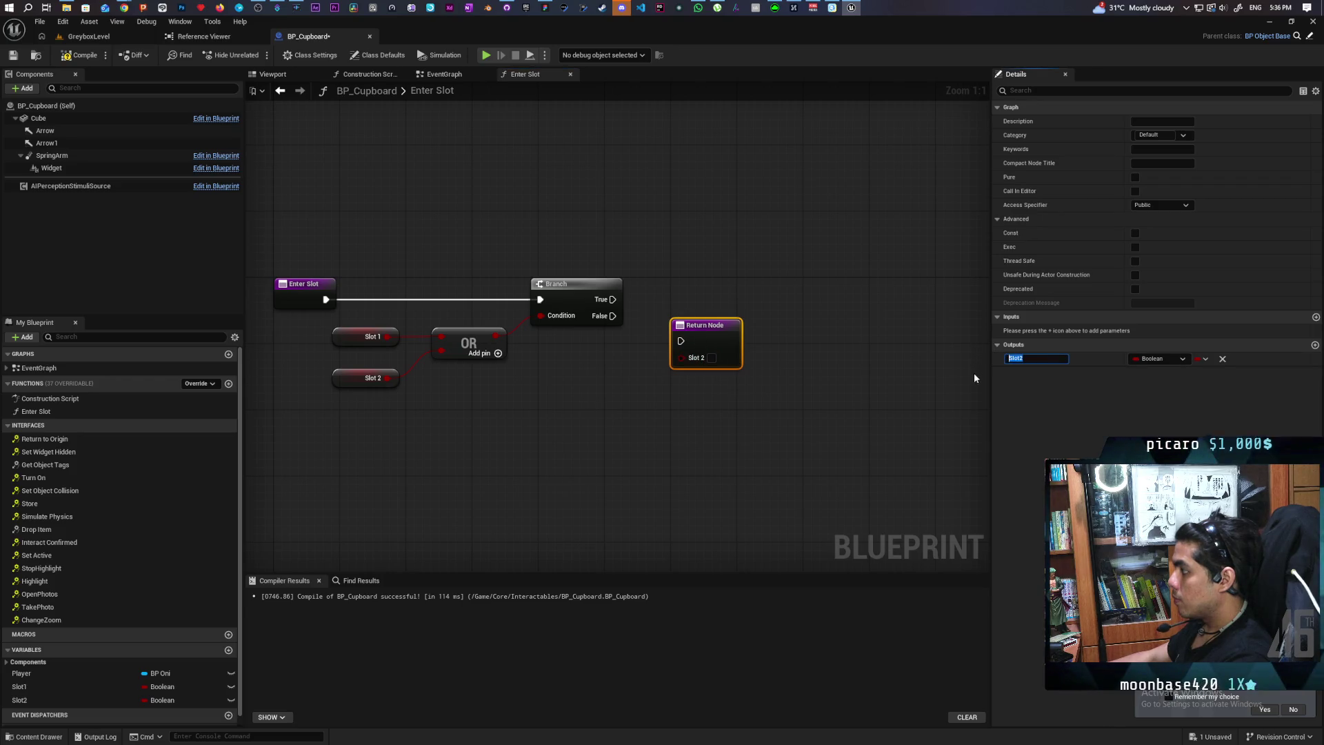
type("Entered")
left_click(798, 400)
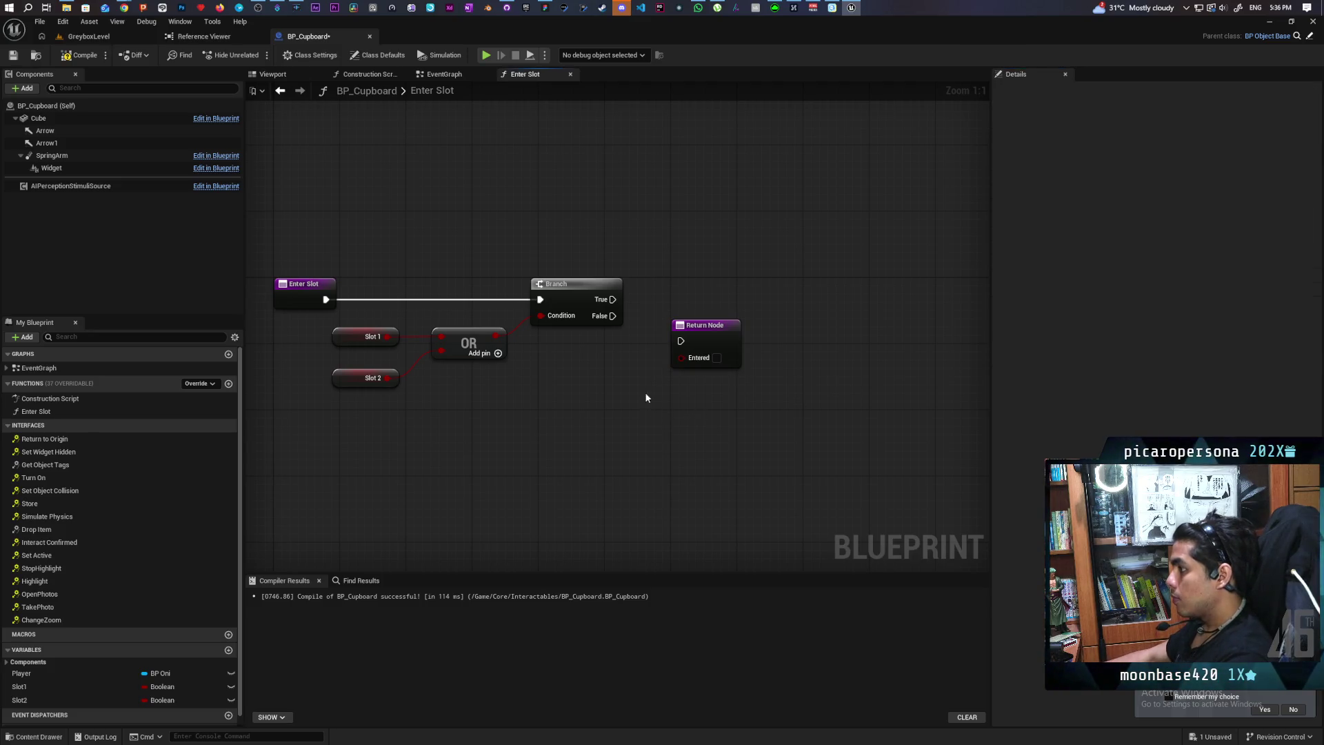
mouse_move(611, 316)
left_mouse_down()
mouse_move(680, 341)
mouse_move(699, 373)
left_mouse_up()
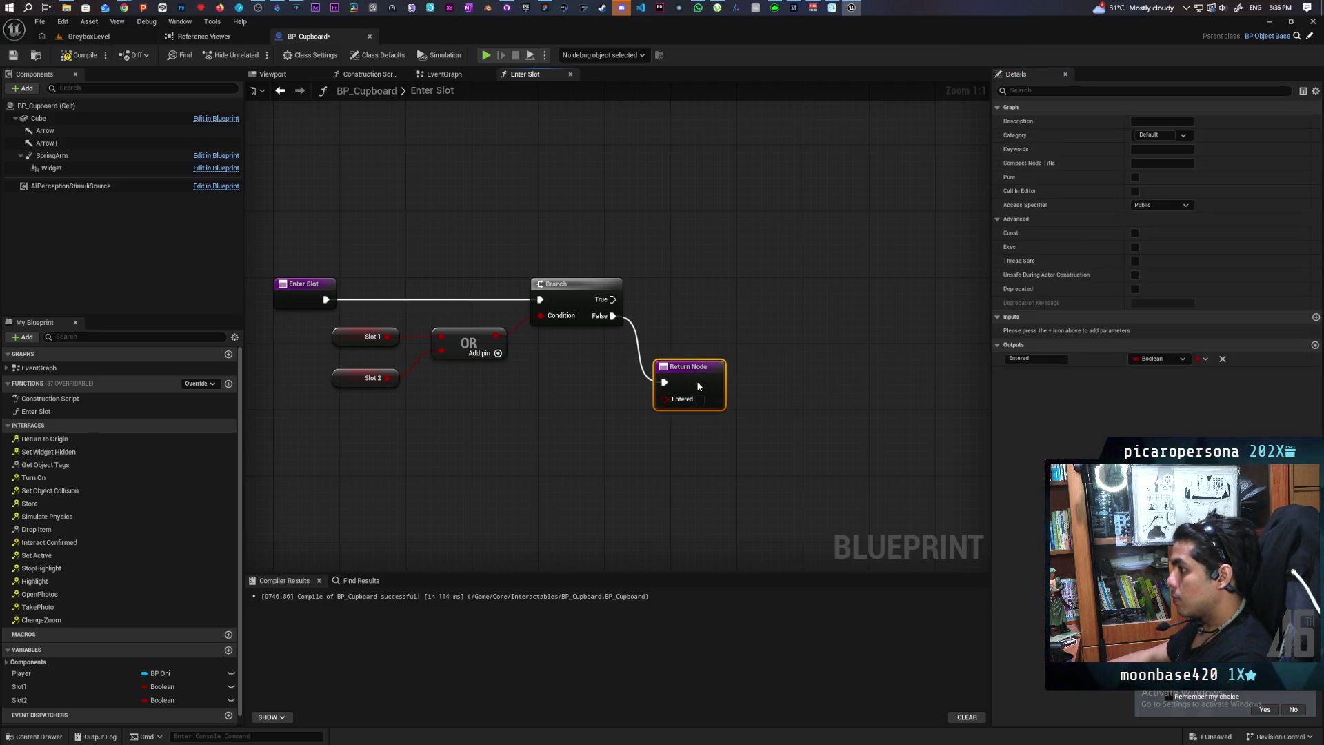
left_click(80, 55)
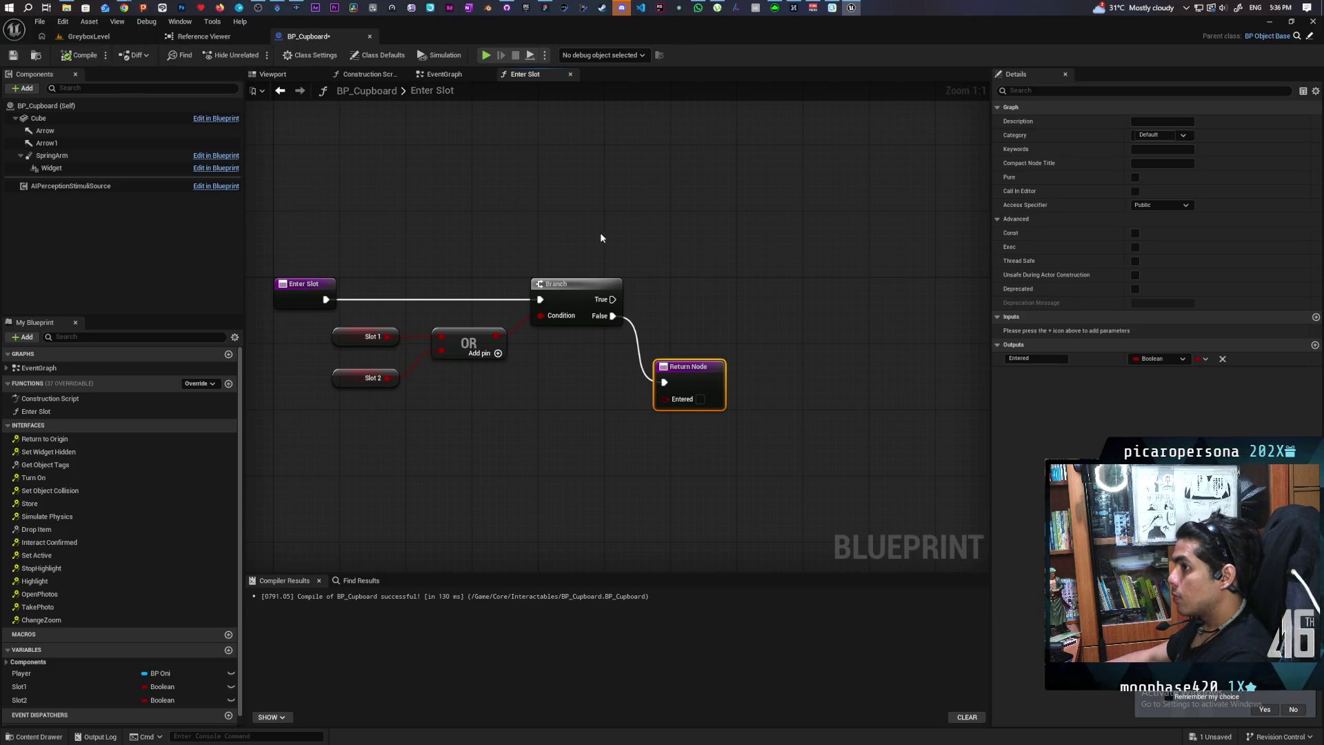
key("ctrl+s")
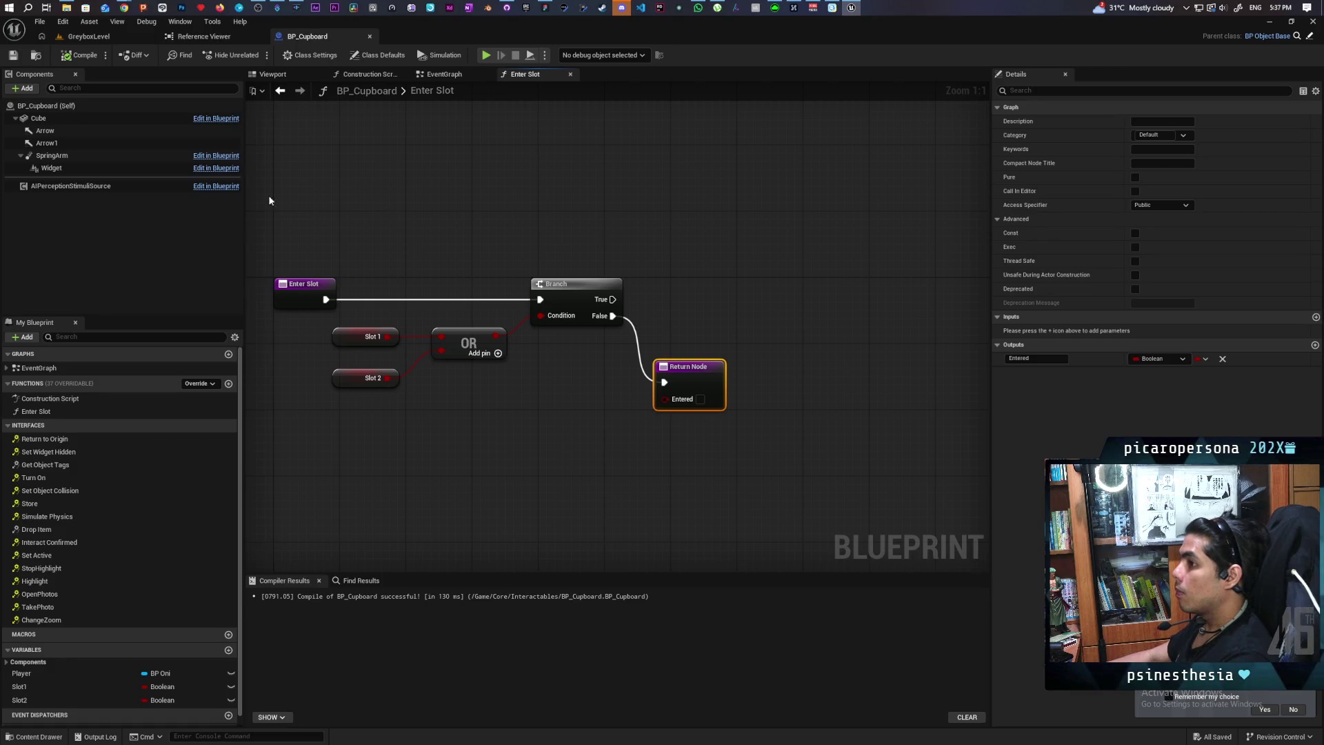
Add an Arrow output to the Return Node and rearrange the Arrow and Return nodes
mouse_move(33, 131)
left_mouse_down()
mouse_move(130, 138)
mouse_move(509, 472)
mouse_move(565, 474)
mouse_move(689, 390)
left_mouse_up()
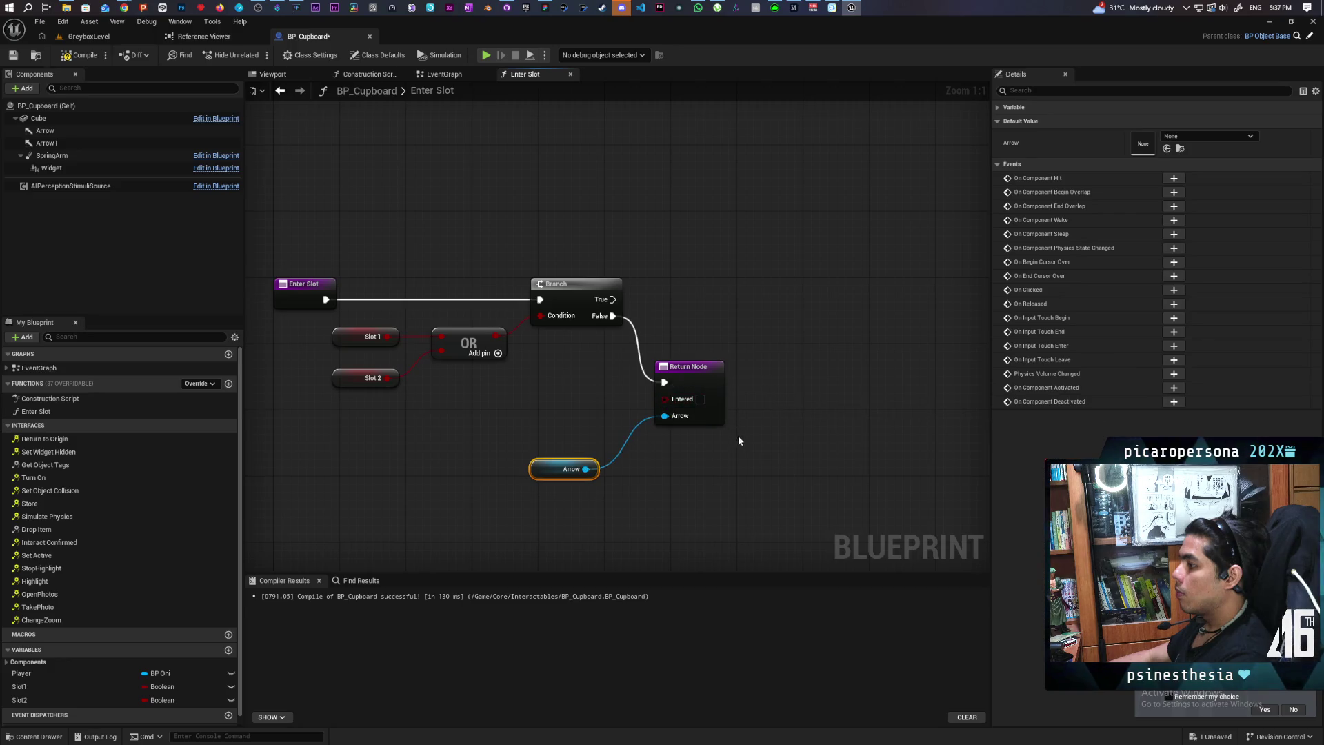
left_click_drag(647, 470, 651, 472)
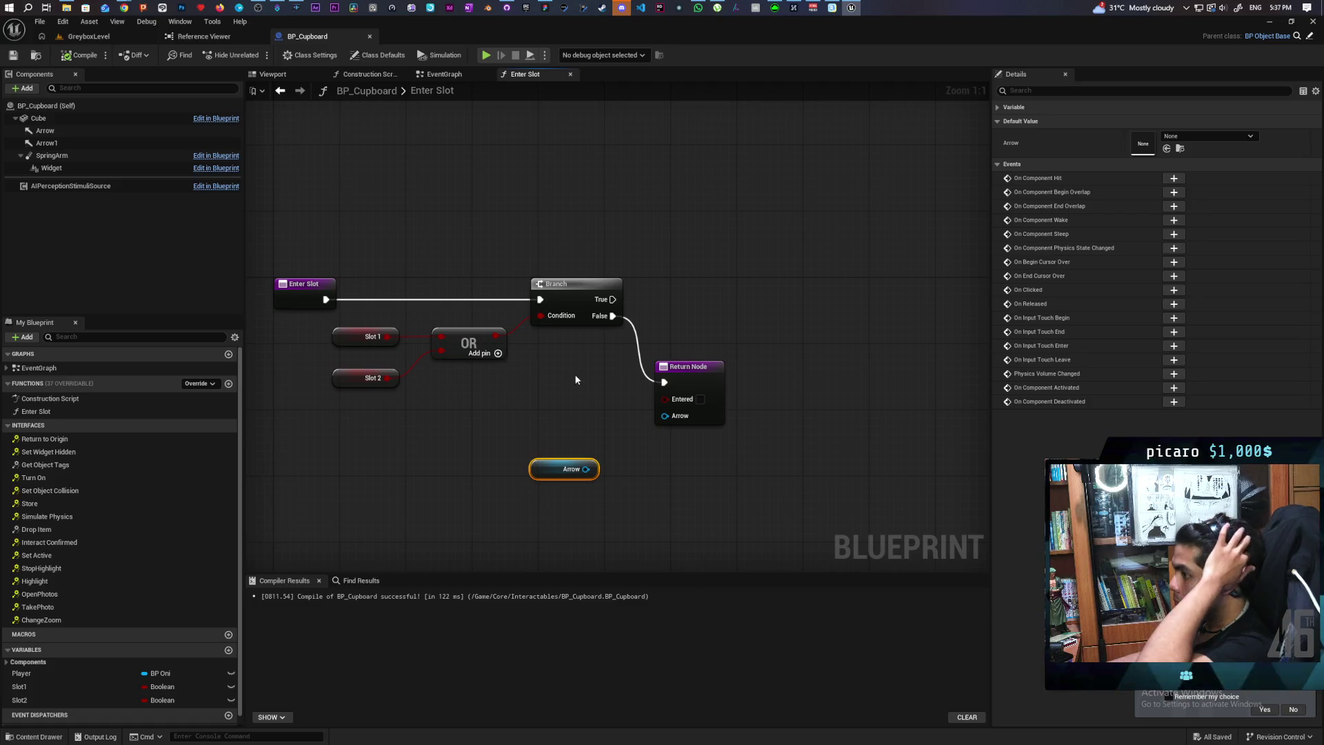
left_click_drag(547, 468, 433, 211)
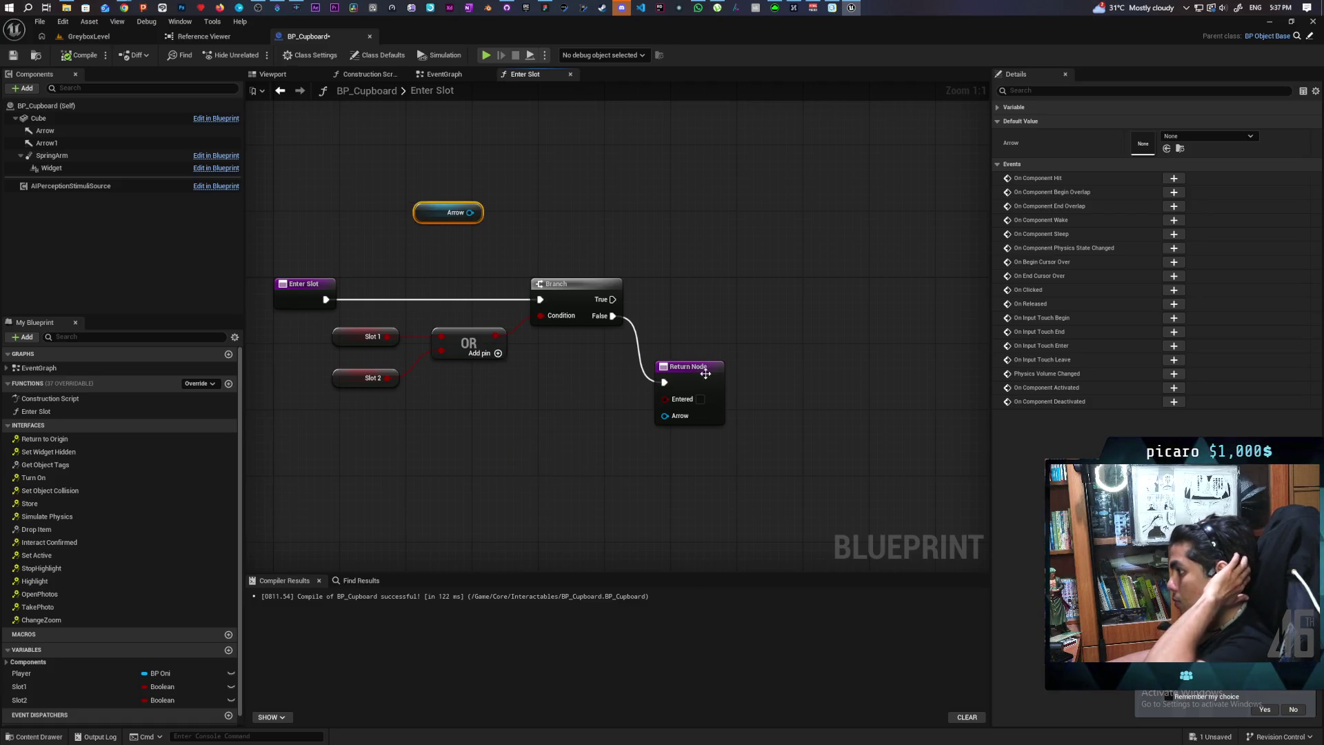
left_click_drag(705, 373, 714, 448)
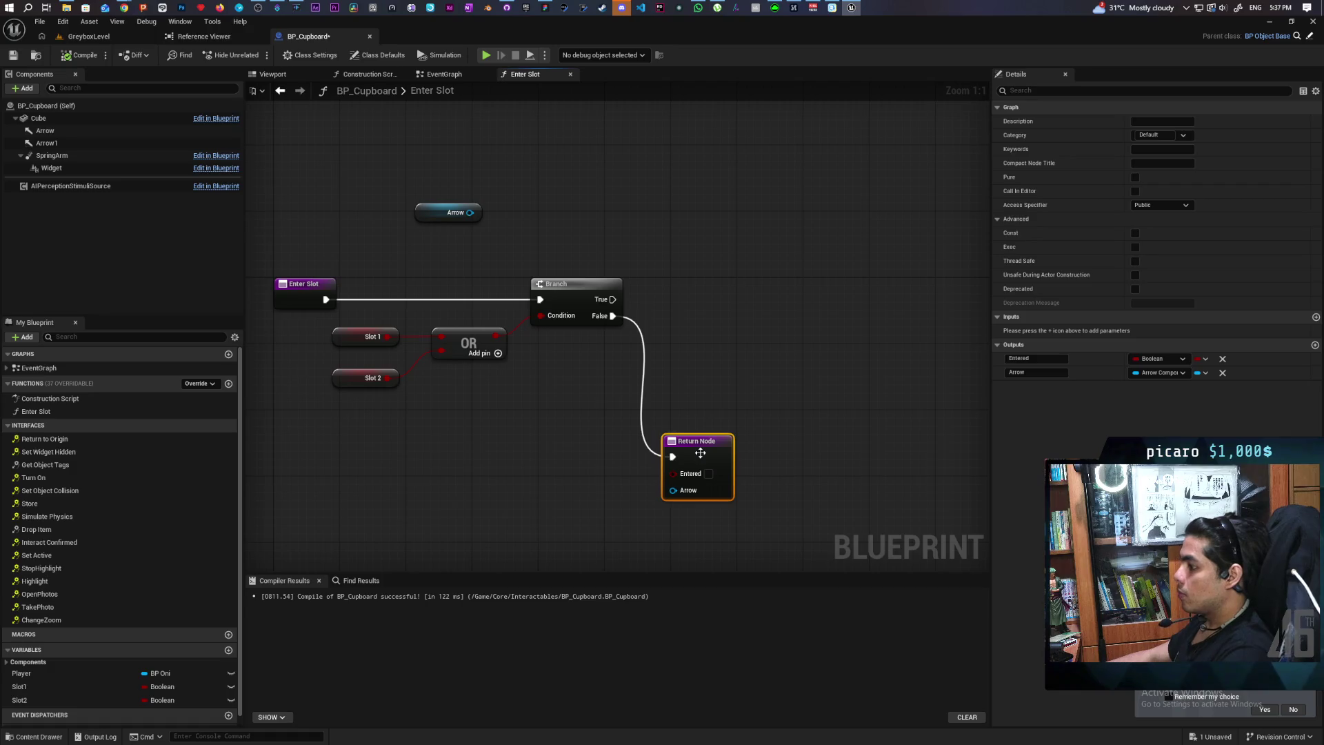
Duplicate the Return Node with Entered ticked true and wire Branch True into it
key("ctrl+v")
left_click_drag(769, 293, 785, 259)
left_click(800, 275)
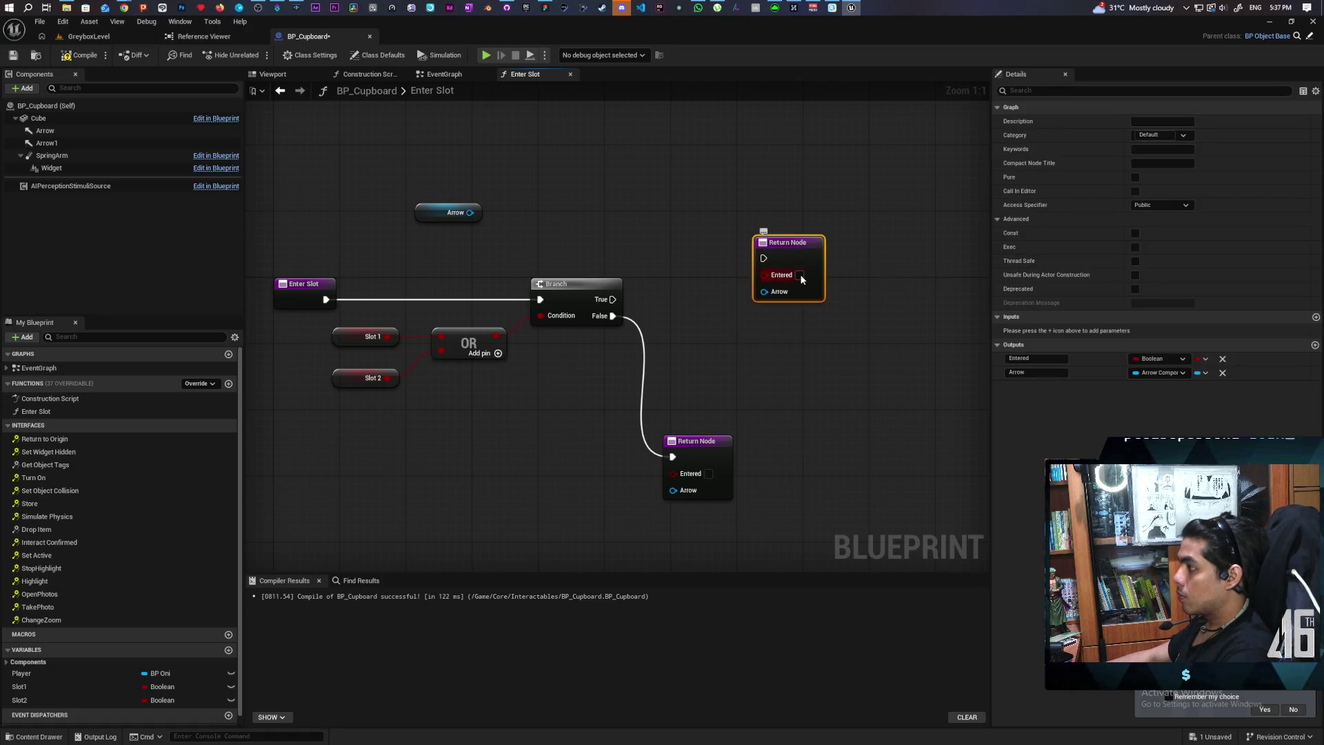
mouse_move(610, 300)
left_mouse_down()
mouse_move(763, 258)
mouse_move(768, 192)
mouse_move(730, 169)
left_mouse_up()
left_click_drag(550, 224, 569, 357)
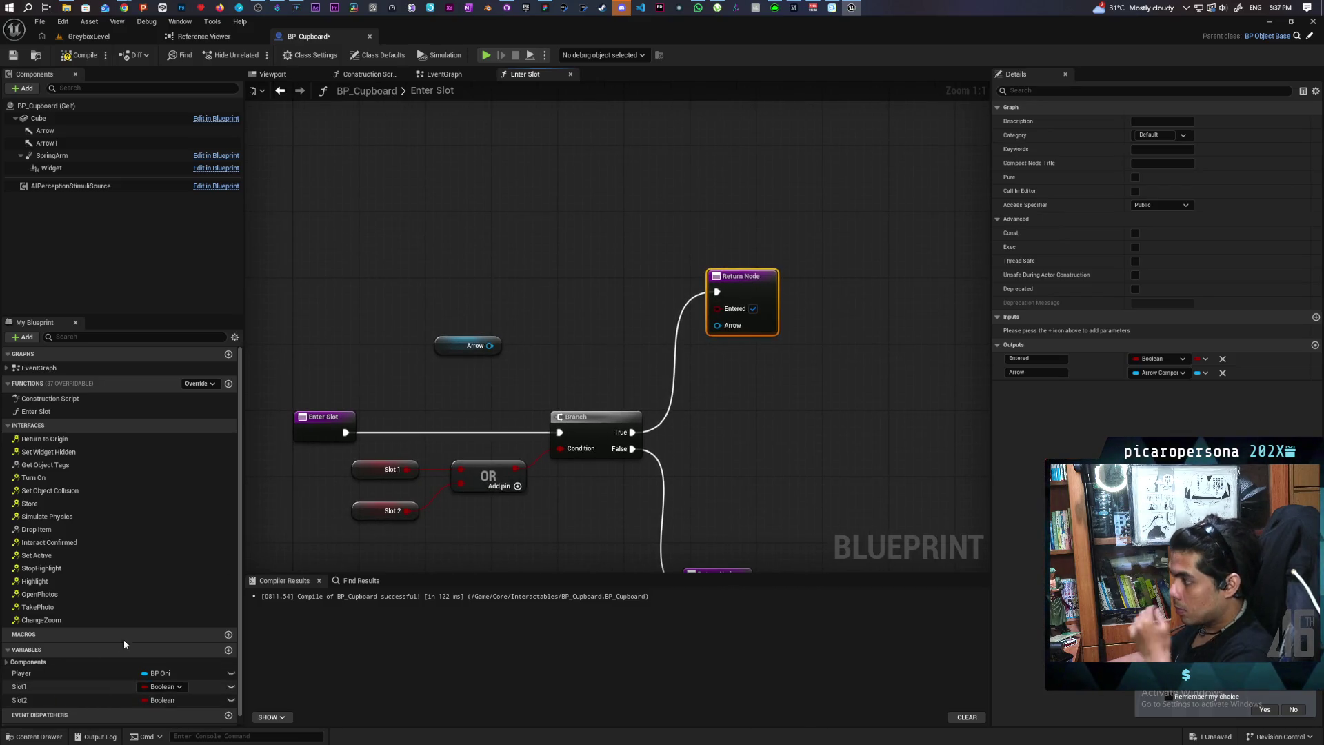
mouse_move(717, 324)
left_mouse_down()
mouse_move(631, 320)
mouse_move(553, 238)
mouse_move(593, 243)
left_mouse_up()
Try a Select node indexed by Slot1 feeding the Arrow output, then delete it
type("selec")
key("Return")
left_click(569, 316)
left_click(506, 382)
left_click_drag(20, 686, 515, 352)
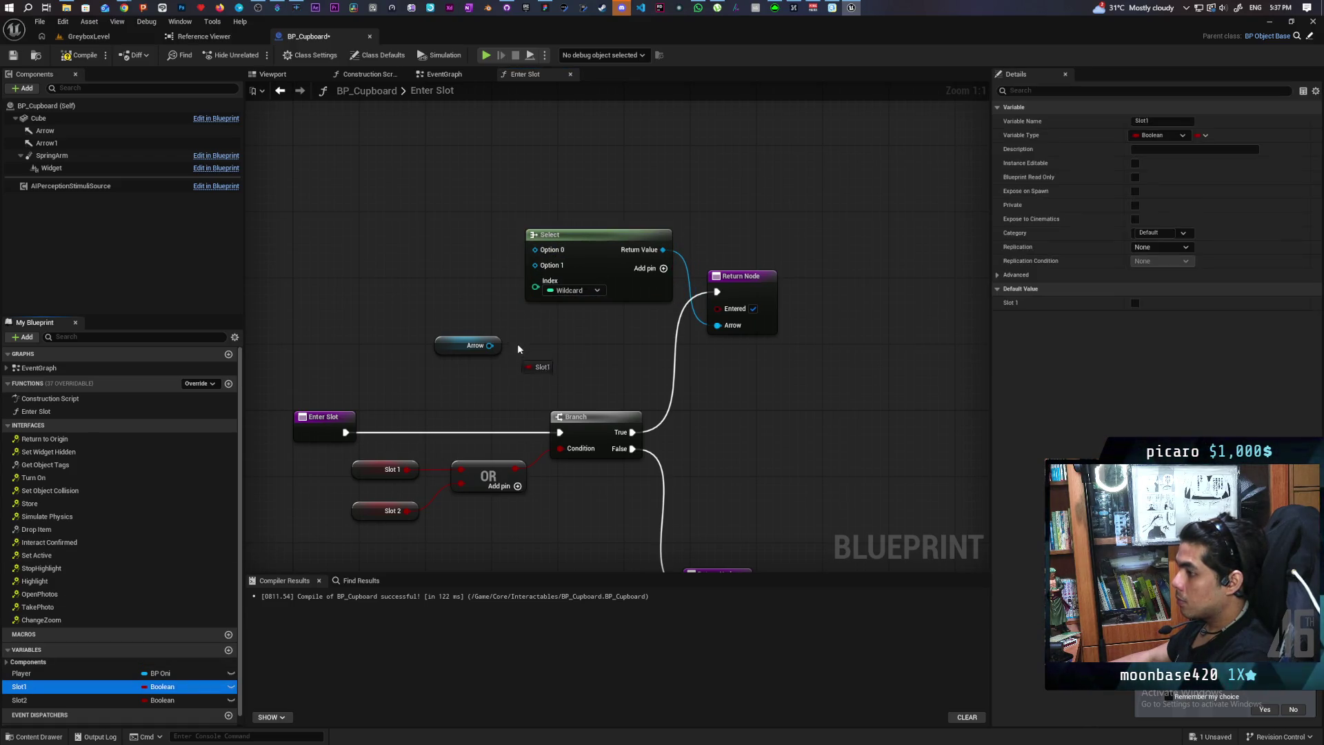
left_click_drag(525, 279, 531, 281)
left_click_drag(436, 286, 452, 301)
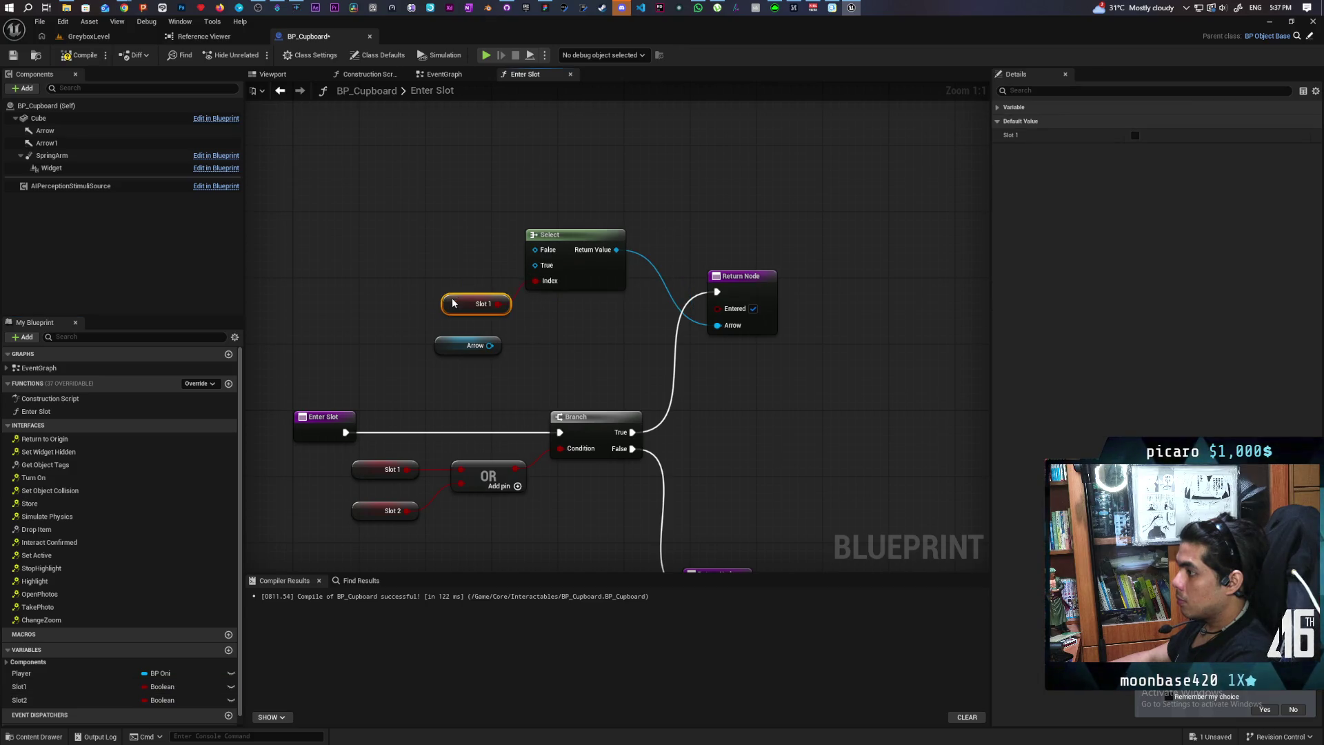
left_click_drag(456, 351, 391, 243)
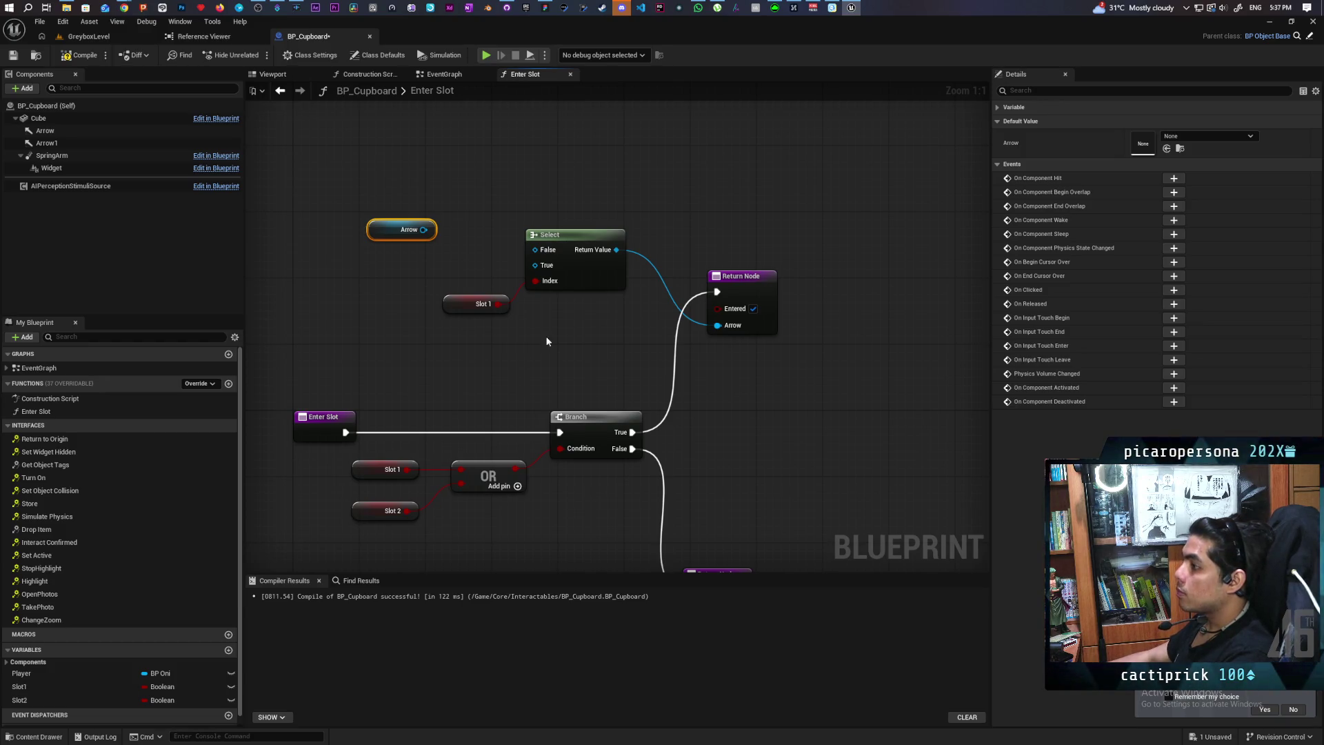
mouse_move(526, 141)
left_mouse_down()
mouse_move(612, 283)
mouse_move(588, 321)
left_mouse_up()
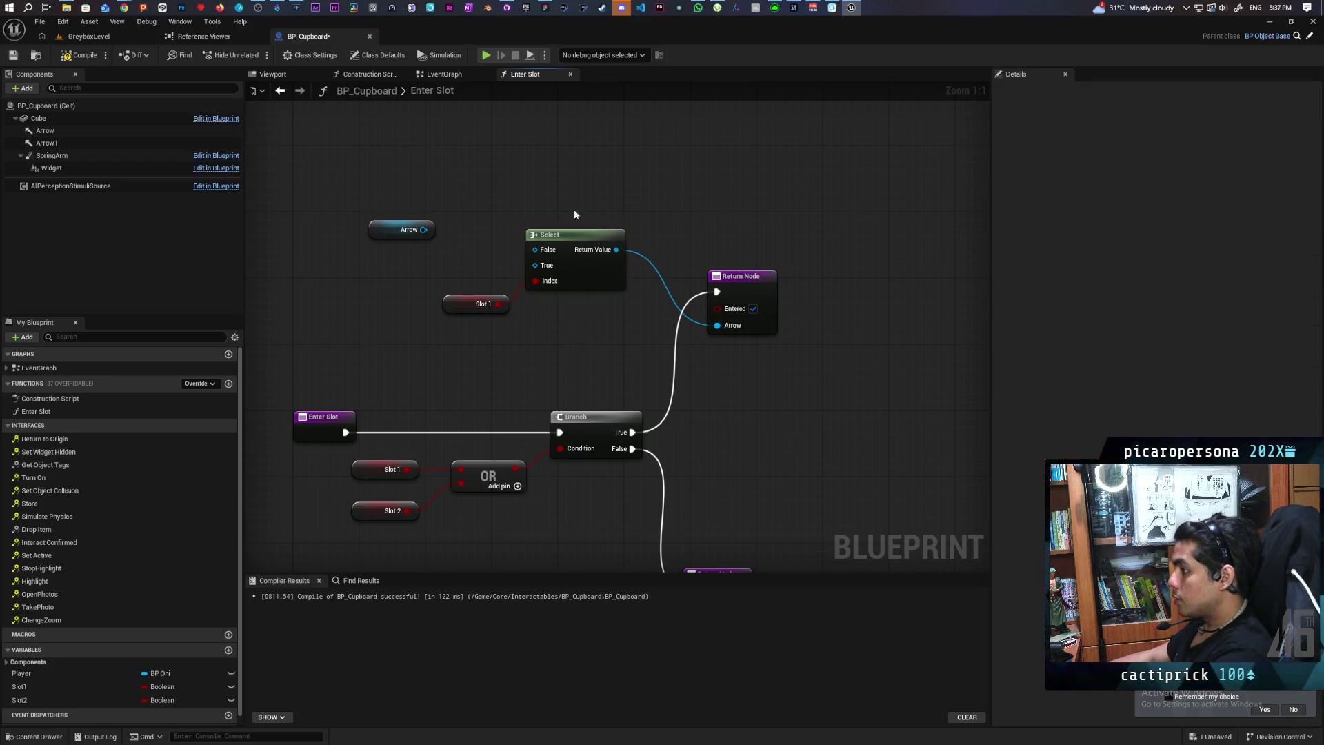
key("Delete")
Place a new Branch after the outer Branch True, with Slot 1 as its condition
left_click_drag(726, 275, 825, 258)
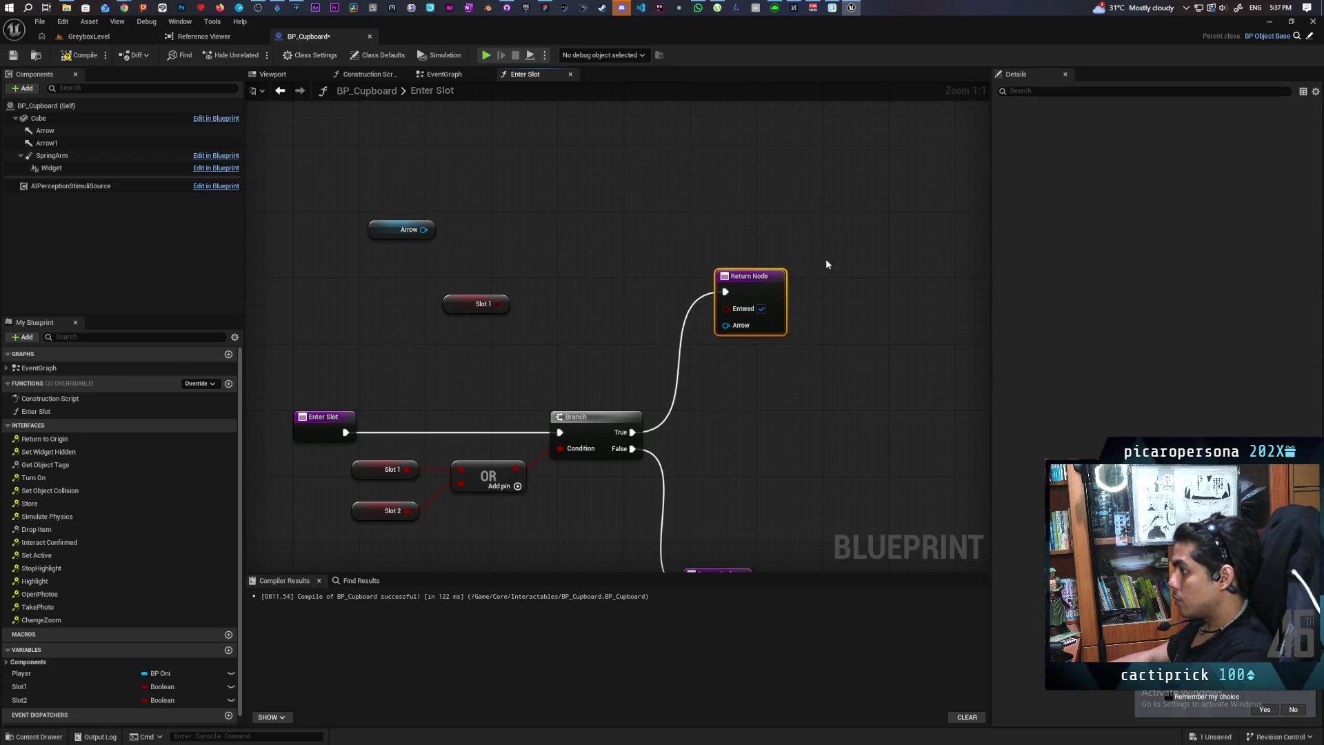
left_click(658, 383)
left_click(645, 334)
left_click_drag(633, 432, 666, 251)
left_click_drag(505, 303, 651, 282)
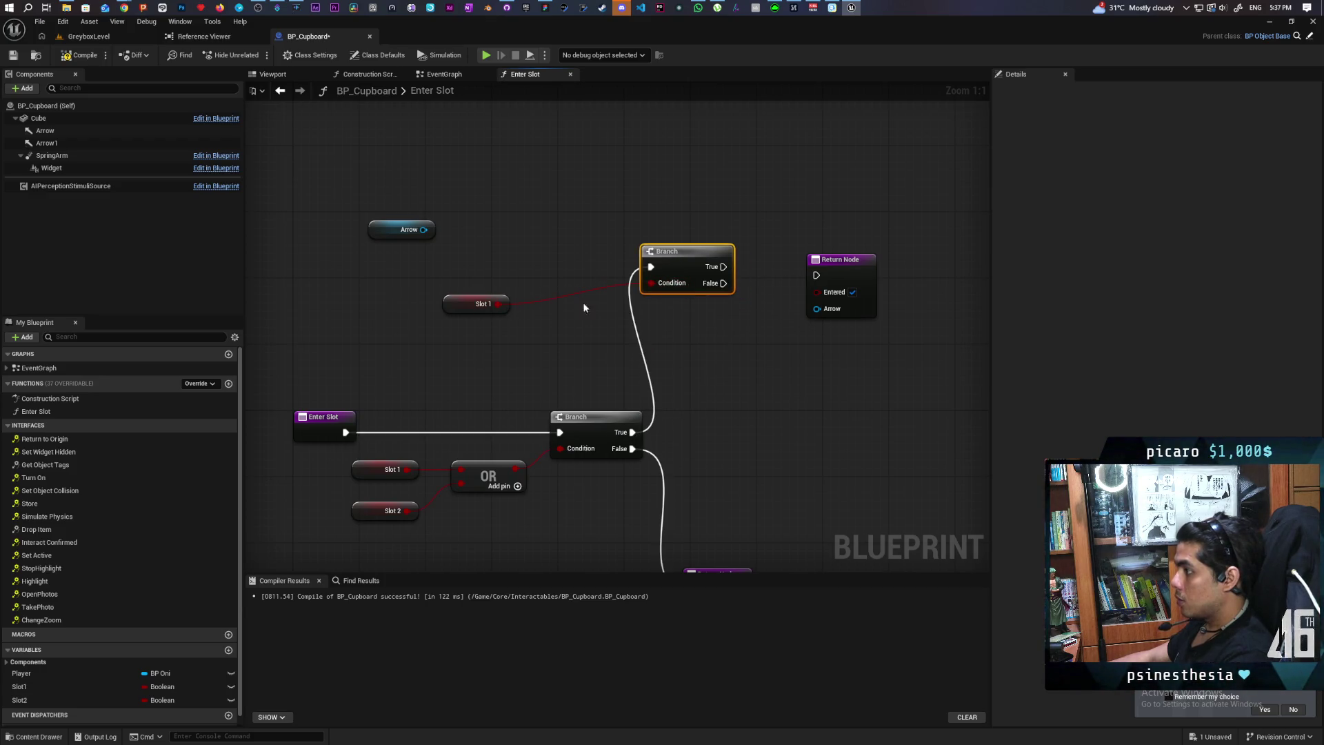
left_click_drag(465, 302, 532, 286)
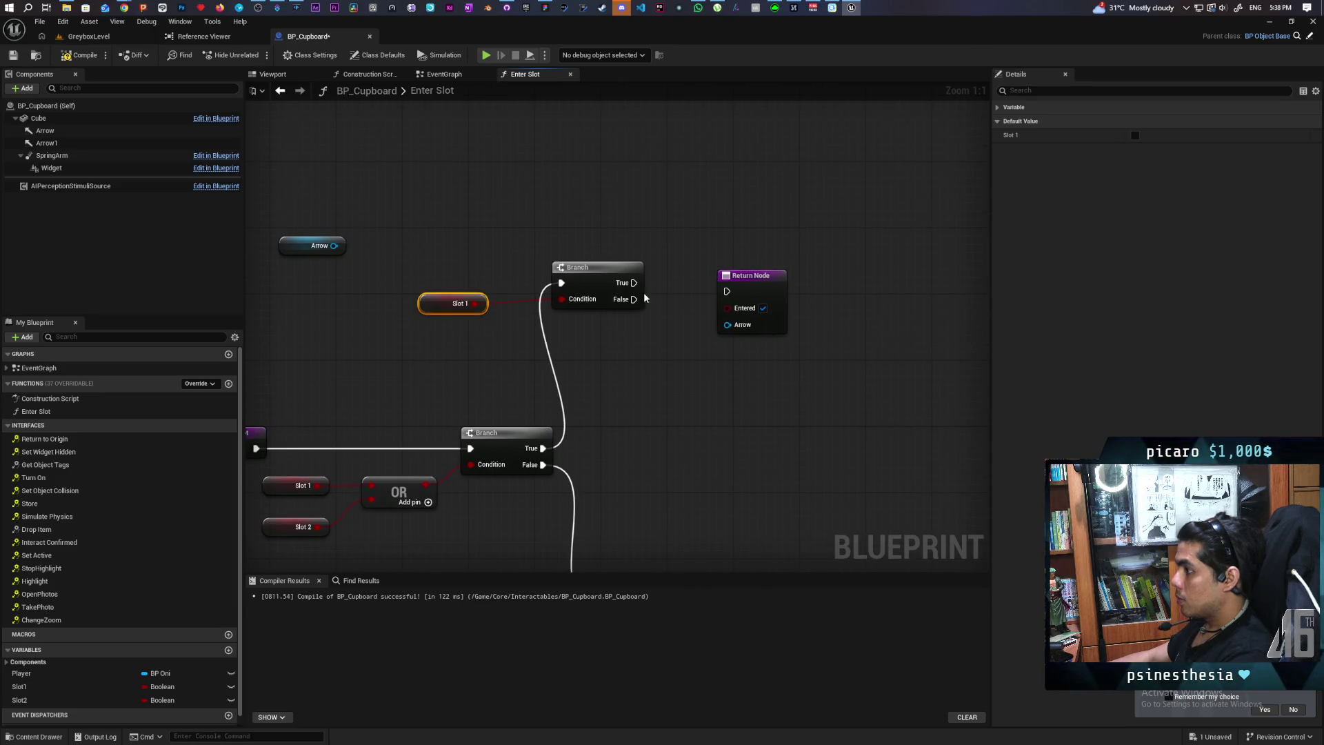
mouse_move(617, 305)
left_mouse_down()
mouse_move(633, 339)
mouse_move(642, 304)
left_mouse_up()
left_click(547, 247)
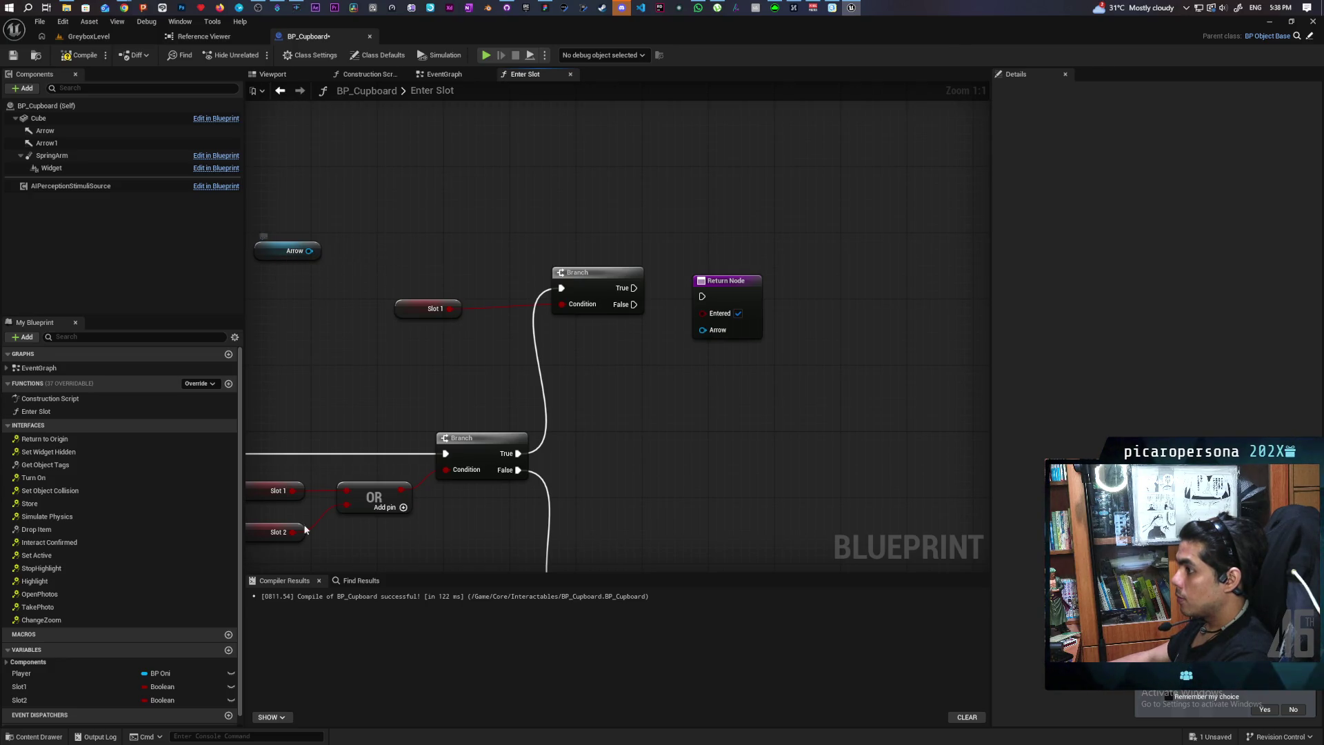
On the inner Branch False path, set Slot1 true and return the Arrow component
left_click_drag(730, 293, 813, 268)
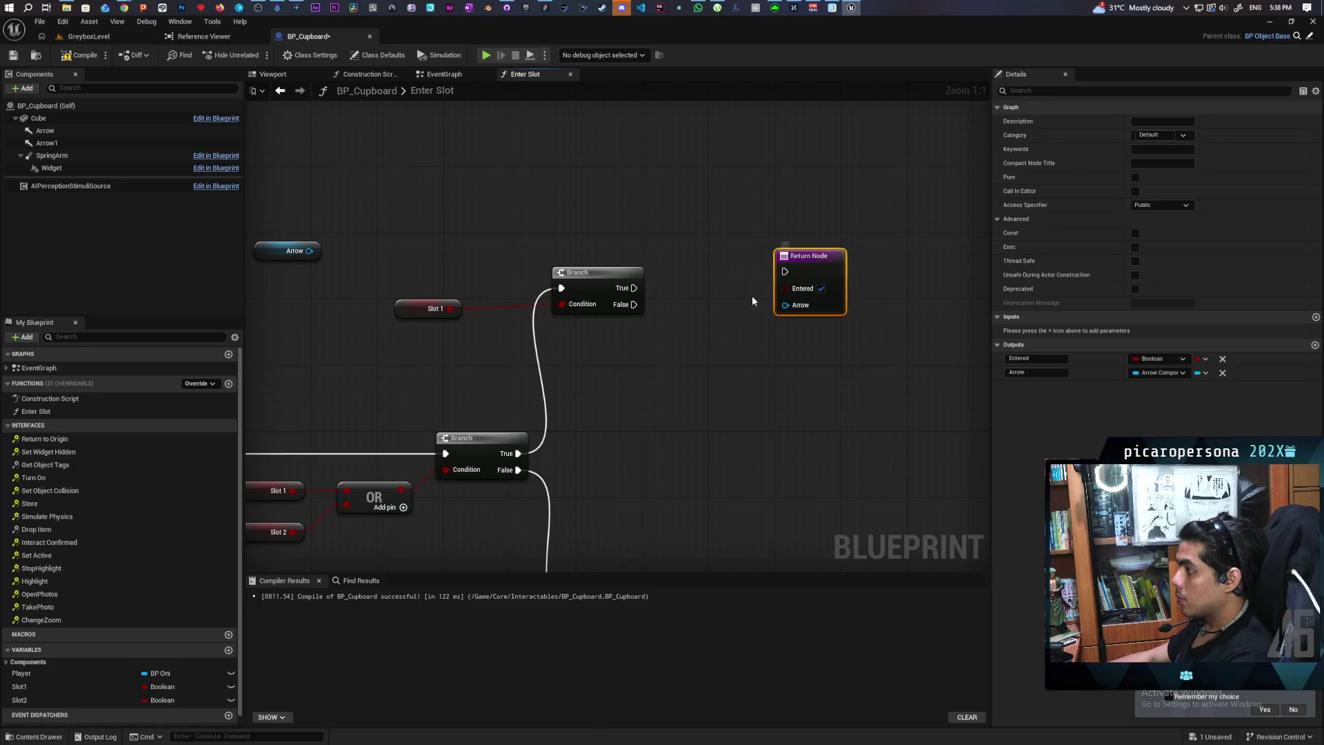
left_click_drag(20, 690, 708, 506)
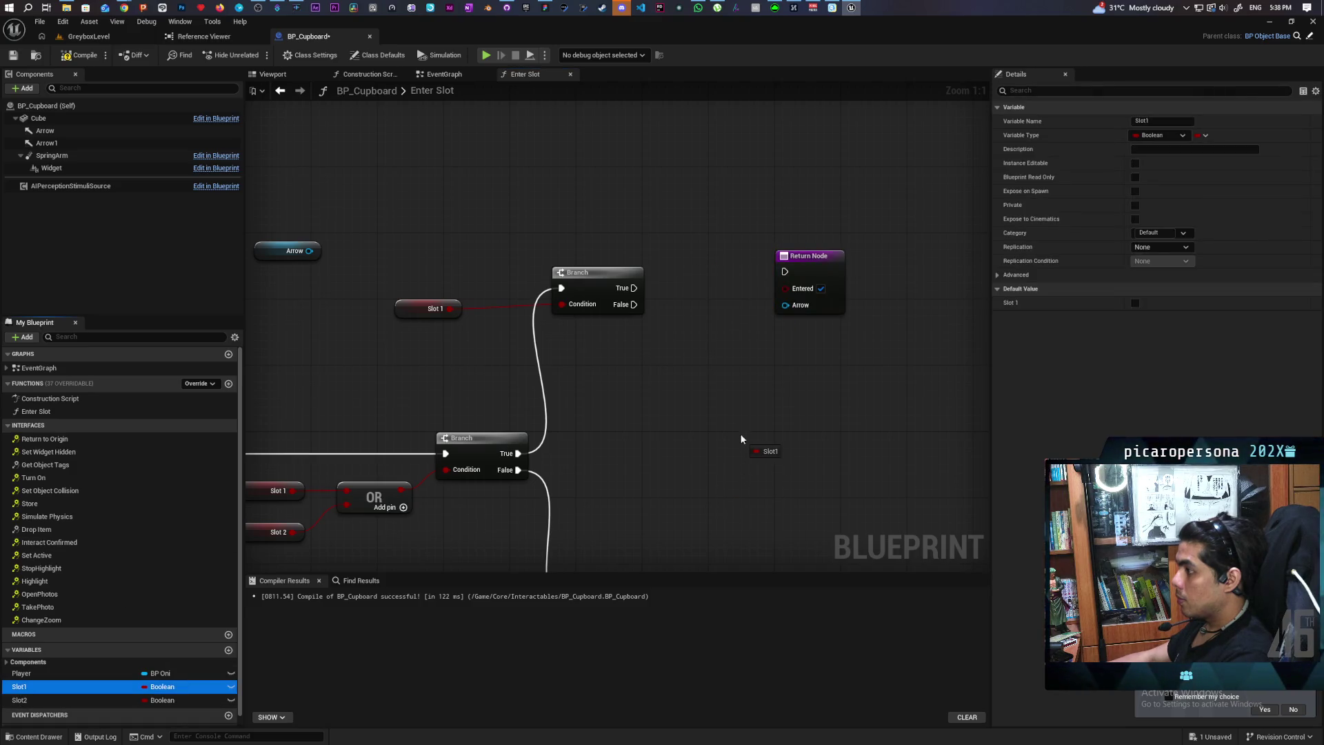
left_click_drag(638, 307, 641, 307)
left_click(725, 322)
mouse_move(315, 254)
left_mouse_down()
mouse_move(783, 382)
mouse_move(751, 369)
mouse_move(784, 305)
left_mouse_up()
left_click_drag(805, 258, 822, 304)
mouse_move(809, 379)
left_mouse_down()
mouse_move(775, 246)
mouse_move(725, 426)
mouse_move(627, 472)
left_mouse_up()
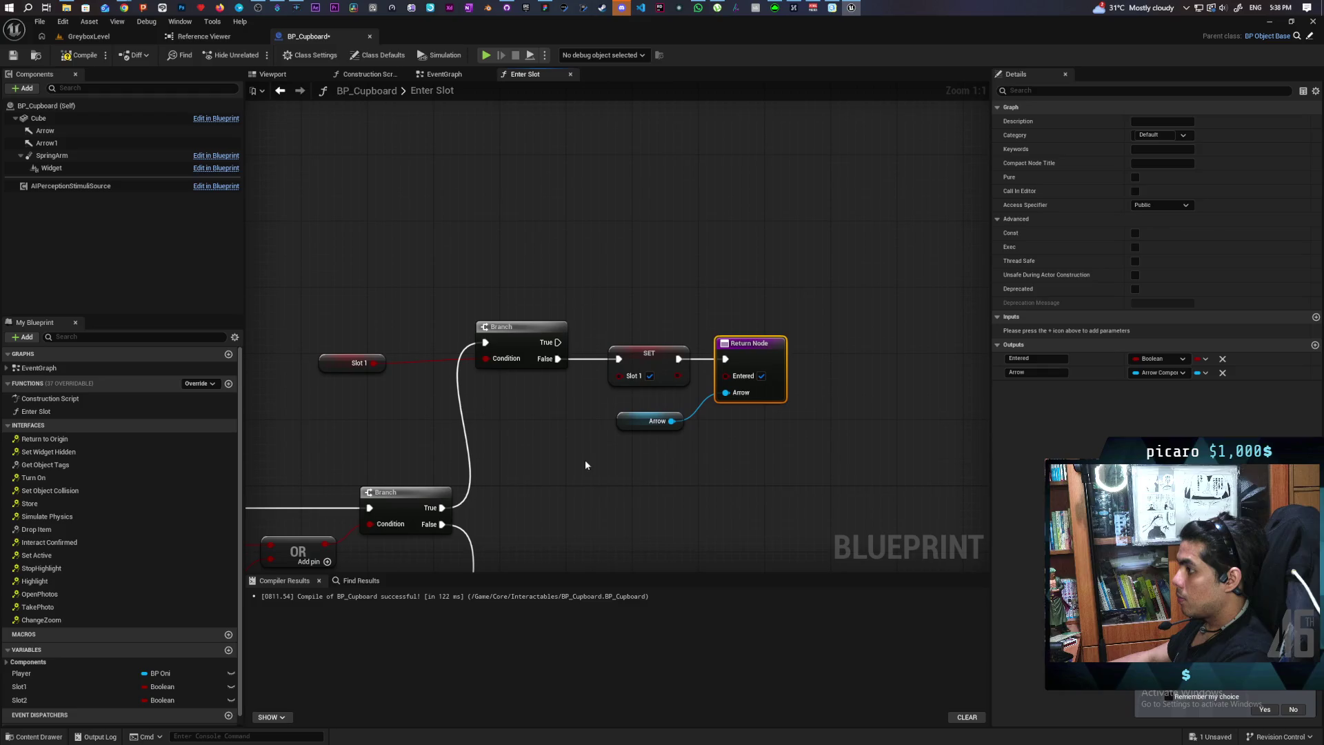
left_click_drag(337, 370, 387, 368)
left_click(365, 414)
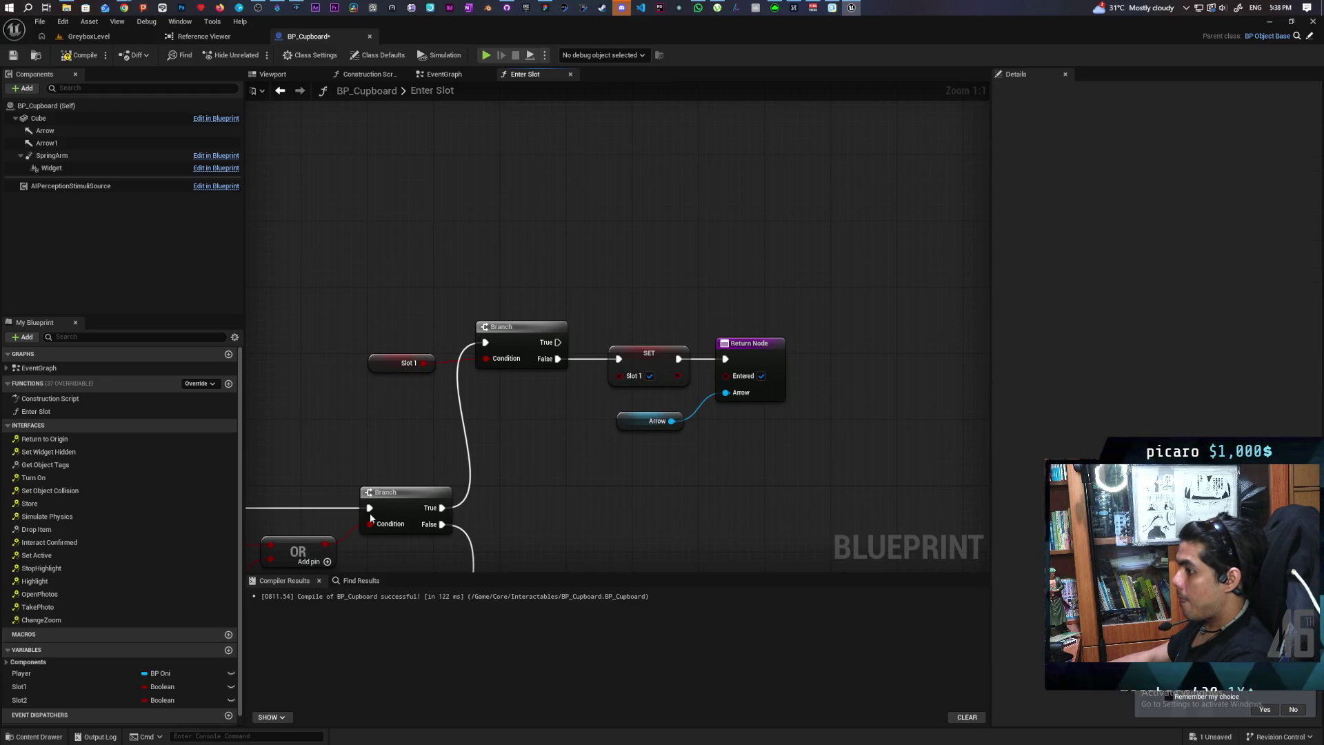
On the True path, set Slot2 and return Arrow1 through a copied Return Node
mouse_move(26, 697)
left_mouse_down()
mouse_move(579, 342)
mouse_move(557, 342)
left_mouse_up()
left_click_drag(637, 341, 654, 272)
left_click(653, 227)
left_click(760, 356)
key("ctrl+c")
key("ctrl+v")
left_click_drag(679, 267, 724, 268)
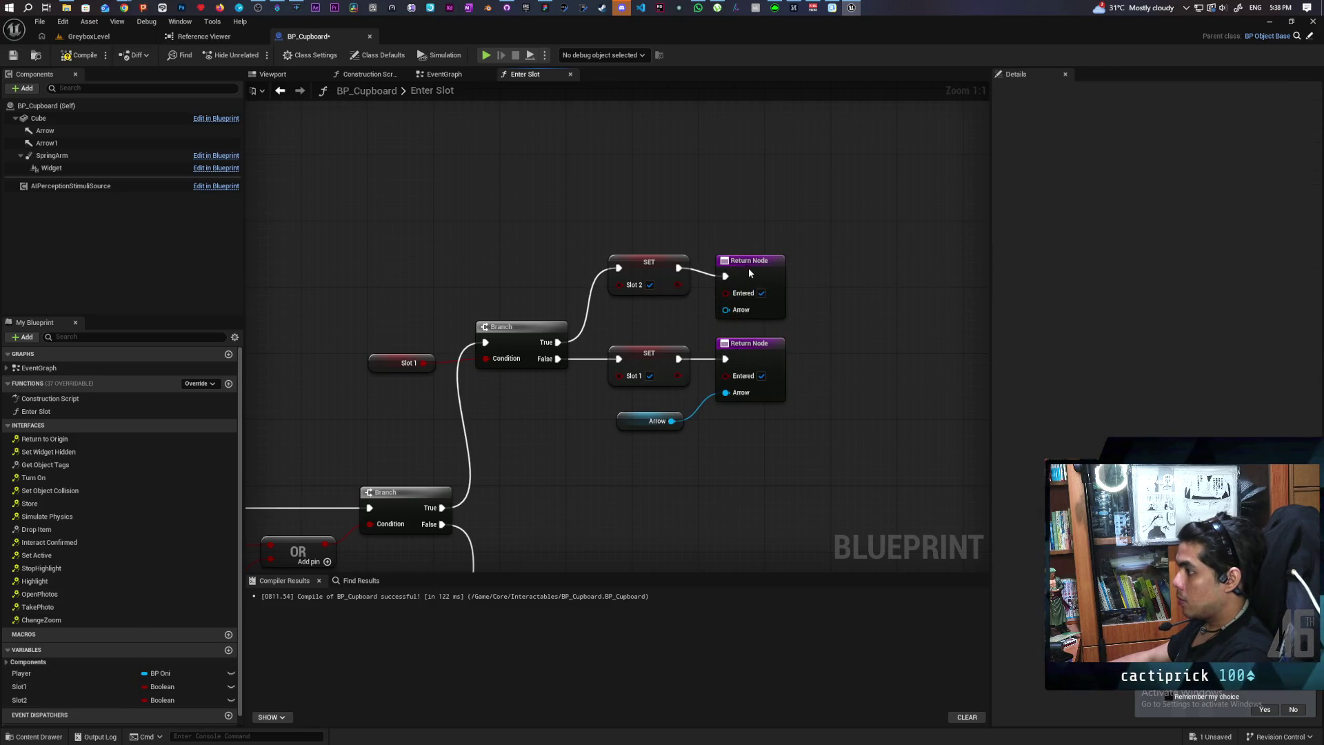
left_click(747, 268)
left_click(40, 144)
mouse_move(40, 146)
left_mouse_down()
mouse_move(749, 308)
mouse_move(727, 302)
left_mouse_up()
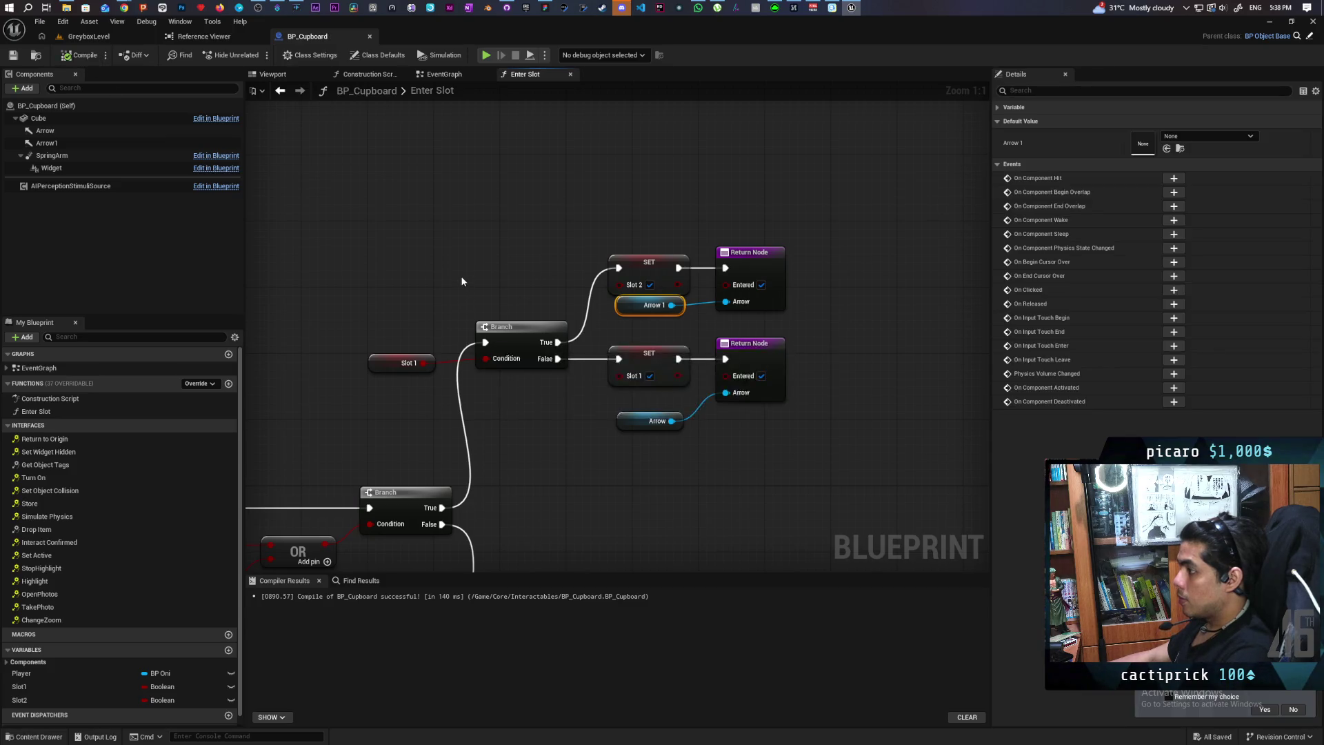
scroll(462, 283, "down", 3)
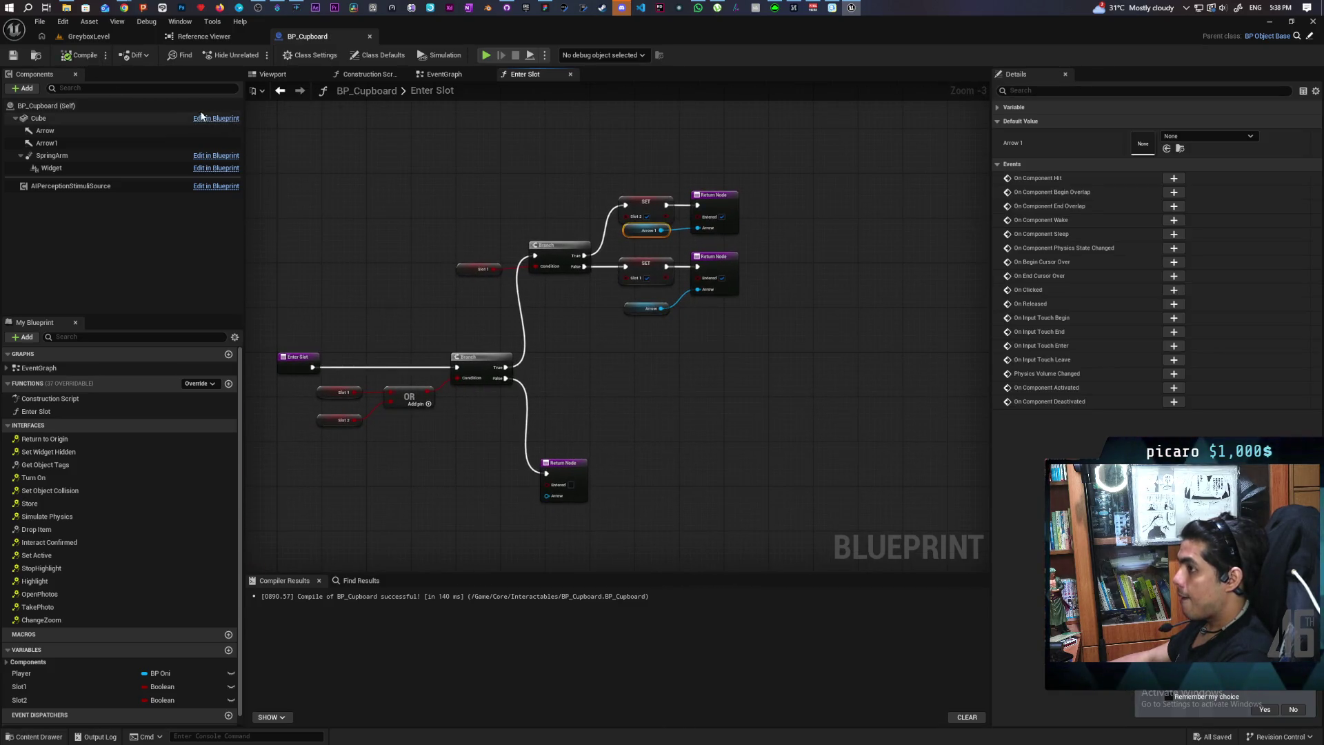
Call Enter Slot after Event Interact in the EventGraph, then compile and save
left_click(449, 77)
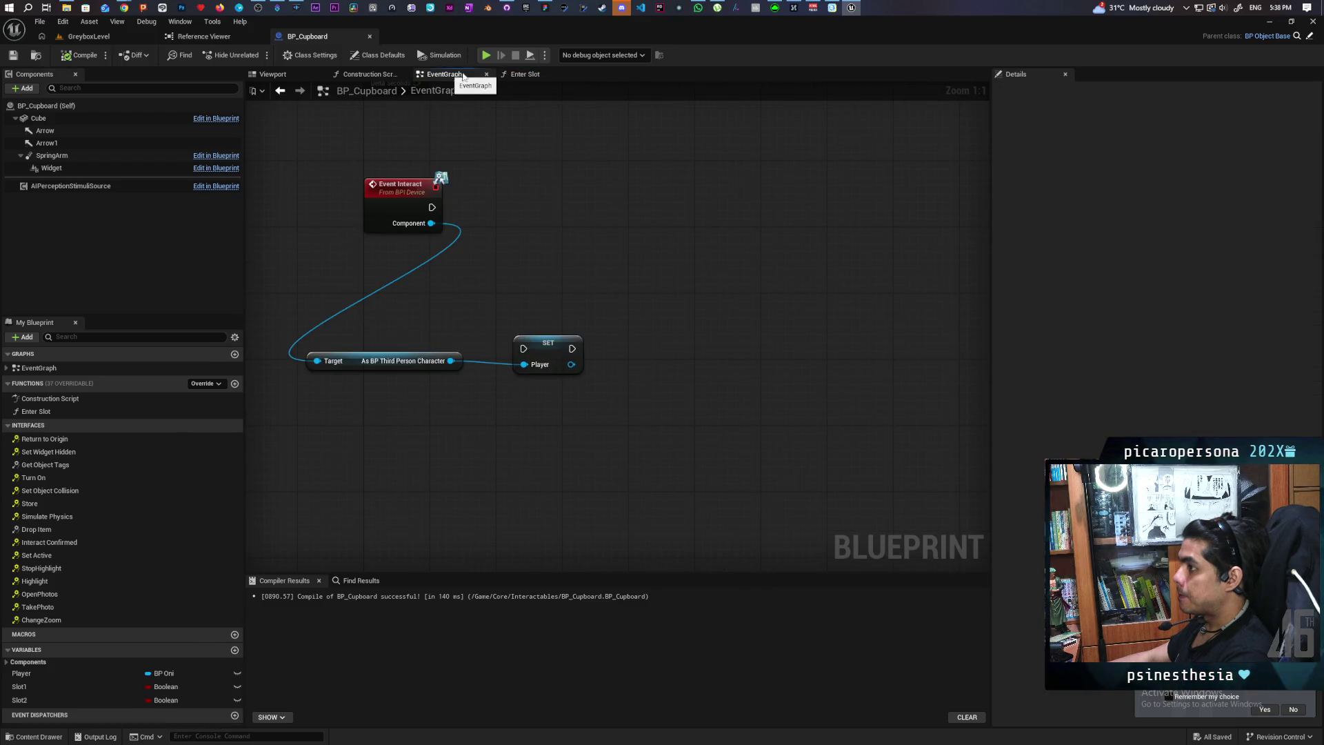
left_click(523, 75)
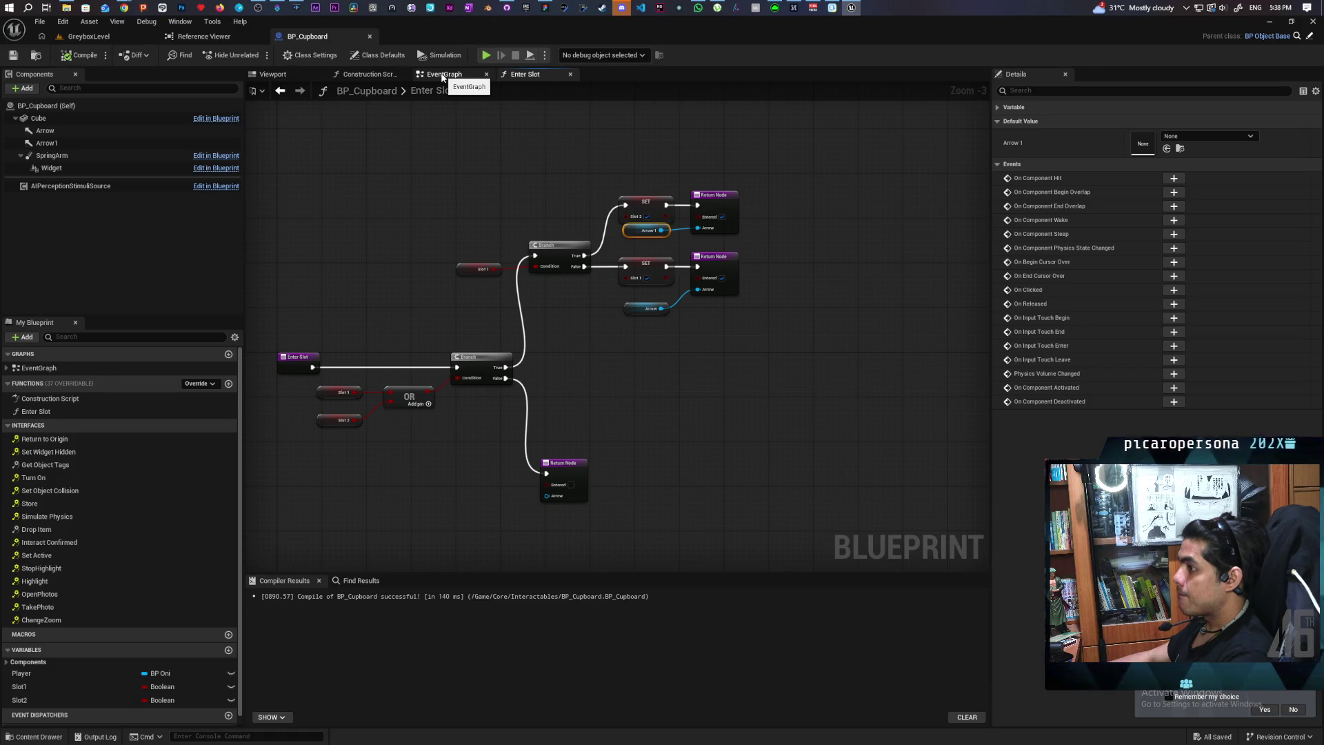
left_click(441, 76)
left_click(36, 411)
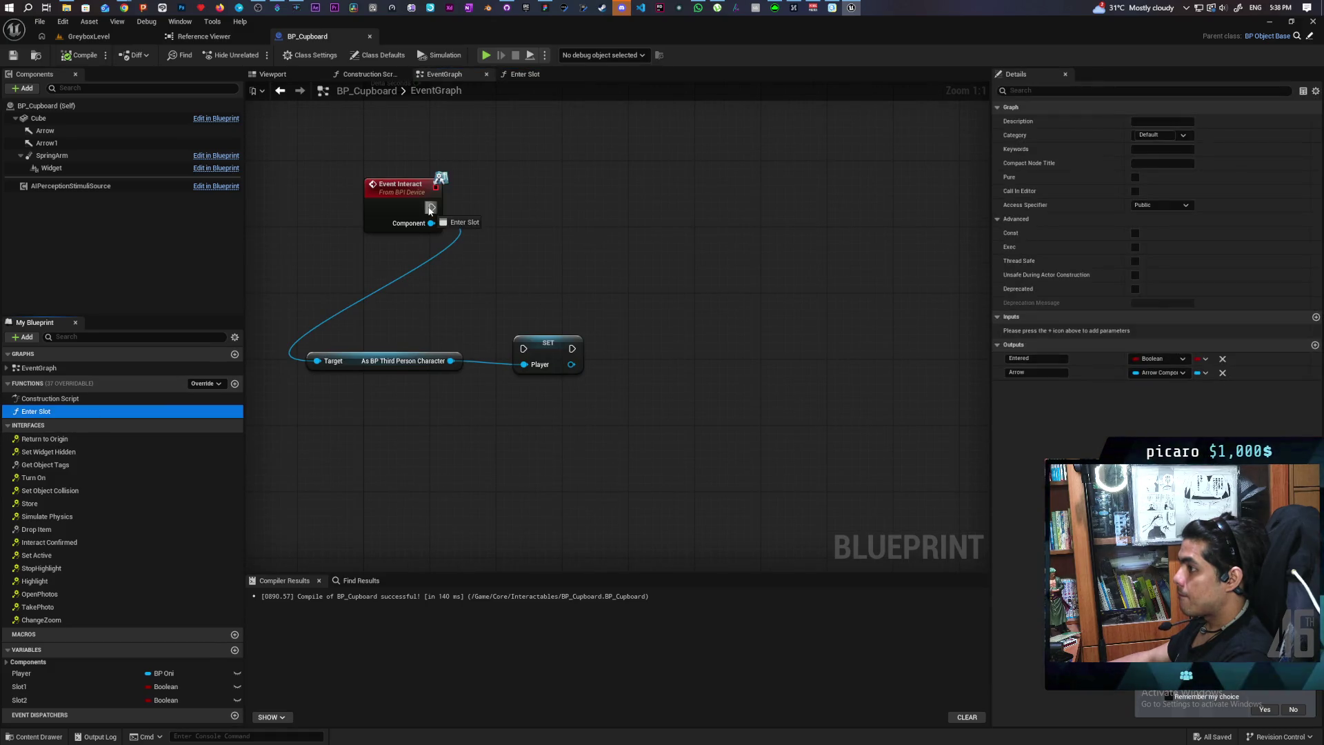
left_click_drag(36, 410, 560, 188)
mouse_move(431, 209)
left_mouse_down()
mouse_move(530, 208)
mouse_move(497, 209)
left_mouse_up()
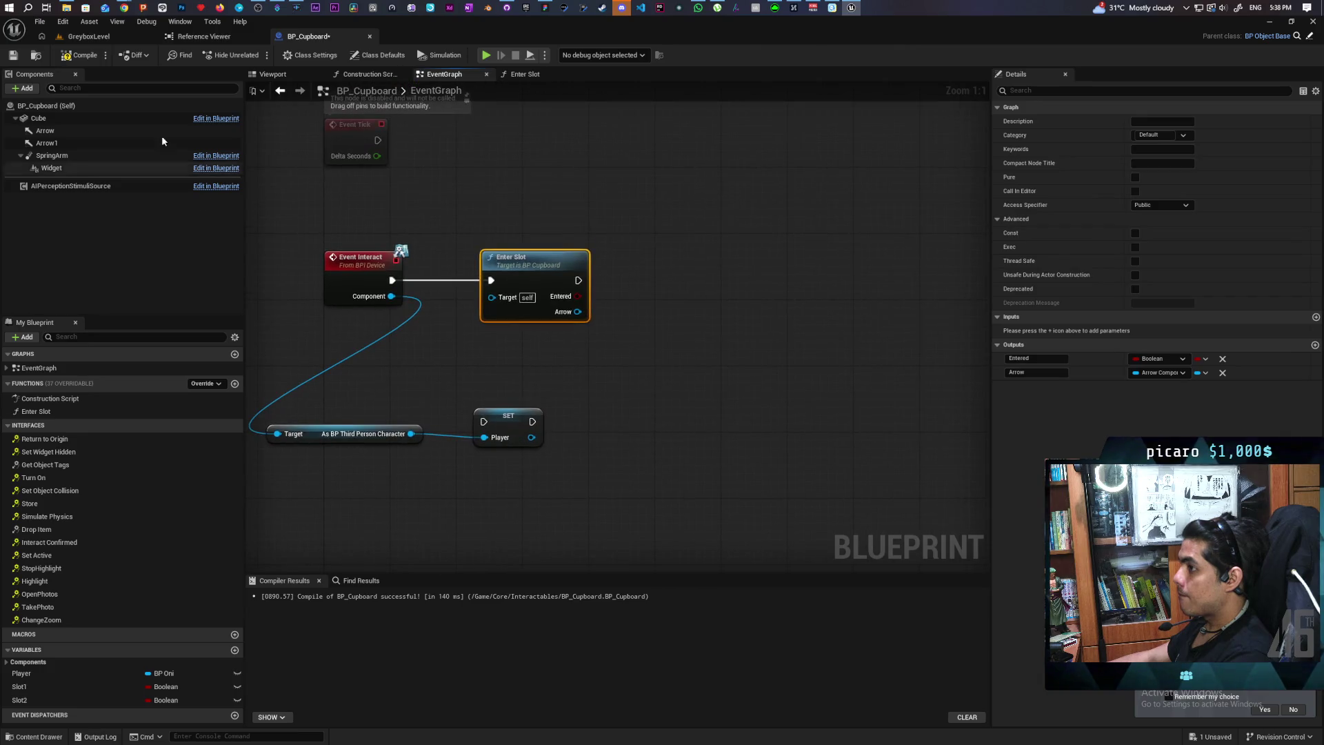
left_click(80, 55)
key("ctrl+s")
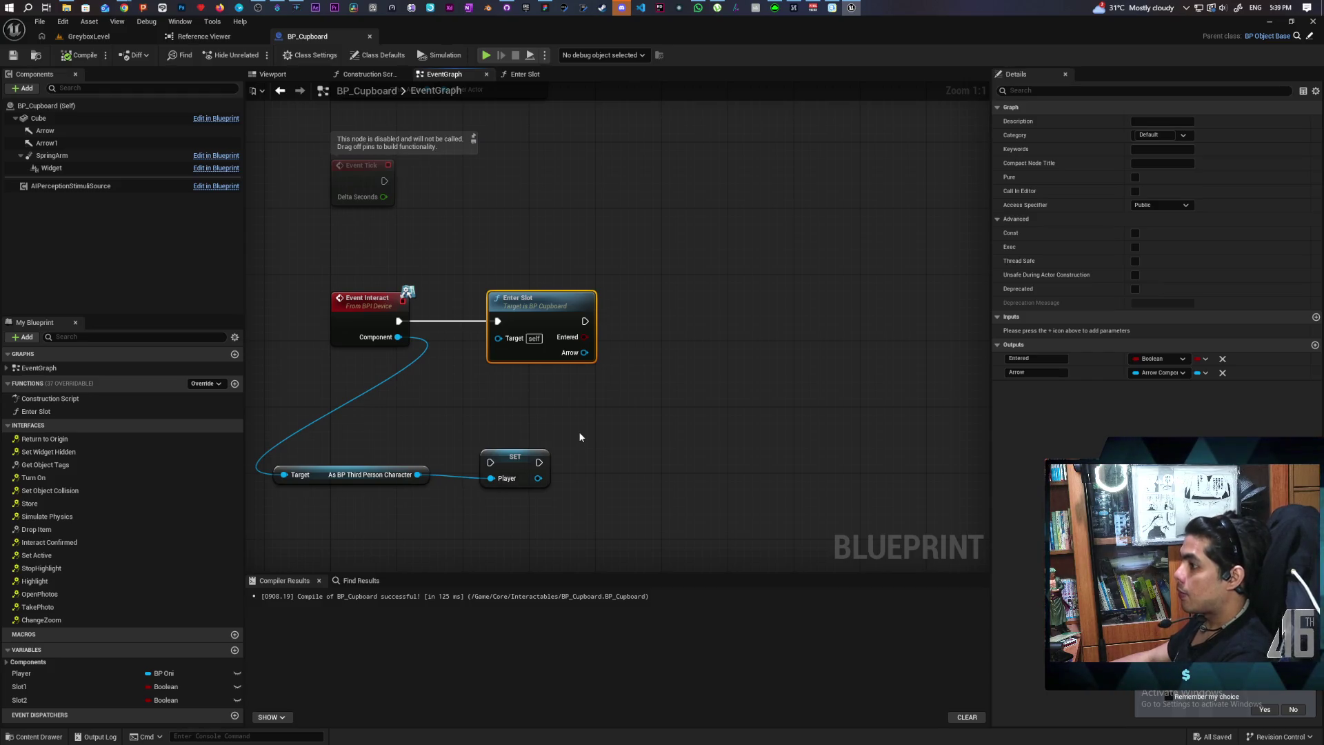
Delete the SET Player node and Player variable, and move the cast node near Event Interact
left_click_drag(586, 427, 540, 519)
key("Delete")
left_click(47, 673)
key("Delete")
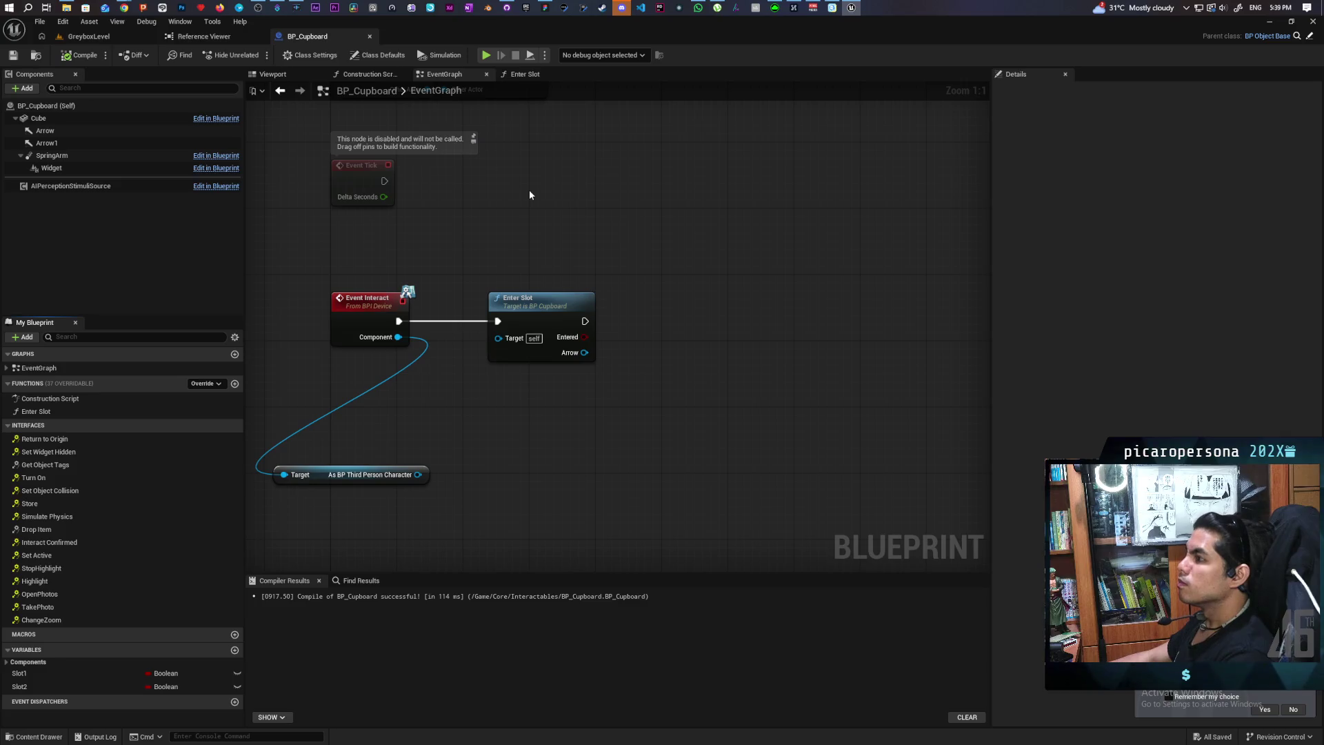
left_click_drag(529, 195, 484, 201)
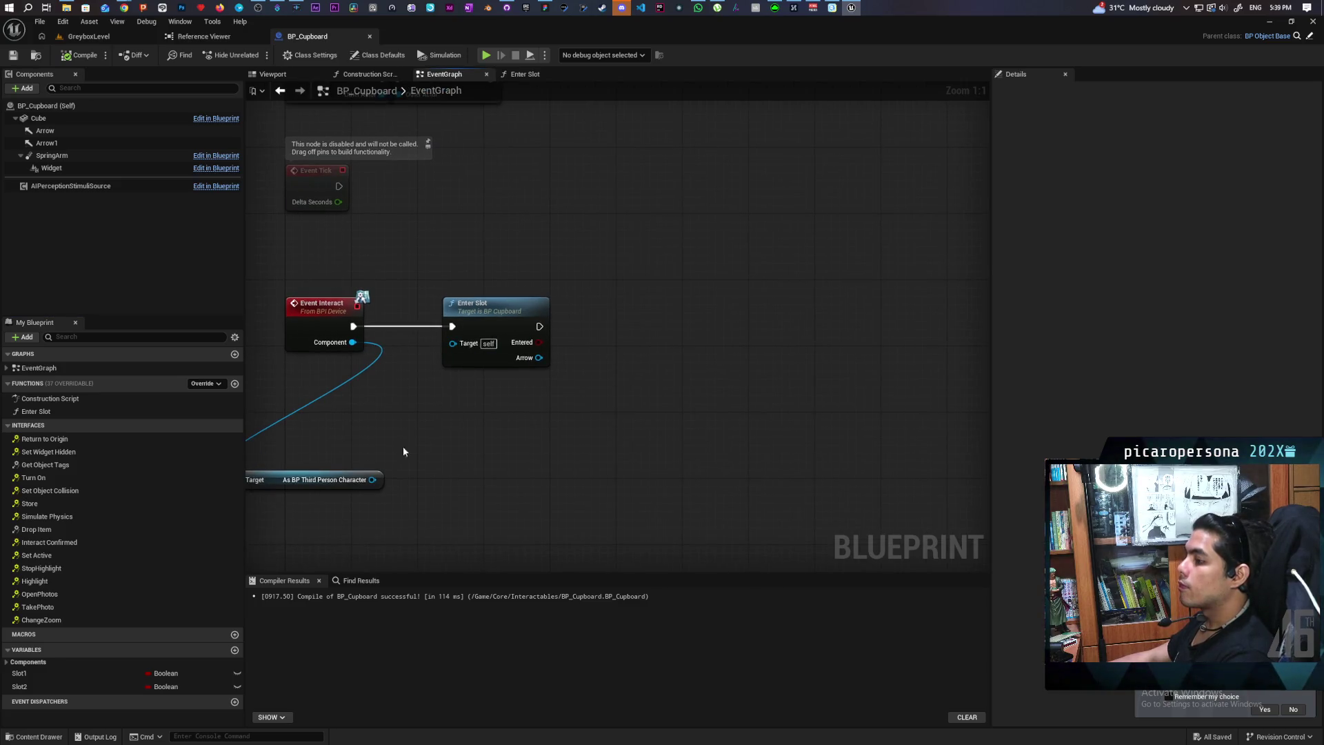
left_click_drag(286, 485, 302, 435)
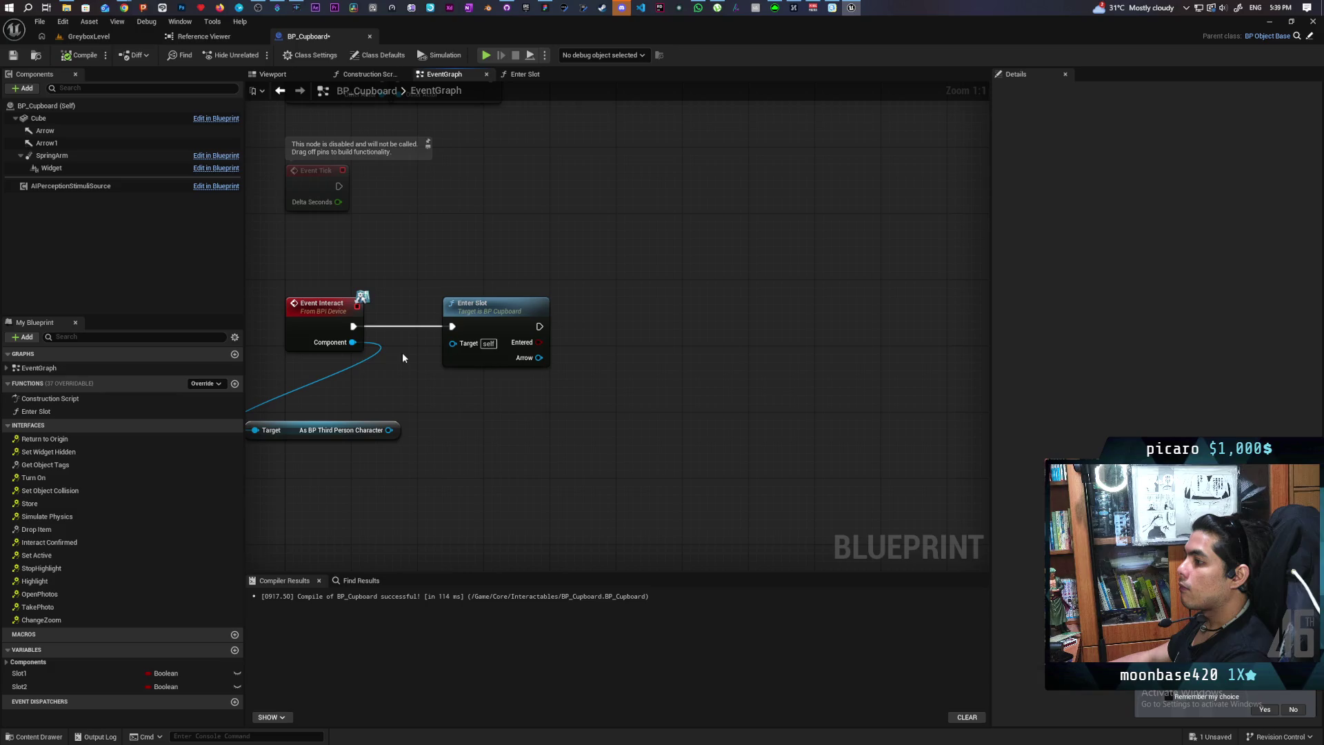
left_click_drag(352, 343, 513, 439)
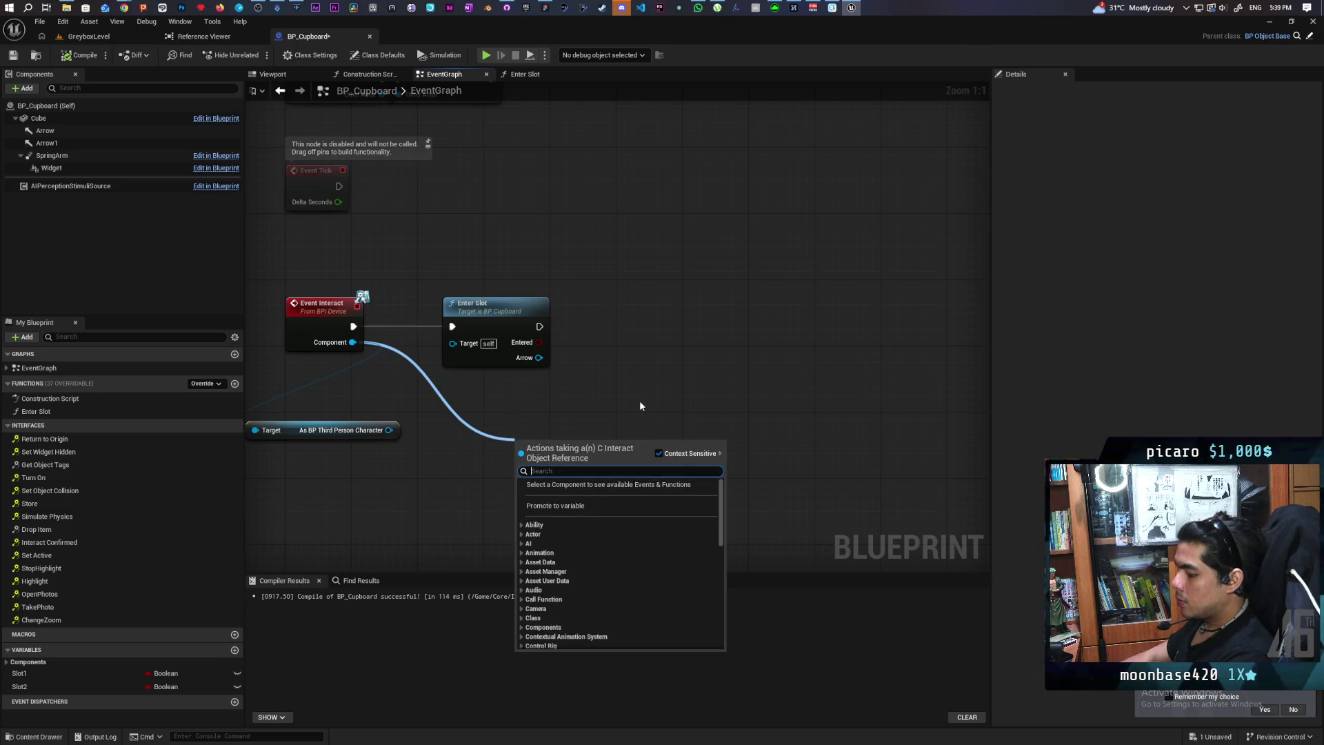
Add a Set Movement Mode node targeting the cast character's Character Movement
type("mc set coll")
key("Escape")
mouse_move(389, 429)
left_mouse_down()
mouse_move(458, 458)
mouse_move(447, 452)
left_mouse_up()
type("cm")
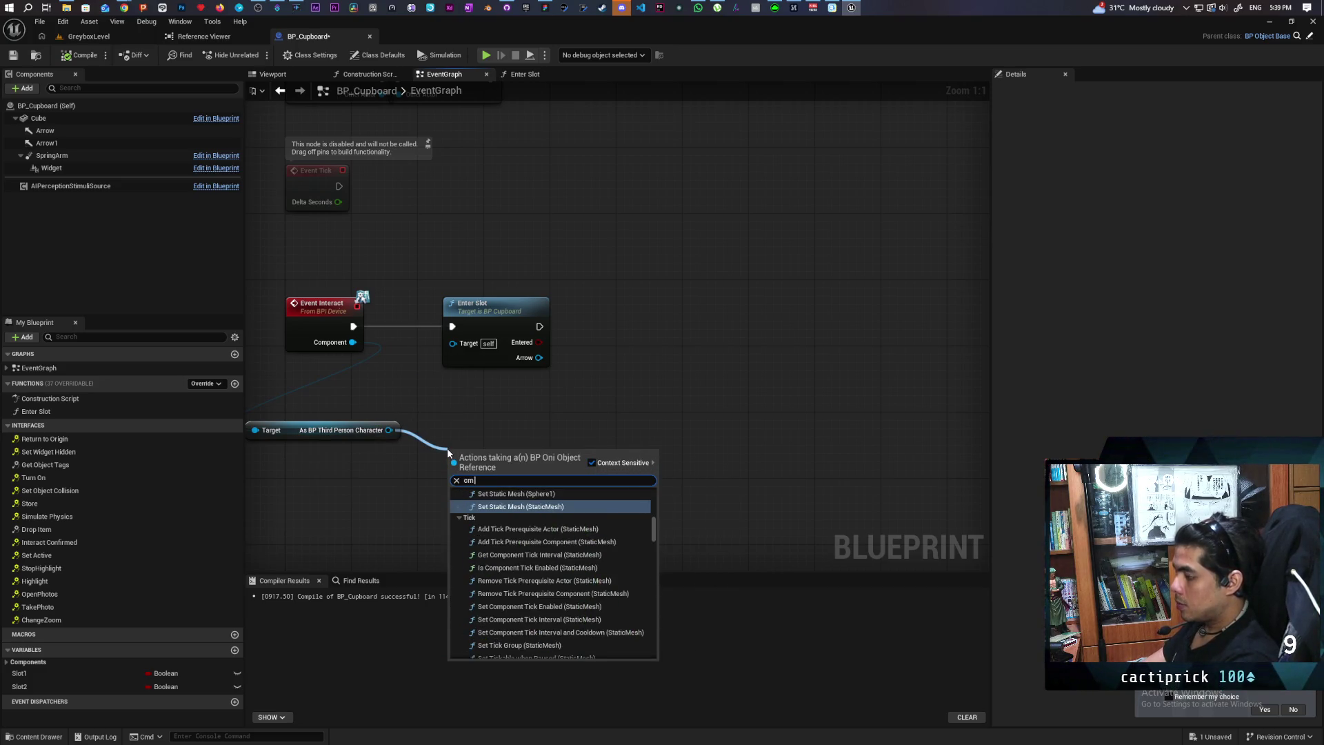
key("BackSpace")
key("BackSpace")
type("set")
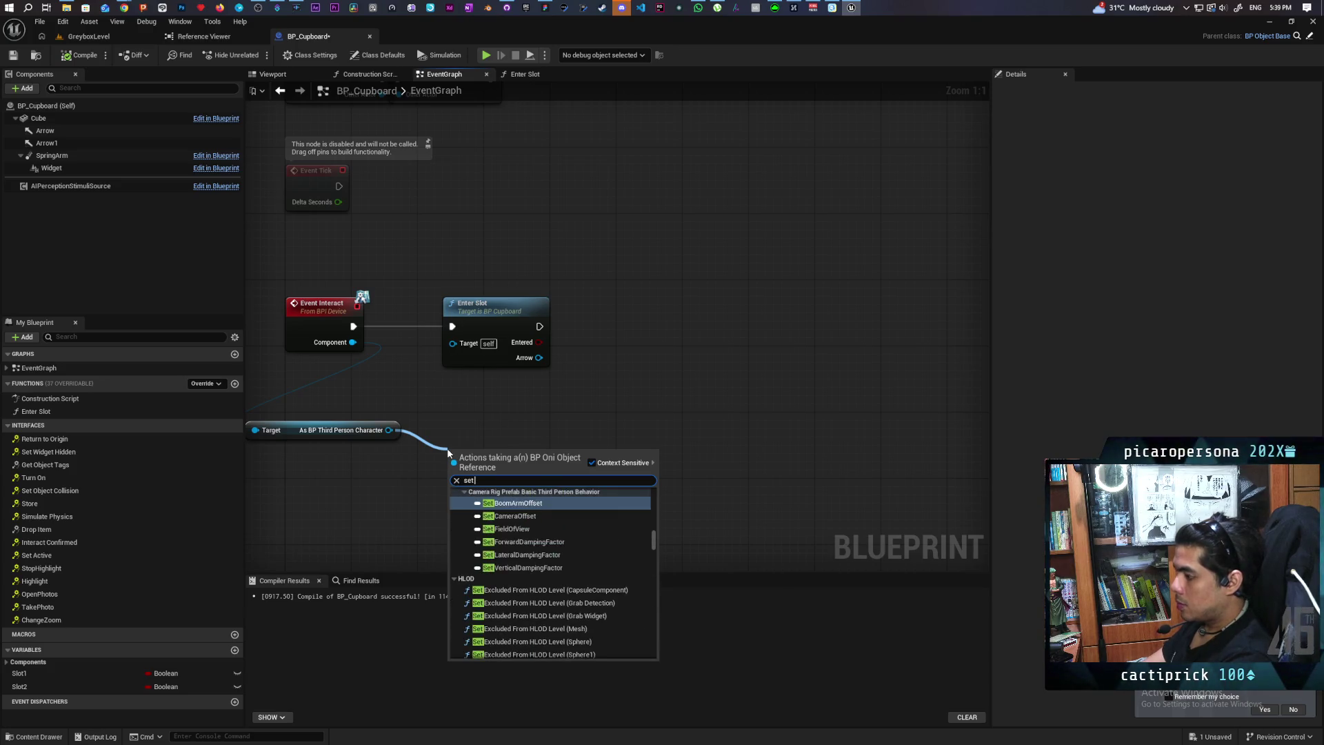
type(" movem")
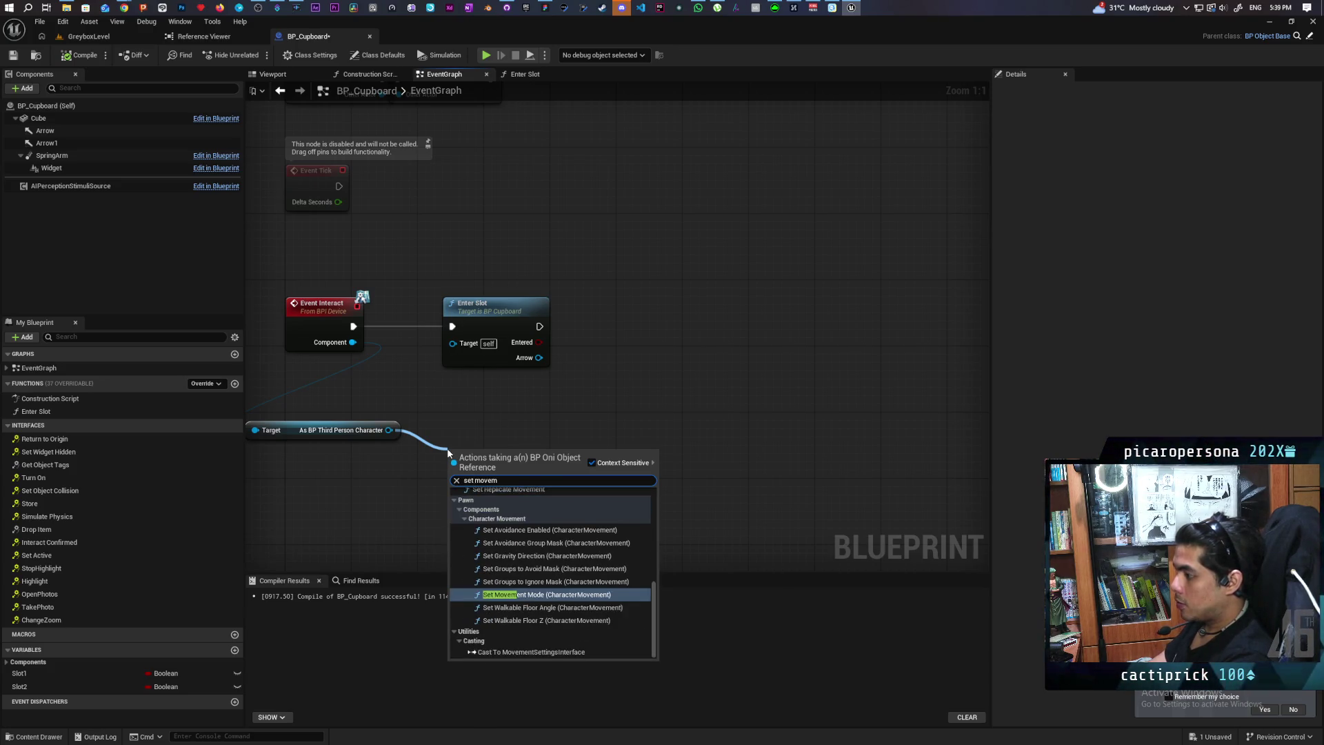
key("Return")
Place Set Movement Mode beside Enter Slot and run it right after Enter Slot
mouse_move(461, 445)
left_mouse_down()
mouse_move(372, 445)
mouse_move(359, 476)
left_mouse_up()
left_click_drag(518, 473, 551, 431)
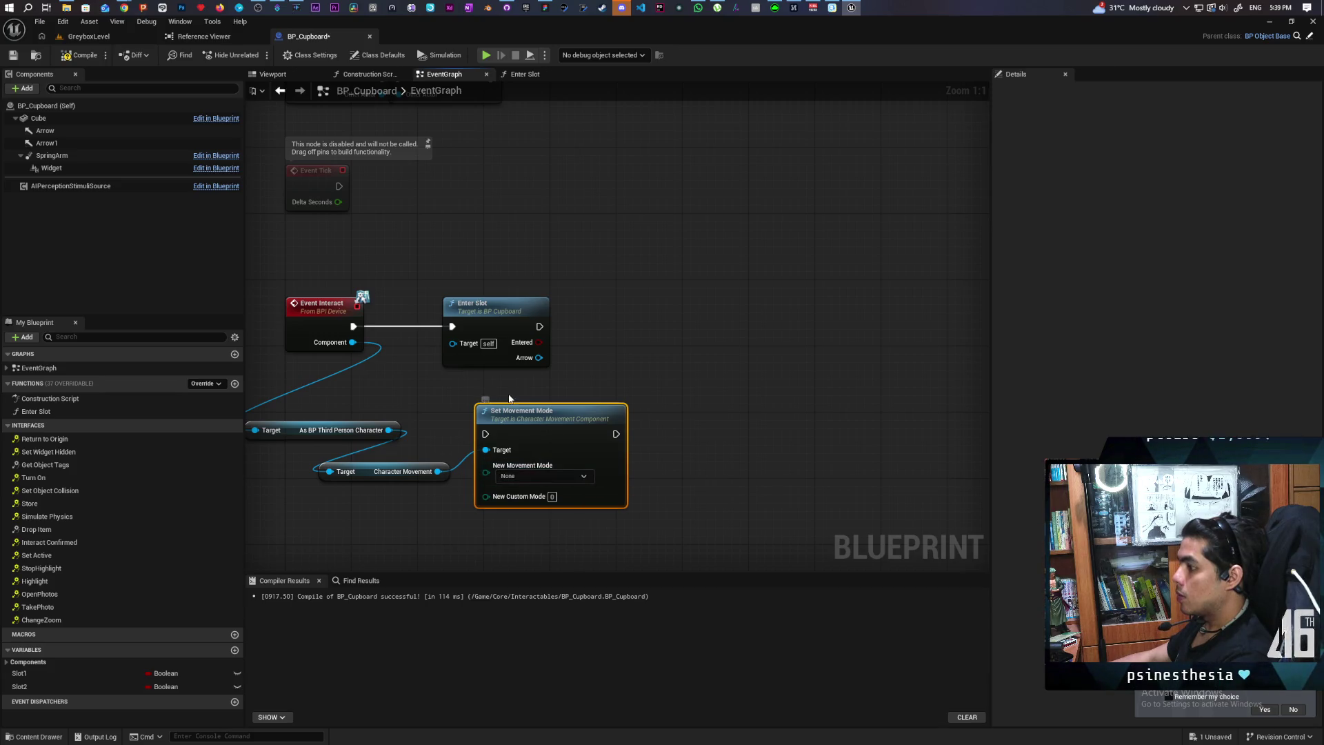
mouse_move(542, 404)
left_mouse_down()
mouse_move(634, 280)
mouse_move(658, 288)
left_mouse_up()
left_click_drag(539, 326, 604, 326)
key("q")
Tidy the graph by moving Event Interact left and the cast node up-left
mouse_move(603, 272)
left_mouse_down()
mouse_move(557, 253)
mouse_move(573, 242)
left_mouse_up()
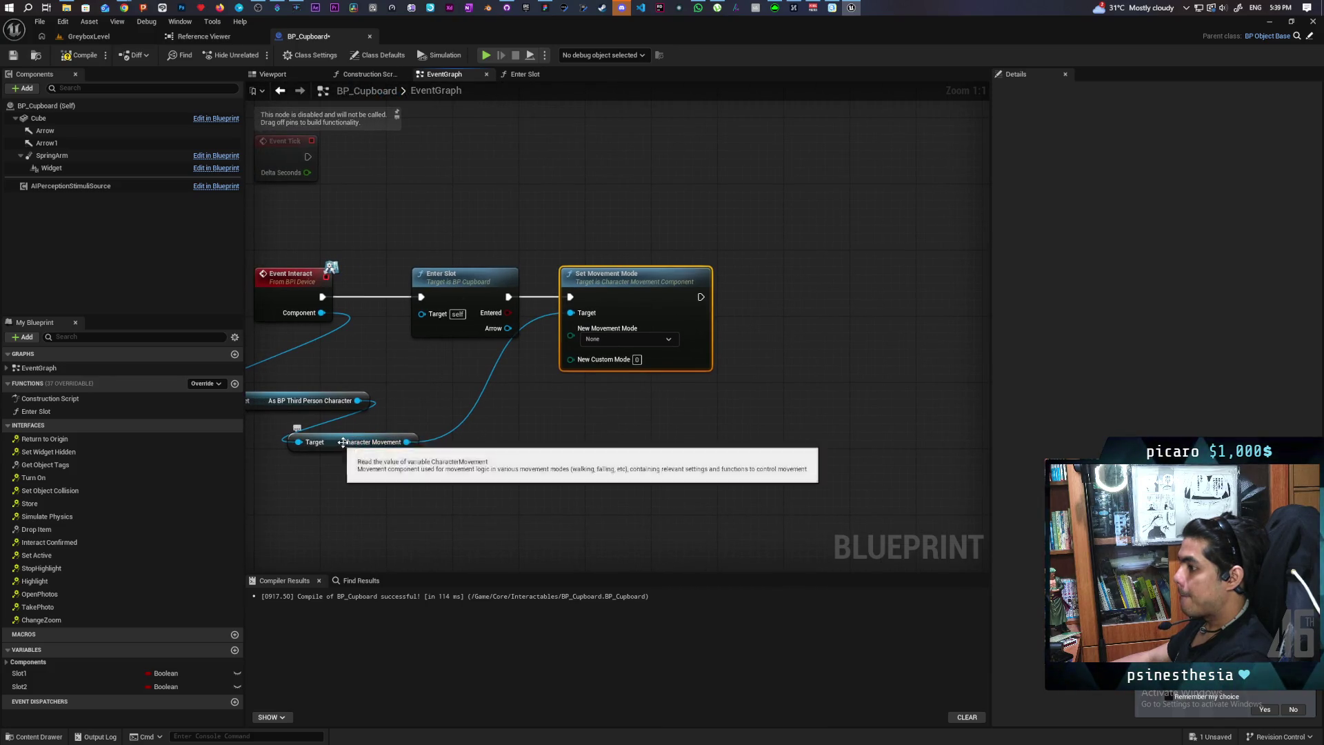
left_click_drag(354, 444, 353, 474)
left_click_drag(591, 445, 731, 383)
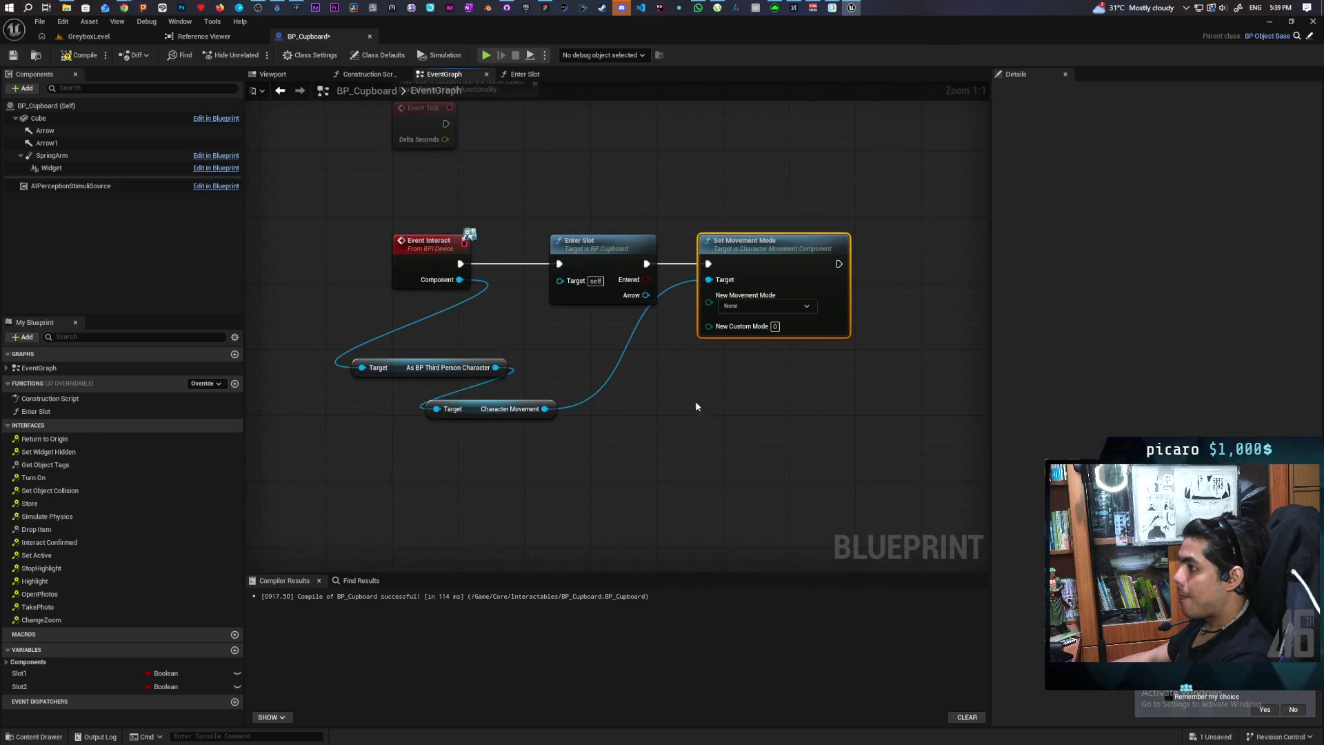
left_click_drag(501, 342, 676, 336)
left_click_drag(597, 256, 423, 256)
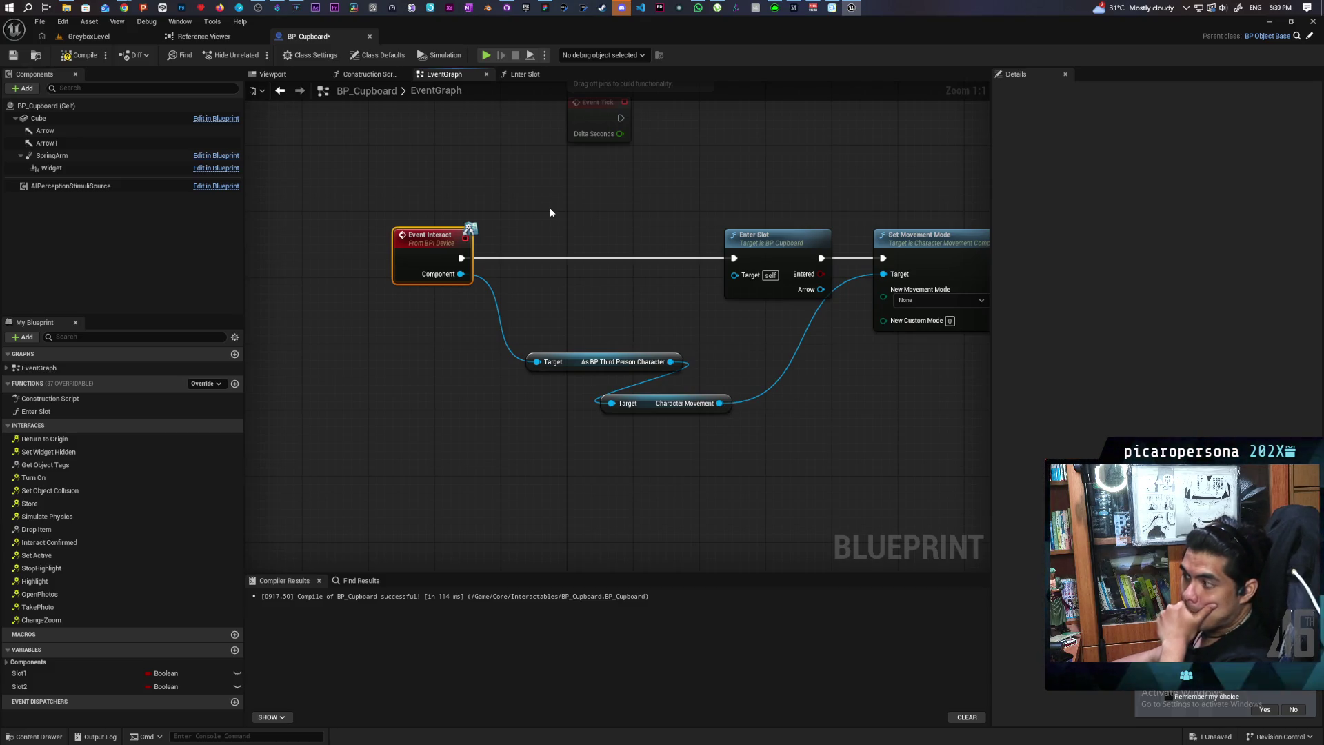
left_click_drag(585, 414, 590, 404)
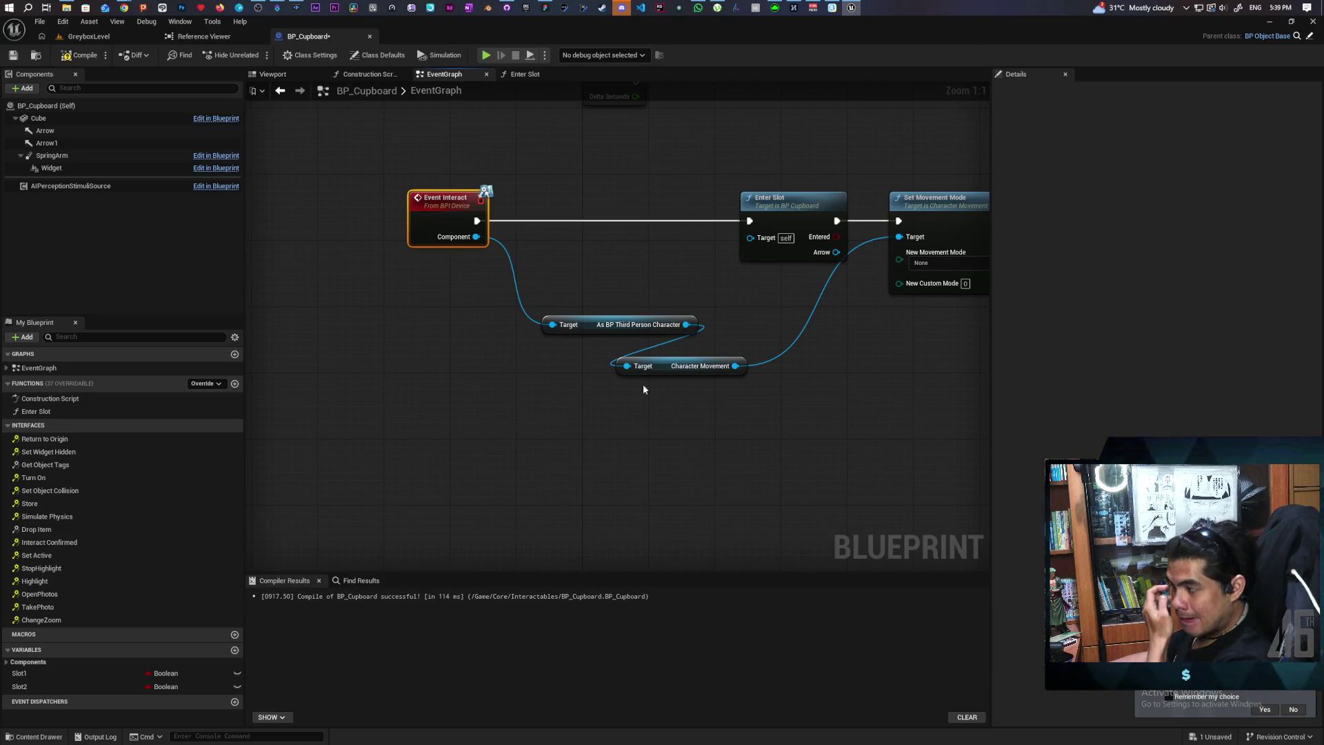
left_click_drag(593, 323, 368, 282)
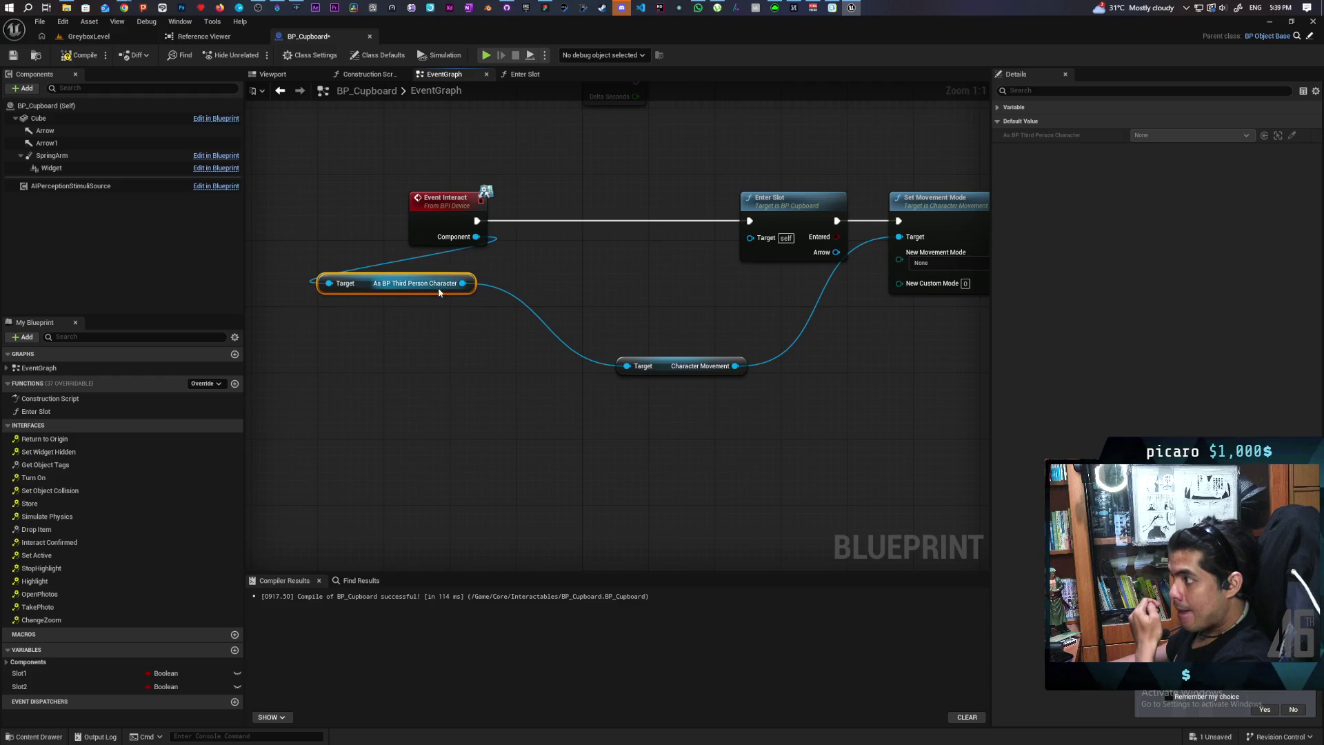
Promote the cast character to a variable named Player and make it an array
left_click_drag(465, 287, 471, 340)
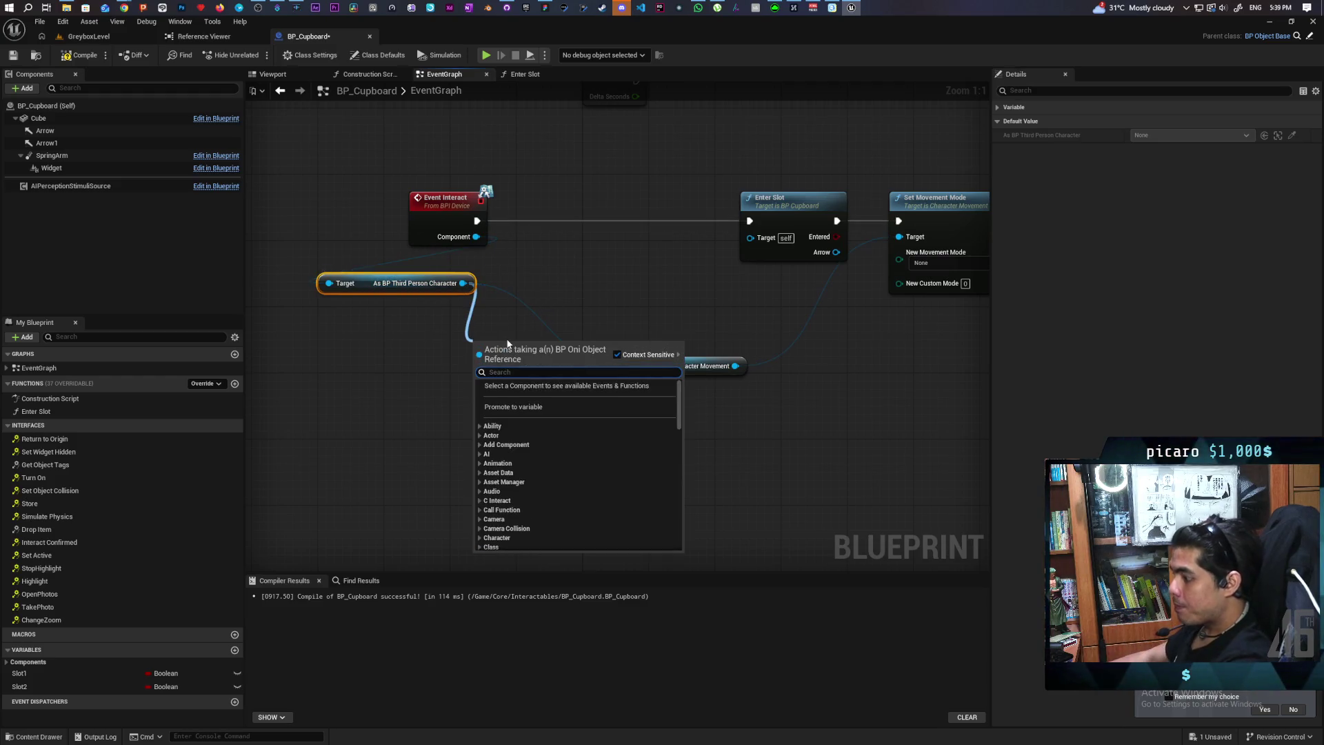
left_click(560, 408)
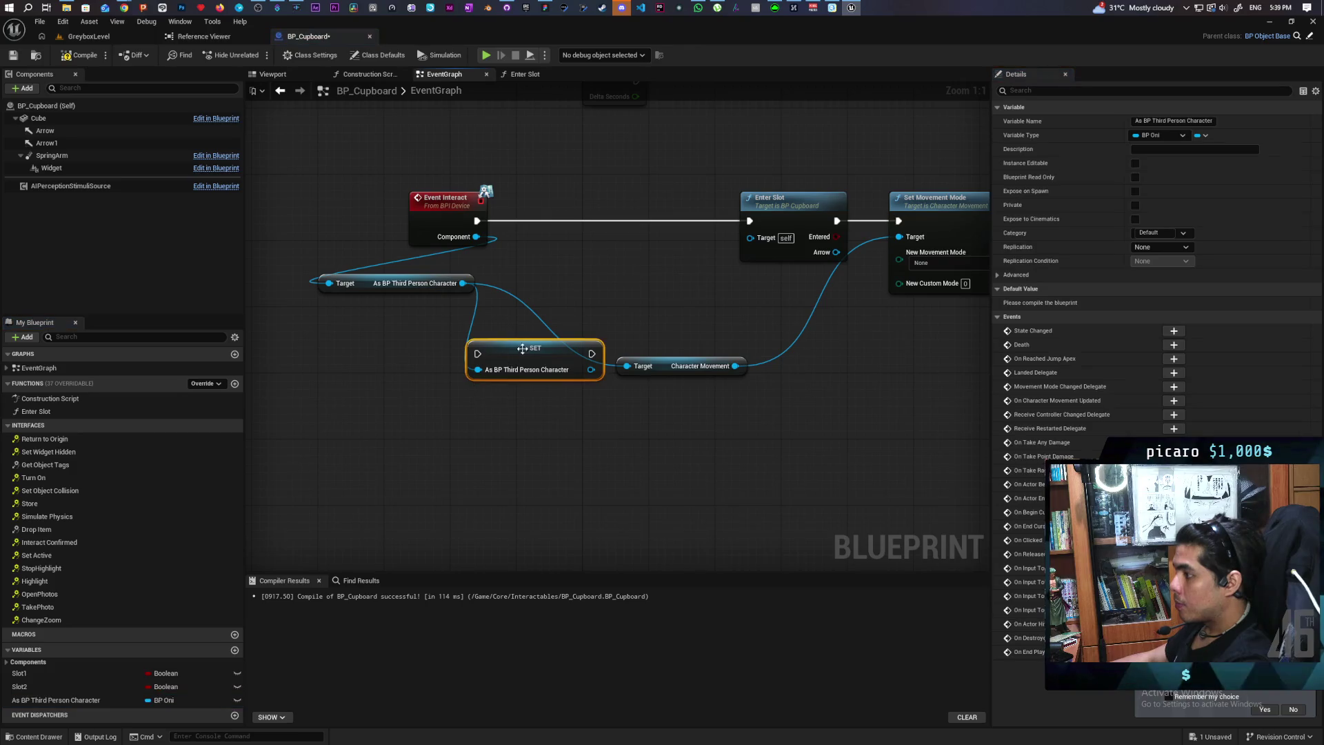
key("Delete")
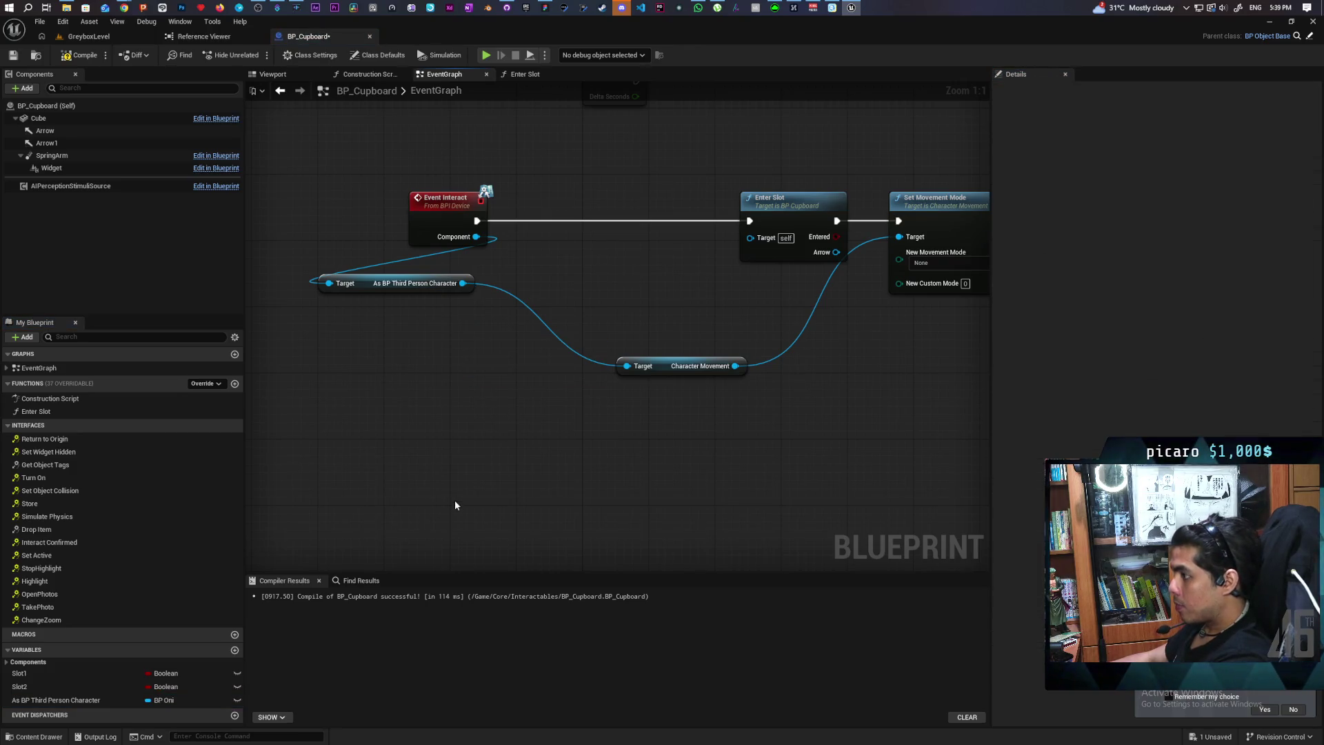
left_click(65, 701)
key("F2")
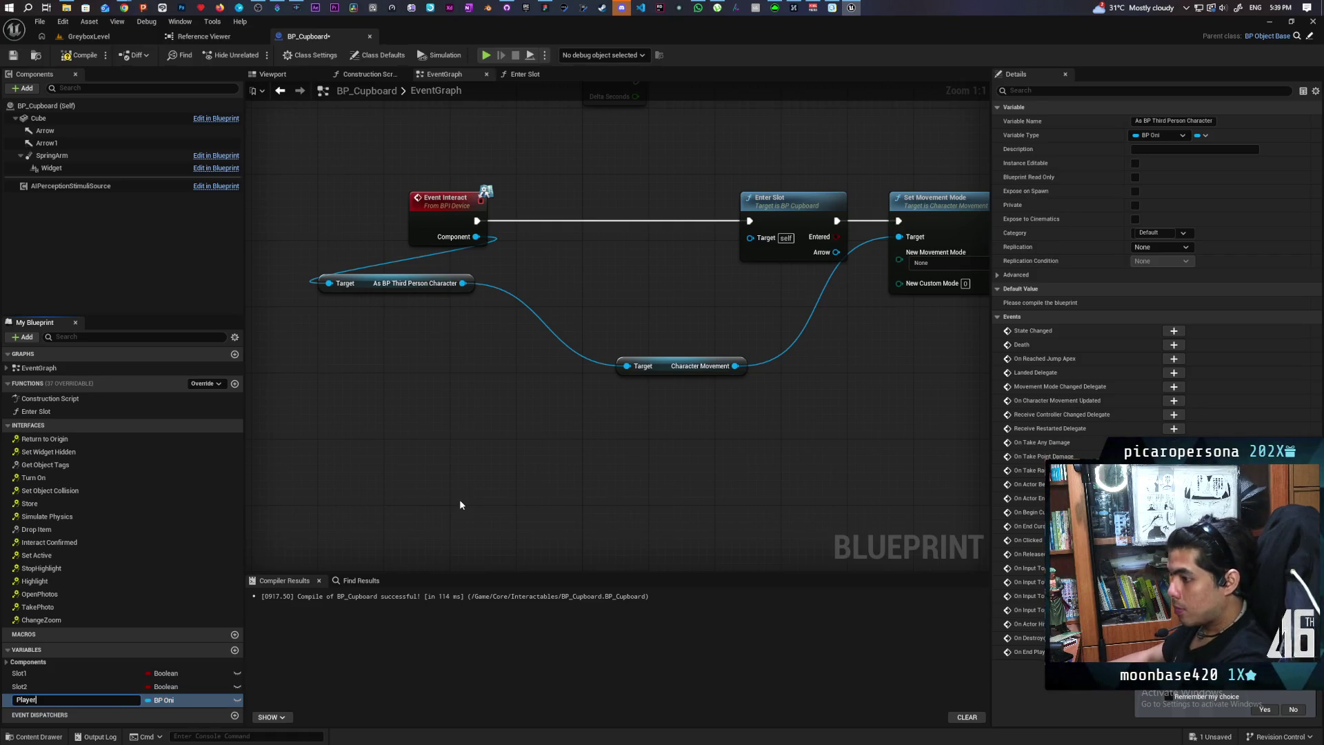
key("Return")
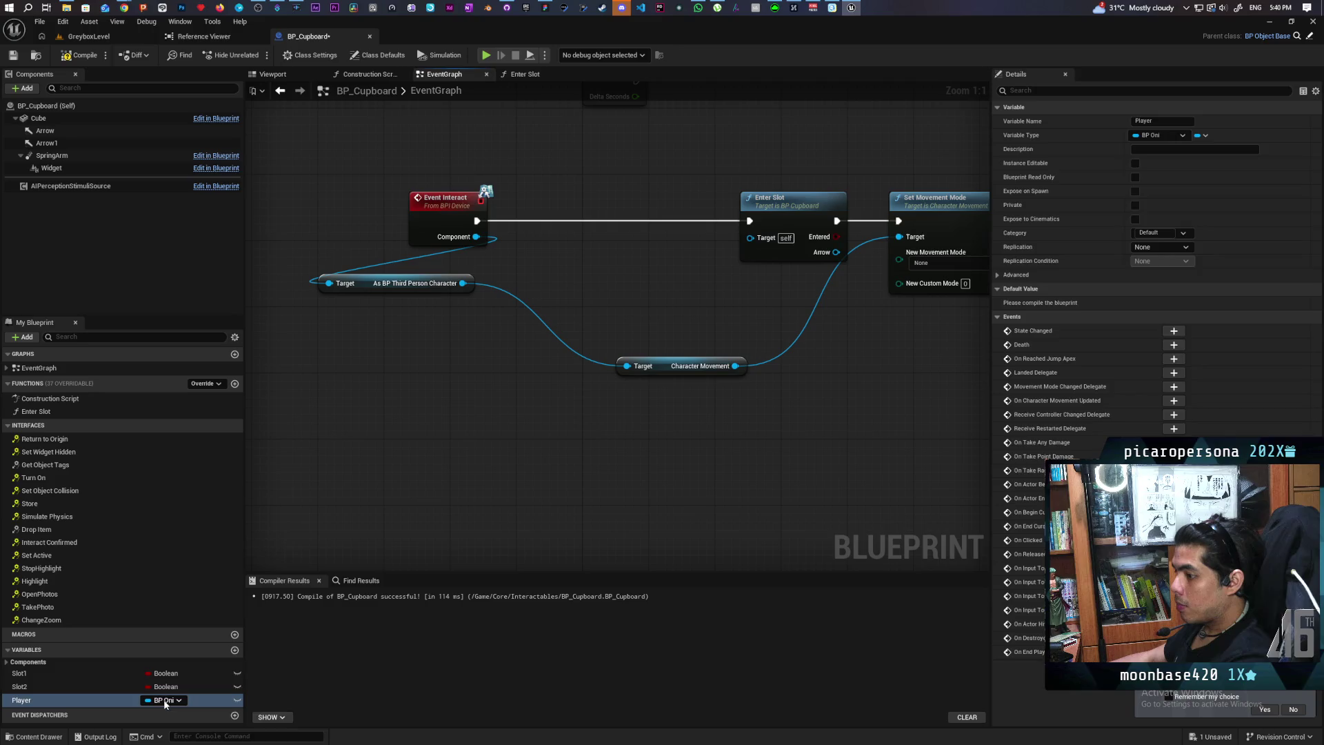
left_click(147, 700)
left_click(176, 712)
left_click(23, 702)
Add a Contains Item check on the Player array with the cast character as item
left_click_drag(337, 349, 337, 349)
left_click_drag(368, 441, 397, 441)
type("conta")
key("Return")
left_click_drag(424, 411, 405, 458)
Add a Branch after Event Interact on the Contains result, routing False into Enter Slot
left_click(526, 370)
left_click_drag(552, 372, 527, 298)
left_click_drag(445, 312, 511, 313)
mouse_move(500, 451)
left_mouse_down()
mouse_move(536, 414)
mouse_move(510, 330)
mouse_move(732, 316)
mouse_move(717, 314)
left_mouse_up()
left_click(668, 357)
left_click_drag(584, 330, 719, 313)
Insert another Branch between Enter Slot and Set Movement Mode
left_click_drag(699, 372, 580, 349)
left_click_drag(646, 283, 603, 283)
mouse_move(824, 273)
left_mouse_down()
mouse_move(815, 295)
mouse_move(848, 289)
left_mouse_up()
left_click_drag(583, 302, 542, 302)
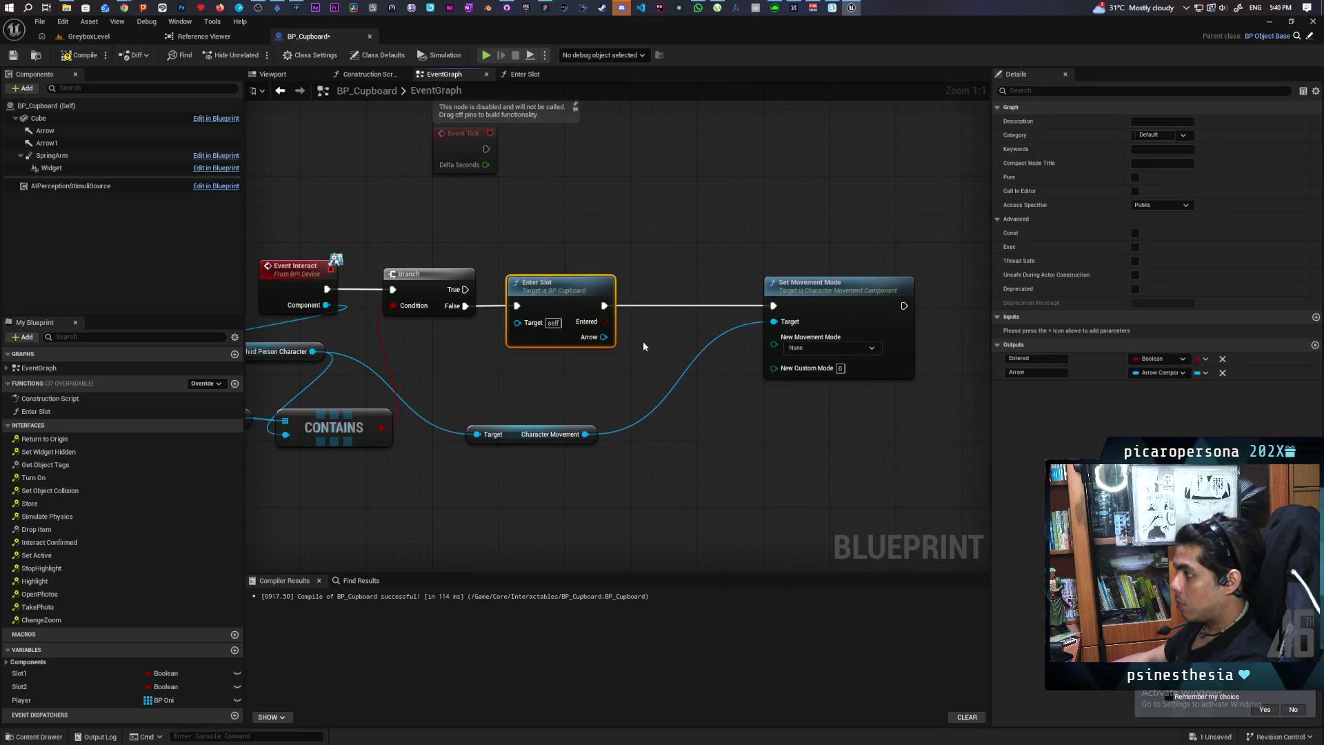
left_click(688, 321)
mouse_move(706, 333)
left_mouse_down()
mouse_move(660, 289)
mouse_move(648, 323)
left_mouse_up()
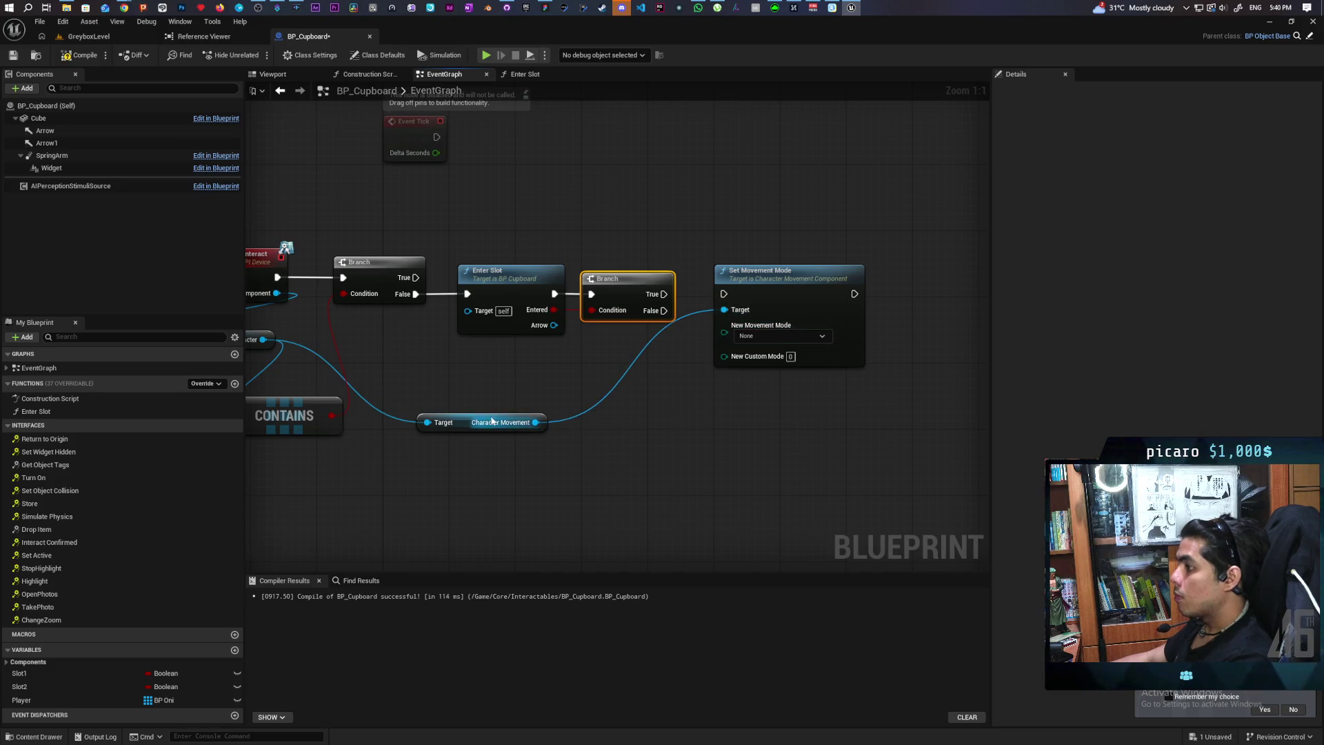
Move the Enter Slot chain lower and open the Enter Slot function graph
left_click_drag(488, 420, 544, 434)
mouse_move(667, 296)
left_mouse_down()
mouse_move(759, 337)
mouse_move(632, 246)
left_mouse_up()
mouse_move(597, 200)
left_mouse_down()
mouse_move(887, 334)
mouse_move(607, 228)
mouse_move(606, 336)
mouse_move(629, 232)
mouse_move(650, 304)
mouse_move(640, 338)
left_mouse_up()
mouse_move(510, 383)
left_mouse_down()
mouse_move(792, 331)
mouse_move(717, 269)
mouse_move(740, 290)
left_mouse_up()
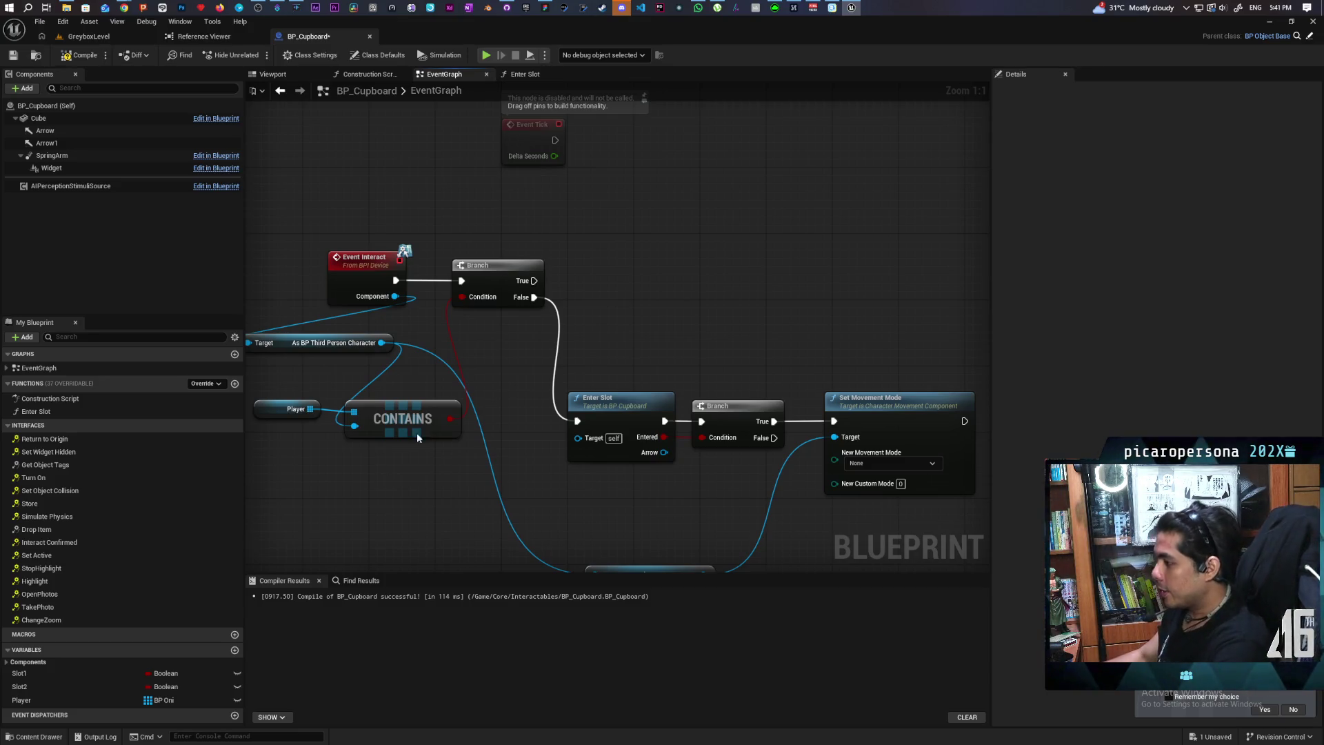
double_click(612, 395)
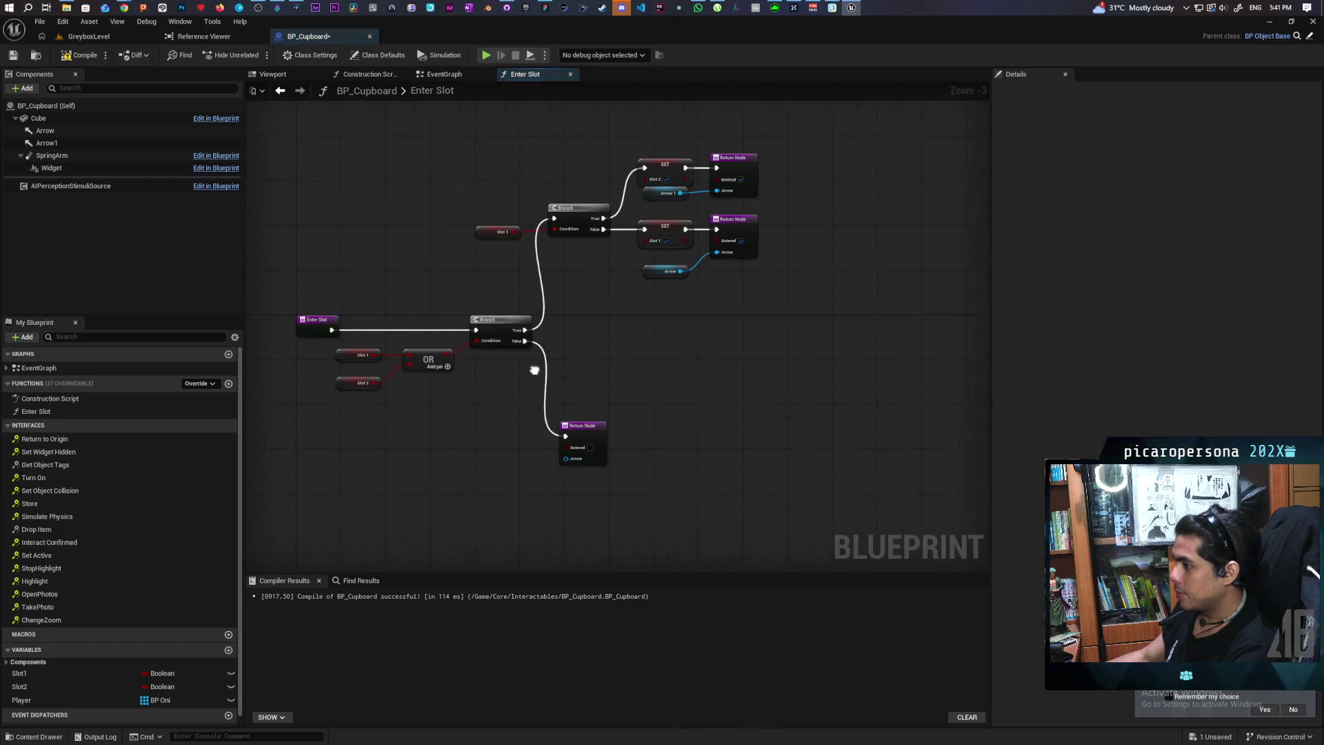
Delete the slot-check Branch, OR, SET and Arrow nodes in Enter Slot and recompile
left_click_drag(362, 207, 491, 386)
key("Delete")
mouse_move(547, 138)
left_mouse_down()
mouse_move(644, 246)
mouse_move(665, 348)
left_mouse_up()
key("Delete")
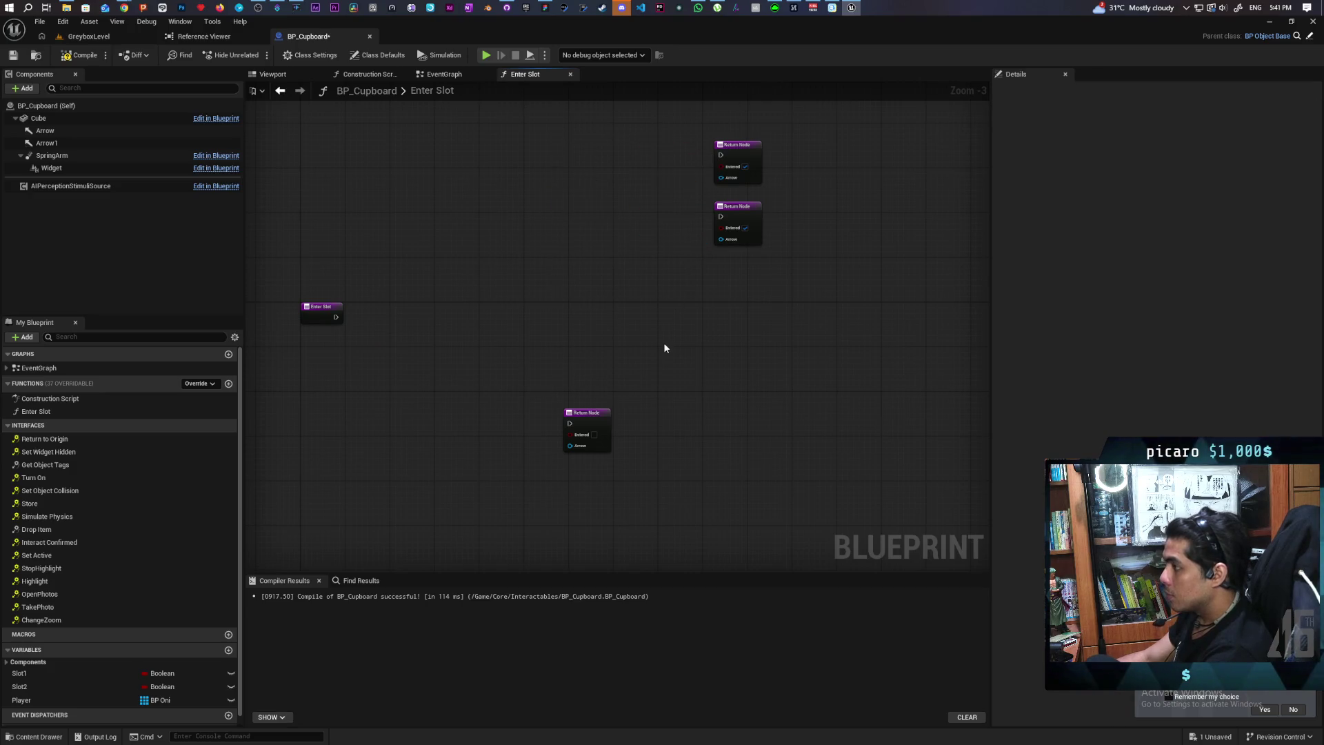
left_click(80, 55)
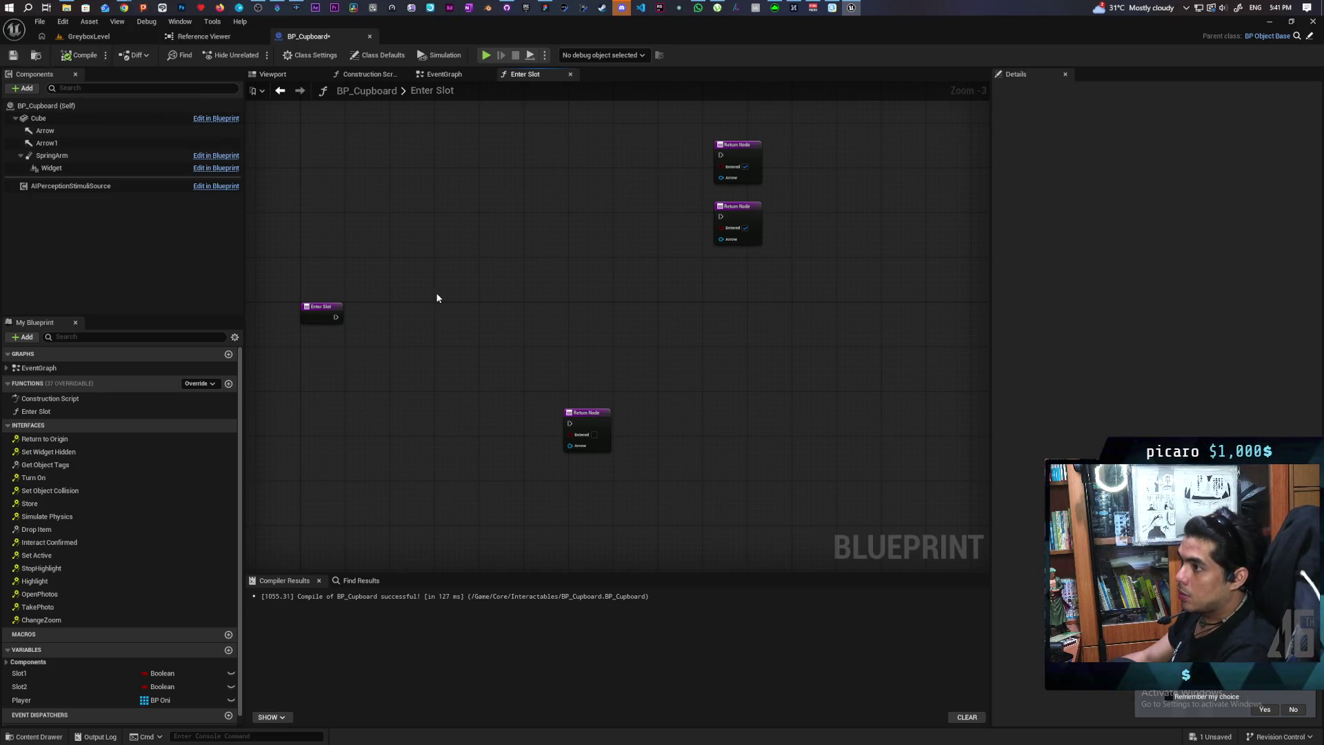
left_click_drag(404, 404, 493, 423)
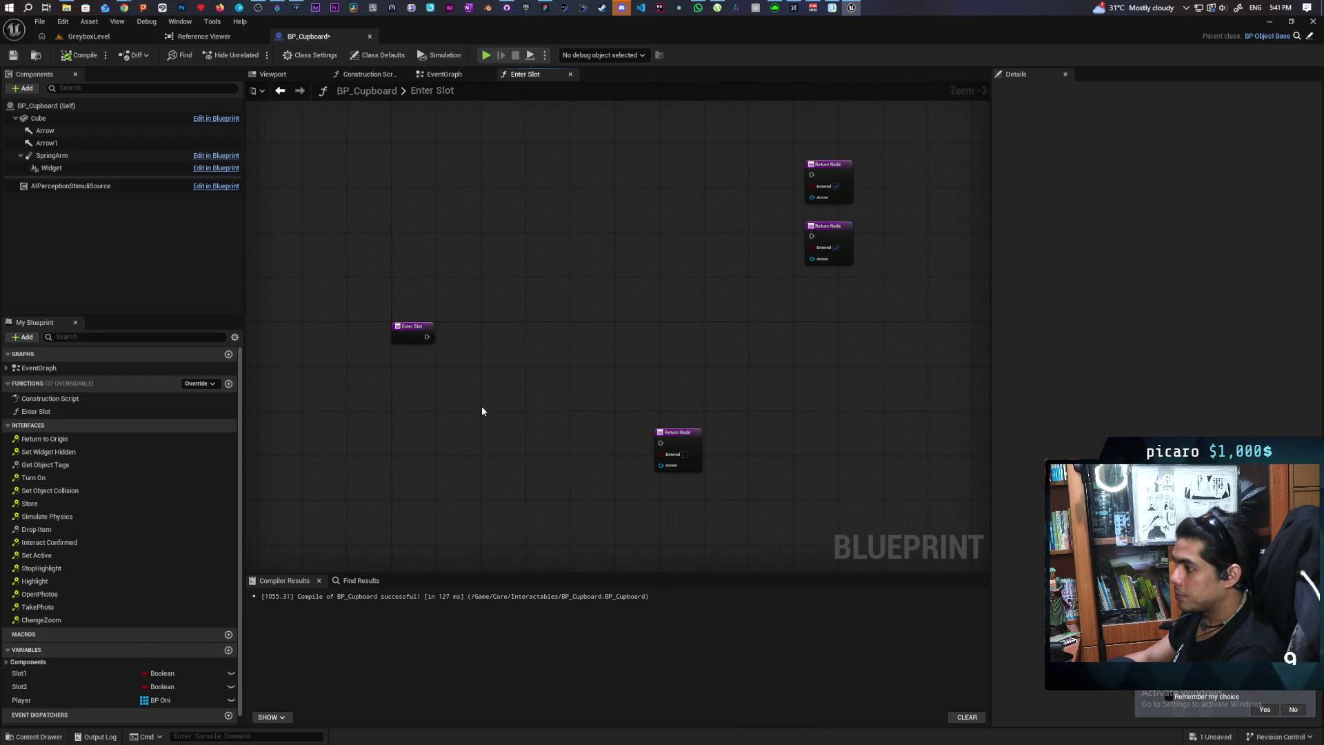
Delete the Slot1, Slot2 and Player variables, confirming removal of the in-use Player
left_click(43, 674)
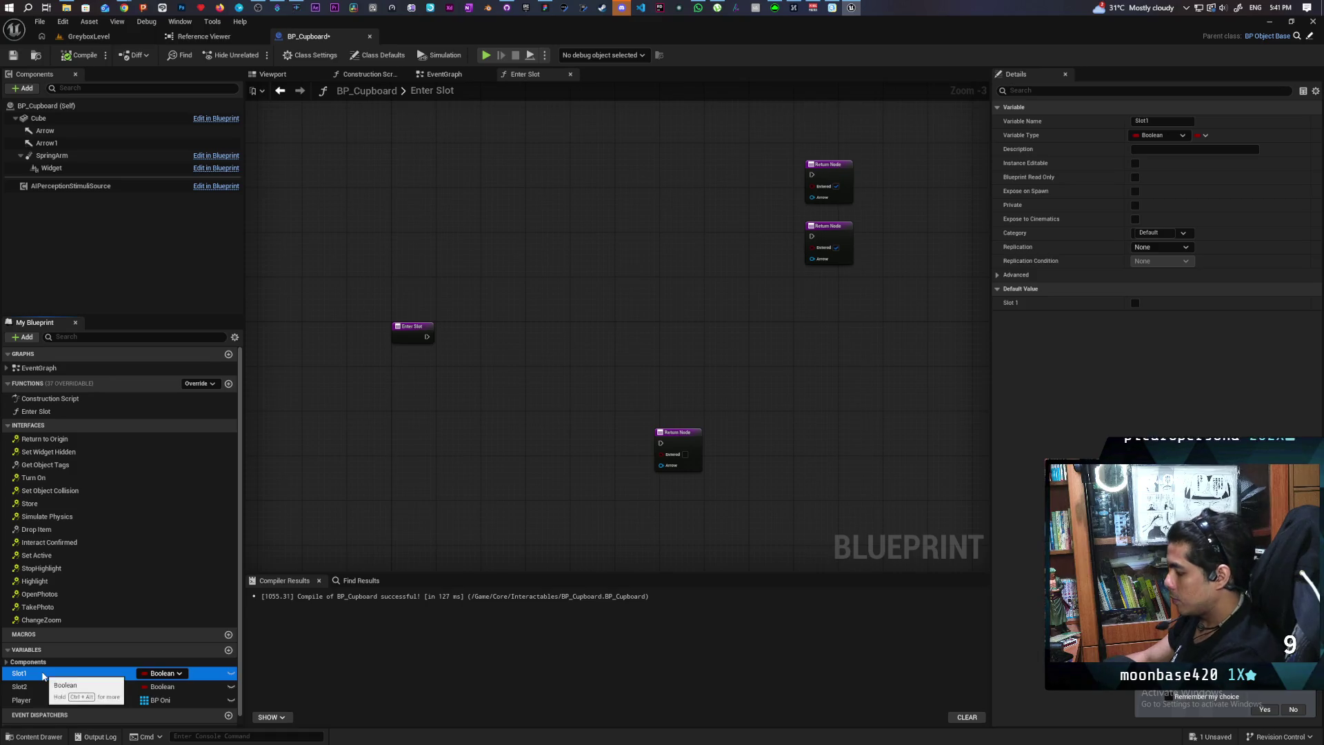
key("Delete")
left_click(32, 675)
key("Delete")
left_click(31, 674)
key("Delete")
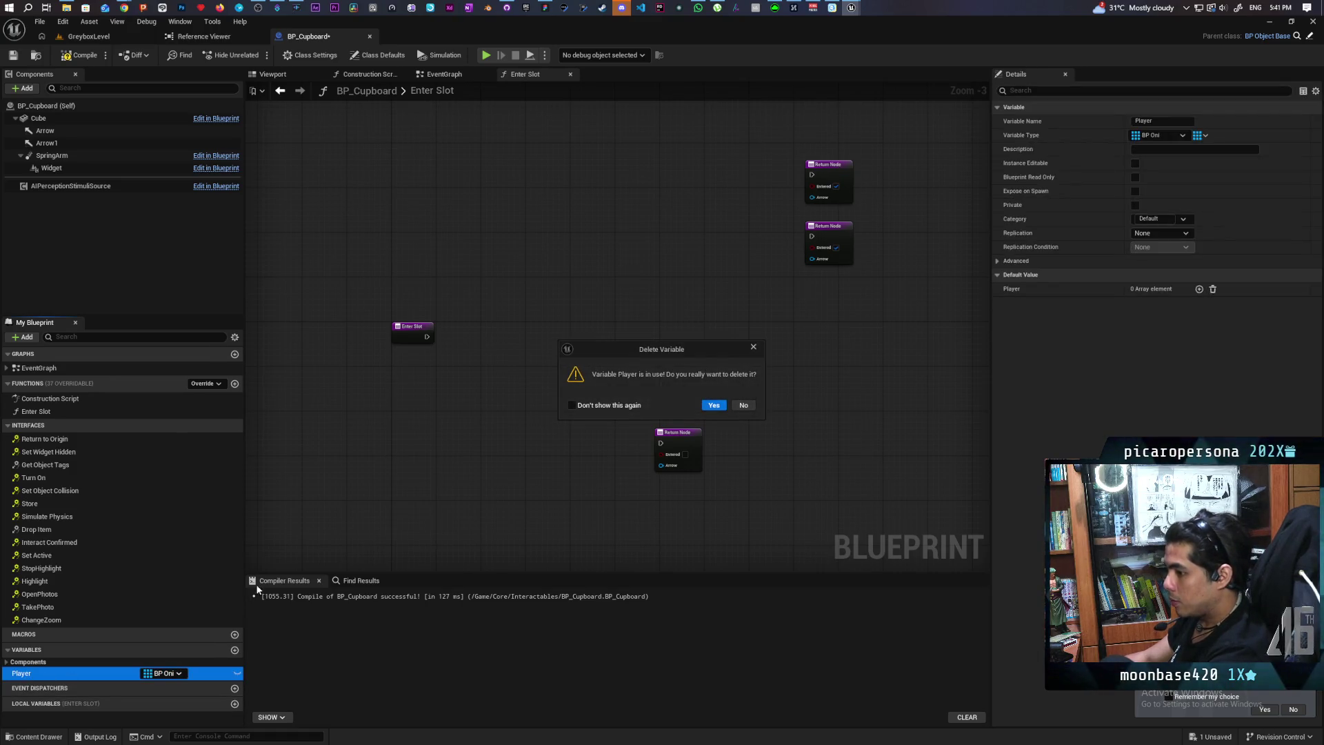
left_click(713, 406)
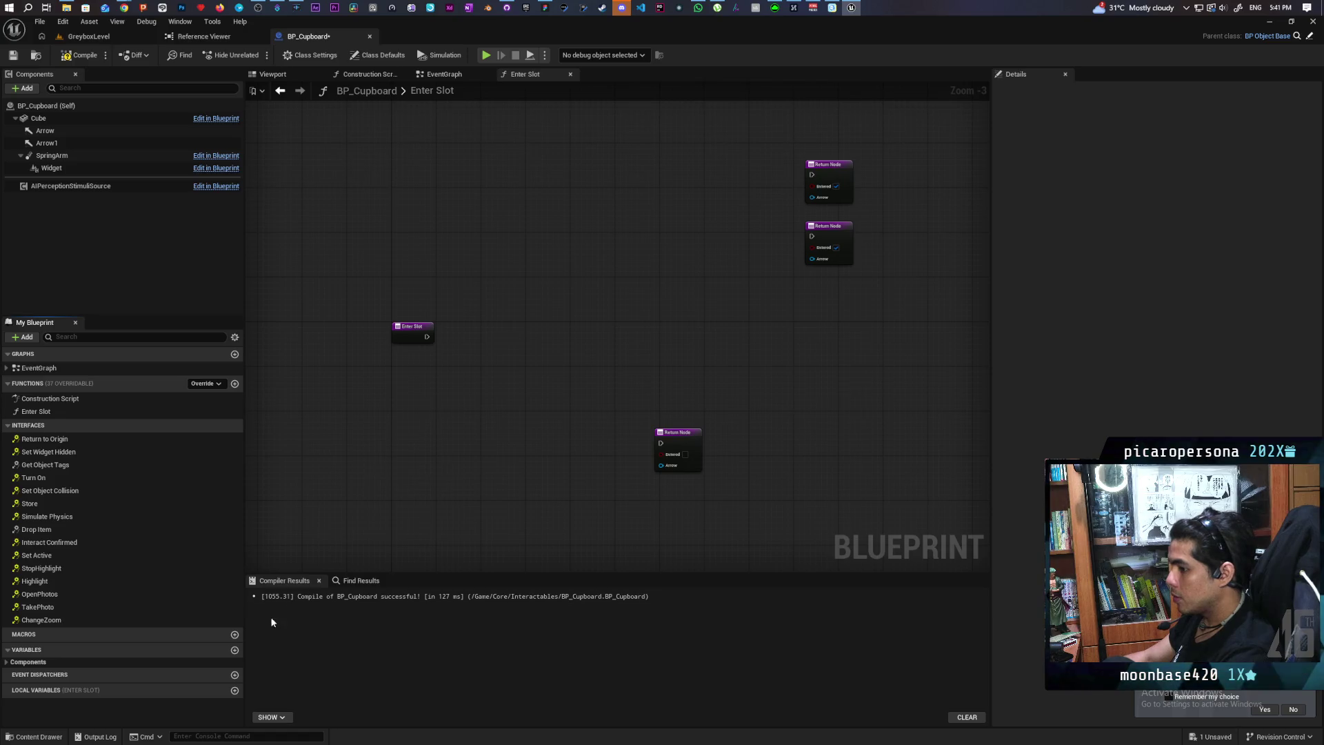
Create a Players variable as a Map from Integer to BP Oni
left_click(234, 651)
type("Players")
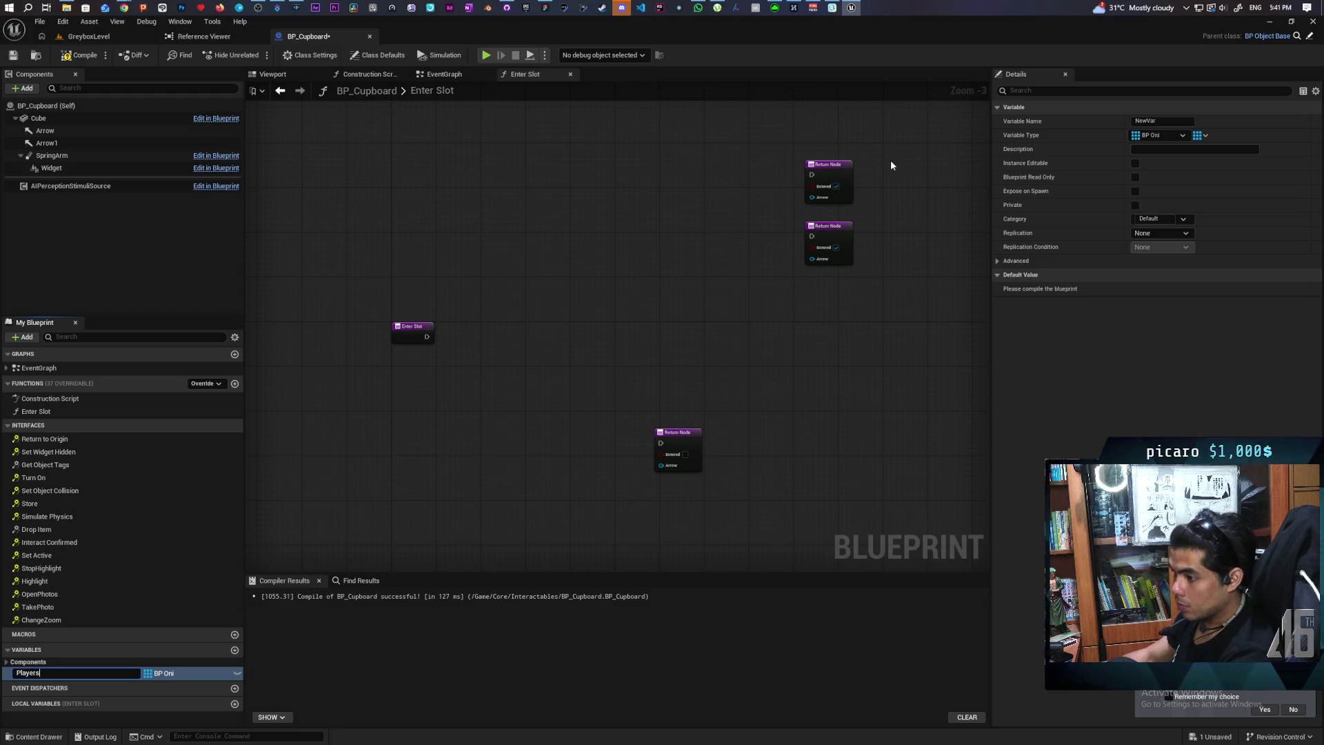
key("Return")
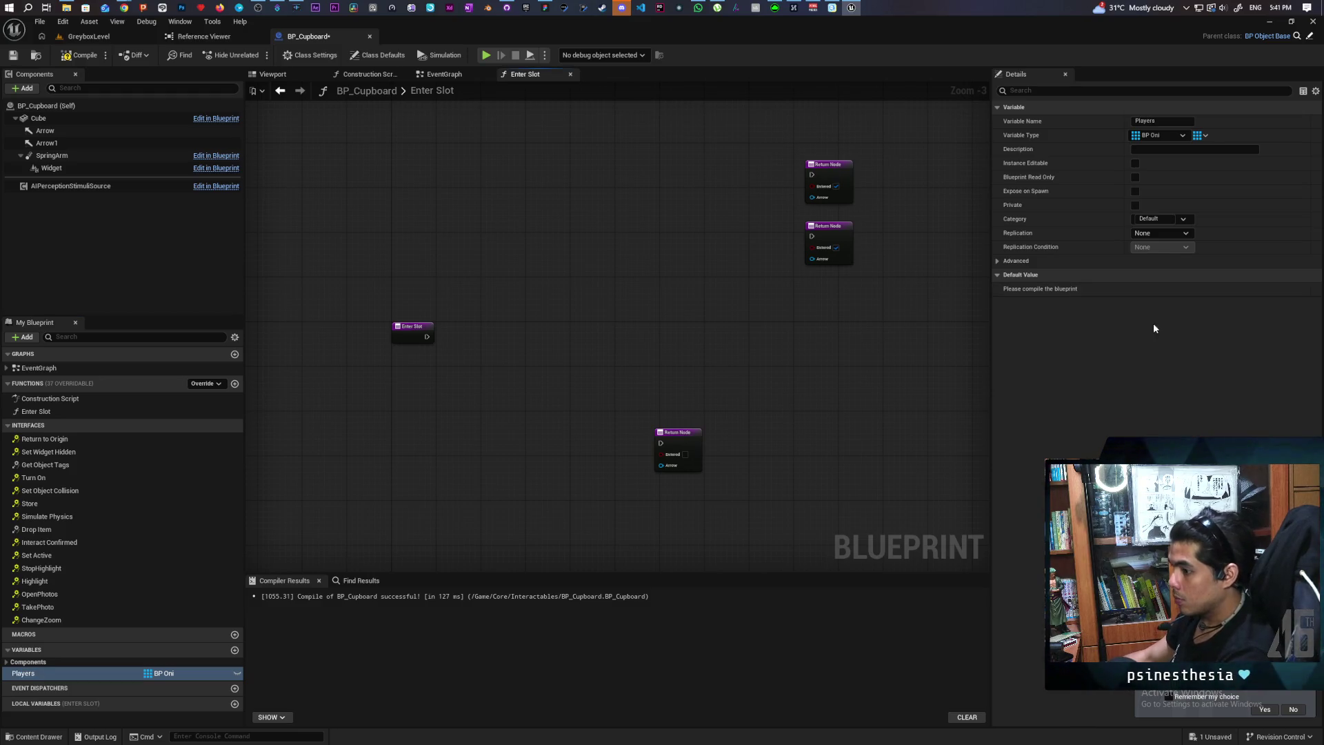
left_click(1169, 135)
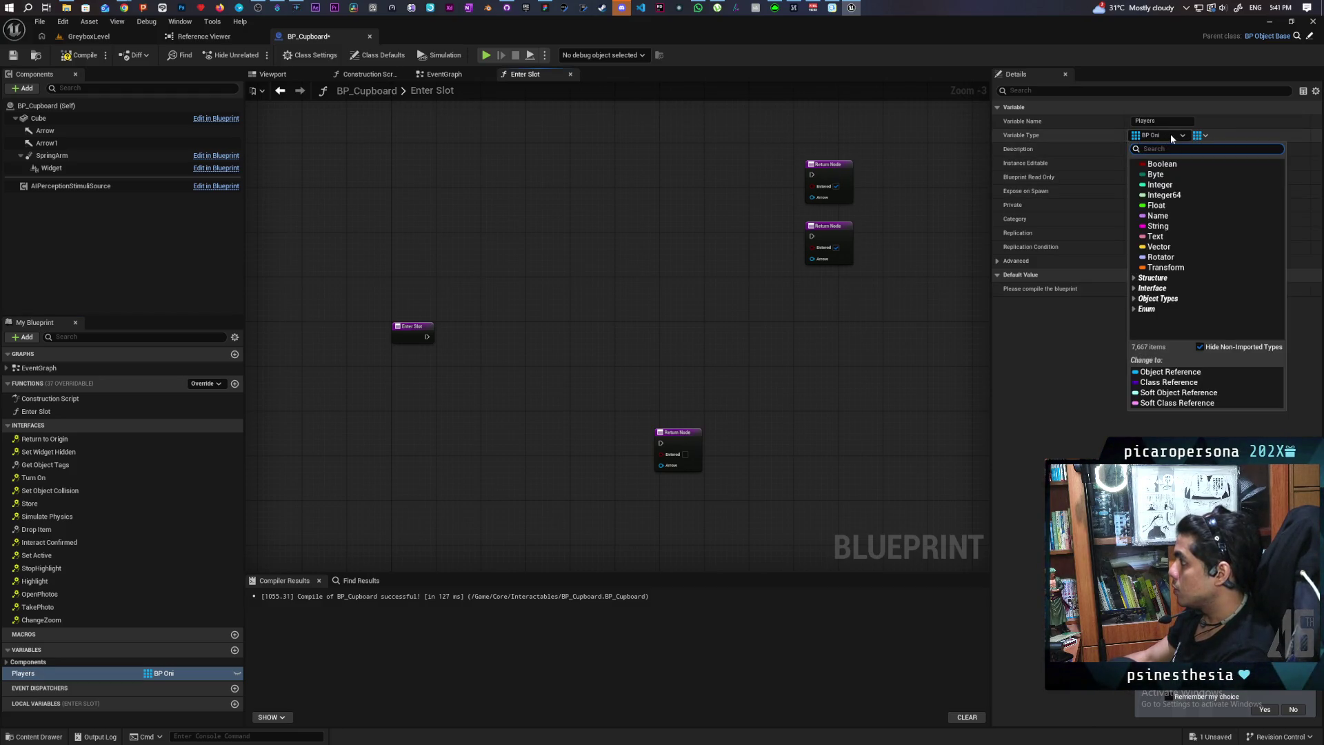
left_click(1180, 185)
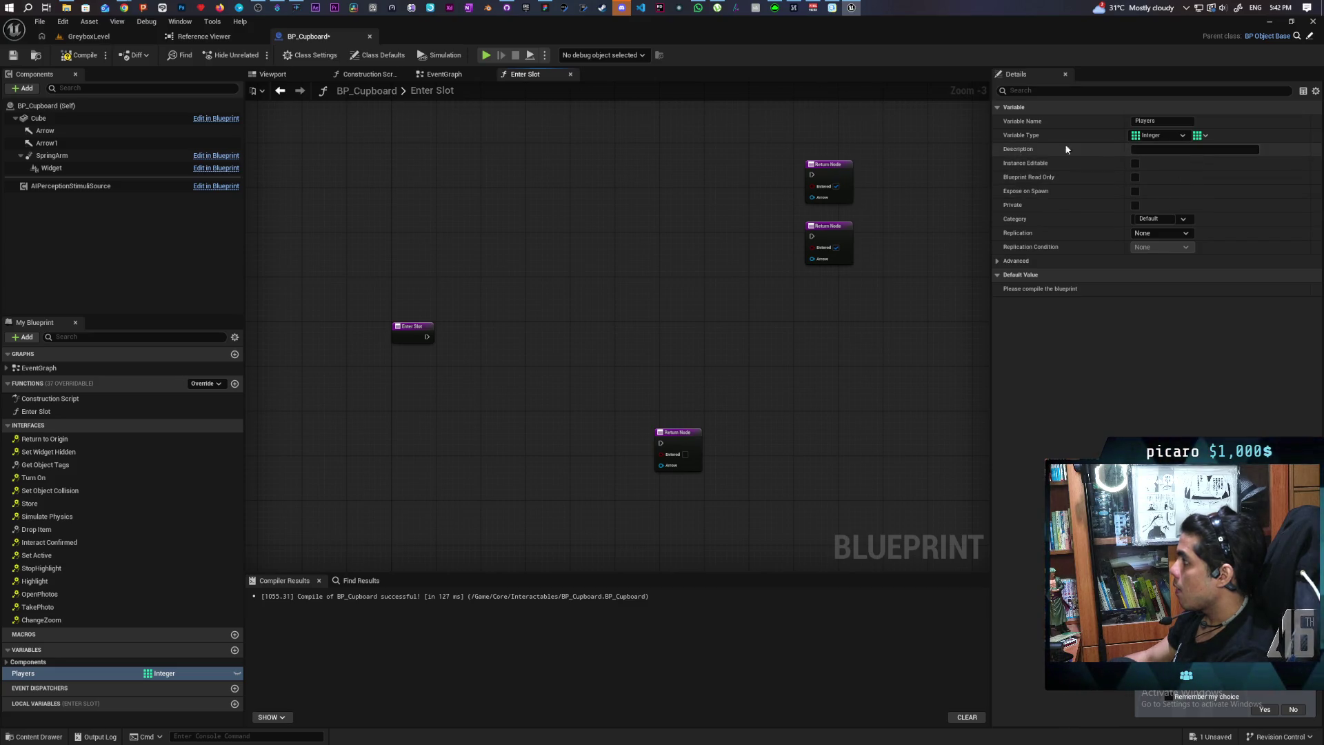
left_click(1200, 135)
left_click(1186, 192)
left_click(1229, 137)
type("bp oni")
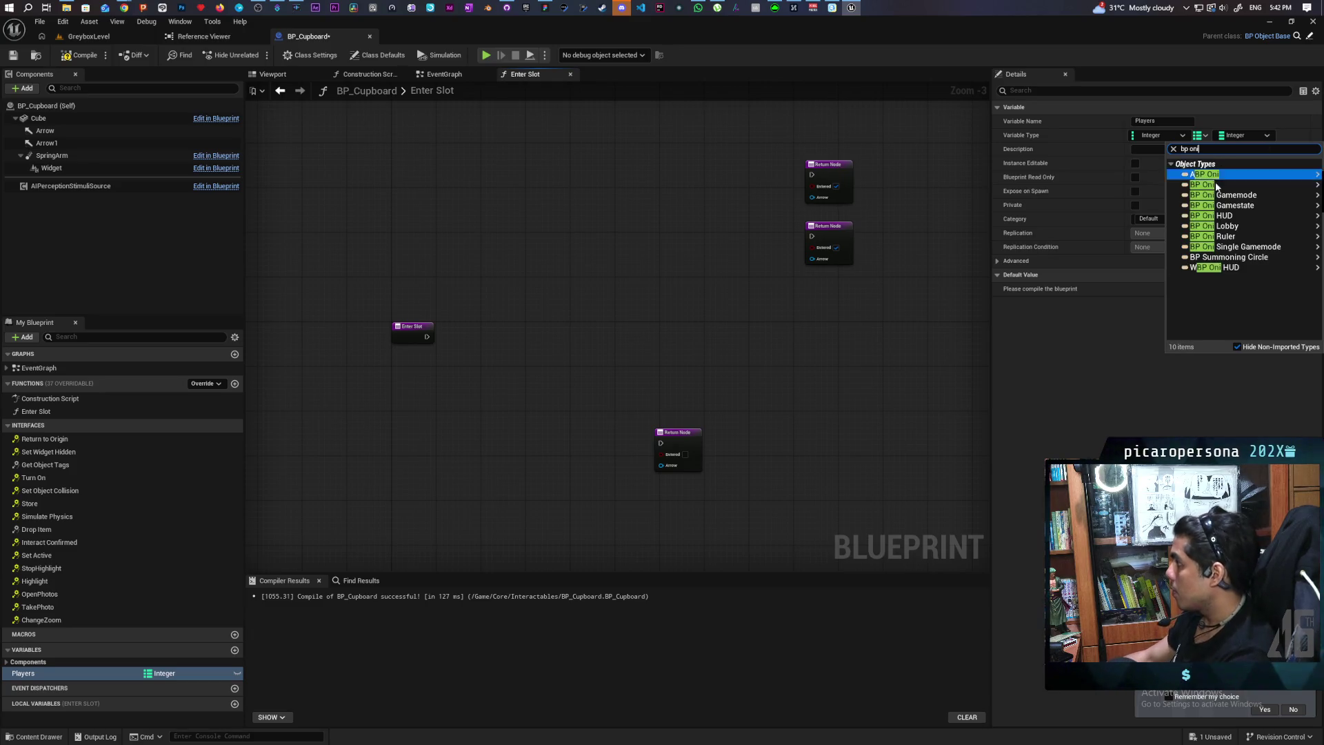
left_click(1216, 180)
Compile, delete the broken Contains node in EventGraph, and recompile
left_click(81, 55)
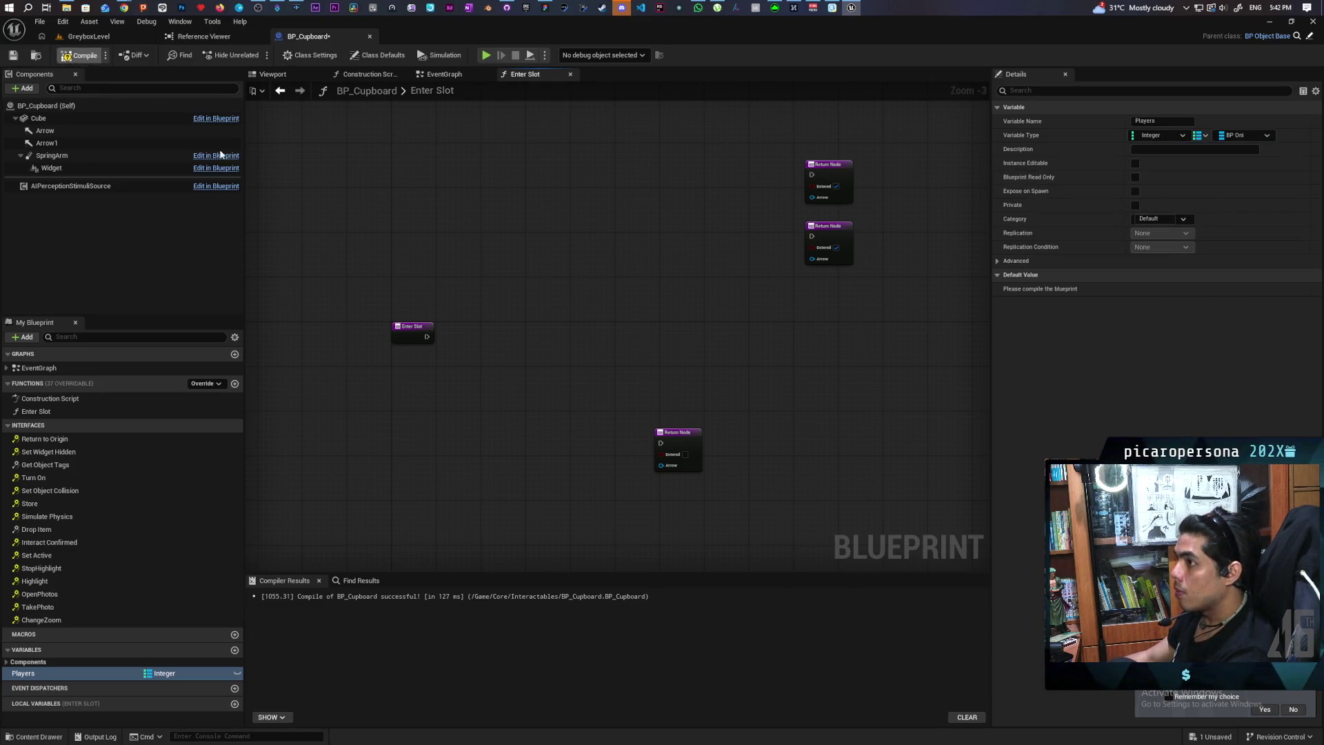
left_click(386, 596)
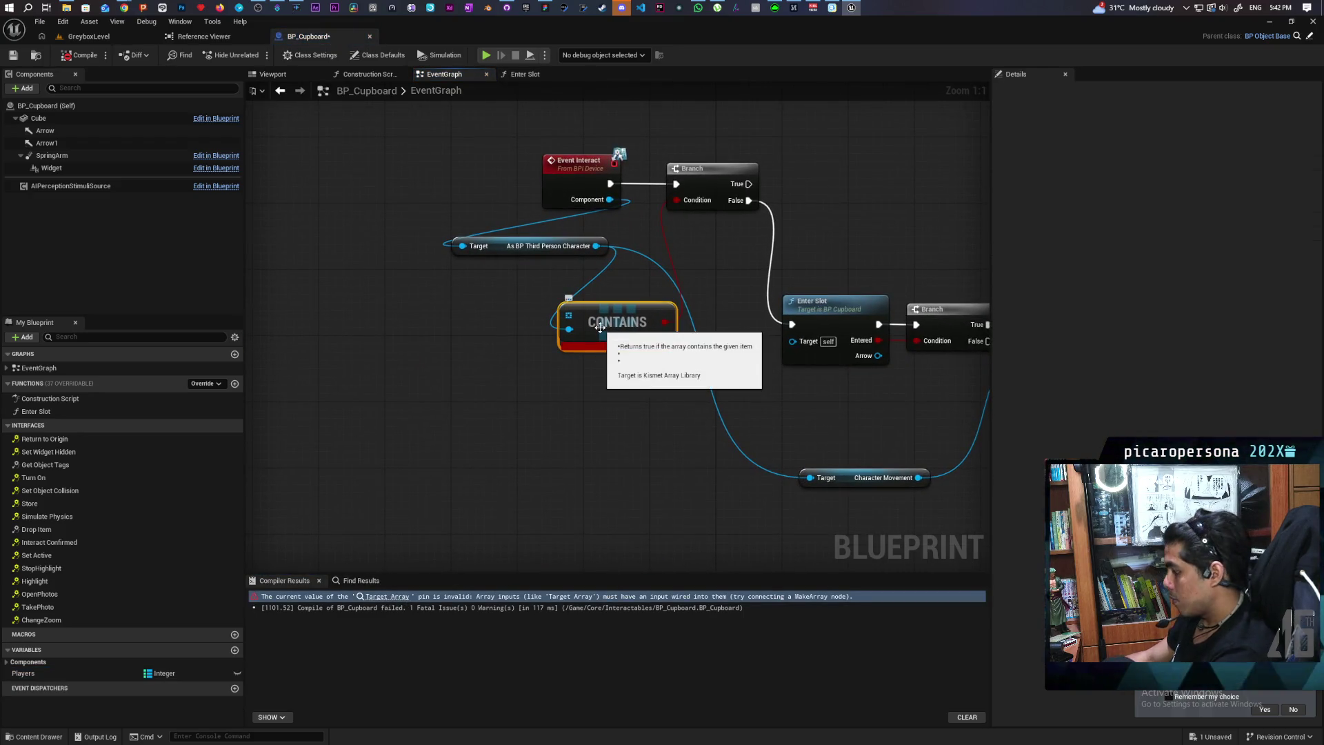
key("Delete")
left_click(88, 60)
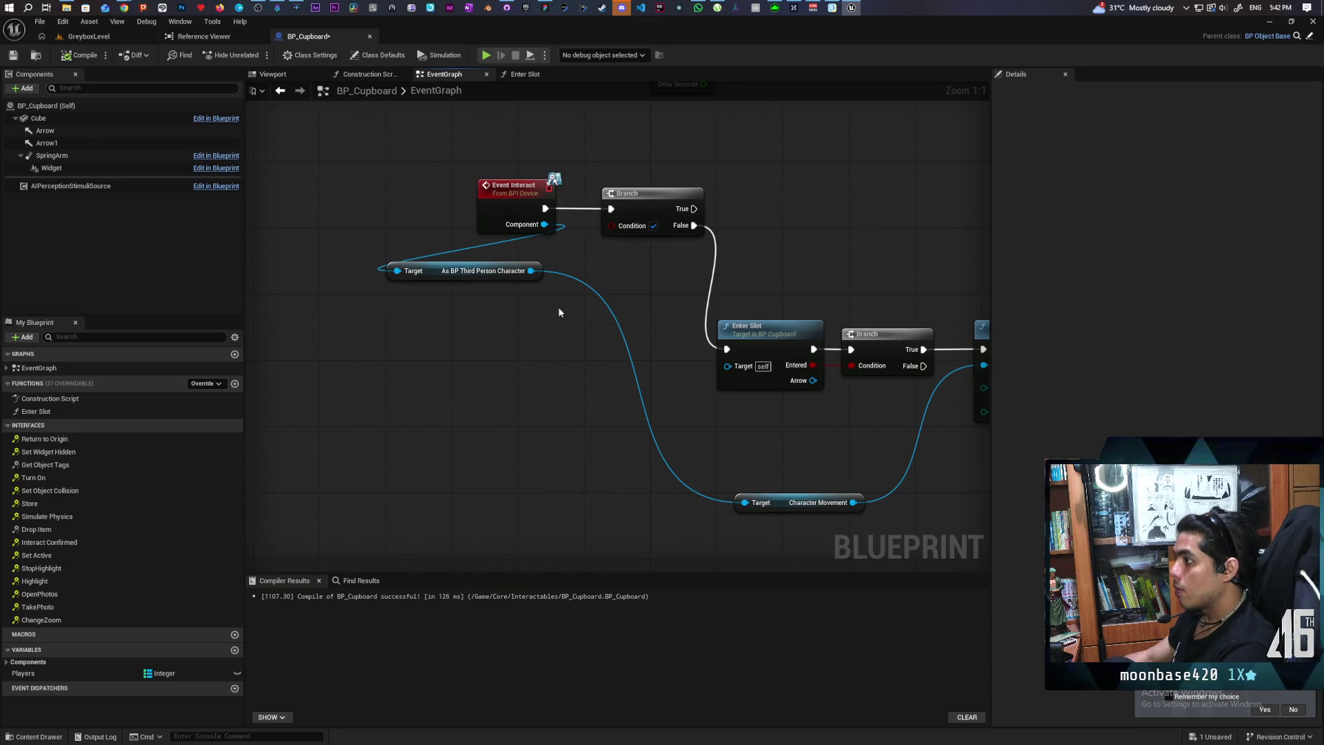
left_click_drag(535, 353, 486, 394)
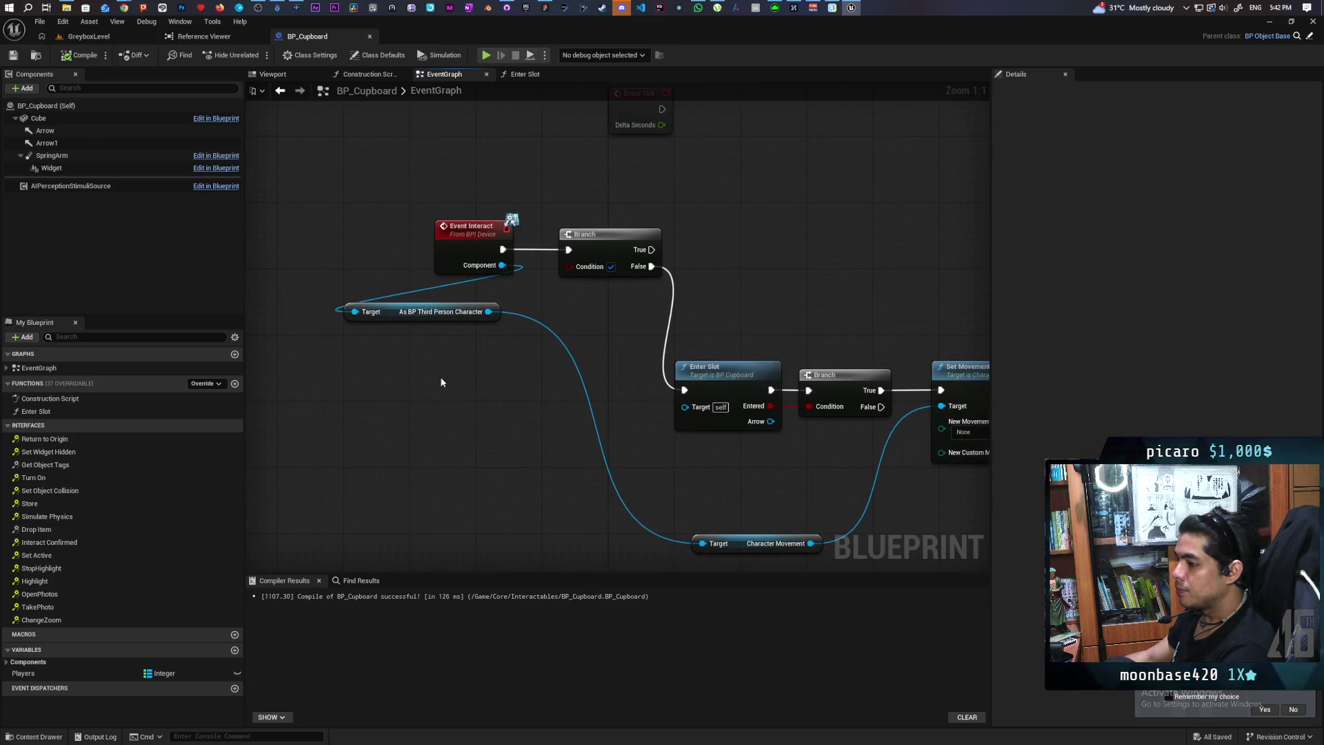
Give the Players map default entries with keys 1 and 2, then compile
left_click(71, 673)
left_click(1198, 289)
left_click_drag(1093, 306, 1103, 305)
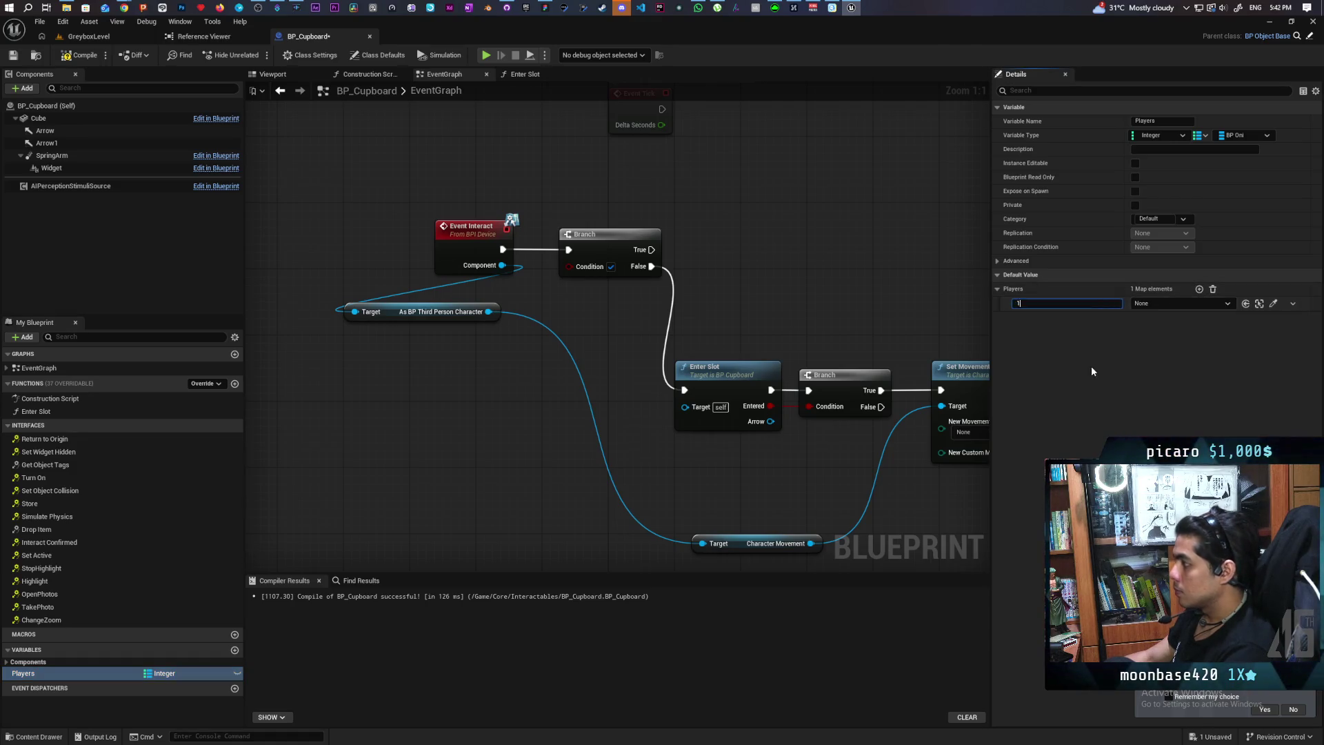
left_click(1198, 289)
left_click(1063, 318)
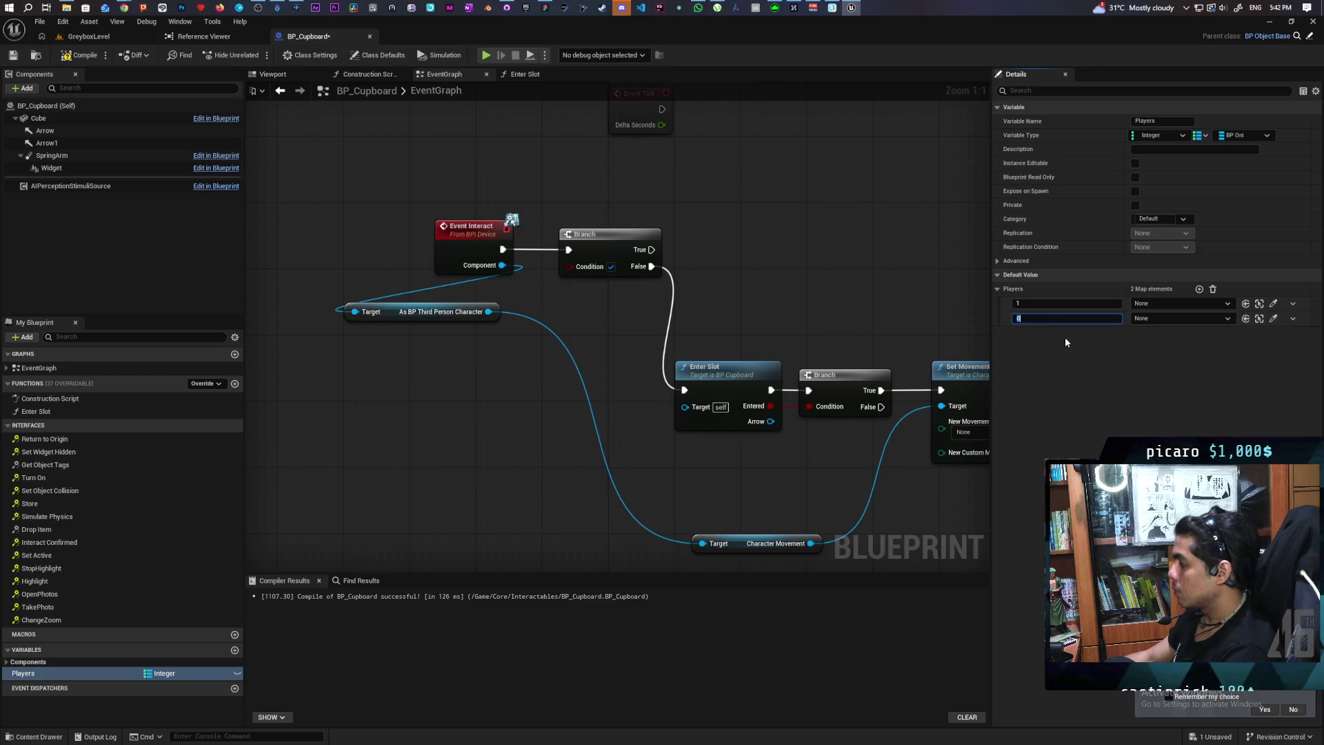
type("2")
key("Return")
left_click(80, 55)
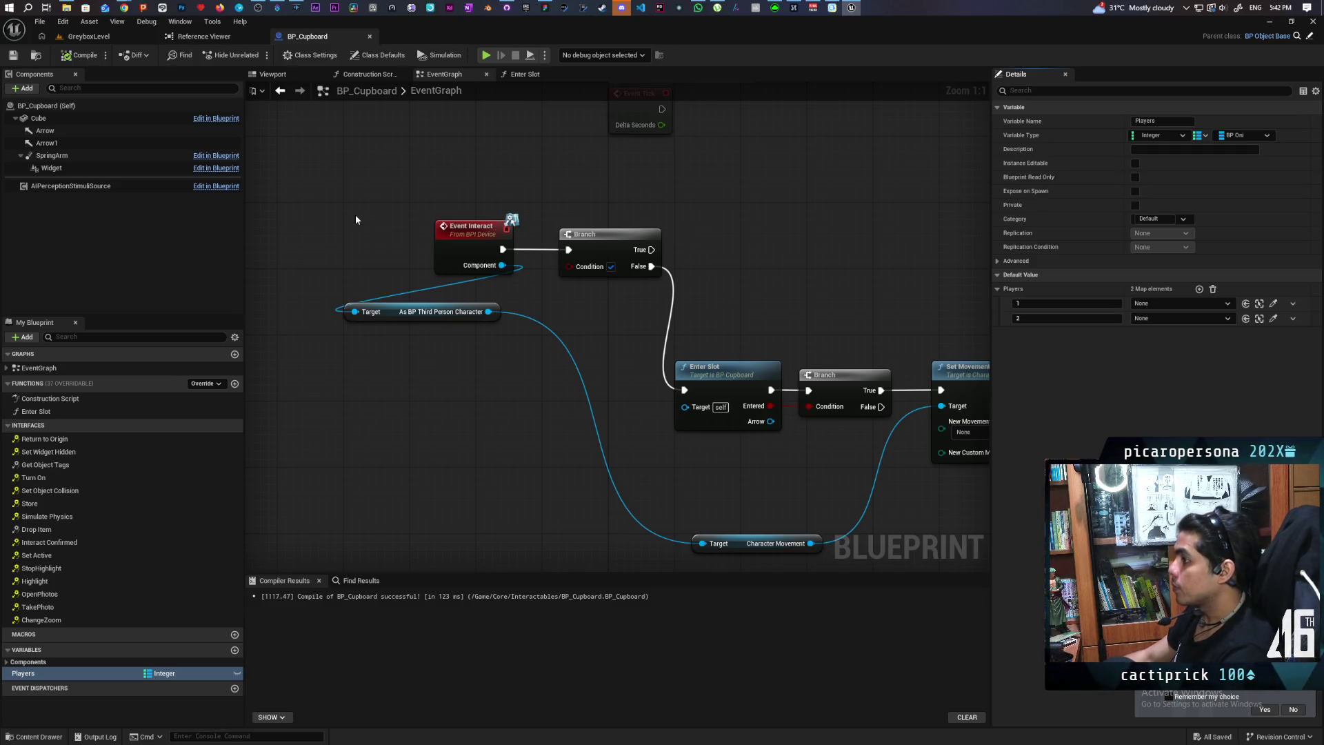
Drag the Players variable into the EventGraph
mouse_move(484, 200)
left_mouse_down()
mouse_move(363, 293)
mouse_move(401, 253)
left_mouse_up()
left_click_drag(657, 320, 625, 289)
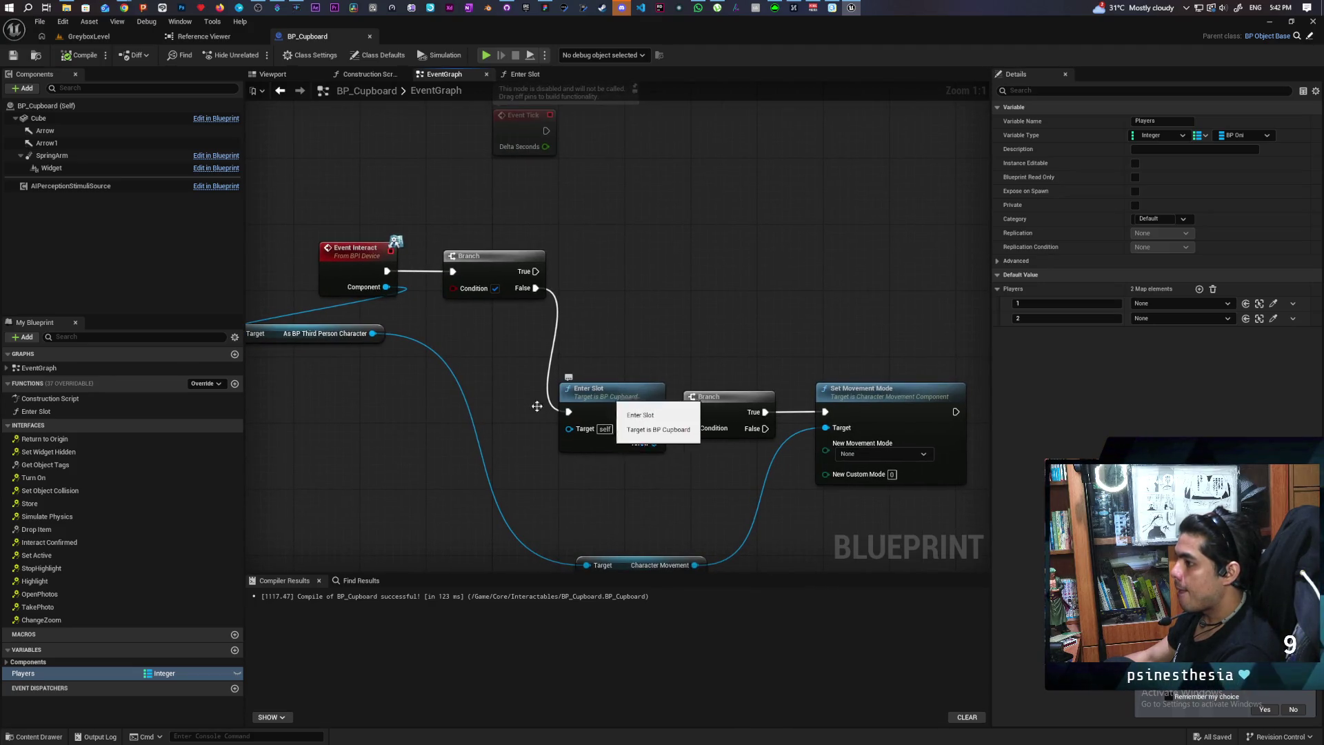
left_click_drag(256, 517, 374, 479)
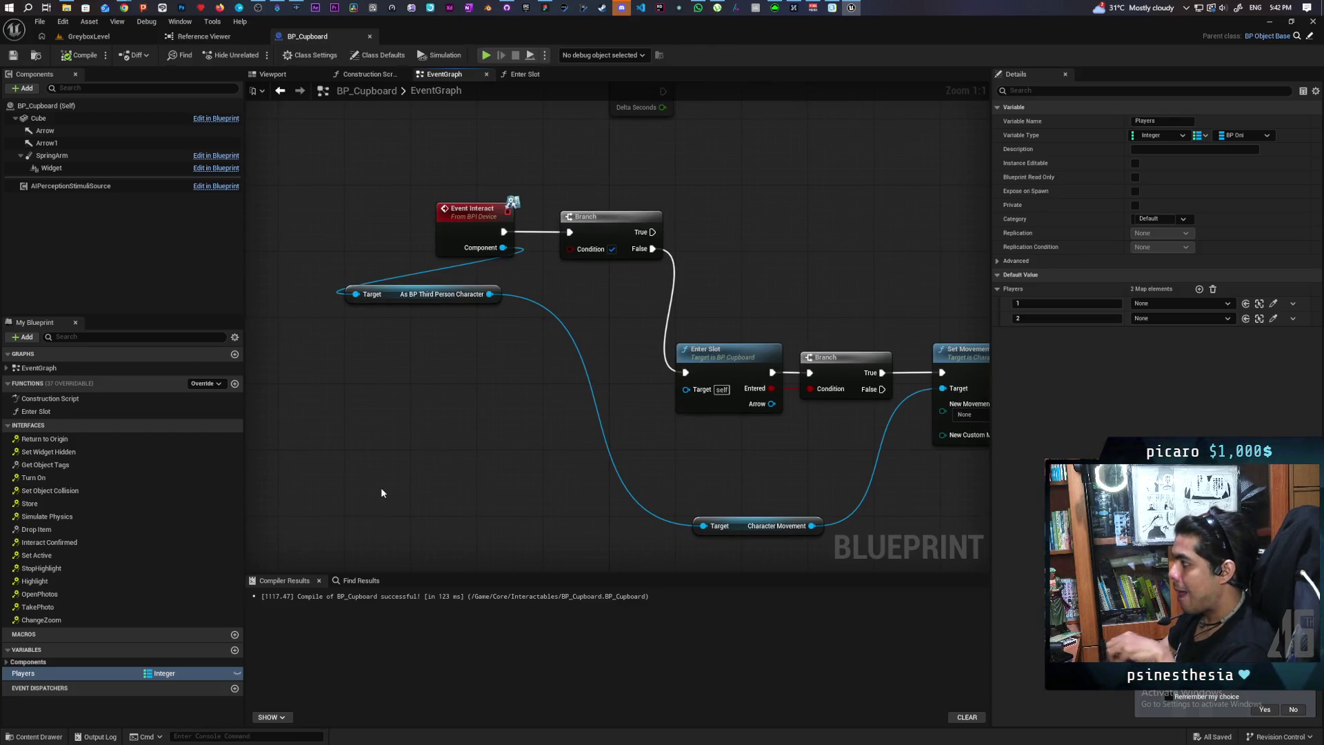
mouse_move(41, 673)
left_mouse_down()
mouse_move(479, 378)
mouse_move(422, 350)
left_mouse_up()
Place a Players getter and add a Values node from it
left_click(441, 369)
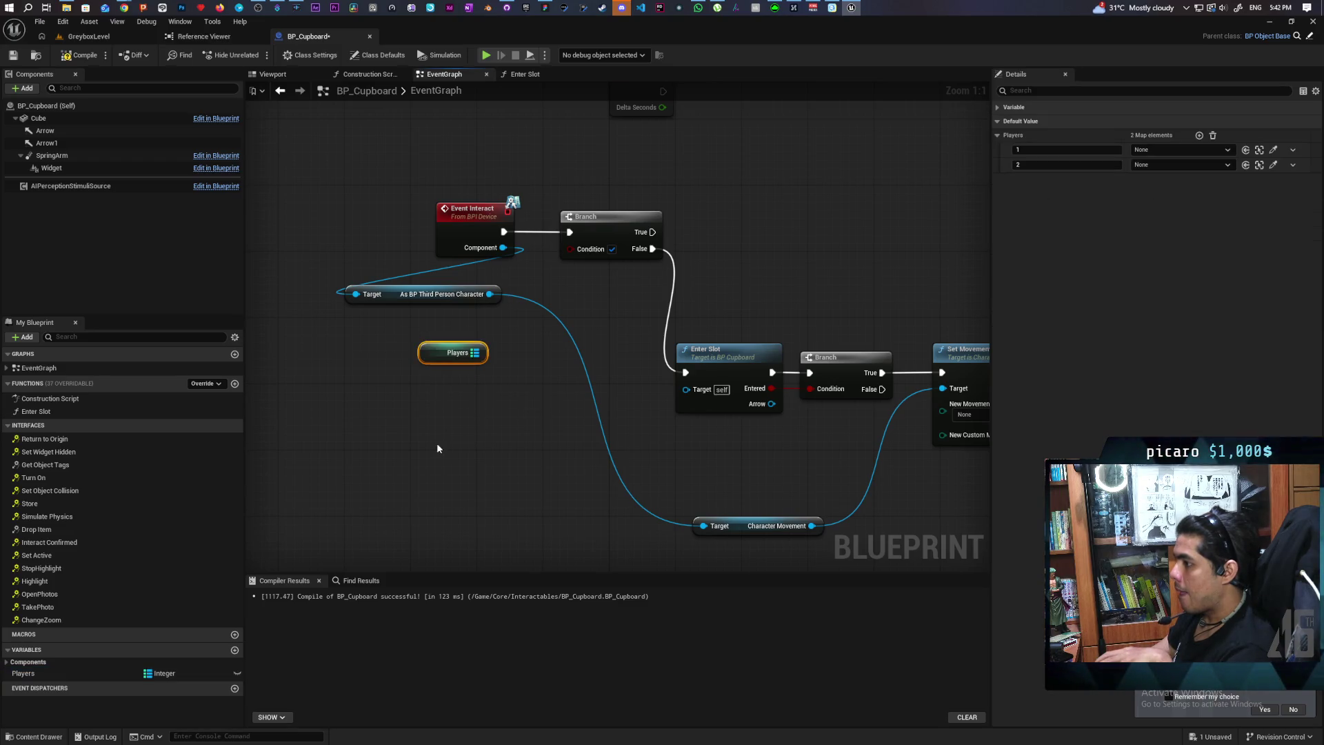
right_click(438, 350)
left_click_drag(483, 353, 473, 435)
type("values")
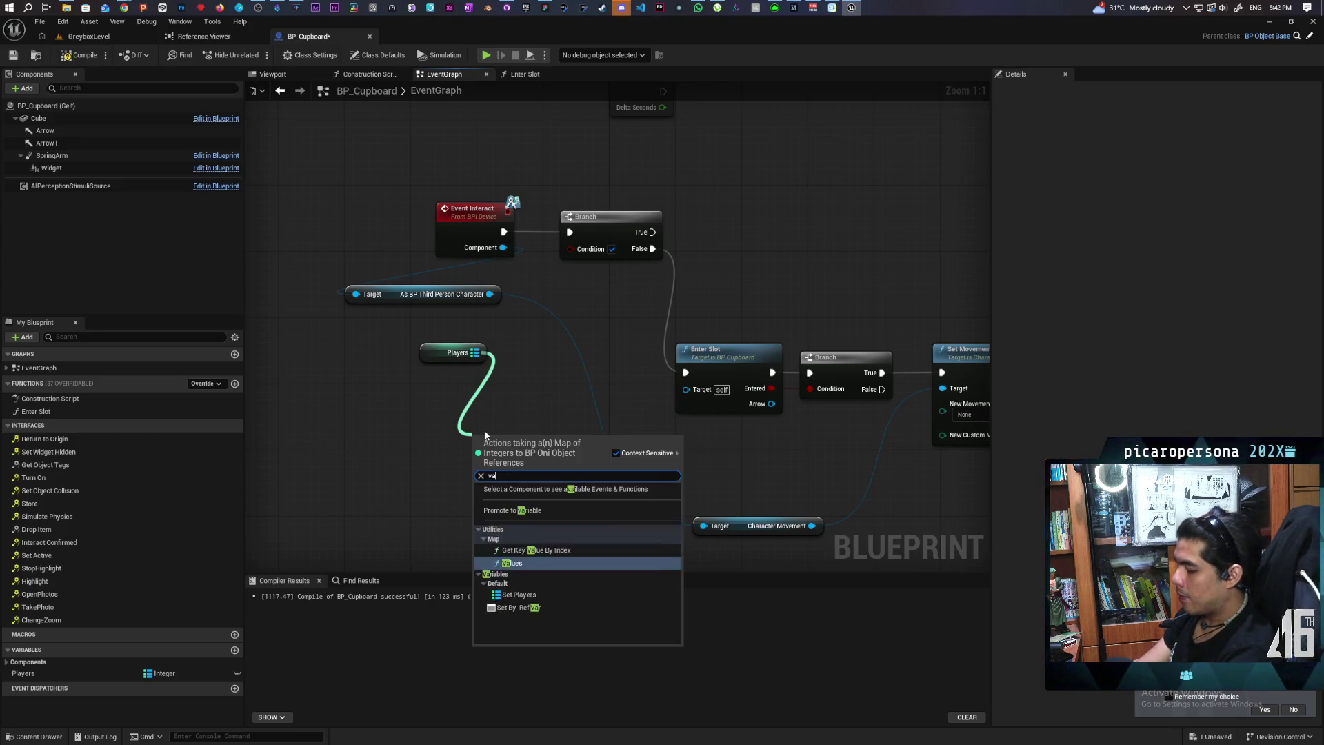
key("Return")
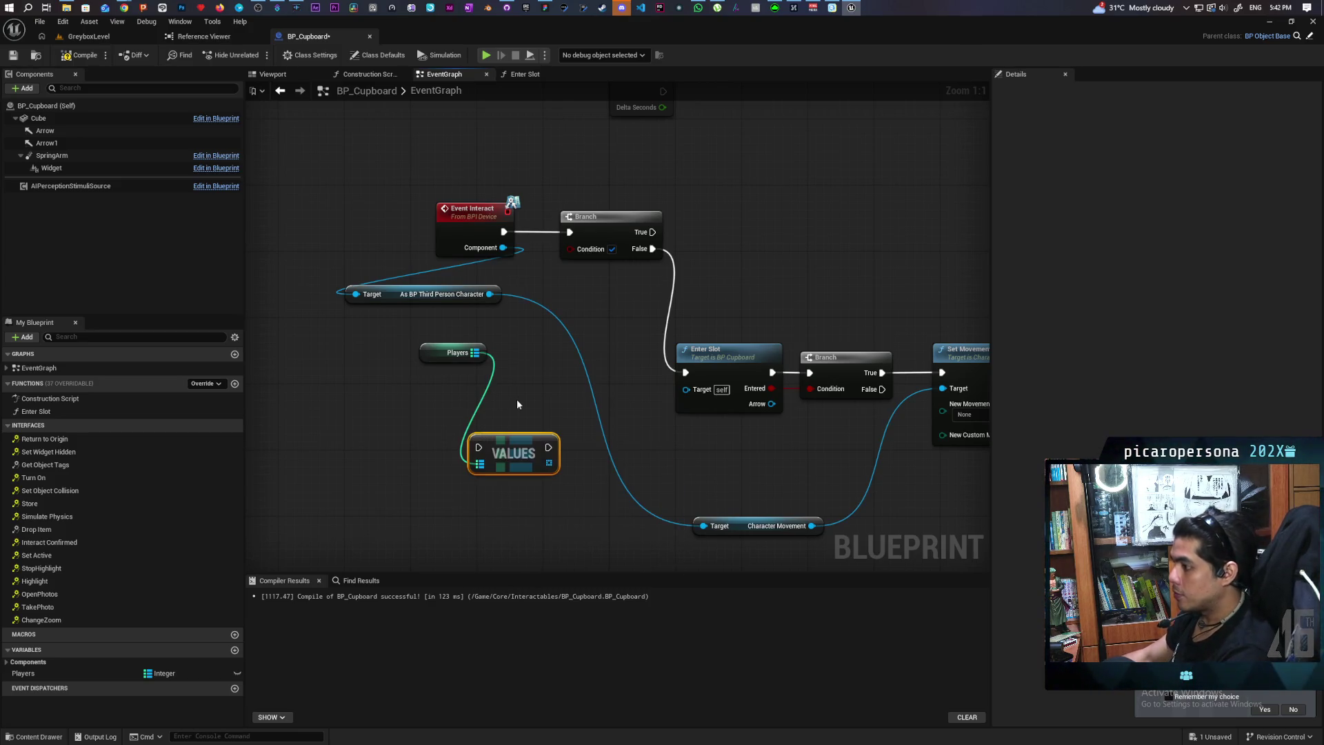
Run Values right after Event Interact and shift the Players getter and cast node left
left_click_drag(492, 252, 333, 257)
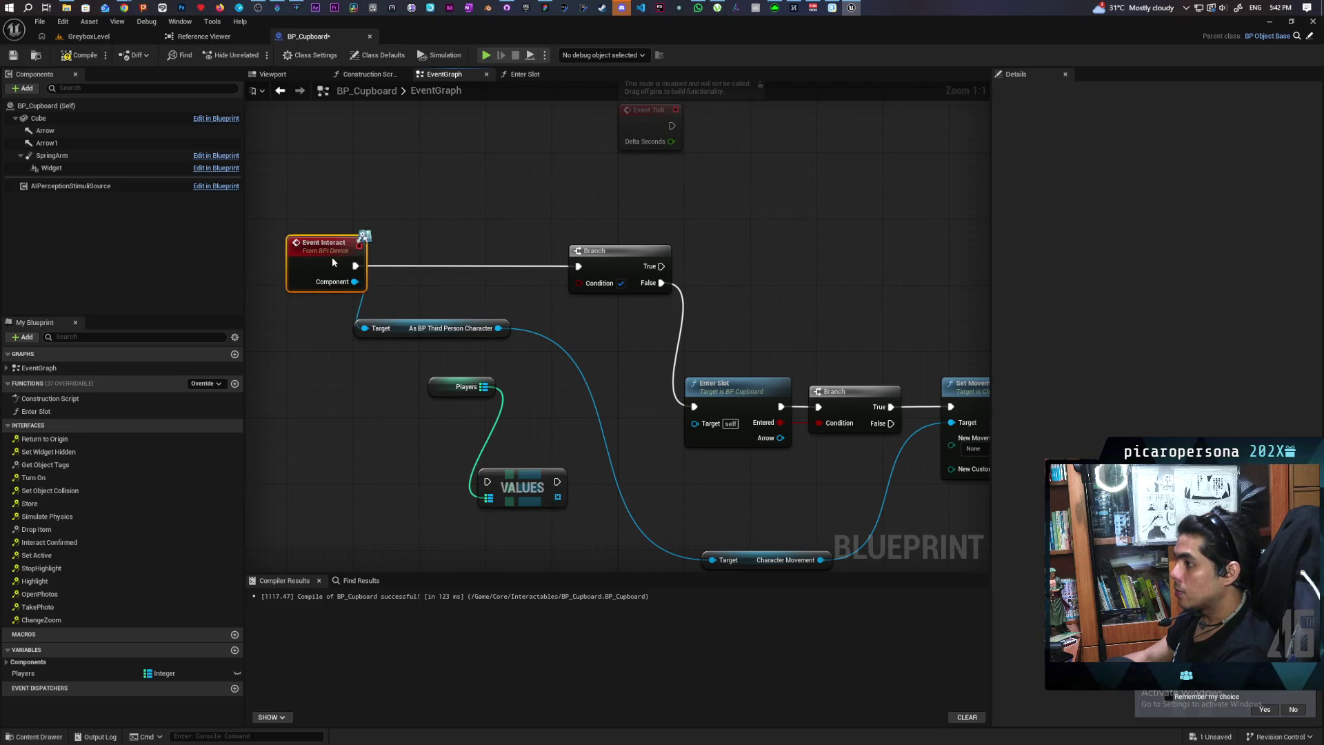
left_click_drag(526, 472, 458, 257)
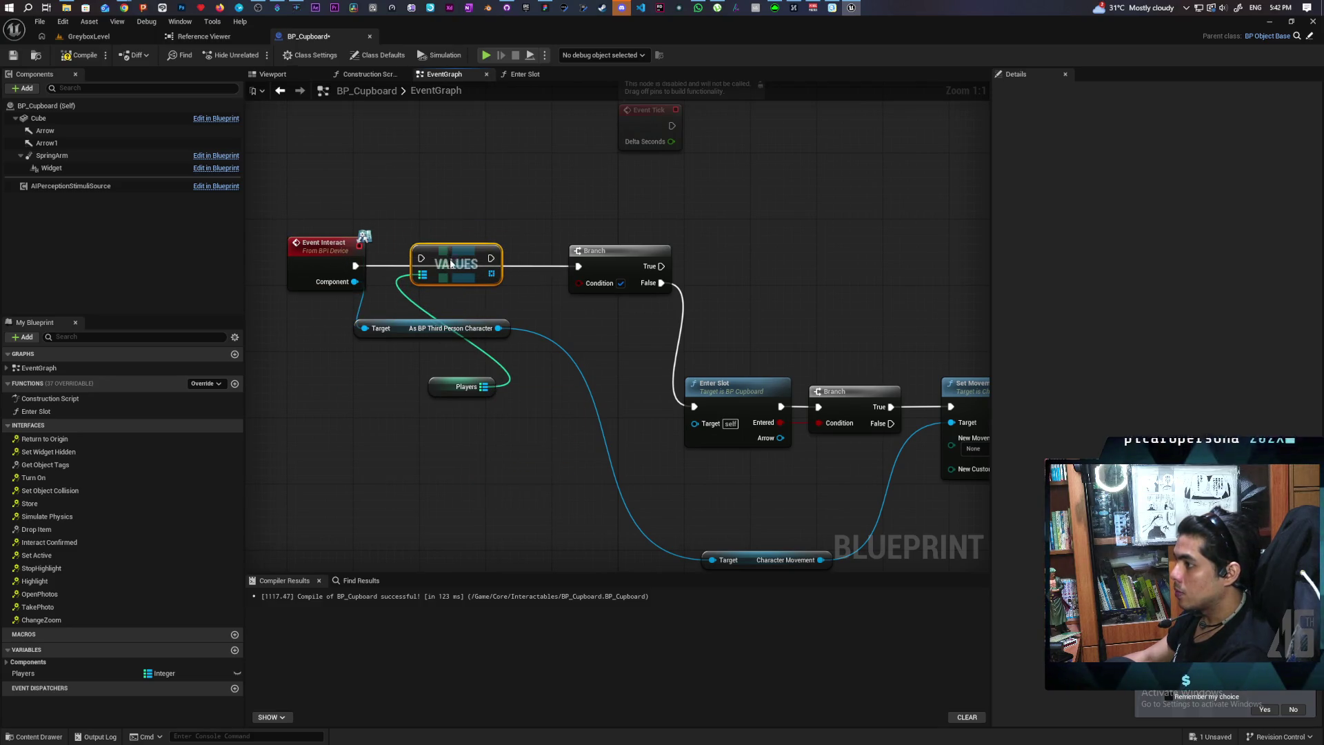
mouse_move(354, 265)
left_mouse_down()
mouse_move(413, 279)
mouse_move(421, 266)
left_mouse_up()
left_click_drag(457, 388, 300, 372)
left_click(486, 384)
left_click_drag(408, 332, 350, 332)
left_click(518, 296)
Add Contains on the Values array with the cast character, feeding the Branch condition after Values
left_click_drag(490, 281, 482, 361)
type("contains")
key("Return")
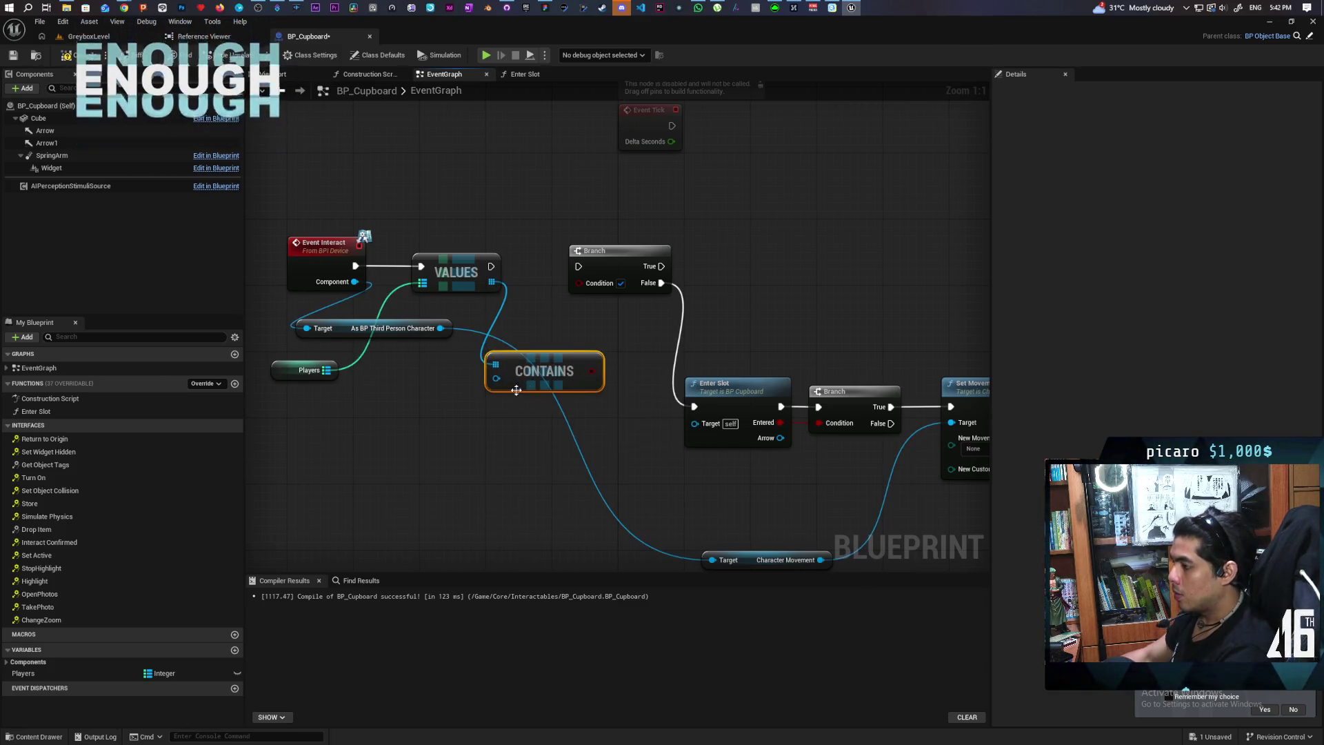
left_click_drag(439, 328, 496, 378)
left_click_drag(512, 426, 520, 377)
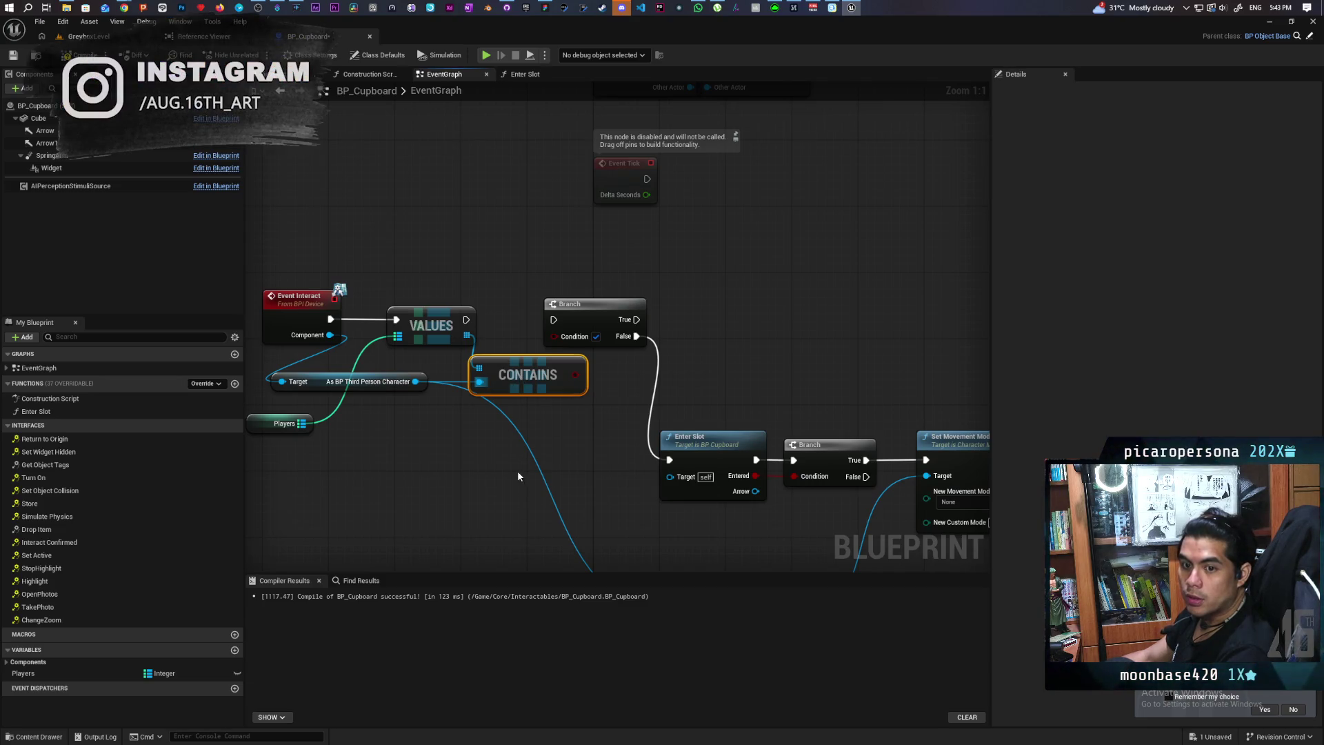
left_click_drag(575, 374, 554, 336)
left_click_drag(465, 319, 633, 318)
left_click(506, 340)
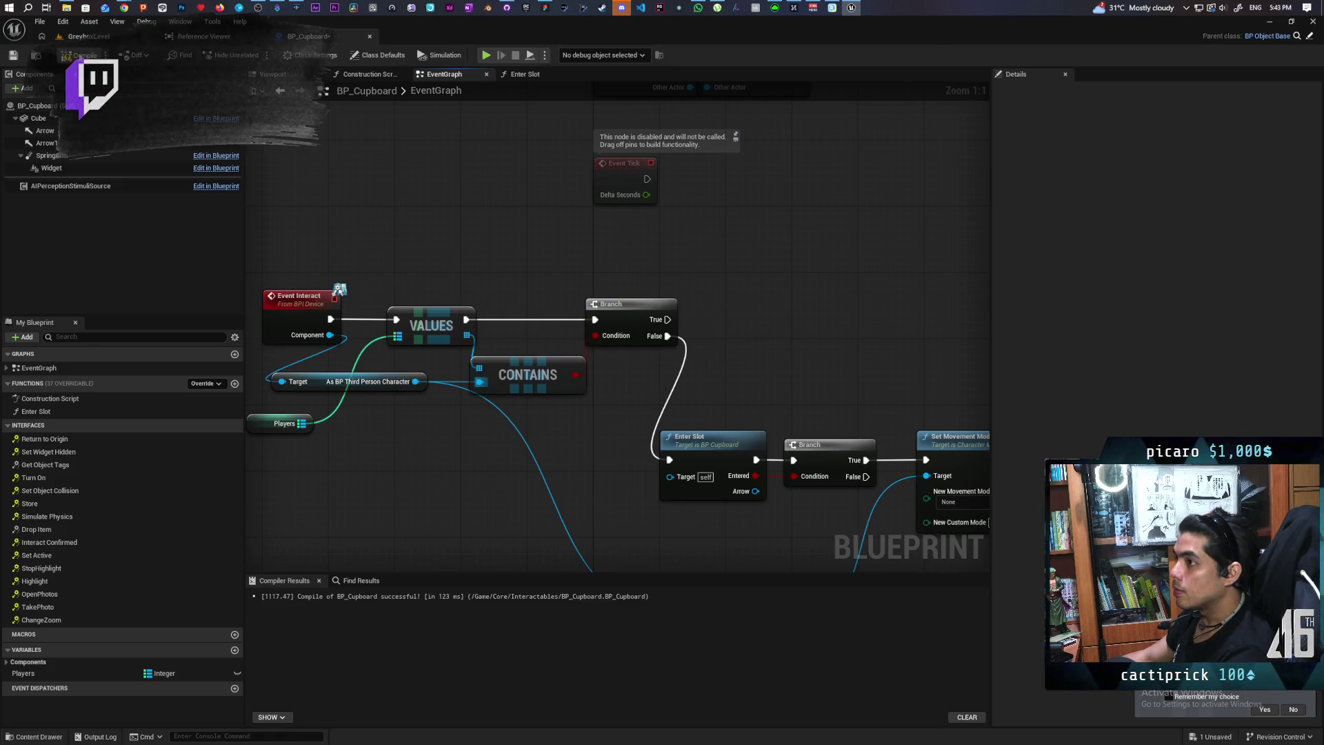
scroll(471, 261, "down", 2)
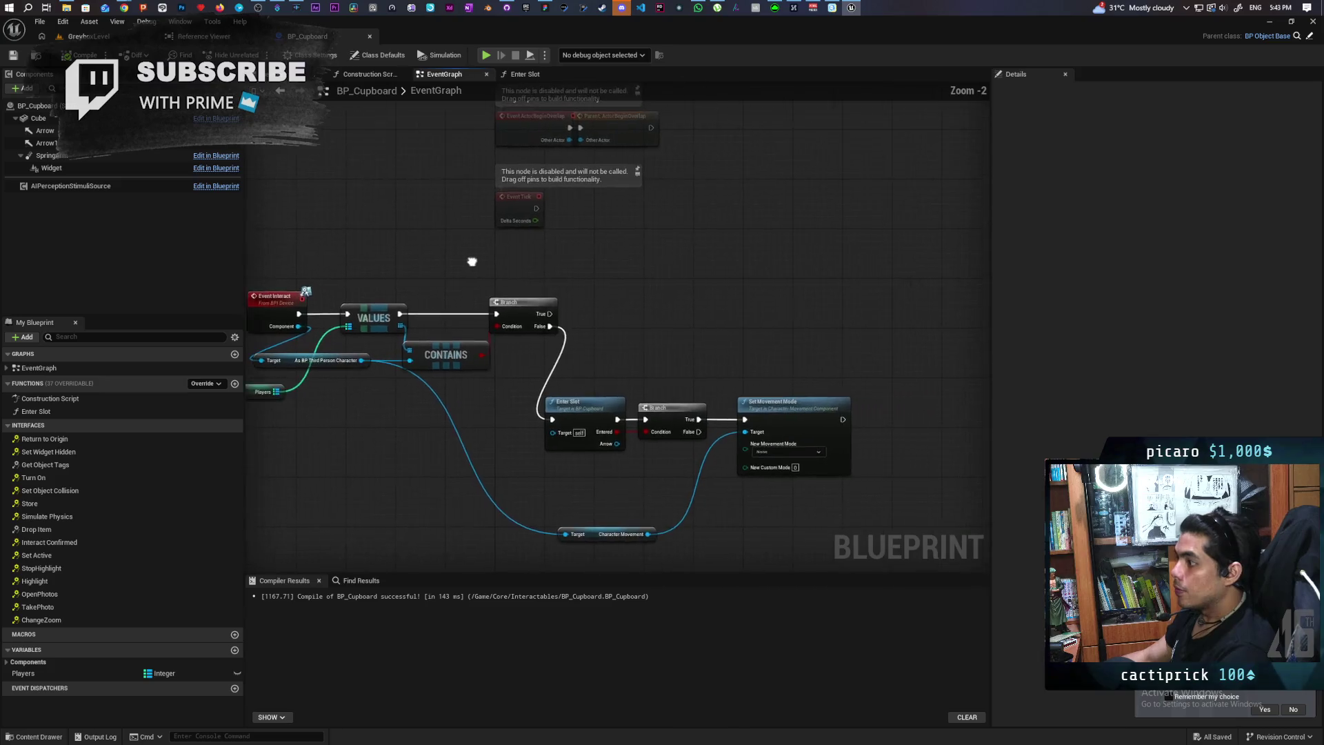
Move Players above Event Interact, shift Enter Slot, Branch and Set Movement Mode right, and save
left_click_drag(472, 261, 530, 247)
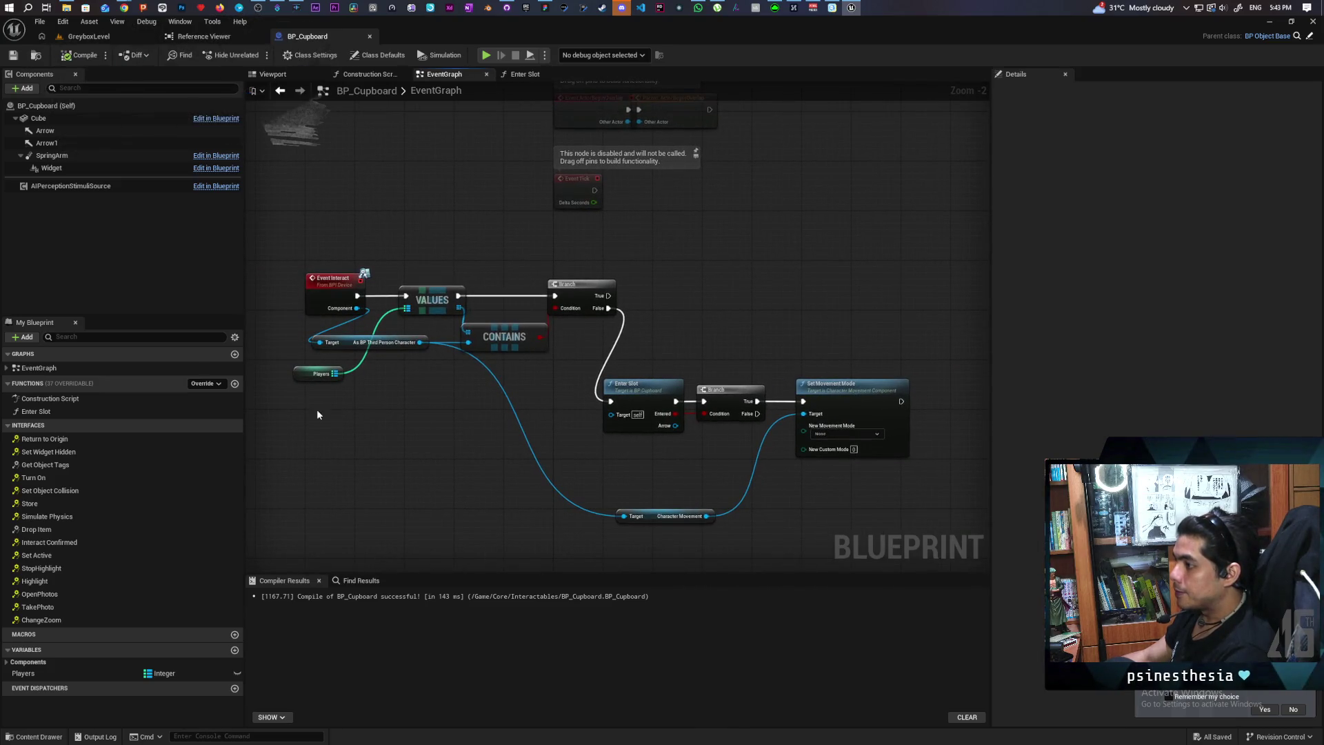
mouse_move(299, 372)
left_mouse_down()
mouse_move(377, 254)
mouse_move(340, 240)
left_mouse_up()
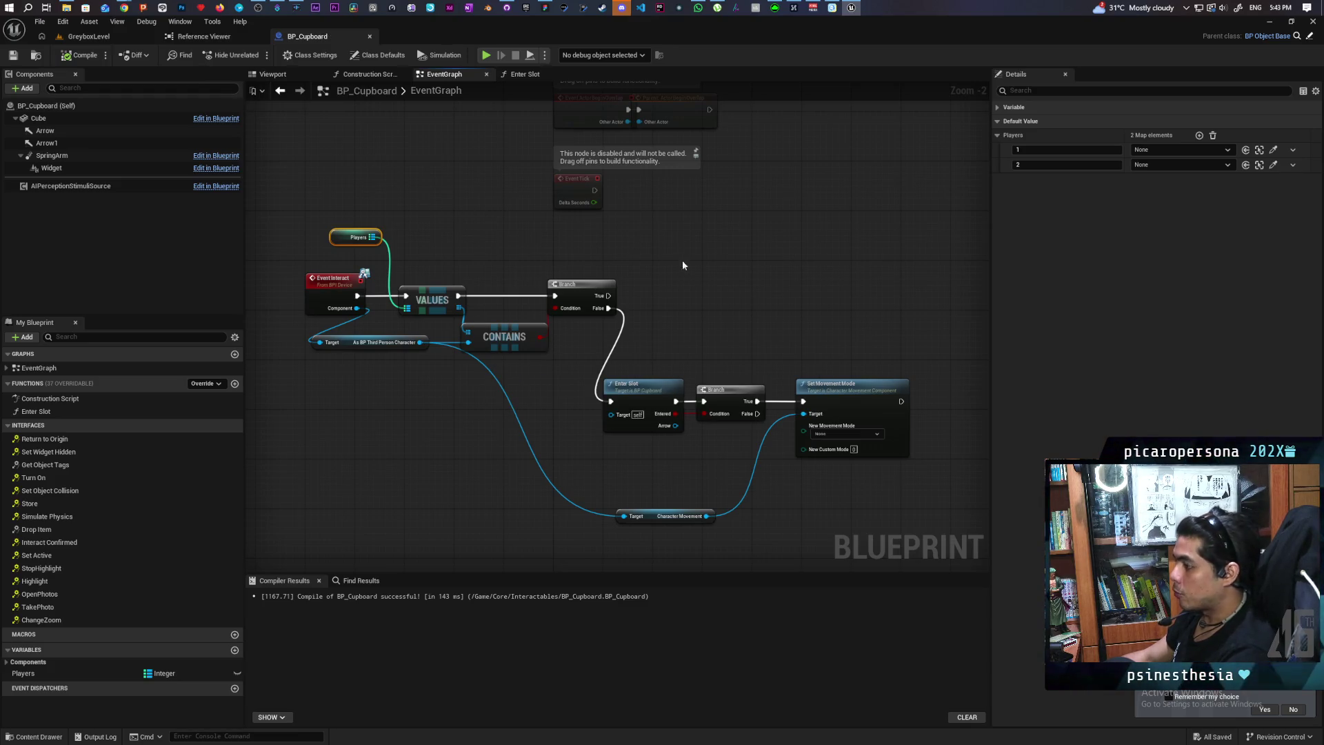
left_click_drag(678, 259, 647, 273)
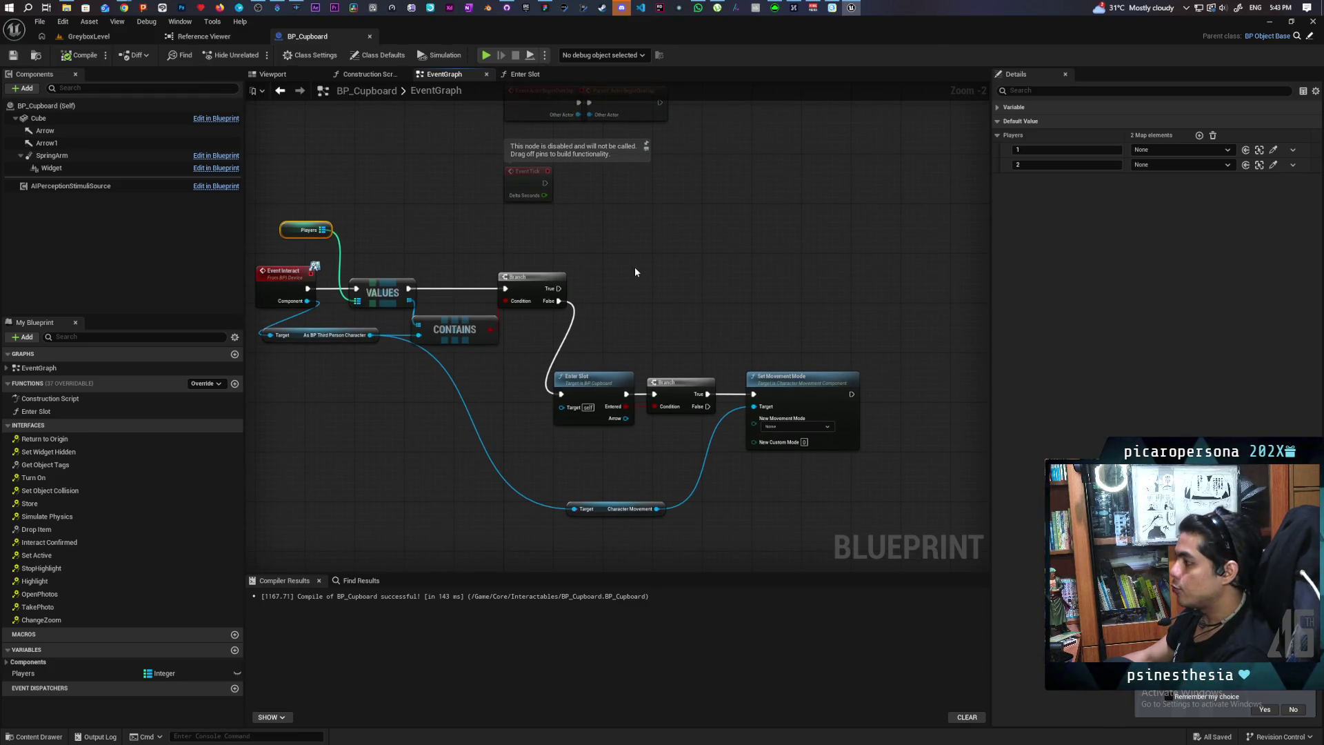
left_click_drag(591, 358, 772, 413)
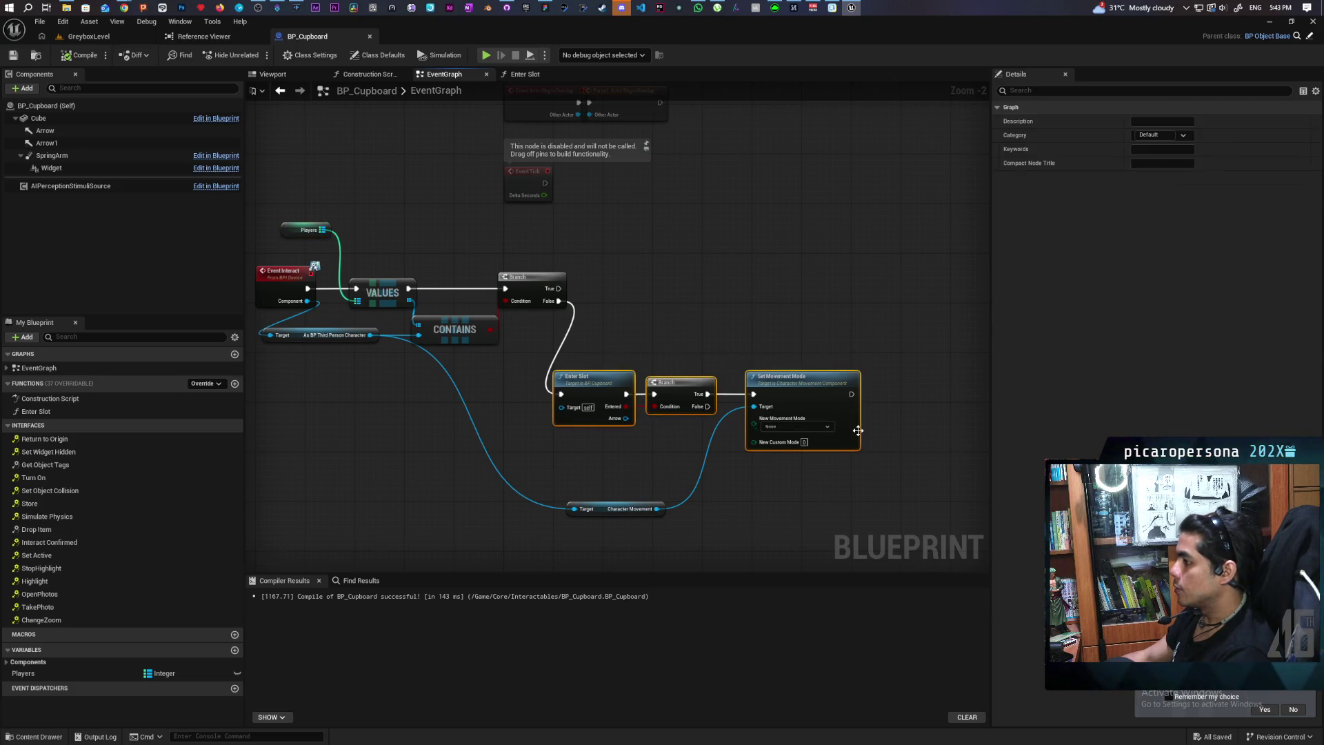
left_click_drag(602, 393, 638, 386)
left_click(625, 358)
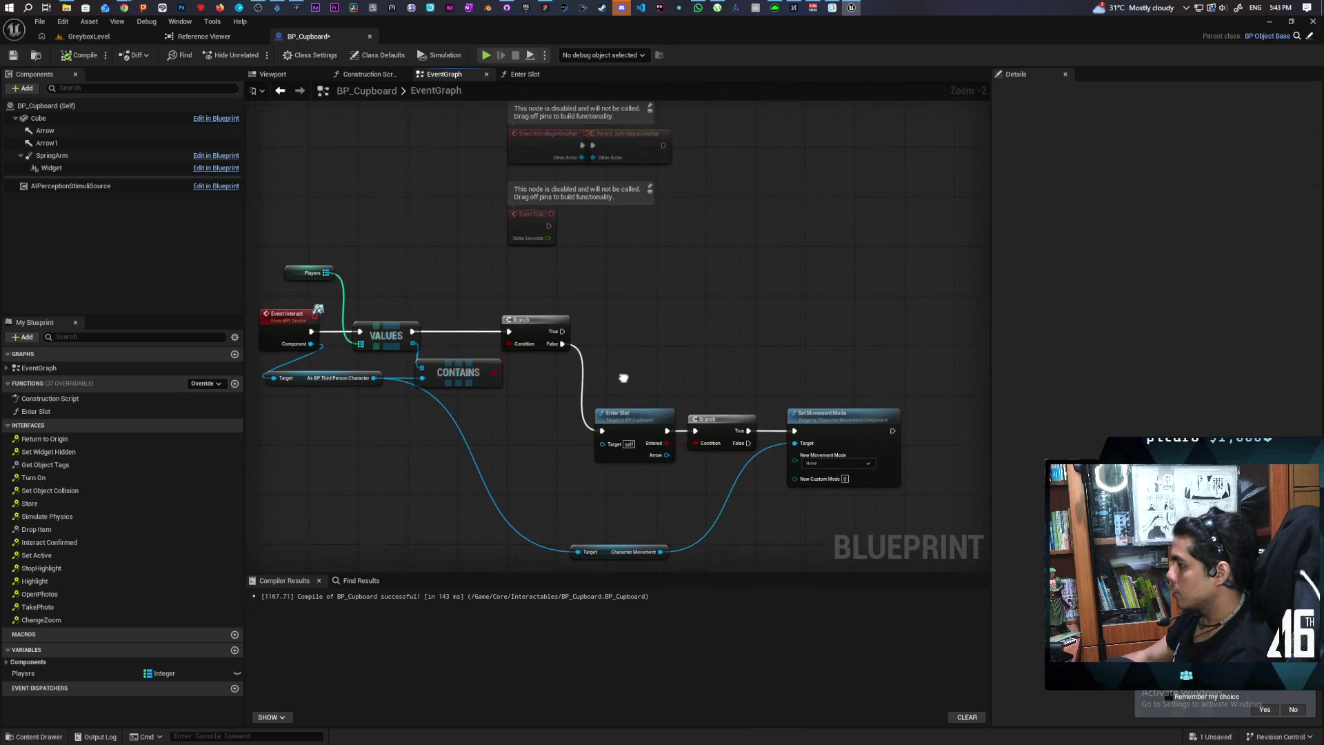
scroll(628, 372, "up", 2)
key("ctrl+s")
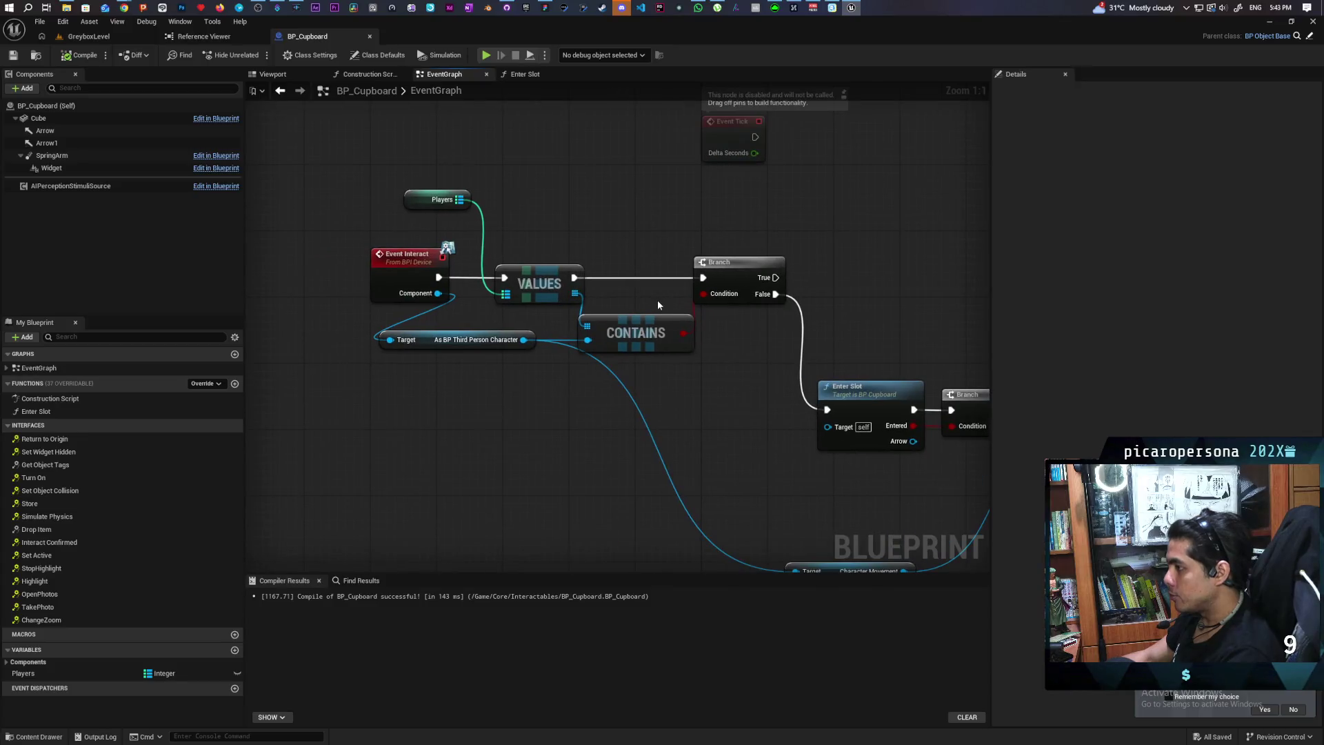
Review the Event Graph nodes and open the Enter Slot function graph
left_click_drag(568, 395, 552, 420)
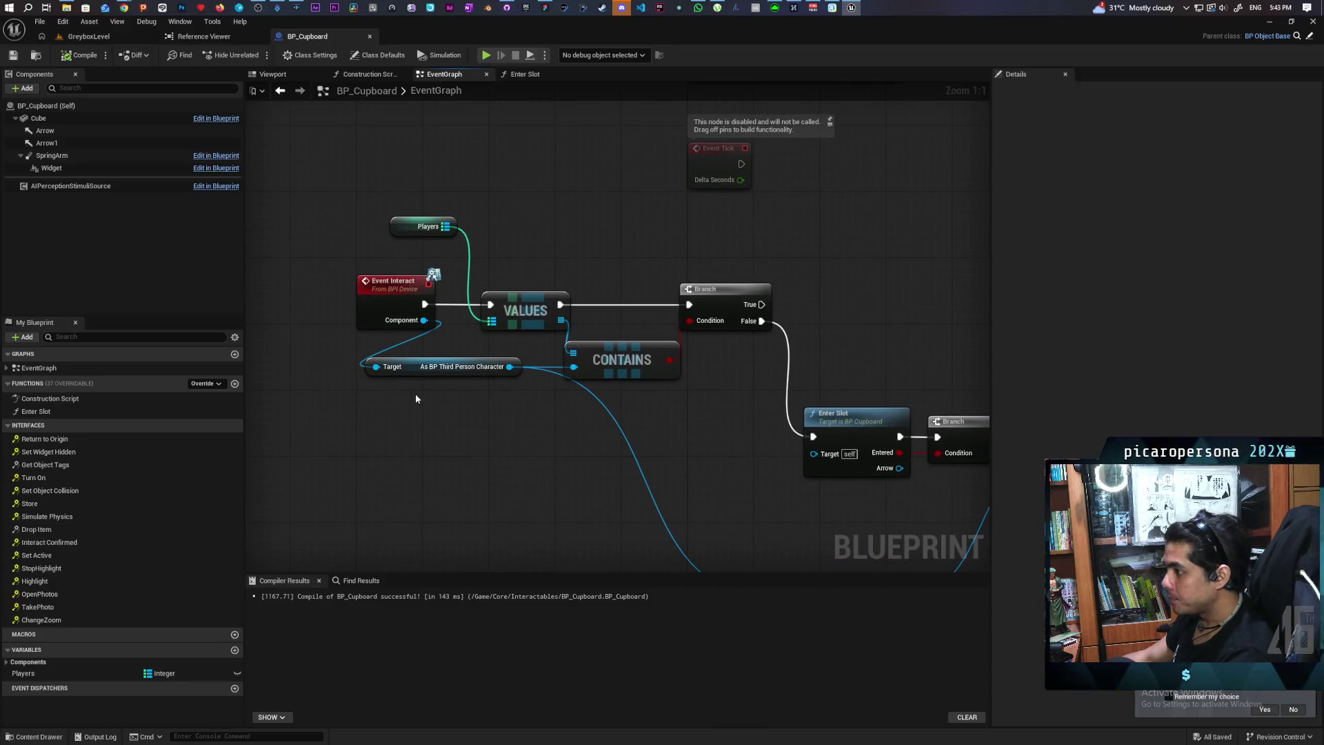
mouse_move(651, 430)
left_mouse_down()
mouse_move(439, 442)
mouse_move(545, 434)
left_mouse_up()
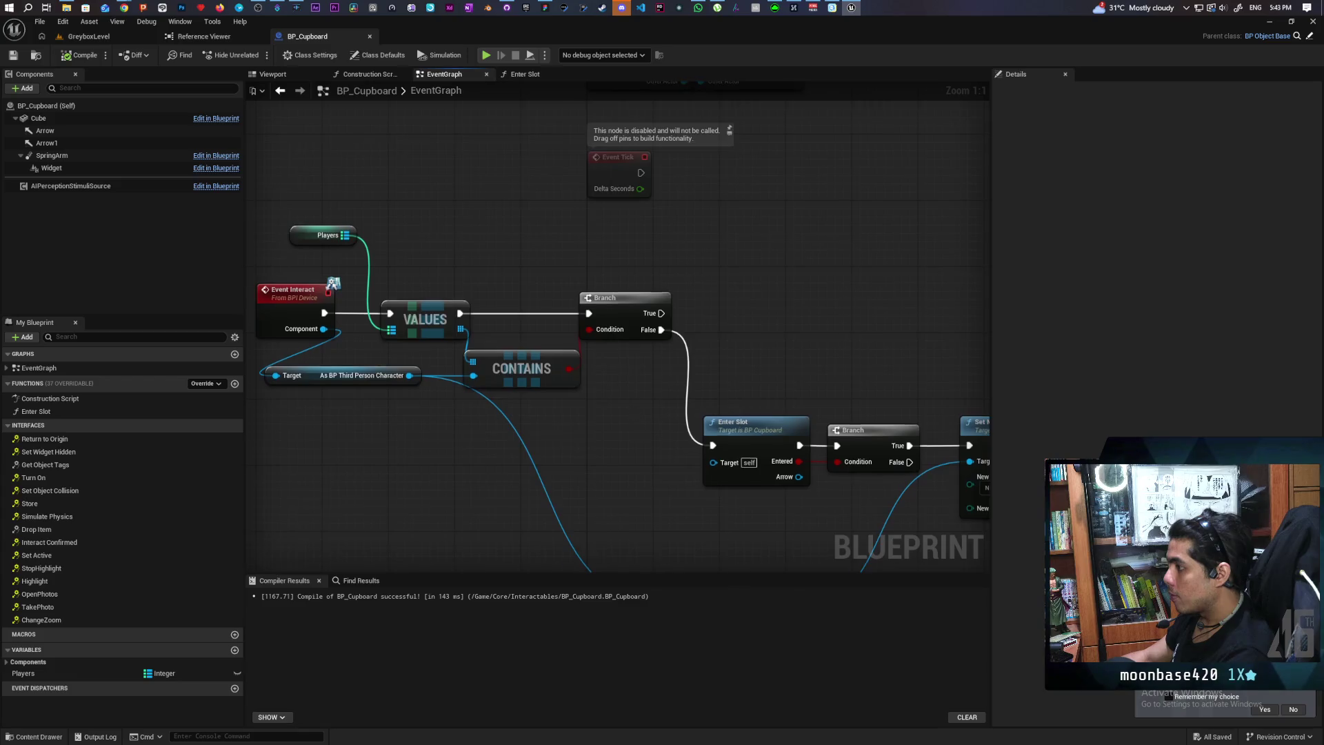
left_click_drag(634, 411, 653, 433)
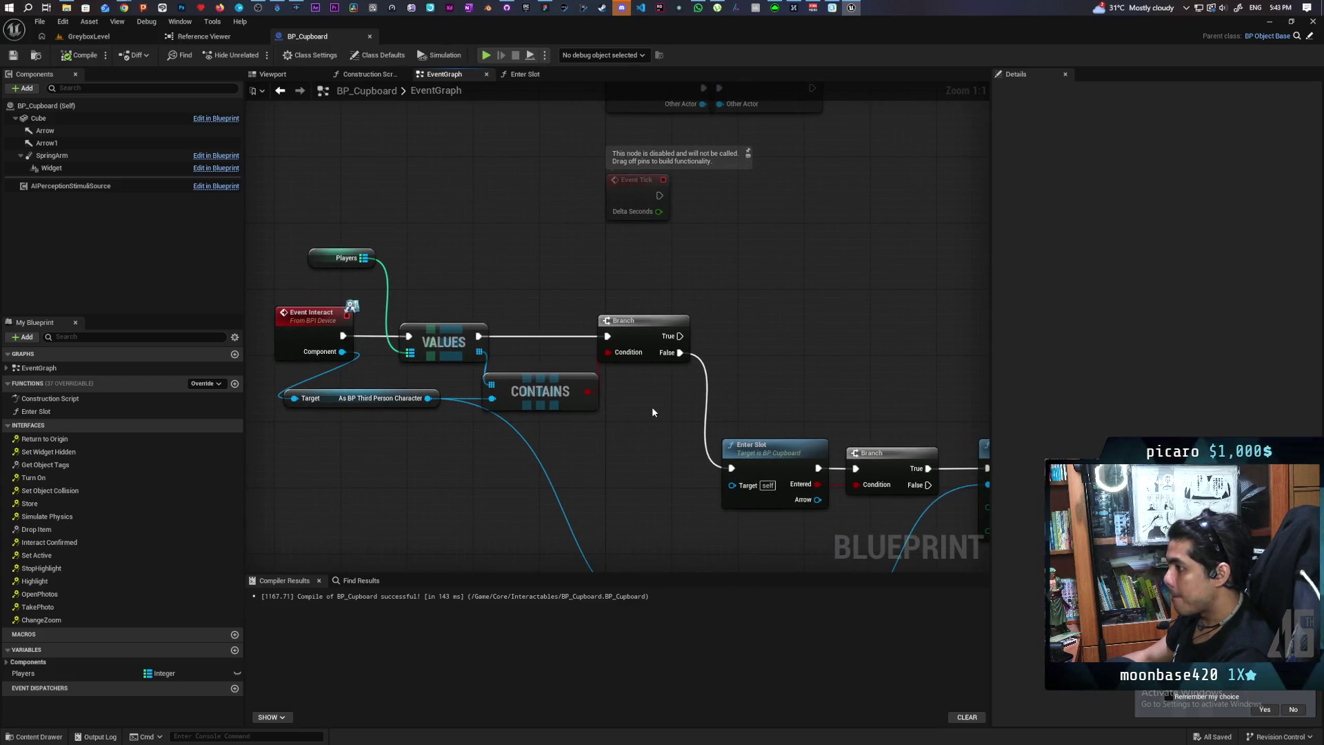
left_click_drag(652, 412, 497, 304)
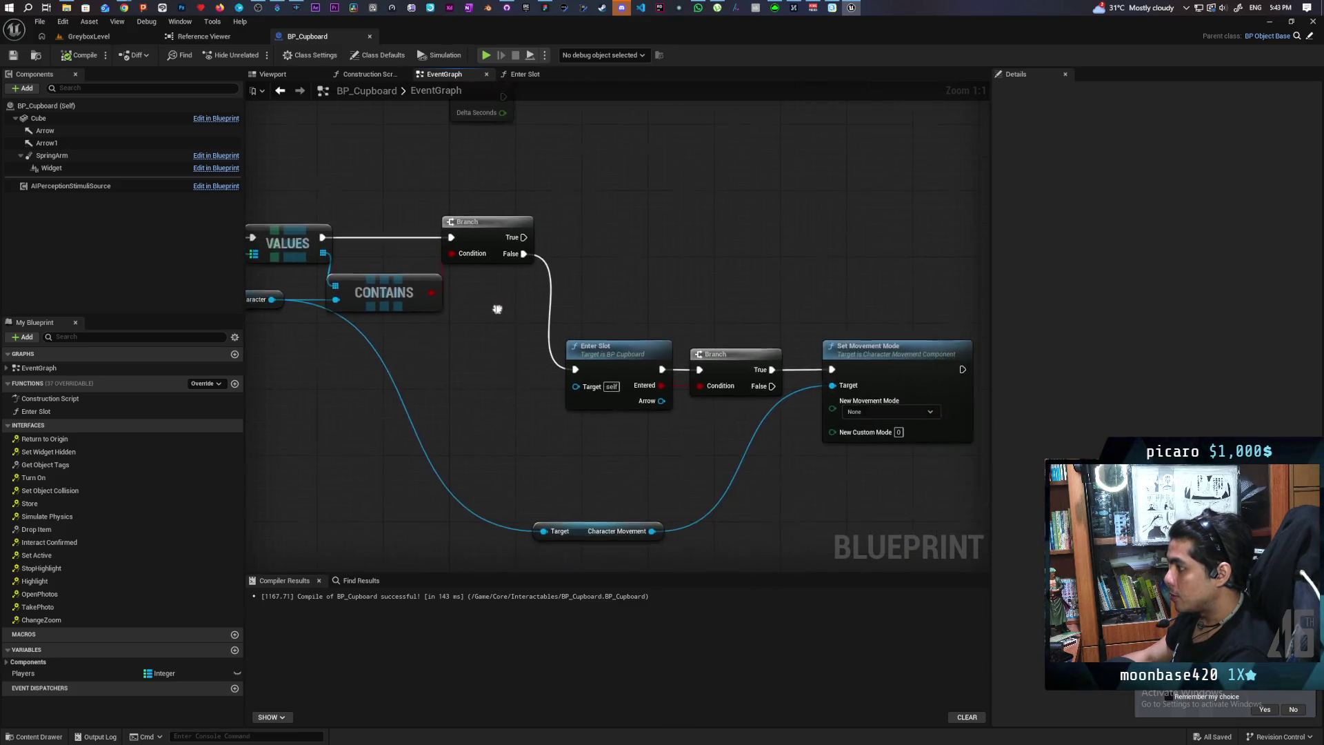
left_click_drag(647, 307, 739, 242)
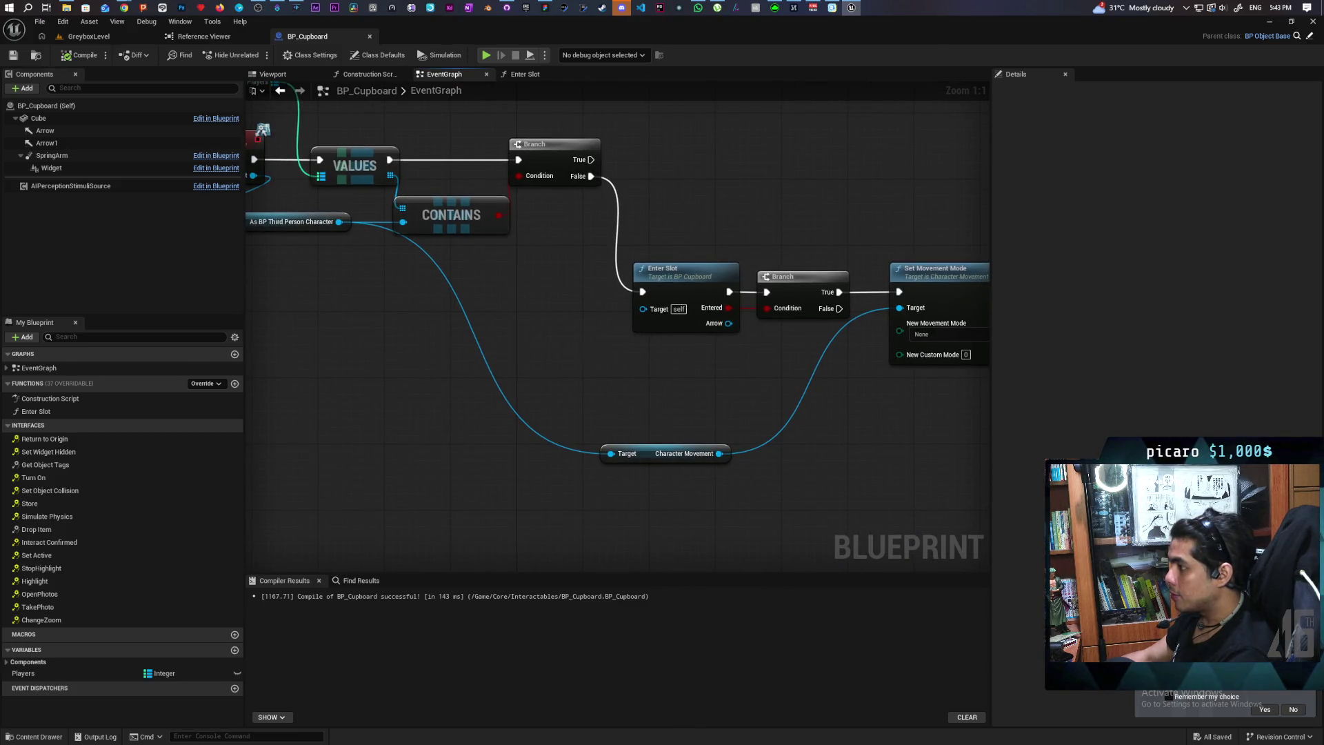
left_click_drag(579, 351, 637, 369)
double_click(738, 294)
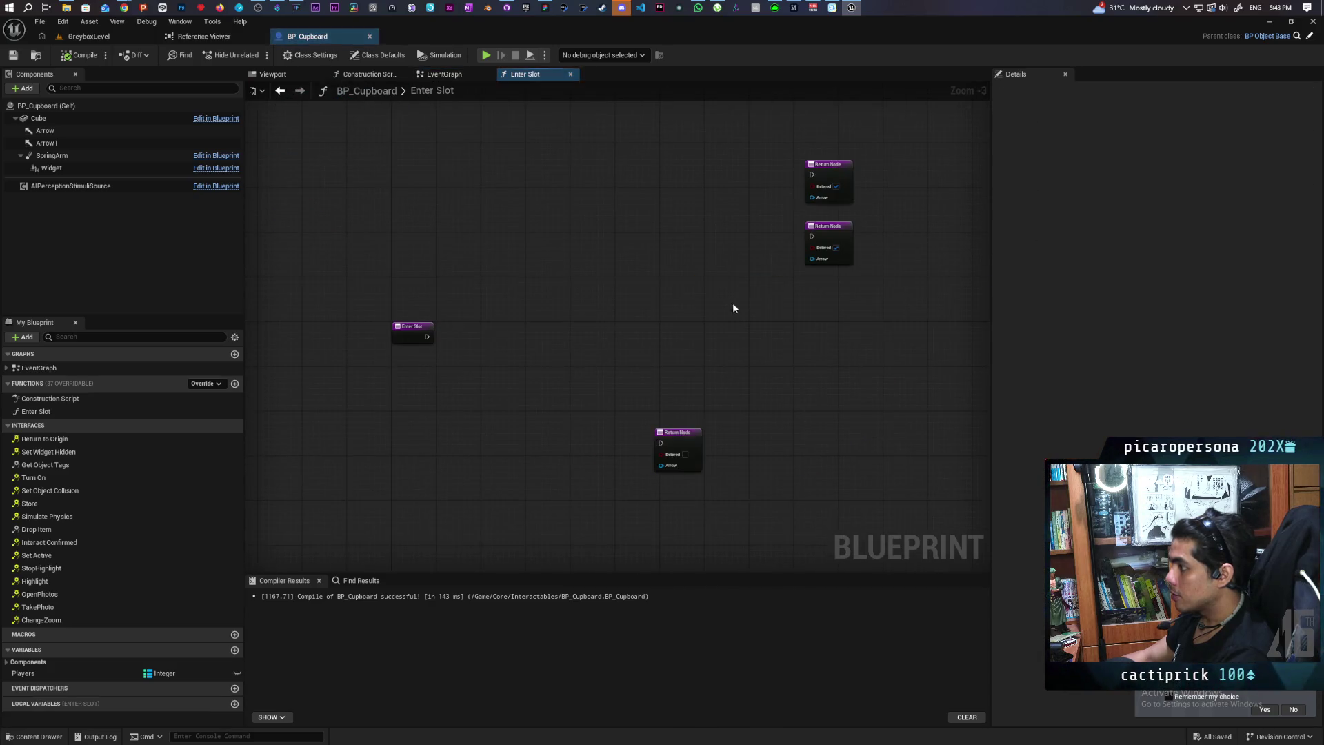
Add a Players map getter feeding a For Each Loop (Map), driven by Enter Slot's execution
mouse_move(28, 673)
left_mouse_down()
mouse_move(422, 410)
mouse_move(461, 238)
left_mouse_up()
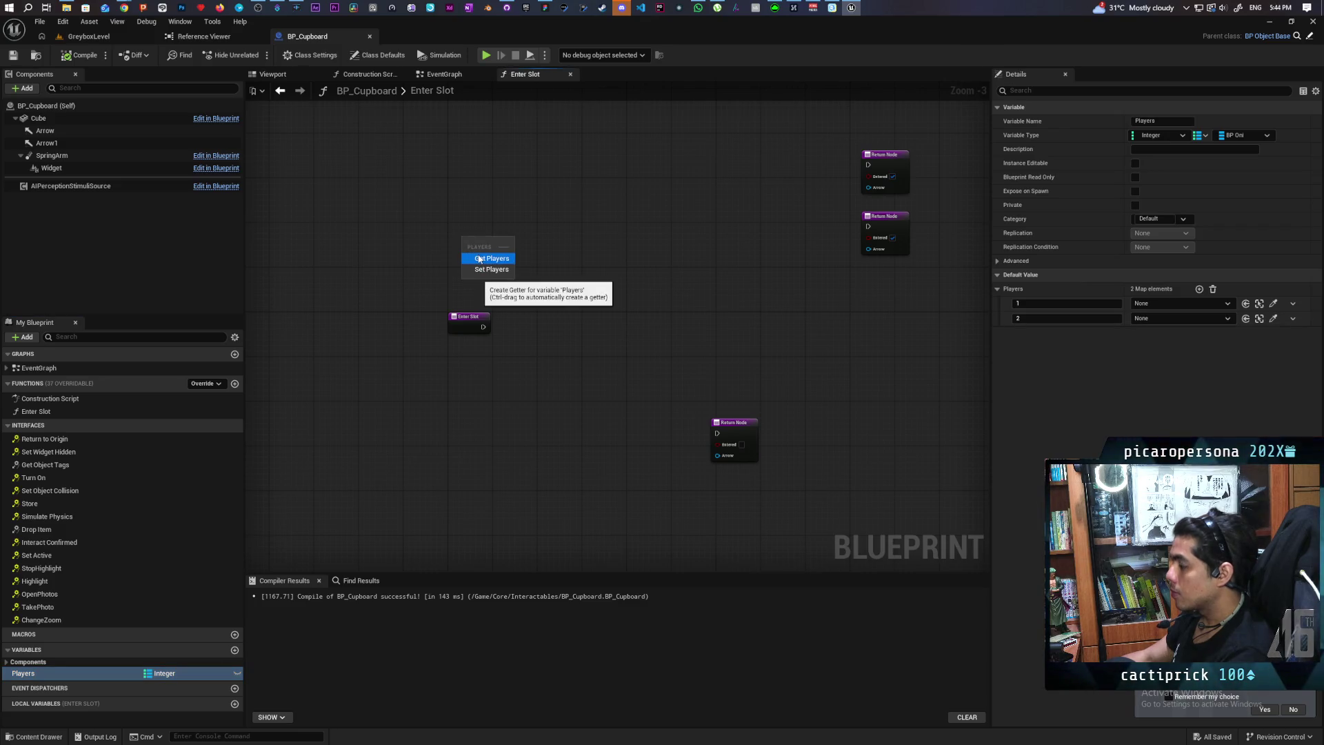
left_click(480, 259)
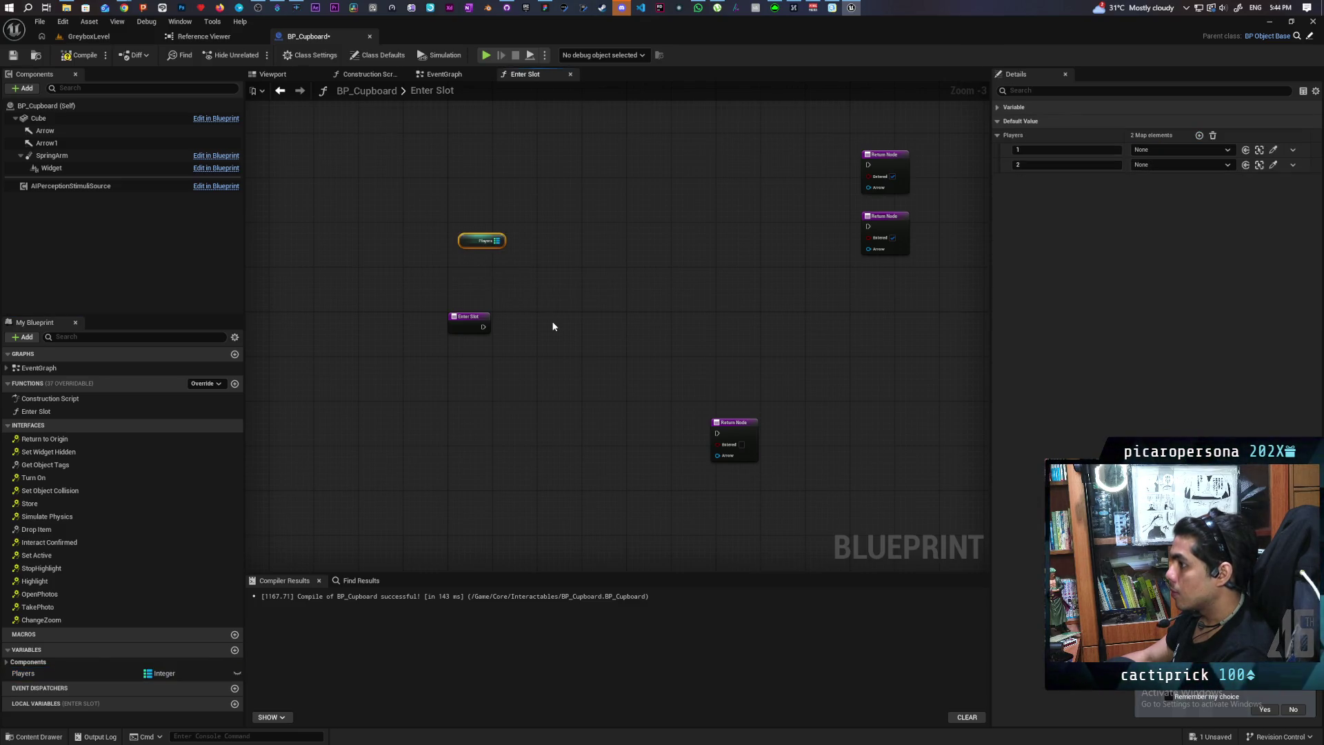
left_click_drag(502, 240, 533, 283)
type("for ea")
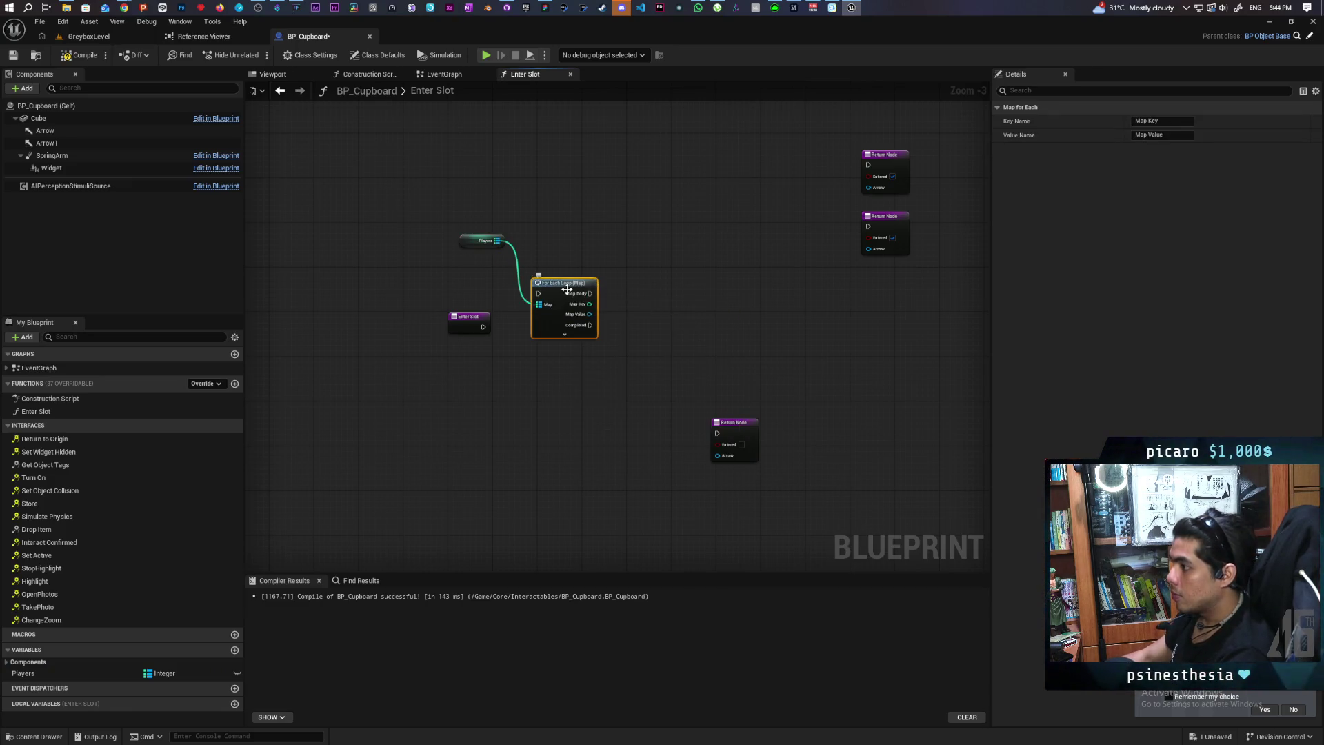
left_click_drag(532, 281, 616, 299)
mouse_move(483, 326)
left_mouse_down()
mouse_move(626, 311)
mouse_move(573, 324)
left_mouse_up()
left_click(524, 273)
left_click_drag(480, 242, 502, 389)
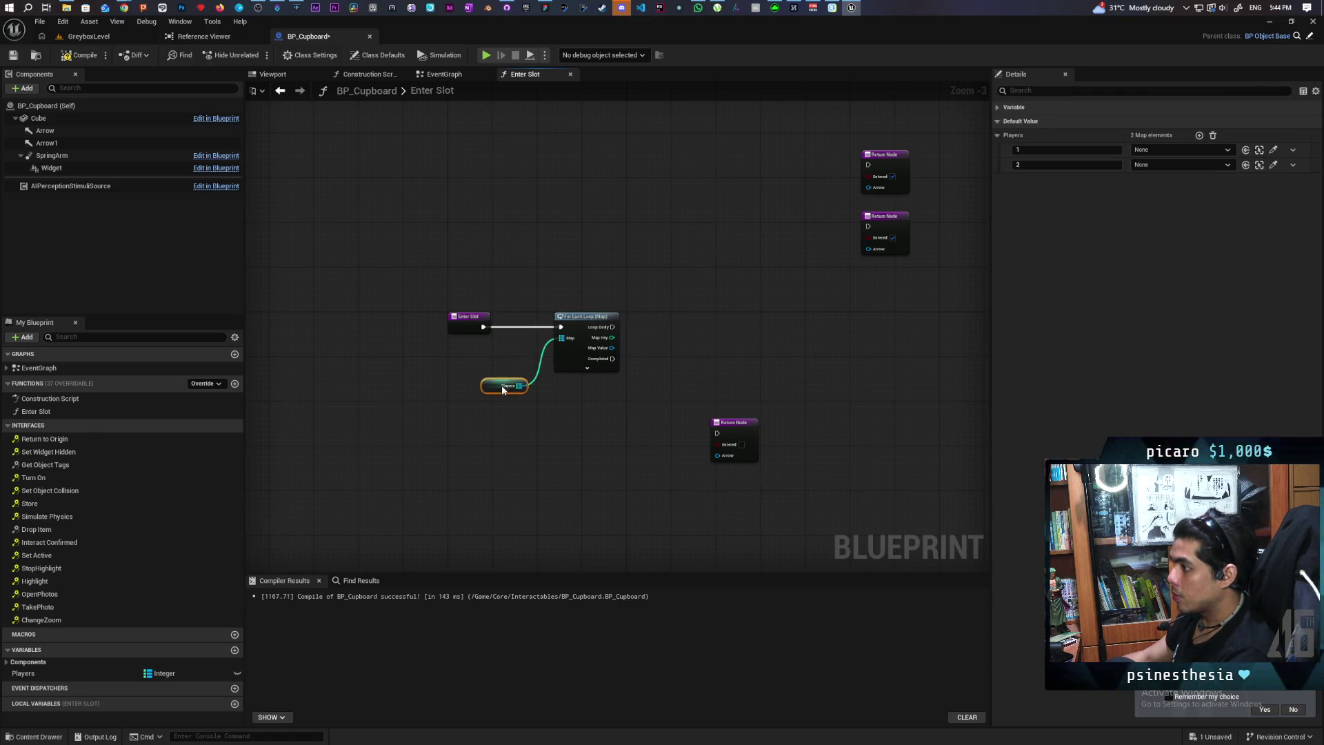
scroll(506, 276, "up", 2)
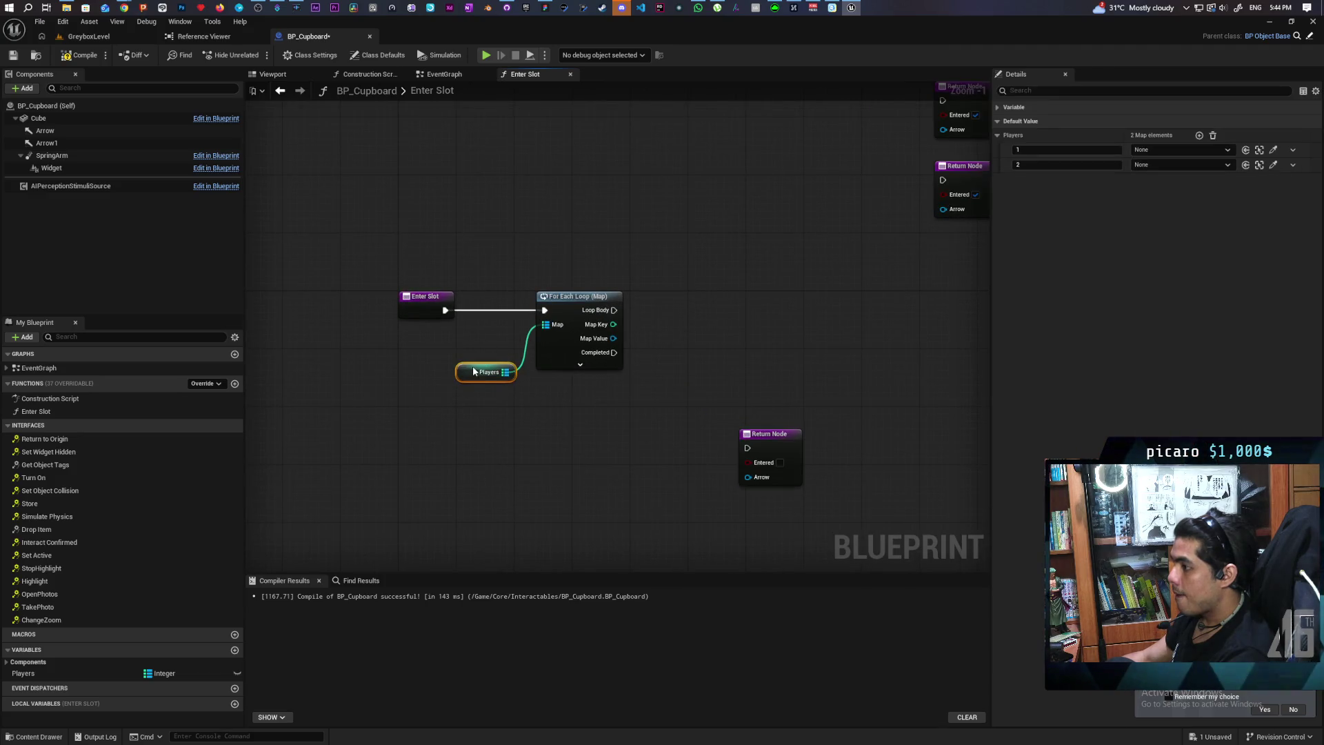
Run the Loop Body into an Is Valid check on Map Value, then compile
left_click(487, 337)
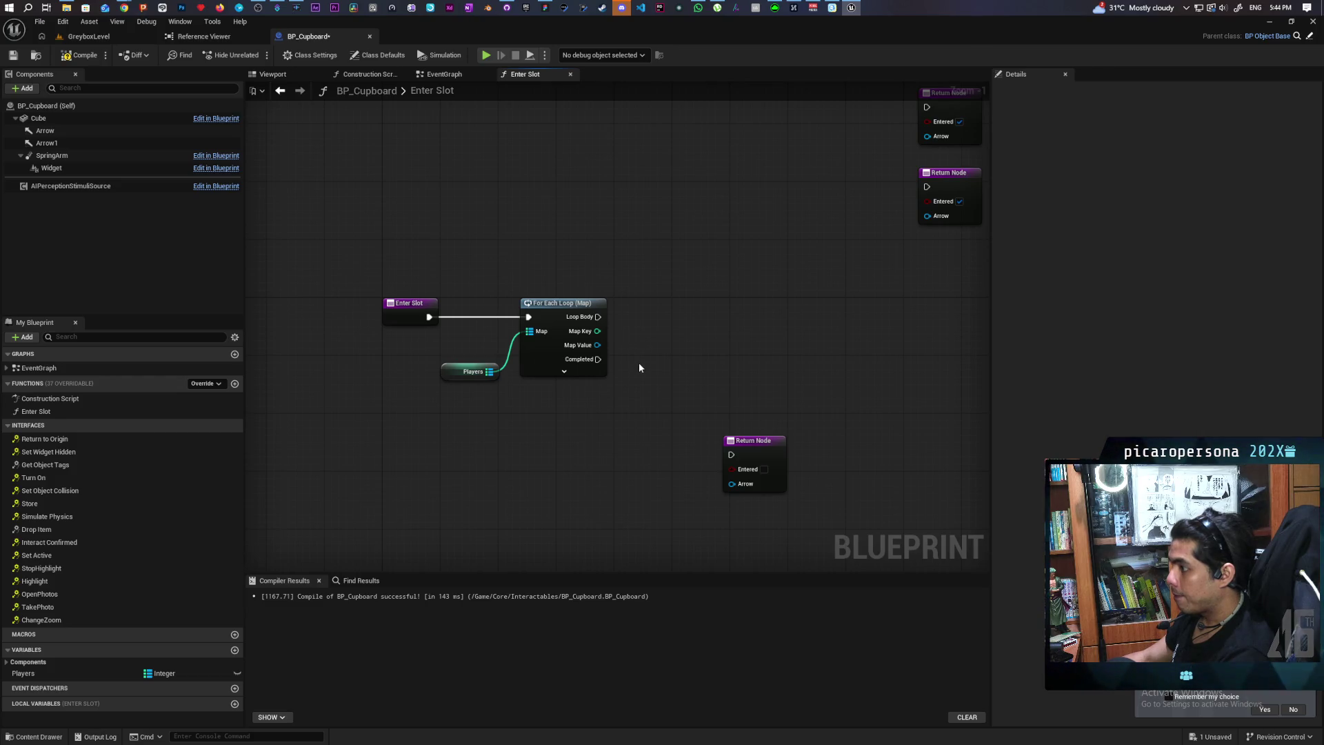
key("ctrl+v")
mouse_move(597, 345)
left_mouse_down()
mouse_move(648, 357)
mouse_move(633, 352)
left_mouse_up()
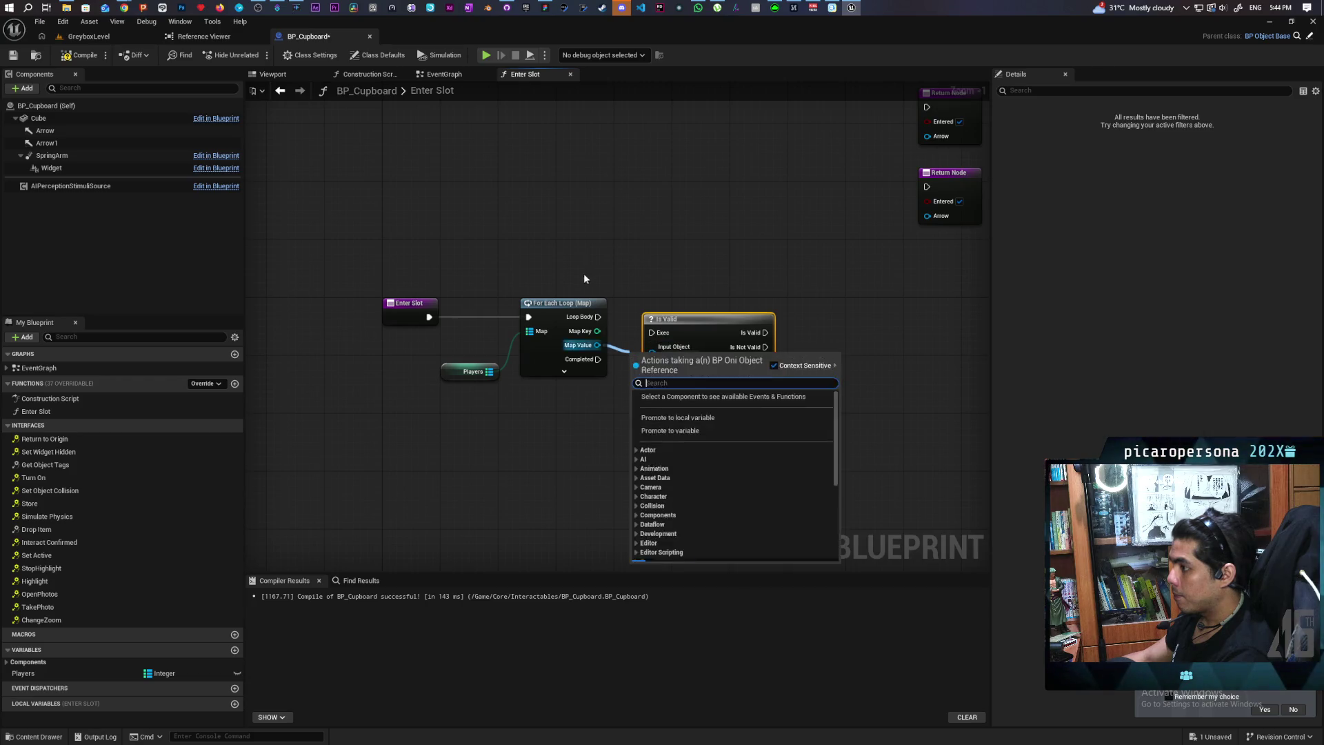
left_click(580, 282)
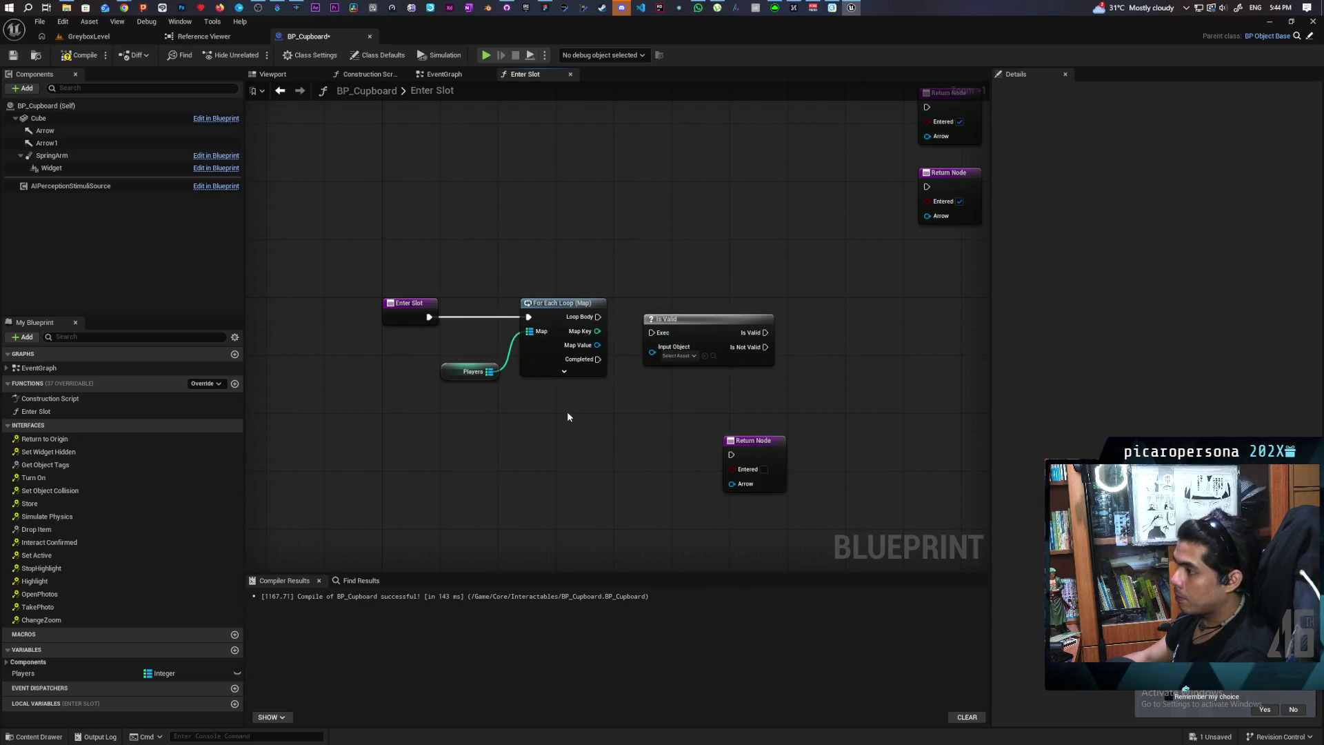
left_click_drag(597, 344, 652, 350)
left_click_drag(598, 317, 653, 334)
left_click_drag(693, 327, 677, 311)
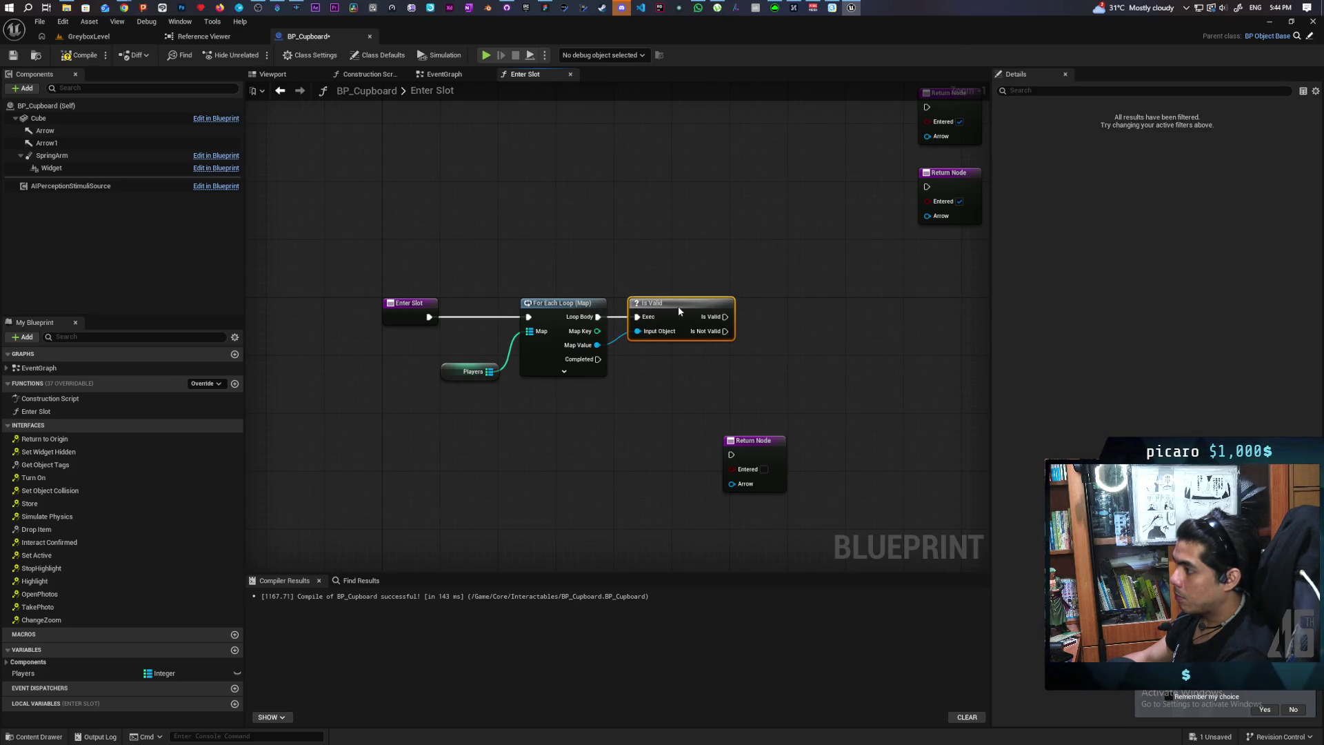
left_click(81, 62)
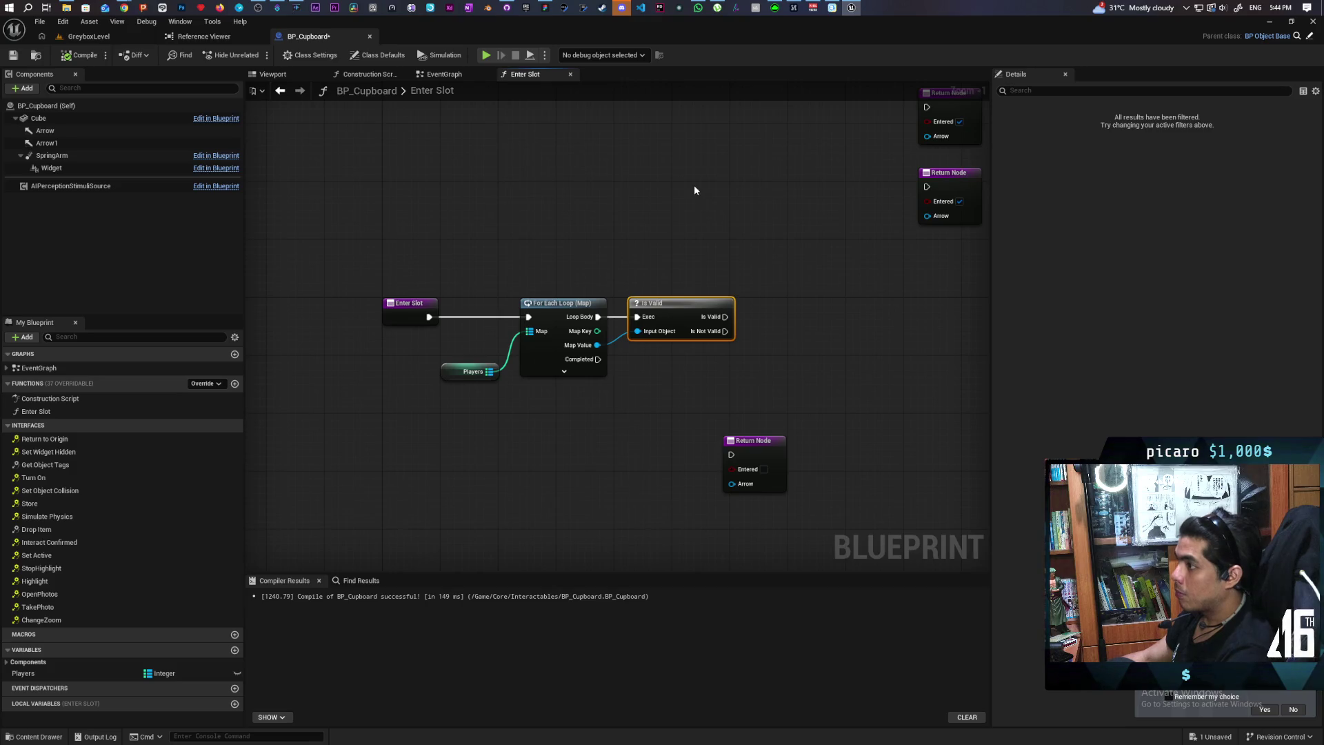
left_click_drag(689, 211, 544, 251)
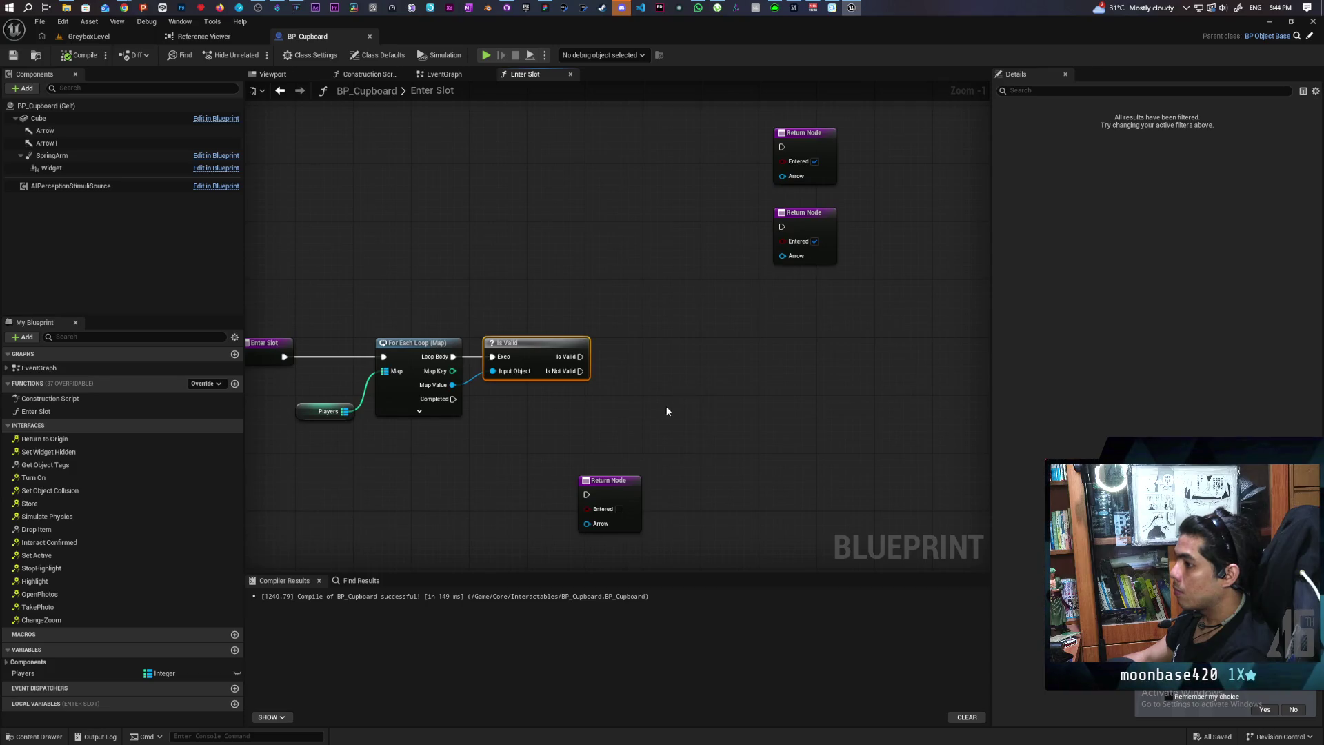
Promote the Return Node's Entered pin to a new Boolean local variable
left_click_drag(665, 405, 682, 404)
left_click_drag(623, 474, 492, 446)
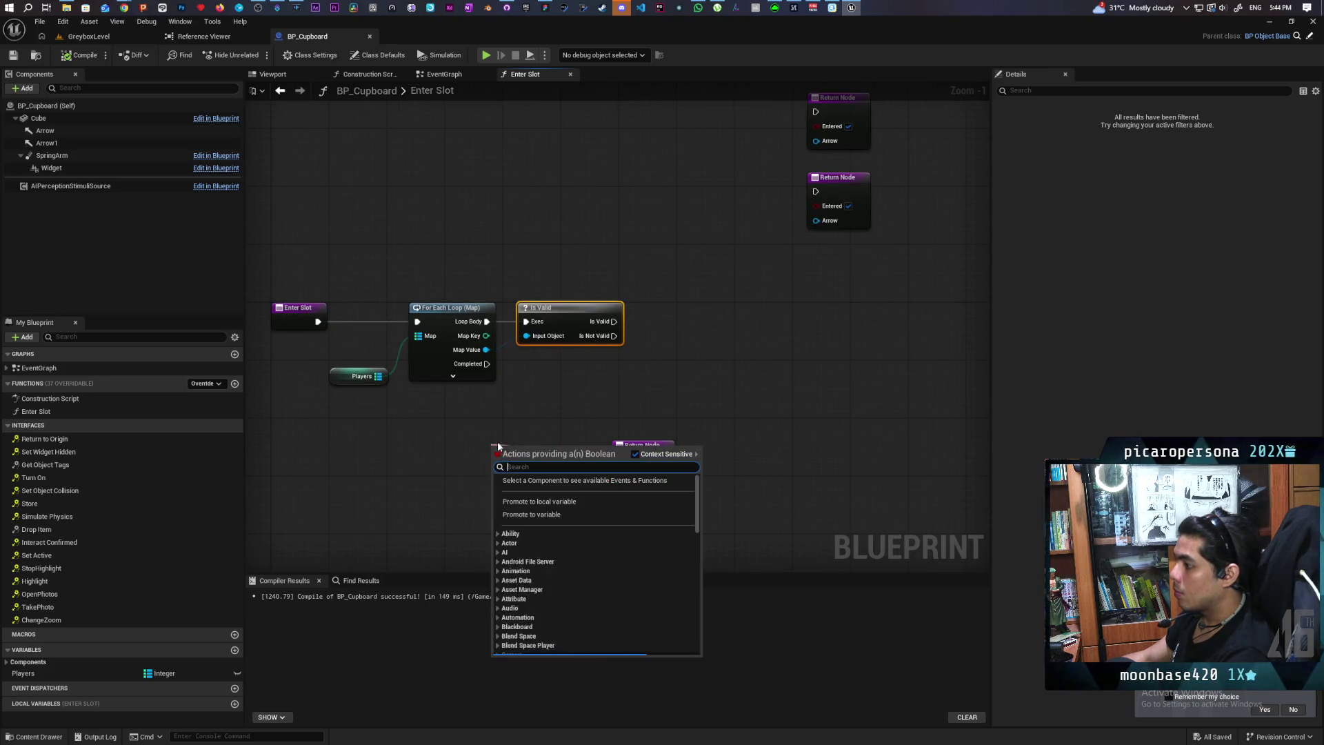
left_click(559, 502)
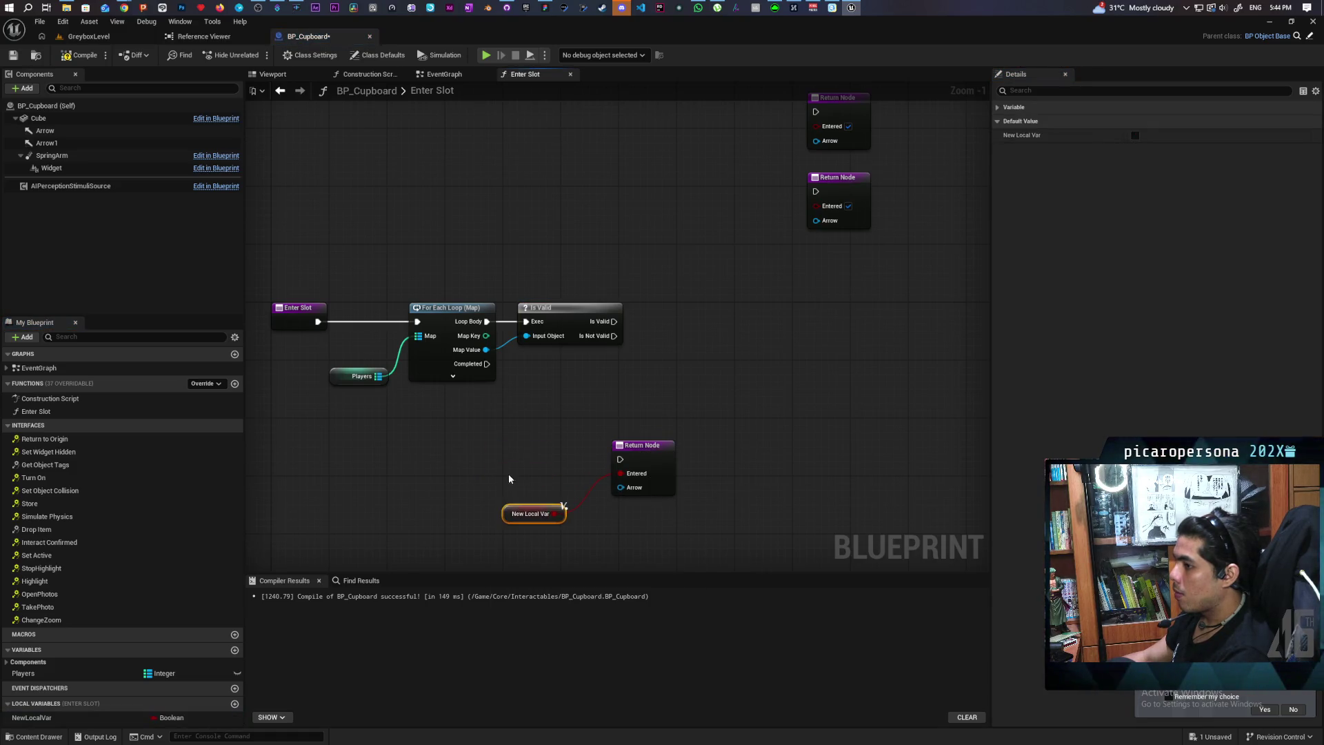
Set NewLocalVar true on Is Not Valid, save, and return on loop Completed
mouse_move(31, 717)
left_mouse_down()
mouse_move(690, 407)
mouse_move(623, 329)
mouse_move(660, 350)
left_mouse_up()
left_click(708, 350)
left_click(362, 241)
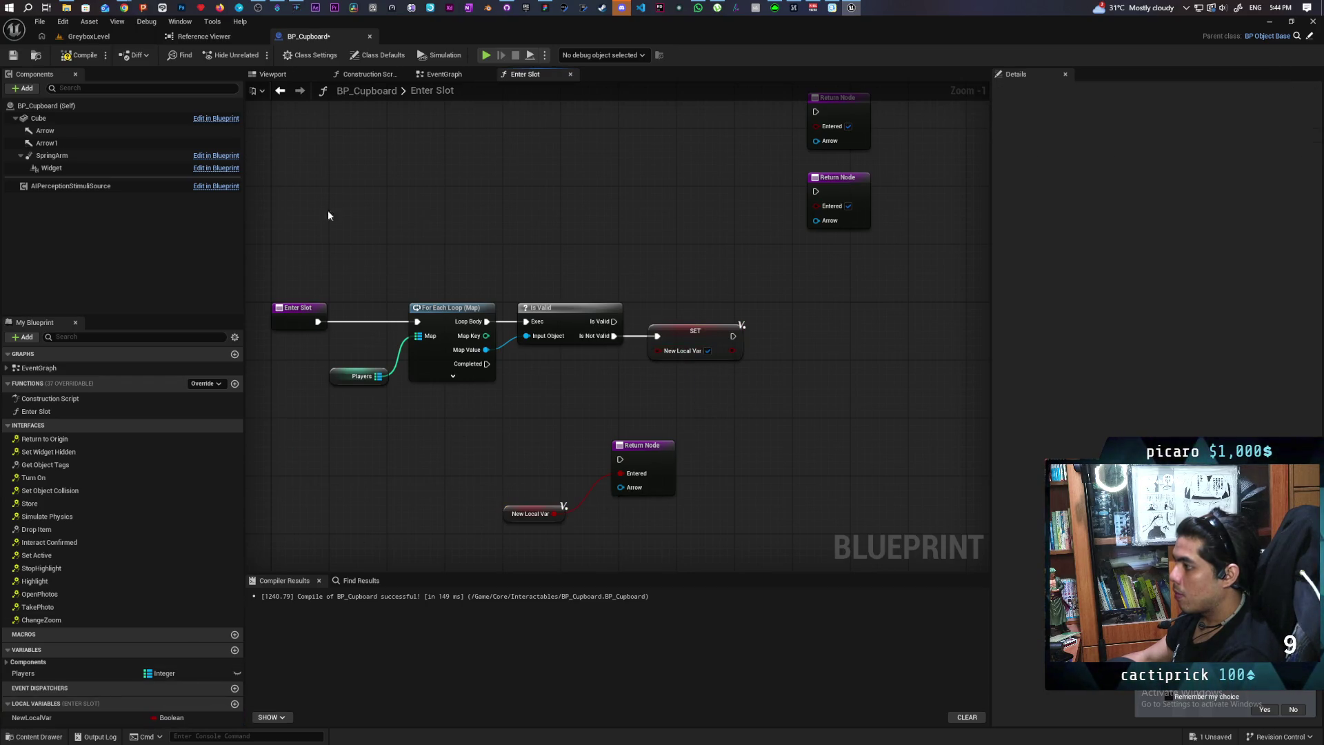
left_click(82, 55)
key("ctrl+s")
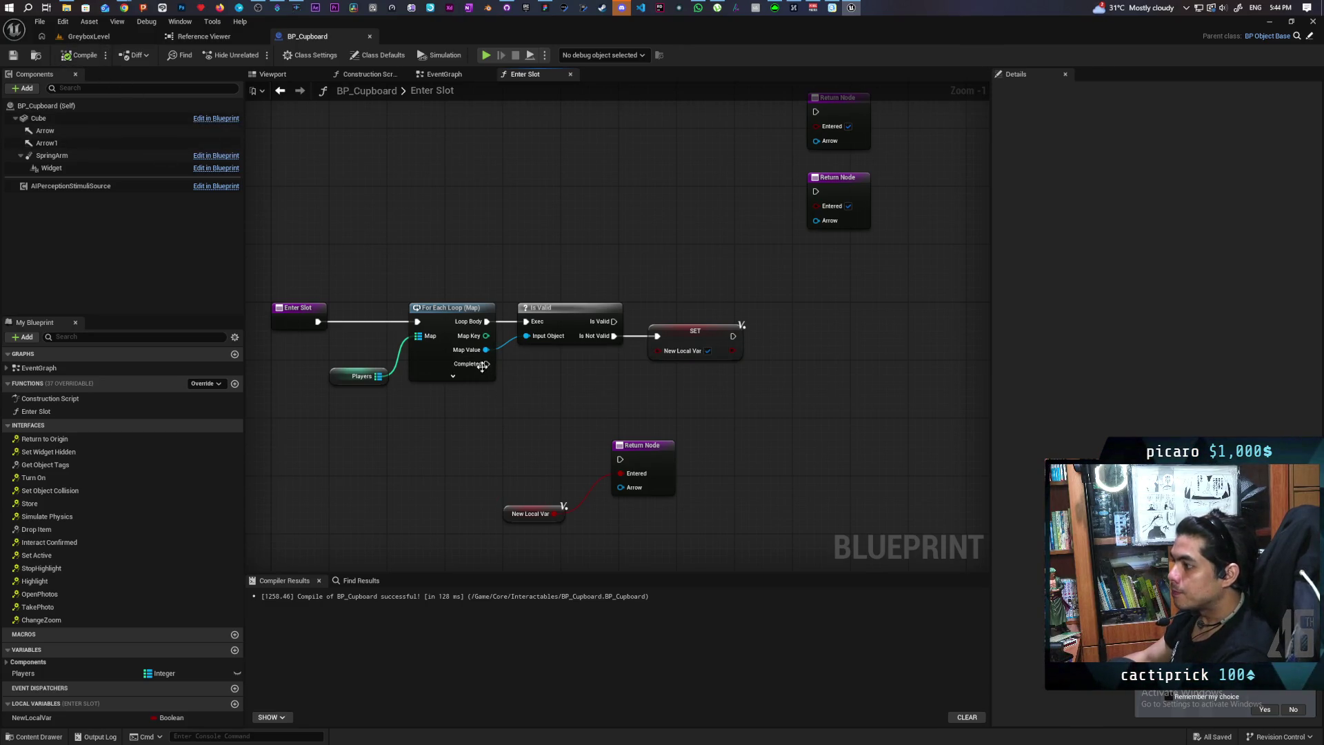
left_click_drag(487, 364, 621, 458)
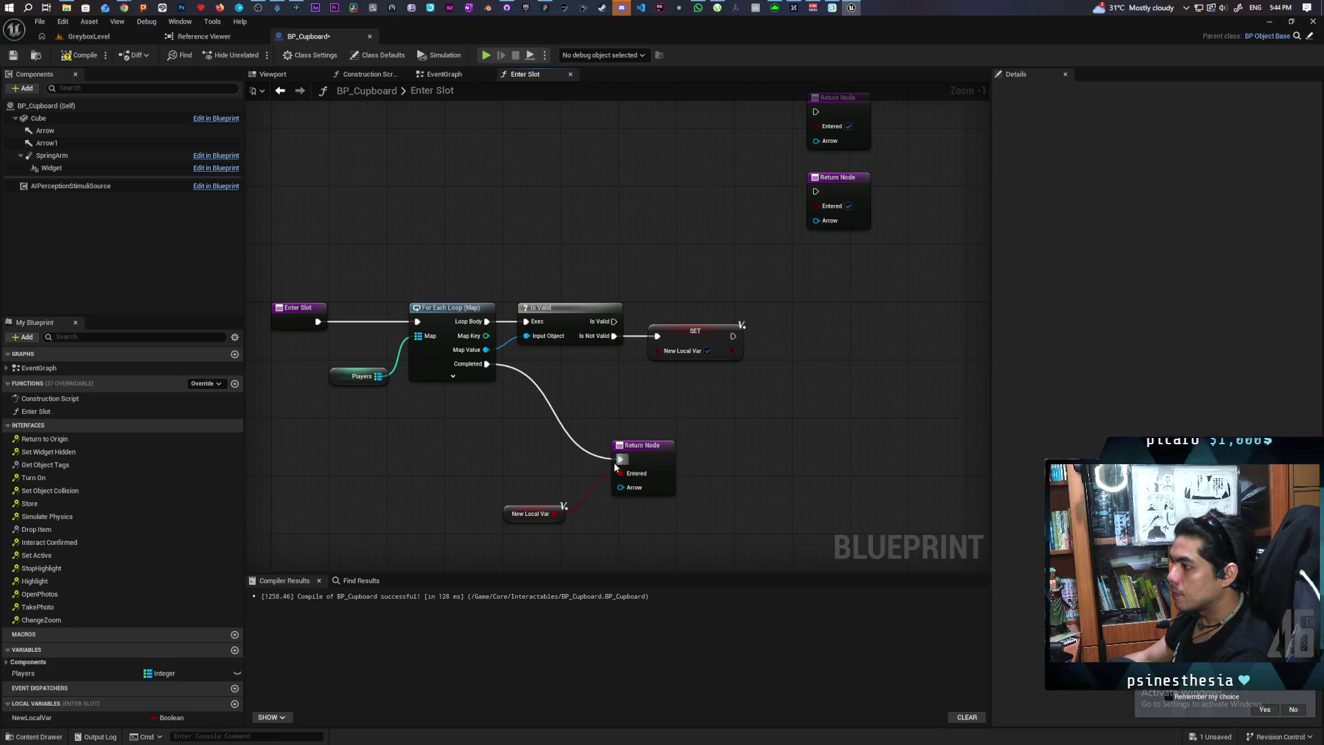
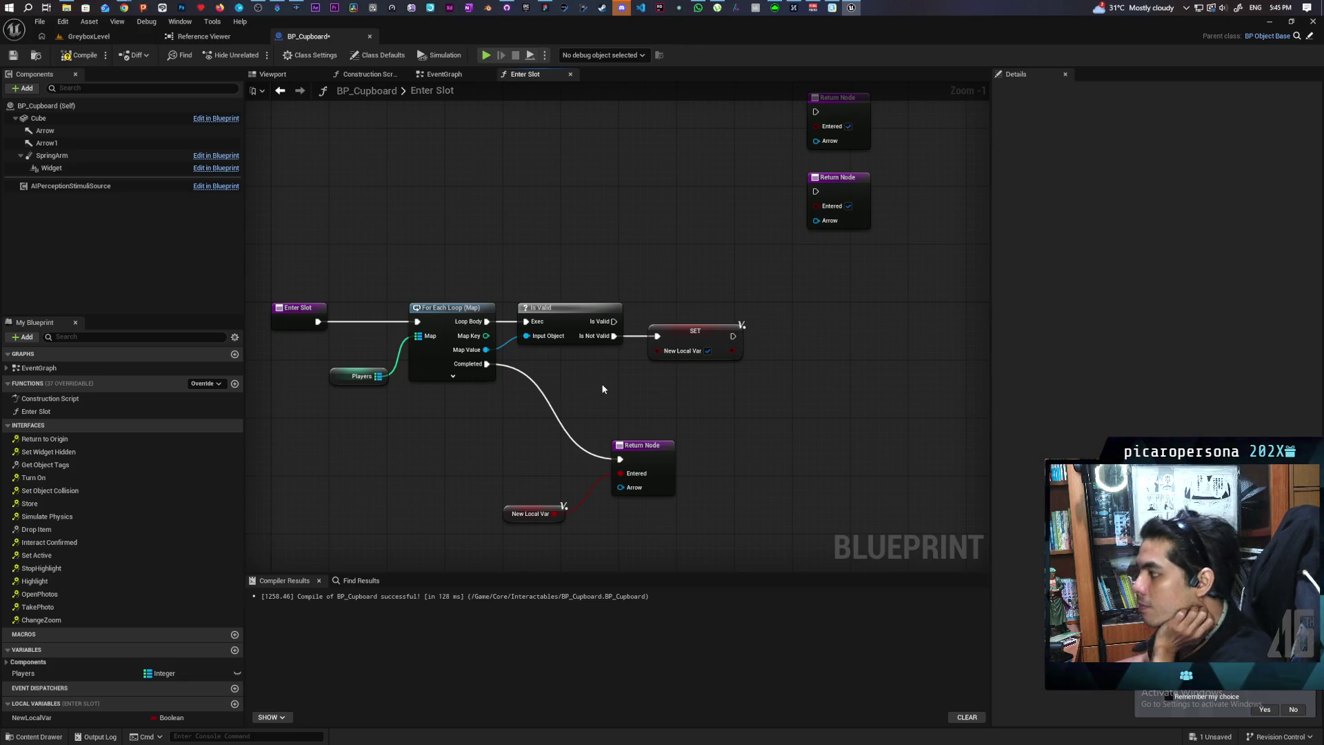
Add a Map Add node for Players after SET, keyed by the loop's Map Key
left_click_drag(640, 409, 671, 408)
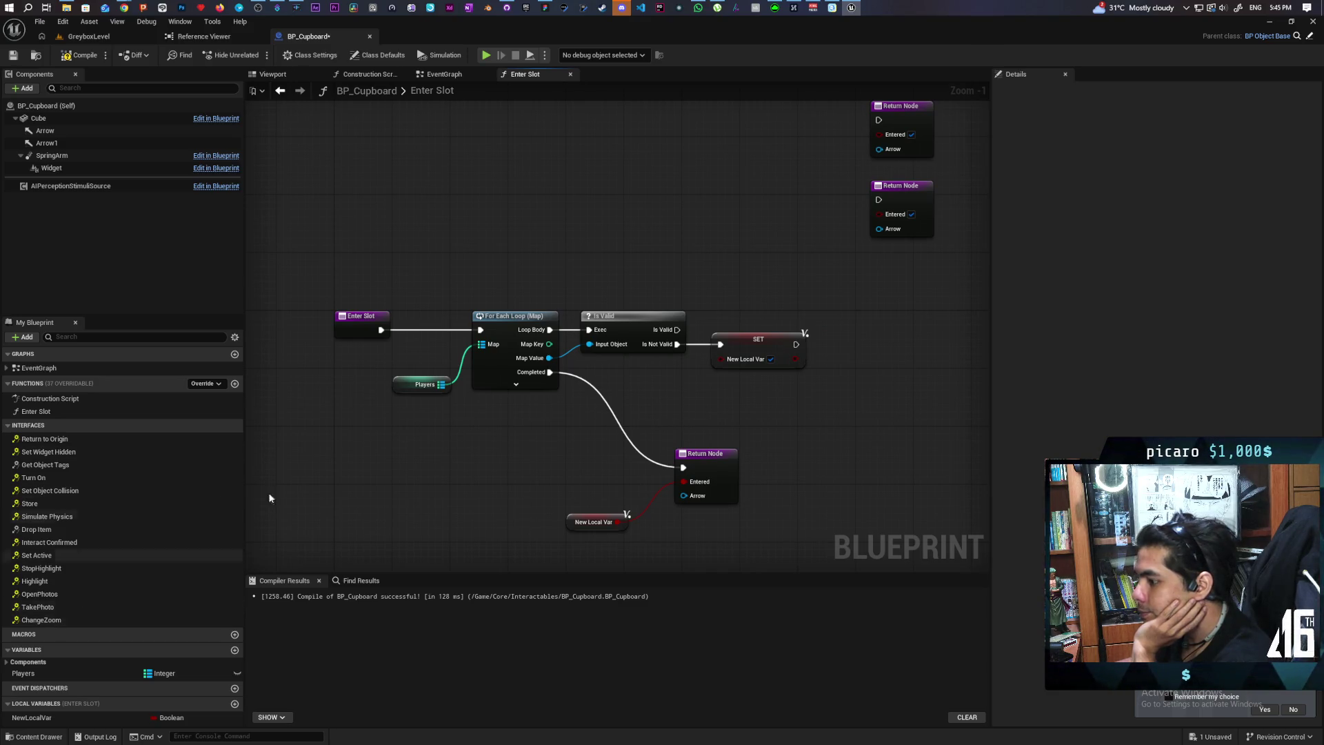
left_click_drag(441, 384, 487, 416)
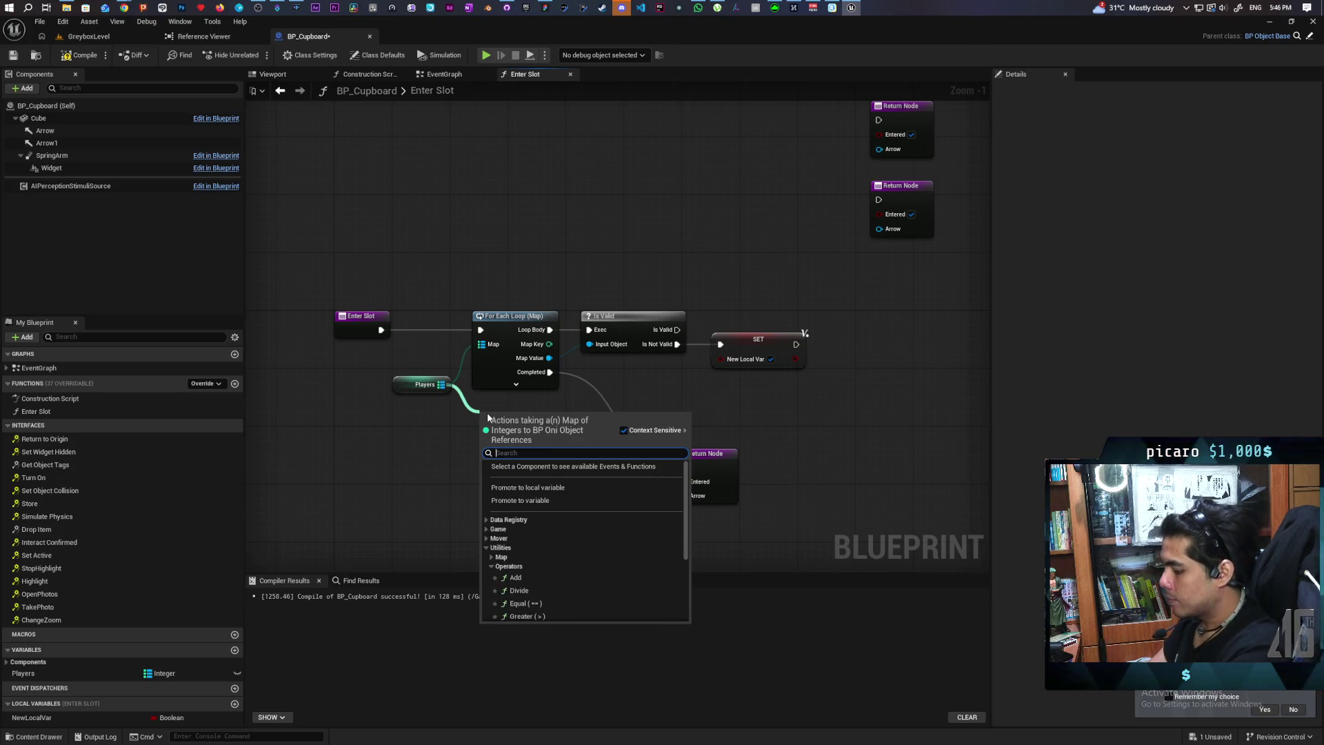
type("remove")
key("Return")
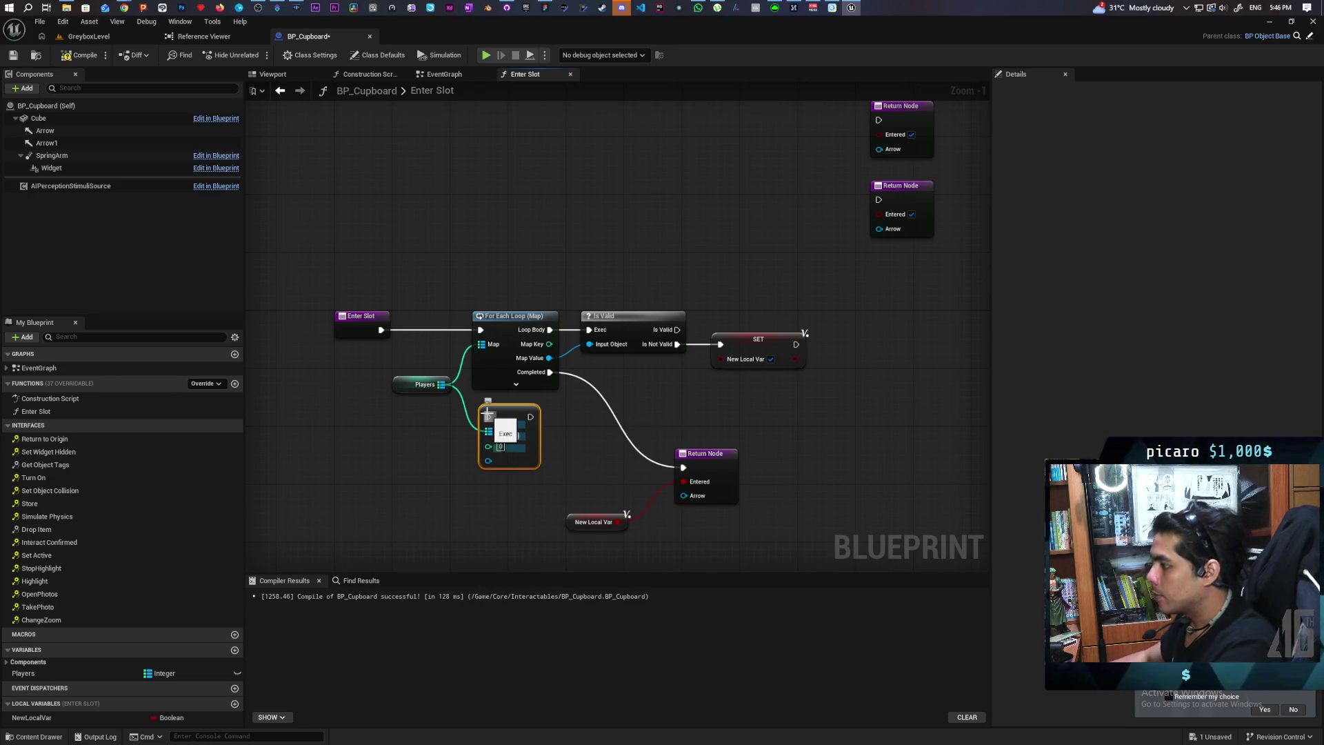
mouse_move(510, 413)
left_mouse_down()
mouse_move(936, 361)
mouse_move(871, 297)
left_mouse_up()
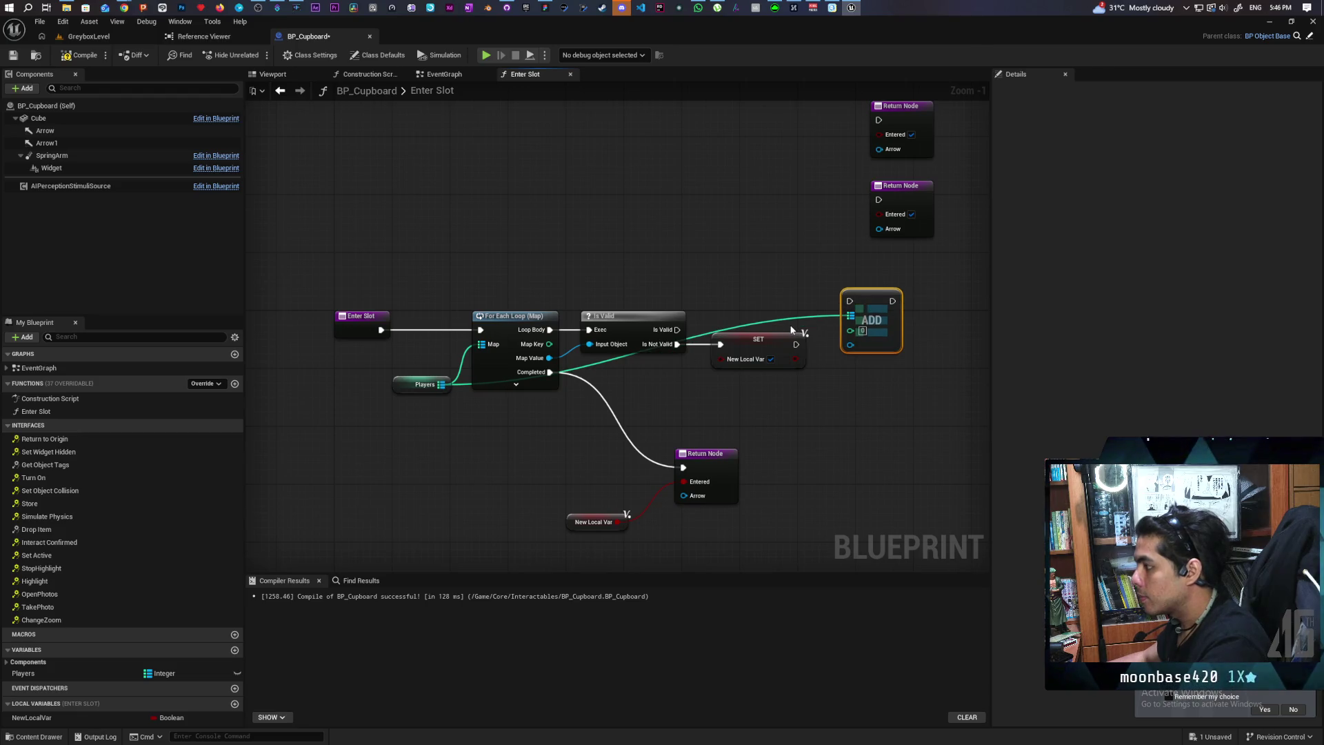
mouse_move(548, 343)
left_mouse_down()
mouse_move(857, 336)
mouse_move(686, 402)
mouse_move(351, 336)
left_mouse_up()
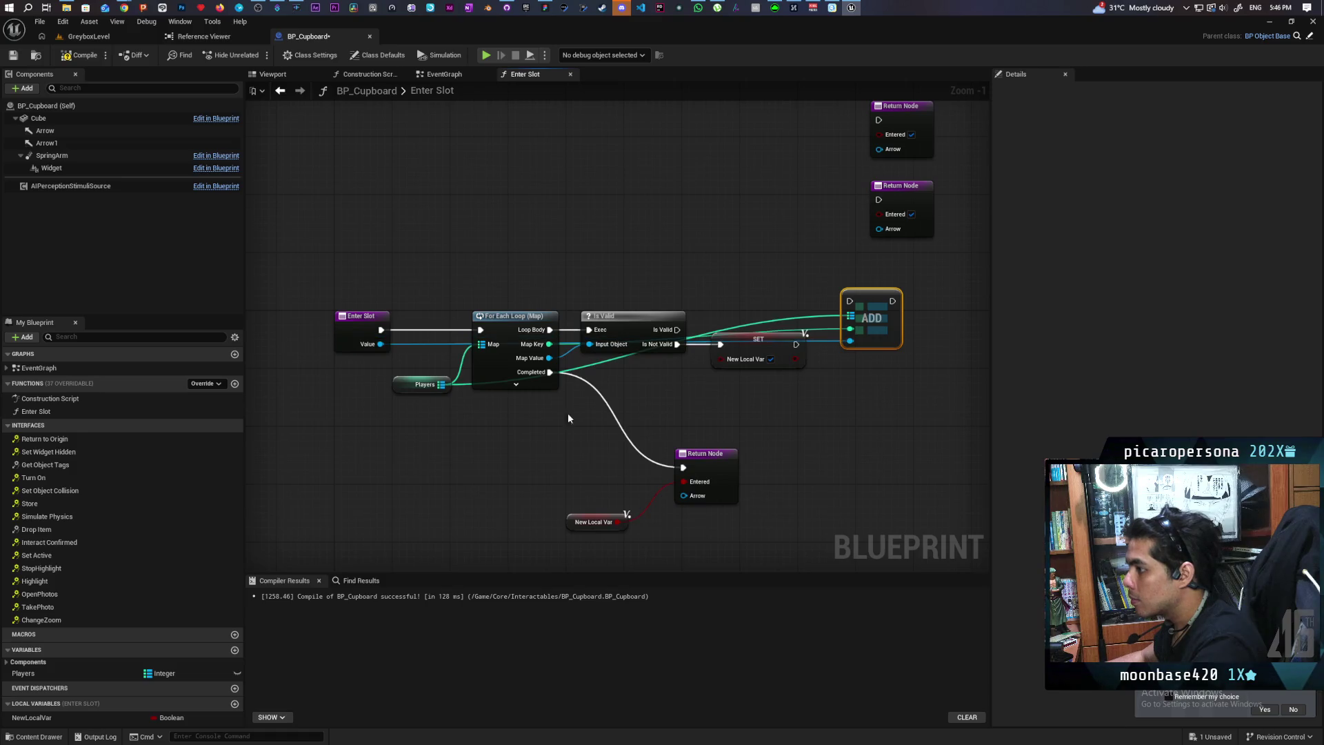
mouse_move(858, 303)
left_mouse_down()
mouse_move(856, 338)
mouse_move(835, 344)
mouse_move(850, 346)
left_mouse_up()
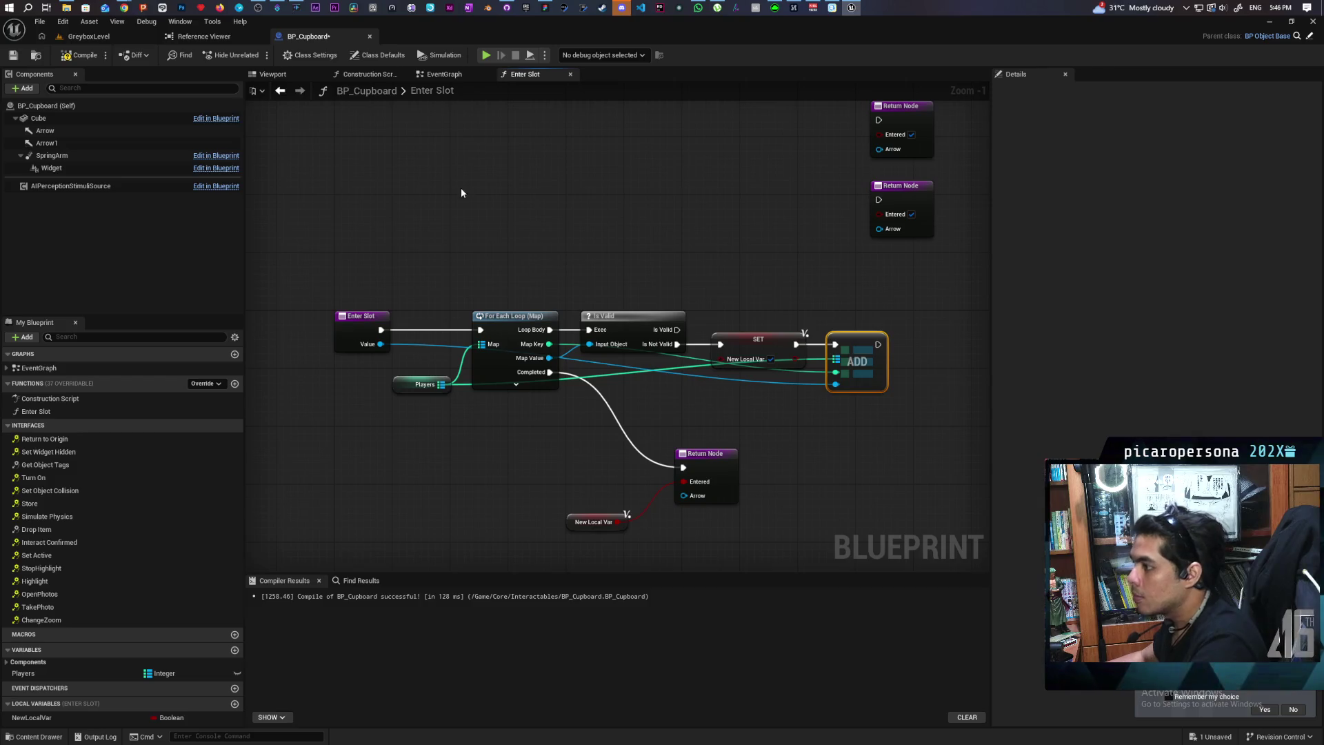
In the EventGraph, connect the cast third-person character to Enter Slot's Value input
left_click(445, 74)
mouse_move(419, 224)
left_mouse_down()
mouse_move(814, 360)
mouse_move(685, 357)
left_mouse_up()
mouse_move(505, 270)
left_mouse_down()
mouse_move(780, 381)
mouse_move(820, 377)
left_mouse_up()
Rename Enter Slot's Value input to Player
left_click(730, 321)
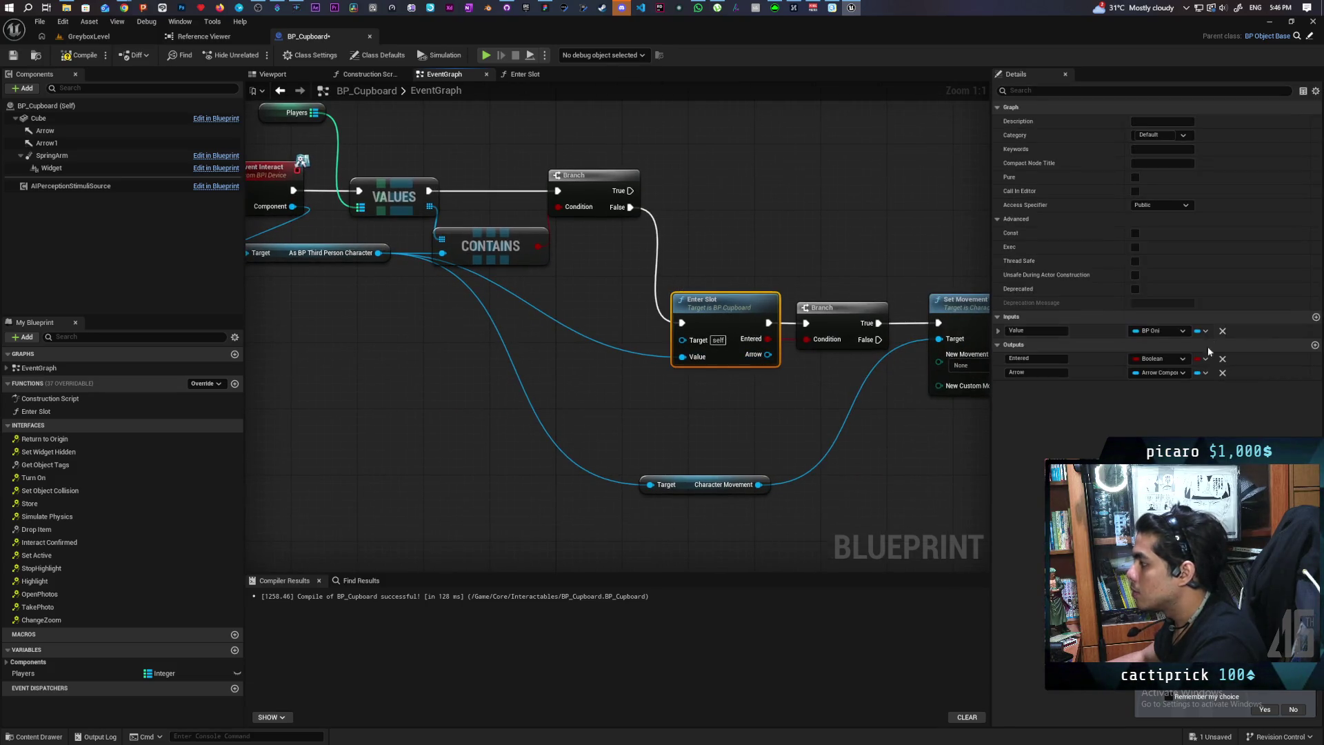
double_click(1034, 331)
type("Player")
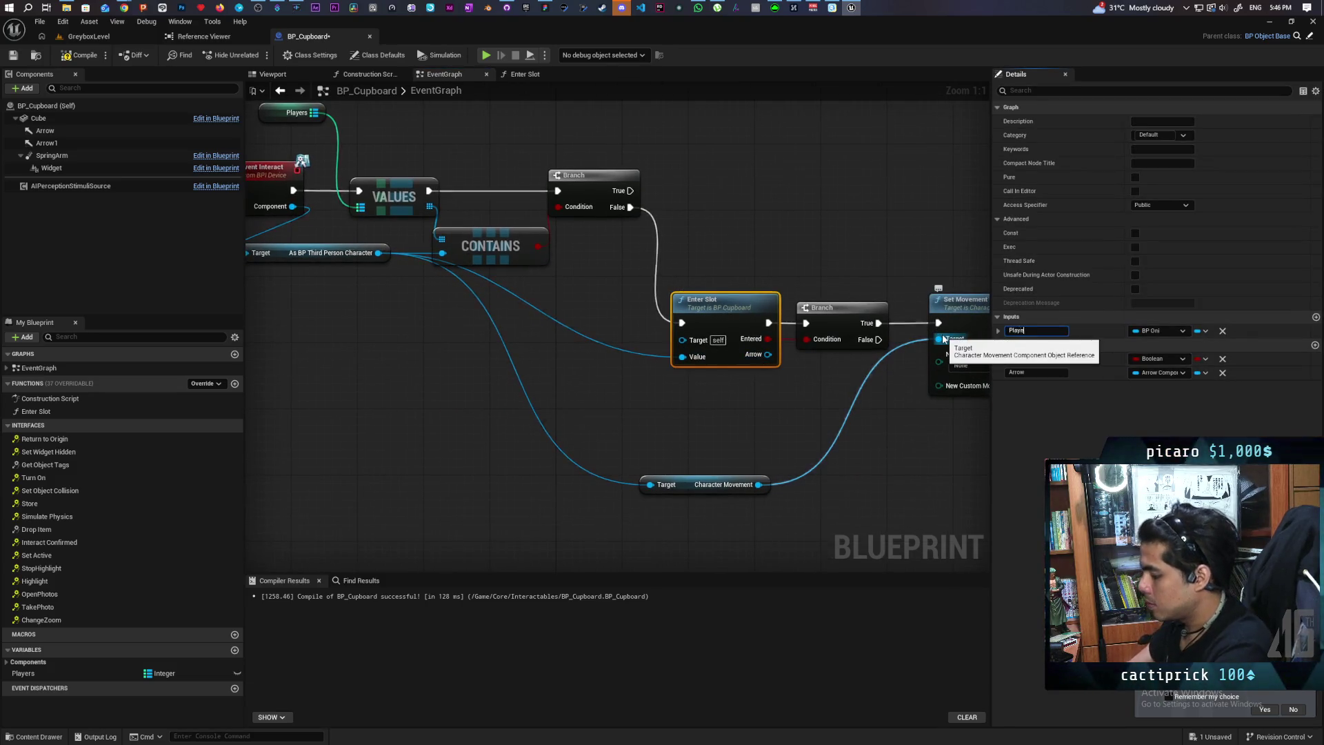
Save BP_Cupboard and open the Enter Slot function graph
key("ctrl+s")
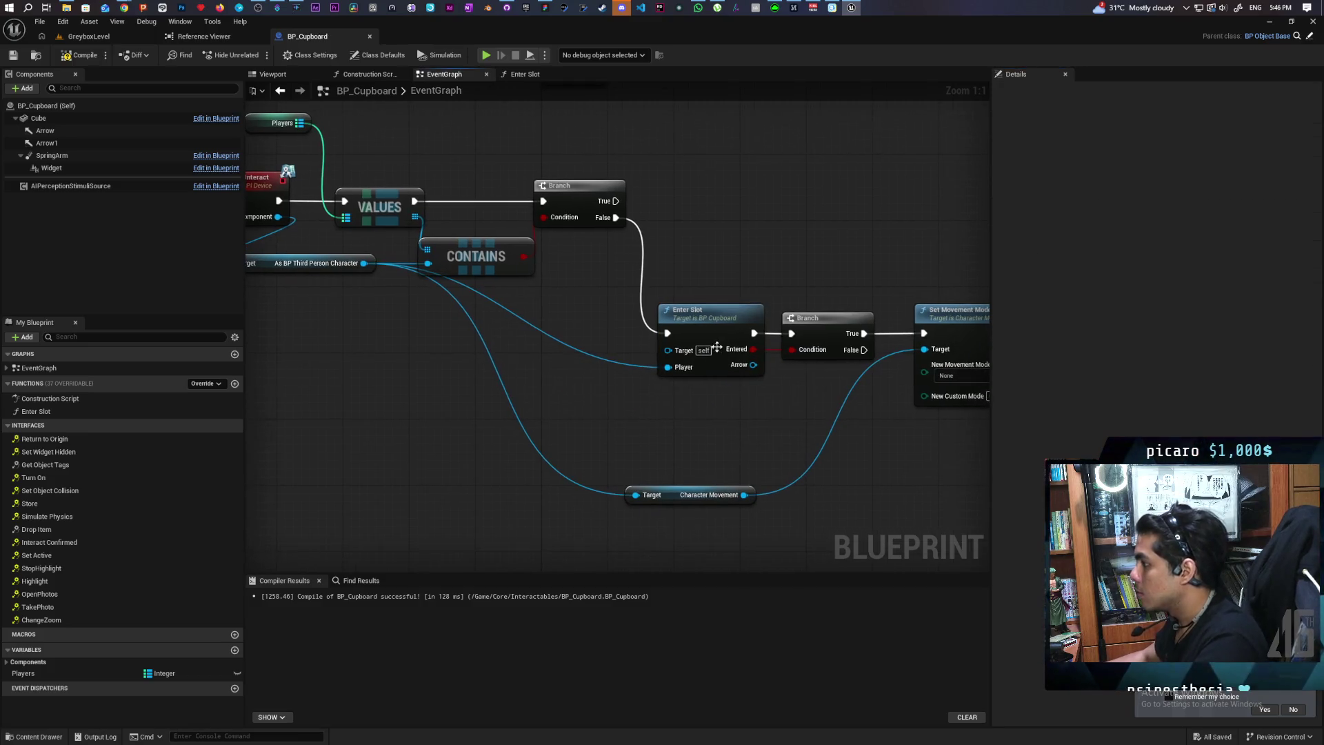
double_click(716, 332)
mouse_move(715, 332)
left_mouse_down()
mouse_move(661, 332)
mouse_move(699, 411)
mouse_move(635, 345)
left_mouse_up()
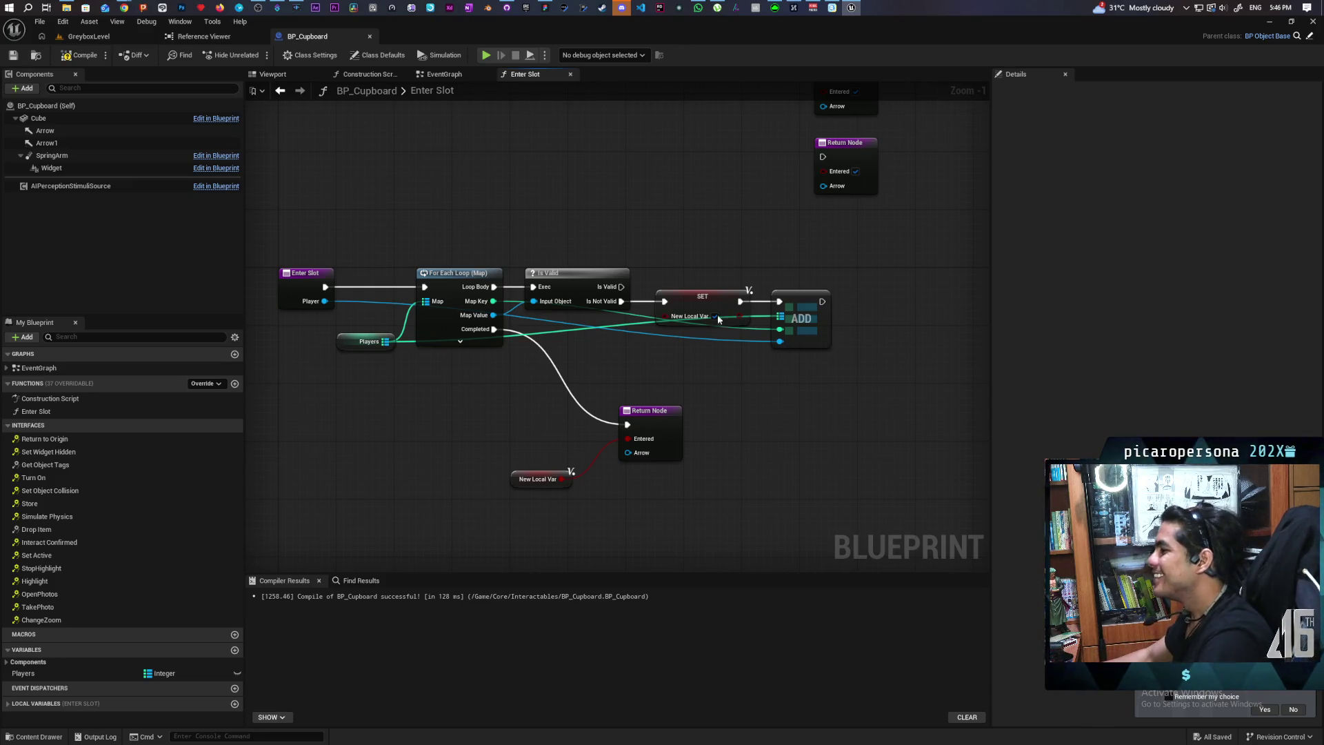
Delete the two leftover Return Nodes and rearrange the remaining nodes
left_click_drag(903, 162, 908, 287)
key("Delete")
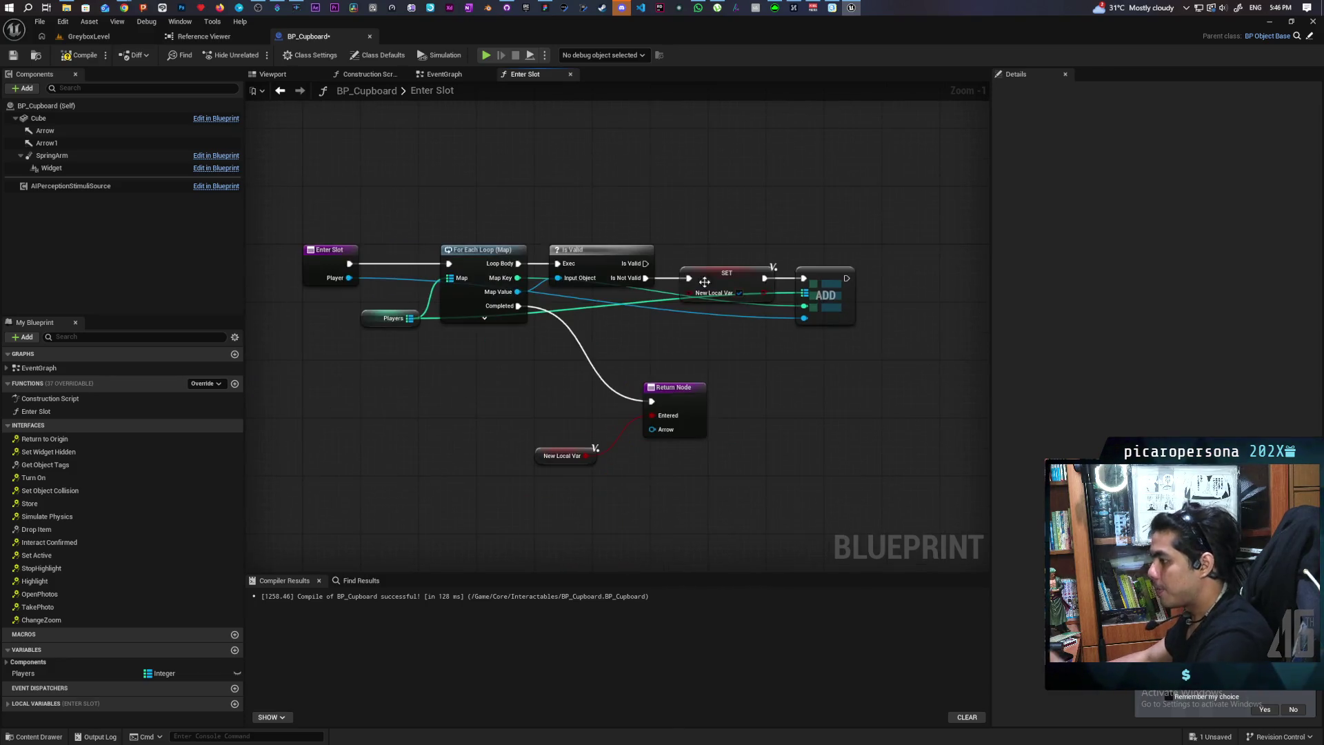
left_click_drag(710, 270, 753, 290)
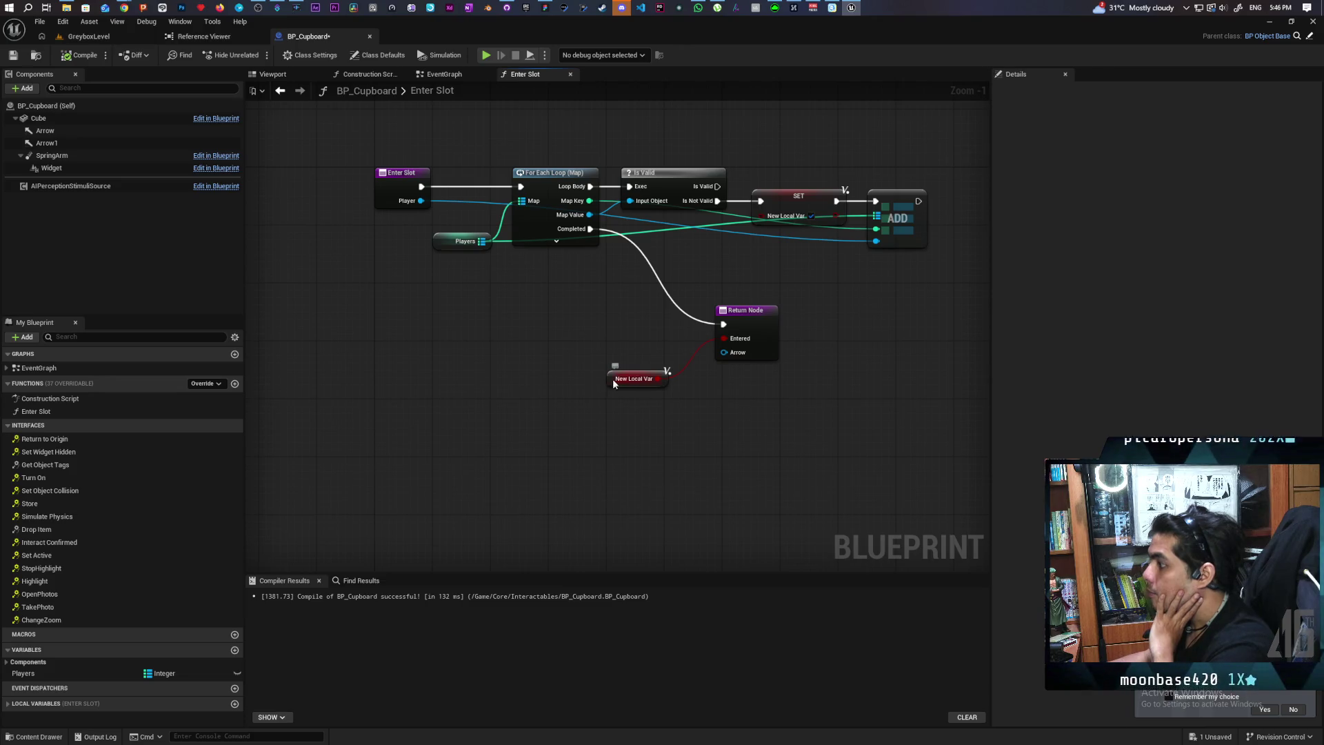
left_click_drag(611, 381, 606, 323)
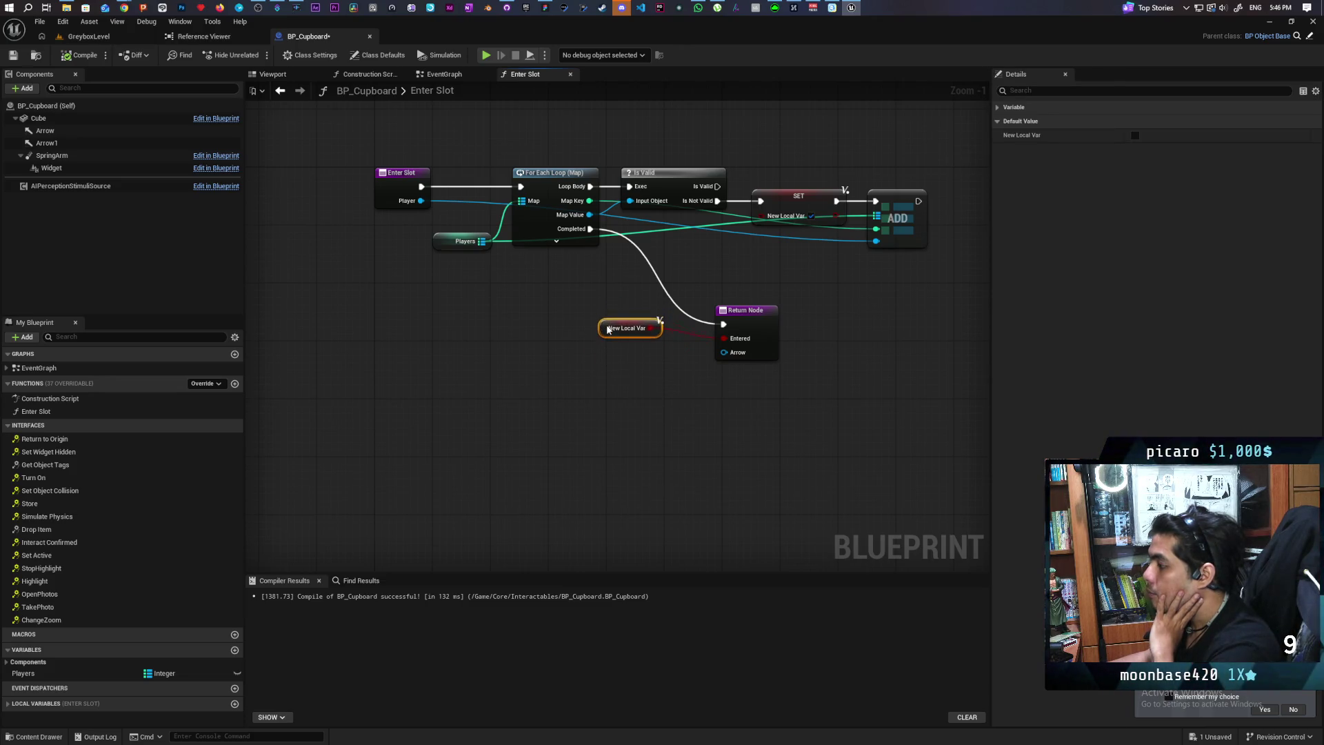
left_click(632, 418)
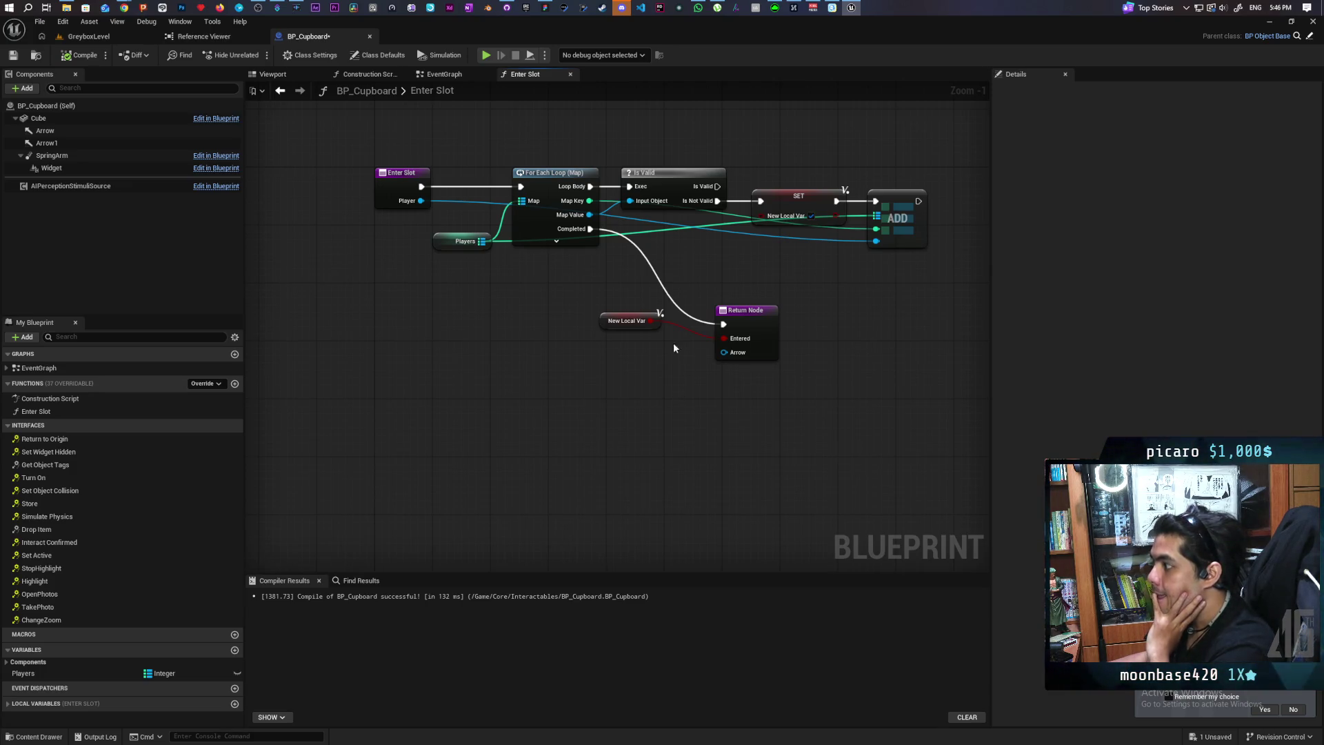
mouse_move(611, 322)
left_mouse_down()
mouse_move(616, 388)
mouse_move(648, 415)
left_mouse_up()
left_click(763, 314, "ctrl")
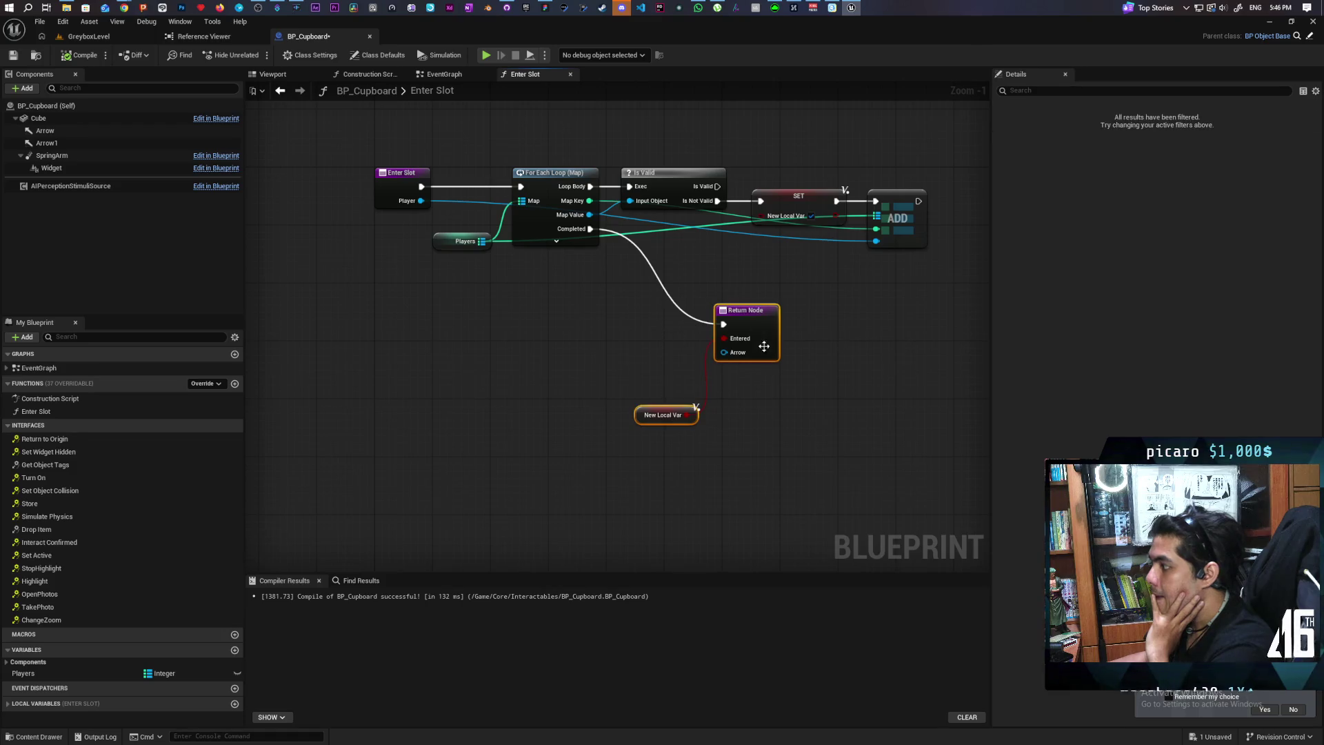
left_click_drag(763, 314, 783, 365)
left_click(661, 394)
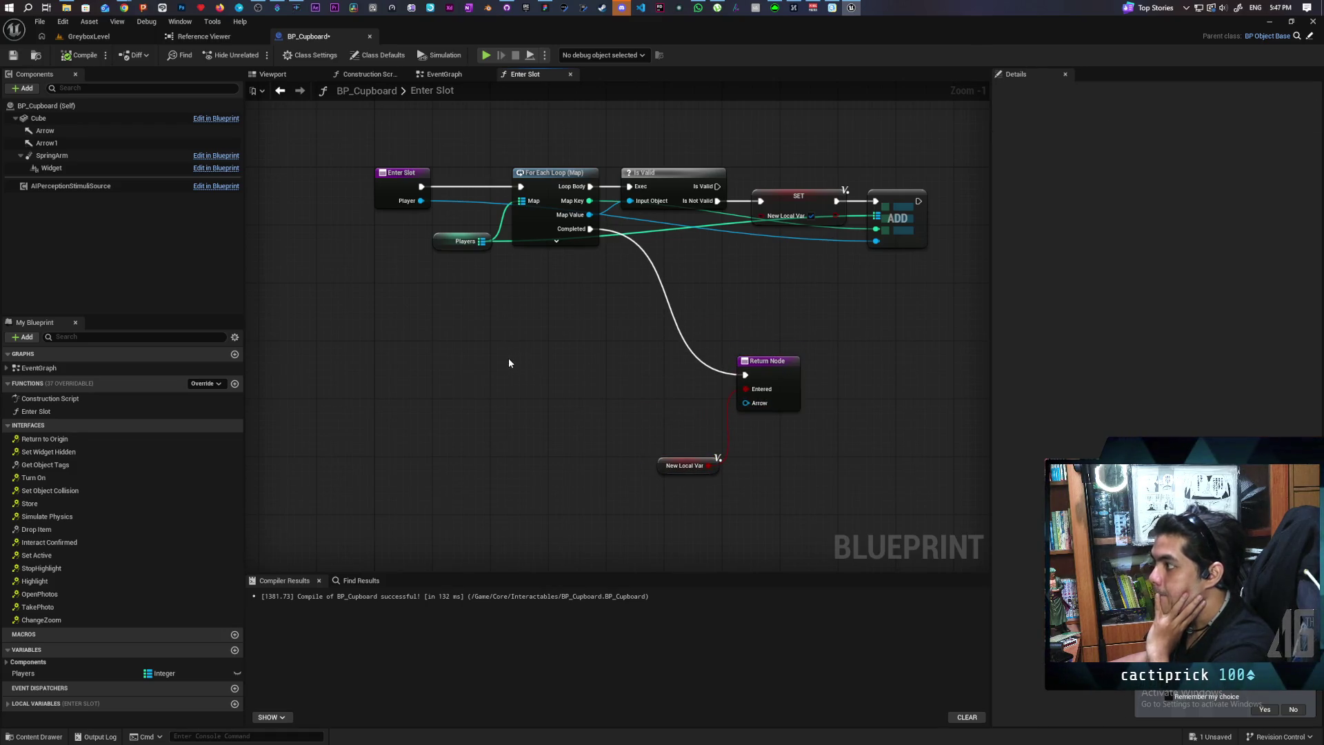
left_click_drag(872, 276, 715, 324)
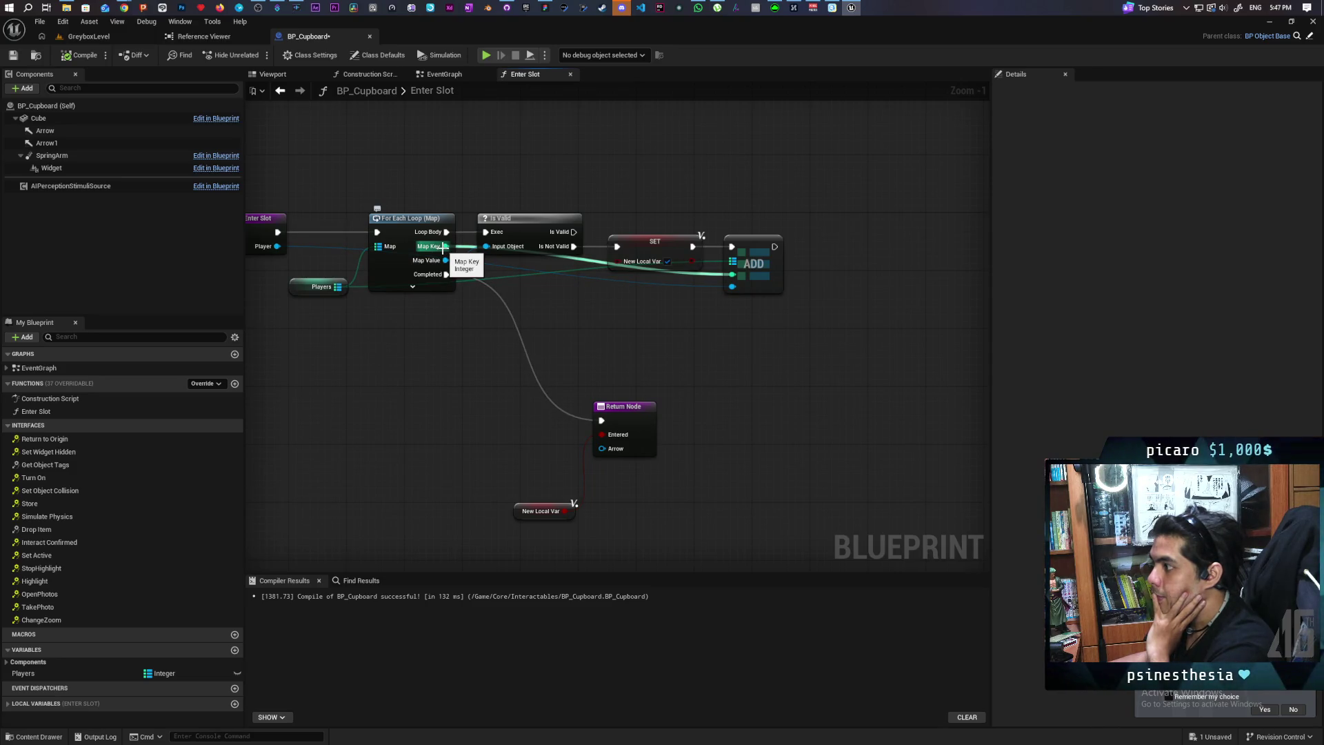
Promote the loop's Map Key to local variable NewLocalVar_0, set after ADD, and compile
left_click_drag(443, 247, 648, 361)
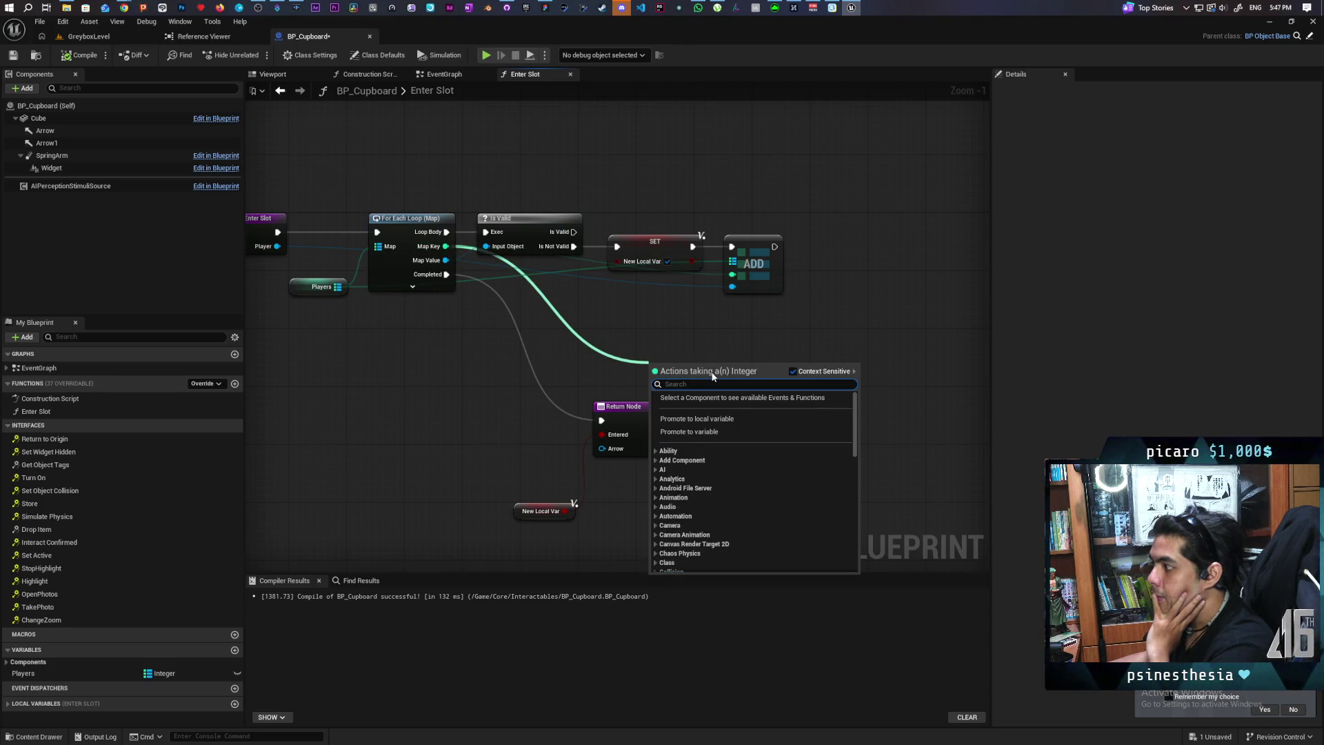
left_click(707, 419)
mouse_move(675, 370)
left_mouse_down()
mouse_move(884, 242)
mouse_move(774, 246)
mouse_move(855, 241)
left_mouse_up()
left_click(838, 288)
left_click(80, 55)
left_click_drag(355, 304, 410, 283)
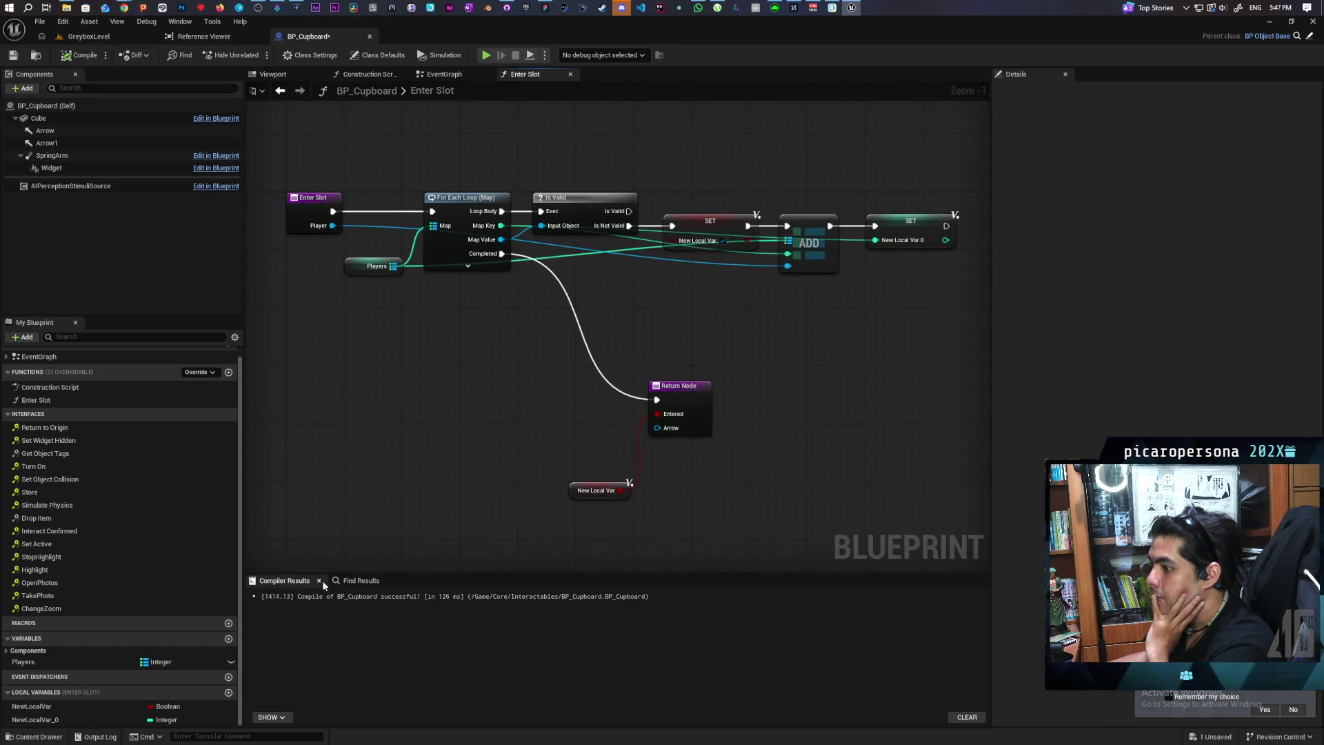
mouse_move(34, 719)
left_mouse_down()
mouse_move(350, 401)
mouse_move(448, 373)
left_mouse_up()
Add a Switch on Int for NewLocalVar_0 and a Sequence driven by the loop's Completed
left_click(372, 412)
type("switch")
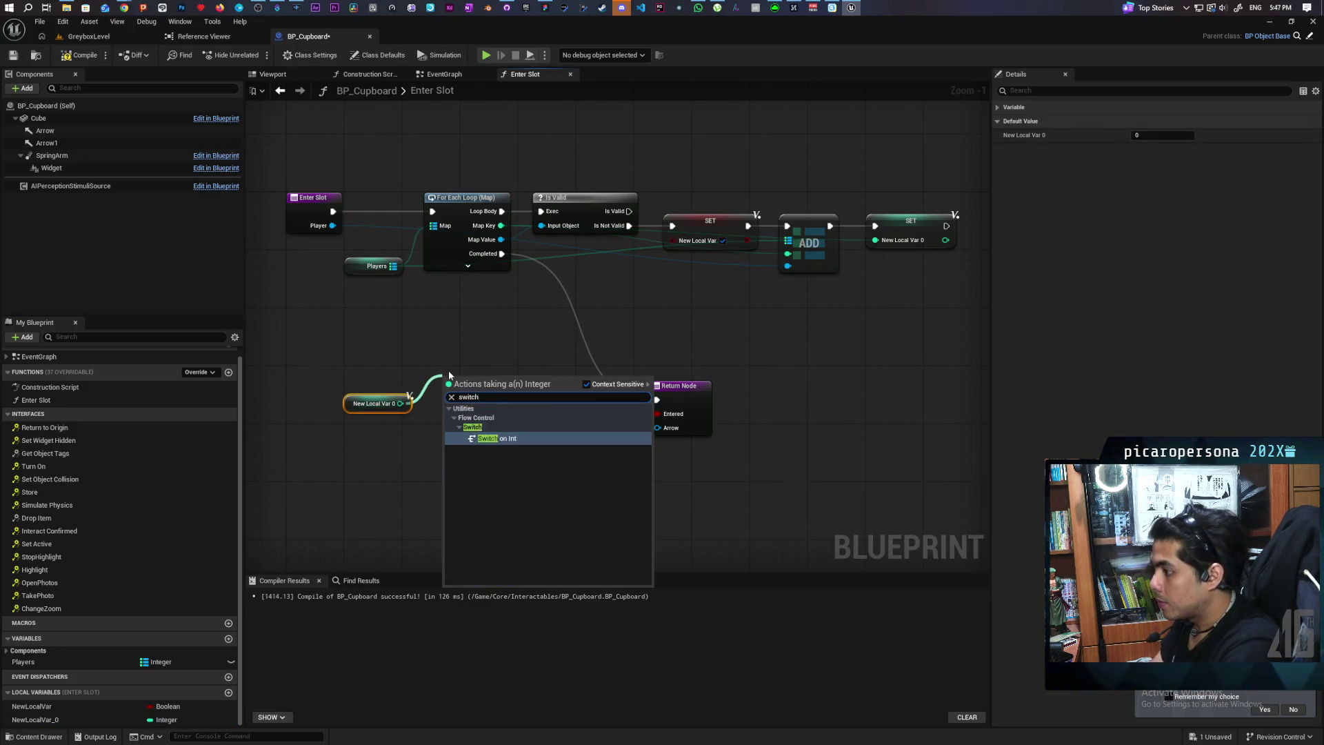
key("Return")
mouse_move(502, 253)
left_mouse_down()
mouse_move(483, 299)
mouse_move(425, 336)
left_mouse_up()
left_click(422, 331)
mouse_move(502, 253)
left_mouse_down()
mouse_move(403, 352)
mouse_move(533, 313)
left_mouse_up()
Wire Sequence Then 0 into the switch and Then 1 into the Return Node
left_click_drag(416, 389, 538, 424)
mouse_move(482, 378)
left_mouse_down()
mouse_move(656, 324)
mouse_move(640, 299)
left_mouse_up()
left_click(593, 332)
left_click_drag(558, 327, 663, 320)
mouse_move(598, 365)
left_mouse_down()
mouse_move(606, 348)
mouse_move(592, 346)
left_mouse_up()
left_click_drag(712, 311, 761, 318)
left_click_drag(571, 387, 717, 506)
left_click_drag(661, 396, 655, 454)
left_click(557, 386)
mouse_move(525, 343)
left_mouse_down()
mouse_move(541, 414)
mouse_move(527, 334)
mouse_move(514, 341)
mouse_move(585, 457)
mouse_move(617, 452)
left_mouse_up()
left_click_drag(536, 435, 620, 541)
left_click_drag(647, 452, 587, 448)
left_click_drag(671, 387, 608, 439)
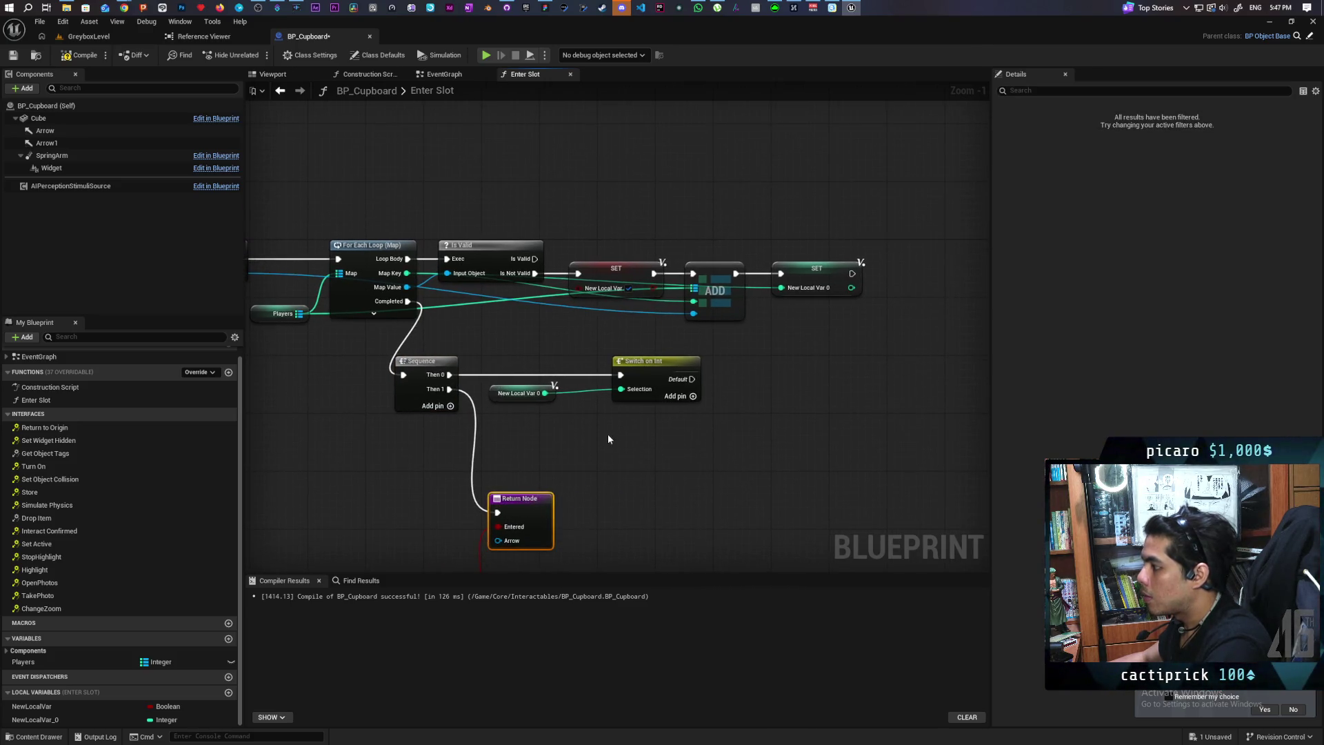
scroll(659, 426, "up", 1)
Give the switch cases 0, 1 and 2, remove its default pin, and compile
left_click(652, 416)
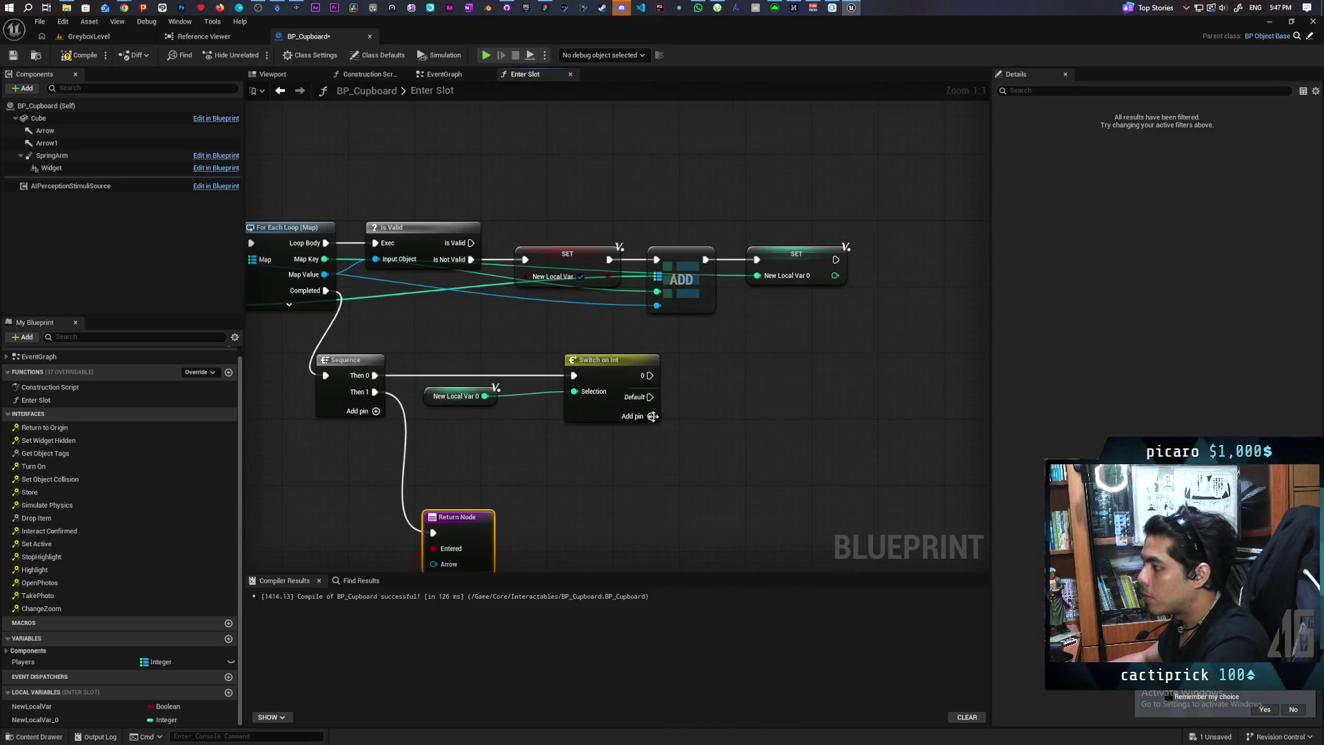
left_click(652, 416)
left_click(648, 434)
left_click(625, 412)
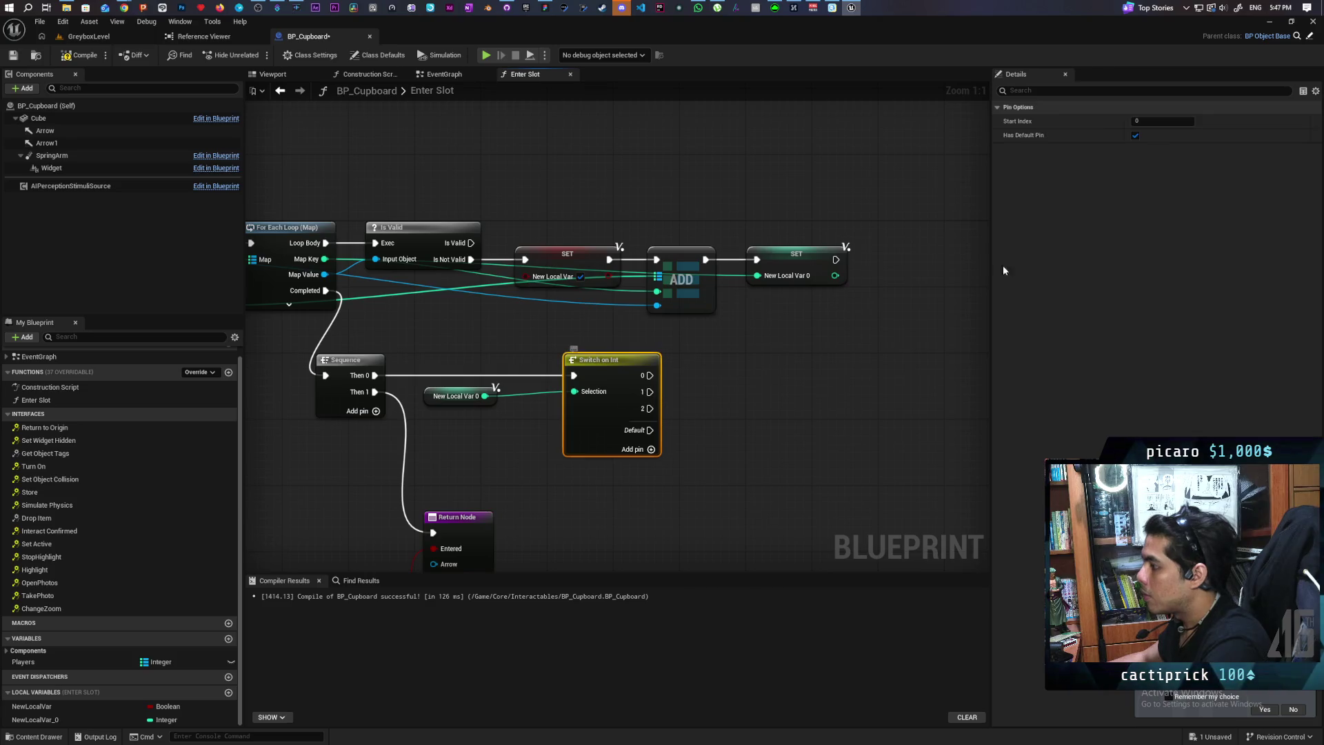
left_click(1135, 135)
left_click(487, 297)
left_click(83, 56)
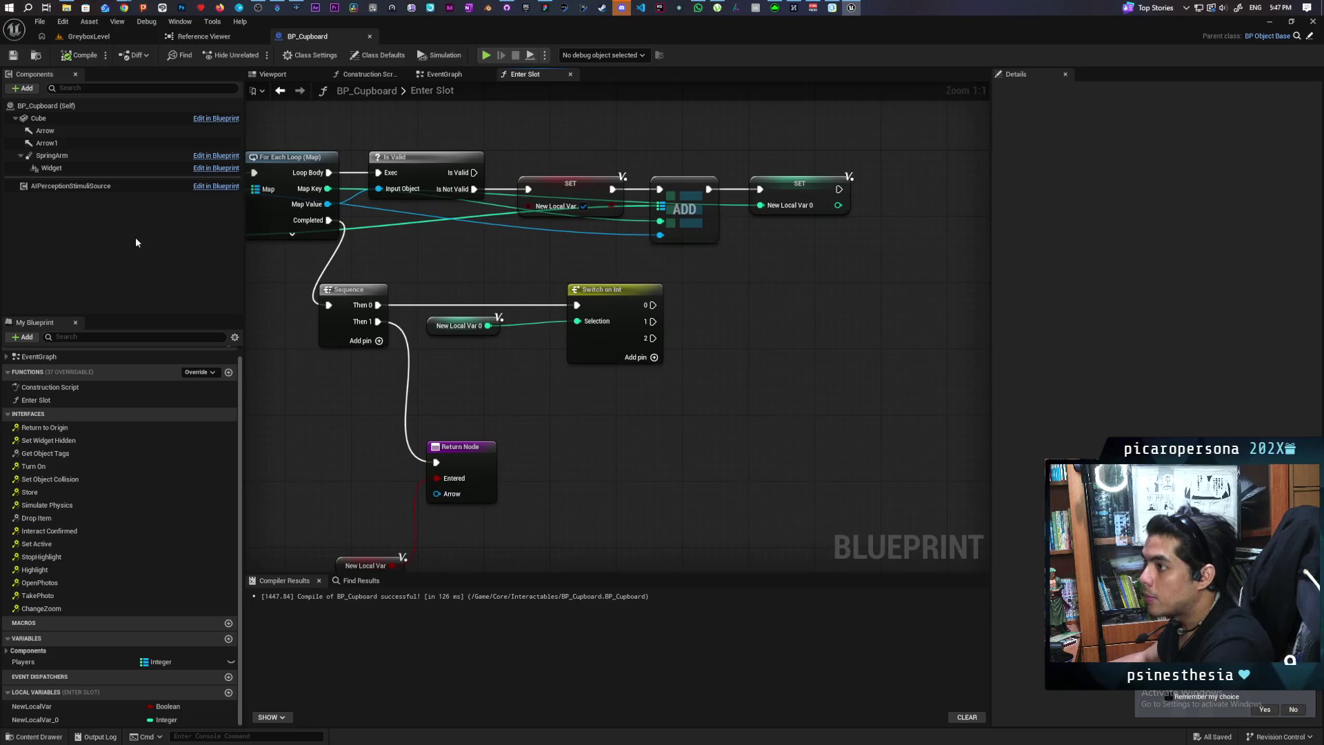
Promote Arrow to new local variable NewLocalVar_1, set on switch case 1
mouse_move(45, 130)
left_mouse_down()
mouse_move(700, 337)
mouse_move(798, 303)
left_mouse_up()
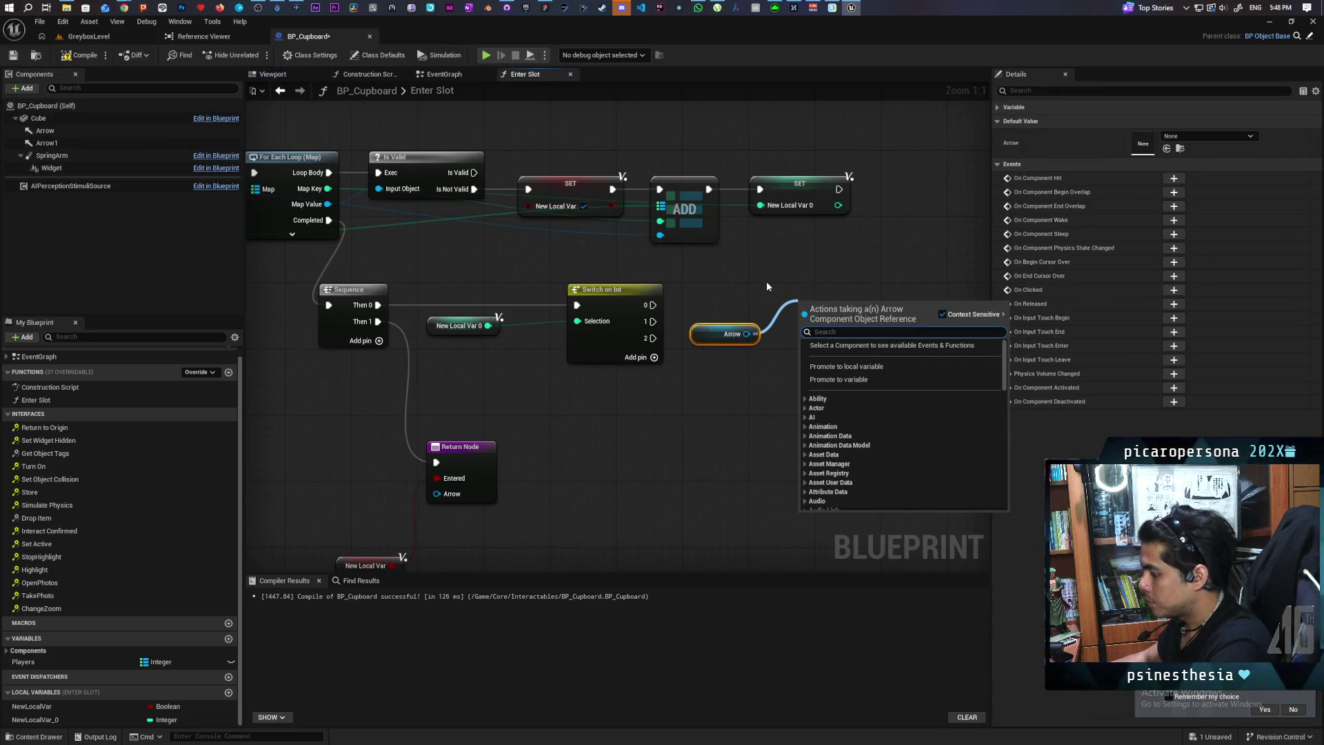
left_click(905, 366)
left_click_drag(652, 322, 825, 309)
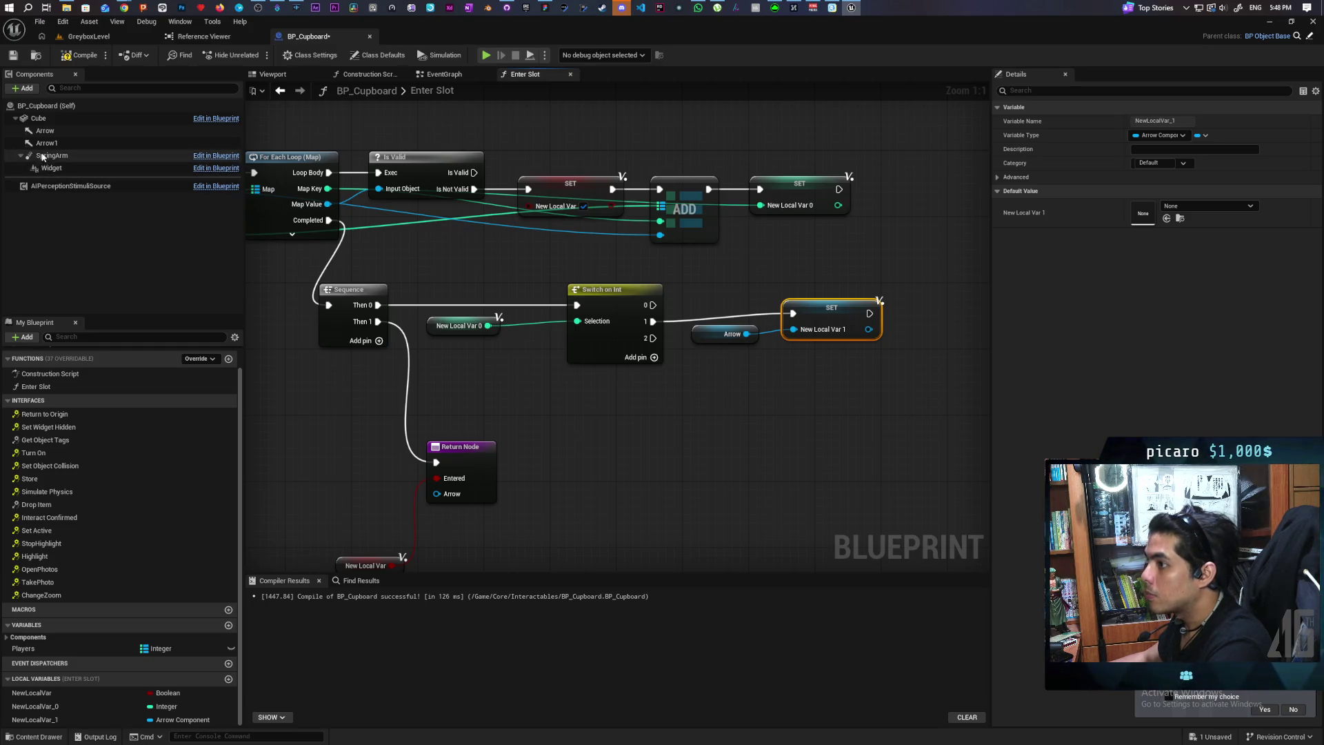
Duplicate the SET node to store Arrow 1 on case 2, then compile
mouse_move(44, 142)
left_mouse_down()
mouse_move(693, 386)
mouse_move(693, 403)
left_mouse_up()
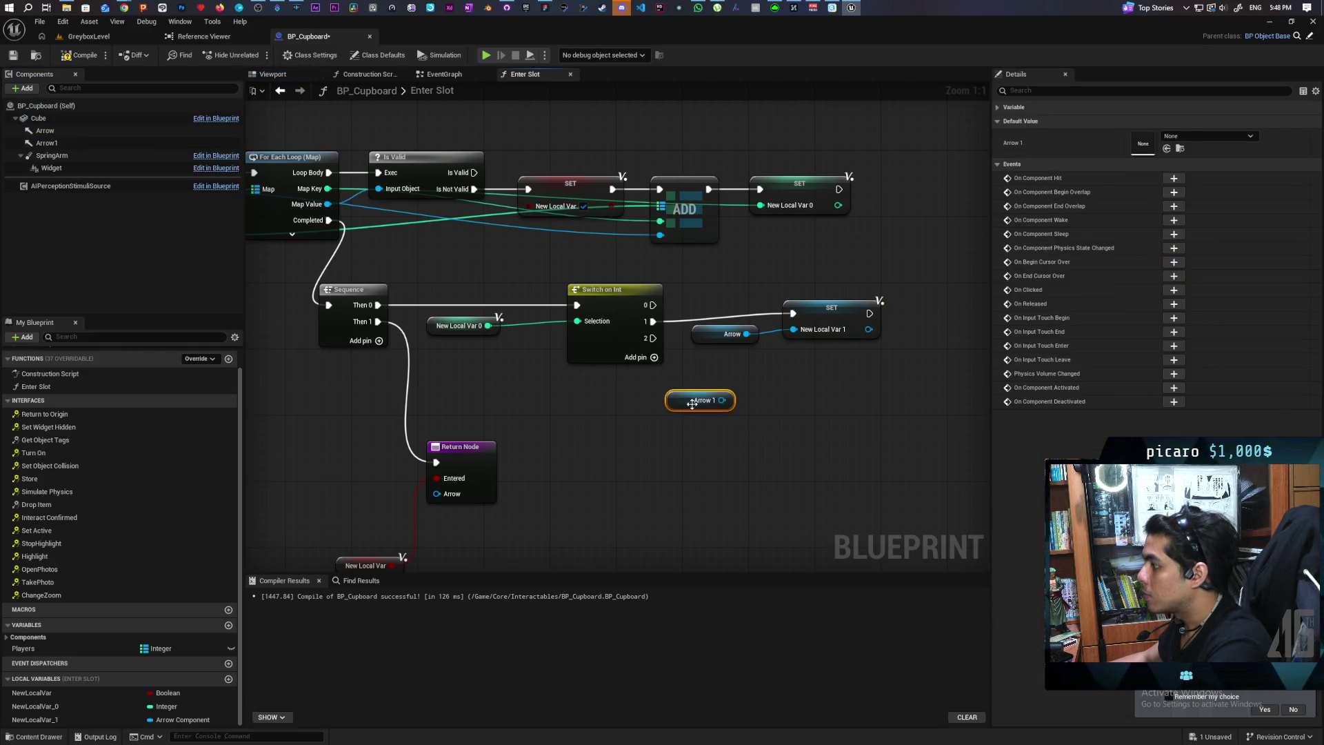
left_click(823, 311)
key("ctrl+c")
key("ctrl+v")
left_click_drag(652, 338, 810, 379)
left_click_drag(721, 400, 794, 395)
left_click(830, 371)
left_click(731, 413)
left_click(82, 55)
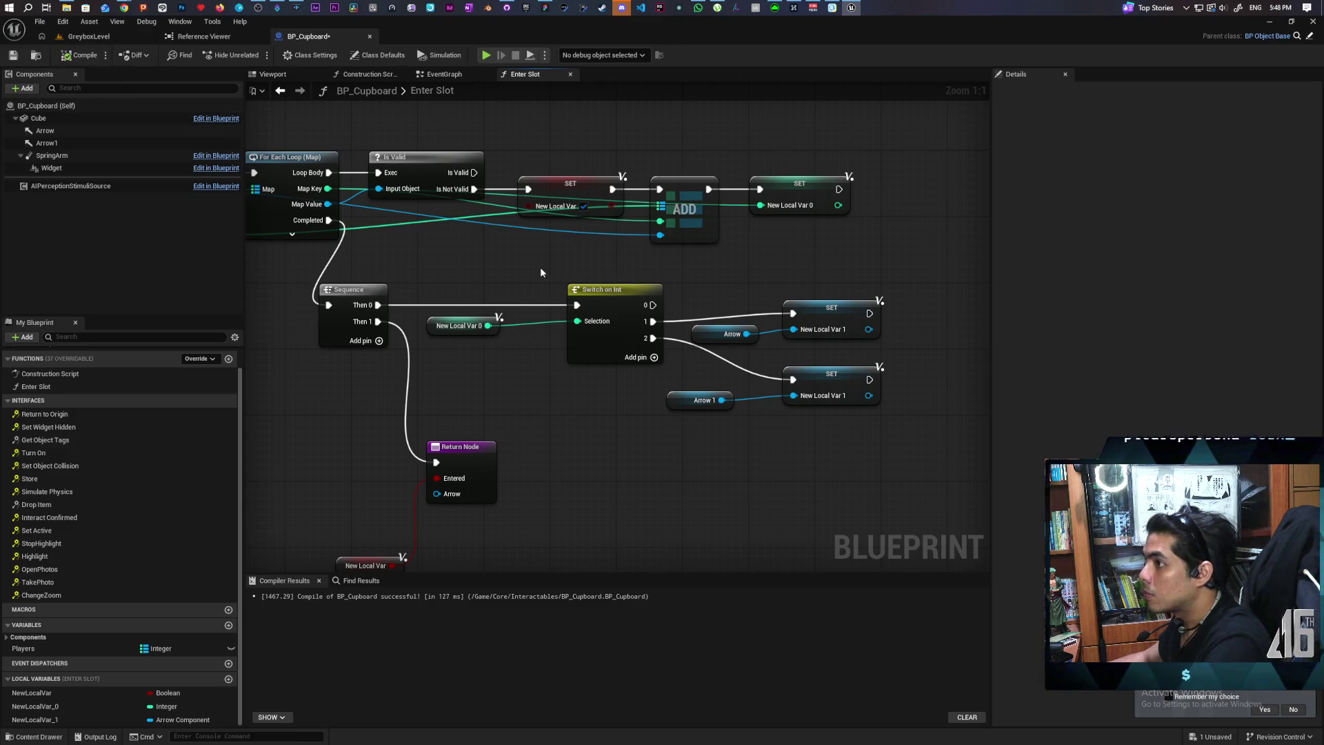
Return NewLocalVar_1 as the Arrow output and save the blueprint
mouse_move(506, 430)
left_mouse_down()
mouse_move(518, 367)
mouse_move(594, 315)
left_mouse_up()
left_click_drag(35, 719, 532, 378)
scroll(422, 306, "down", 2)
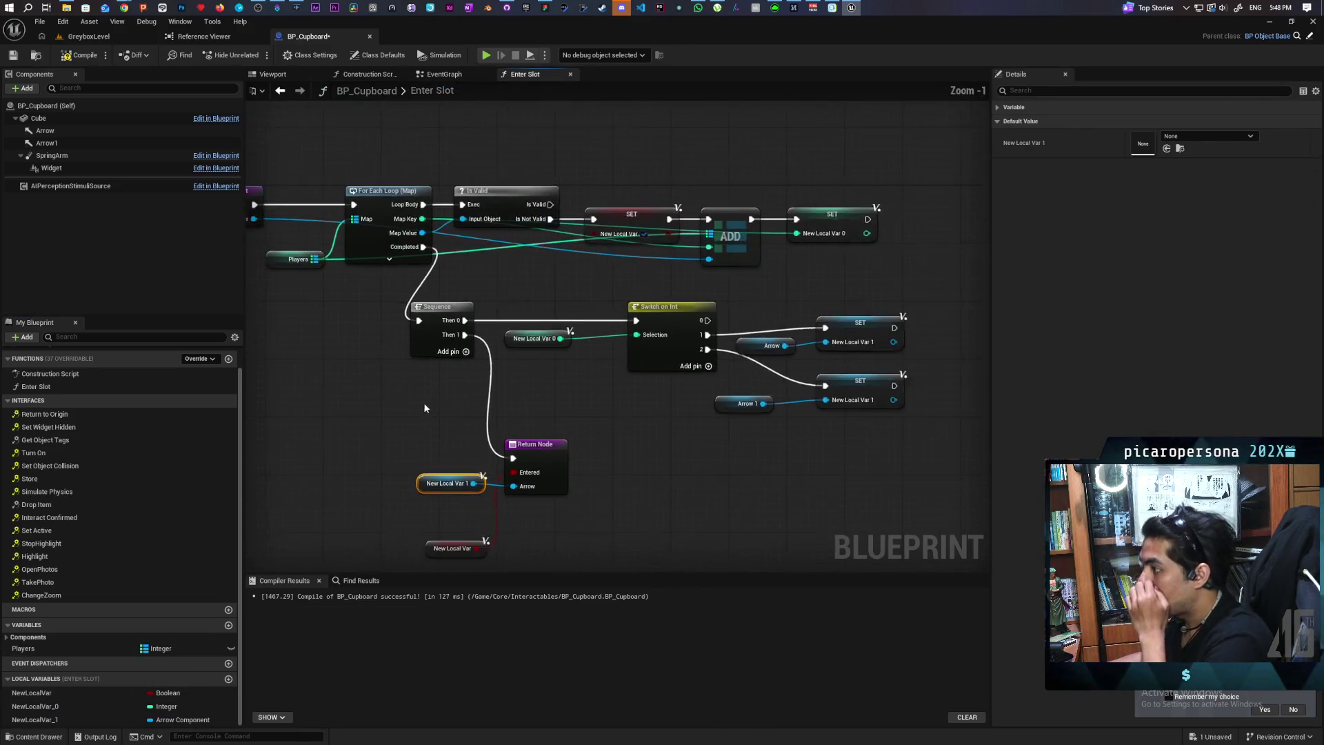
key("ctrl+s")
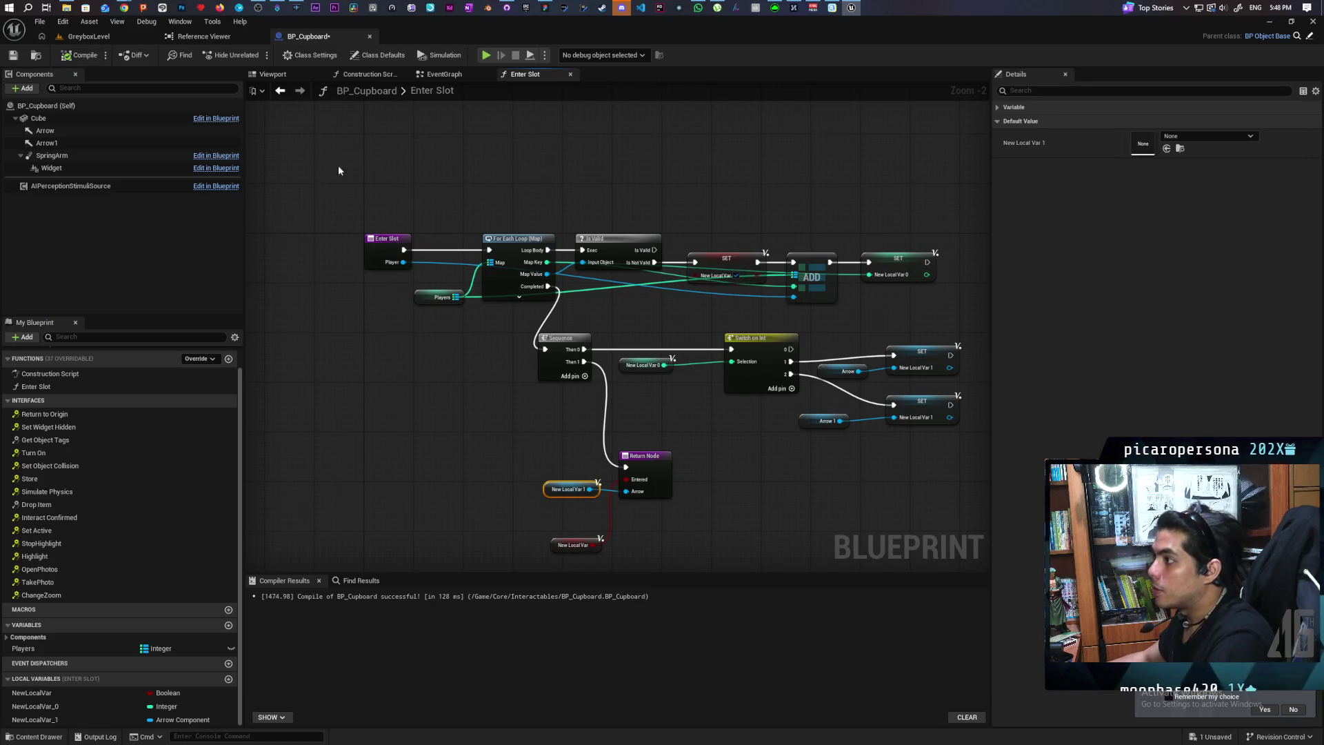
left_click(434, 74)
Pan across the EventGraph to review the Event Interact and Enter Slot logic
left_click_drag(659, 275, 649, 321)
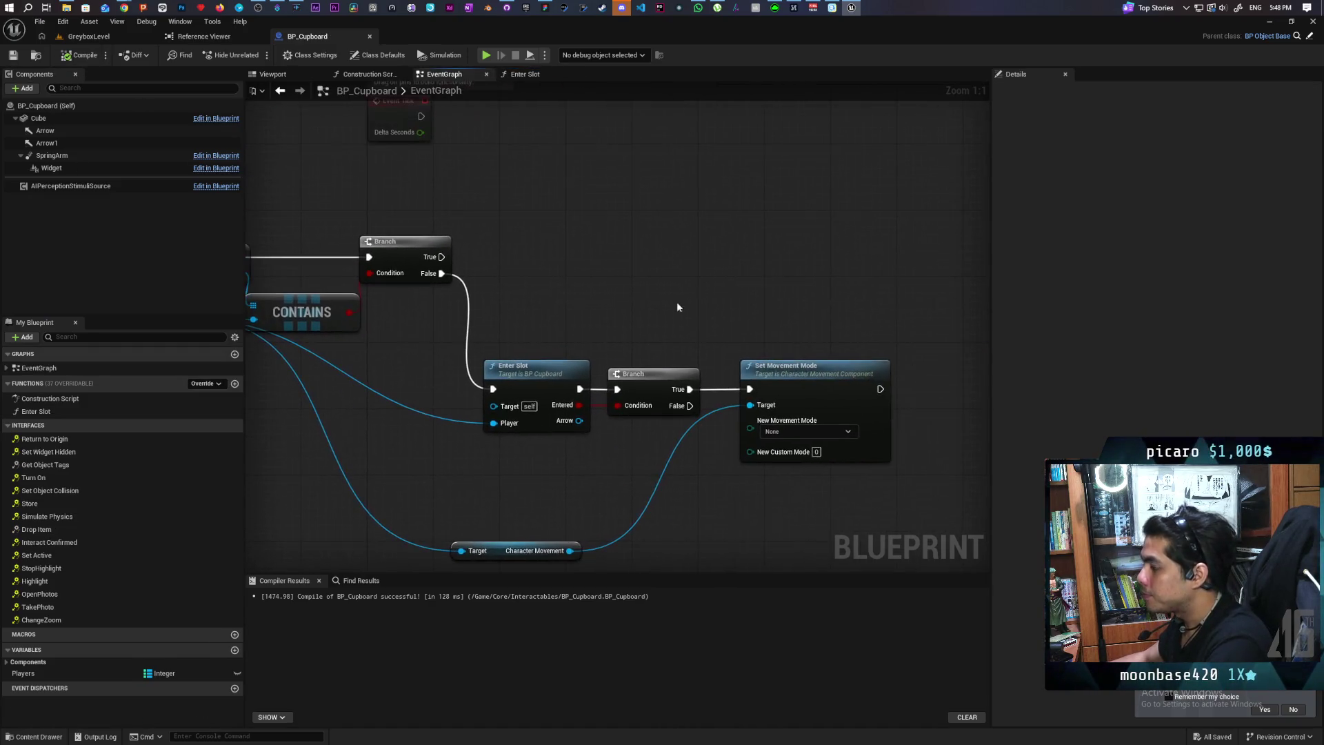
left_click_drag(550, 308, 663, 281)
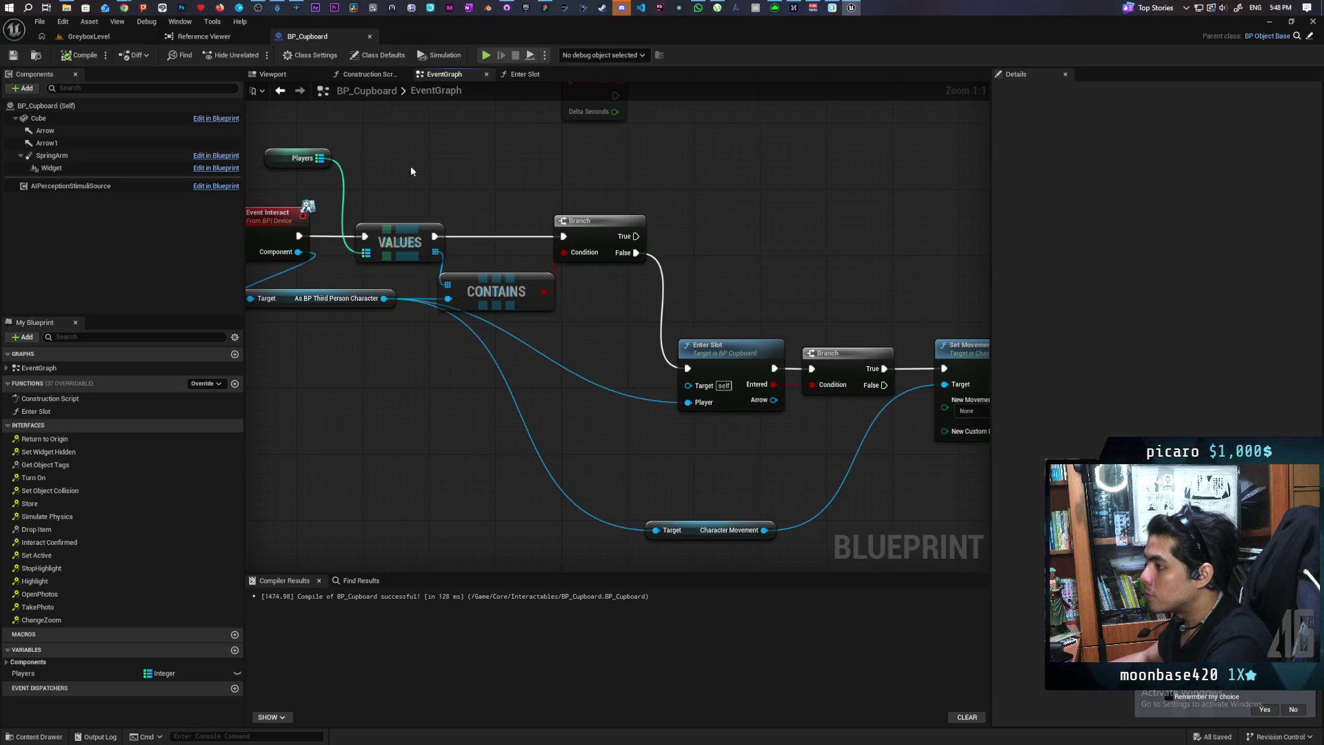
mouse_move(523, 372)
left_mouse_down()
mouse_move(385, 290)
mouse_move(613, 300)
left_mouse_up()
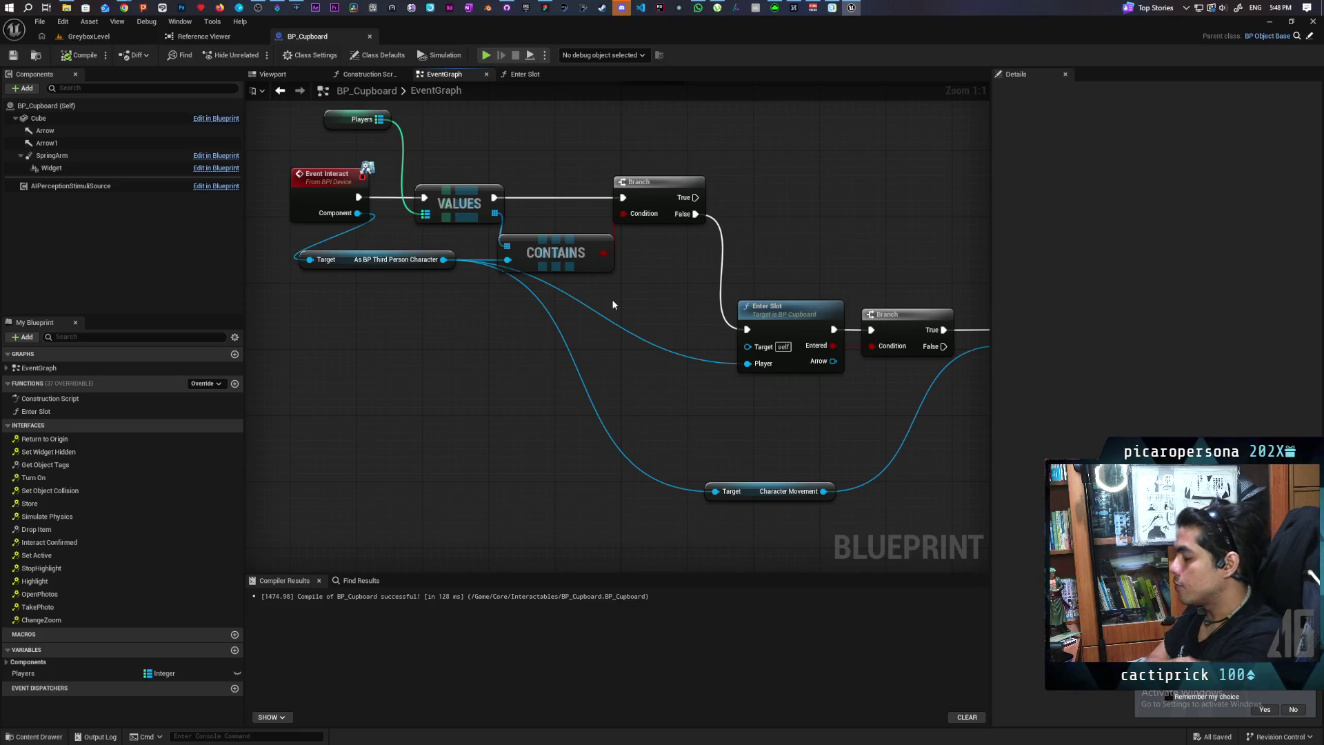
mouse_move(683, 340)
left_mouse_down()
mouse_move(393, 295)
mouse_move(561, 399)
mouse_move(583, 364)
mouse_move(674, 382)
mouse_move(575, 372)
mouse_move(434, 331)
left_mouse_up()
mouse_move(530, 420)
left_mouse_down()
mouse_move(710, 265)
mouse_move(759, 328)
left_mouse_up()
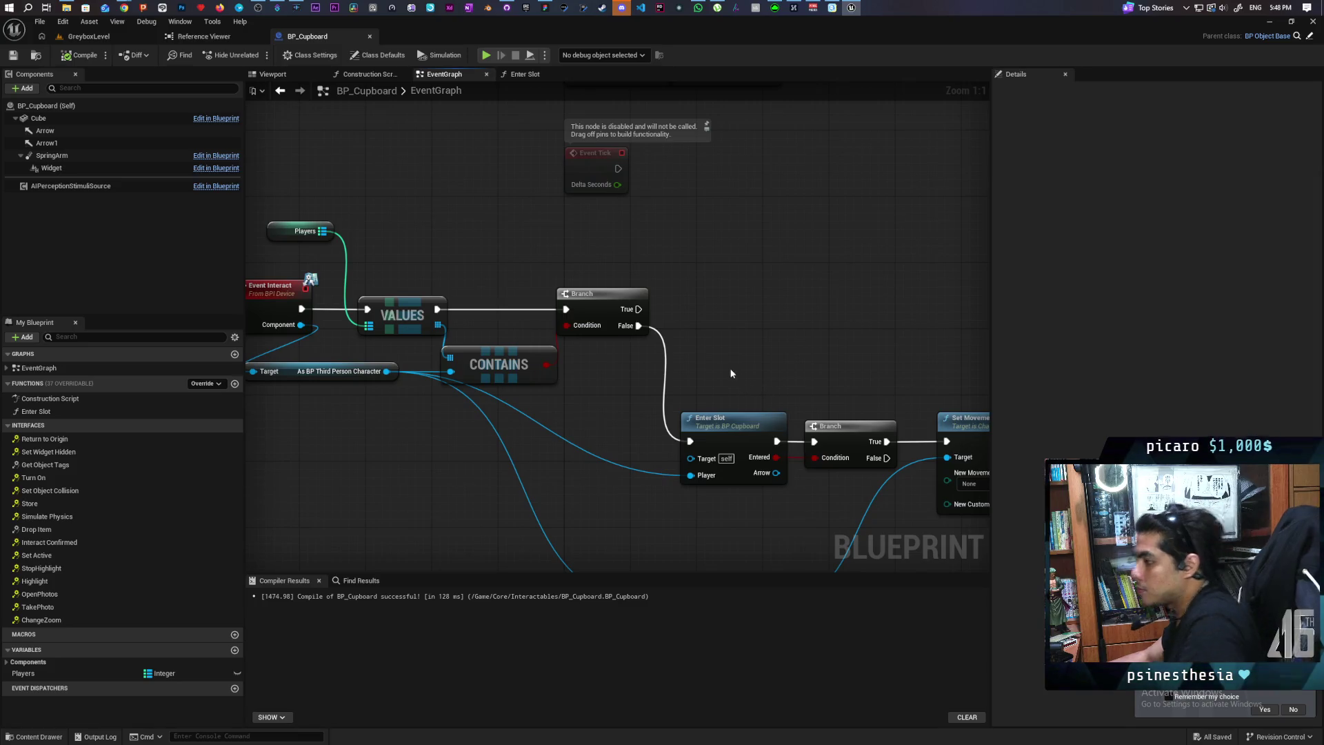
mouse_move(727, 370)
left_mouse_down()
mouse_move(649, 351)
mouse_move(783, 345)
left_mouse_up()
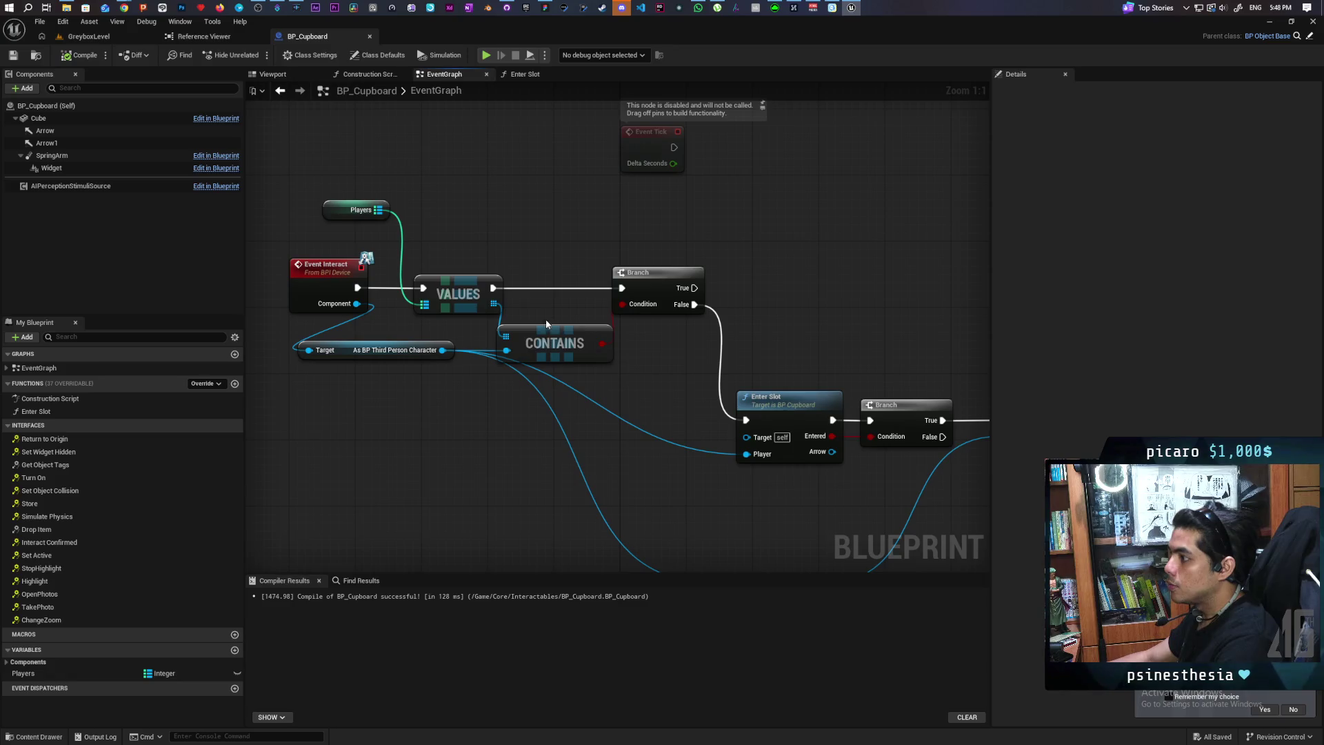
left_click_drag(534, 205, 395, 386)
mouse_move(987, 350)
left_mouse_down()
mouse_move(825, 319)
mouse_move(606, 243)
left_mouse_up()
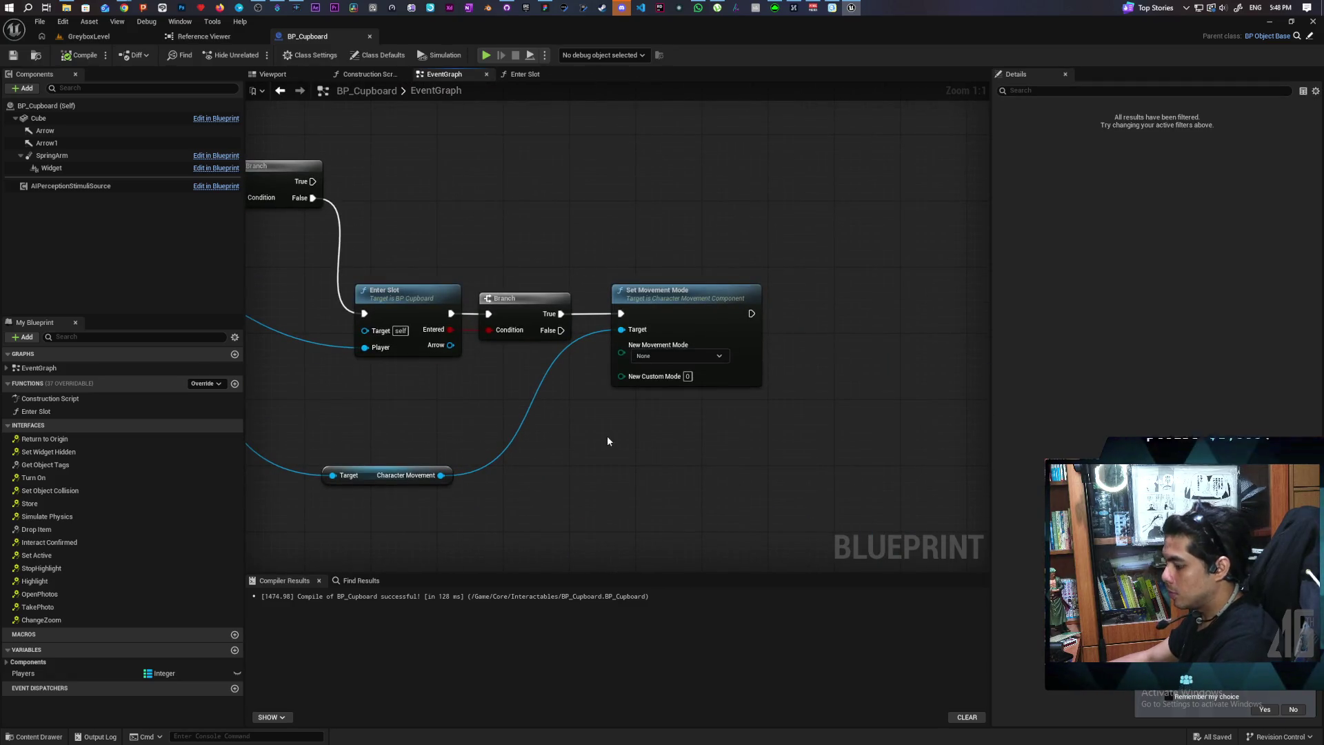
Add a Print String saying 'Already full' on the Branch False pin and compile
key("ctrl+v")
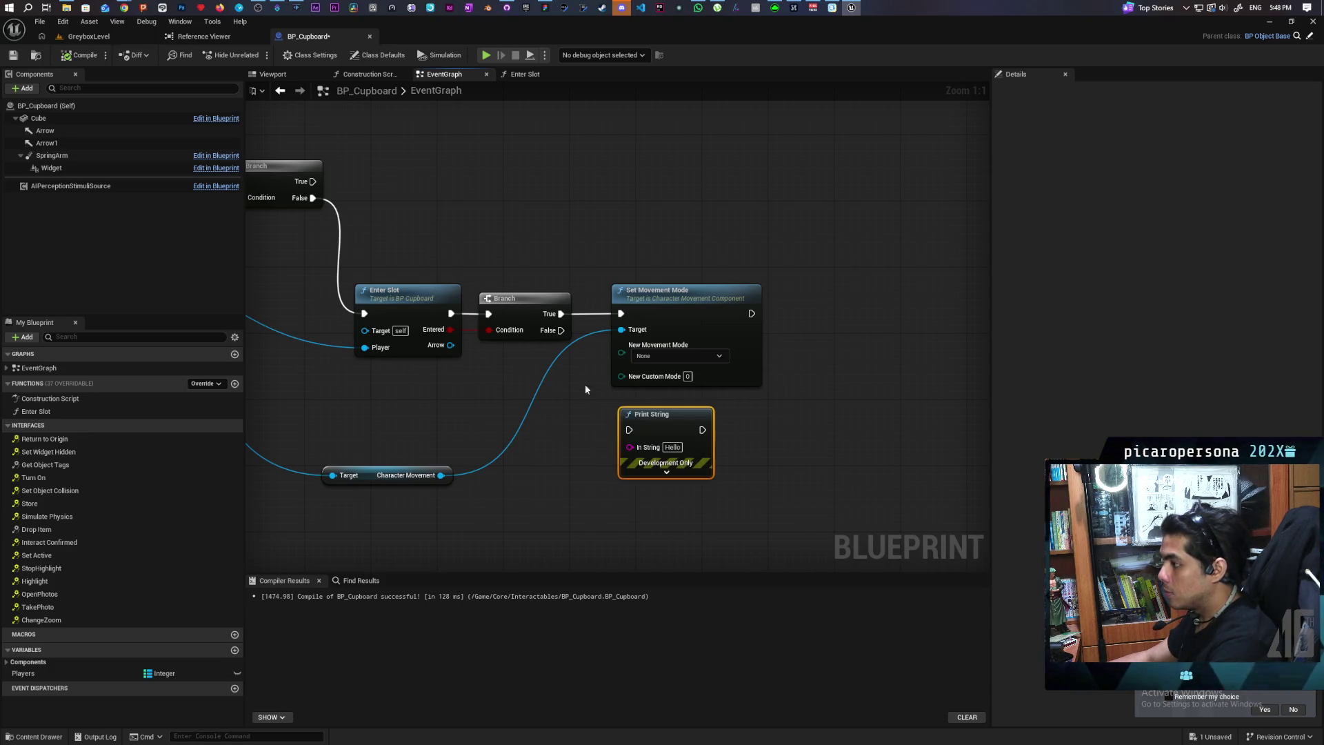
left_click_drag(561, 329, 642, 440)
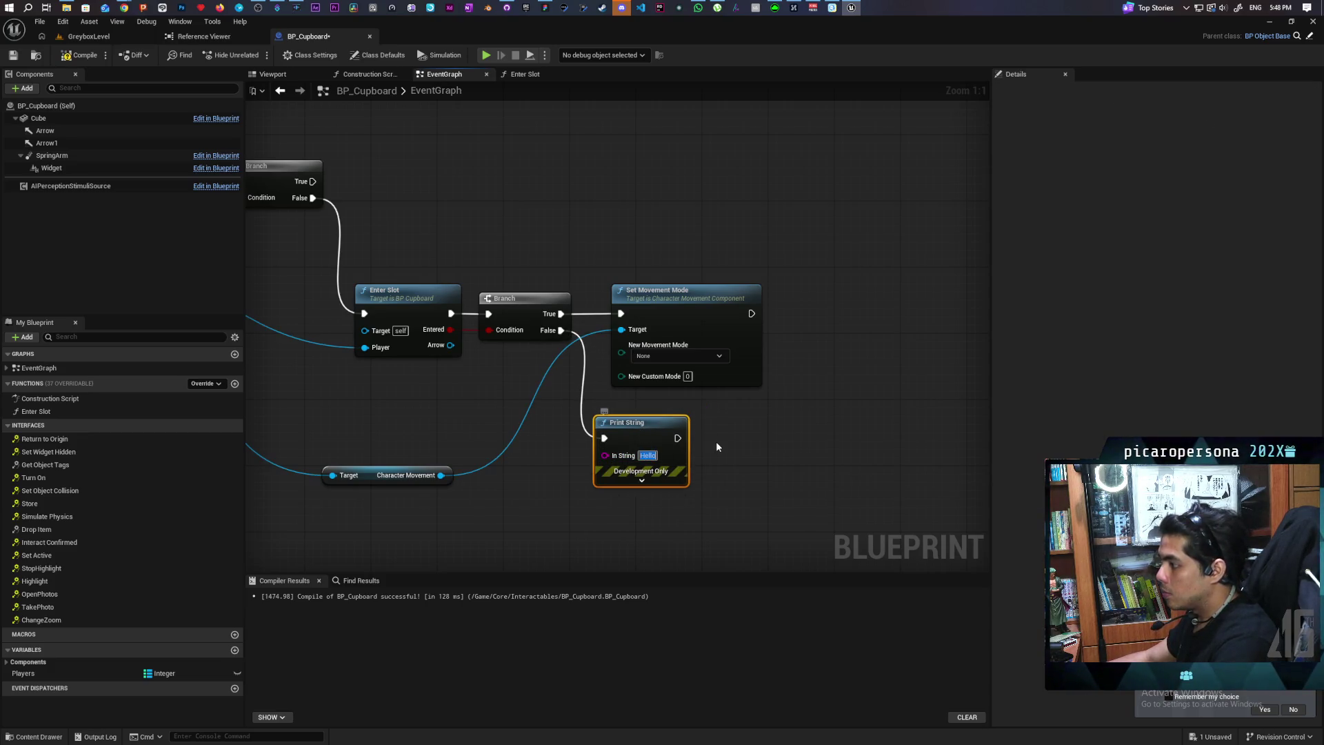
type("Already full")
left_click(739, 438)
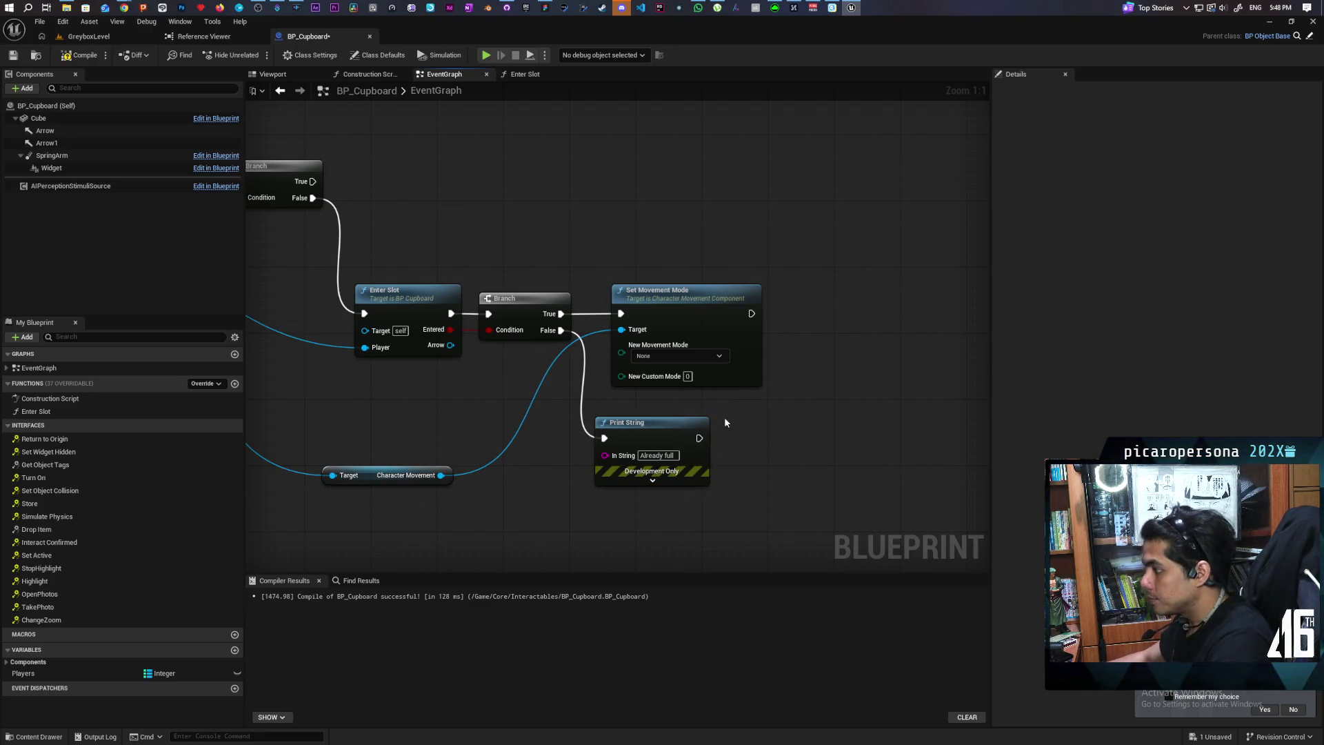
left_click(79, 55)
mouse_move(405, 178)
left_mouse_down()
mouse_move(443, 210)
mouse_move(605, 261)
mouse_move(605, 310)
mouse_move(531, 162)
mouse_move(540, 148)
mouse_move(540, 245)
left_mouse_up()
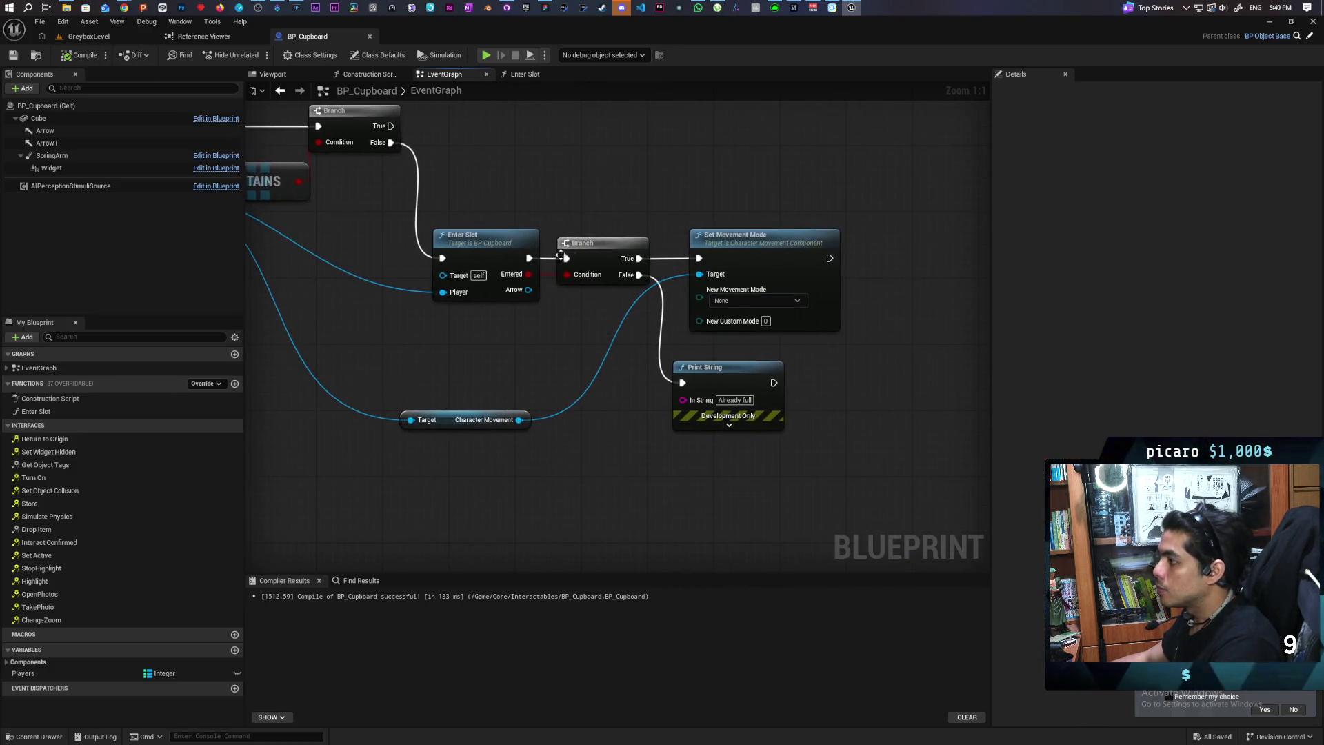
left_click_drag(588, 325, 639, 225)
mouse_move(420, 311)
left_mouse_down()
mouse_move(499, 315)
mouse_move(555, 378)
mouse_move(597, 366)
left_mouse_up()
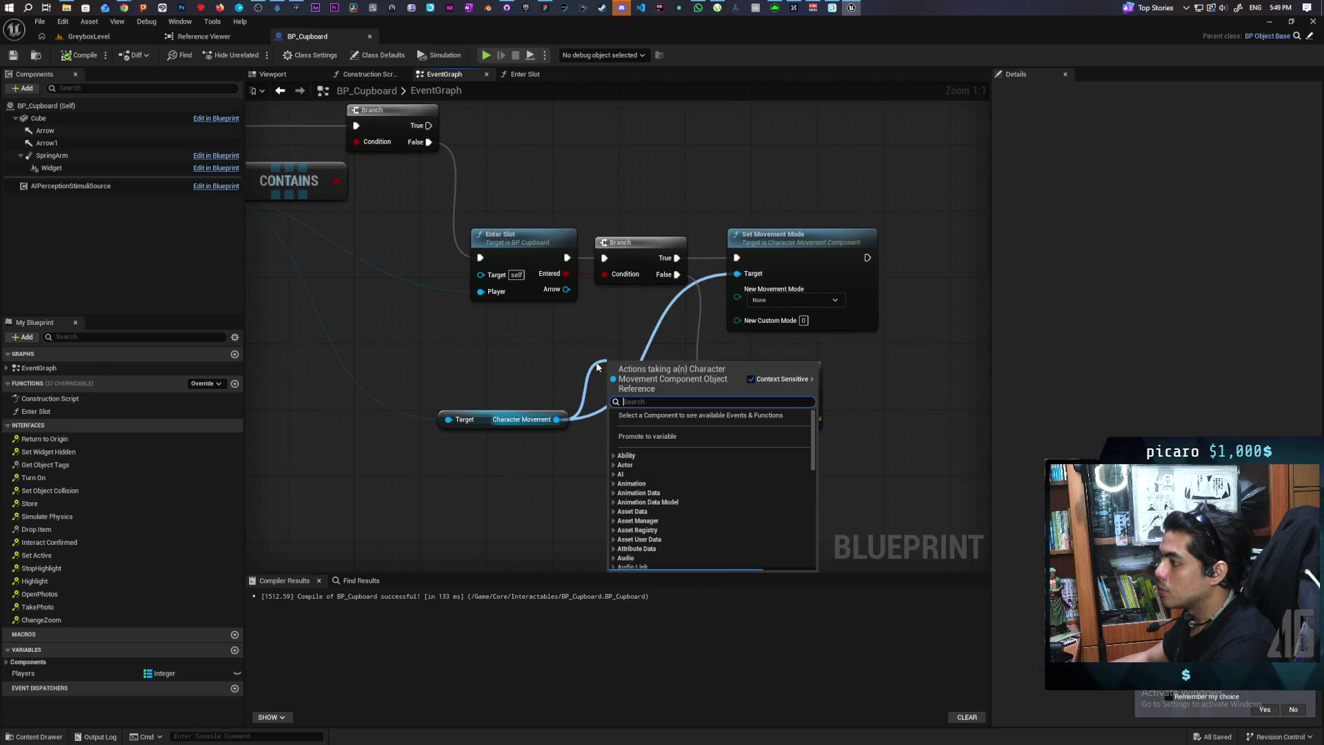
Add Set Actor Location for the third-person character after Set Movement Mode
type("set actor loca")
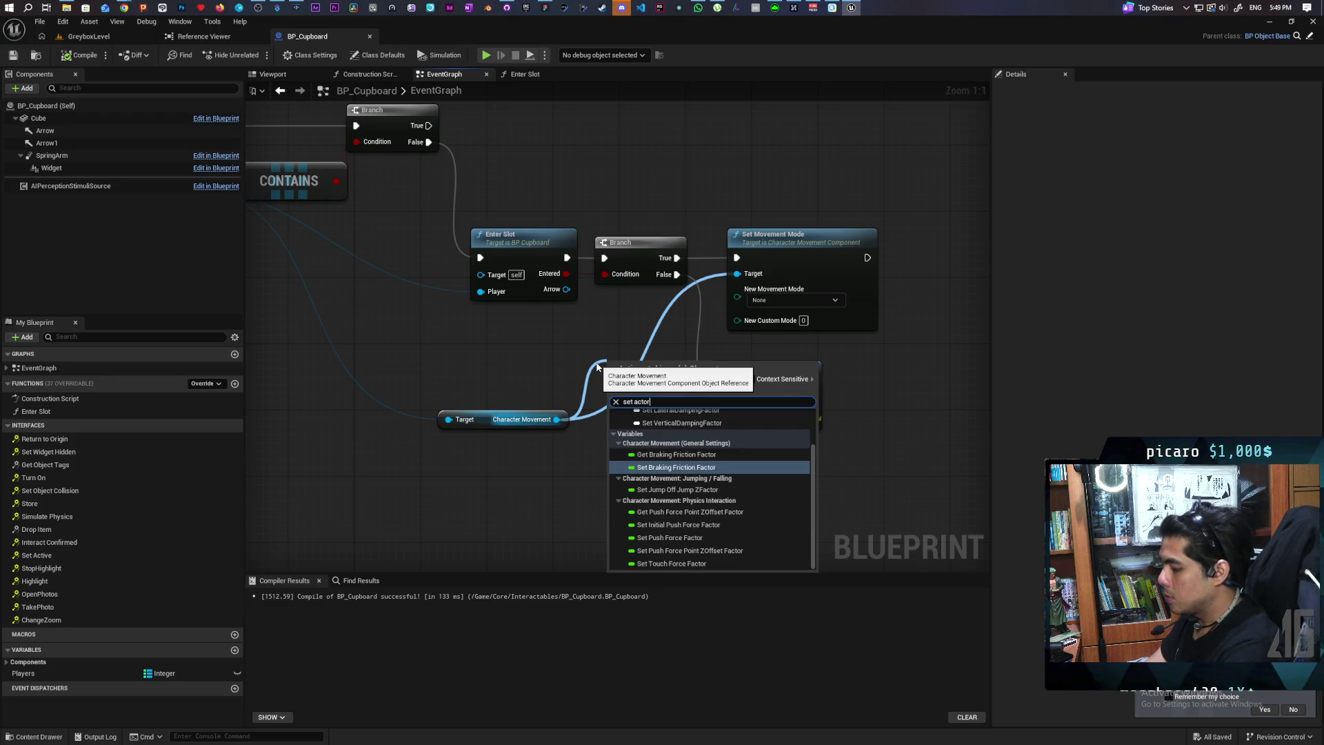
key("BackSpace")
key("BackSpace")
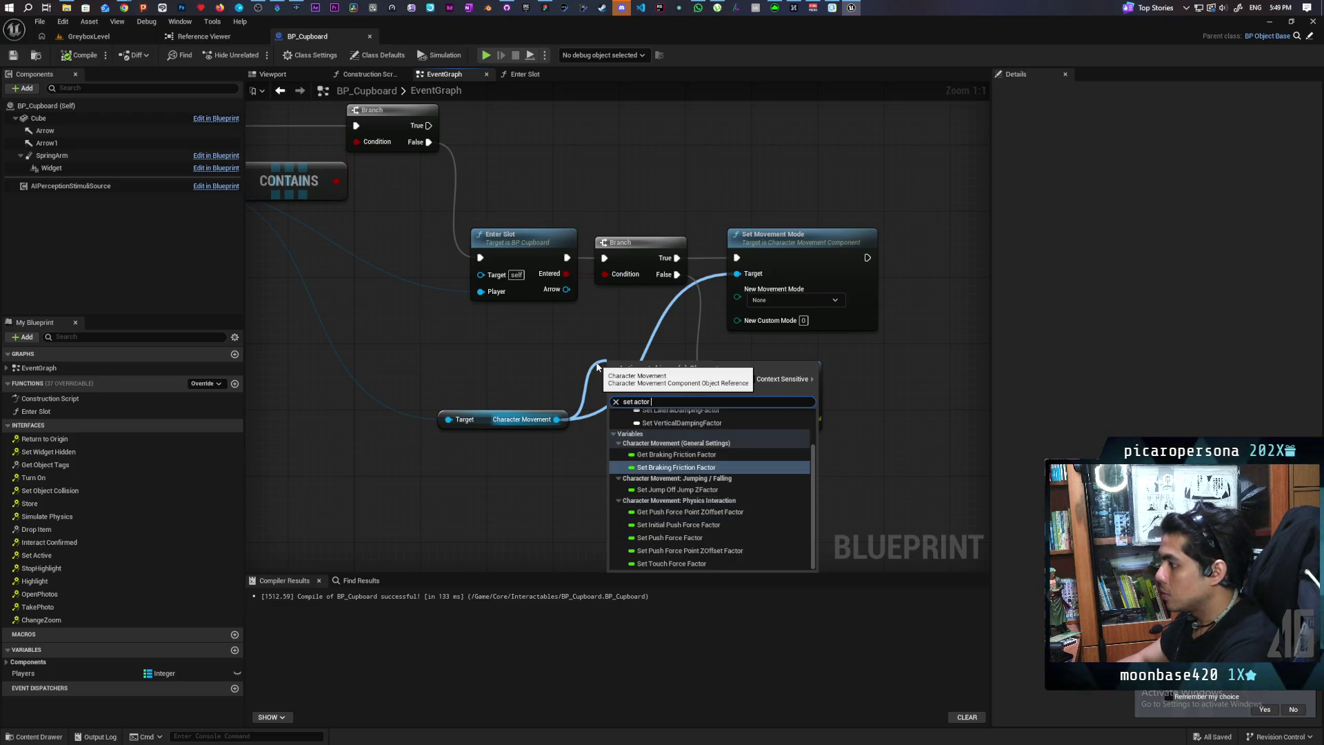
key("Escape")
mouse_move(232, 194)
left_mouse_down()
mouse_move(391, 238)
mouse_move(373, 350)
left_mouse_up()
type("set act")
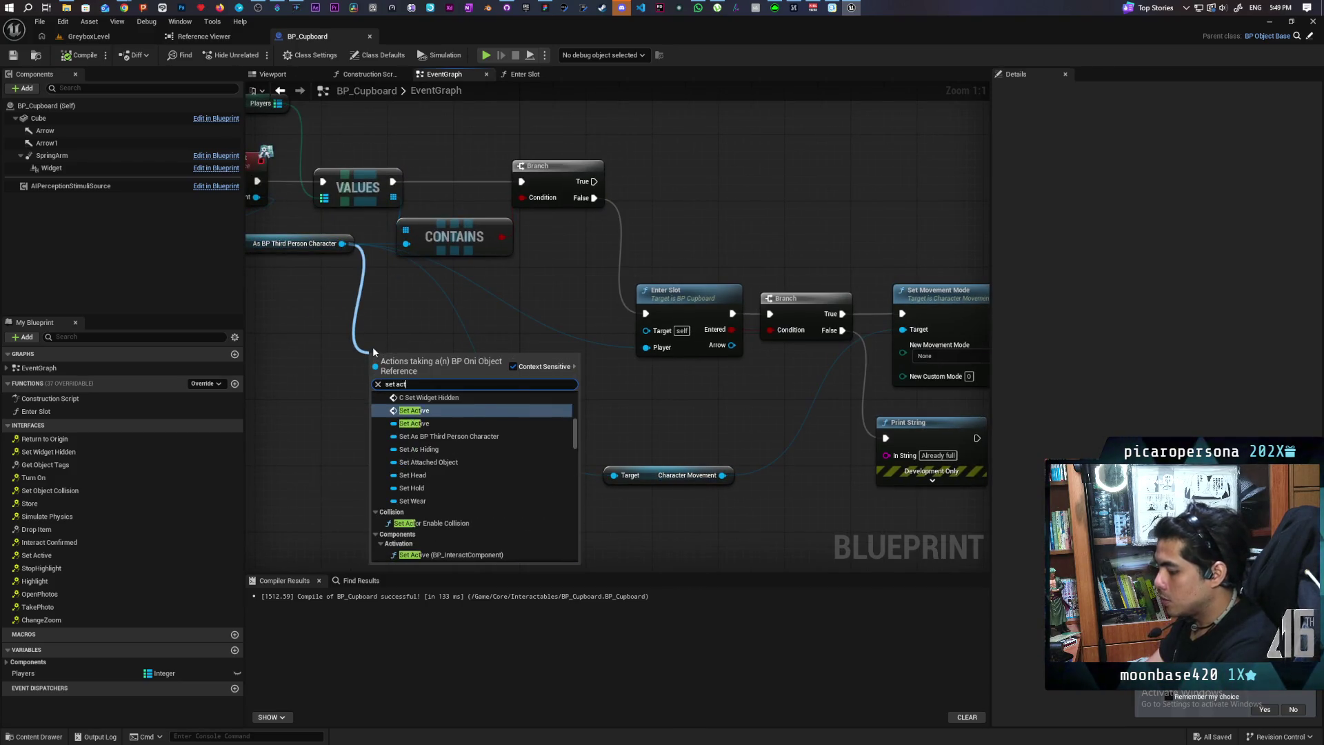
type("or lo")
key("Down")
key("Down")
key("Return")
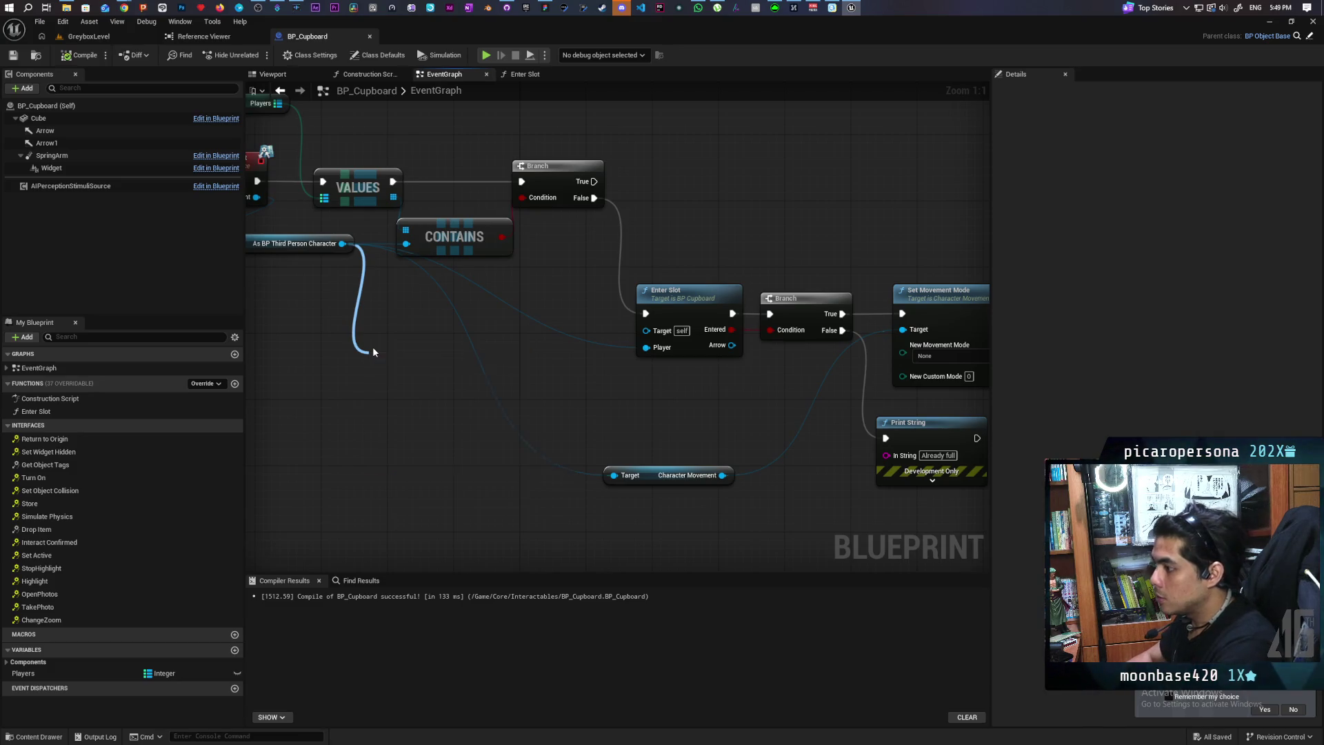
mouse_move(412, 374)
left_mouse_down()
mouse_move(923, 338)
mouse_move(864, 308)
left_mouse_up()
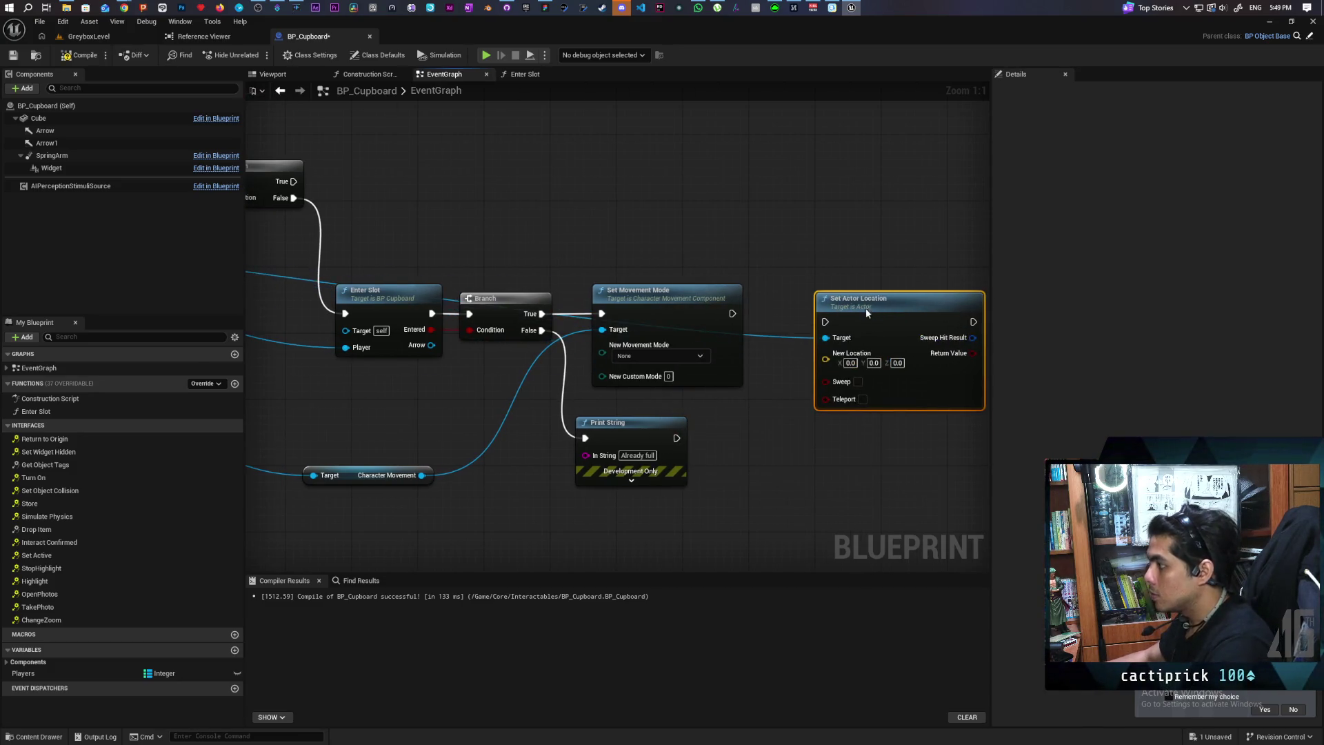
mouse_move(736, 315)
left_mouse_down()
mouse_move(793, 310)
mouse_move(720, 314)
mouse_move(826, 314)
left_mouse_up()
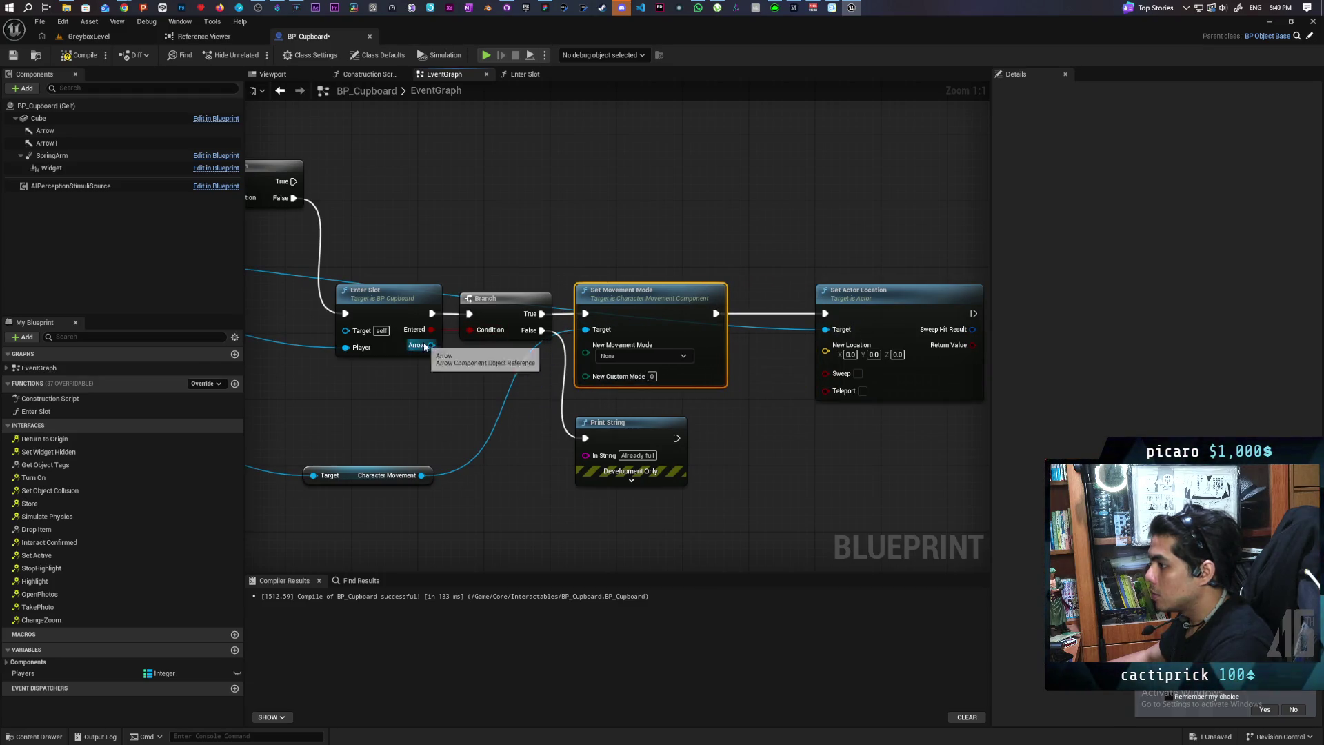
Feed the Enter Slot Arrow's Get World Location into New Location
left_click_drag(430, 344, 454, 392)
type("get w")
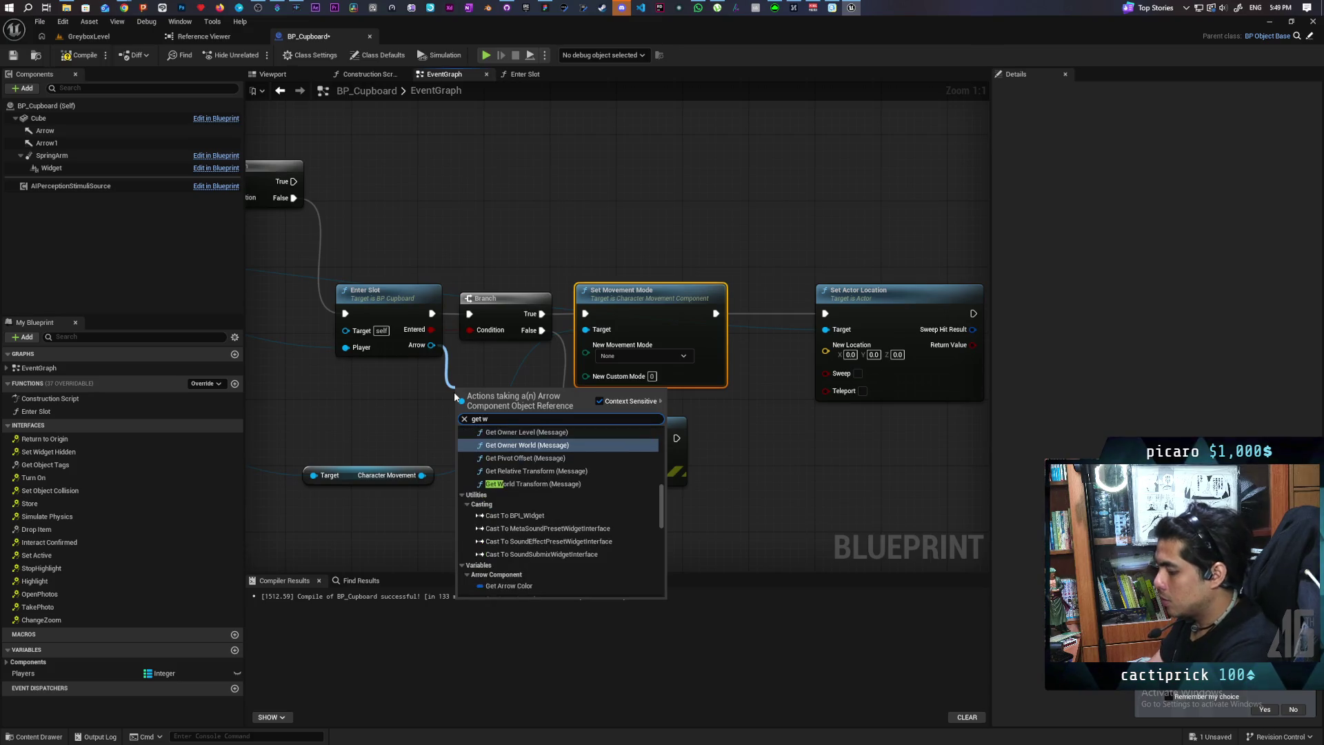
type("orld lo")
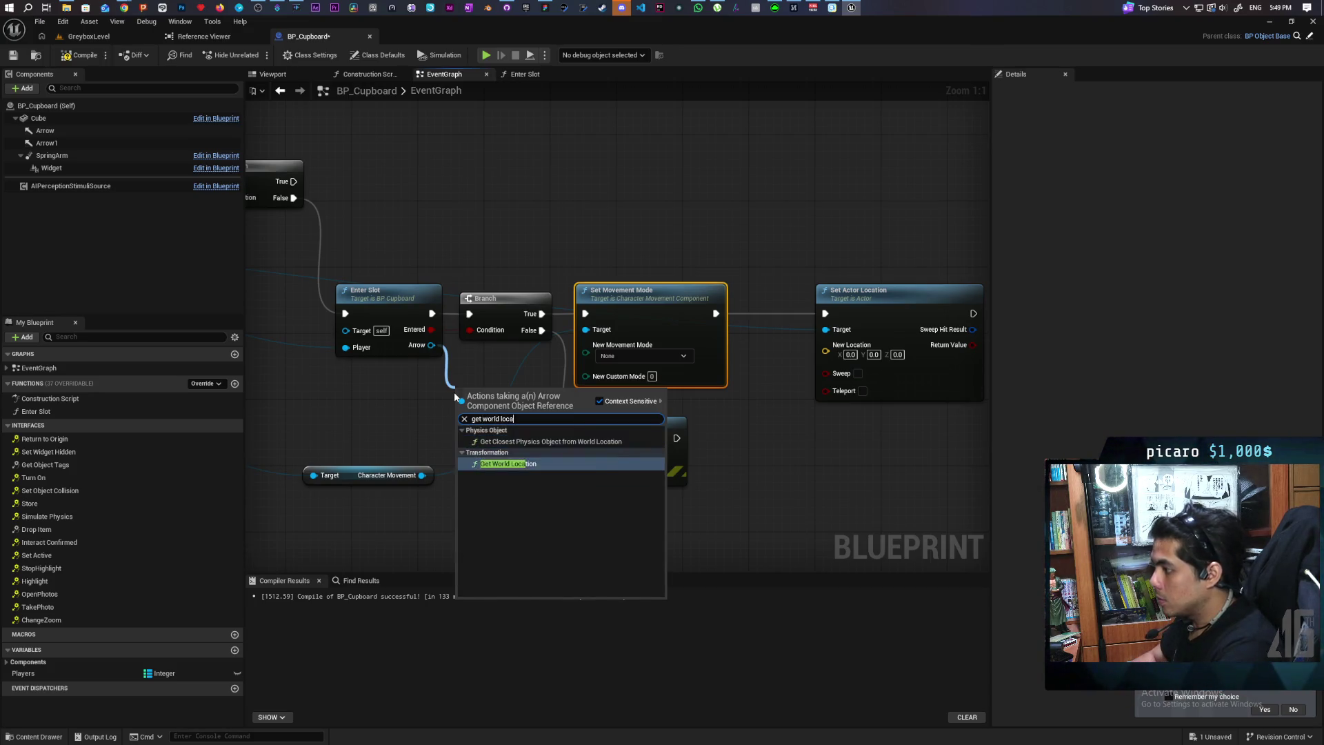
key("Return")
mouse_move(549, 412)
left_mouse_down()
mouse_move(786, 368)
mouse_move(825, 345)
left_mouse_up()
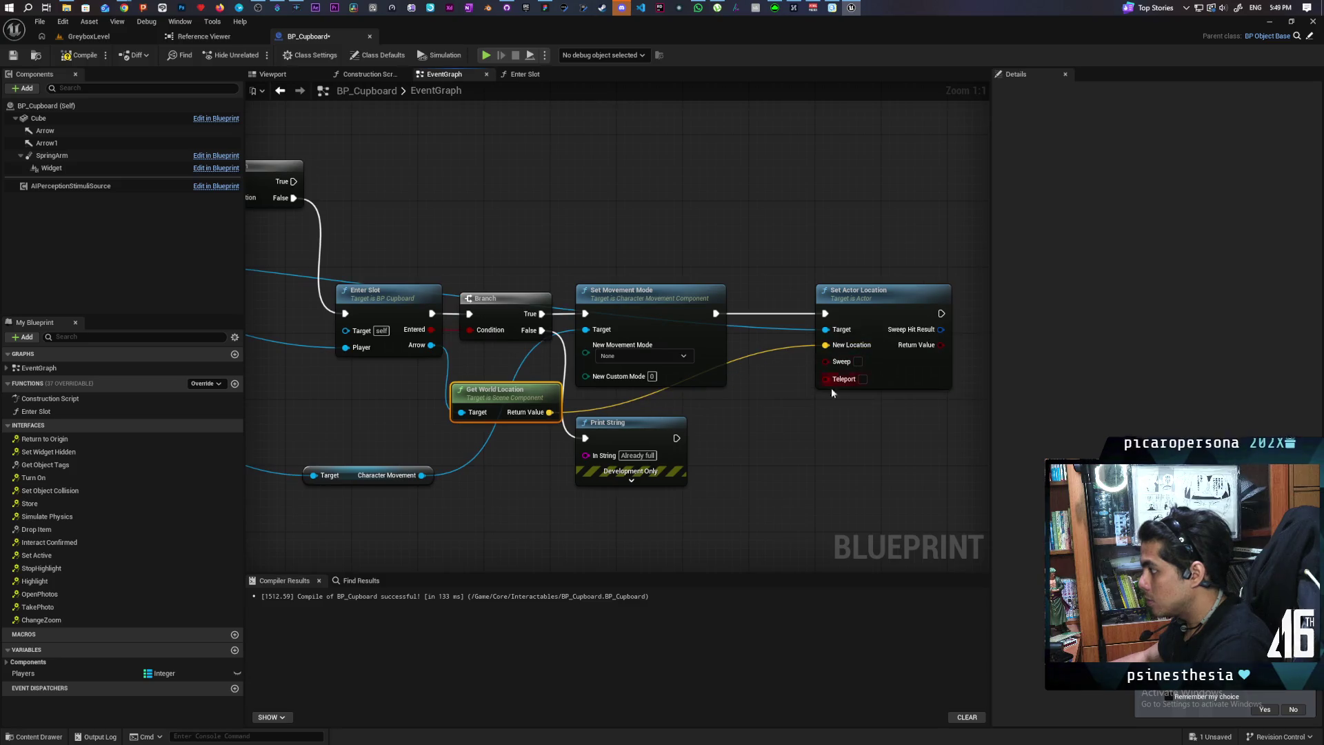
mouse_move(499, 398)
left_mouse_down()
mouse_move(764, 390)
mouse_move(551, 373)
mouse_move(591, 372)
mouse_move(569, 373)
mouse_move(580, 372)
left_mouse_up()
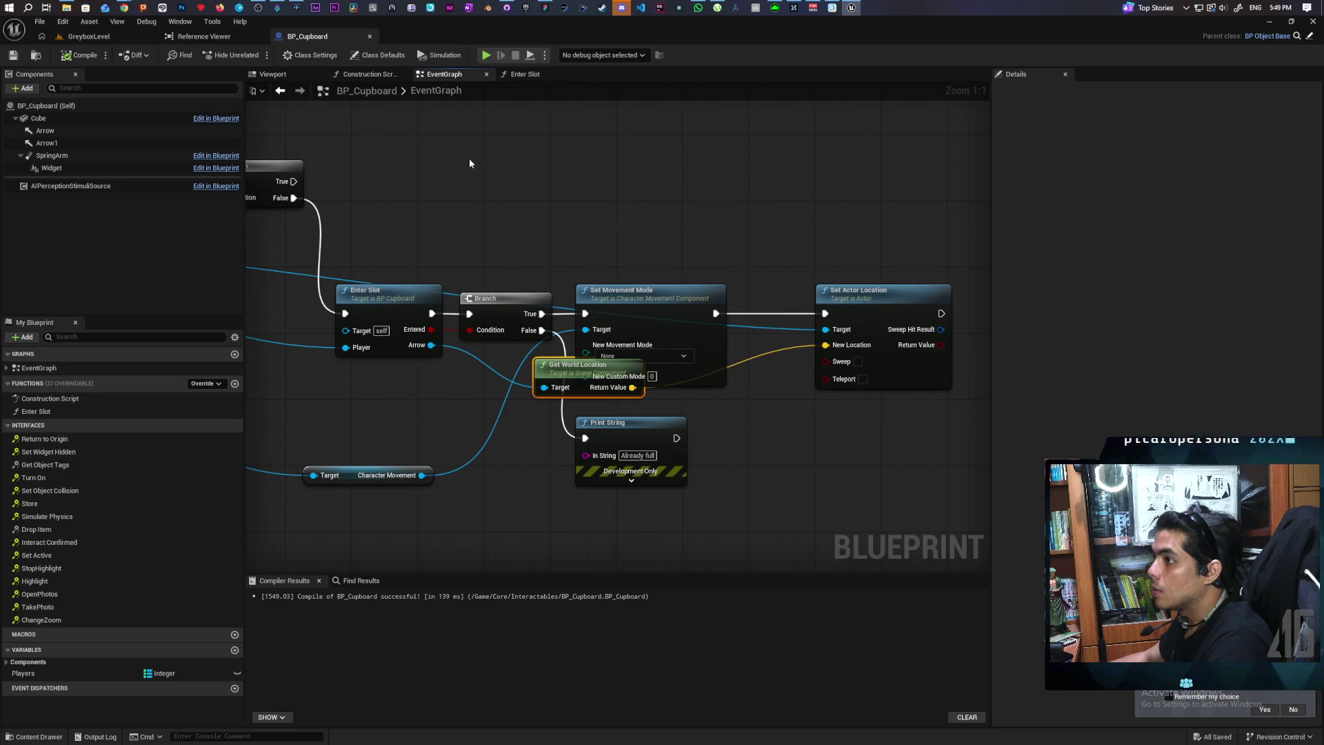
left_click(272, 74)
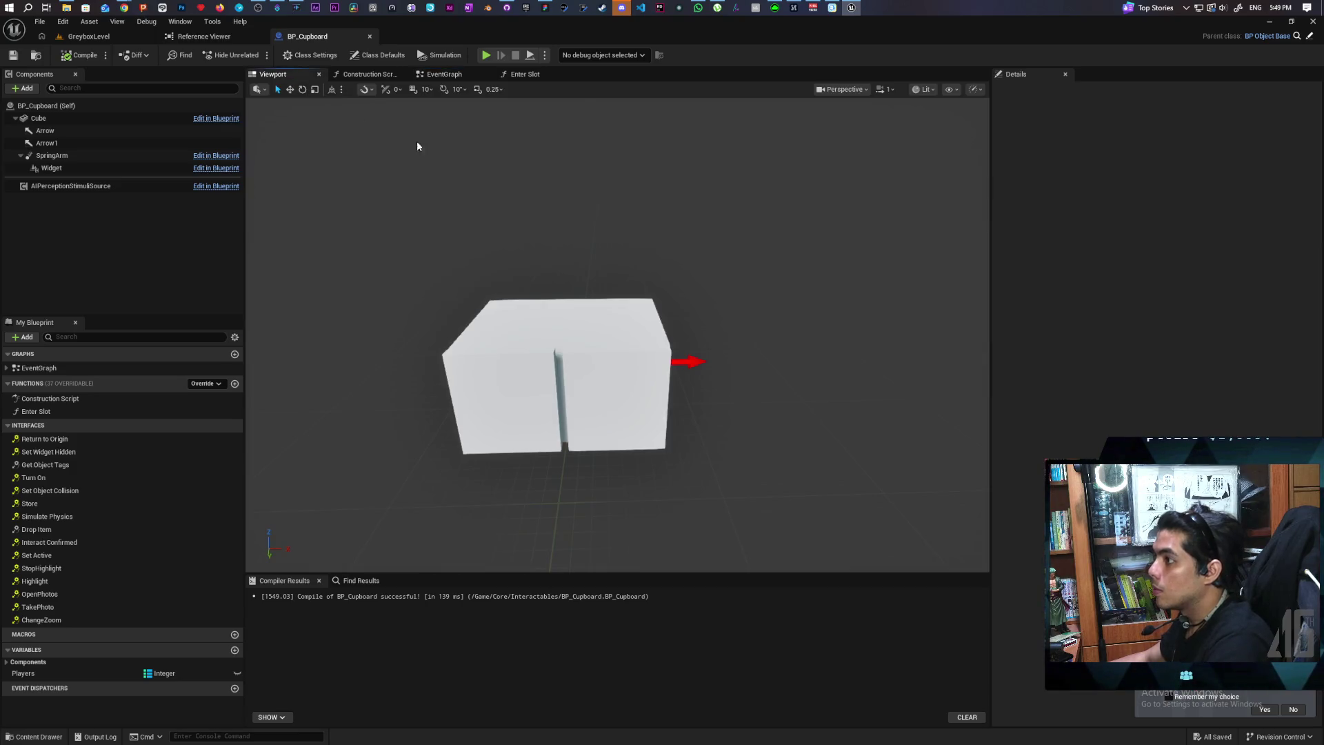
Inspect the Cube component and class defaults, then recompile BP_Cupboard
left_click(607, 337)
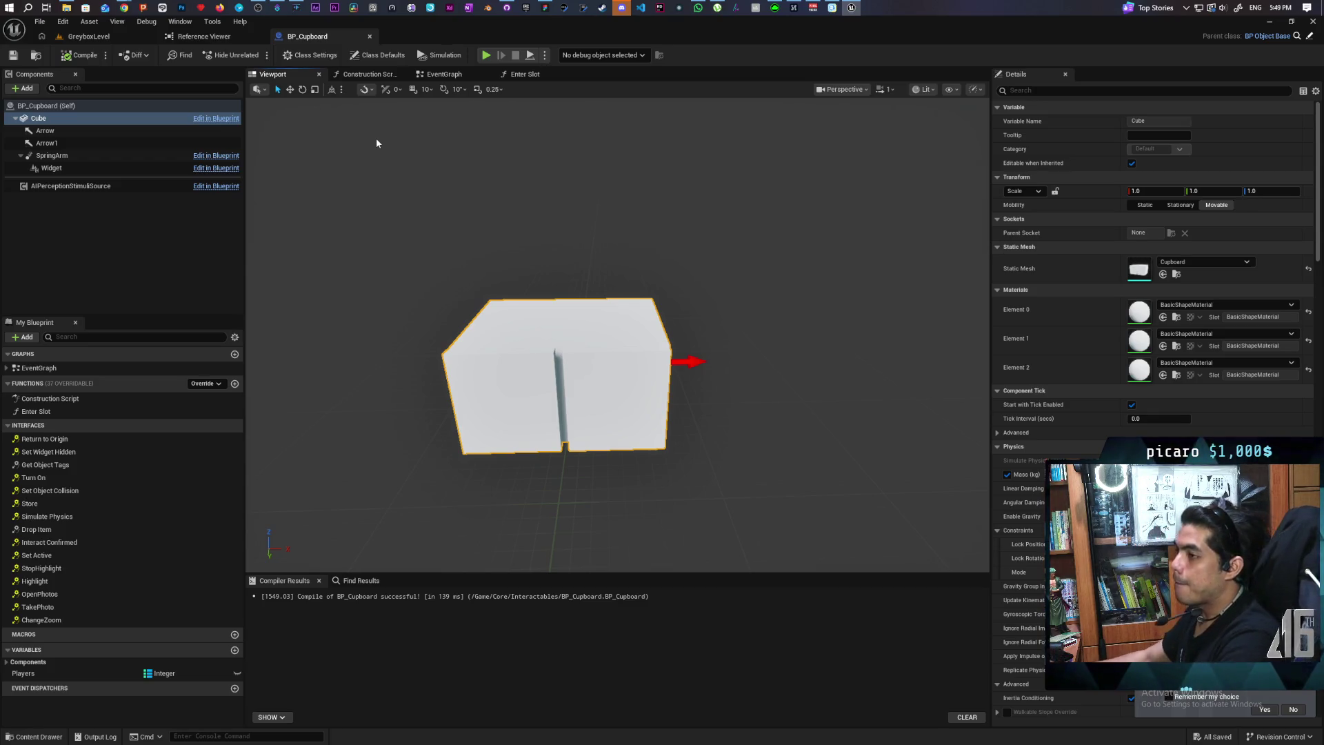
left_click(41, 107)
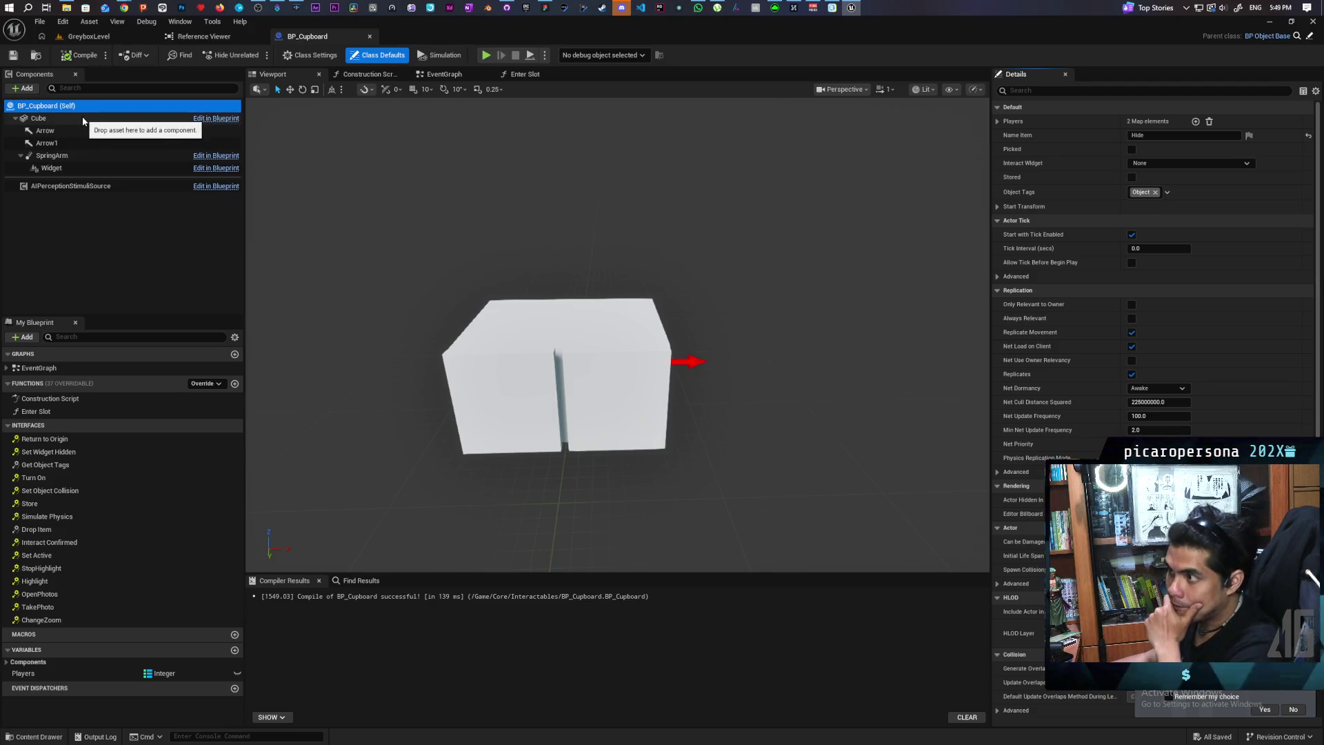
left_click(42, 118)
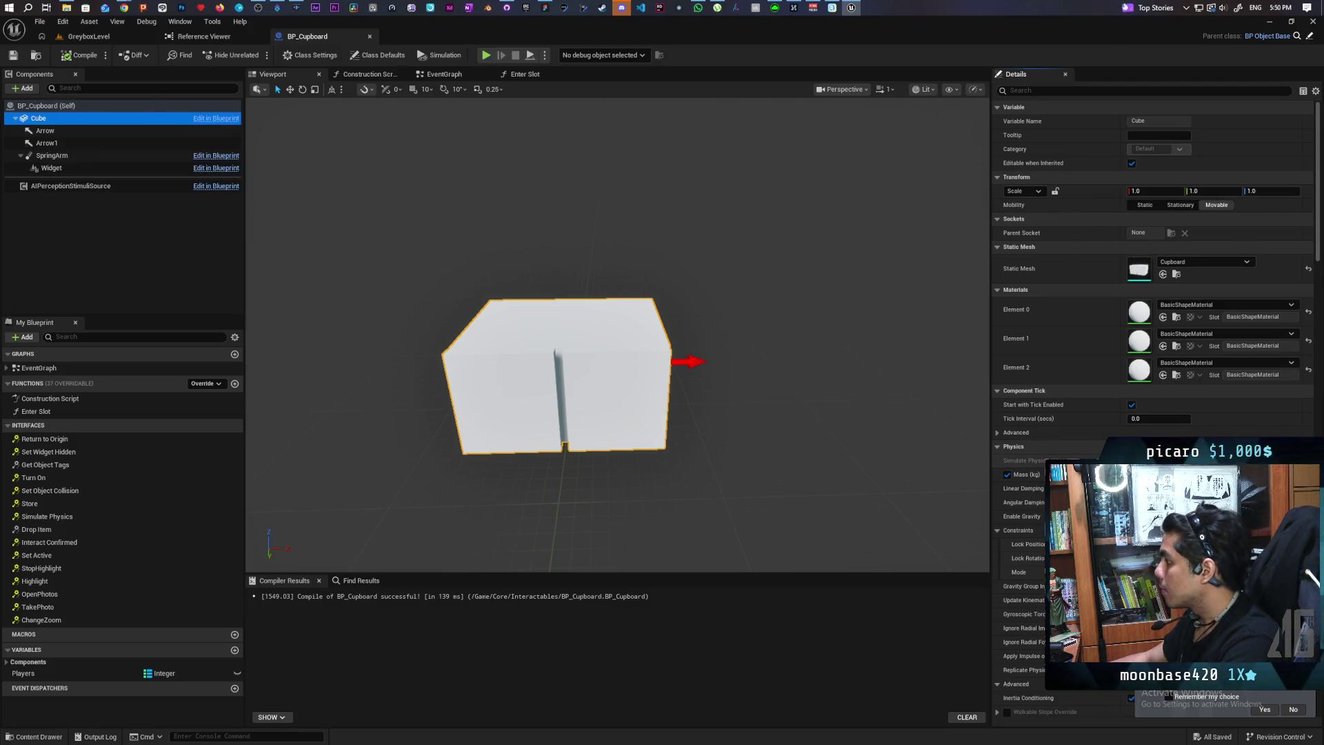
left_click(69, 106)
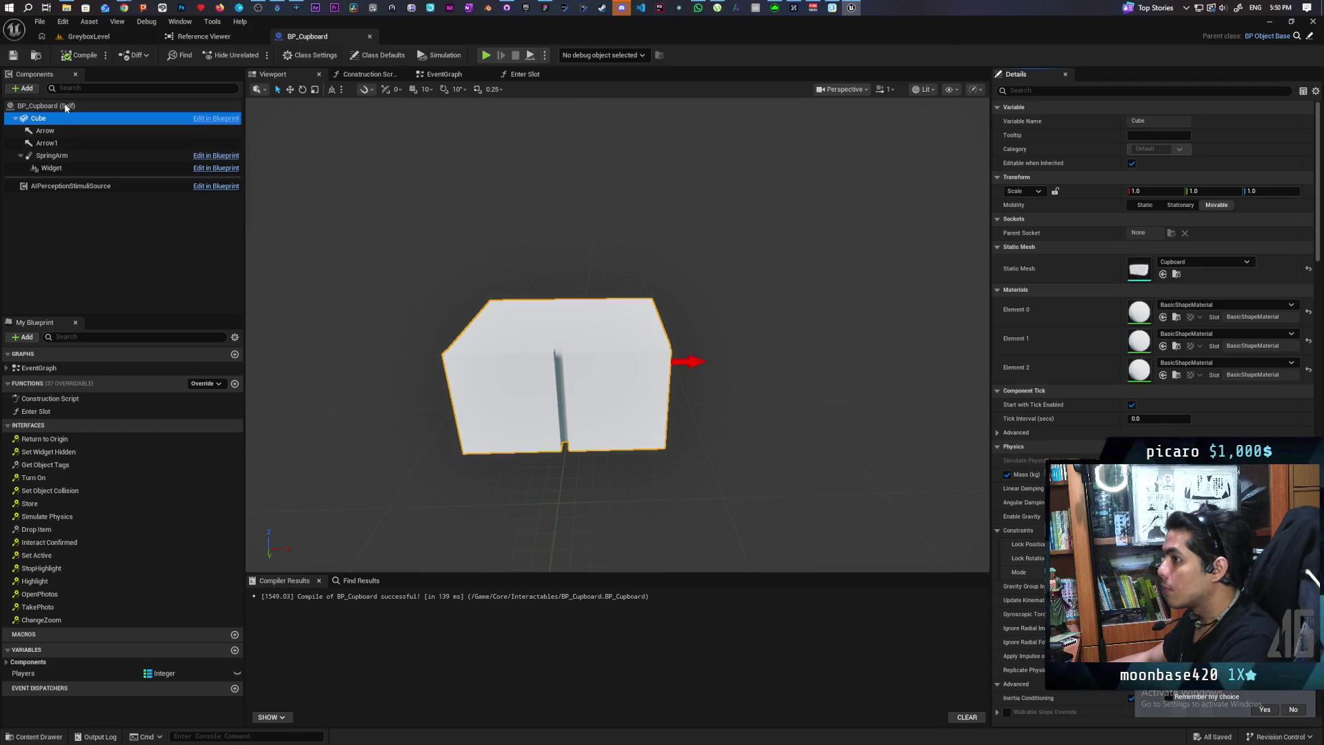
left_click(80, 55)
Review the physics properties of the Cube and class defaults using a 'phy' filter
left_click(39, 118)
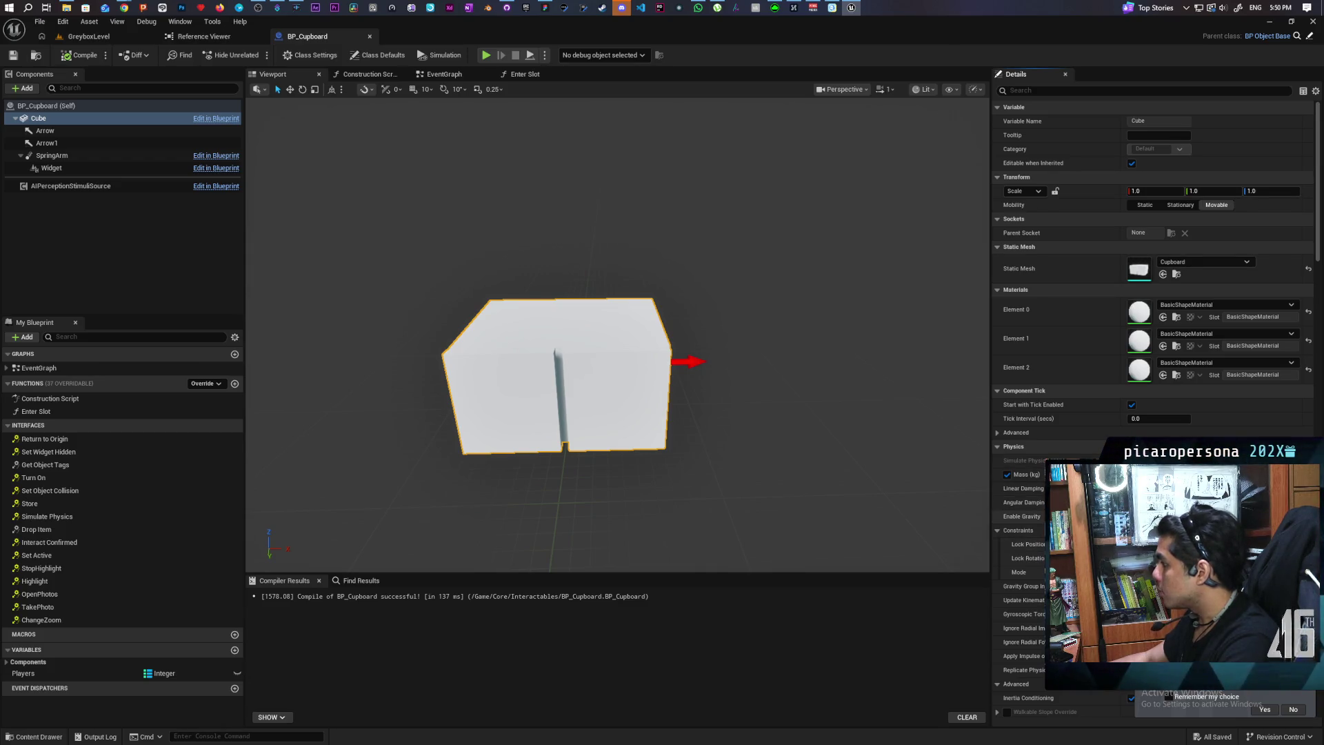
scroll(1151, 275, "down", 3)
scroll(1151, 275, "up", 2)
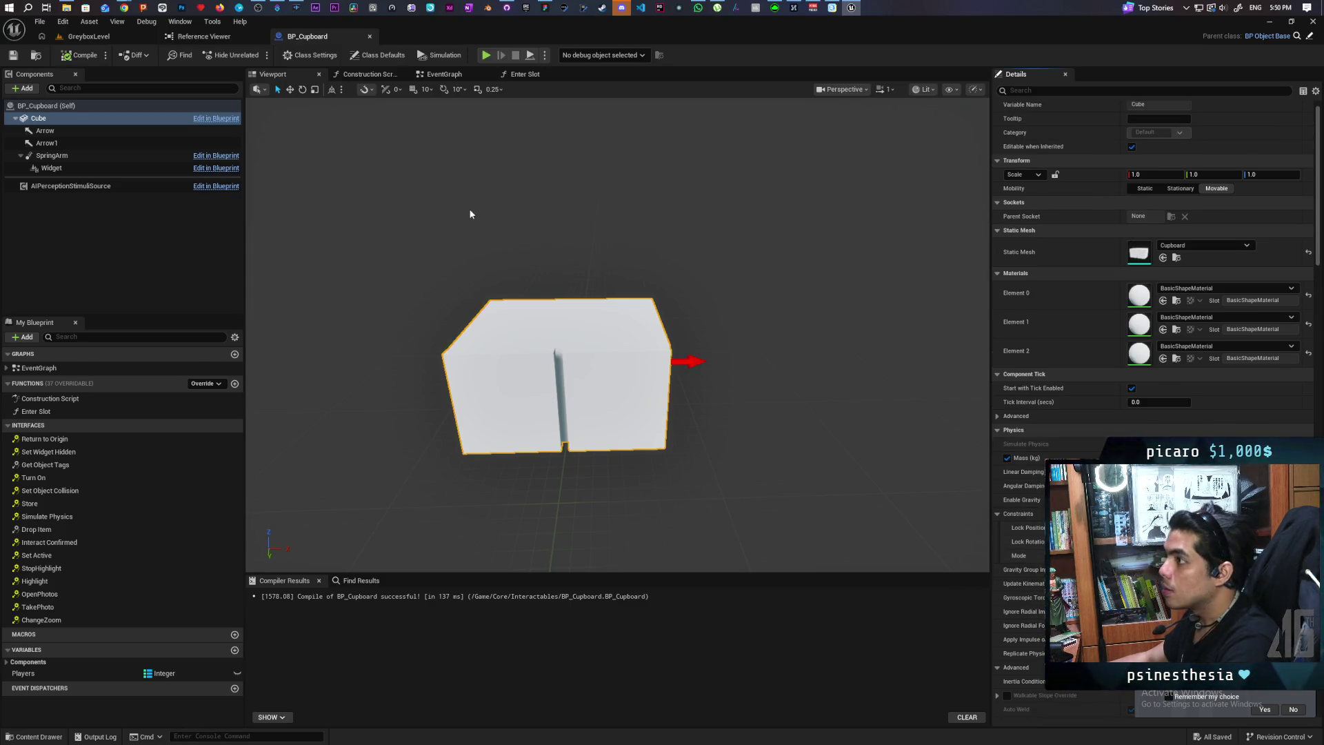
left_click(45, 105)
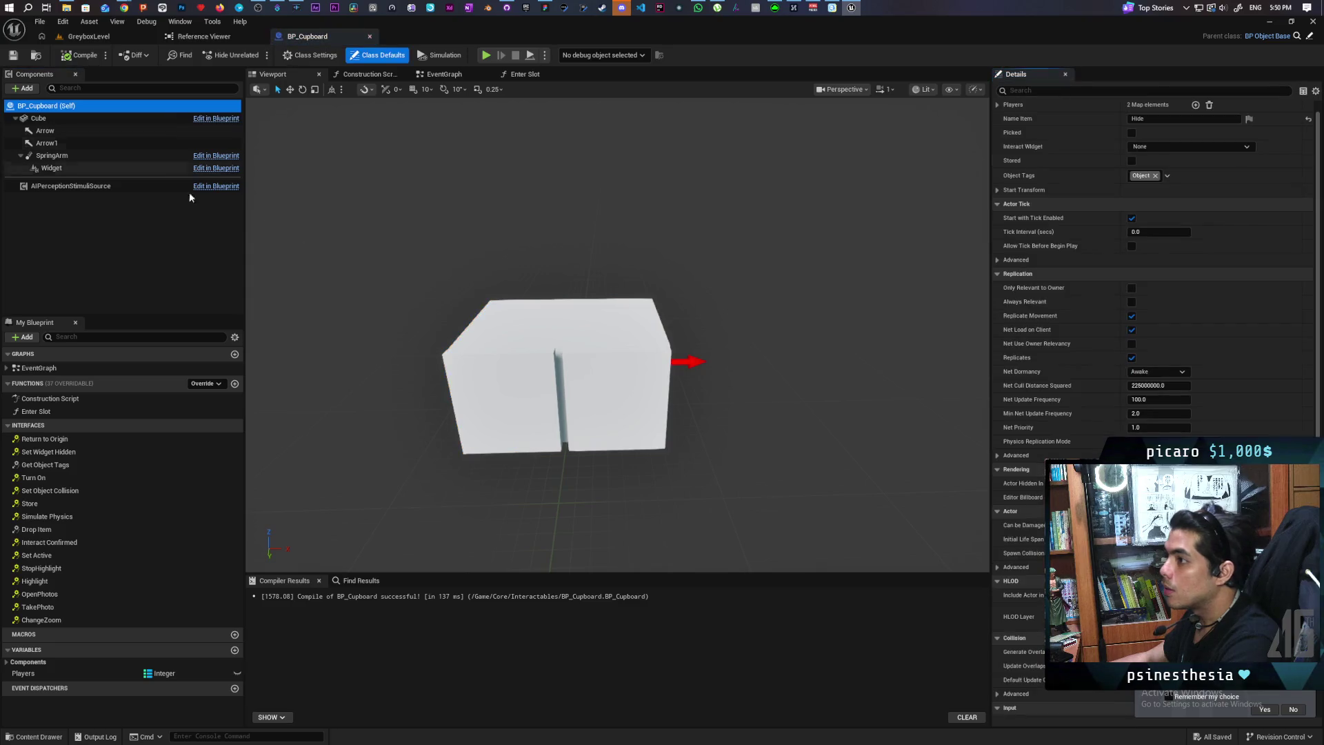
left_click(1027, 91)
type("phy")
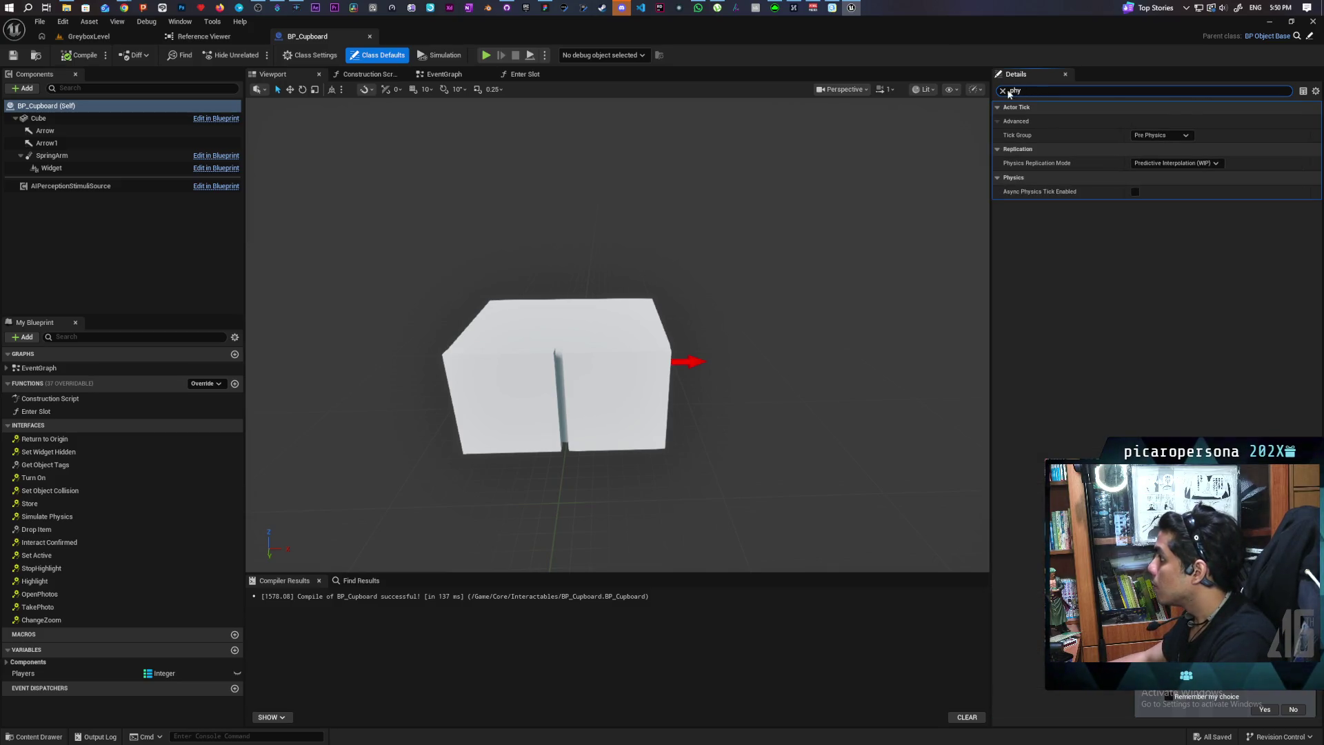
left_click(1002, 90)
left_click(69, 118)
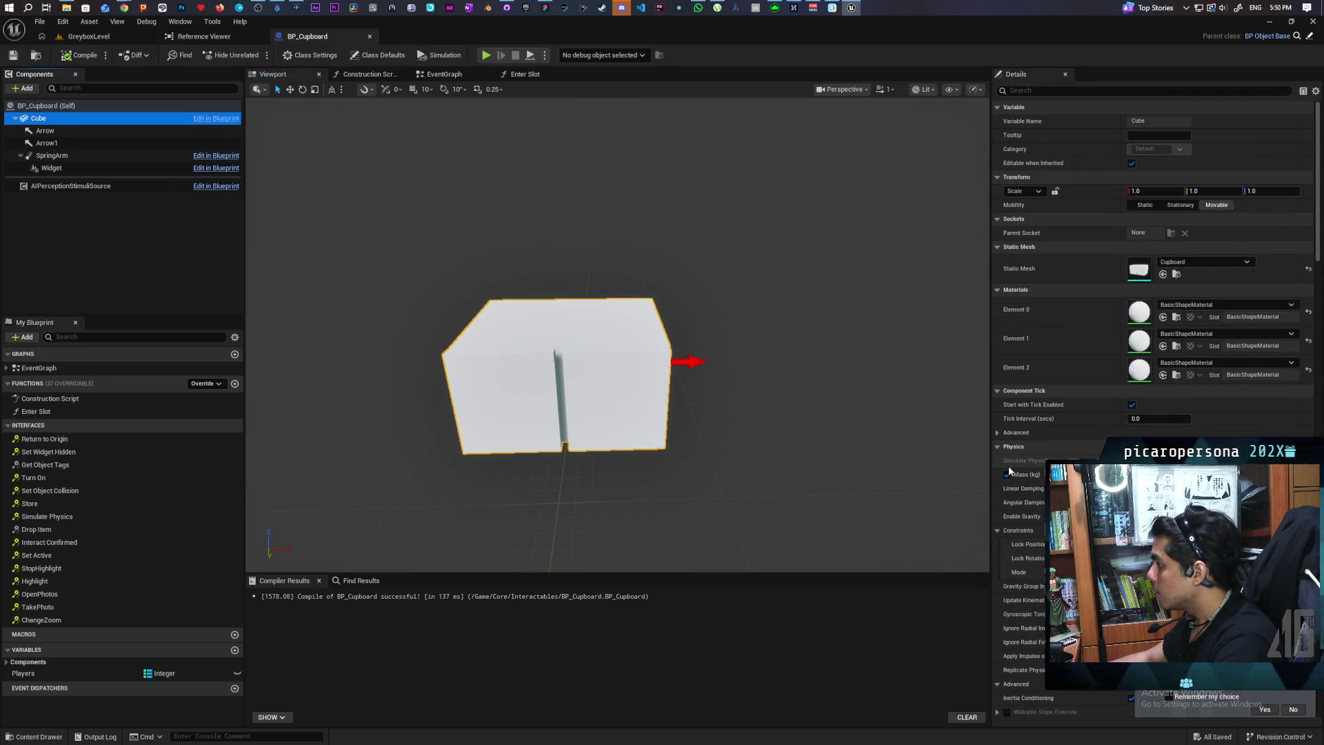
mouse_move(1010, 466)
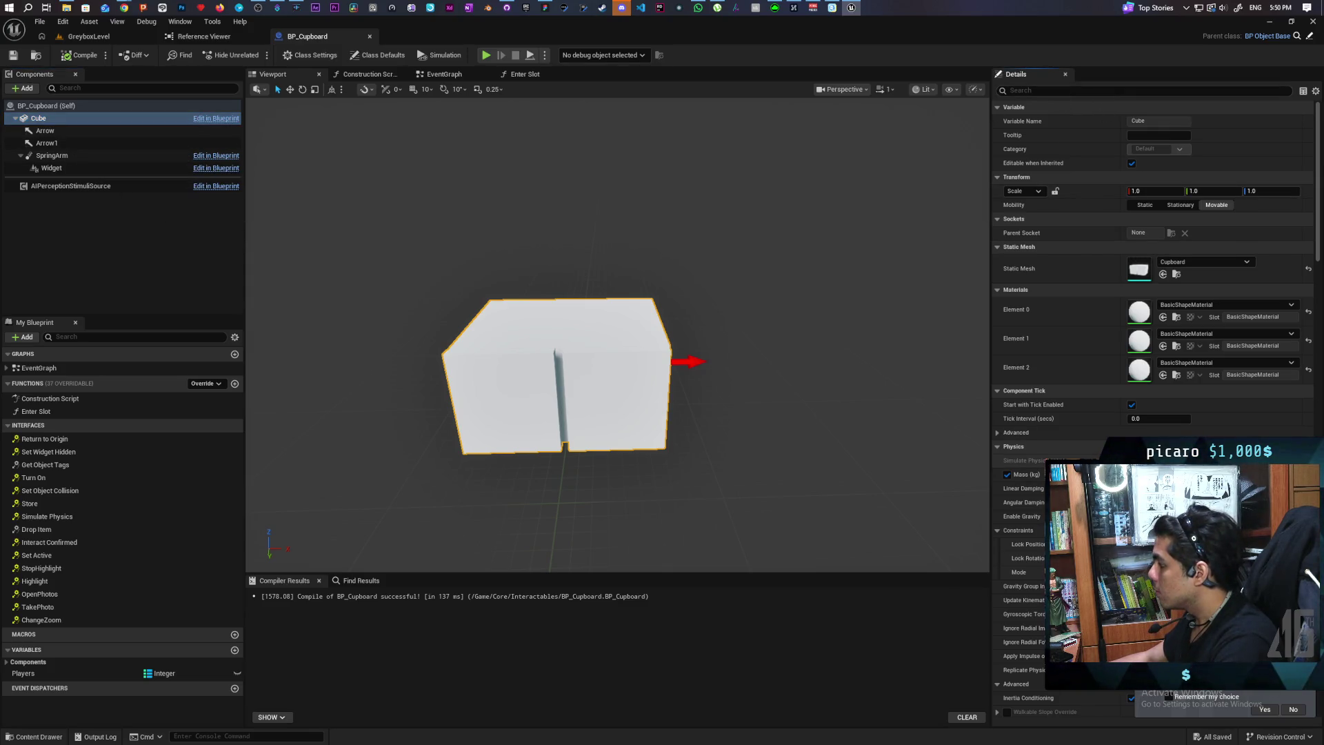
scroll(1152, 413, "down", 2)
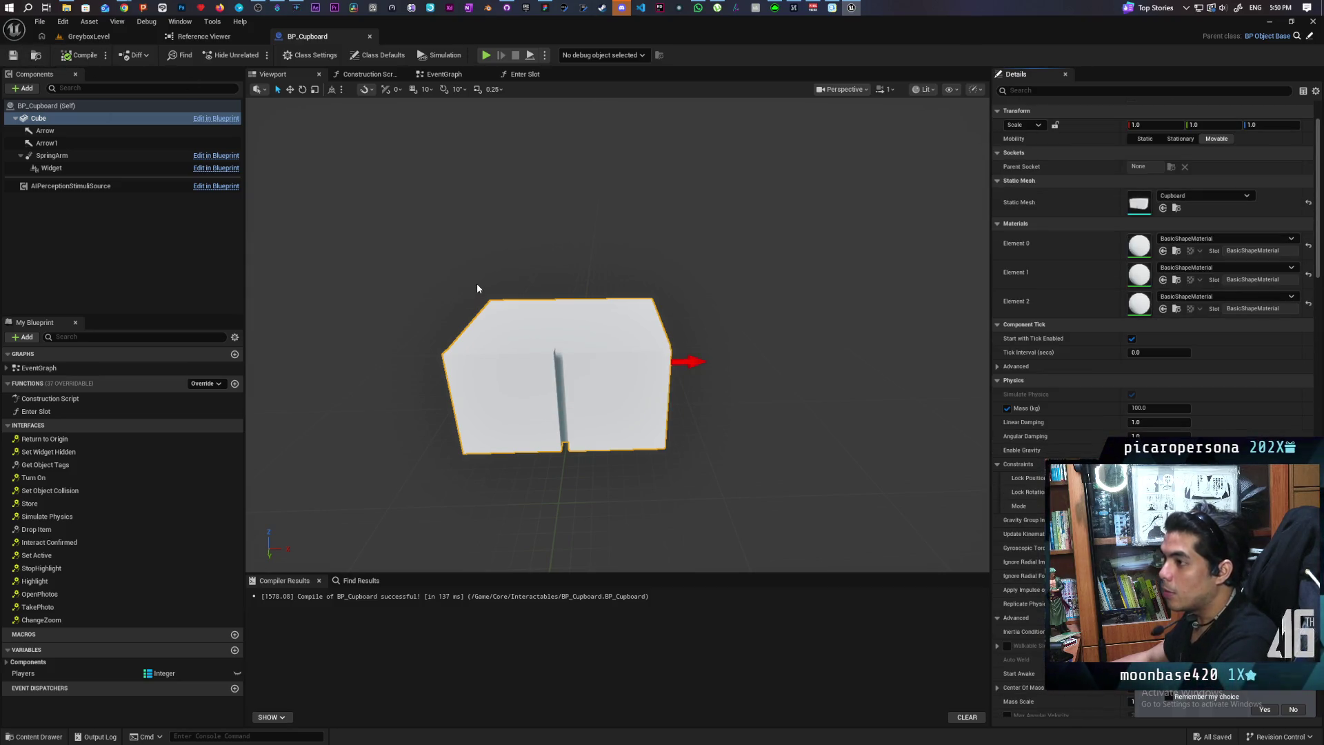
left_click(87, 36)
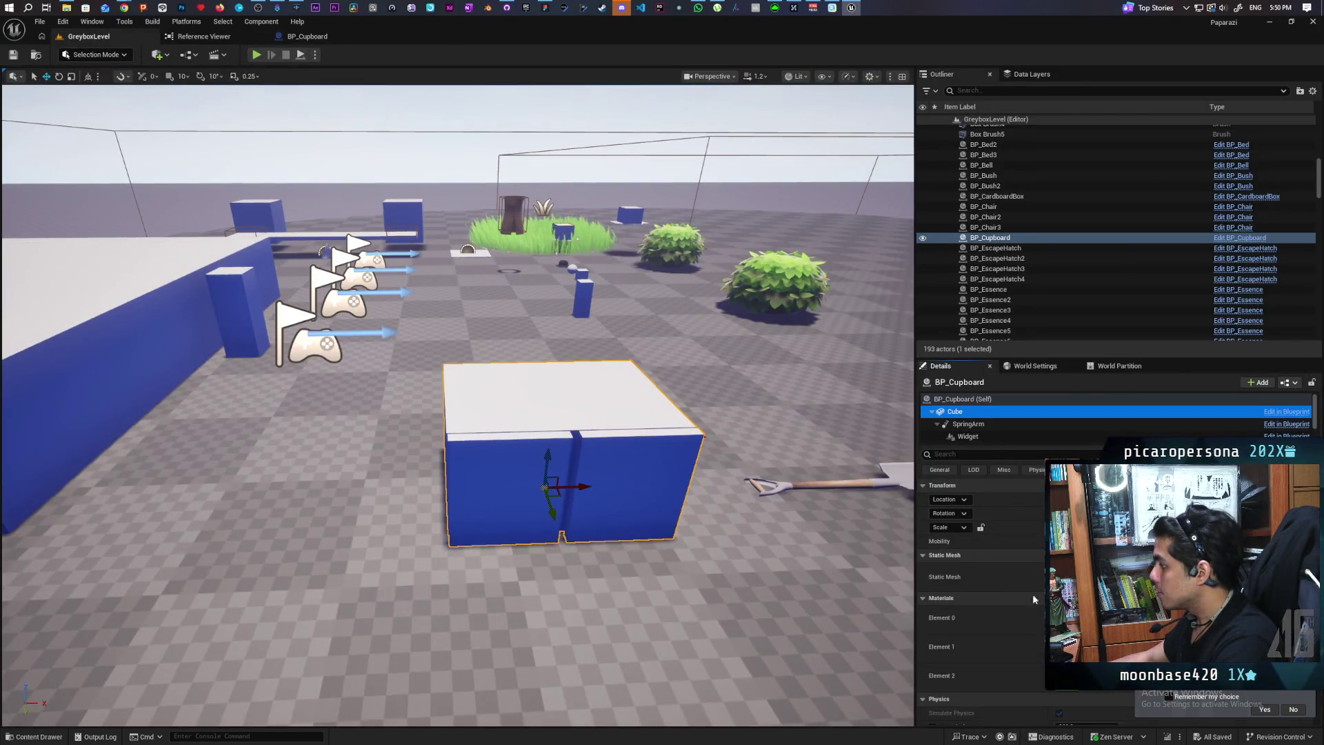
scroll(995, 600, "down", 3)
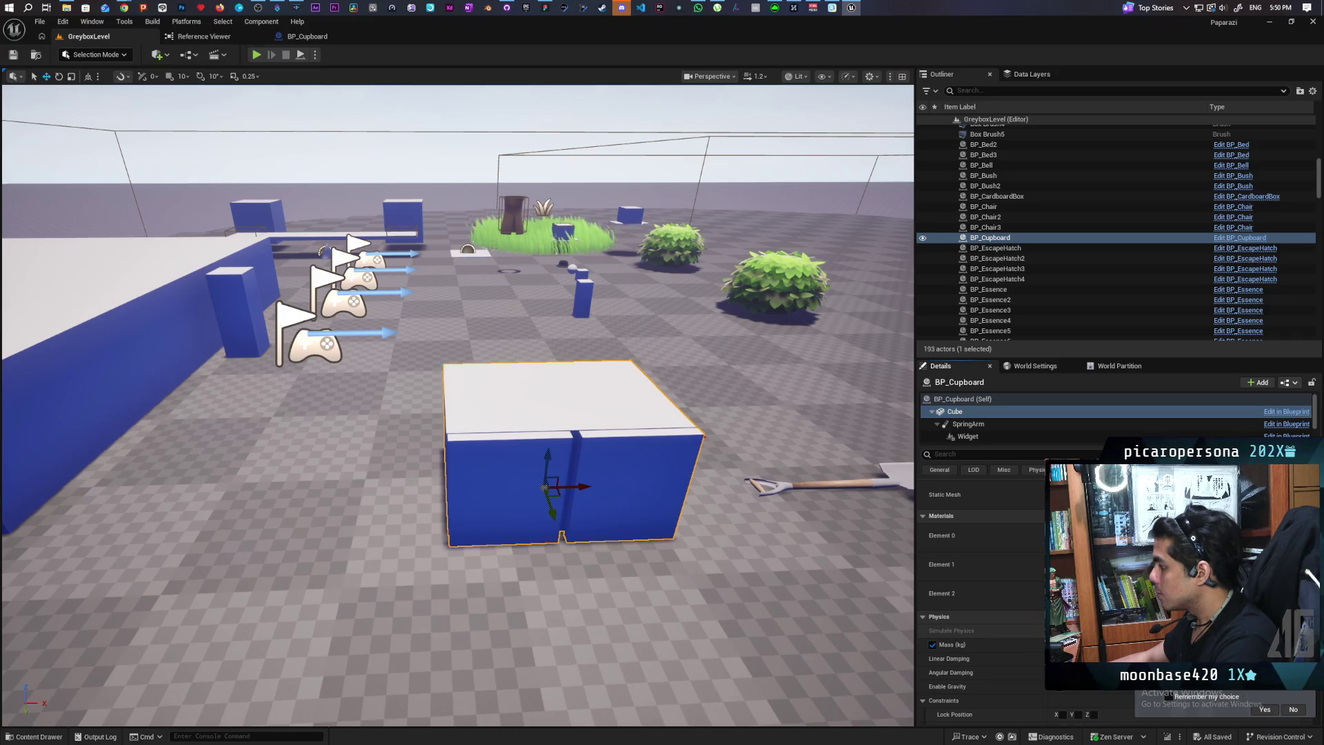
left_click(255, 55)
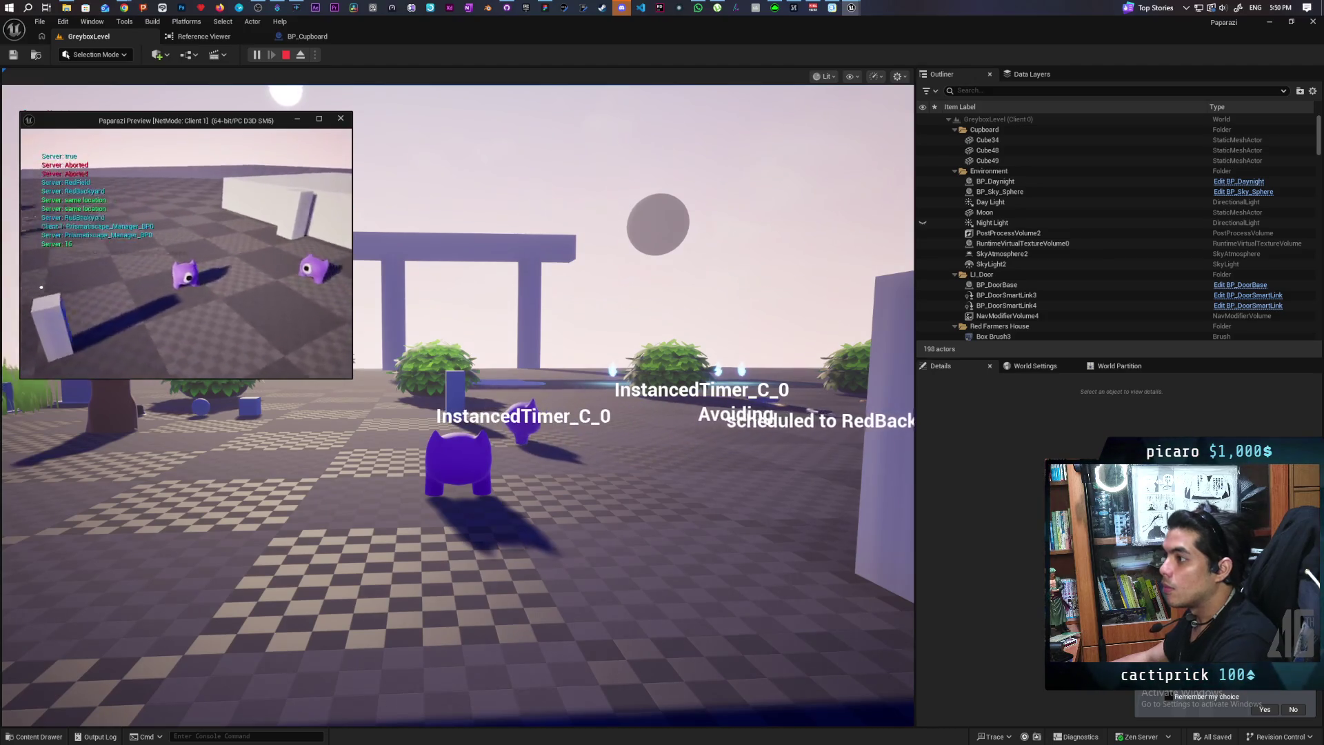
key("Escape")
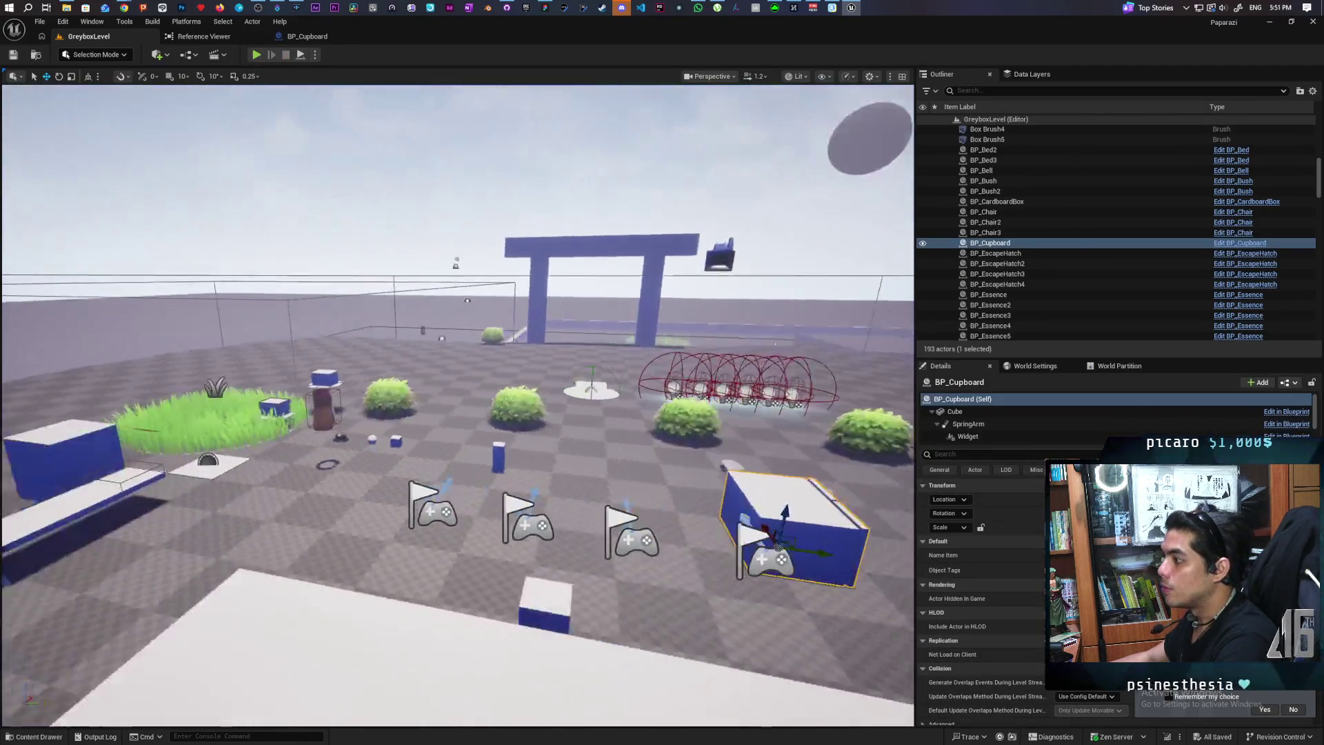
left_click_drag(632, 480, 631, 480)
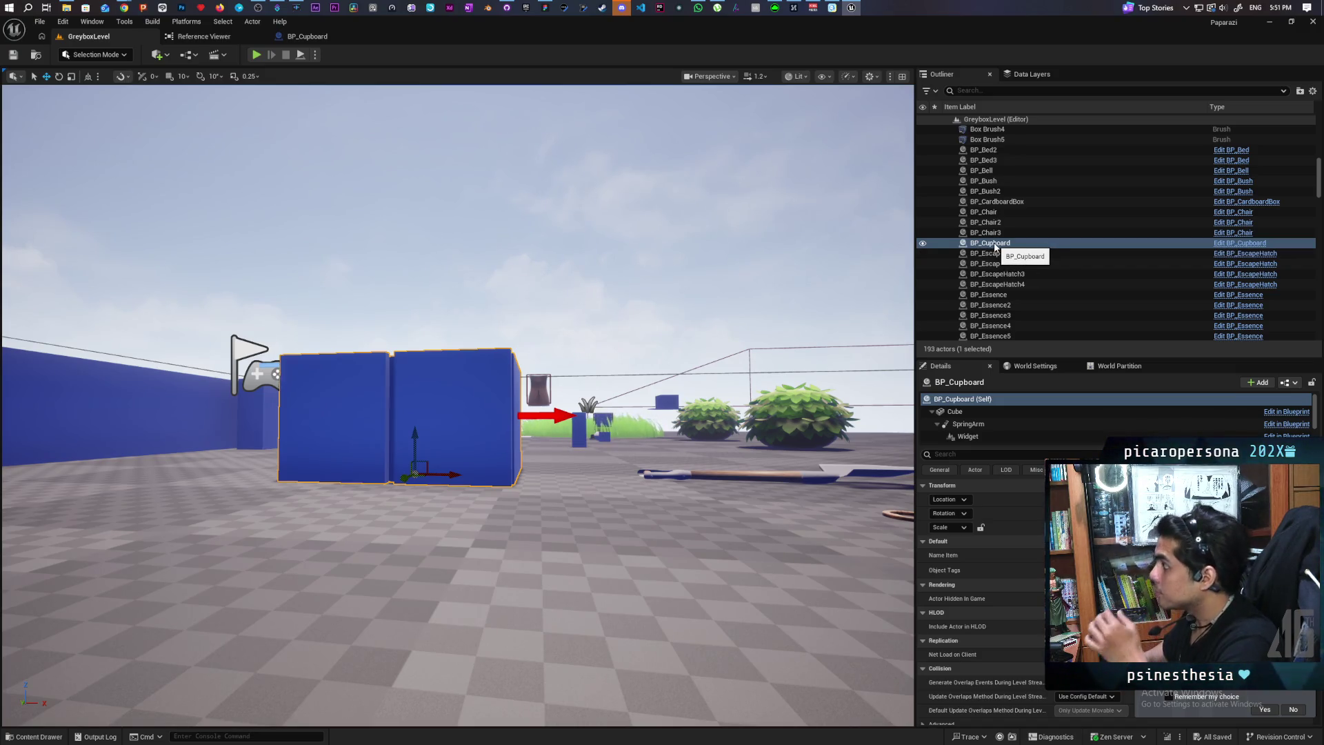
left_click(308, 38)
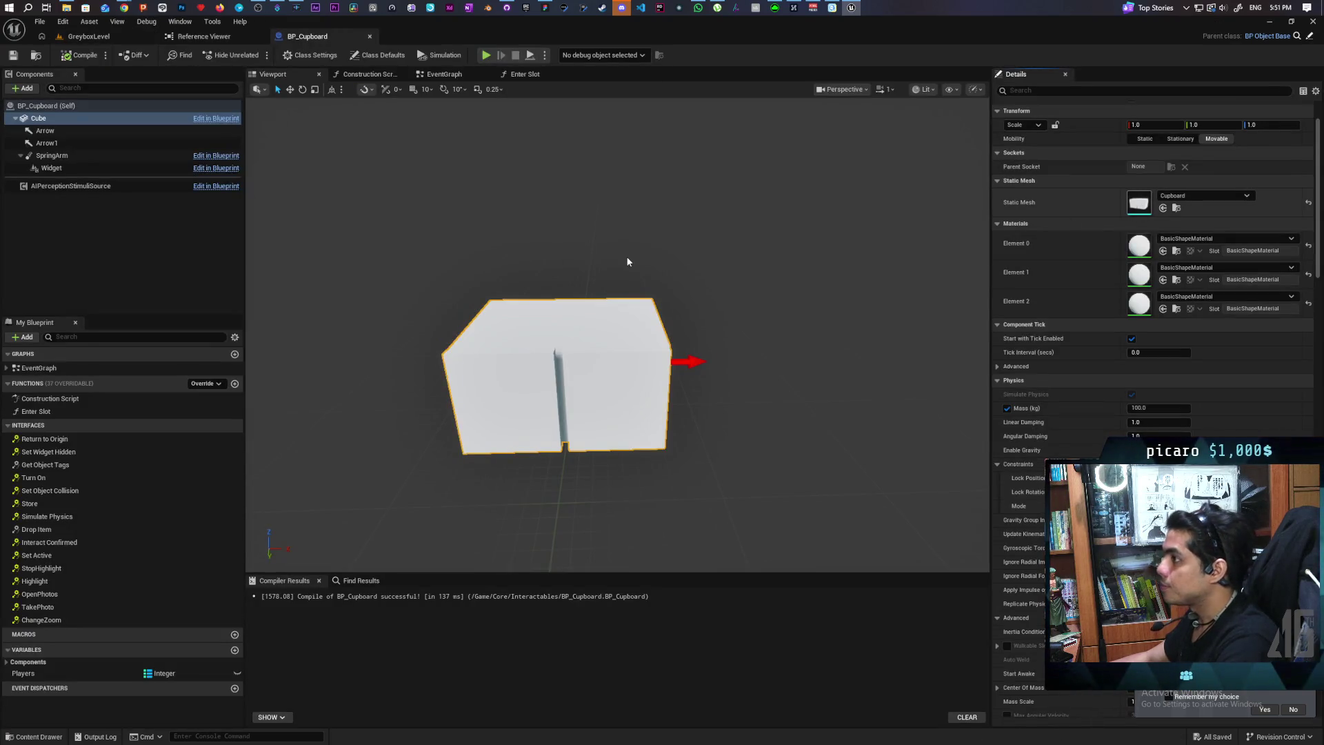
Give the Cupboard static mesh a simplified box collision and save it
key("ctrl+e")
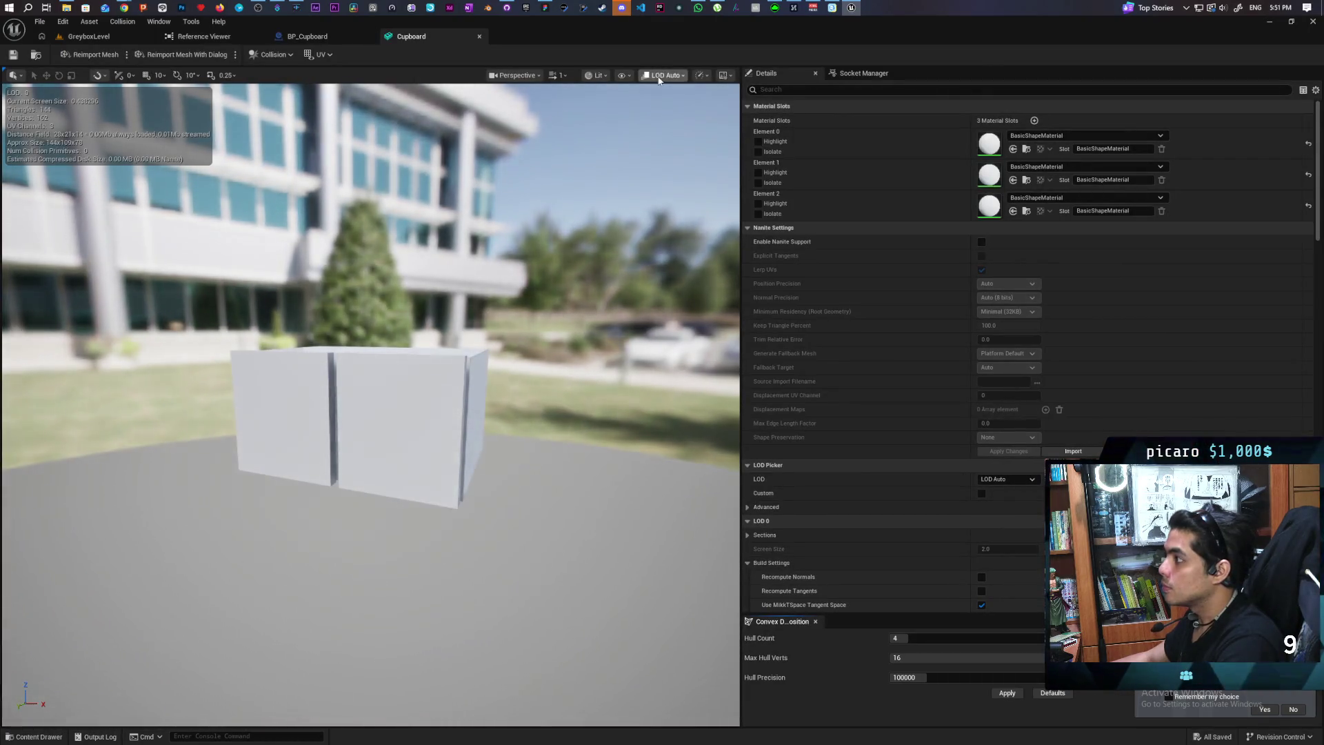
left_click(658, 76)
left_click(651, 271)
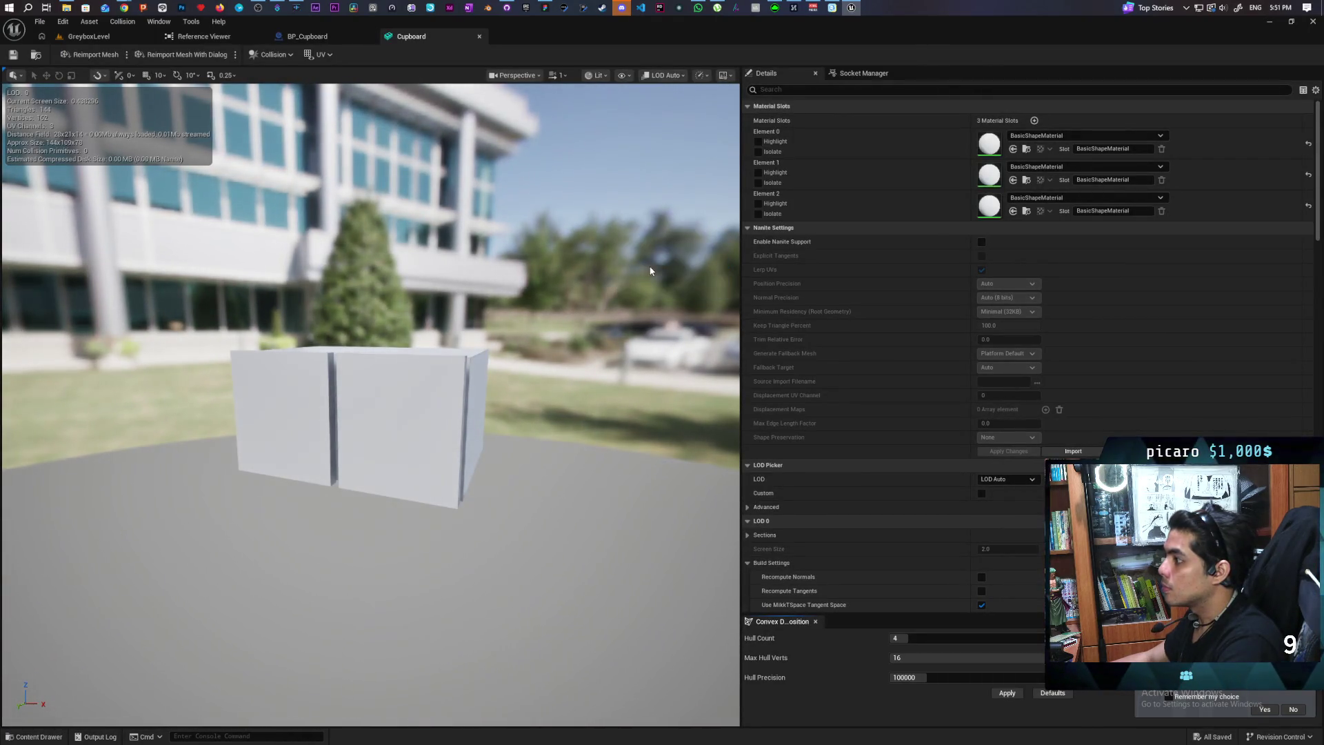
left_click(272, 54)
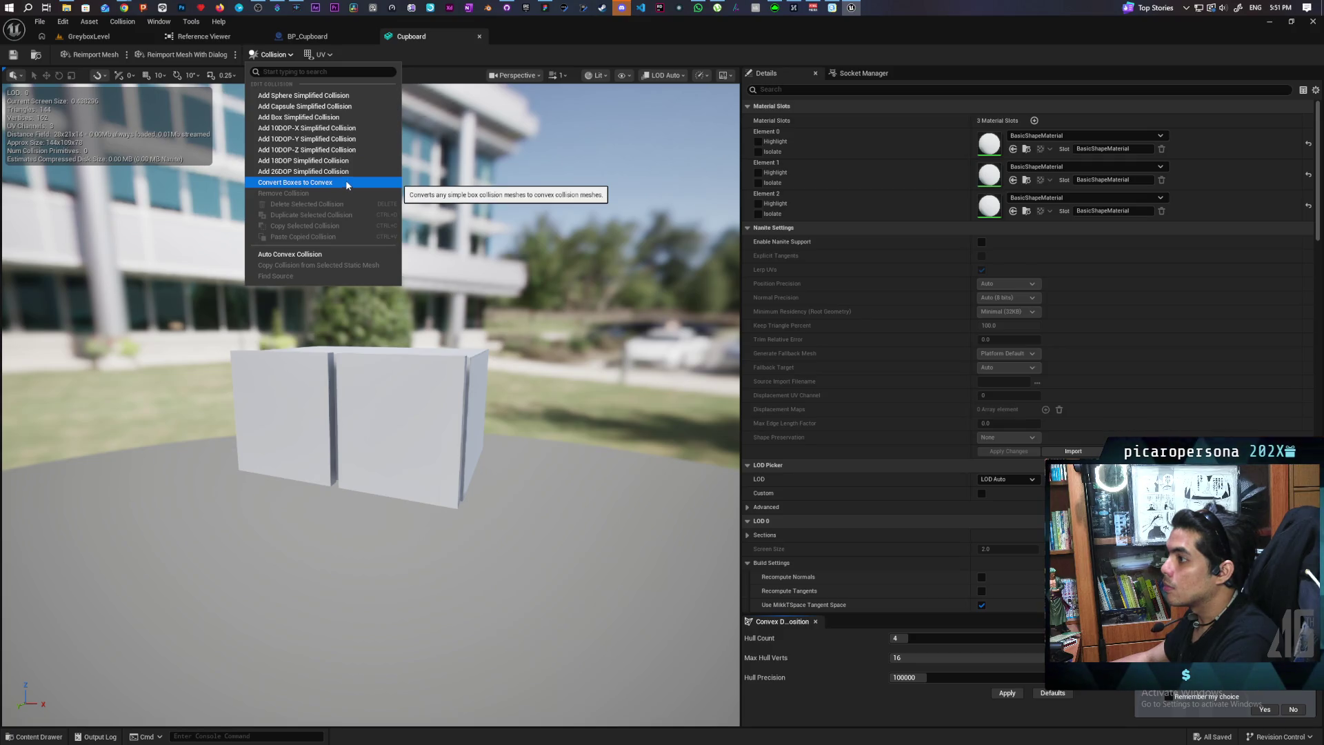
left_click(338, 117)
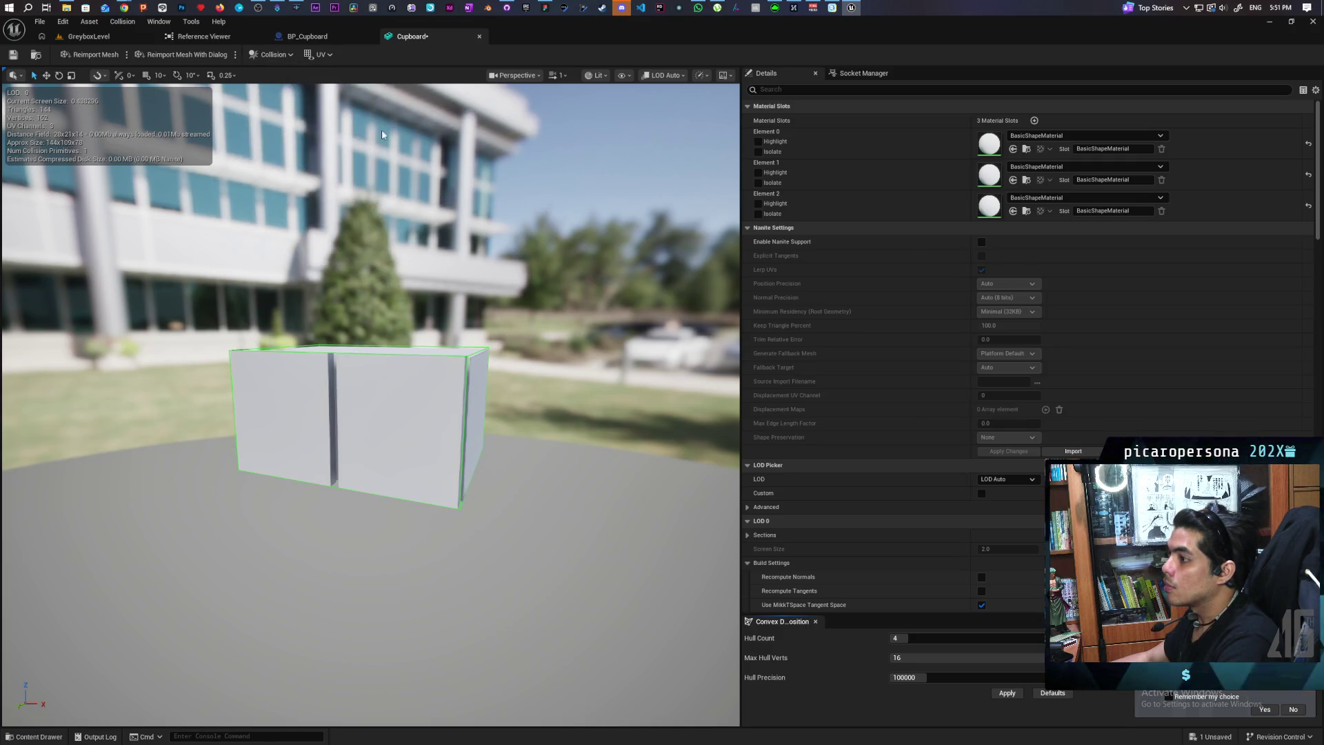
left_click(14, 55)
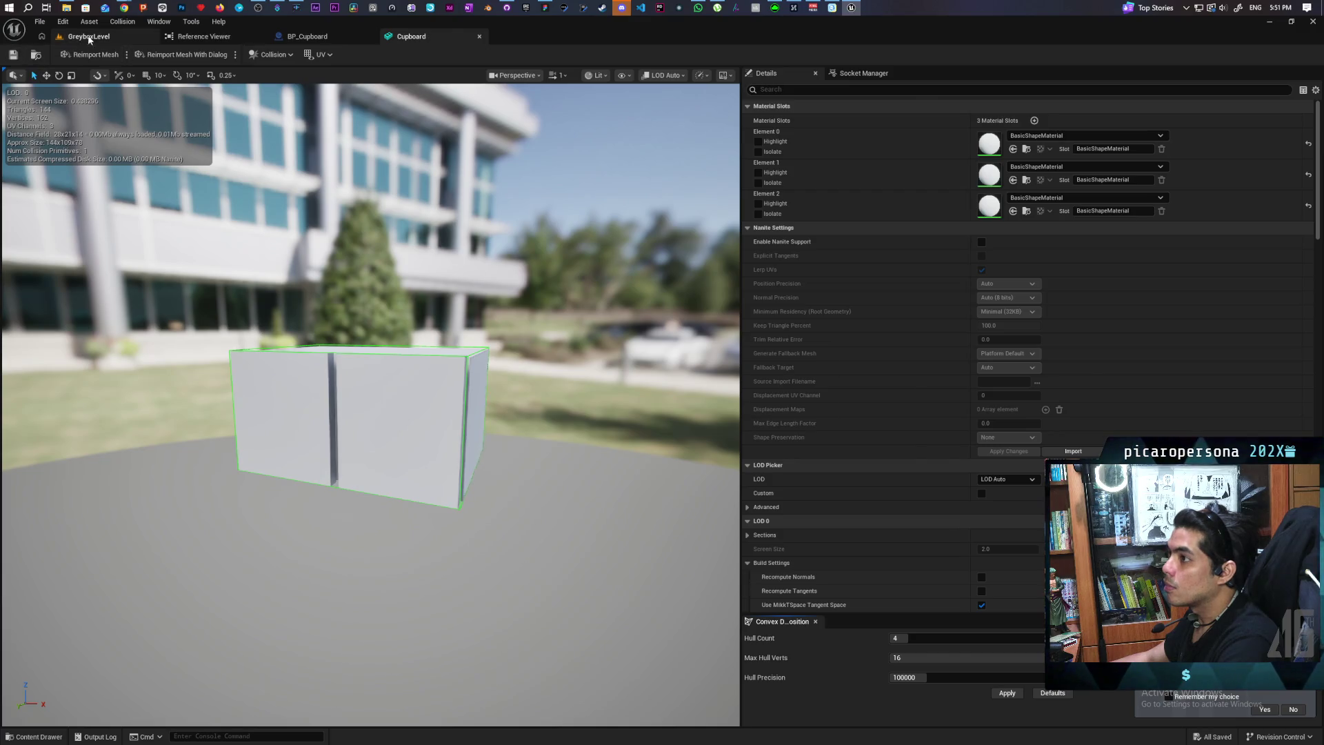
Play-test GreyboxLevel, then return to BP_Cupboard and turn off the Cube's physics simulation
left_click(89, 36)
left_click(256, 54)
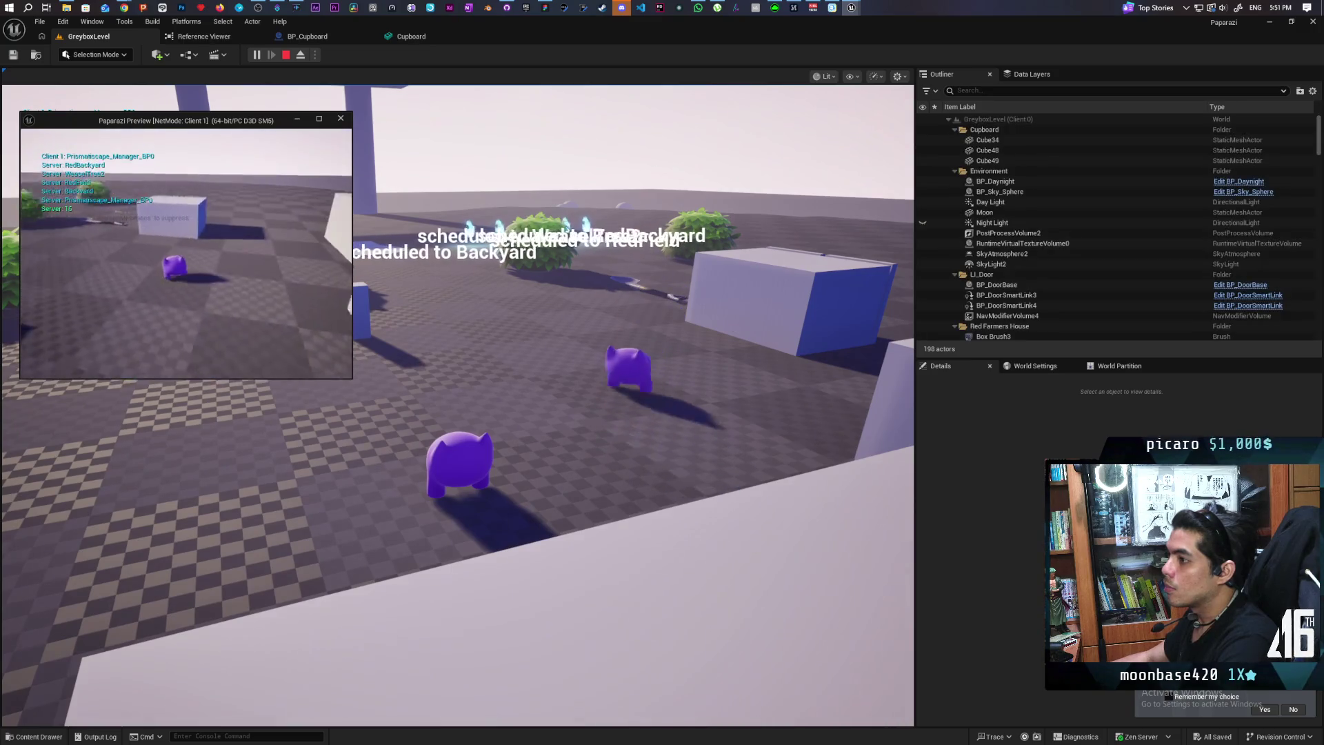
key("Escape")
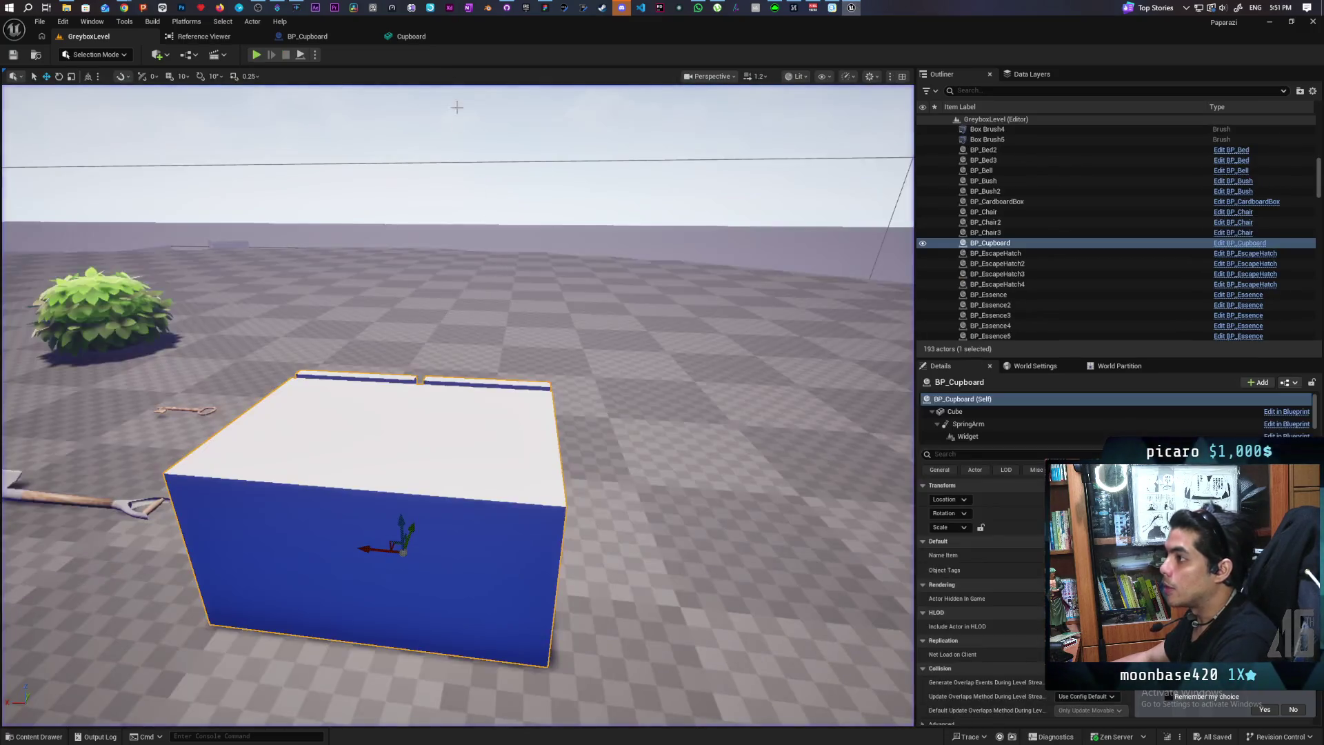
left_click(399, 36)
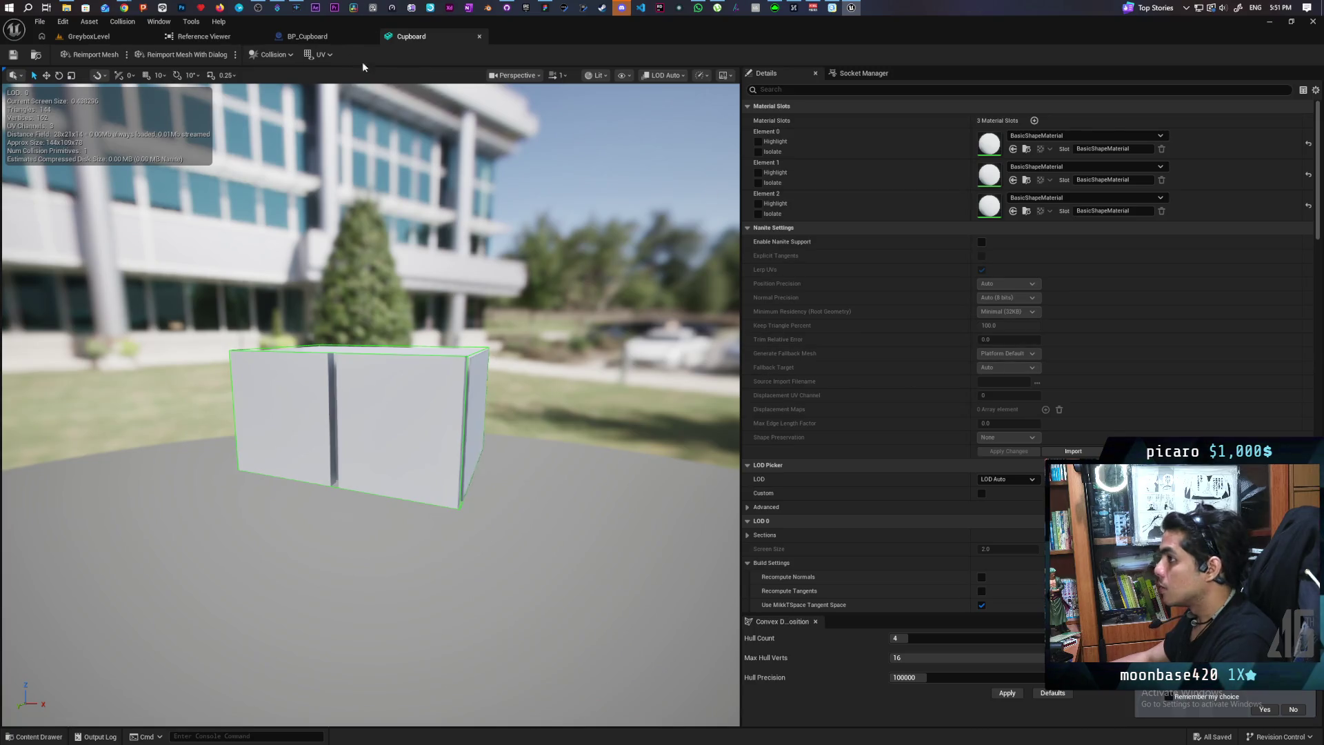
left_click(324, 36)
left_click(1131, 394)
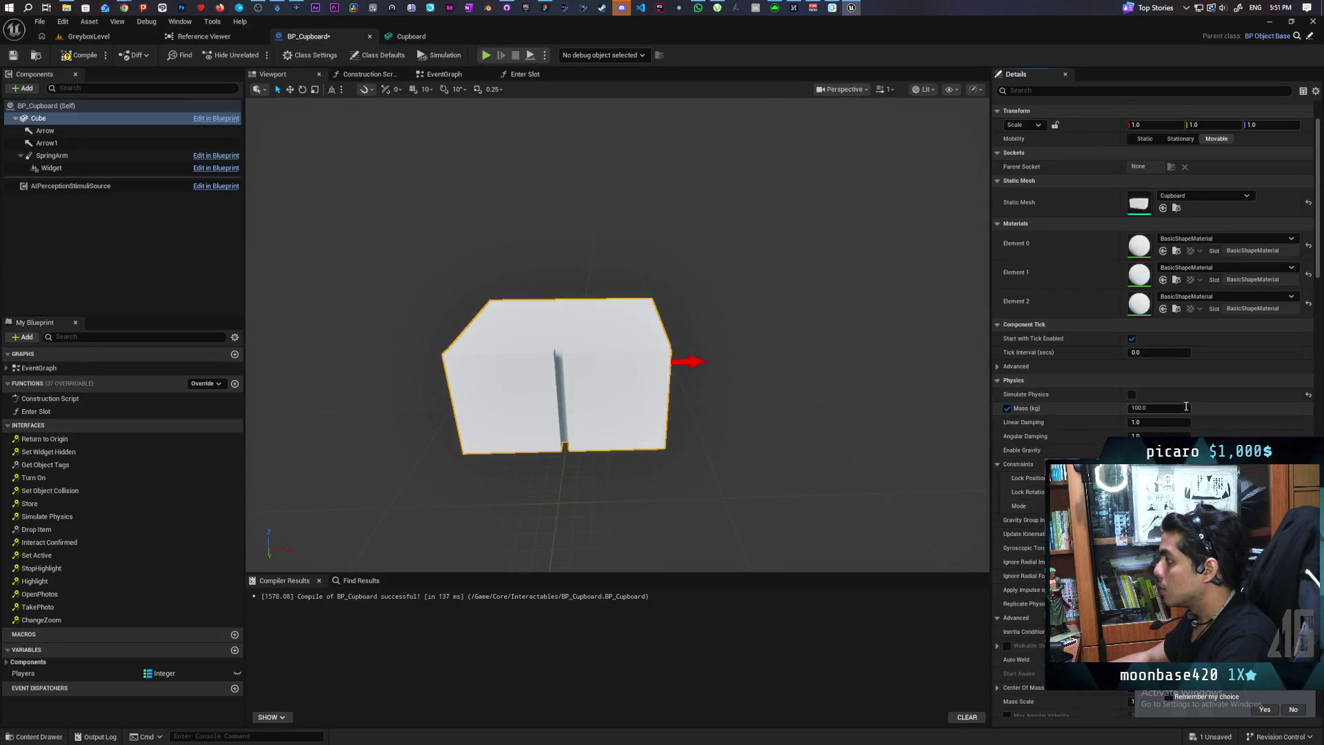
Clear the Cube's Mass override and set its Object trace response to Ignore, saving along the way
key("ctrl+s")
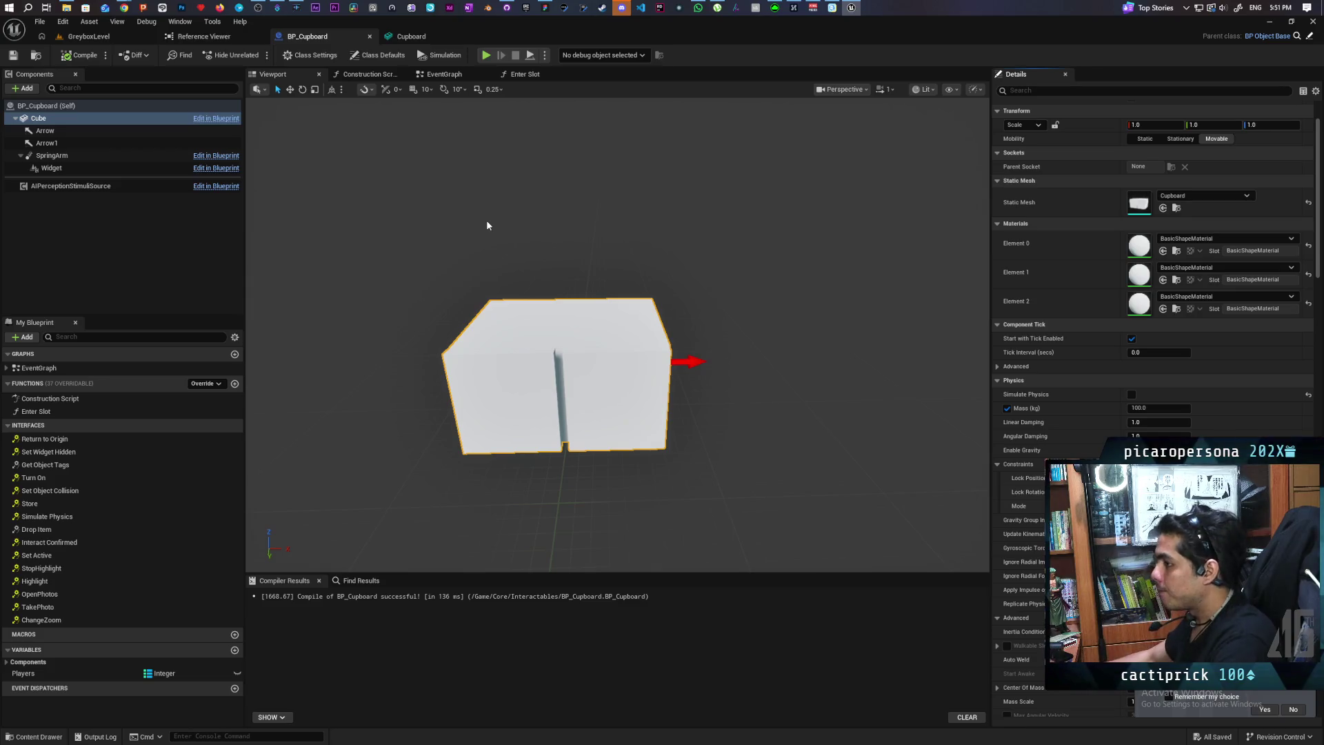
left_click(1007, 408)
key("ctrl+s")
type("coll")
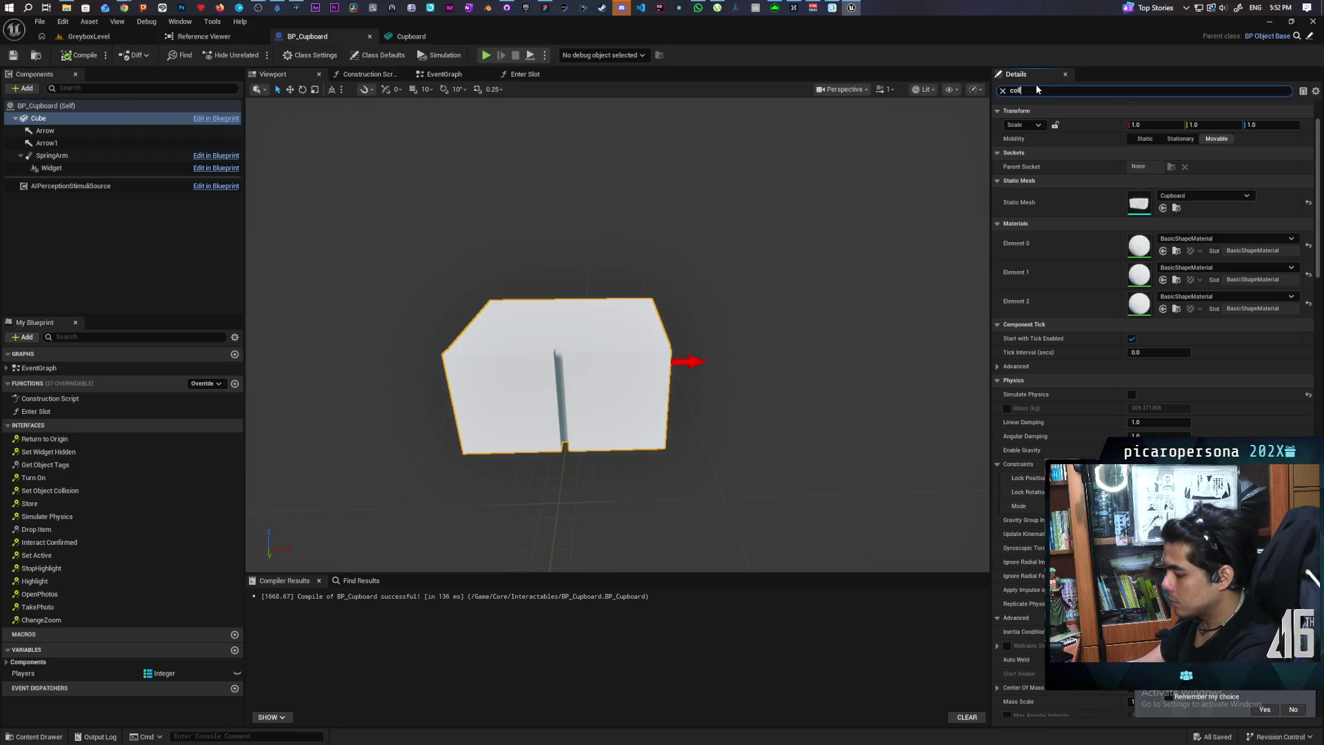
type("i")
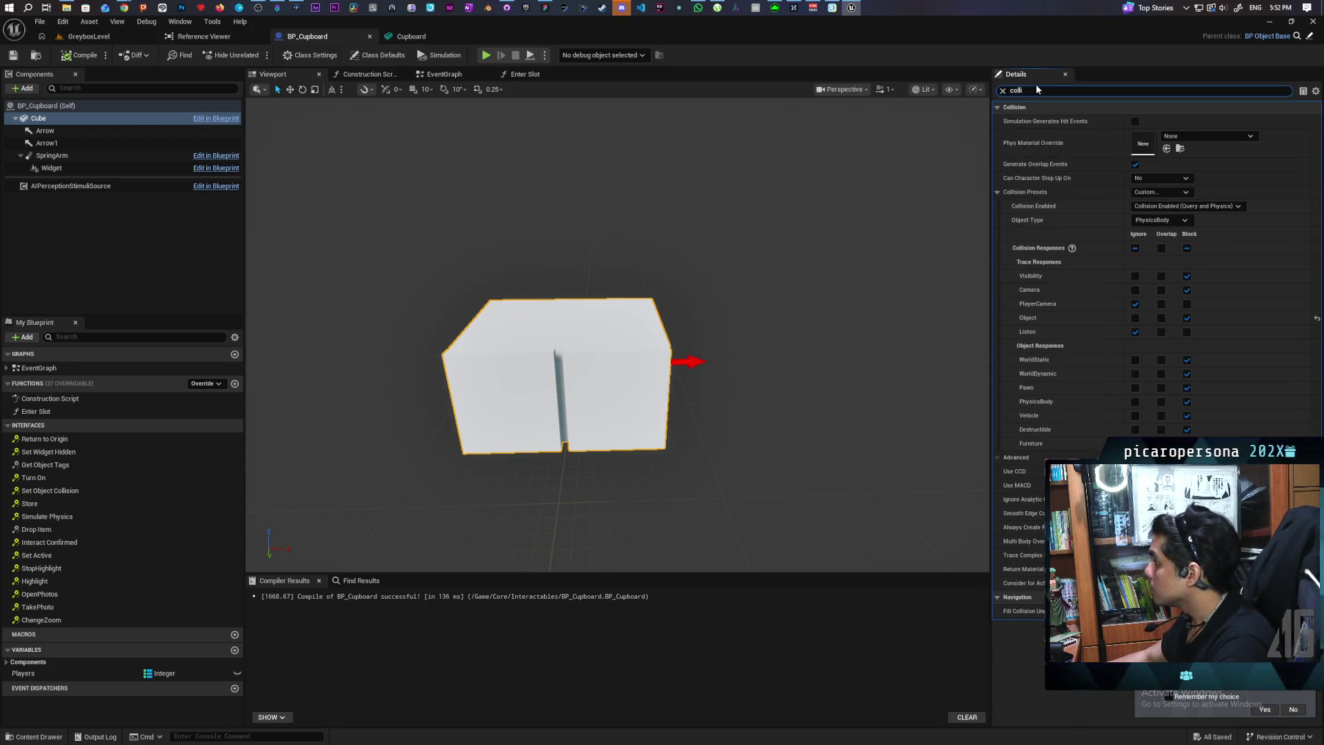
left_click(1135, 318)
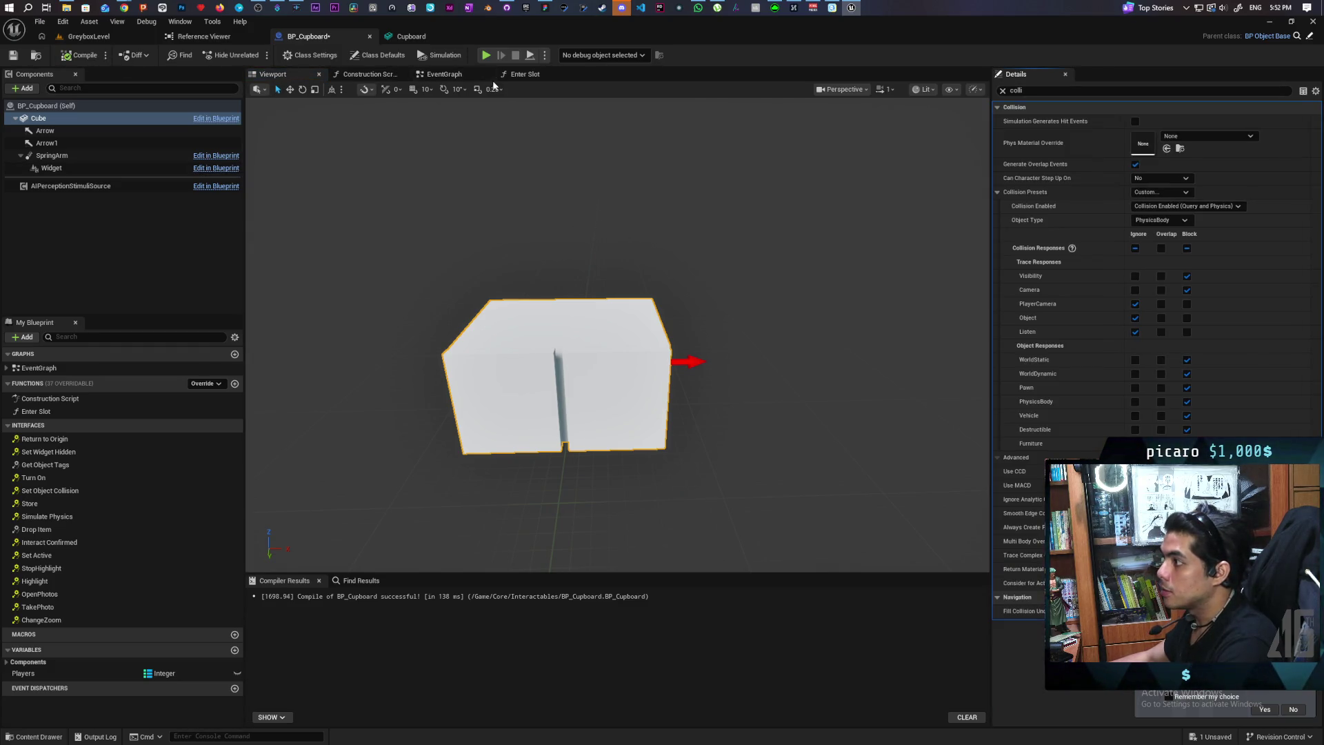
Add a Box Collision component named Box and raise it onto the cupboard's front
left_click(23, 89)
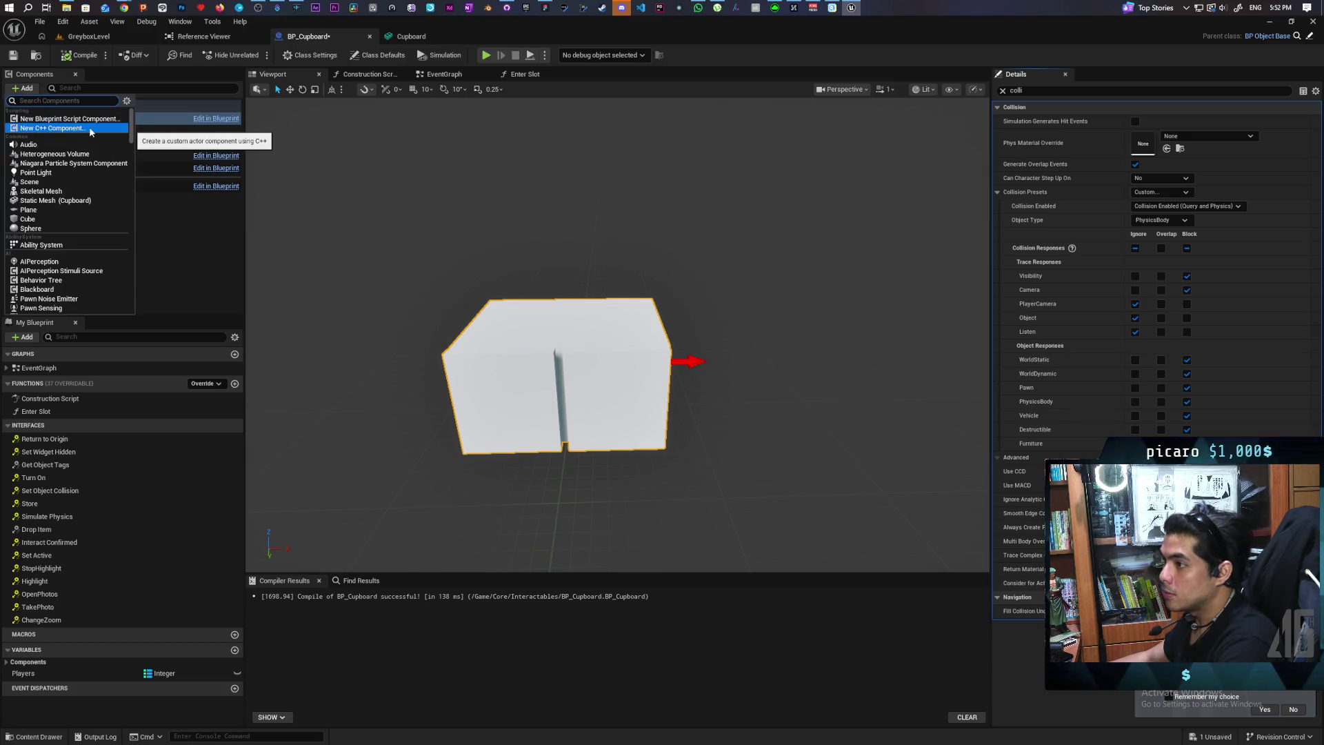
type("isi")
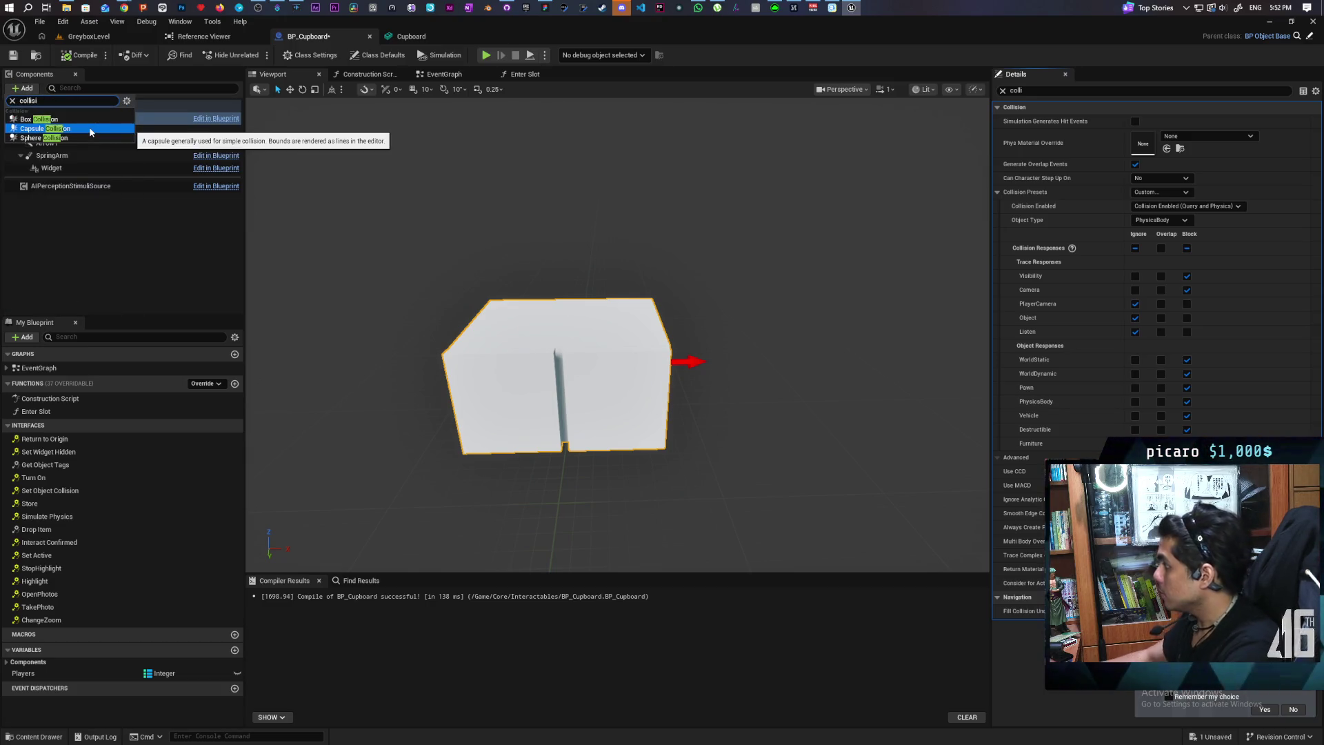
left_click(54, 118)
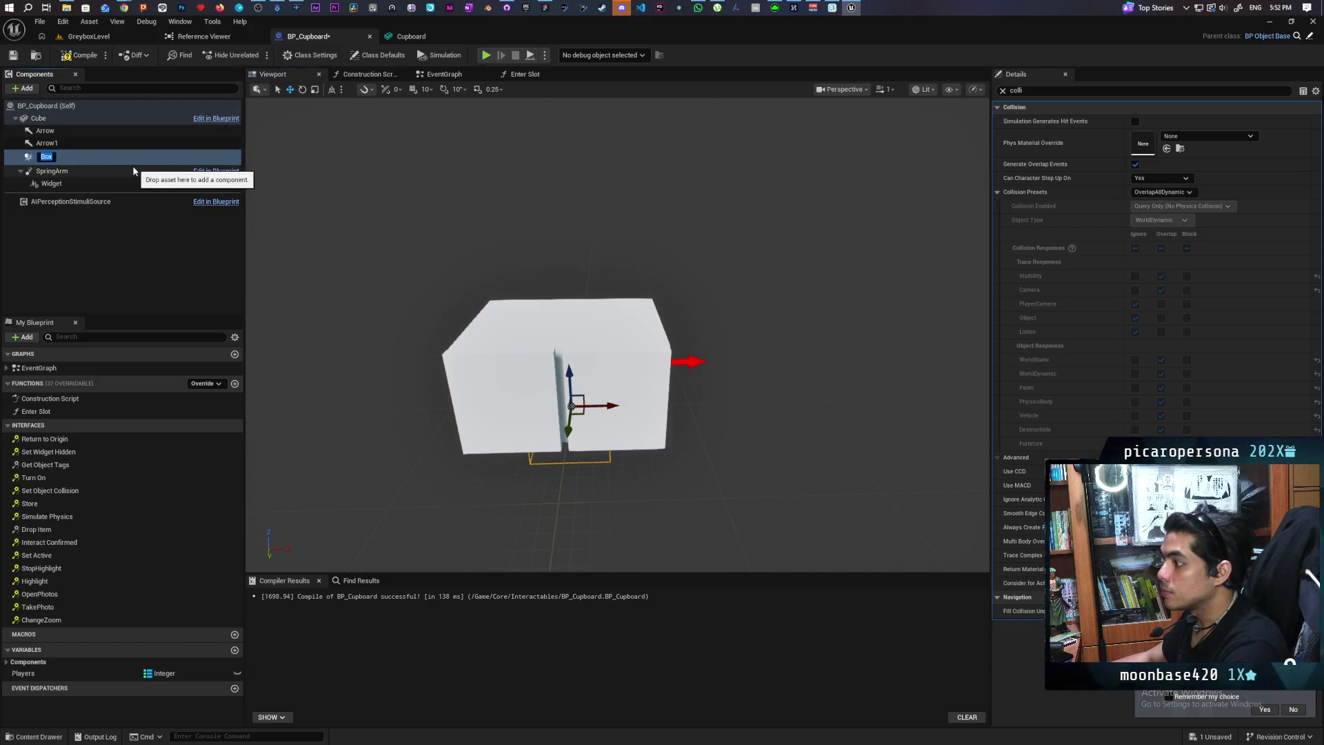
key("Return")
mouse_move(570, 398)
left_mouse_down()
mouse_move(566, 348)
mouse_move(564, 425)
mouse_move(504, 365)
left_mouse_up()
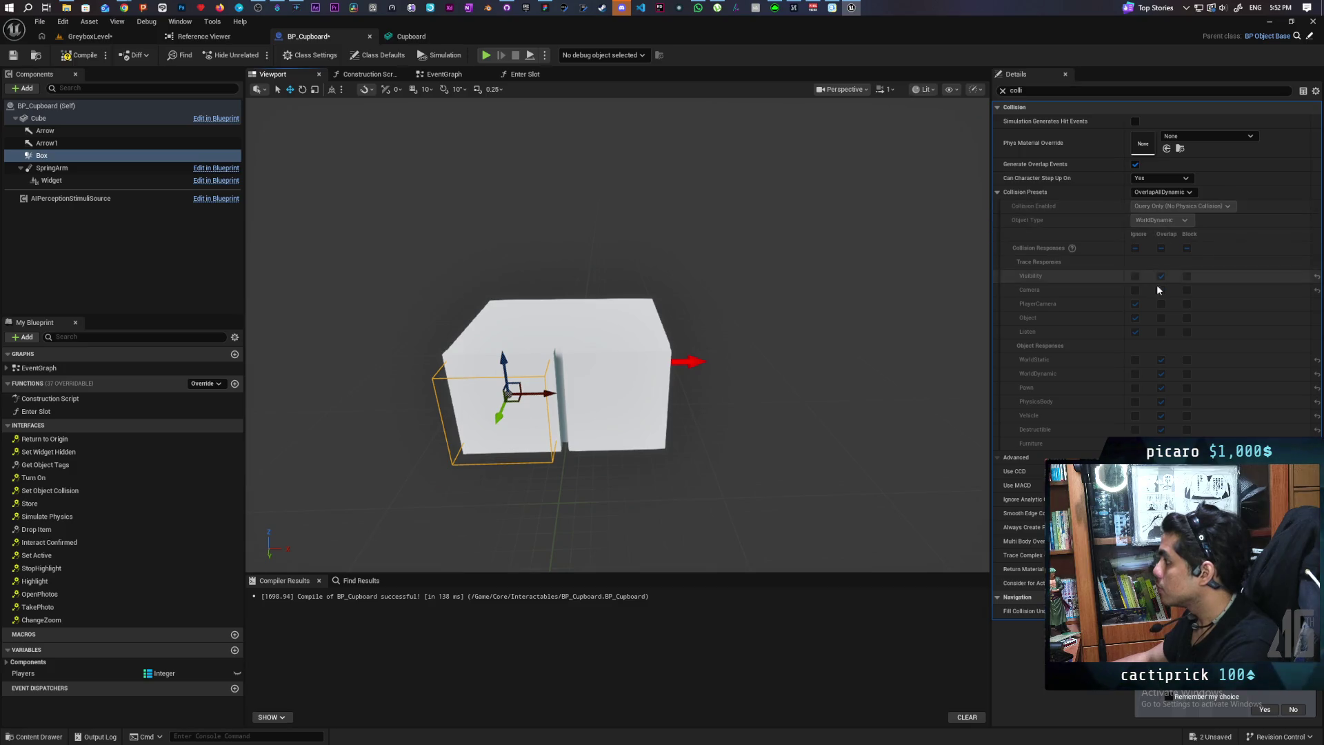
Set the Box's collision preset to Custom with Object traces set to Block
left_click(1168, 193)
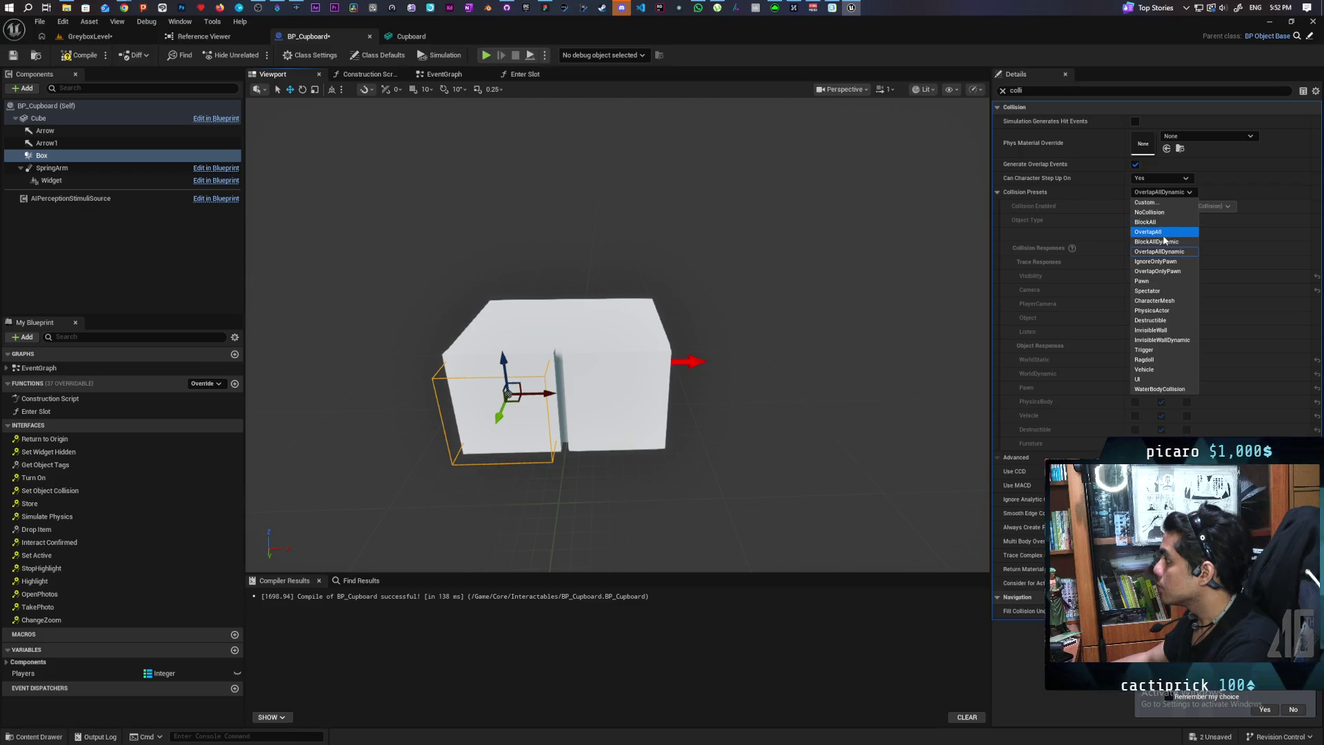
left_click(1166, 204)
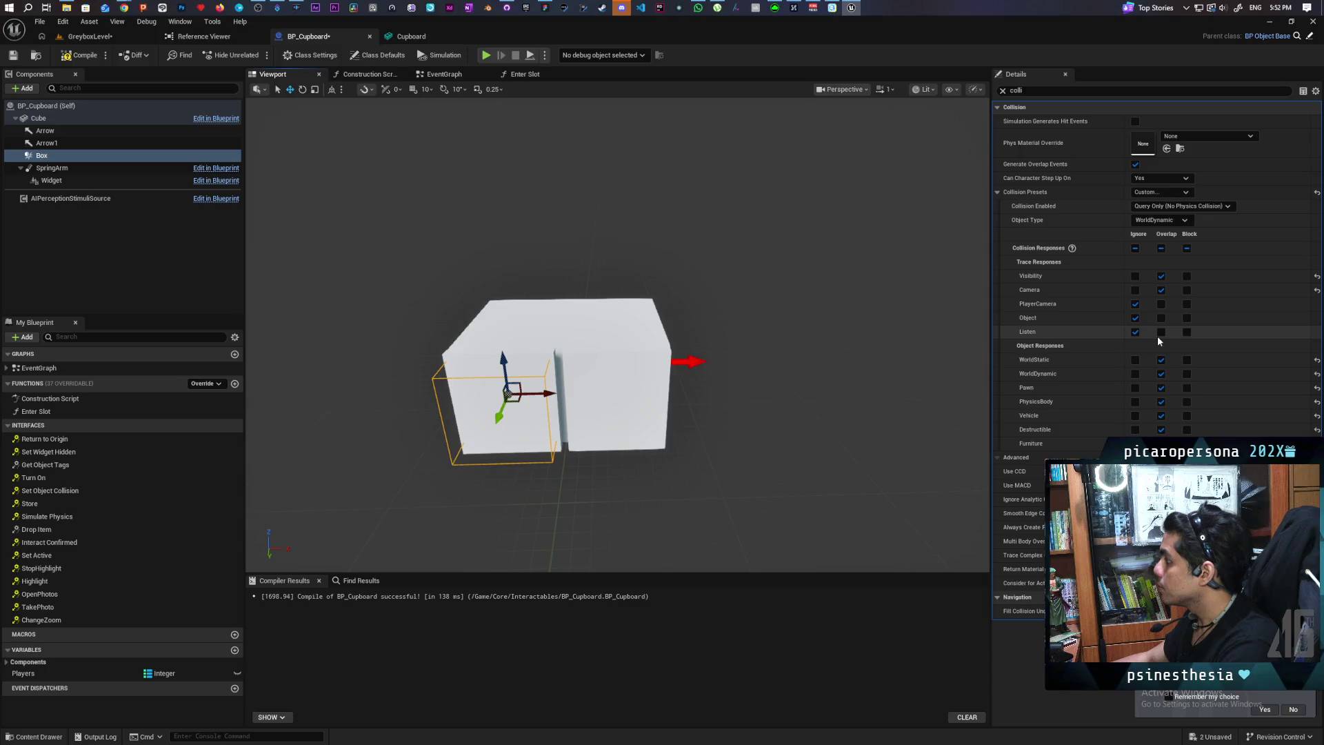
left_click(1187, 317)
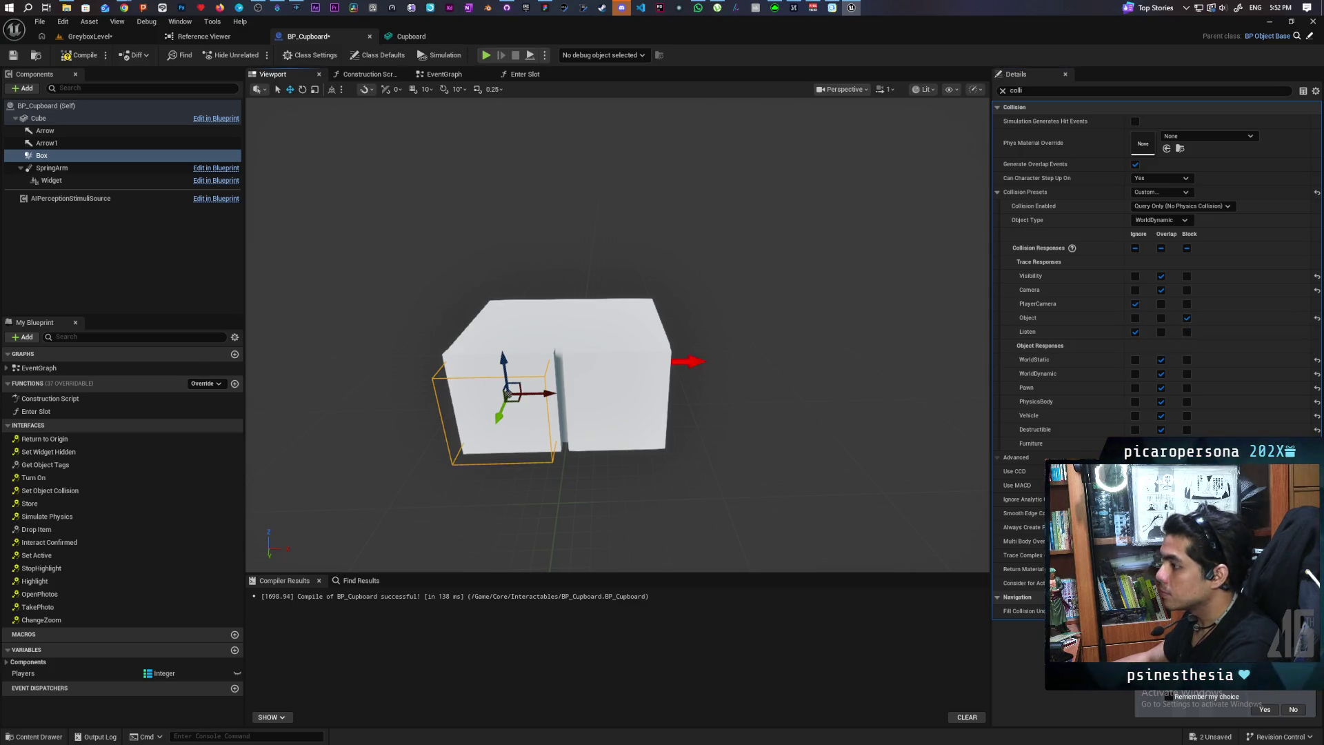
left_click_drag(731, 367, 959, 200)
left_click(1002, 91)
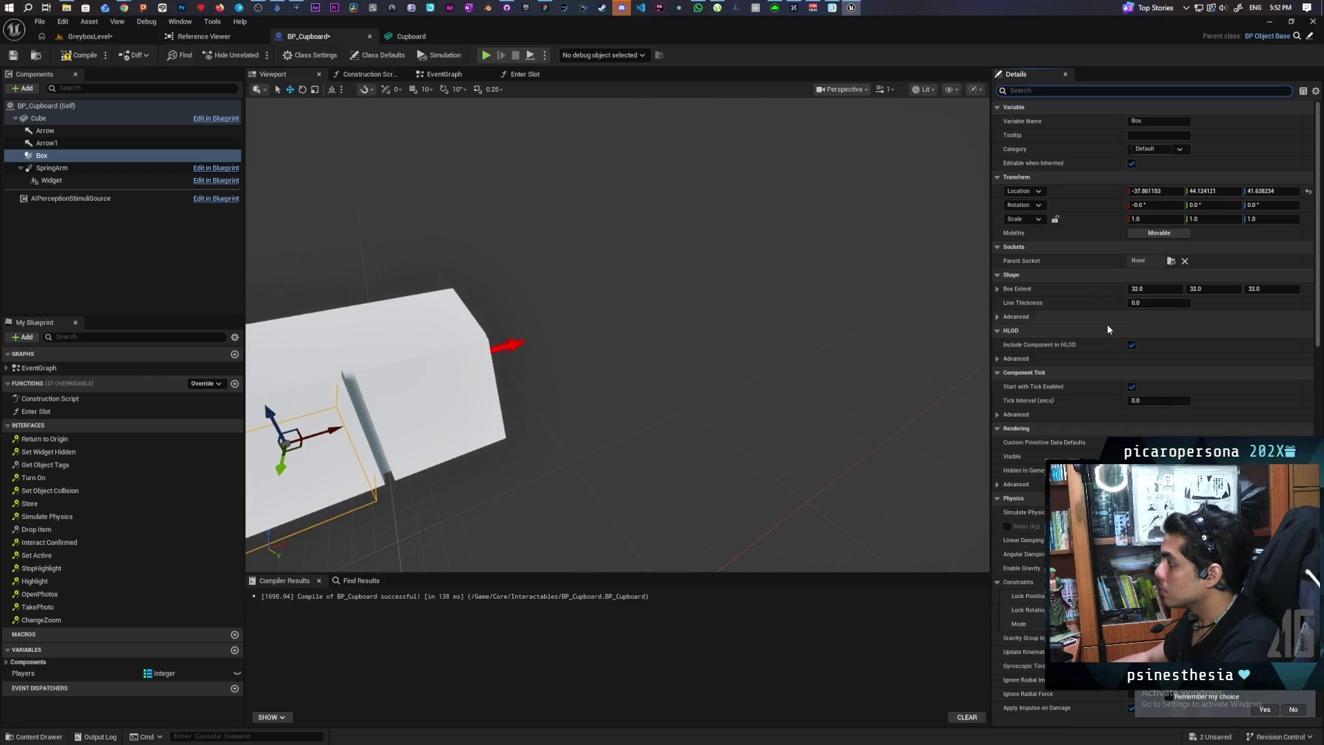
Reduce the Box's Y extent and height and slide it over the left door panel
key("f")
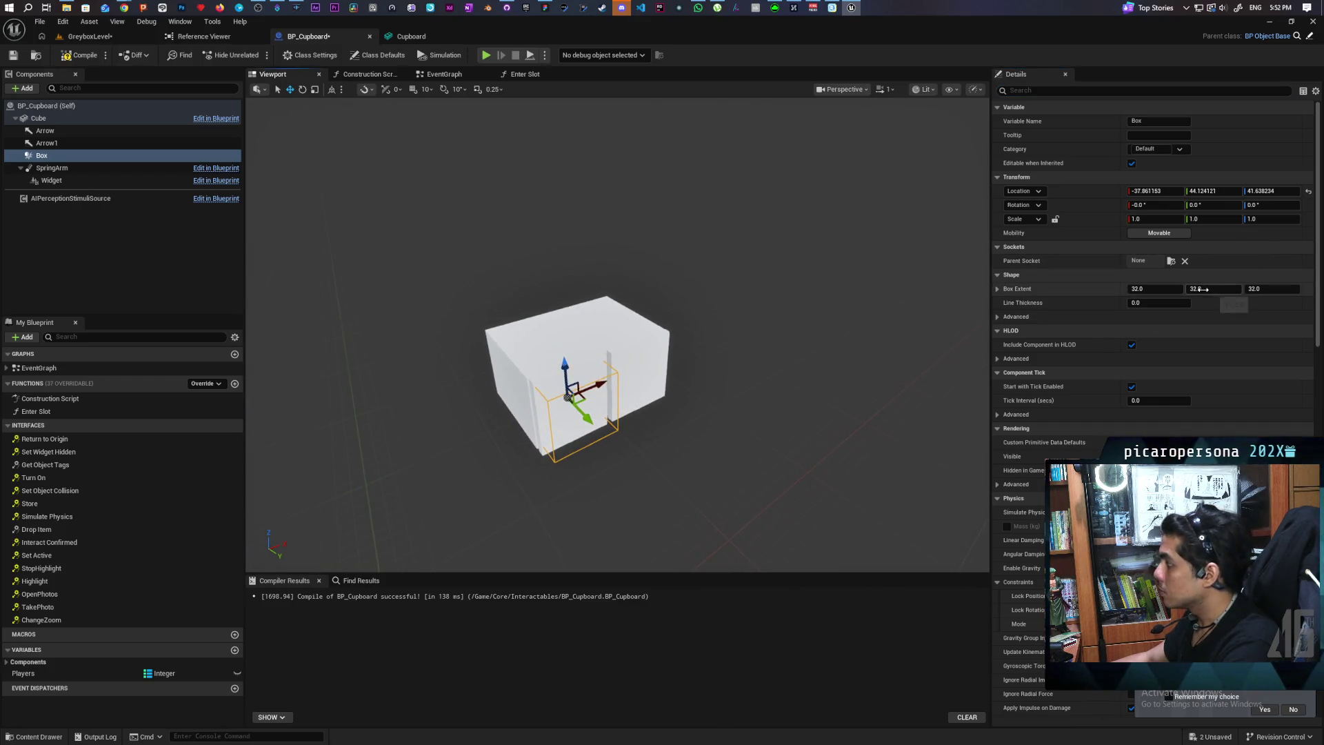
left_click_drag(1203, 290, 1187, 290)
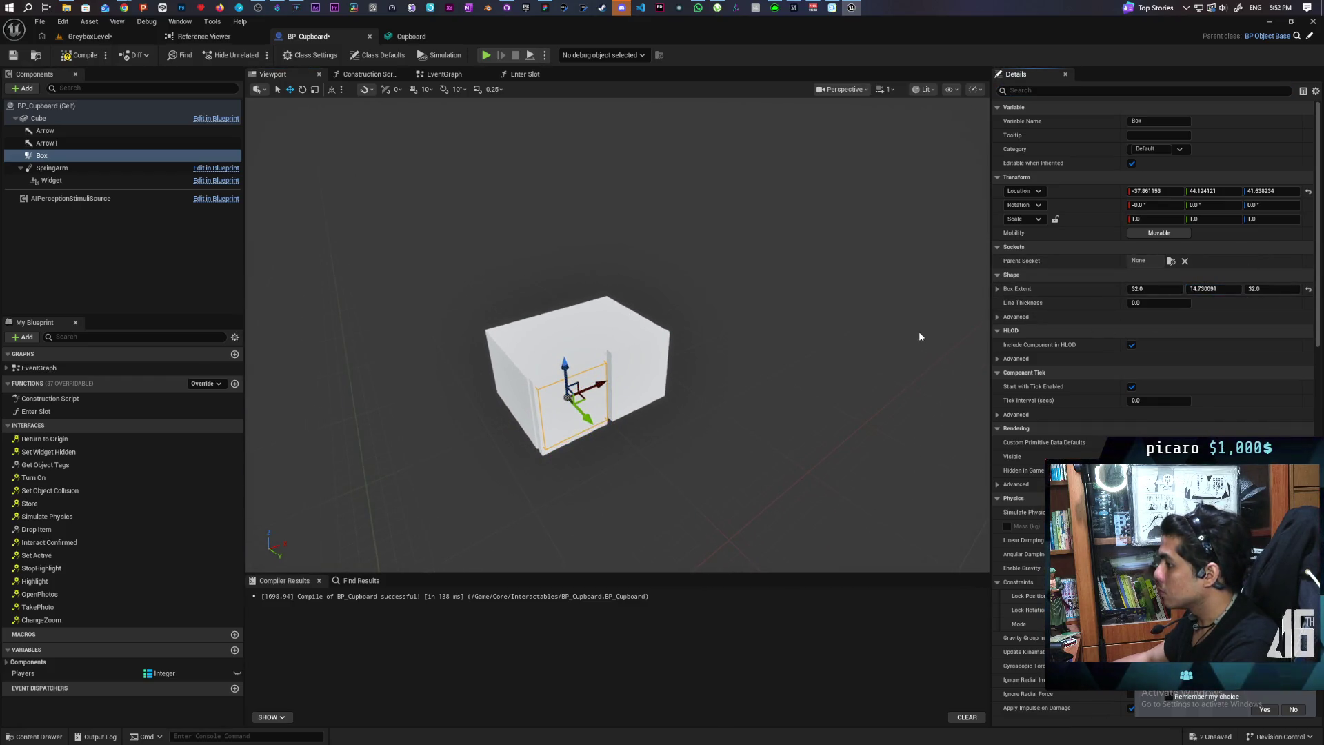
left_click_drag(578, 404, 597, 453)
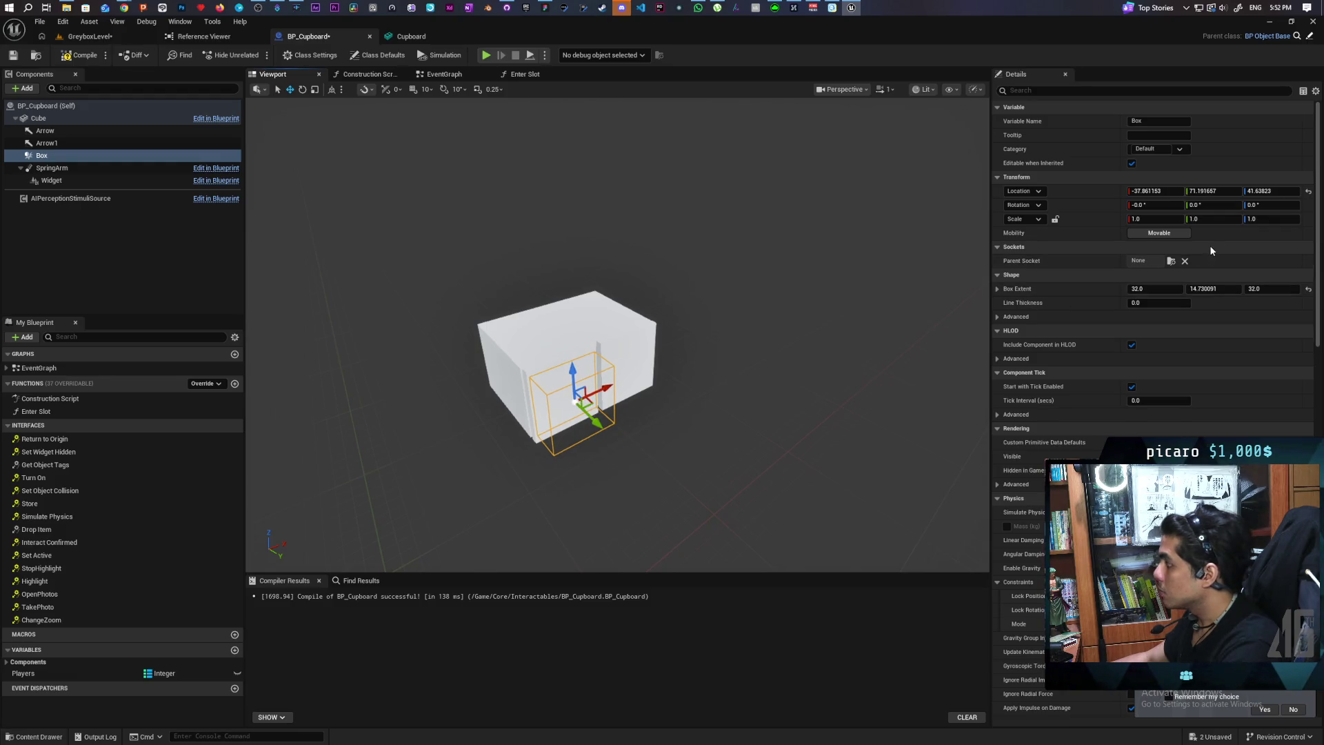
left_click_drag(1214, 288, 1202, 288)
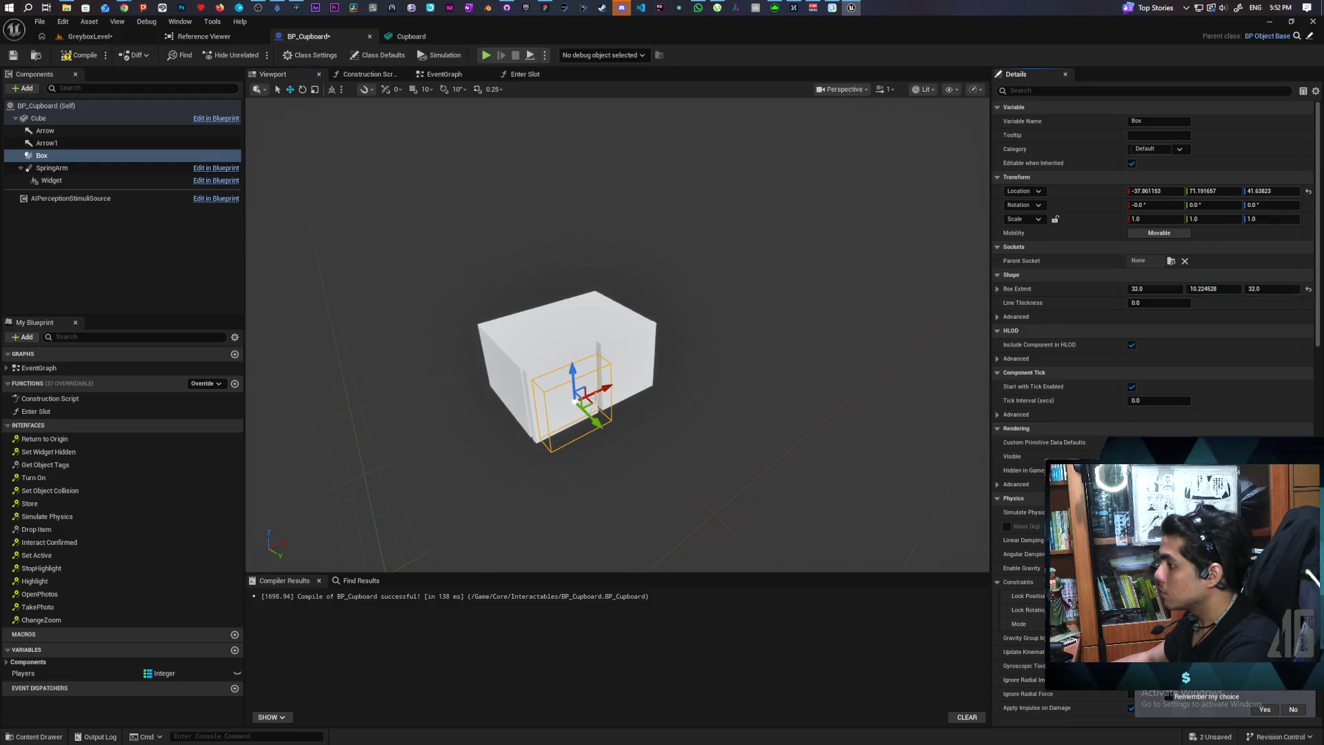
left_click_drag(595, 419, 578, 412)
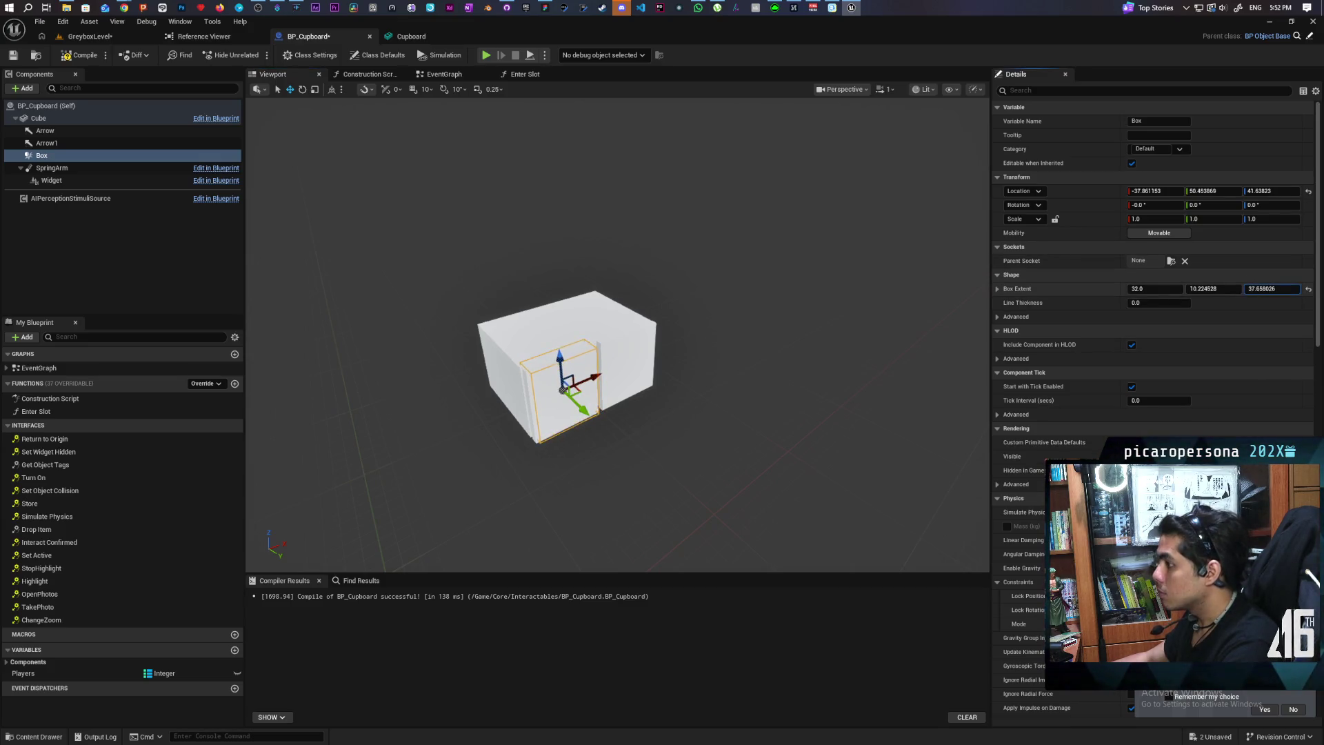
left_click_drag(1272, 288, 1258, 288)
scroll(617, 334, "up", 5)
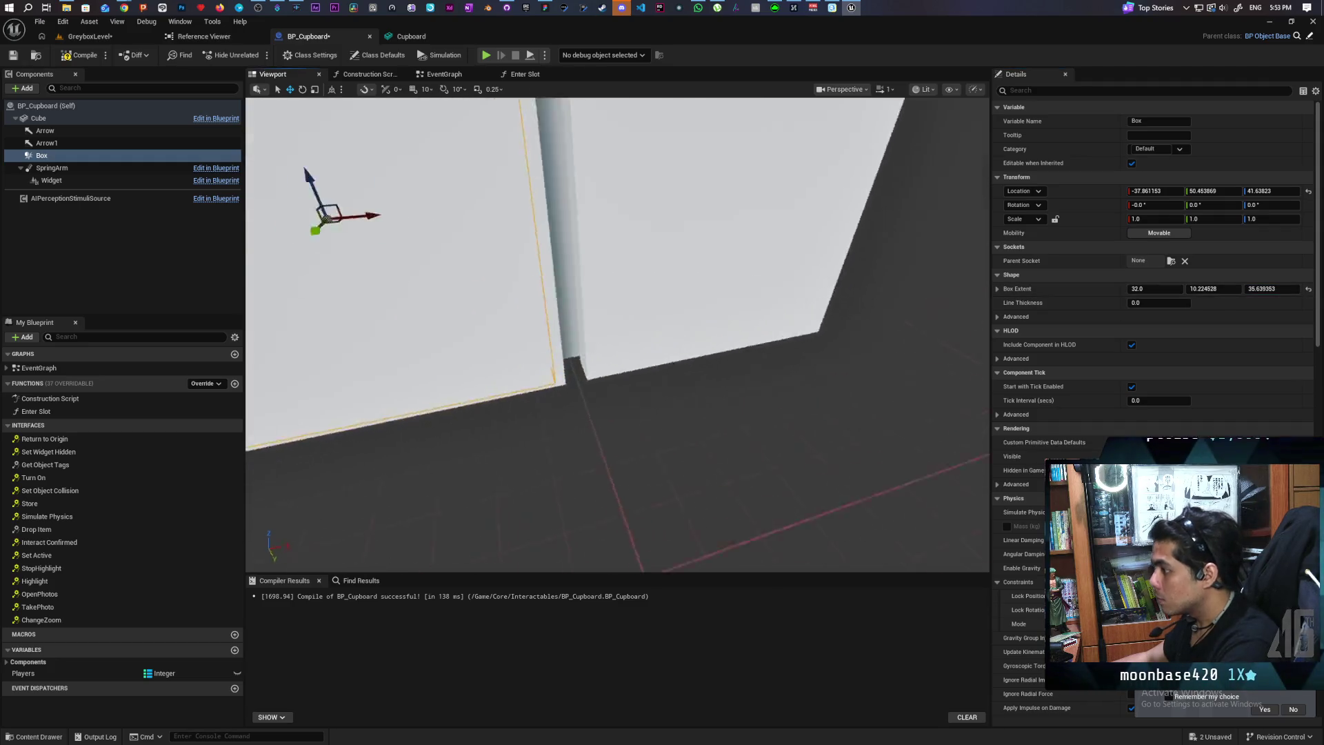
scroll(652, 360, "down", 5)
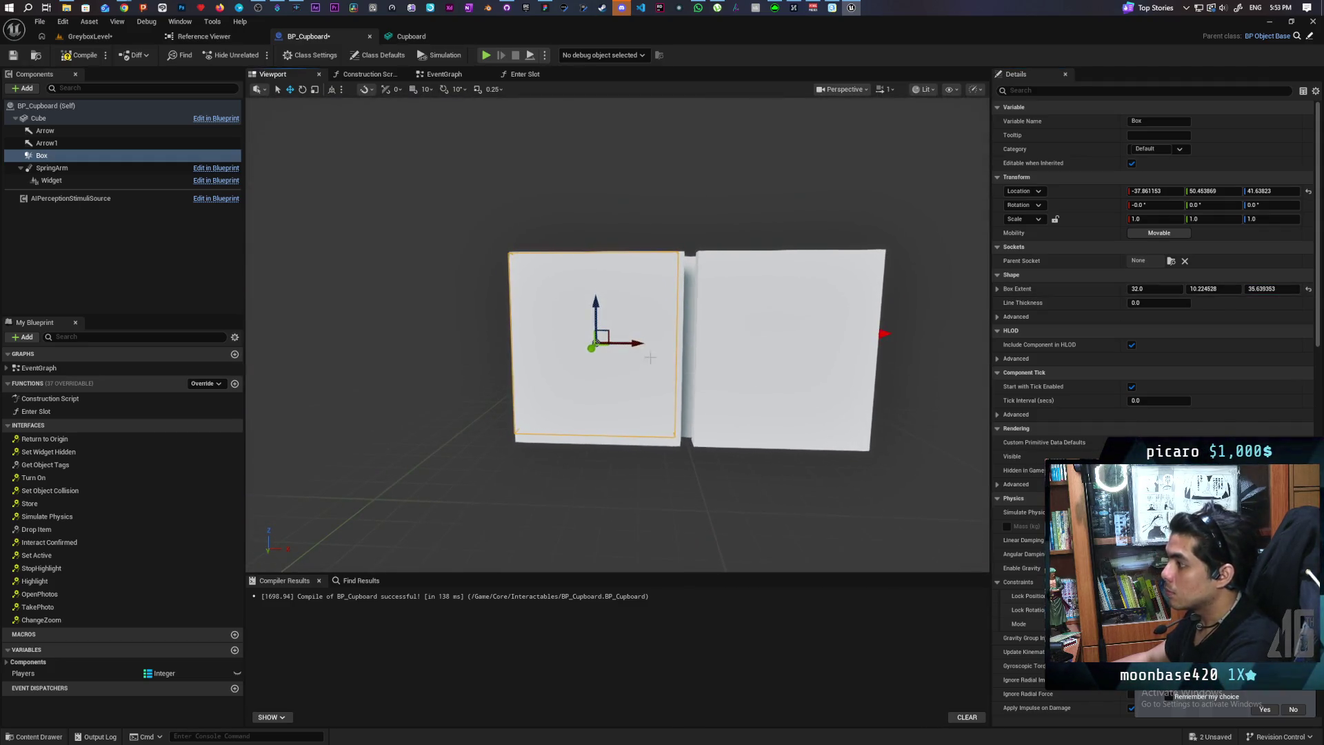
left_click_drag(634, 343, 598, 313)
Duplicate Box as Box1, set its X location to positive 37.01122 over the right door, and save
left_click(86, 220)
key("ctrl+d")
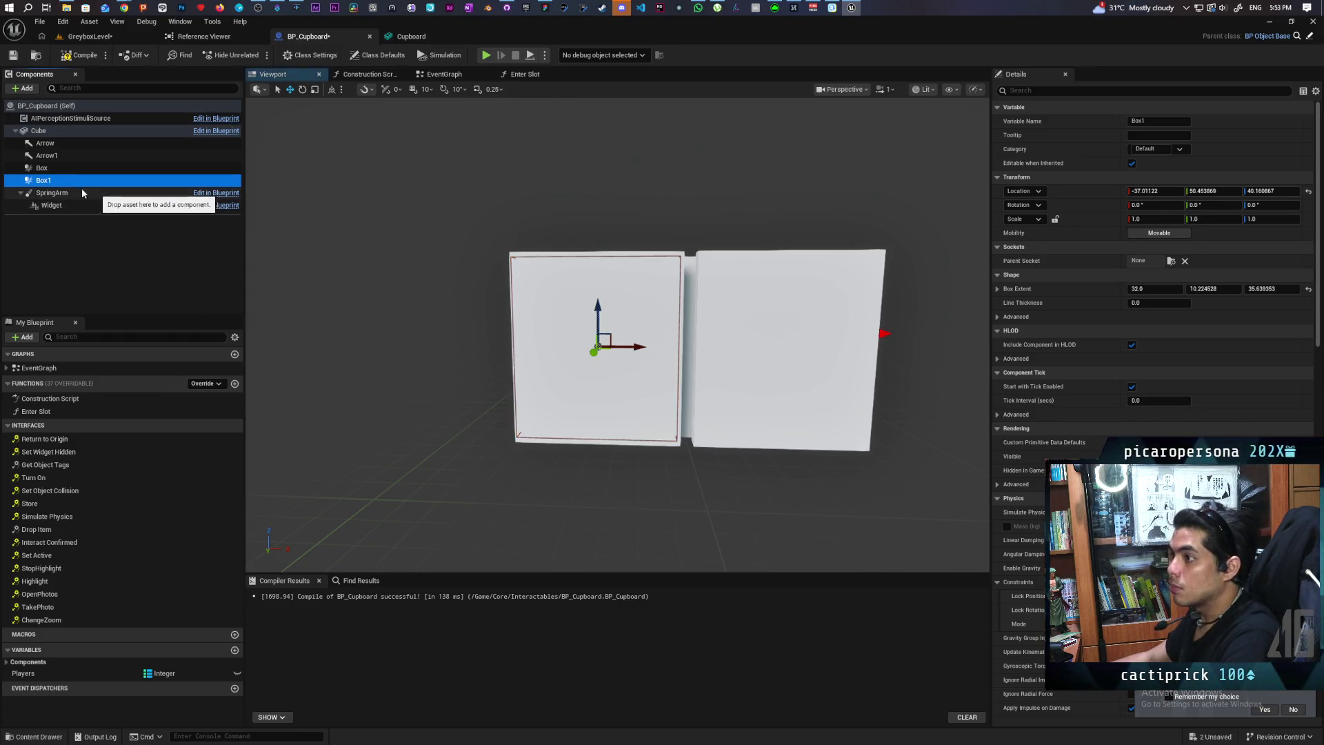
left_click(40, 169)
left_click(41, 181)
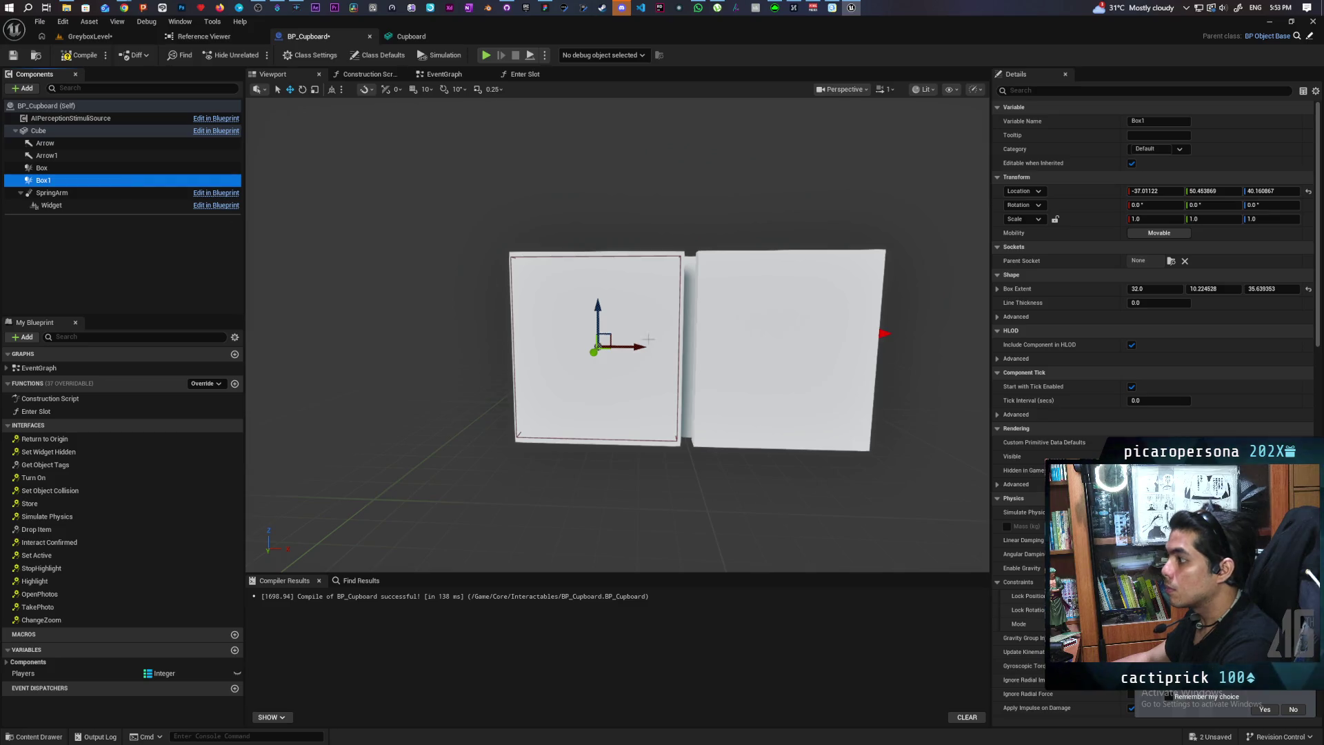
left_click_drag(643, 344, 822, 369)
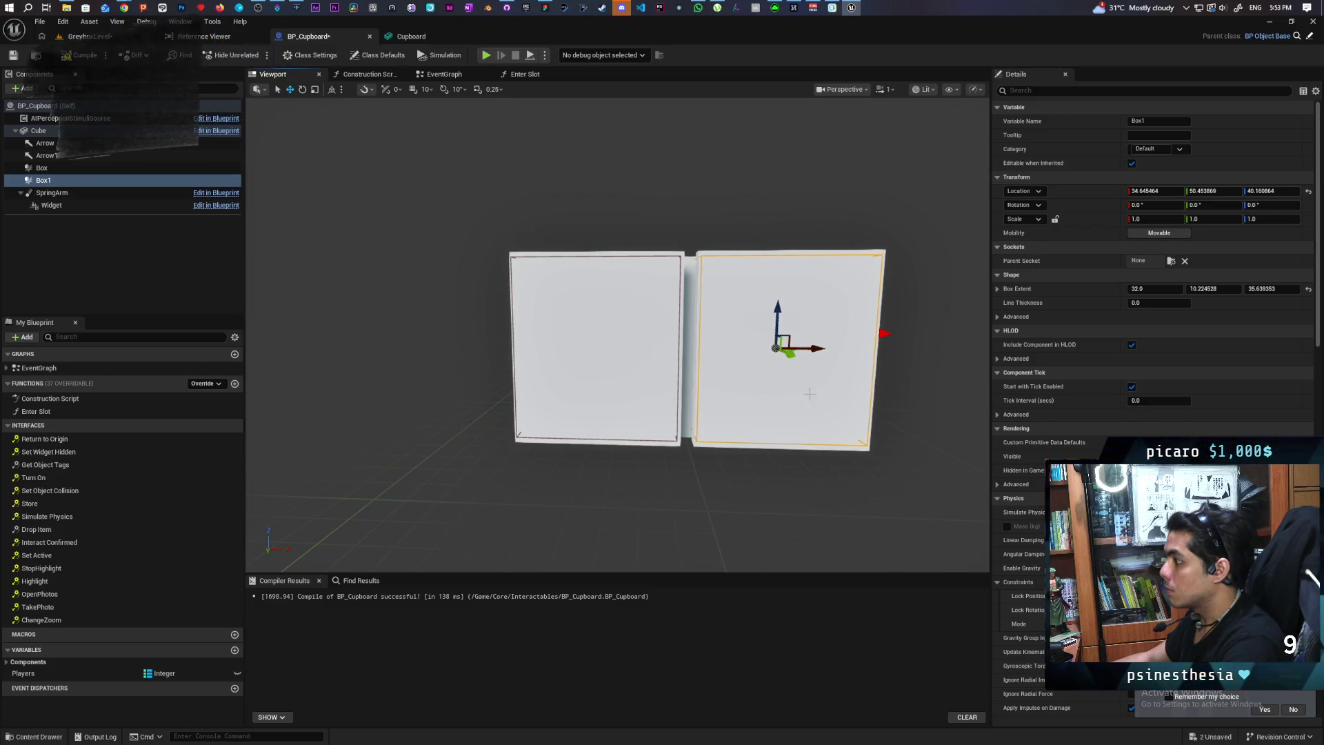
key("ctrl+z")
left_click(1182, 188)
key("Home")
key("Delete")
key("Return")
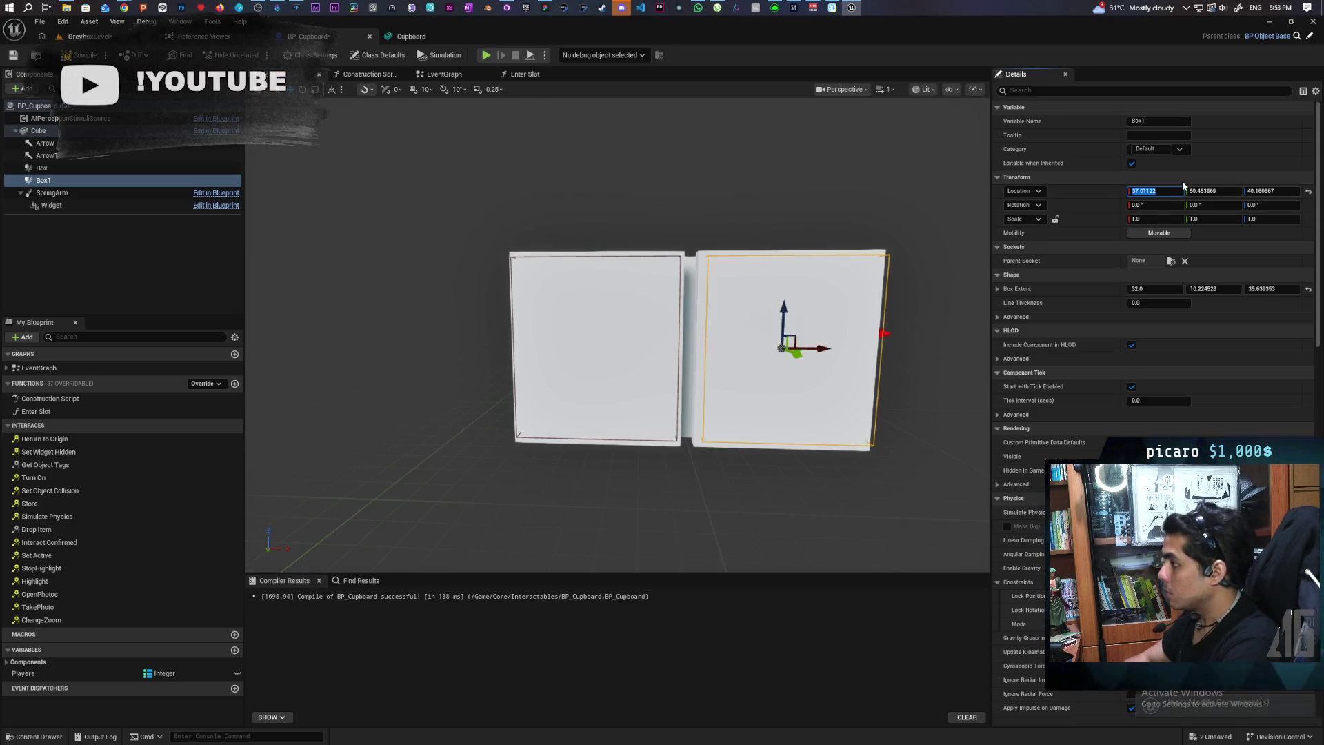
key("f")
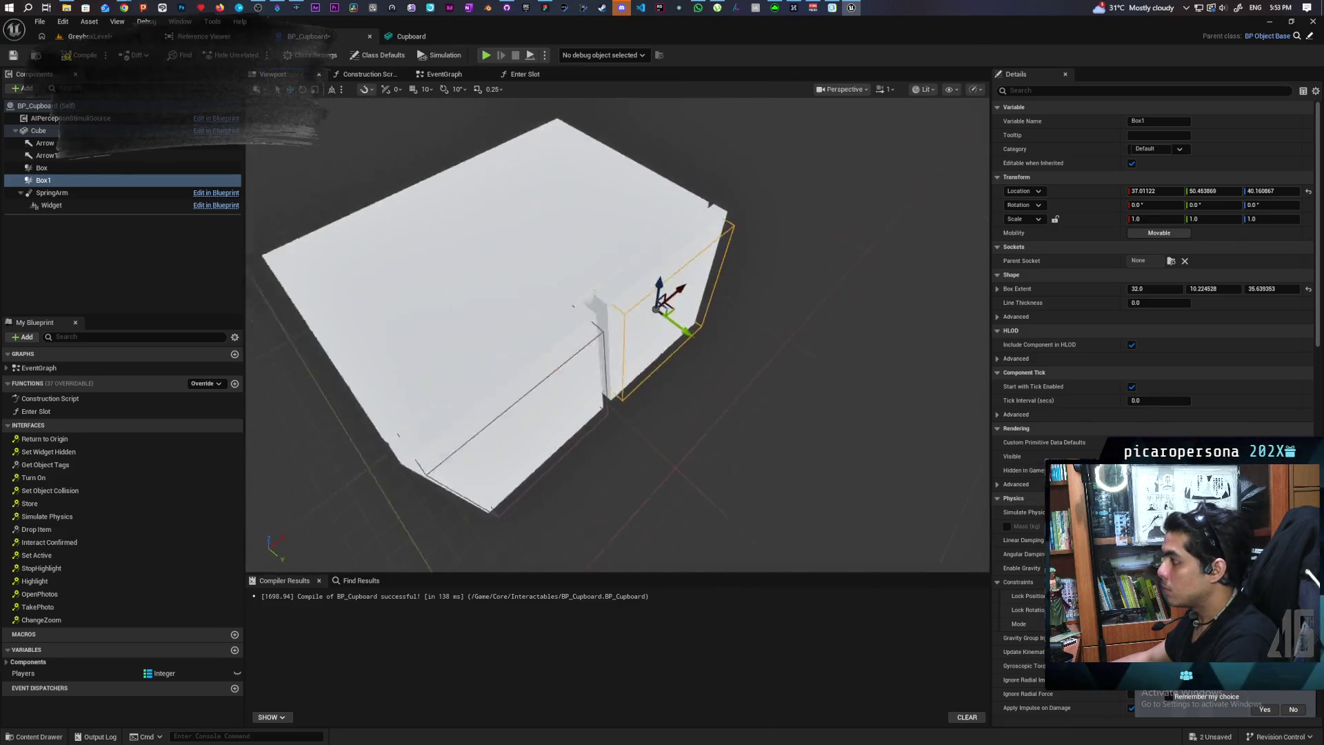
key("ctrl+shift+s")
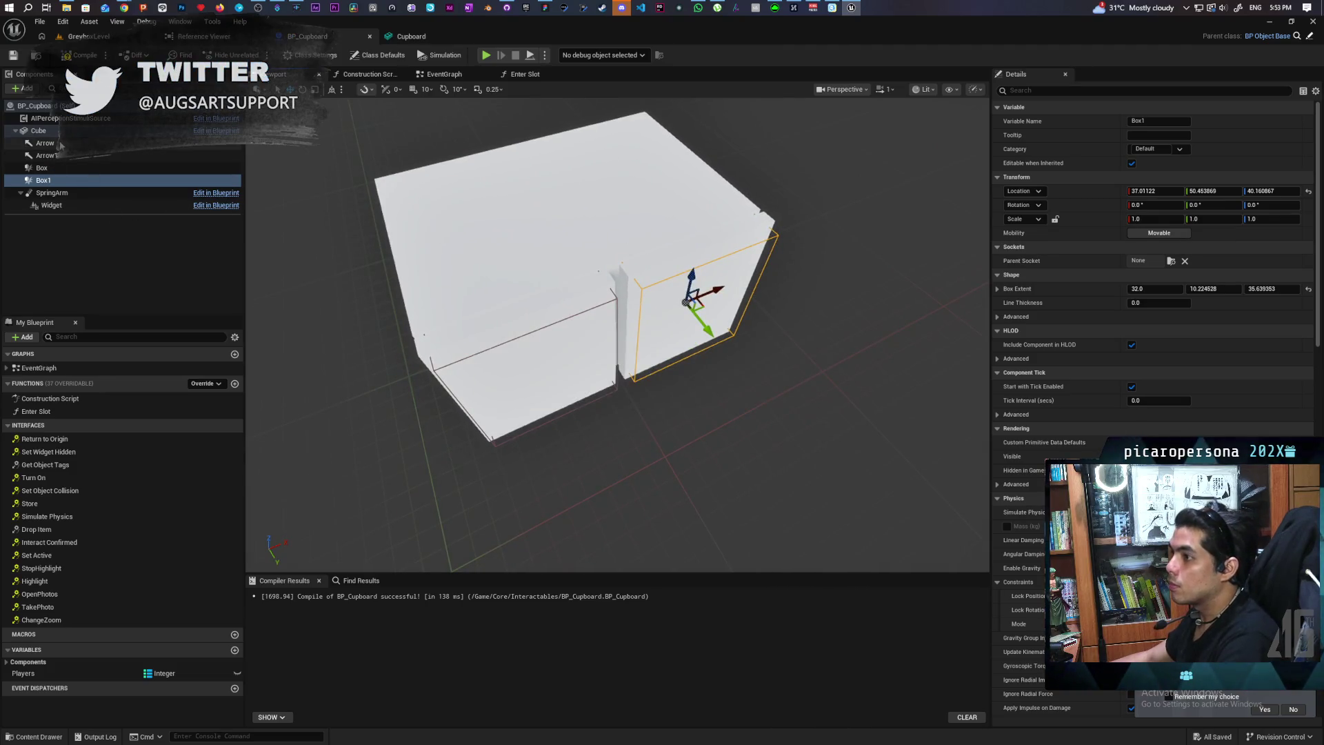
Review the original Box's collision settings, then return to the GreyboxLevel map
left_click(49, 168)
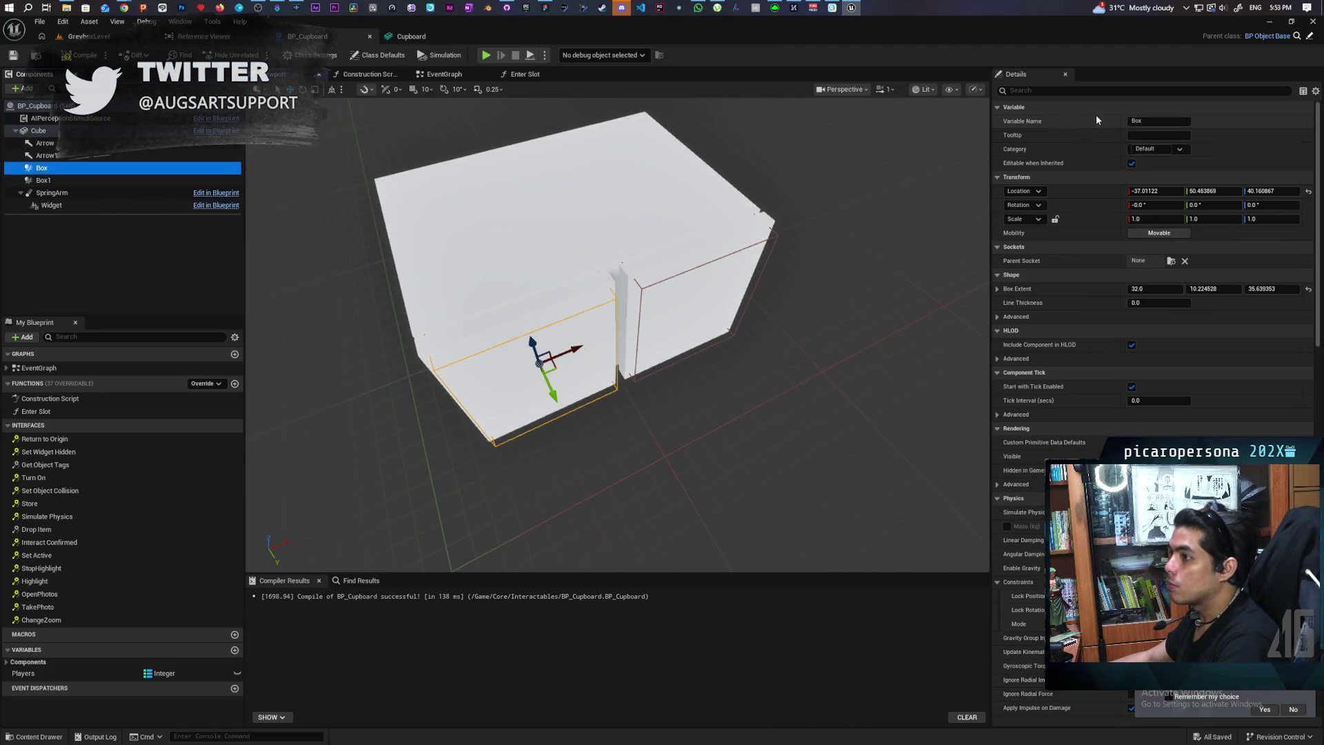
left_click(1053, 91)
type("colli")
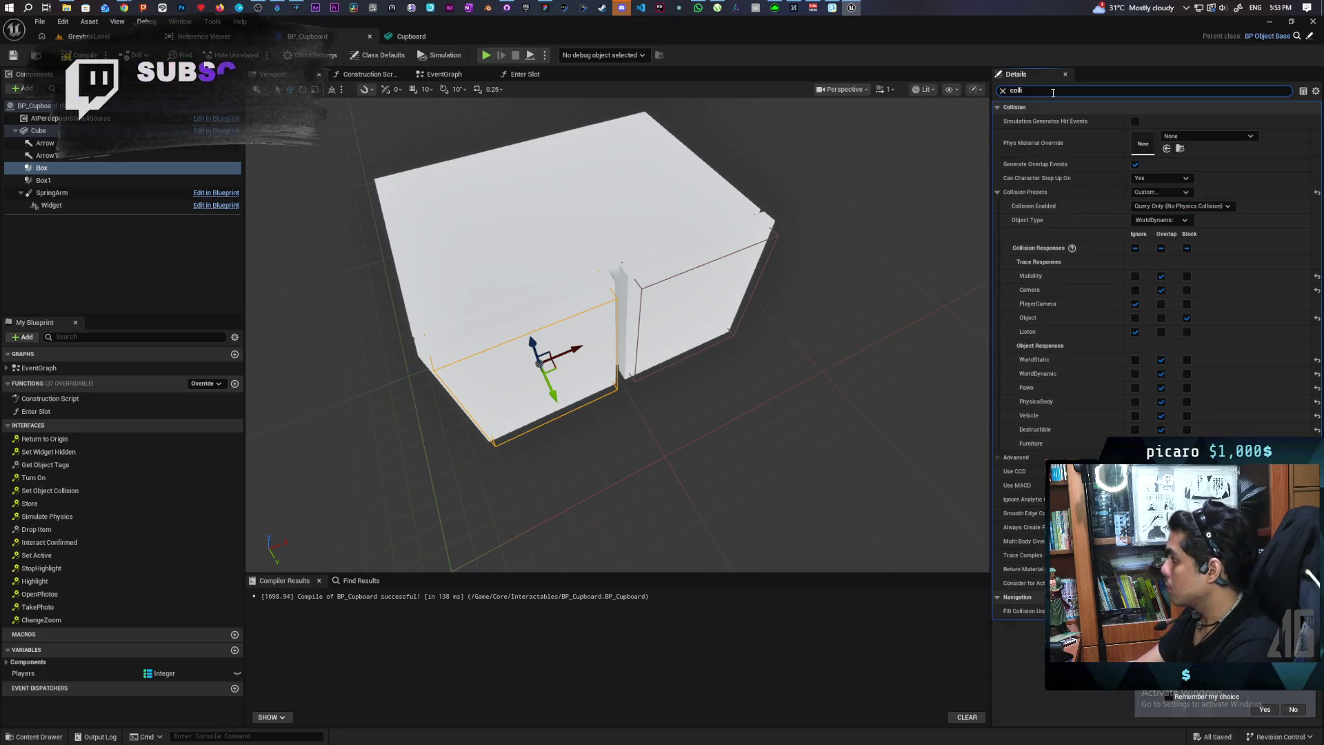
left_click(1002, 91)
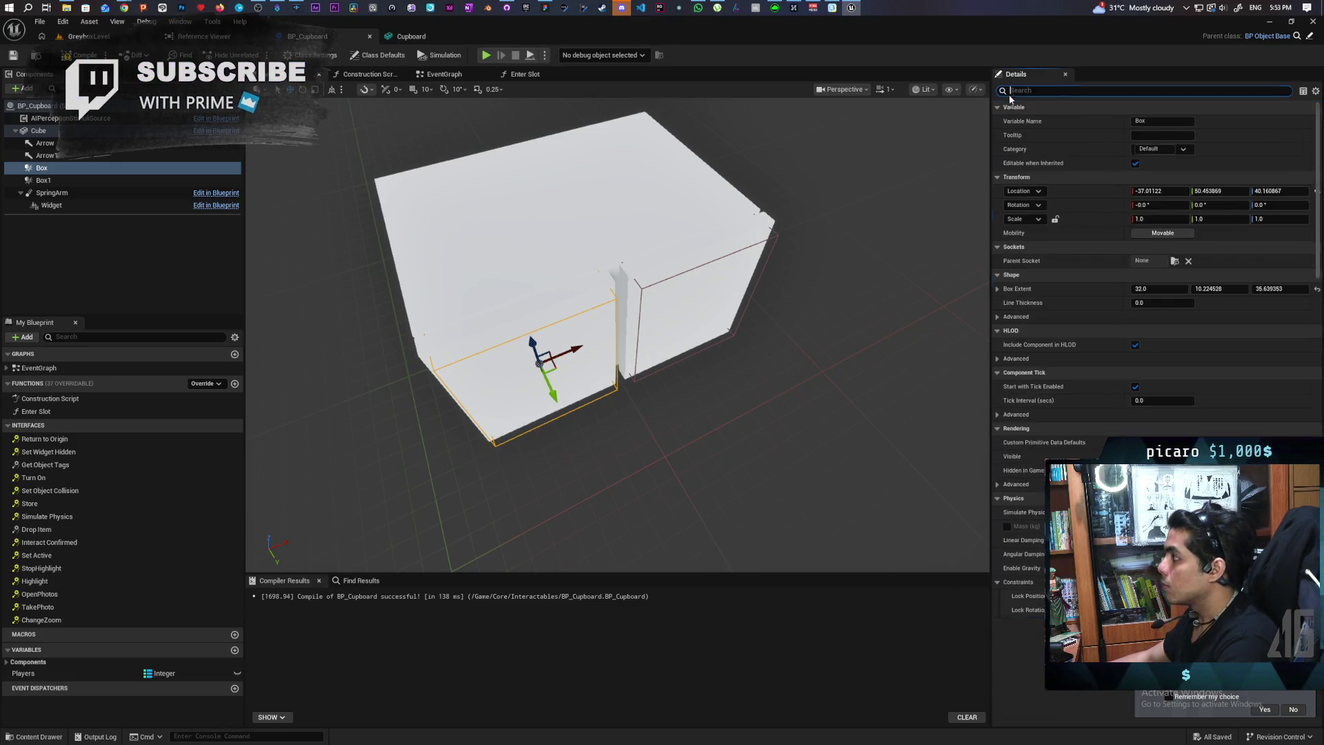
left_click(88, 36)
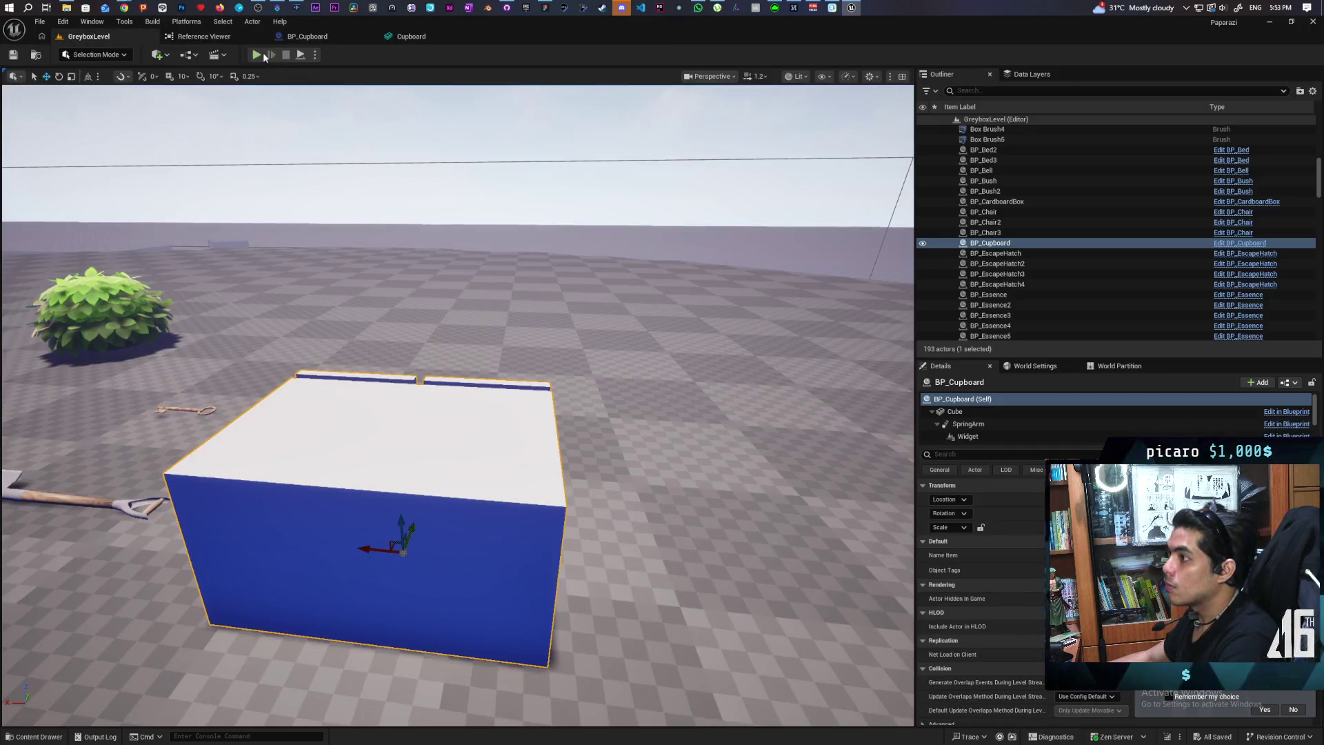
Play-test the level, then shift the cupboard's SpringArm sideways along Y, compile and save
key("alt+p")
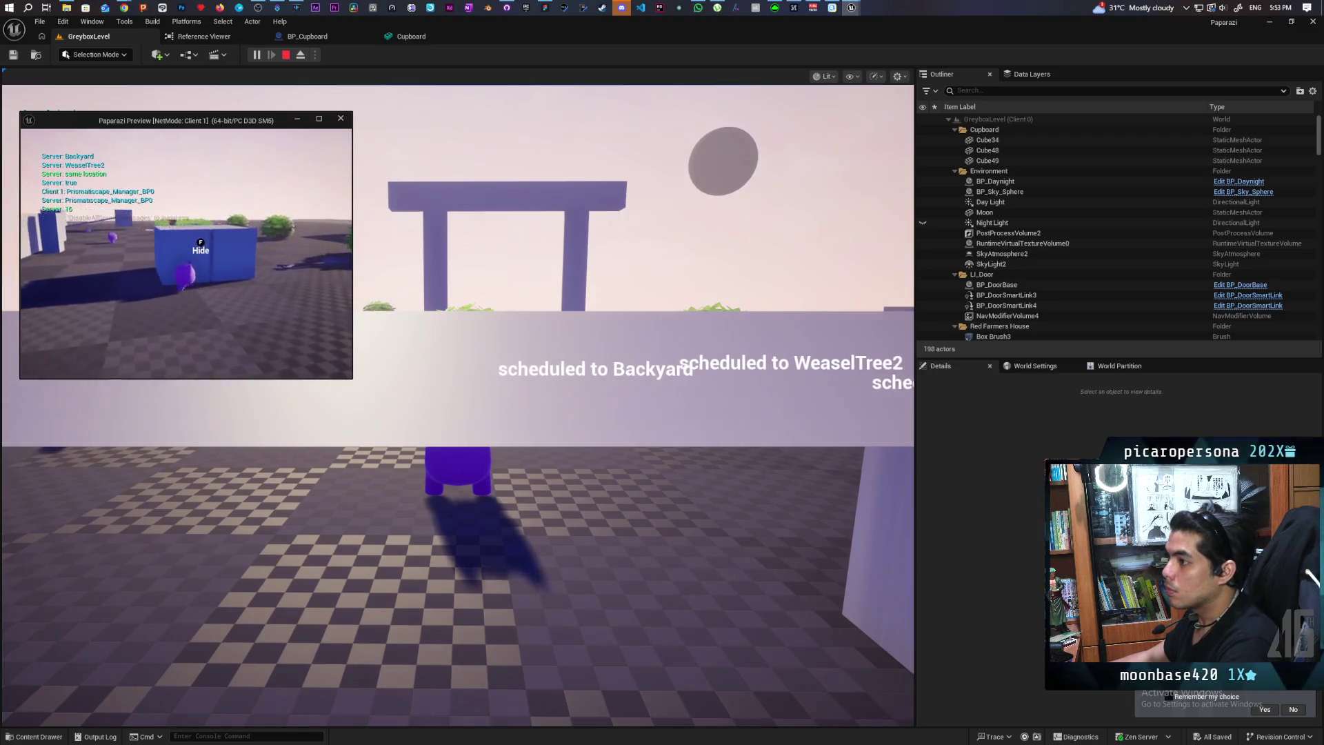
key("Escape")
left_click(311, 38)
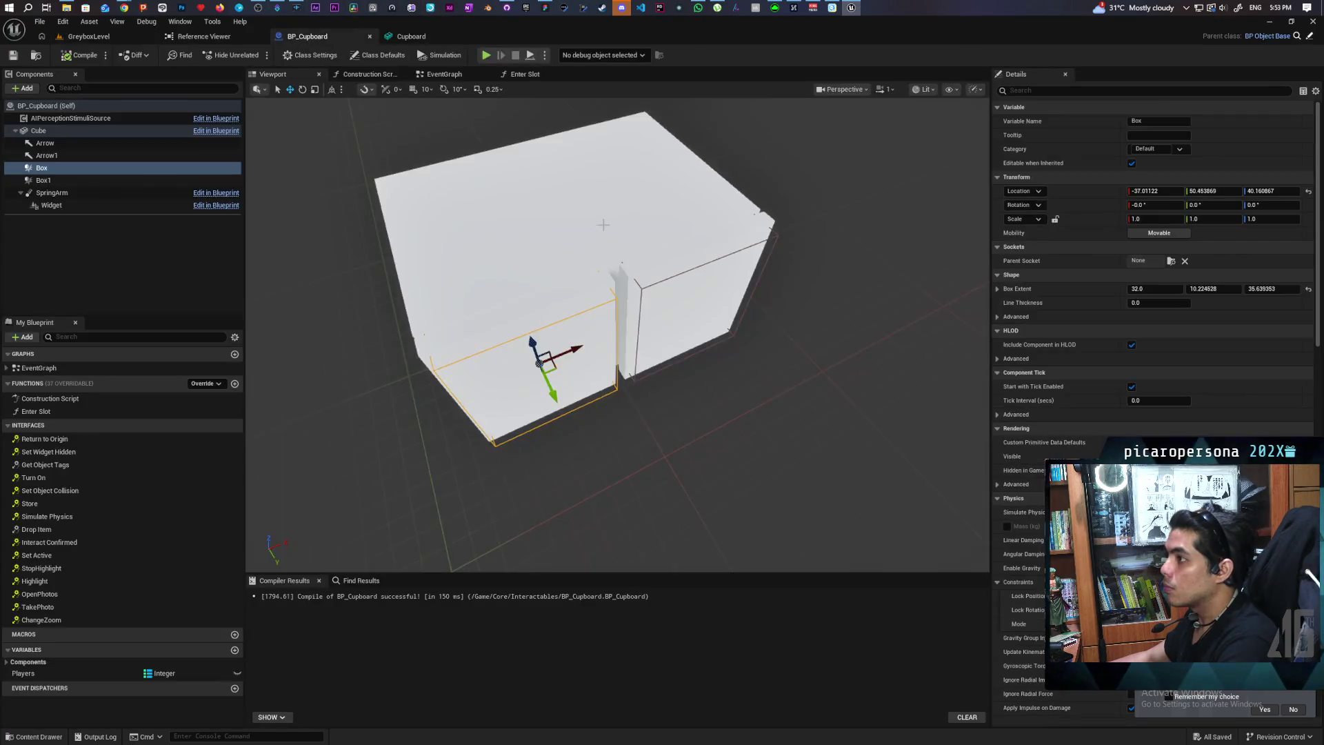
left_click(72, 194)
left_click_drag(600, 338, 645, 391)
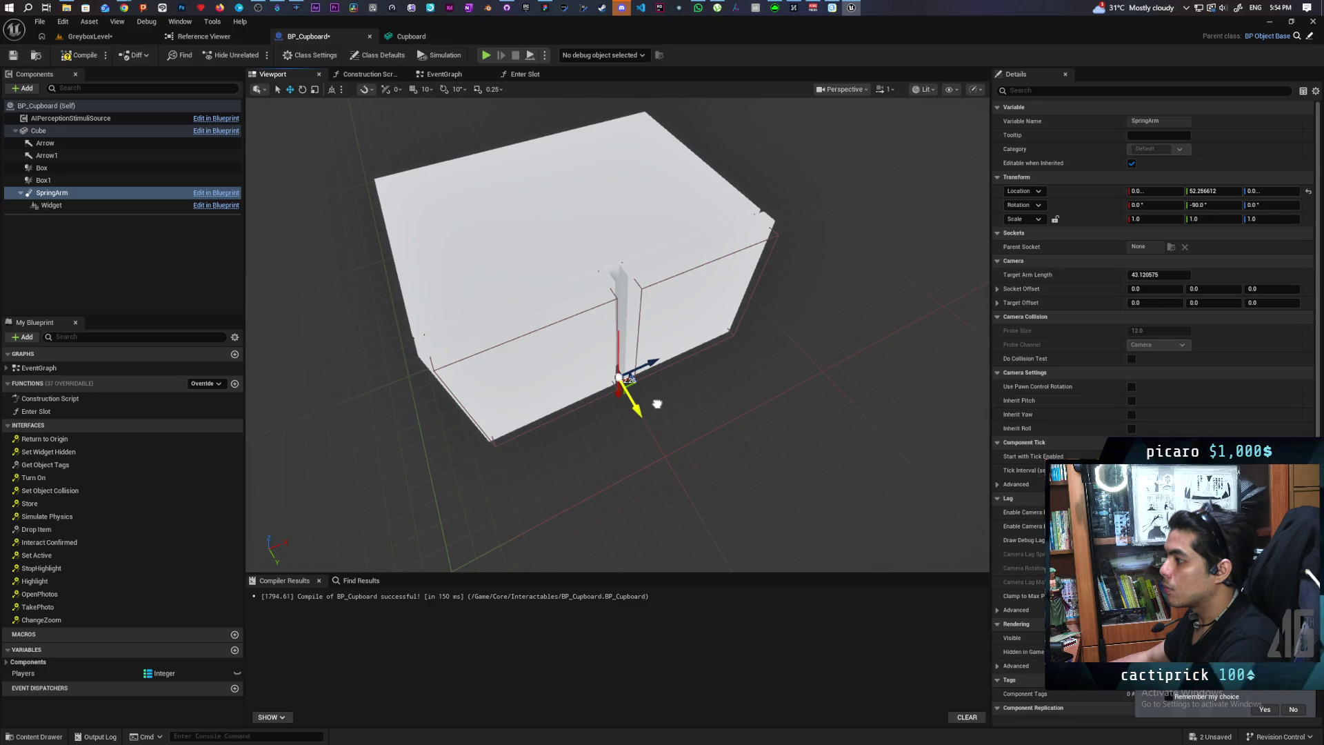
left_click(89, 36)
key("ctrl+s")
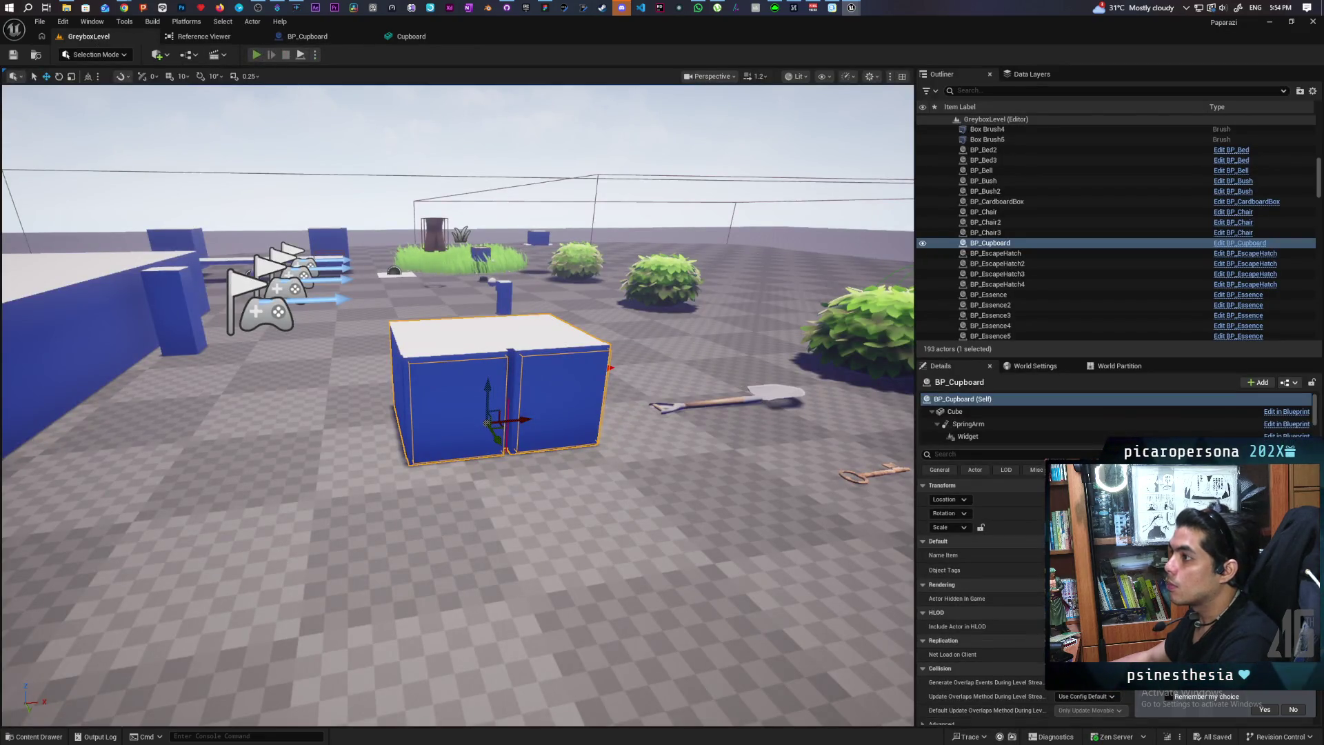
Play-test the level again with the repositioned spring arm, then go back to BP_Cupboard
key("alt+p")
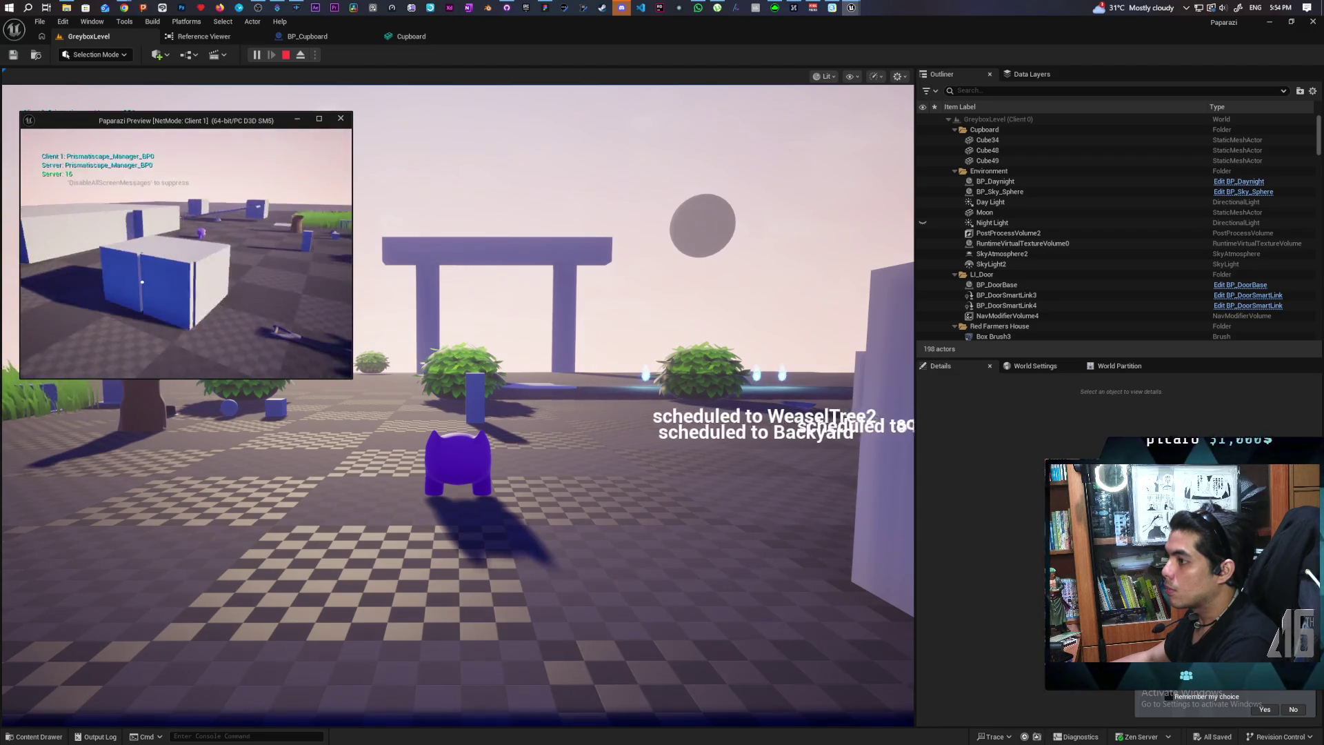
key("Escape")
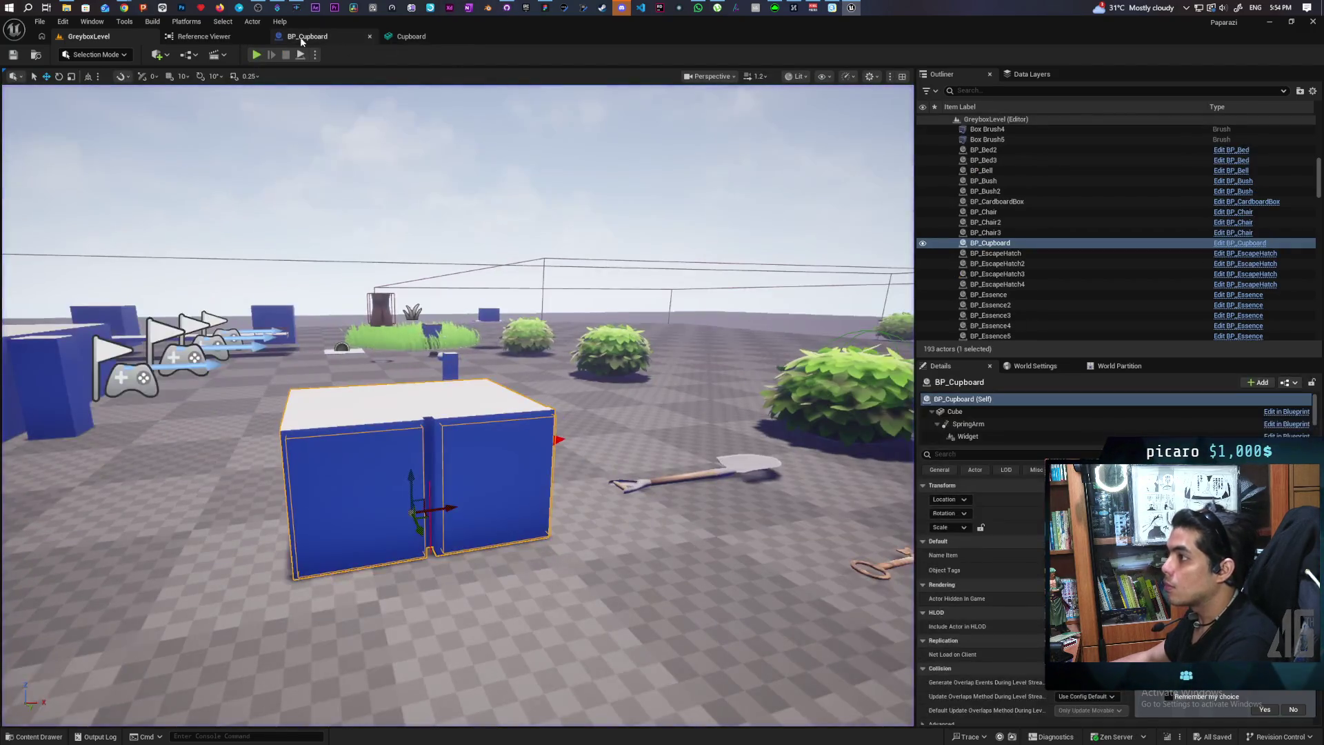
left_click(304, 39)
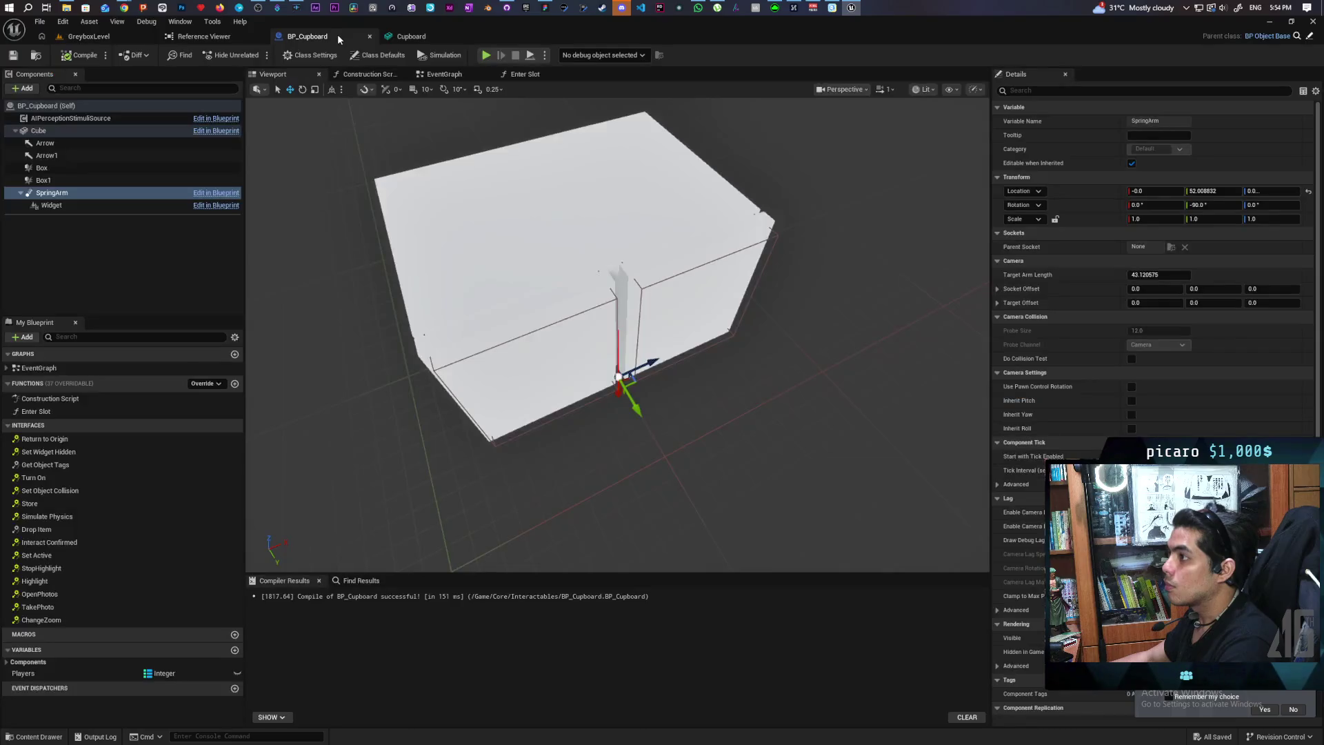
left_click(63, 143)
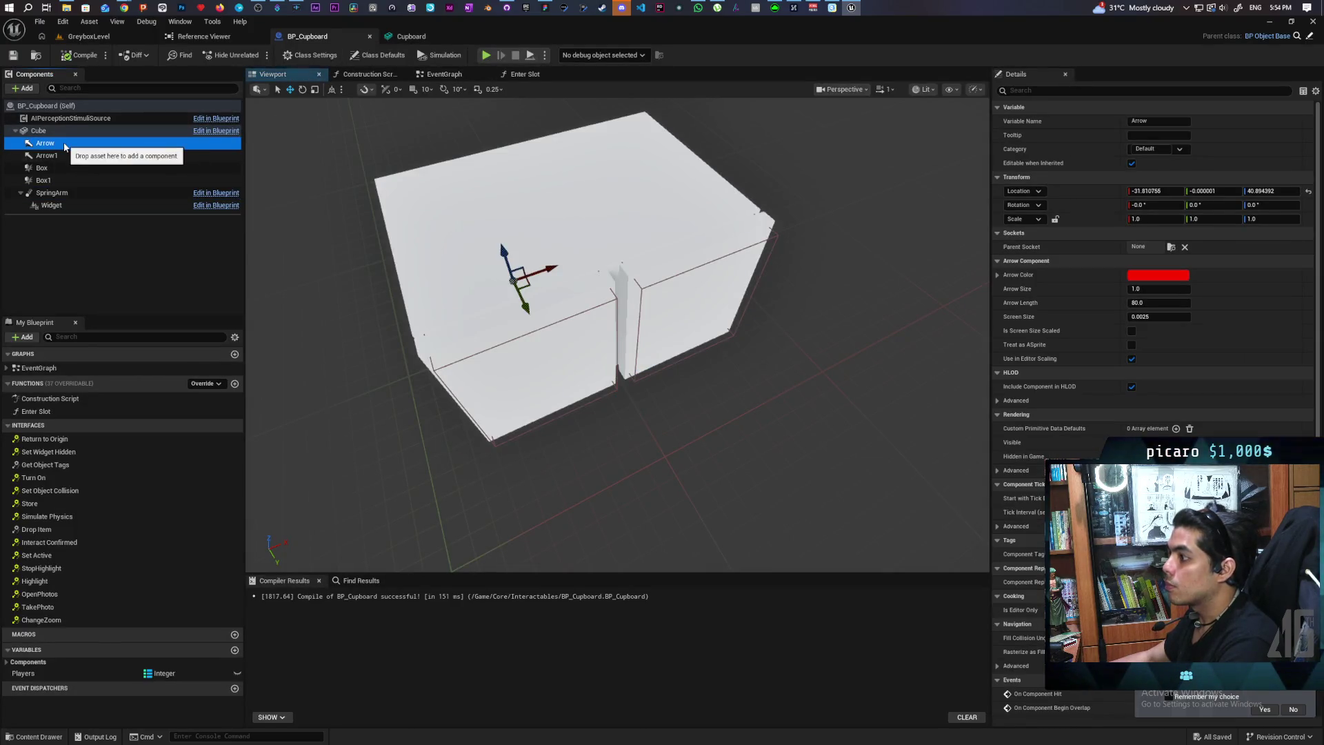
left_click(45, 155)
left_click(48, 144)
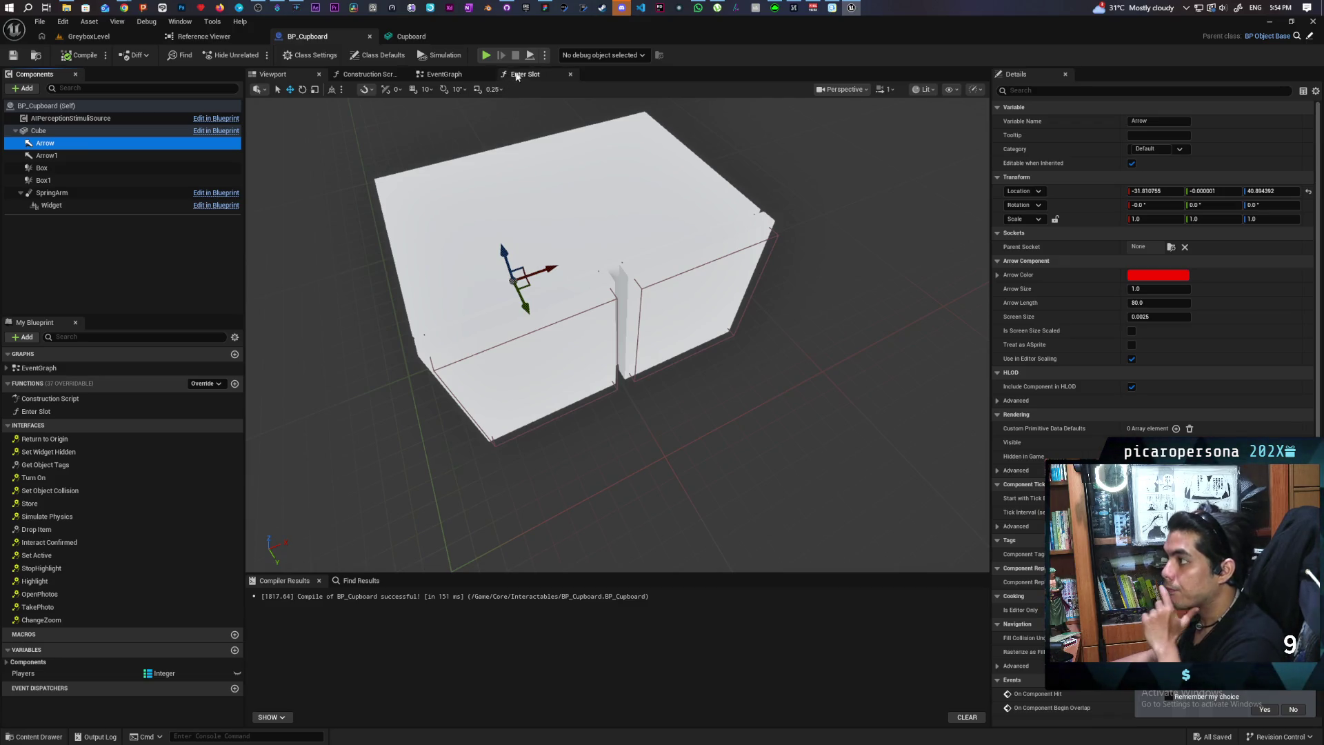
left_click(456, 76)
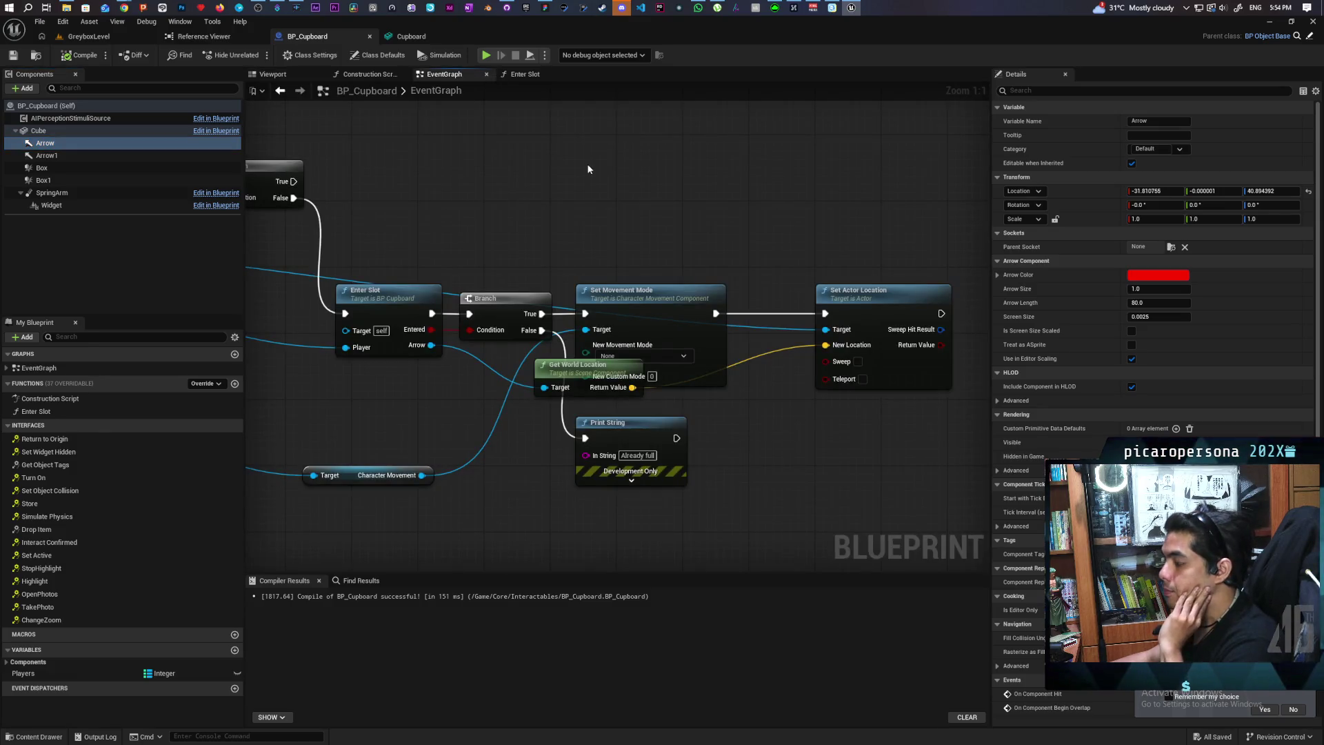
mouse_move(591, 168)
left_mouse_down()
mouse_move(708, 159)
mouse_move(776, 124)
mouse_move(887, 286)
mouse_move(753, 244)
mouse_move(828, 348)
mouse_move(913, 359)
left_mouse_up()
left_click(555, 193)
left_click_drag(554, 190, 553, 175)
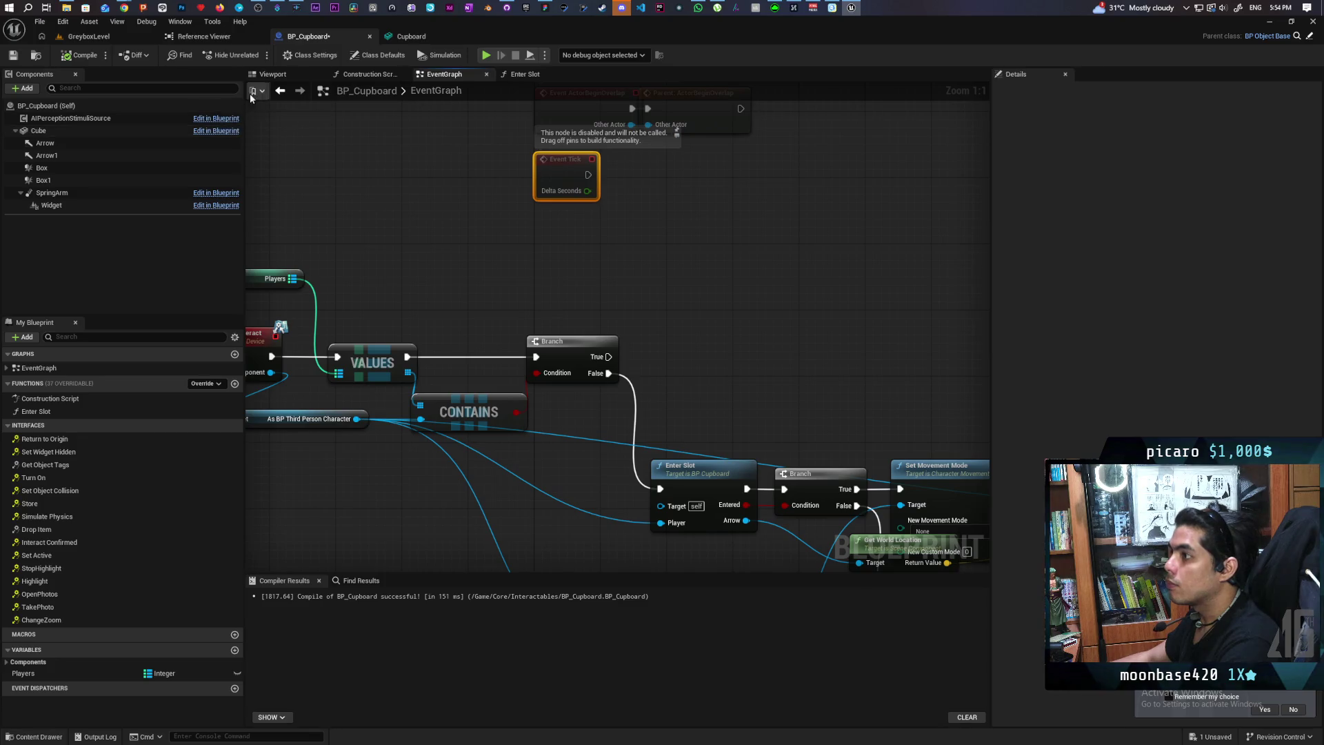
left_click(284, 75)
left_click_drag(458, 290, 358, 304)
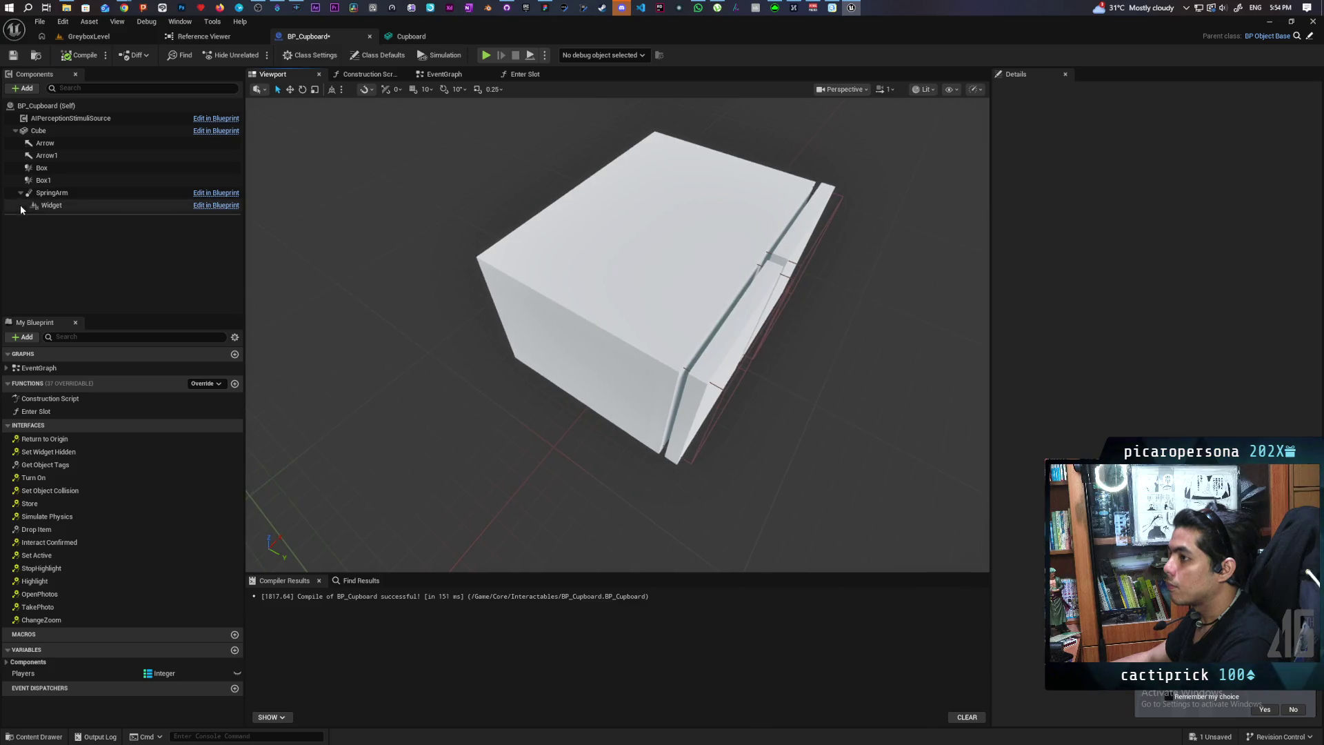
left_click(50, 144)
mouse_move(500, 325)
left_mouse_down()
mouse_move(529, 322)
mouse_move(579, 353)
mouse_move(551, 350)
left_mouse_up()
mouse_move(631, 443)
left_mouse_down()
mouse_move(612, 446)
mouse_move(684, 476)
left_mouse_up()
scroll(617, 334, "up", 4)
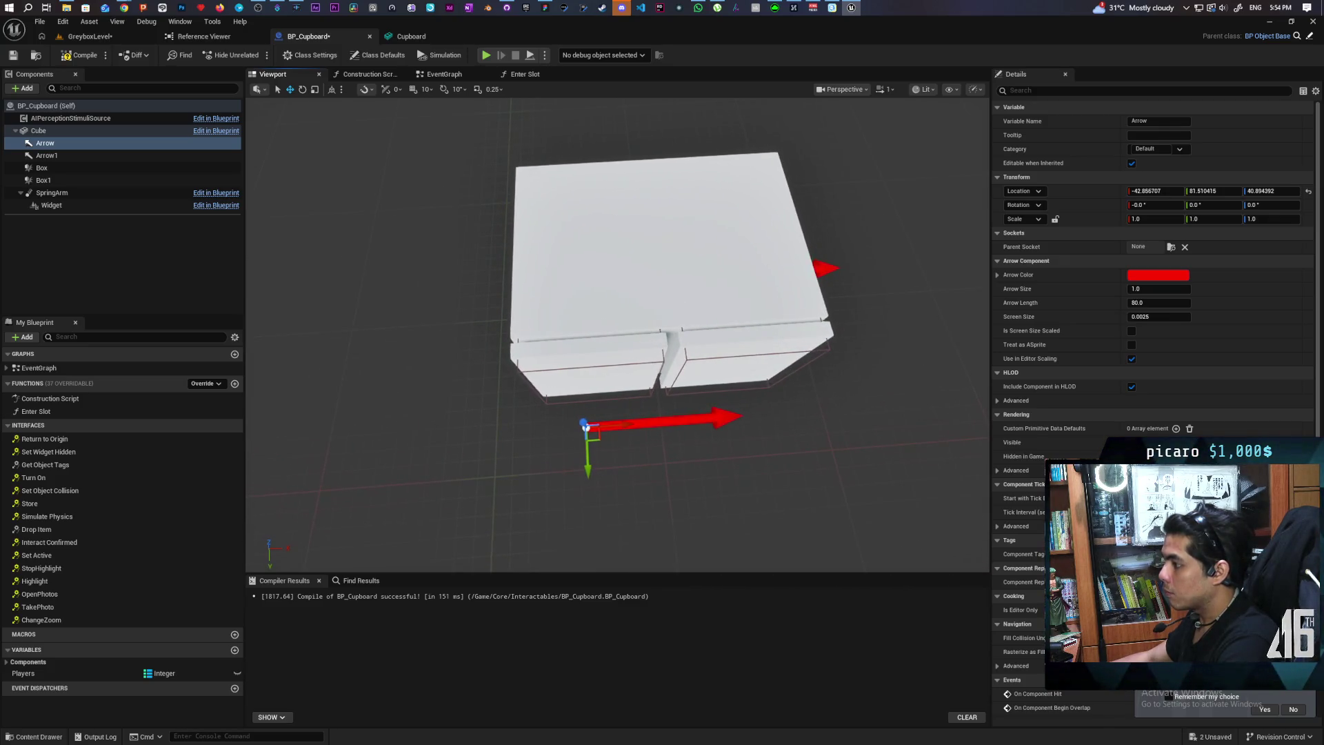
left_click_drag(587, 468, 588, 461)
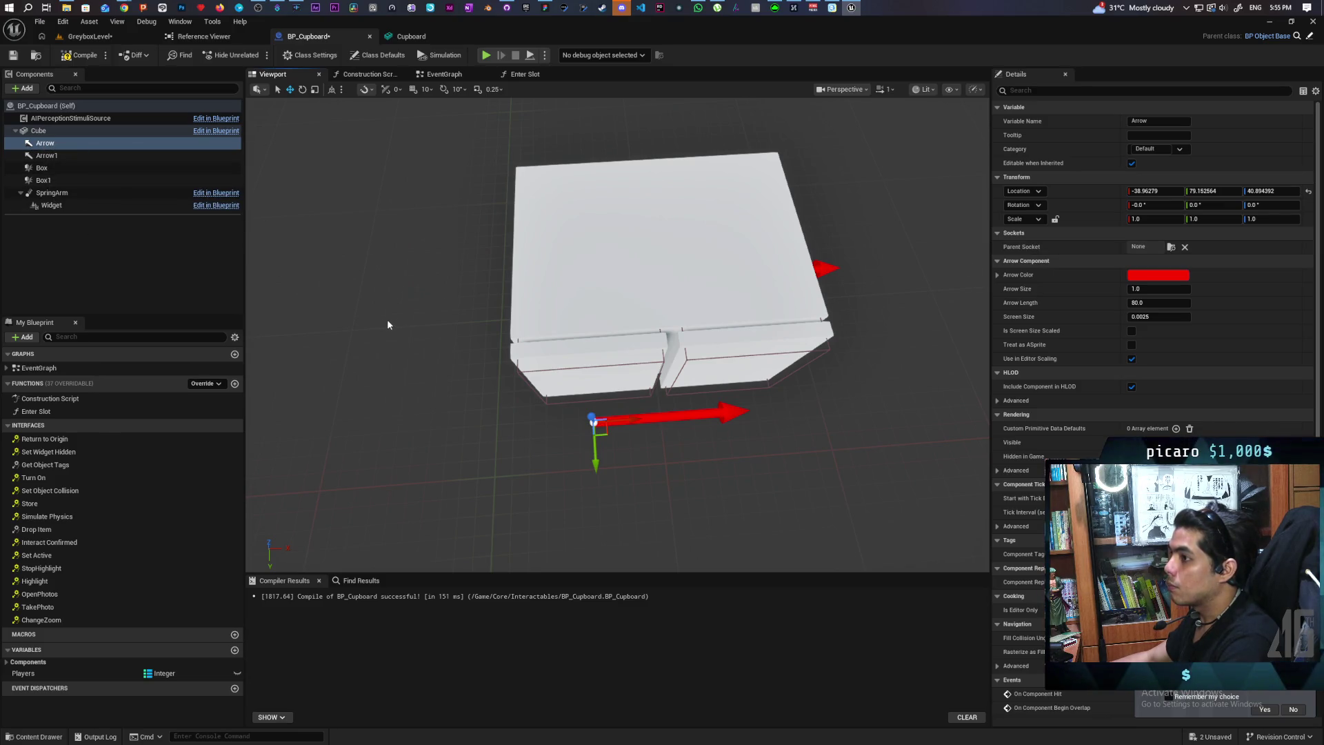
key("ctrl+z")
key("ctrl+z")
key("ctrl+z")
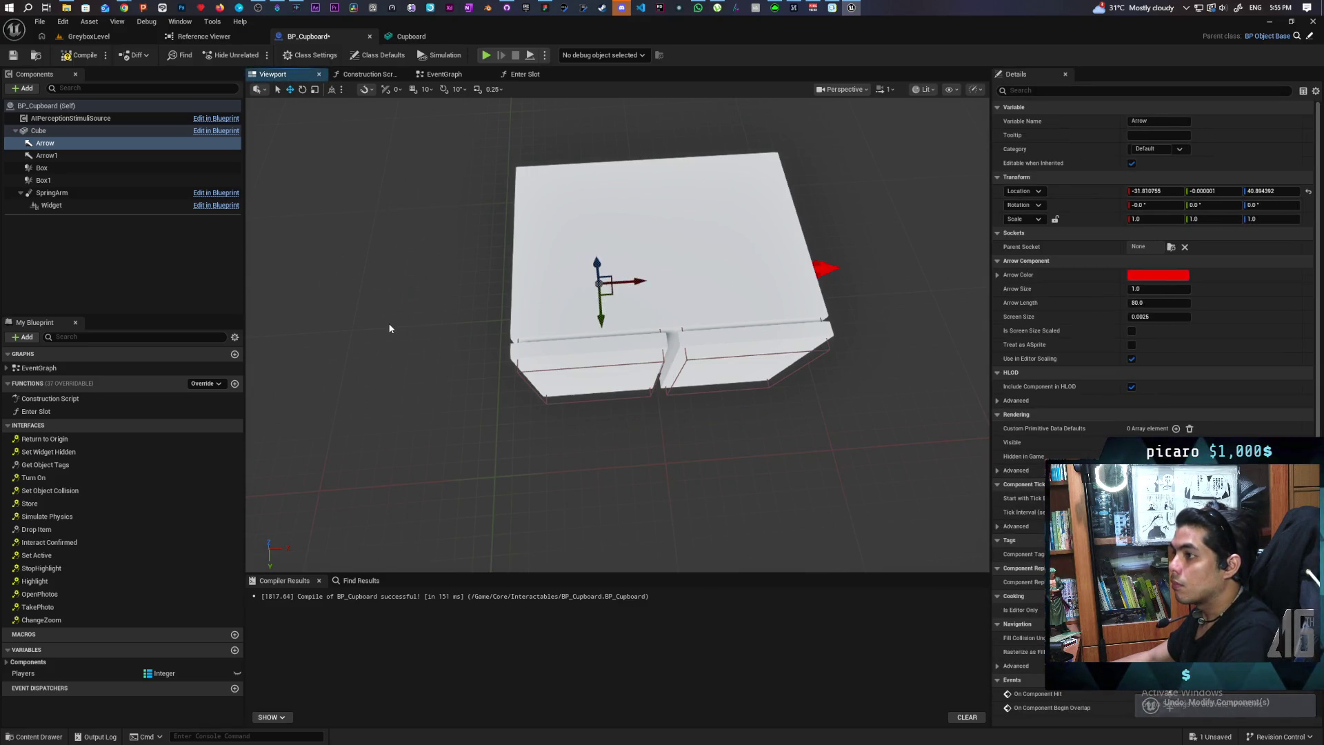
left_click(77, 143)
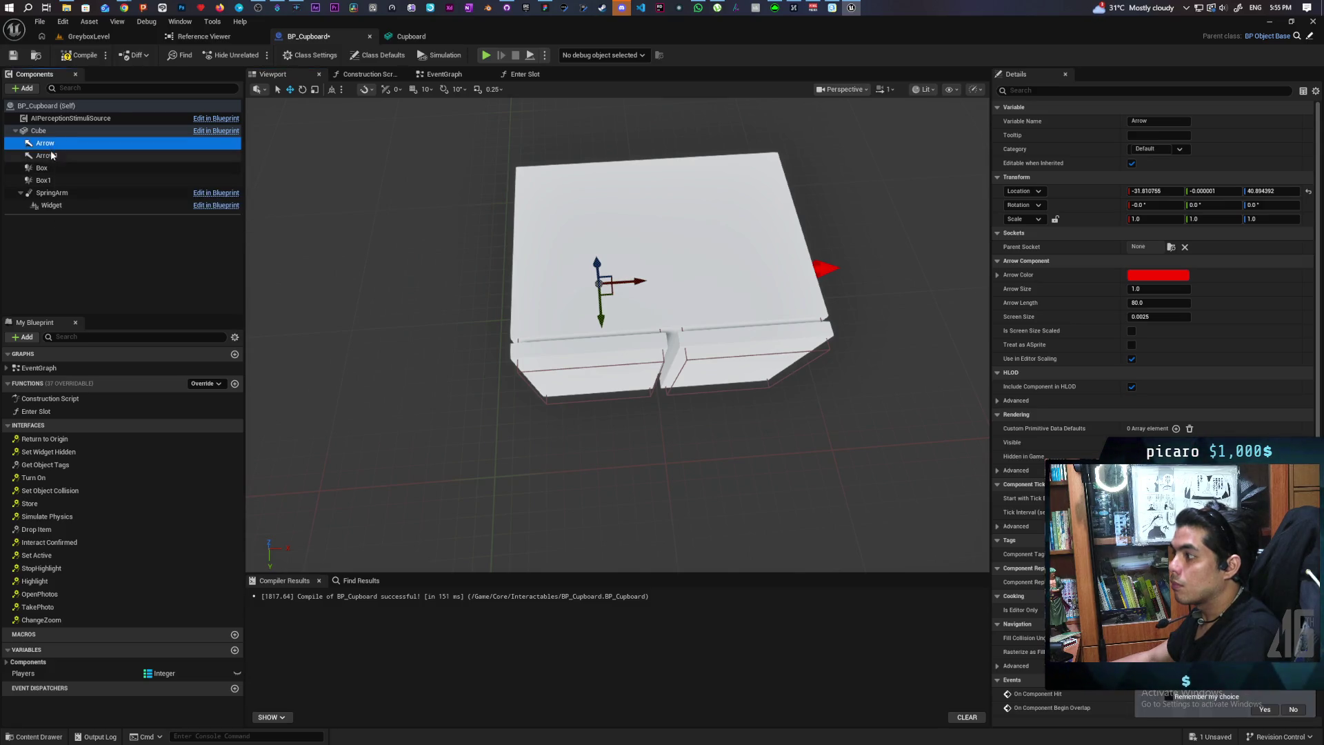
Duplicate the Arrow, rename the copy Exit, and move it out in front of the cupboard
key("ctrl+d")
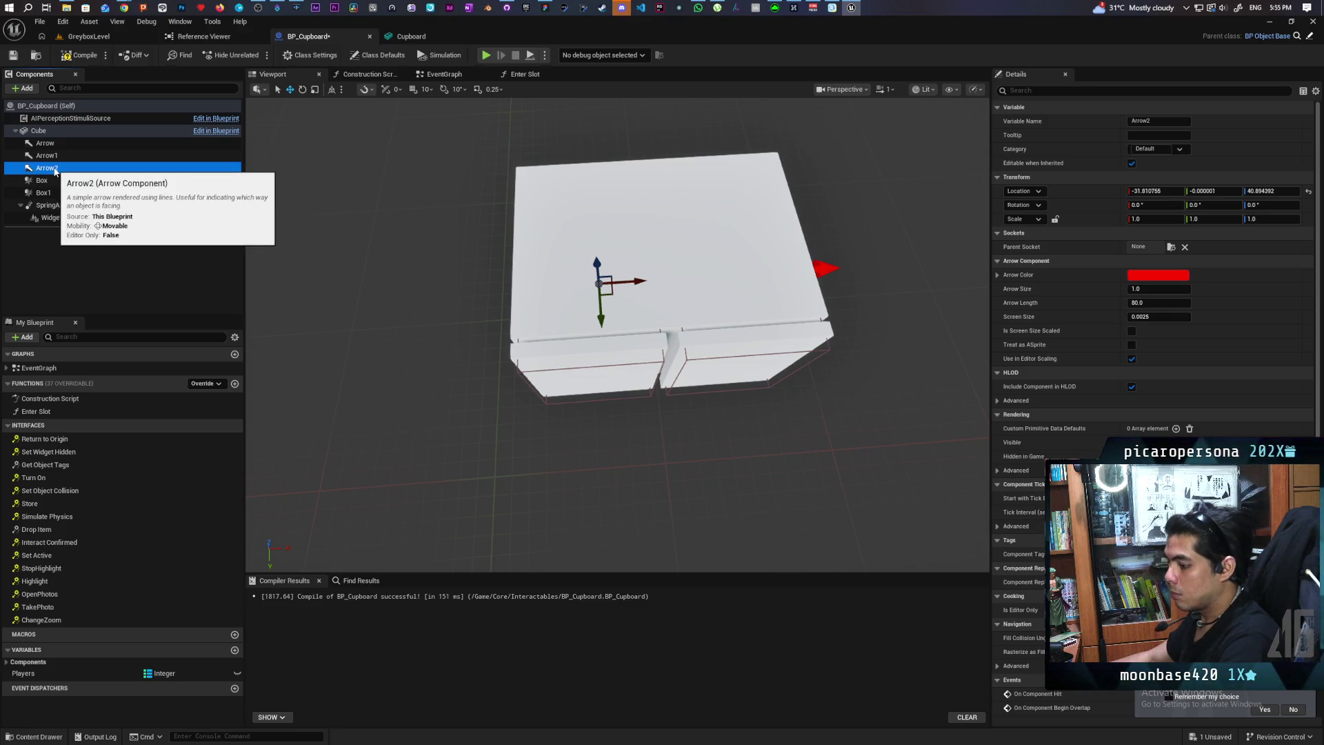
key("F2")
type("Exit")
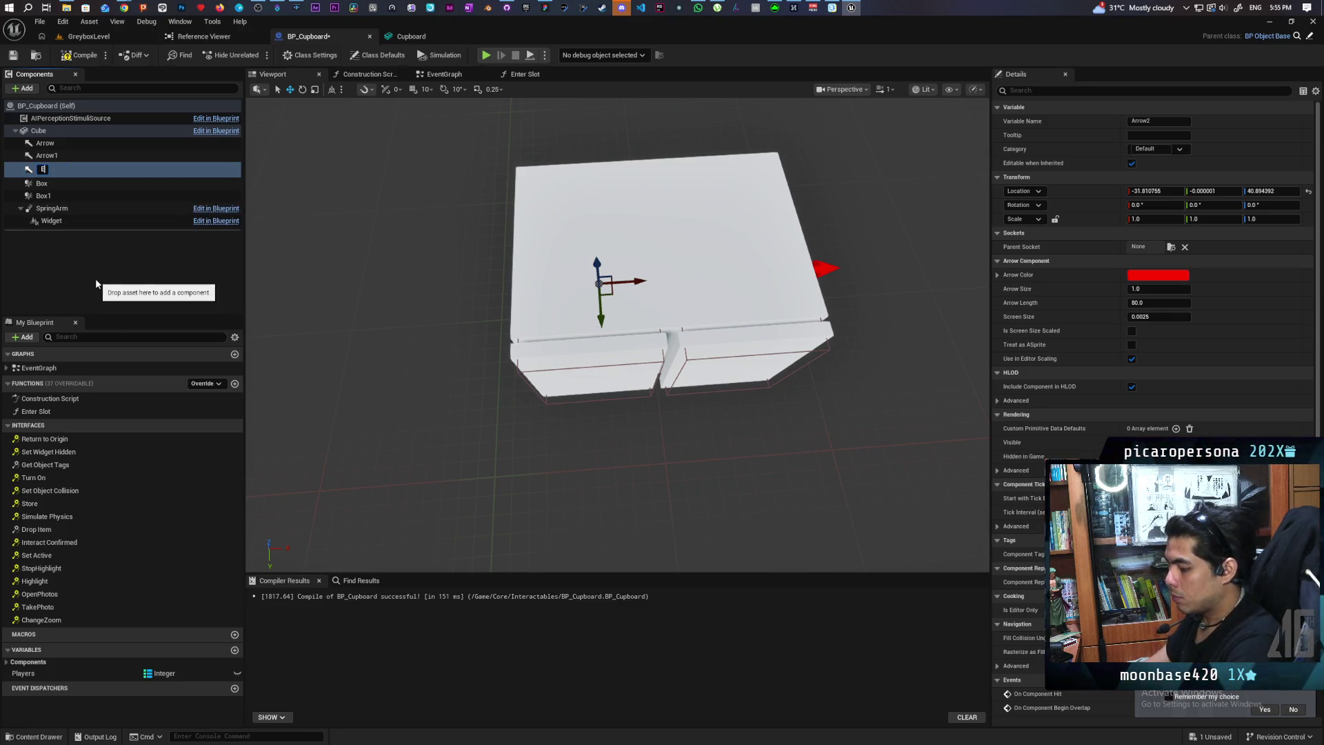
left_click(95, 278)
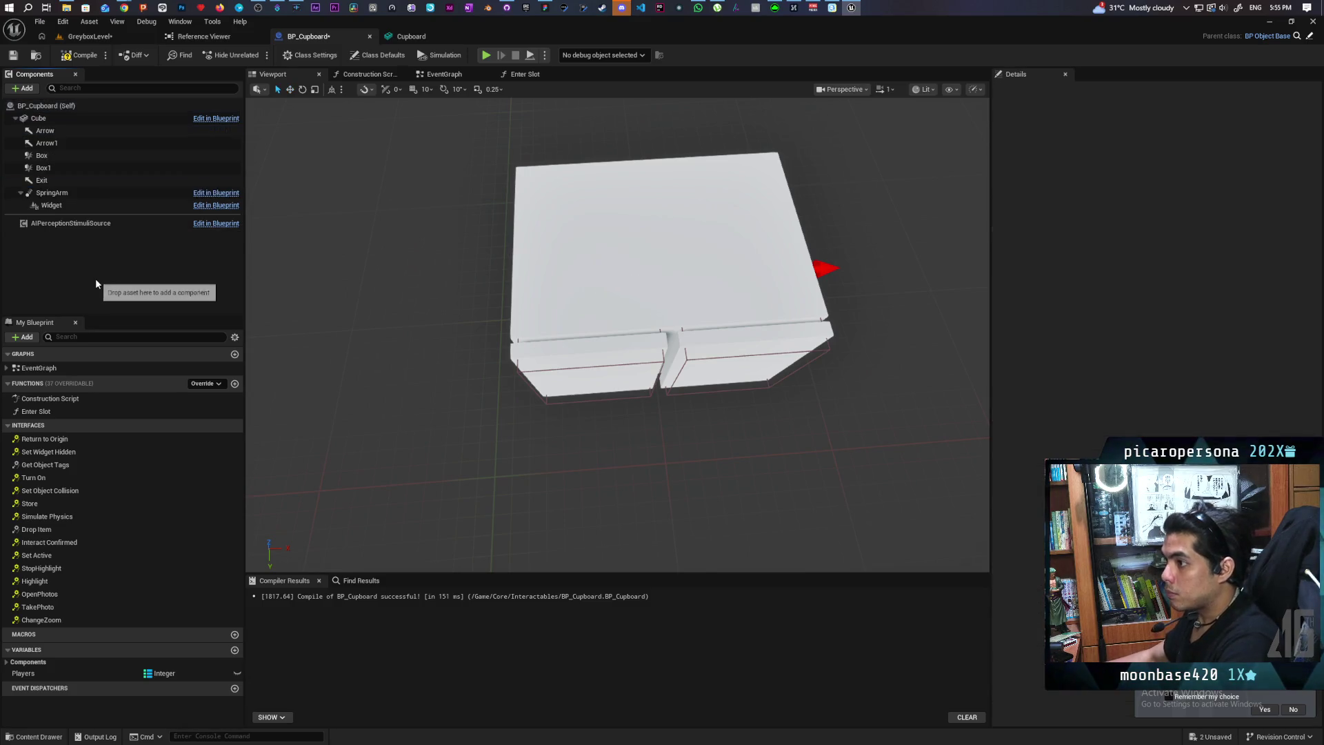
left_click(77, 180)
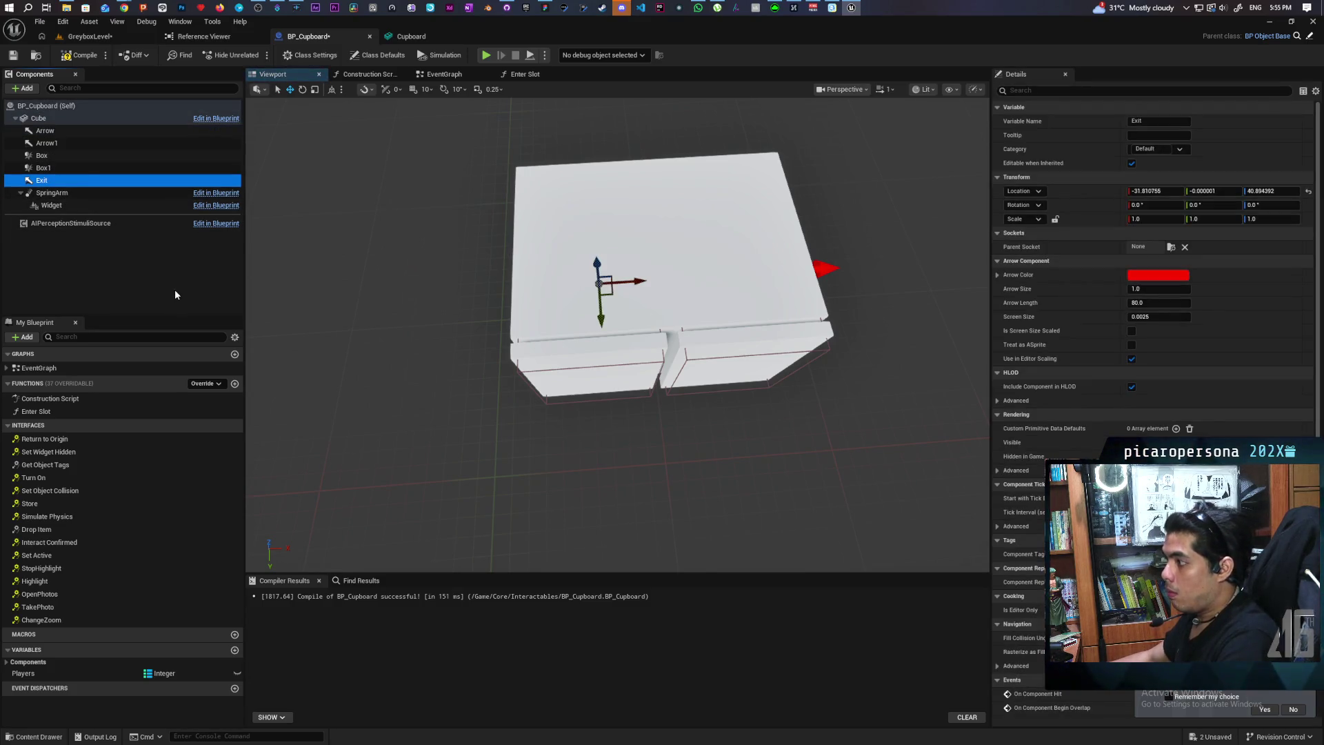
left_click_drag(599, 306, 606, 447)
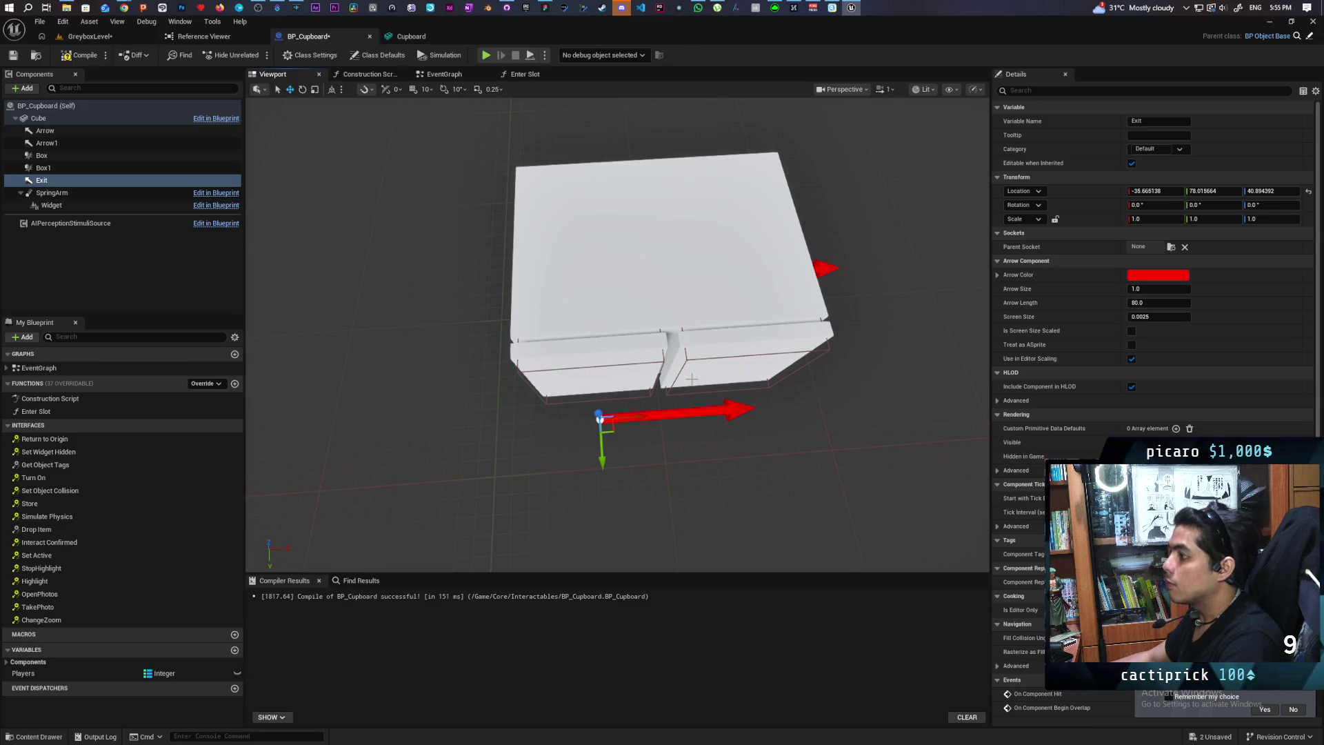
mouse_move(691, 379)
left_mouse_down()
mouse_move(692, 413)
mouse_move(648, 317)
mouse_move(648, 345)
mouse_move(675, 345)
mouse_move(675, 324)
left_mouse_up()
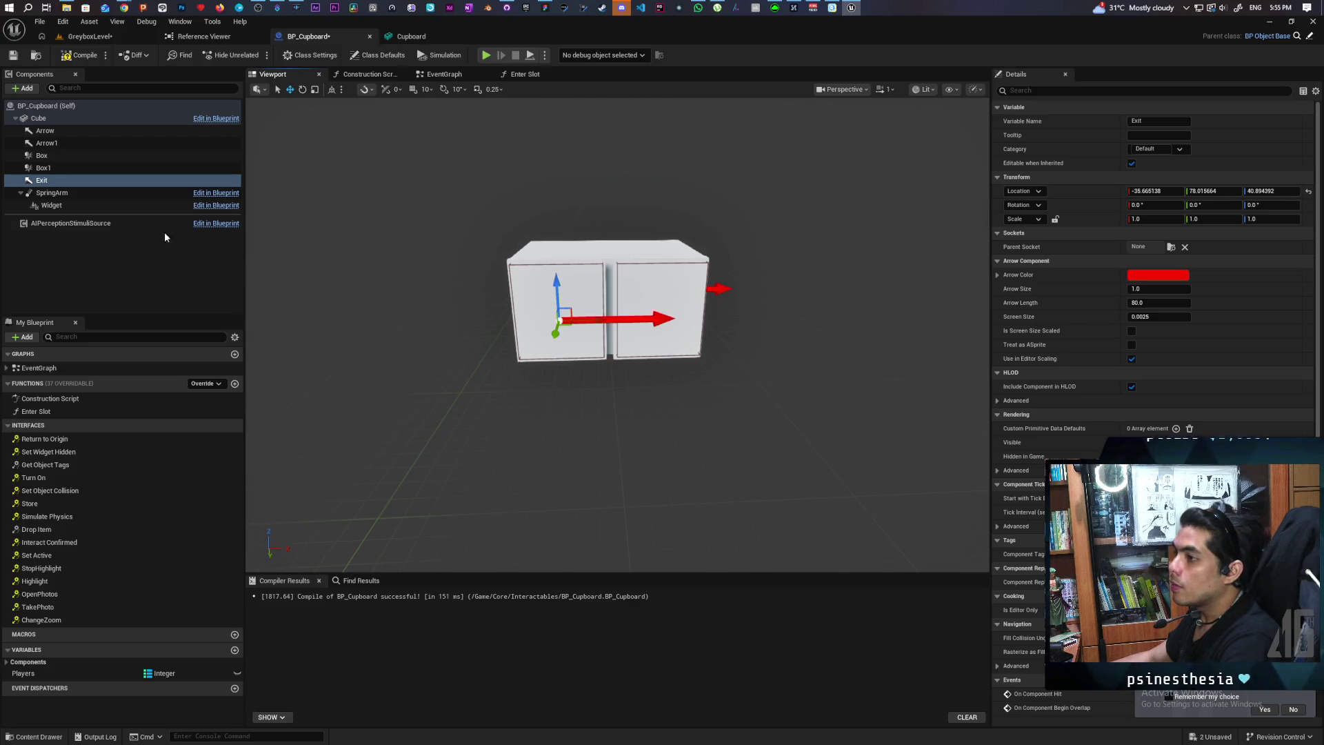
Duplicate Exit as Exit1 at positive X 36.67 by the other door, then compile and save
key("ctrl+d")
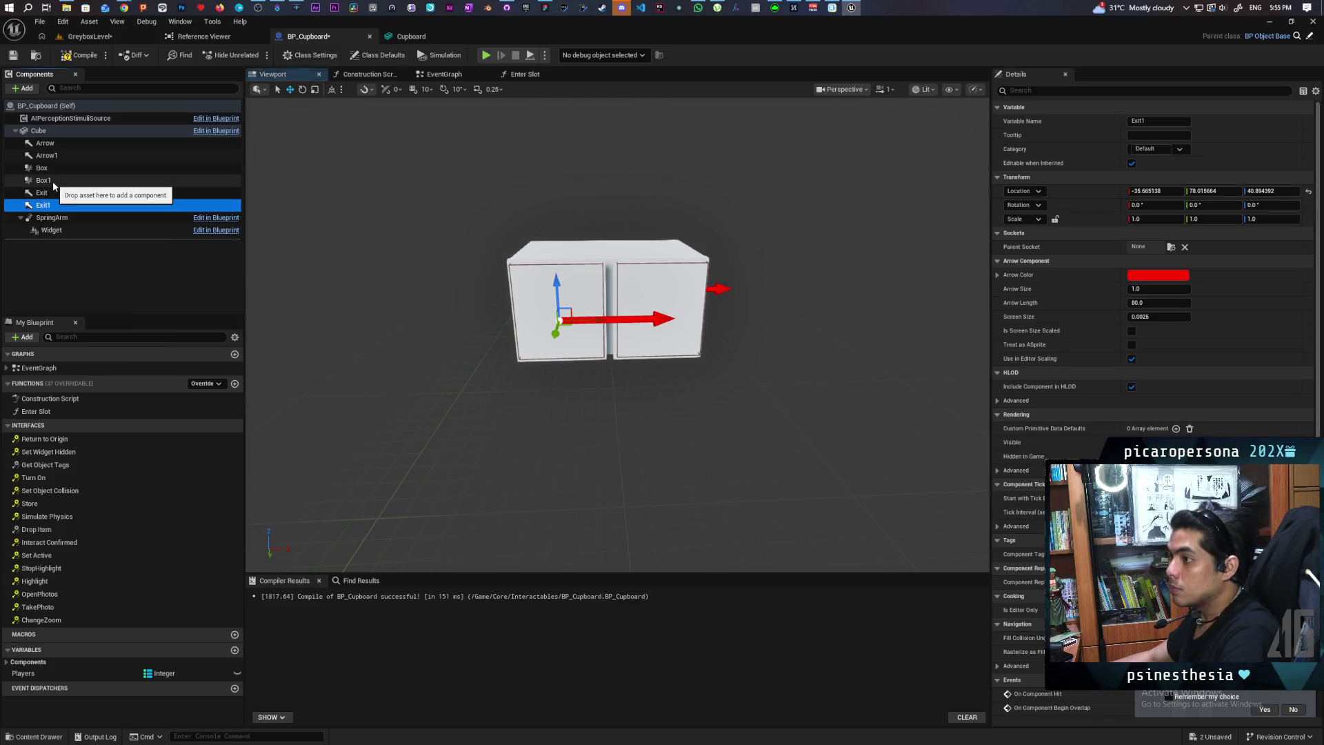
left_click(62, 207)
left_click(1165, 191)
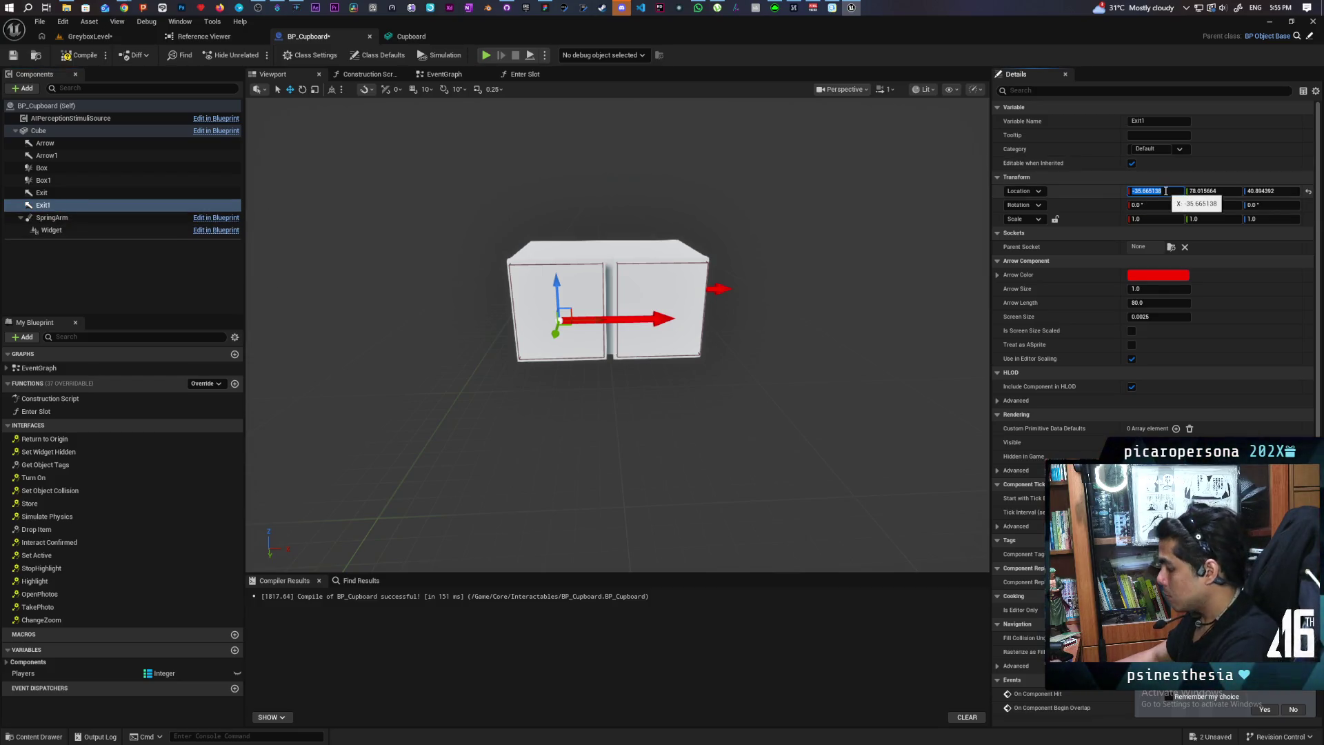
type("35.665138")
key("Return")
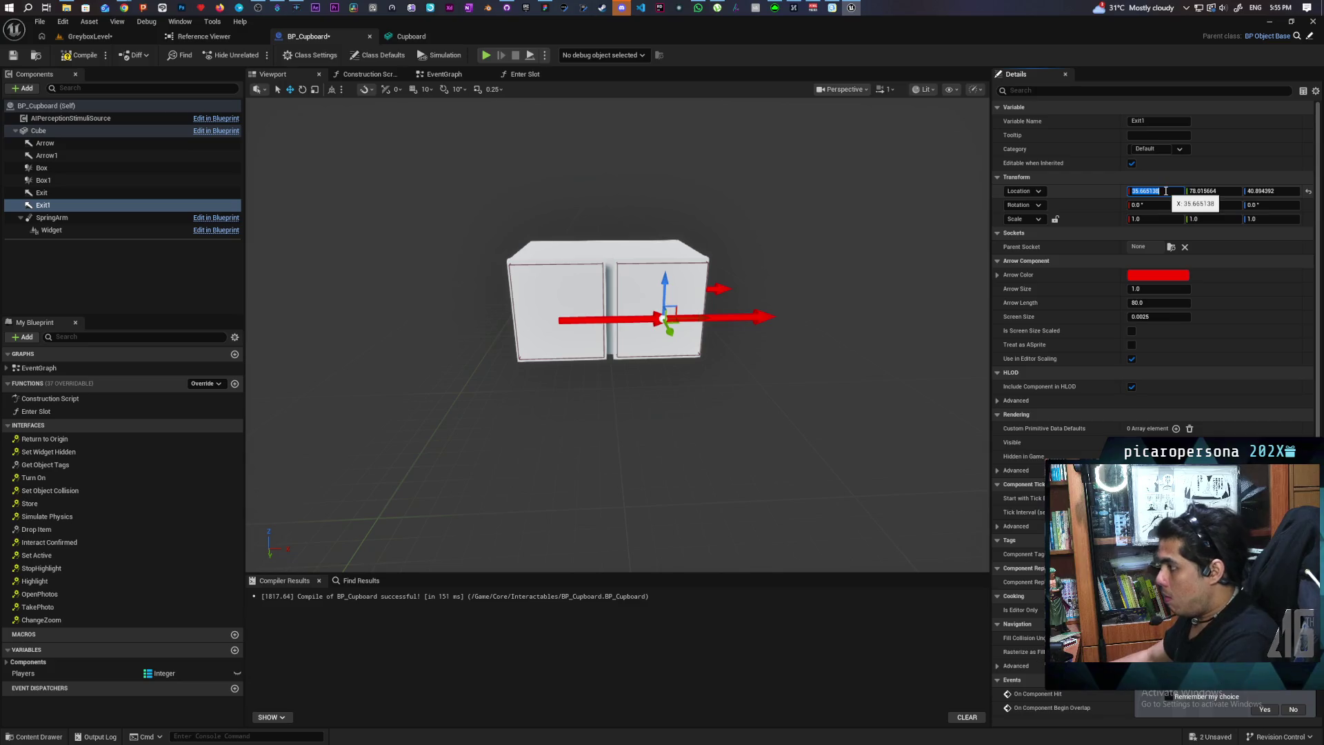
key("ctrl+shift+s")
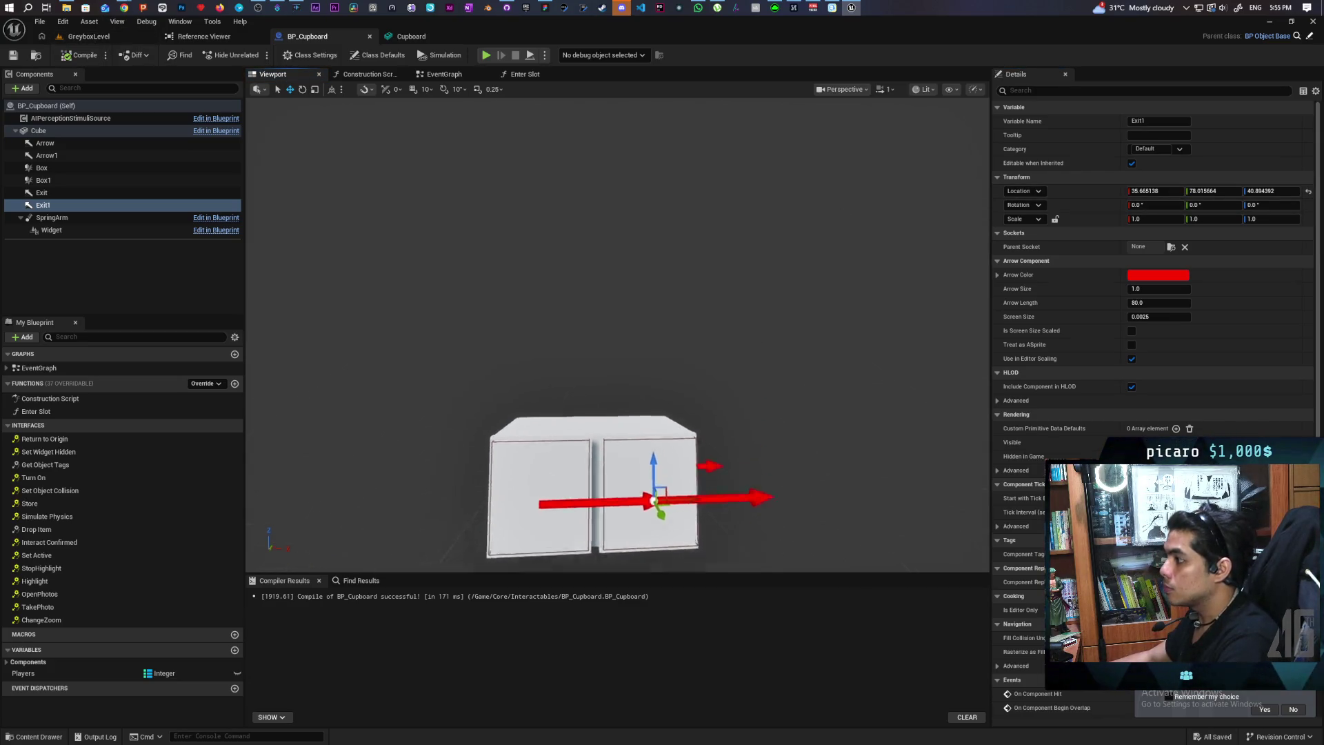
scroll(618, 334, "up", 5)
scroll(617, 335, "down", 5)
scroll(617, 334, "up", 4)
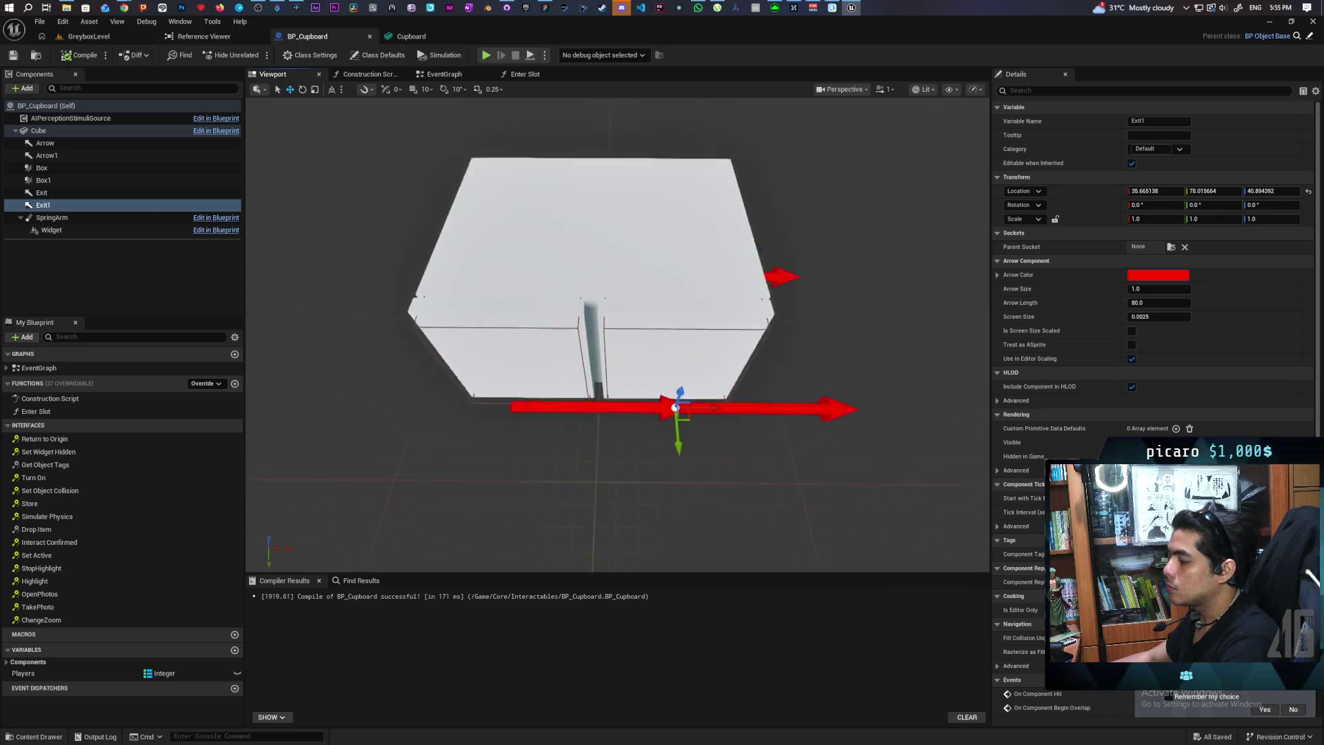
scroll(617, 334, "up", 2)
scroll(617, 334, "down", 4)
scroll(617, 334, "up", 2)
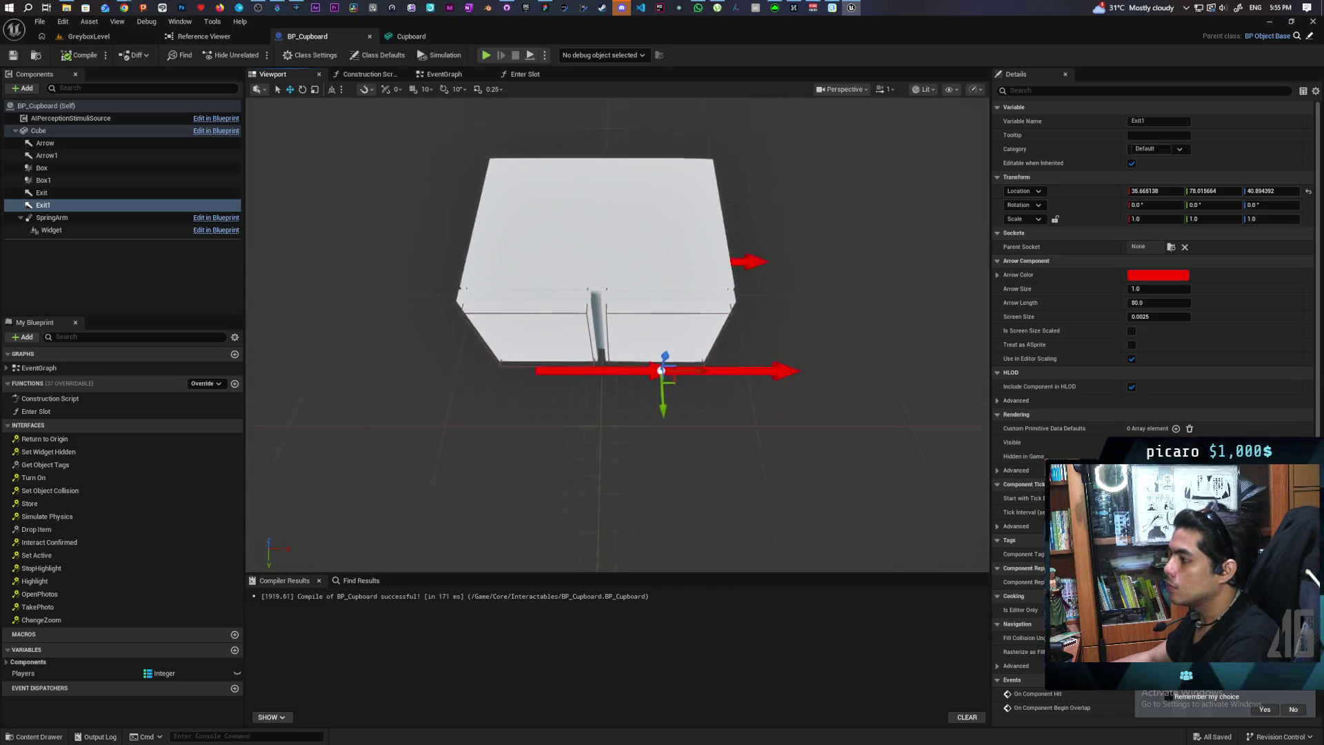
scroll(617, 335, "up", 1)
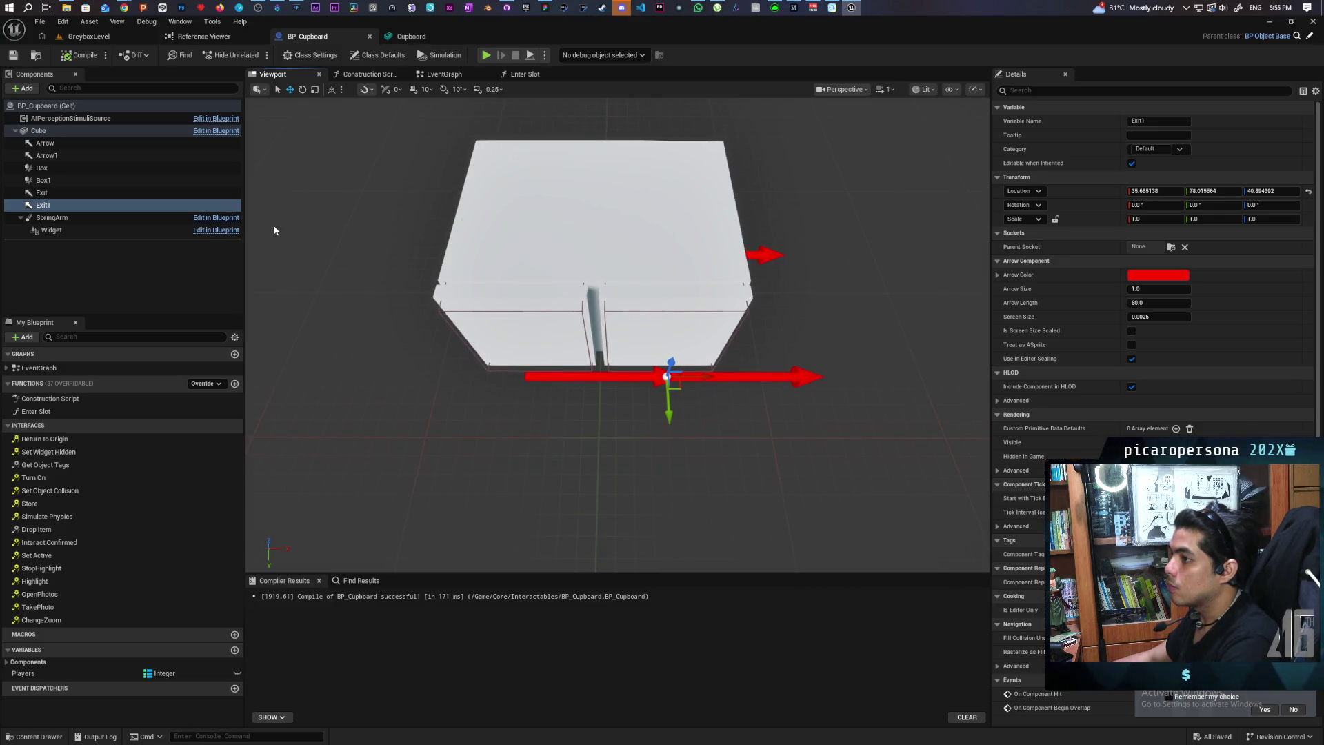
left_click(66, 194)
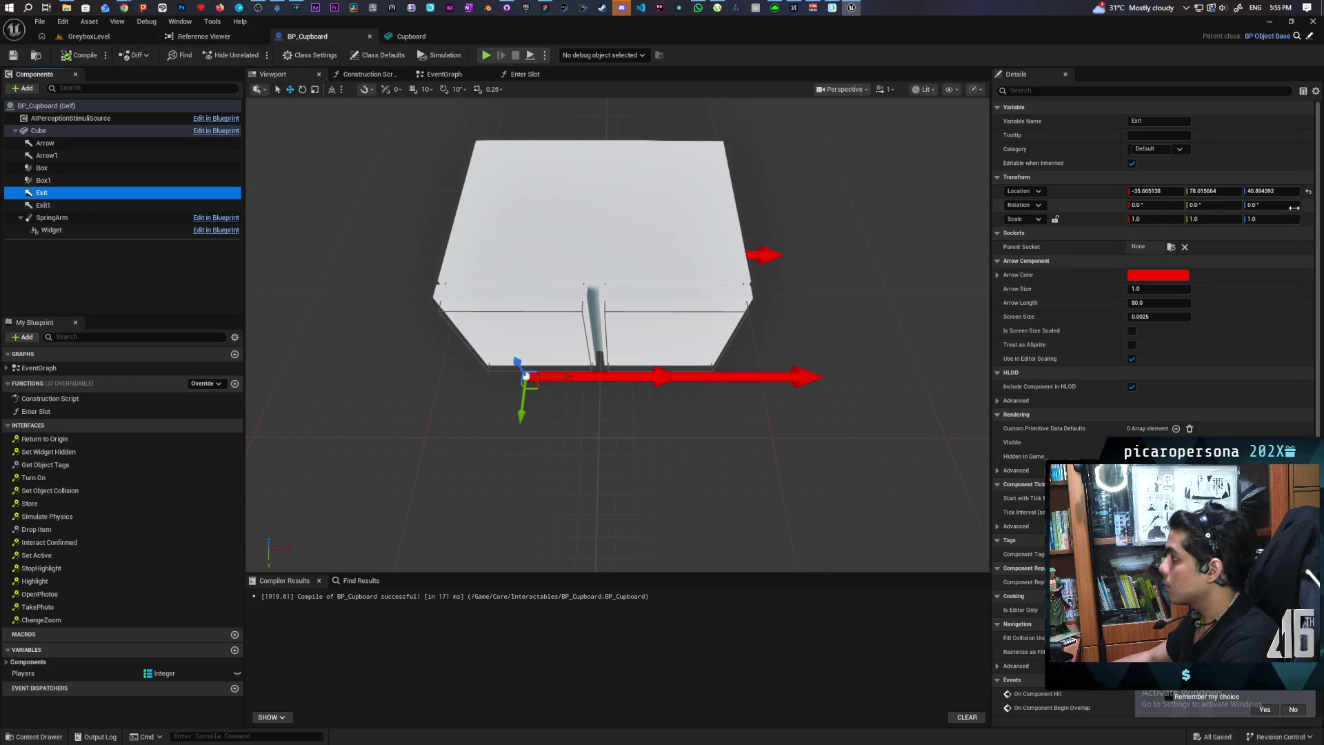
Rotate both Exit and Exit1 arrows to 90 degrees on Z so they face out from the doors
left_click_drag(1297, 207, 1313, 206)
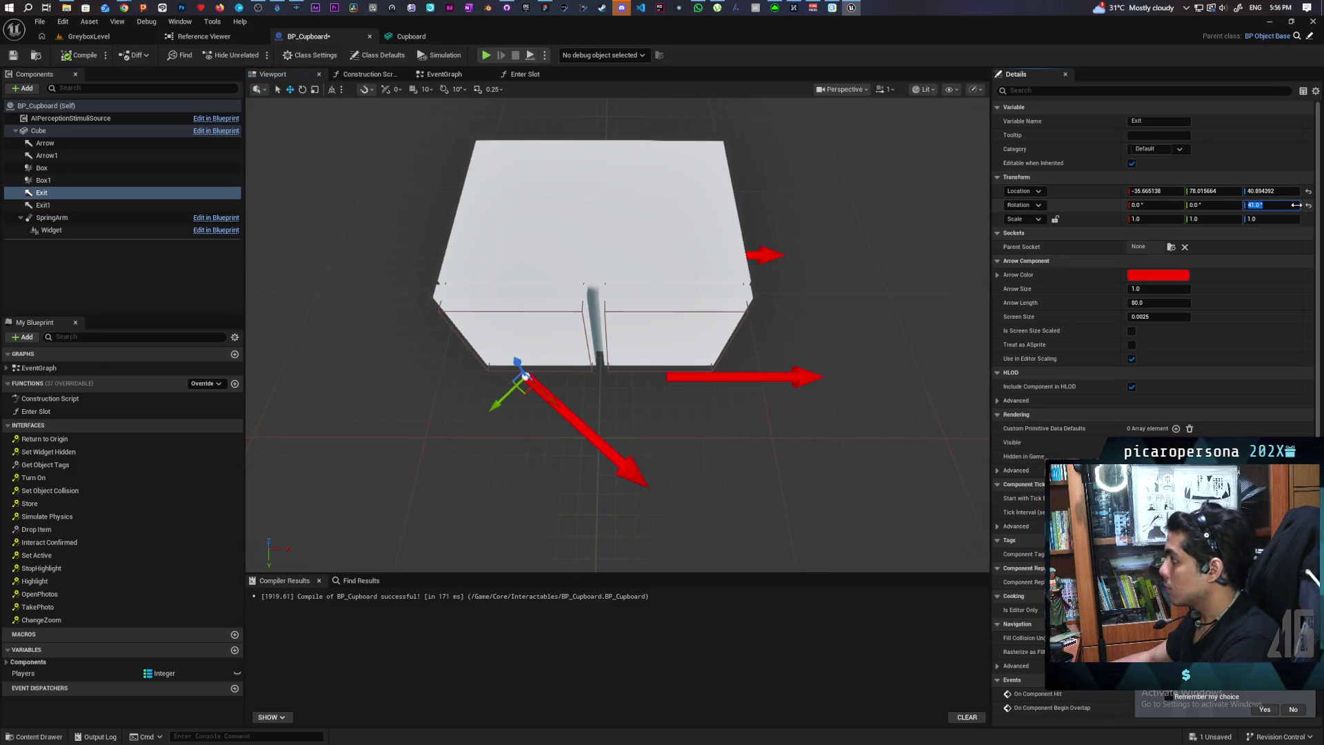
left_click(90, 205)
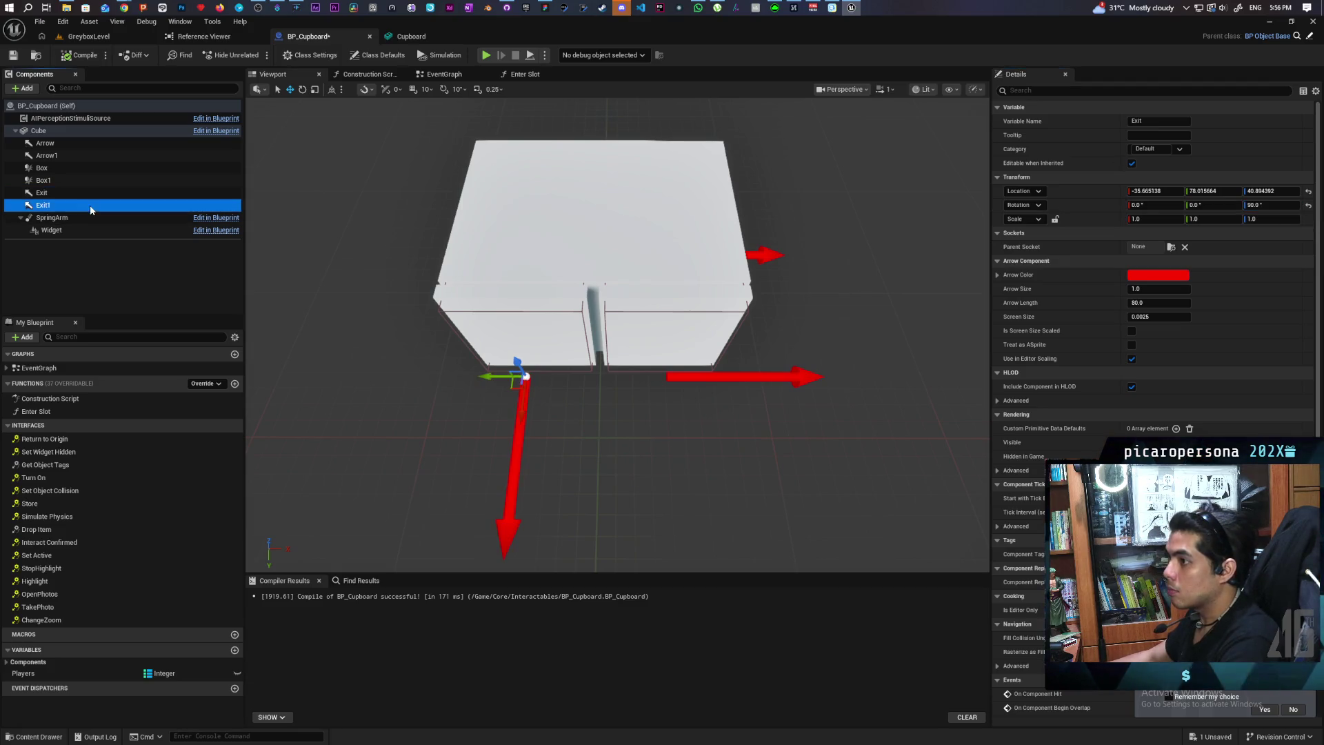
left_click(1262, 205)
type("90")
key("Return")
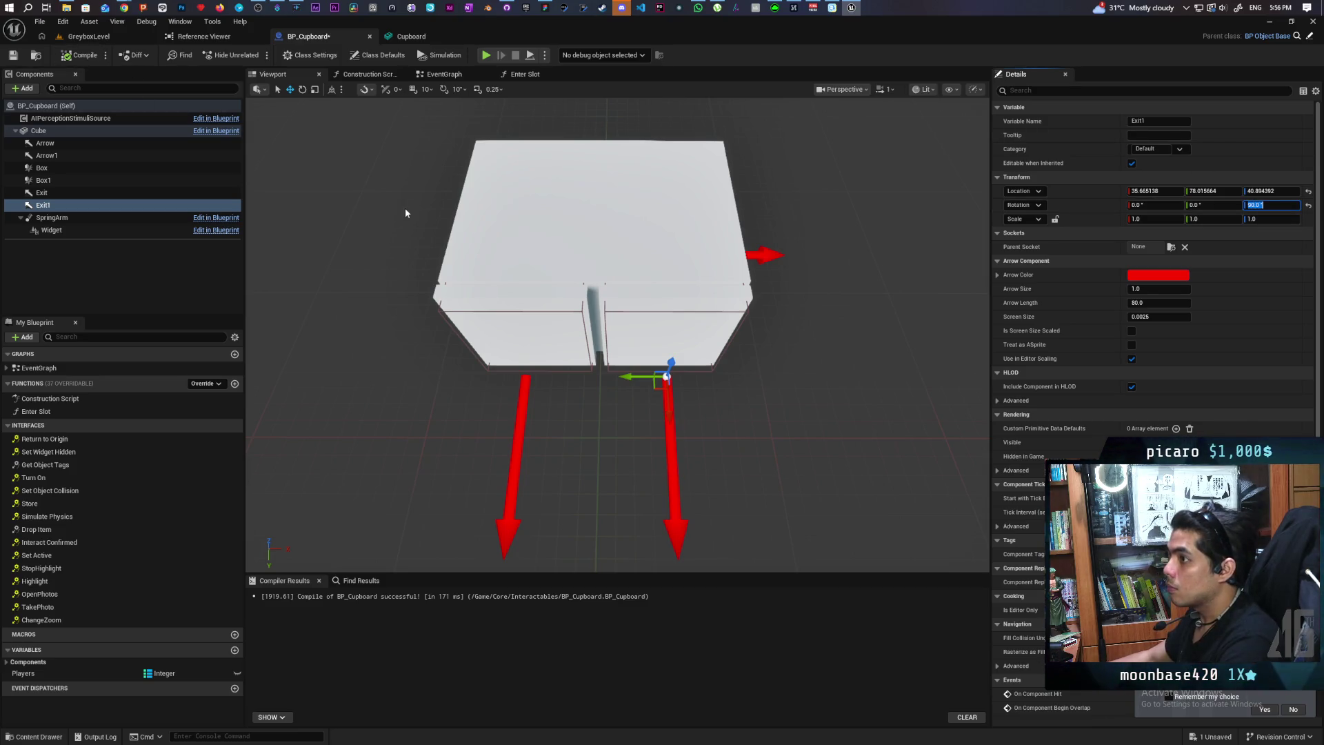
mouse_move(617, 335)
left_mouse_down()
mouse_move(551, 314)
mouse_move(521, 106)
left_mouse_up()
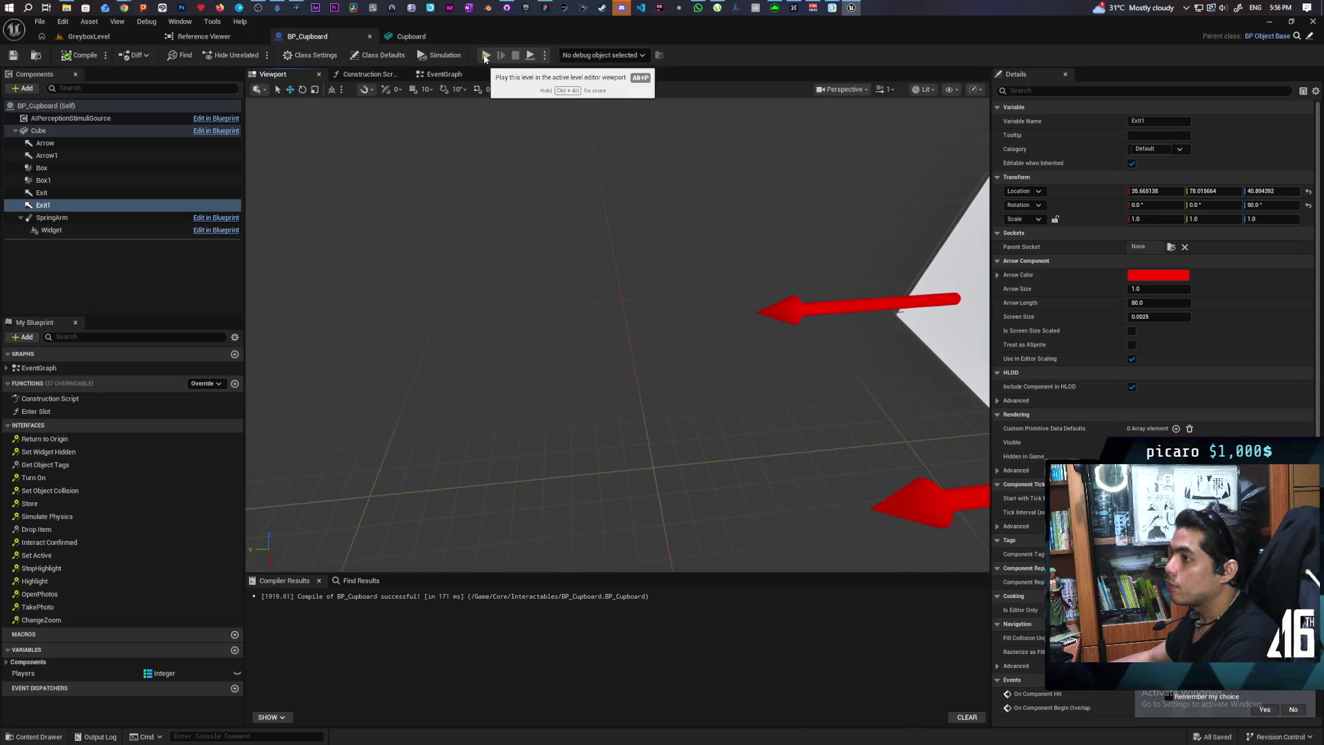
Check the Cupboard mesh, then in BP_Cupboard's EventGraph add a new function
left_click(448, 37)
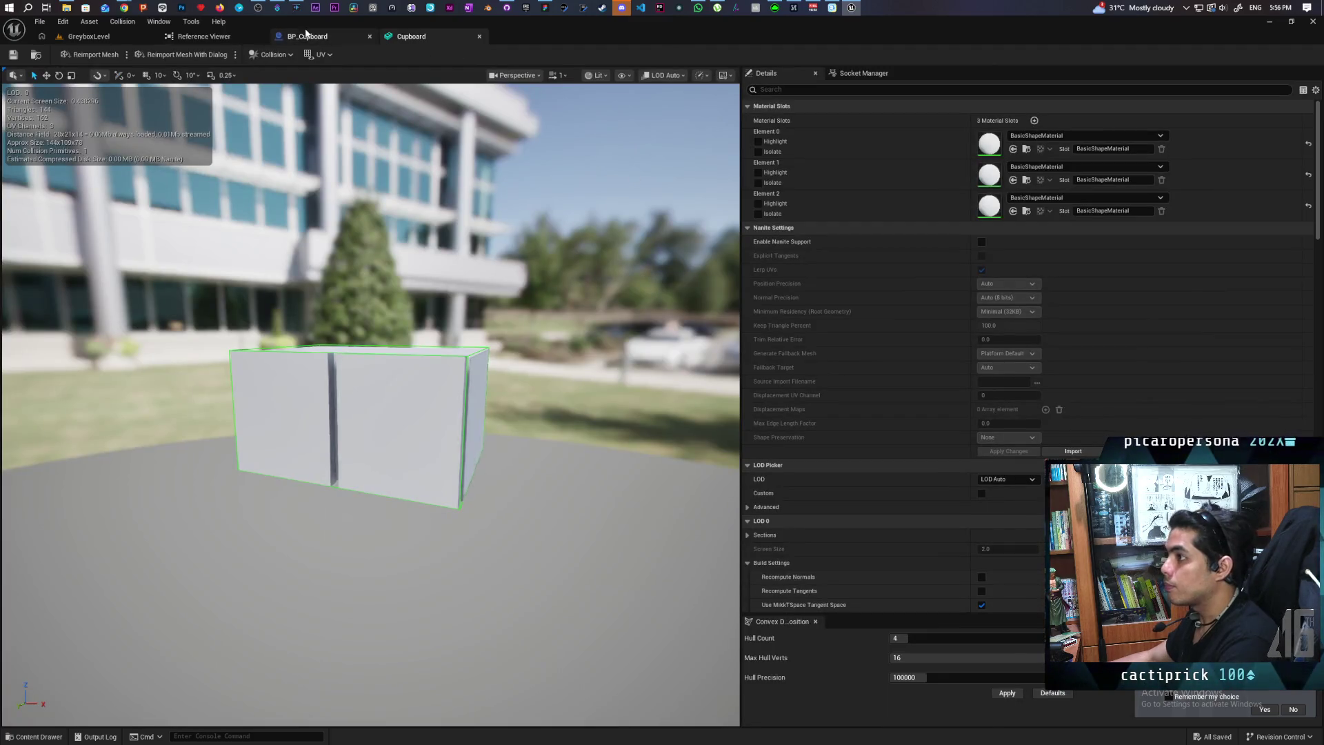
left_click(305, 35)
left_click(448, 76)
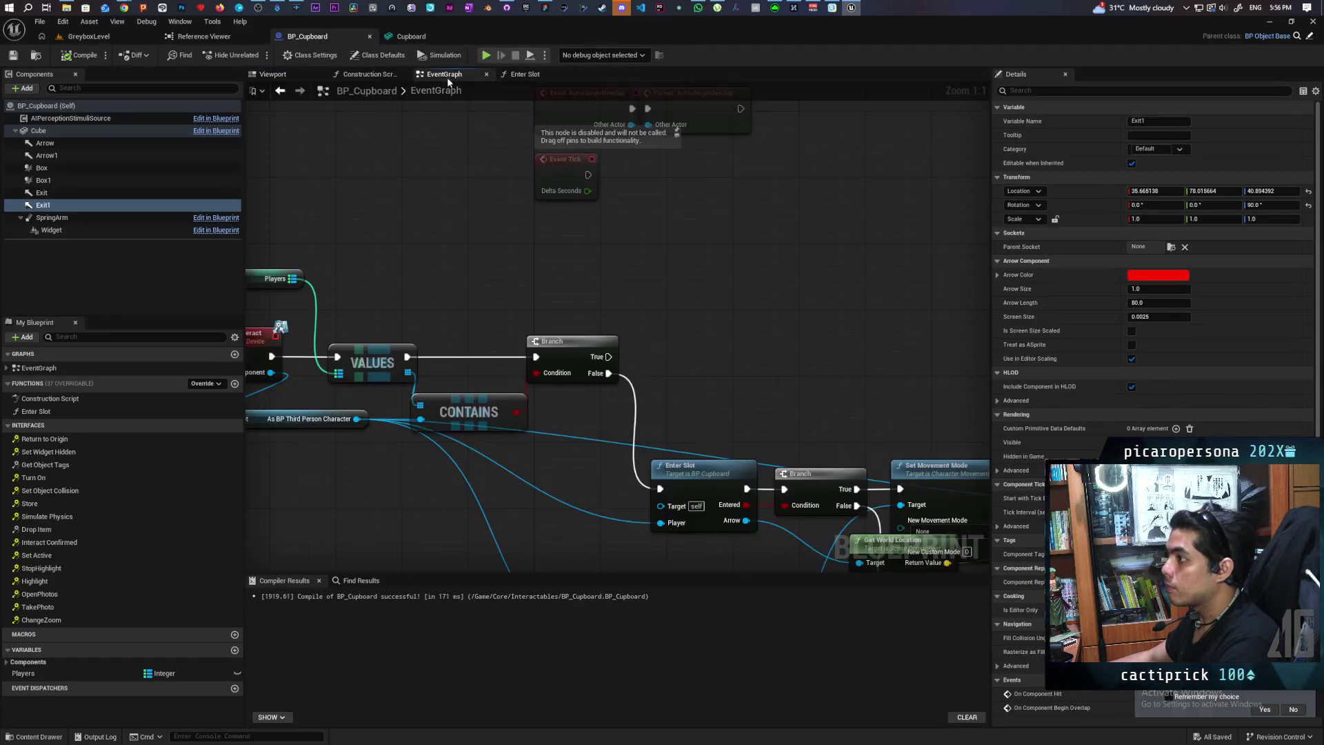
mouse_move(670, 276)
left_mouse_down()
mouse_move(482, 172)
mouse_move(433, 179)
left_mouse_up()
scroll(531, 198, "down", 2)
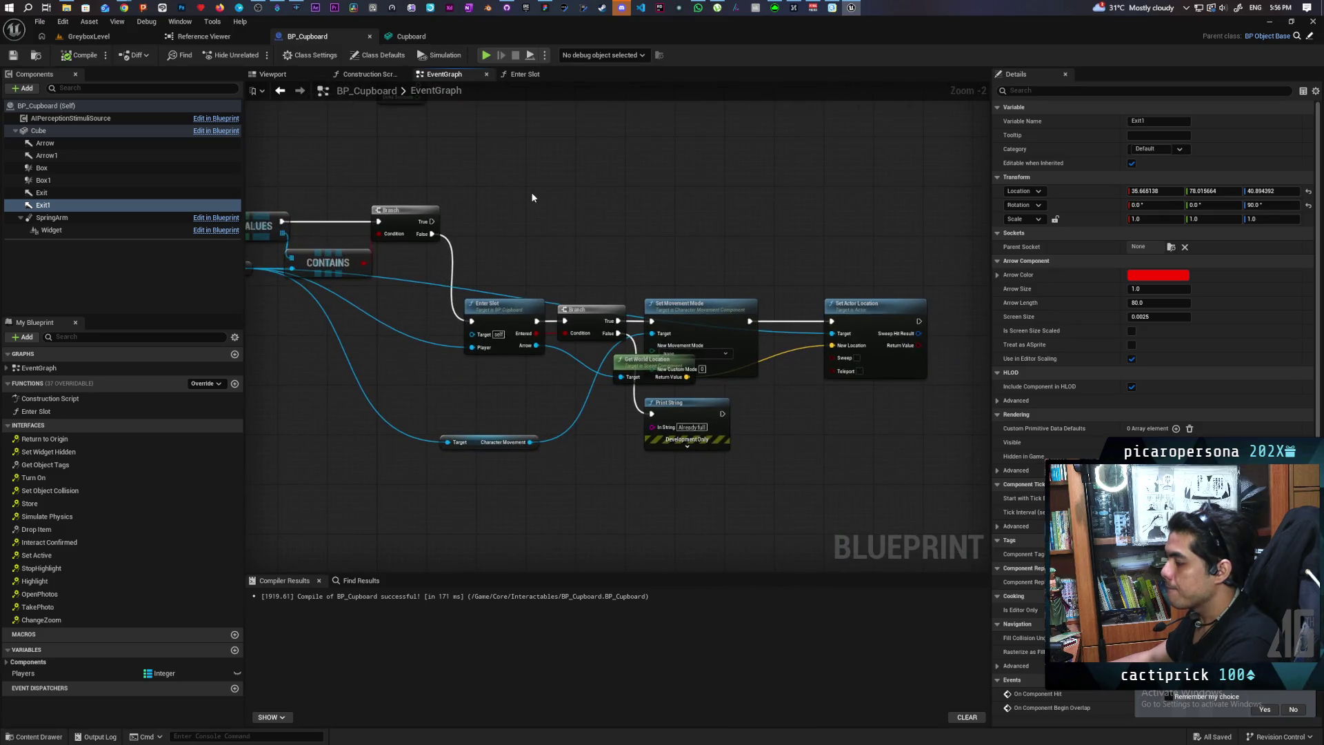
mouse_move(531, 197)
left_mouse_down()
mouse_move(520, 180)
mouse_move(522, 243)
left_mouse_up()
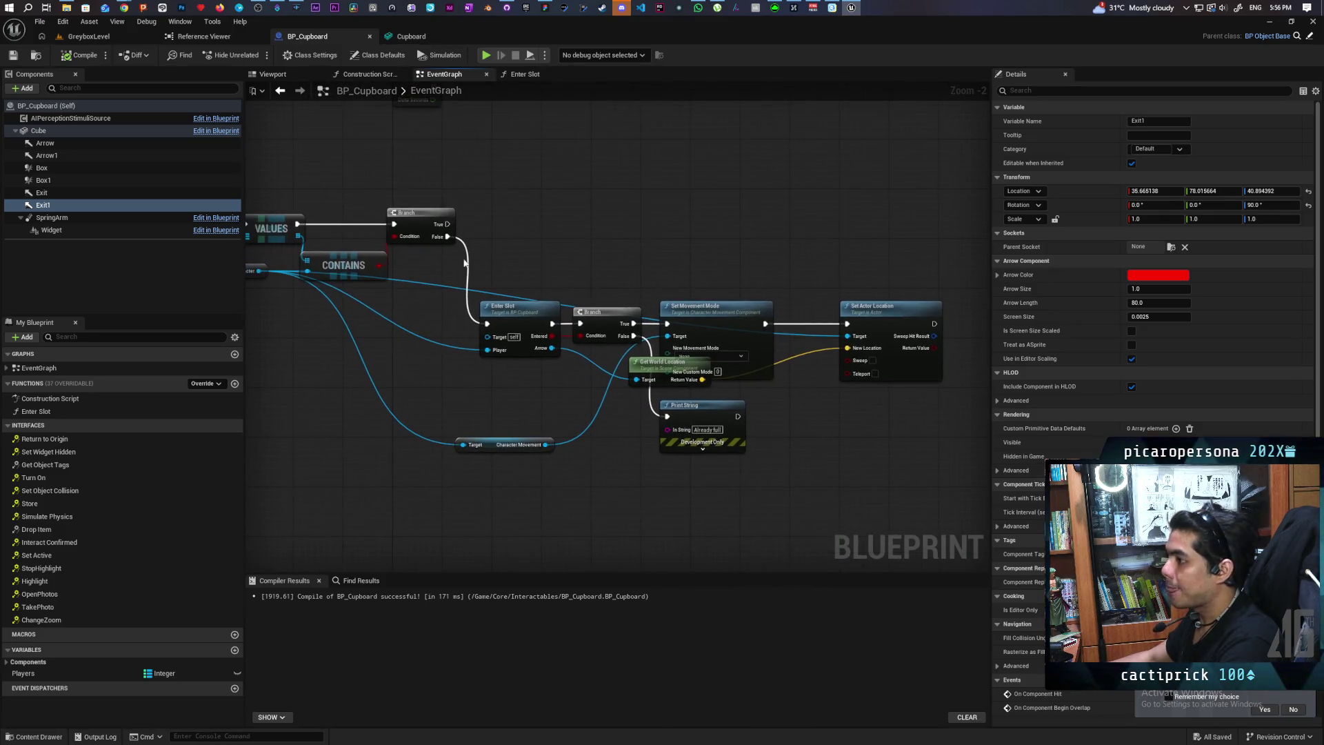
left_click(235, 385)
Name the function Exit Slot and run a For Each Loop (Map) over the Players getter
type("Exit Slot")
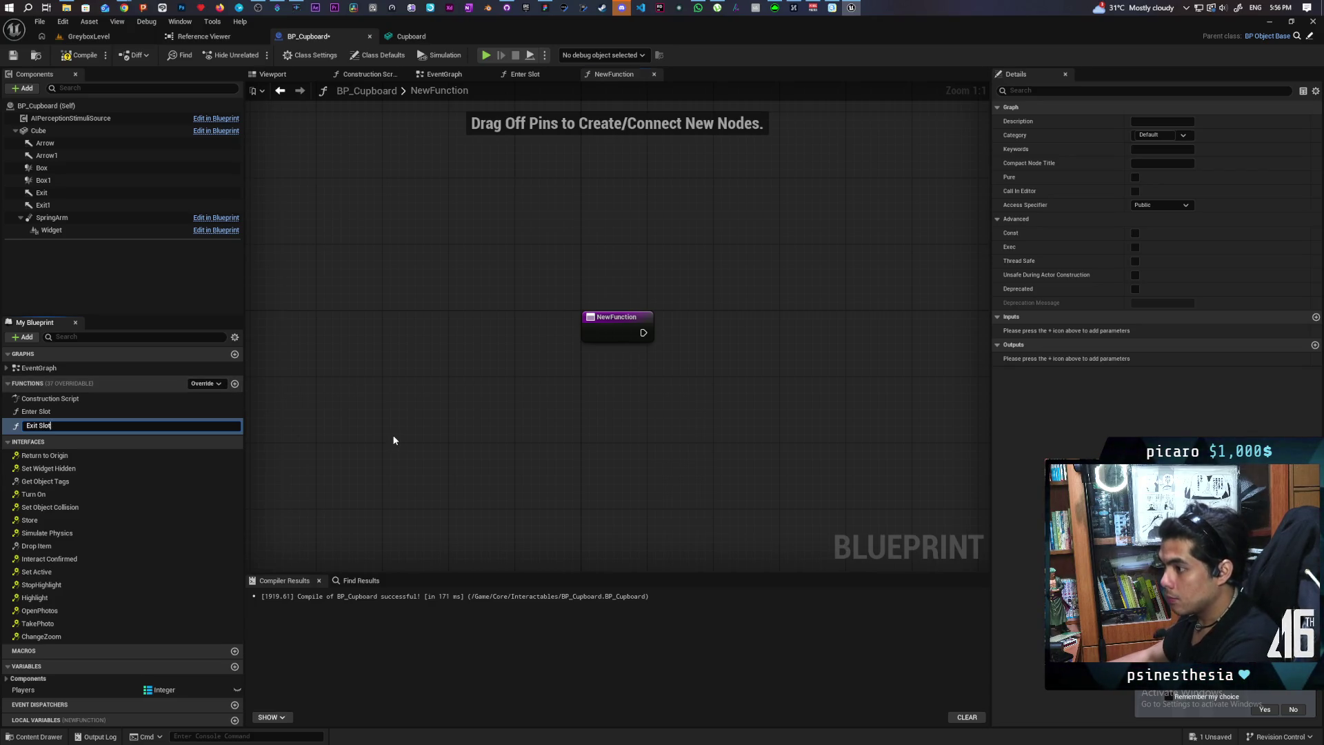
key("Return")
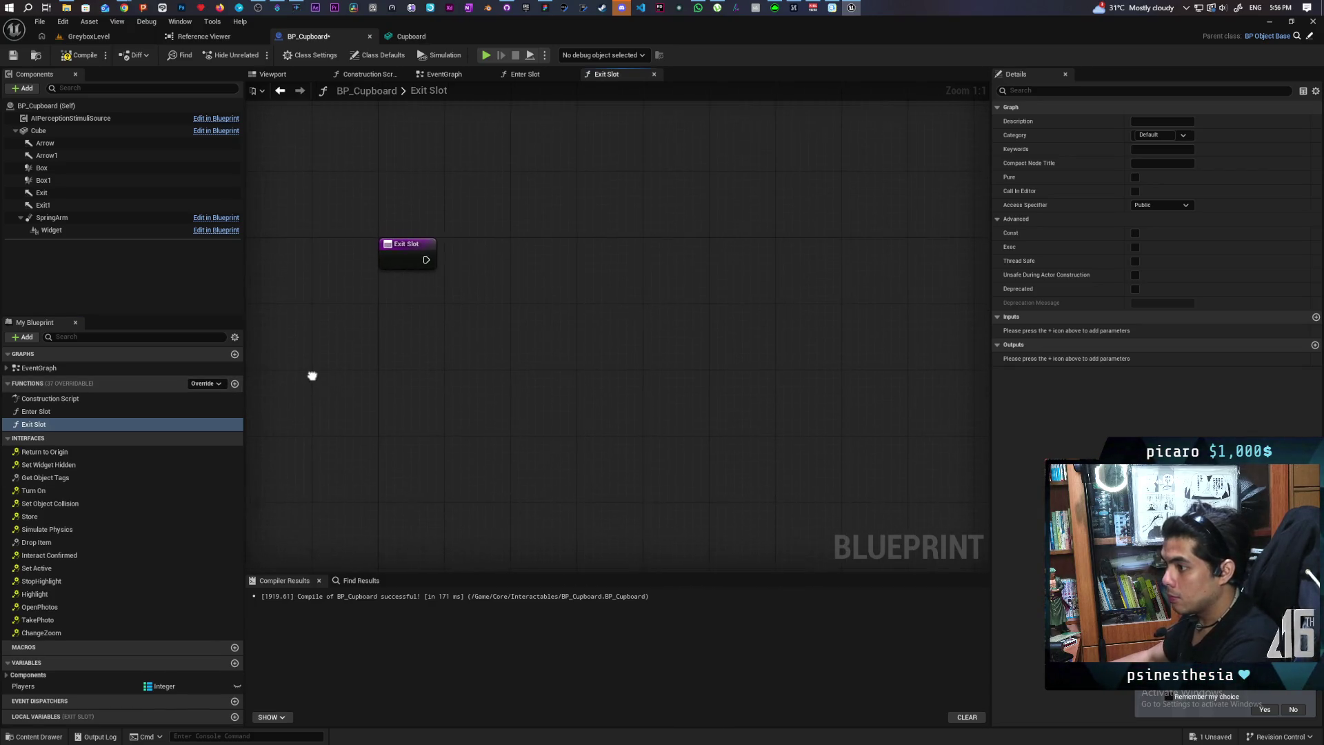
mouse_move(5, 687)
left_mouse_down()
mouse_move(465, 289)
mouse_move(414, 308)
mouse_move(504, 296)
left_mouse_up()
left_click(440, 317)
type("for each")
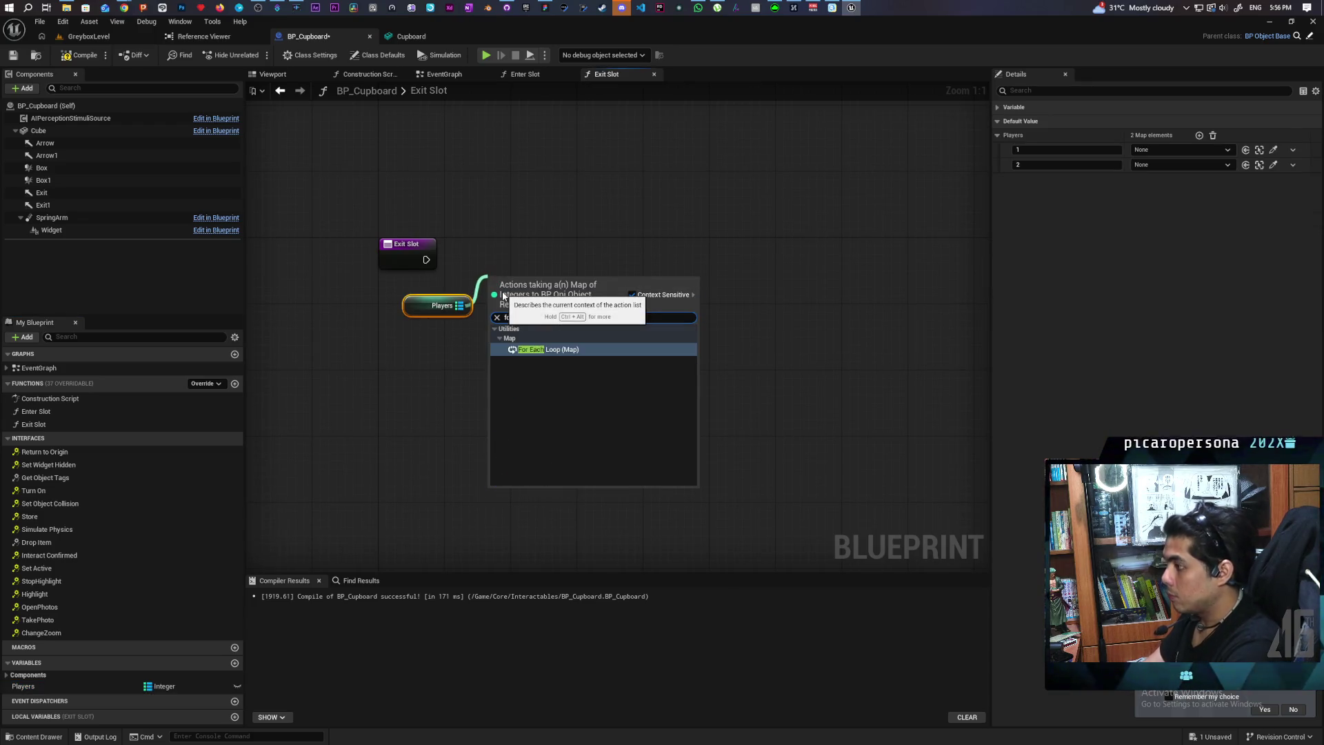
key("Return")
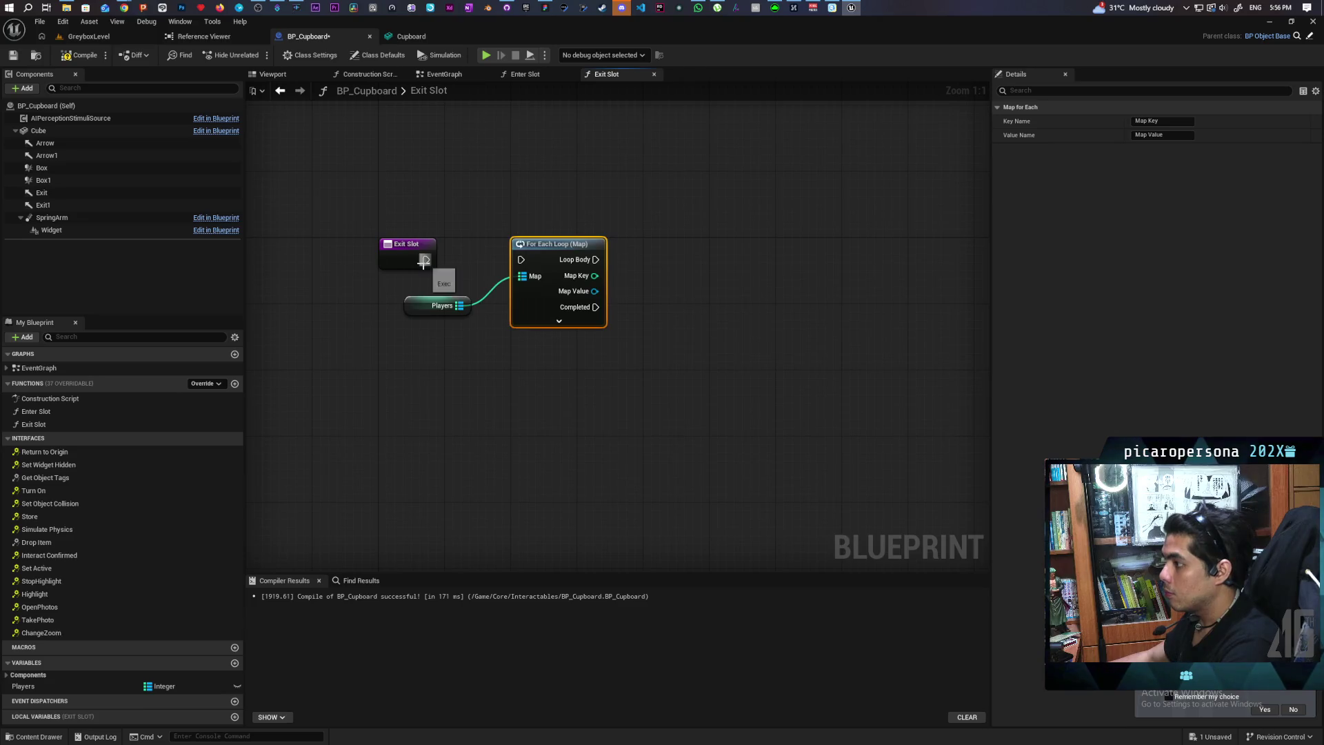
left_click_drag(523, 264, 522, 261)
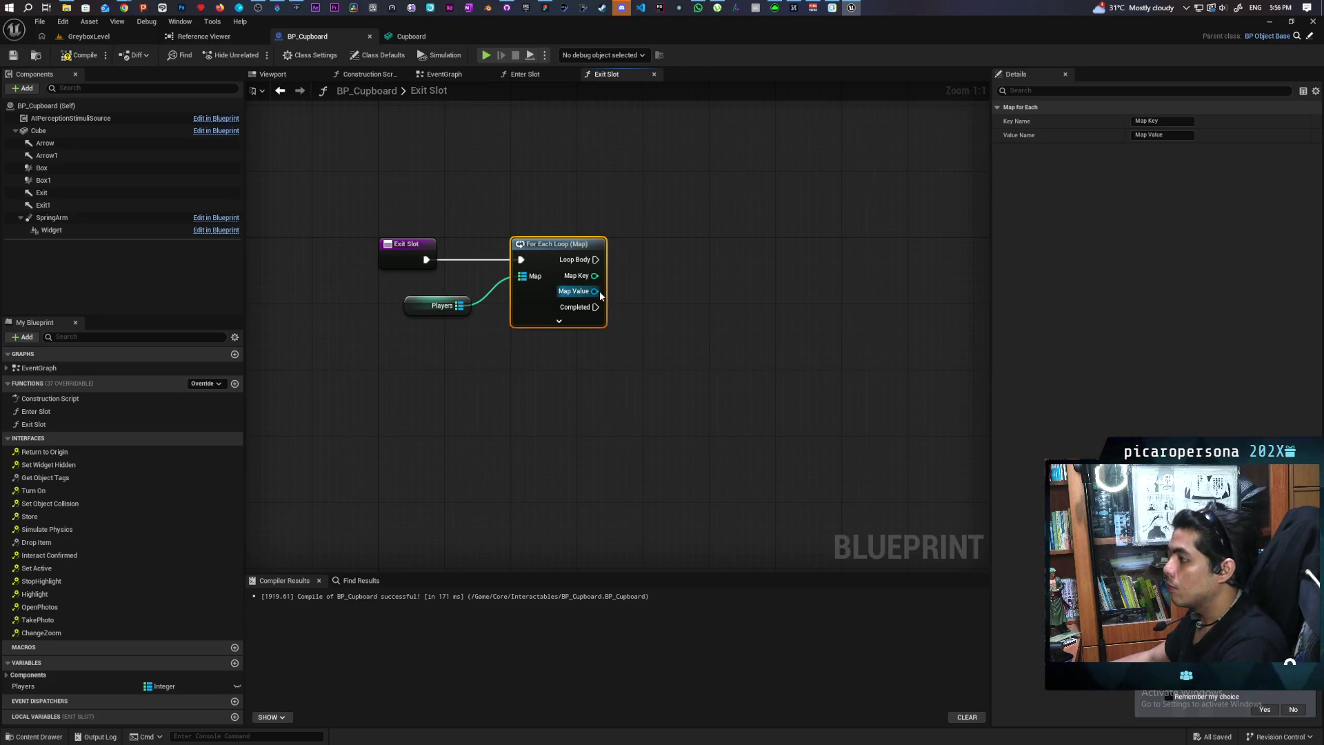
Add an Equal (==) node comparing each Map Value against BP_Oni
left_click_drag(647, 267, 648, 268)
type("==")
key("Return")
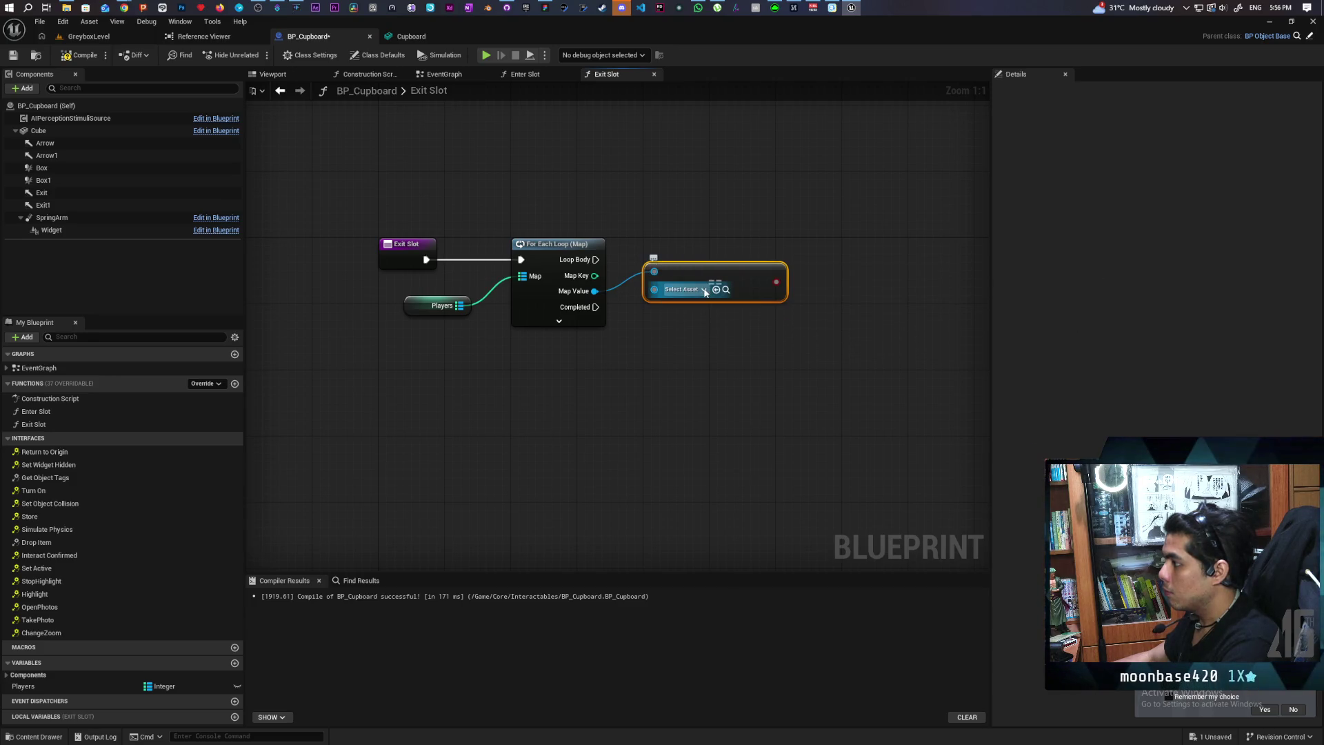
left_click(703, 290)
type("bp oni")
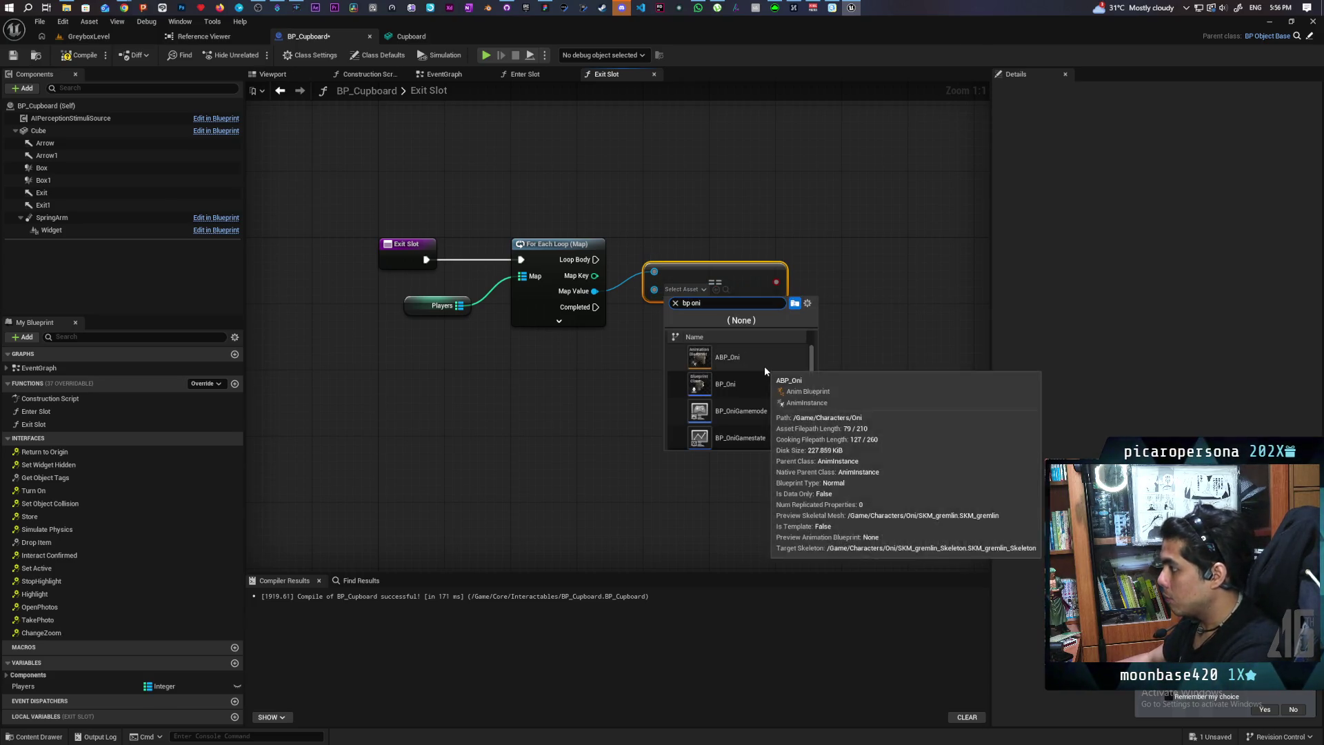
left_click(766, 385)
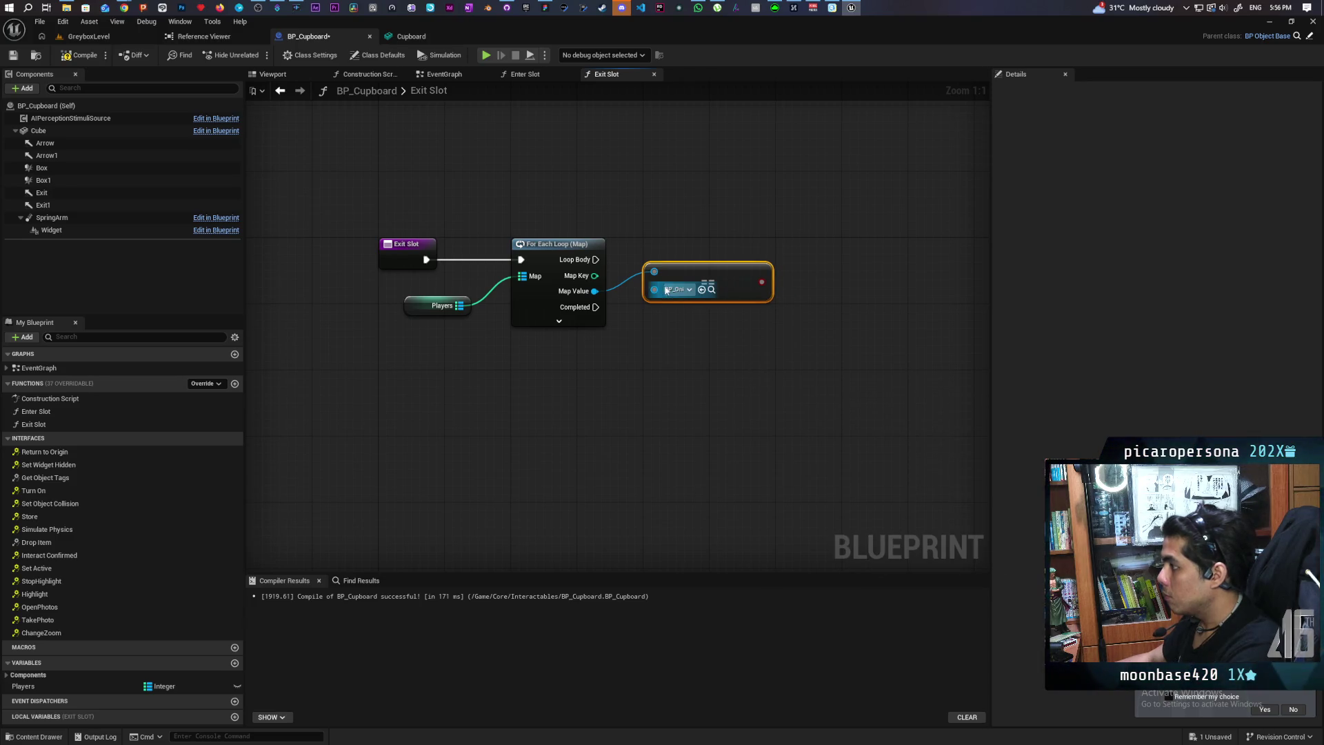
left_click_drag(652, 288, 653, 322)
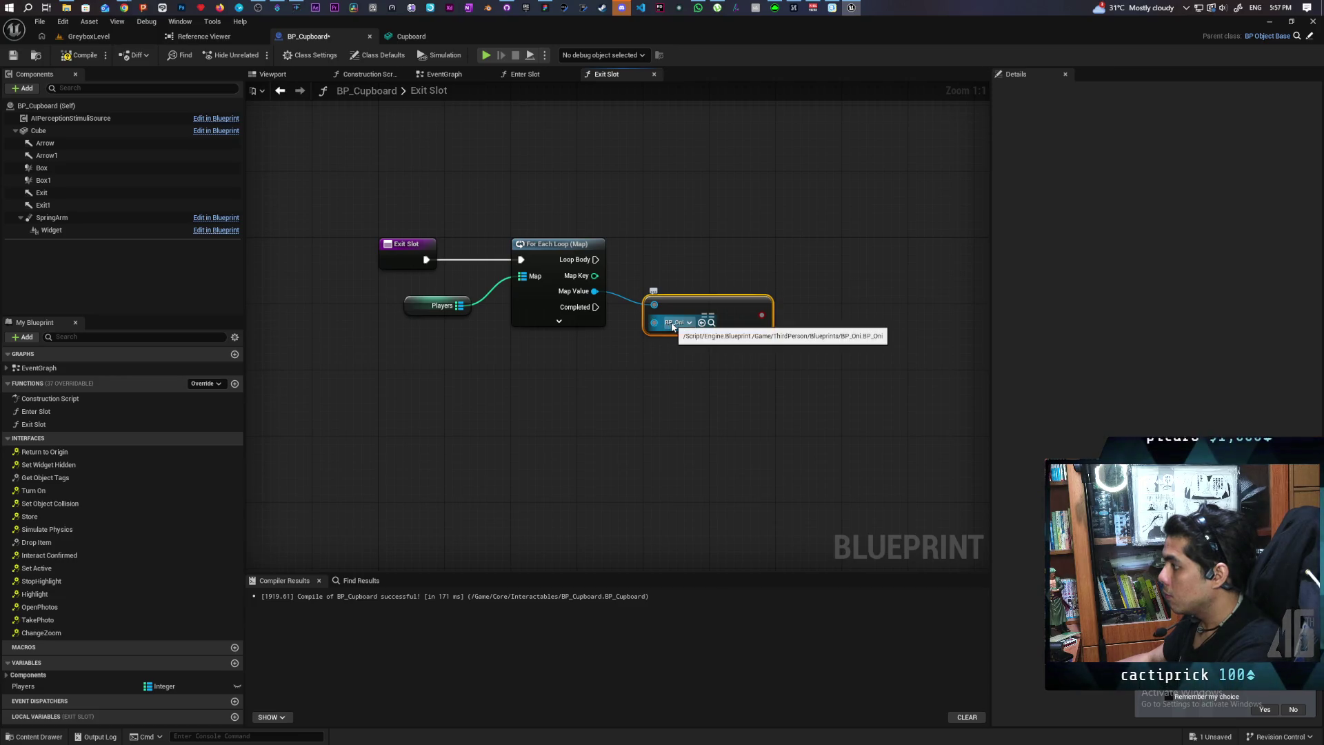
Give Exit Slot a BP Oni input parameter, wire it into ==, and add a Branch on Loop Body
left_click(411, 257)
left_click(1315, 345)
left_click(1173, 358)
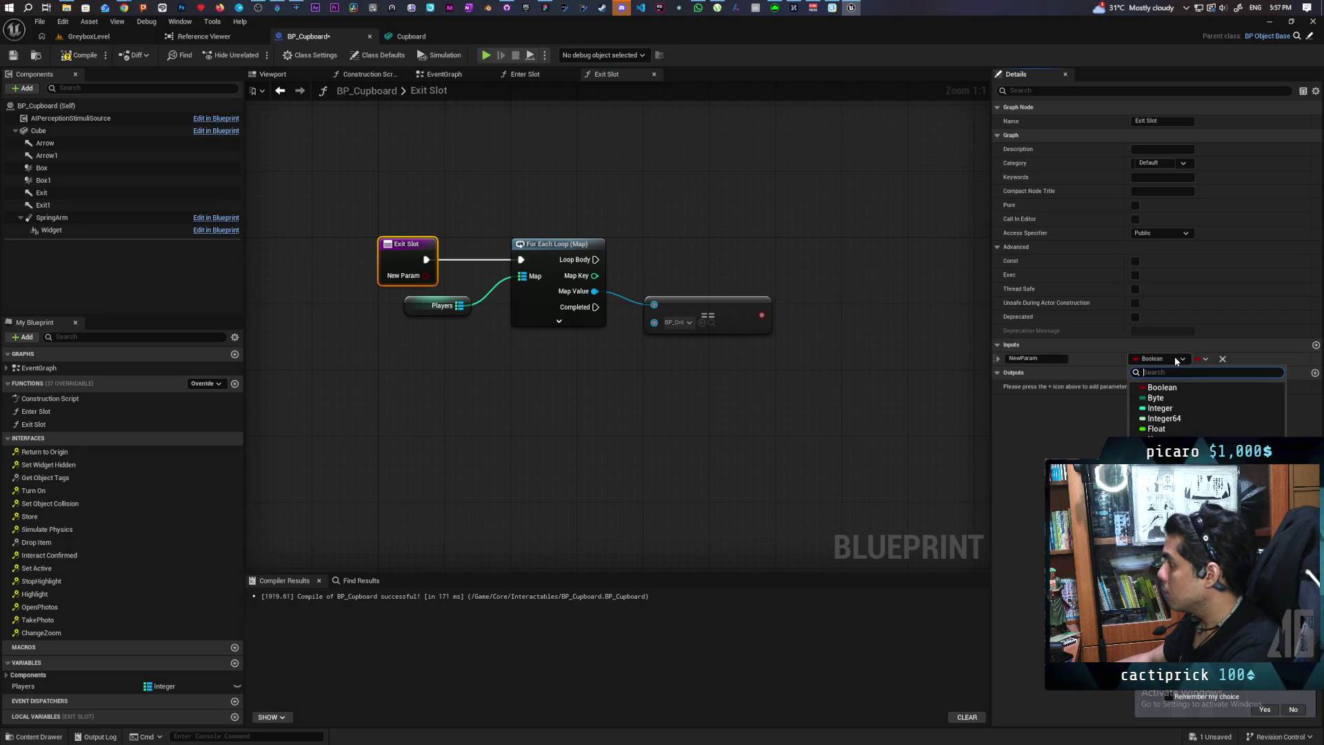
type("bp oni")
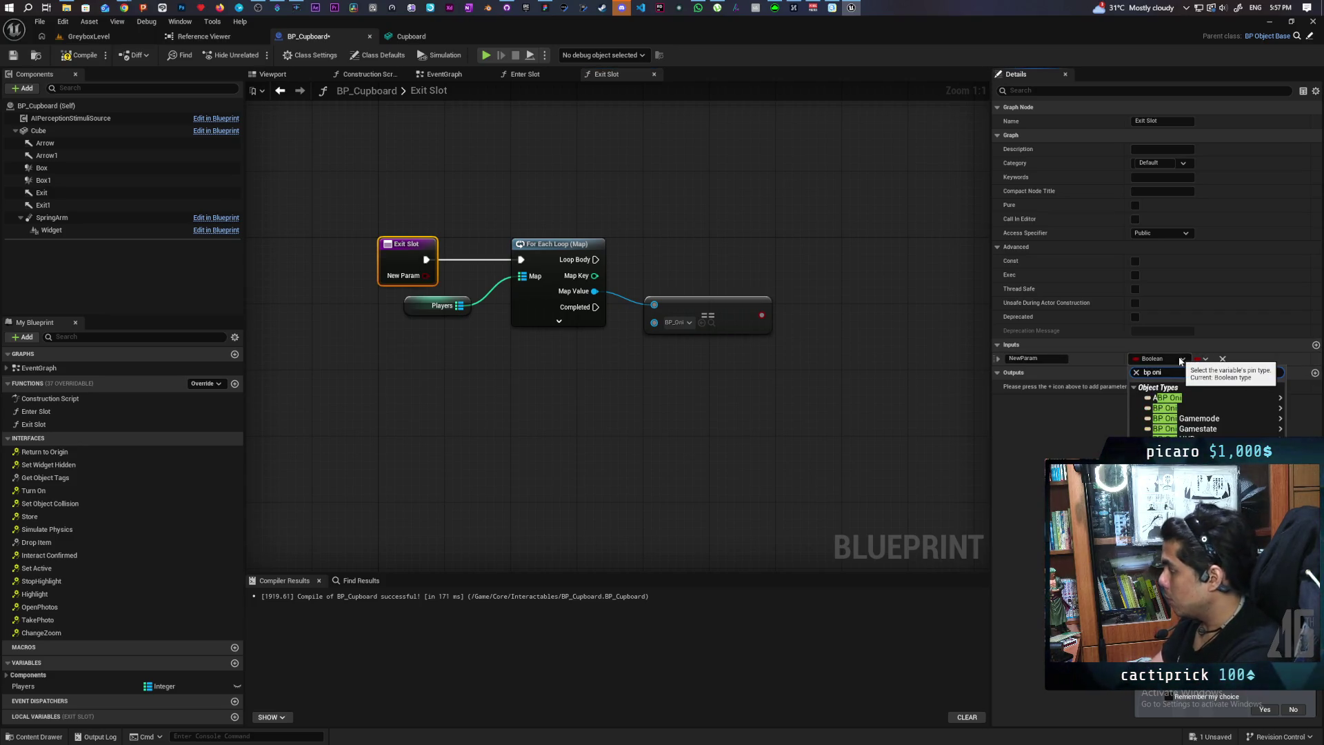
left_click(1166, 407)
left_click(723, 411)
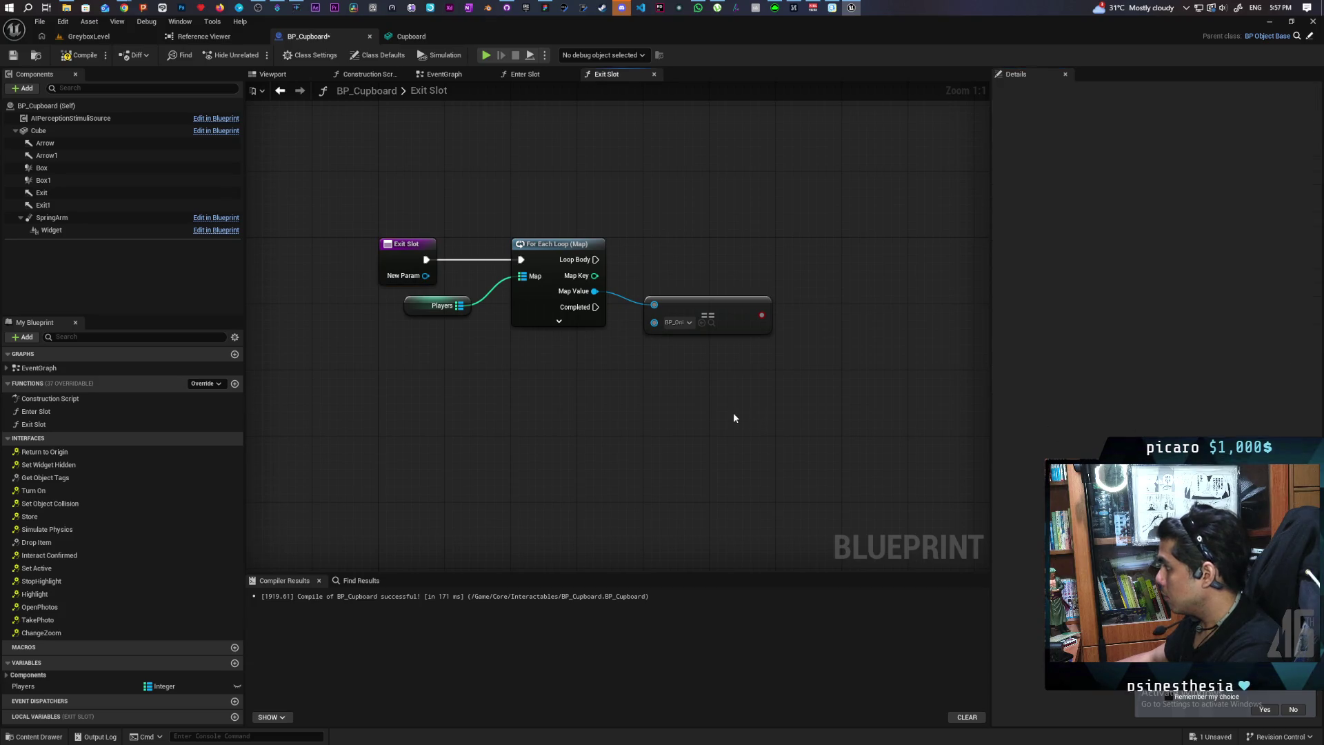
mouse_move(418, 284)
left_mouse_down()
mouse_move(611, 336)
mouse_move(654, 320)
left_mouse_up()
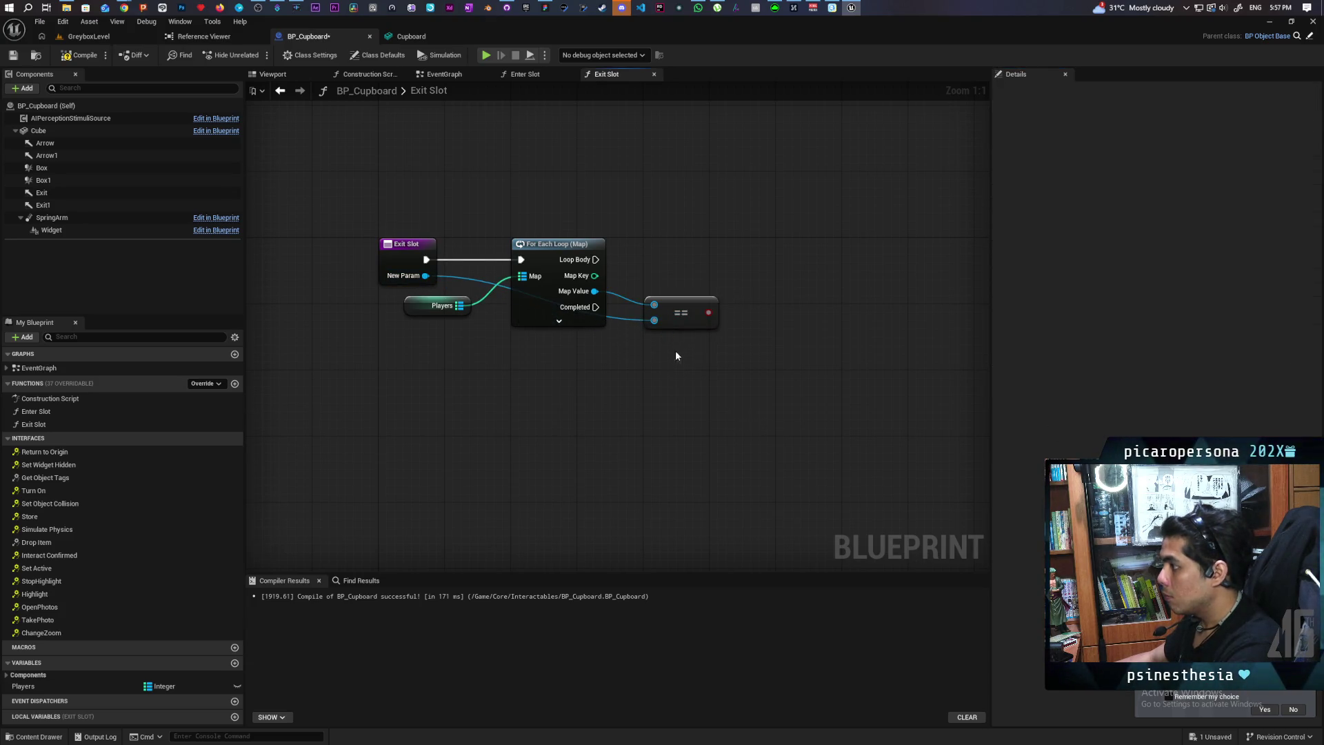
left_click(701, 254)
mouse_move(595, 259)
left_mouse_down()
mouse_move(725, 276)
mouse_move(748, 246)
left_mouse_up()
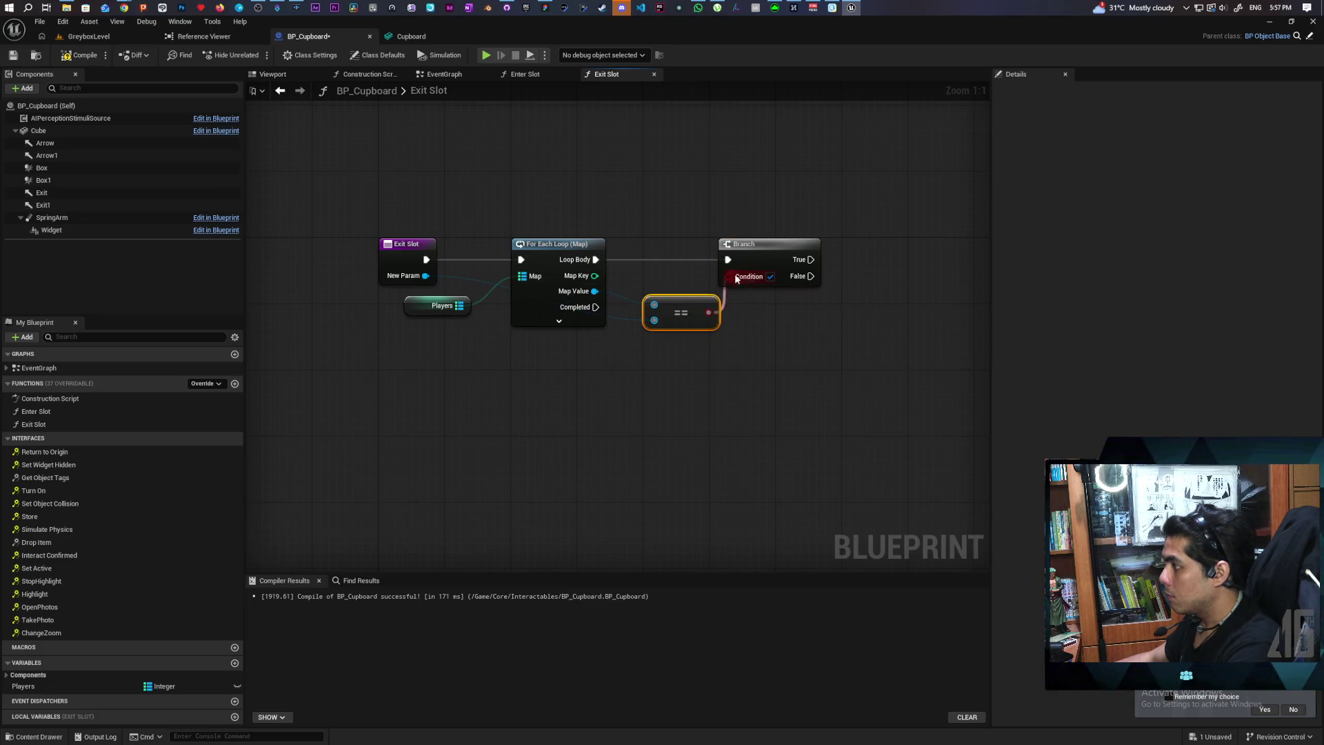
Feed the == result into the Branch condition, discard a stray Select Int node, and save
left_click_drag(736, 277, 736, 277)
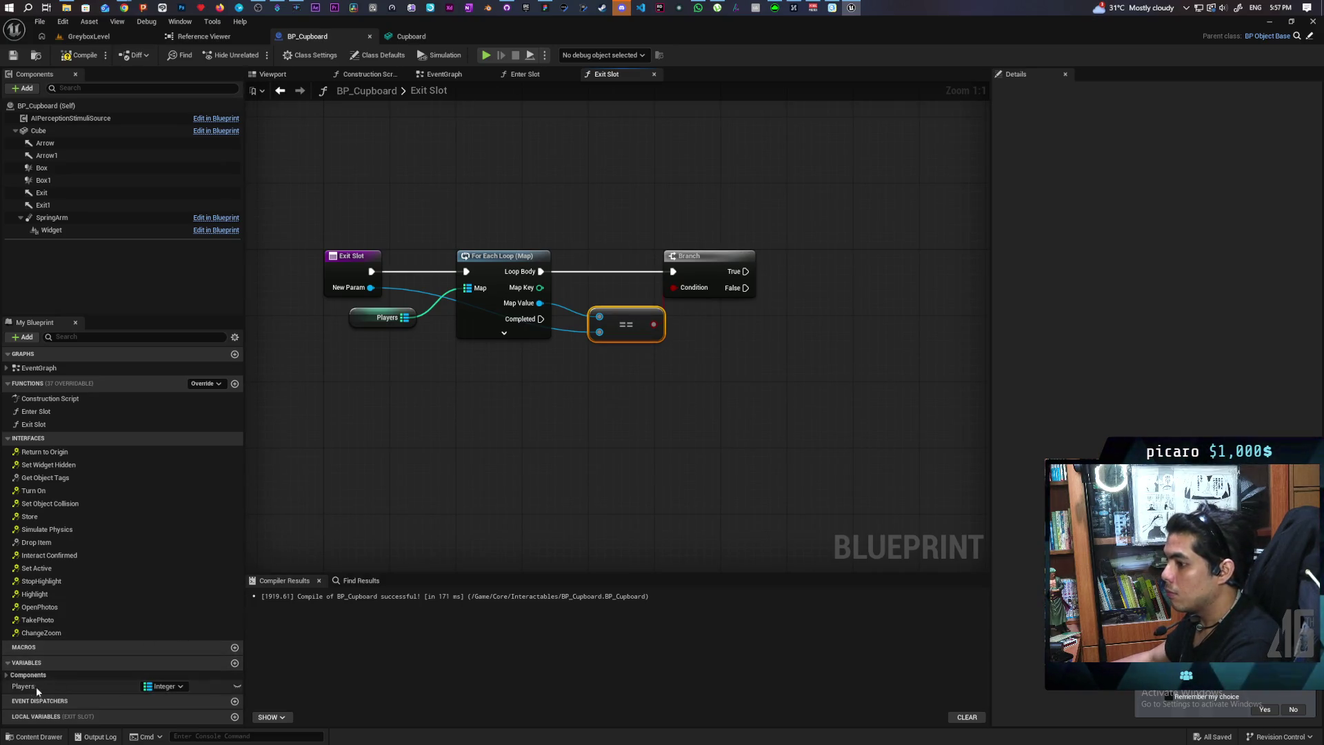
mouse_move(641, 433)
left_mouse_down()
mouse_move(524, 462)
mouse_move(473, 452)
mouse_move(605, 433)
left_mouse_up()
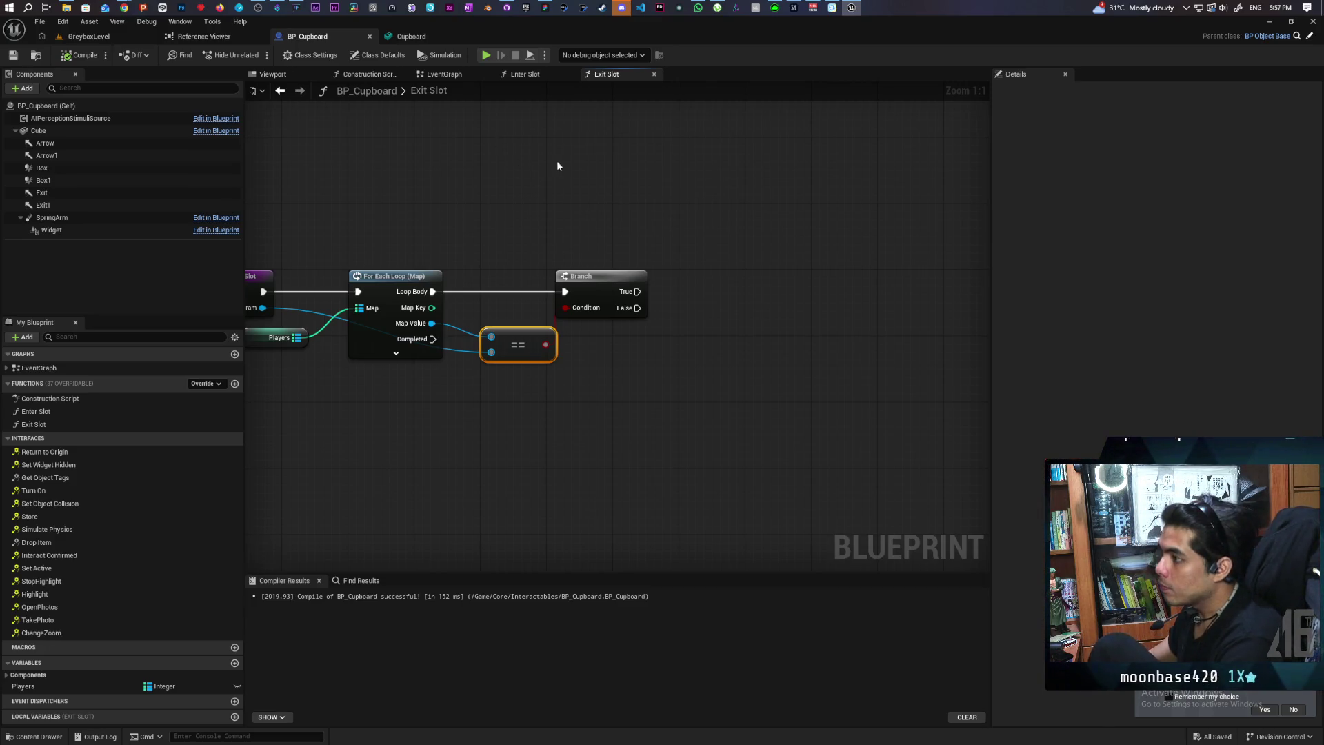
left_click_drag(553, 160, 509, 151)
left_click_drag(400, 262, 545, 357)
type("selec")
key("Return")
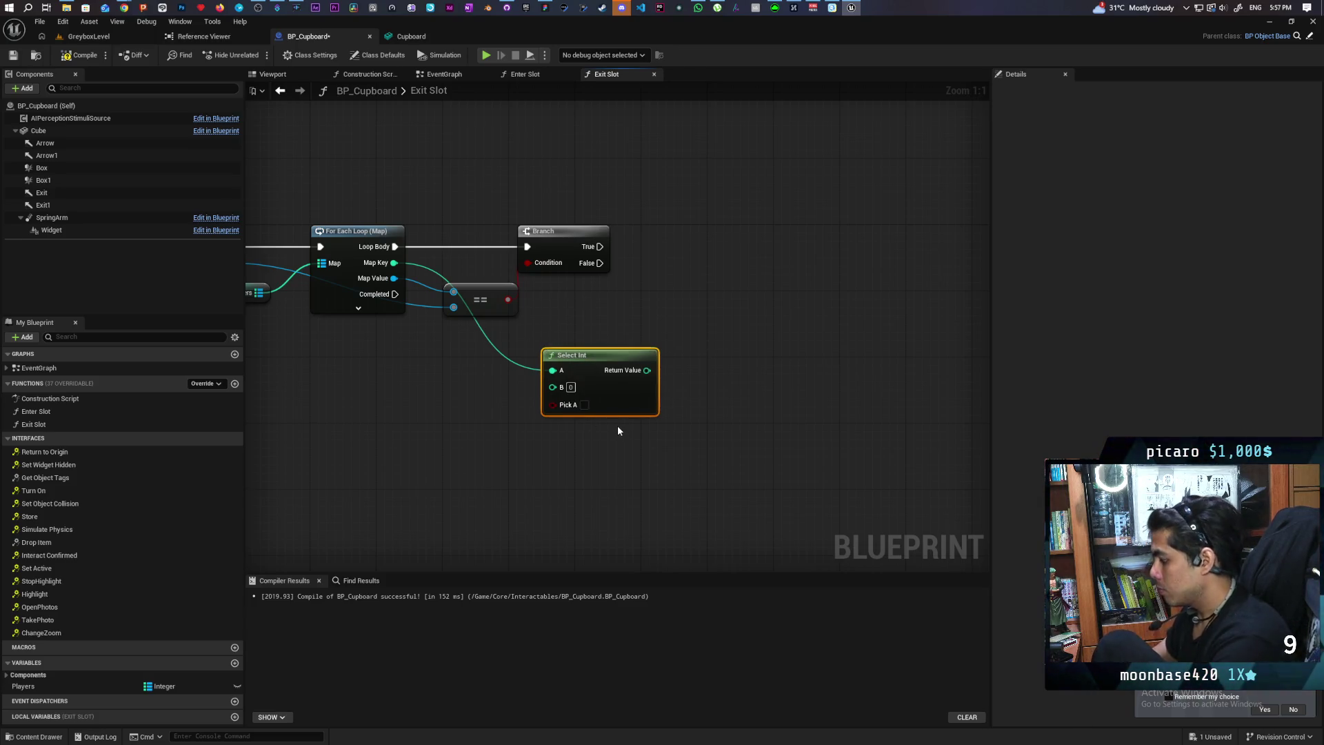
key("Delete")
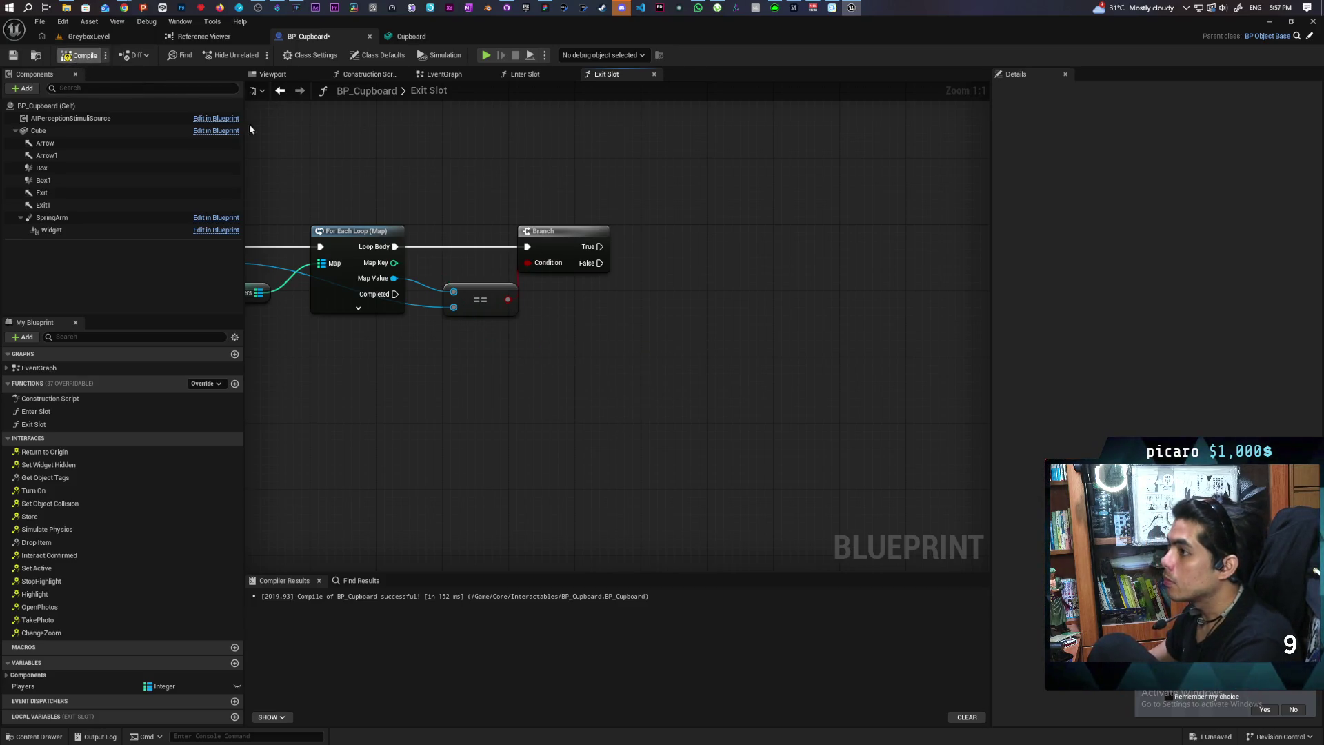
key("ctrl+s")
Place an Exit Slot call beside the Branch in the EventGraph and select the Character Movement and Set Movement Mode nodes
mouse_move(510, 163)
left_mouse_down()
mouse_move(617, 157)
mouse_move(509, 135)
left_mouse_up()
left_click_drag(458, 170, 540, 175)
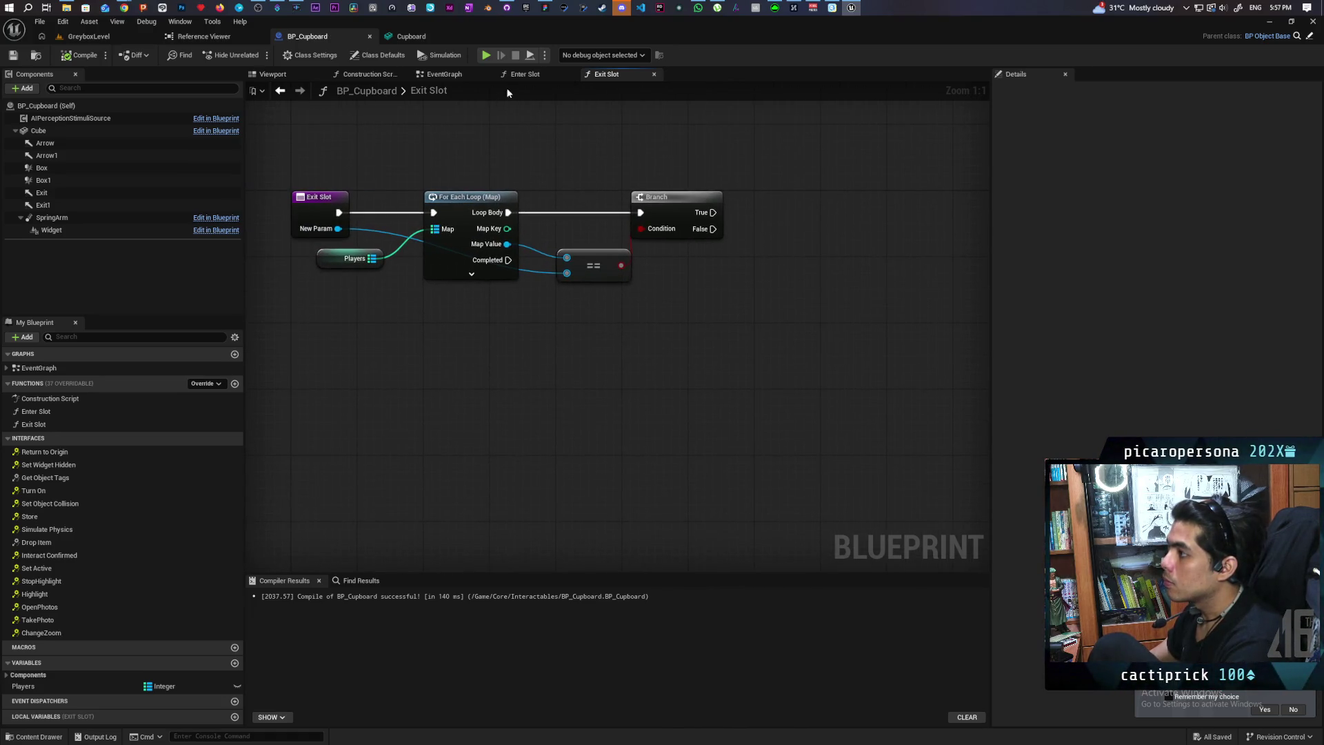
left_click(455, 75)
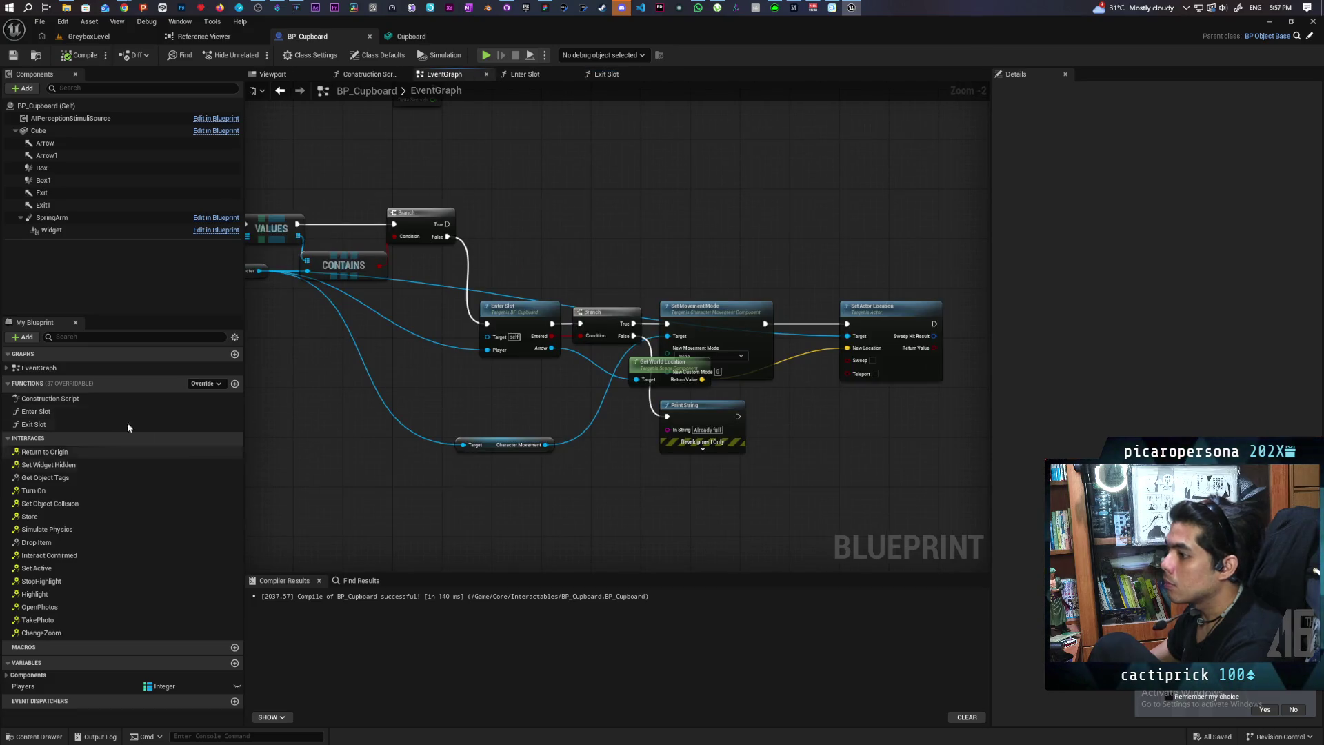
left_click_drag(38, 424, 544, 188)
left_click_drag(444, 225, 643, 233)
left_click_drag(776, 255, 643, 249)
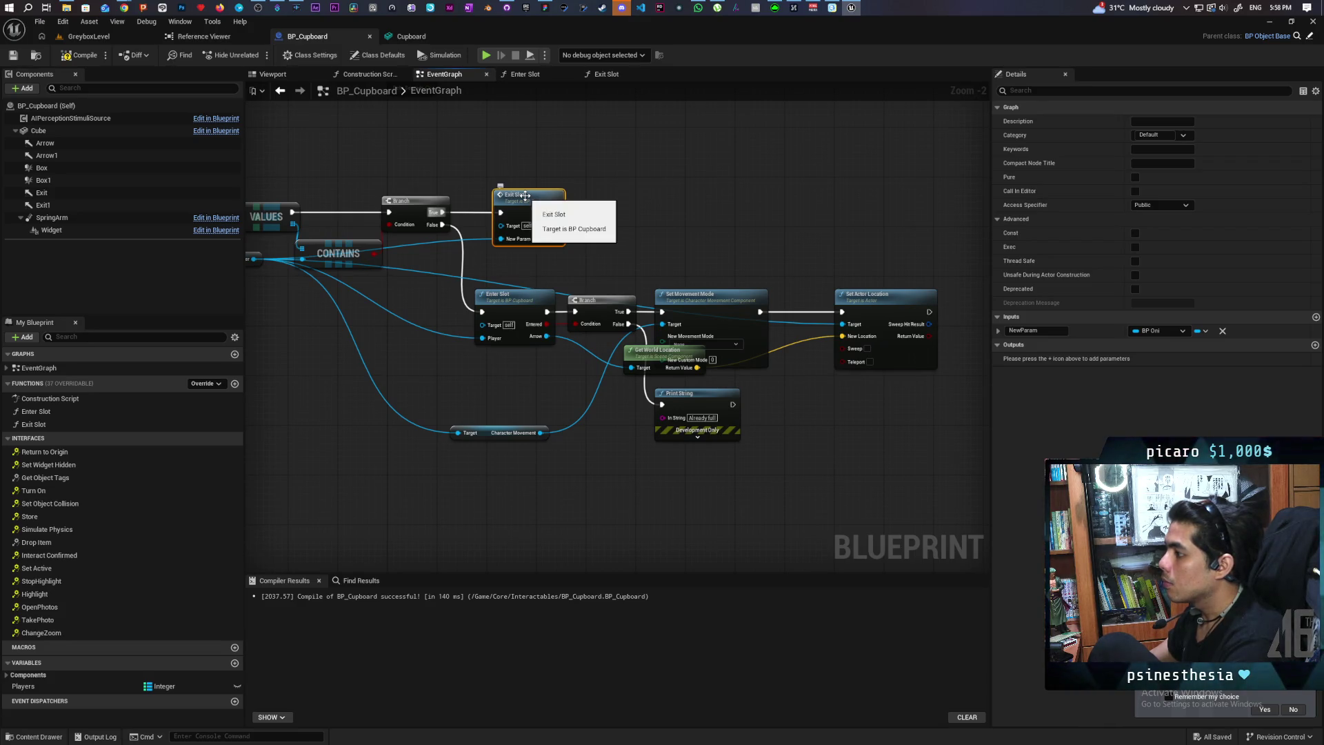
mouse_move(514, 432)
left_mouse_down()
mouse_move(545, 463)
mouse_move(524, 408)
left_mouse_up()
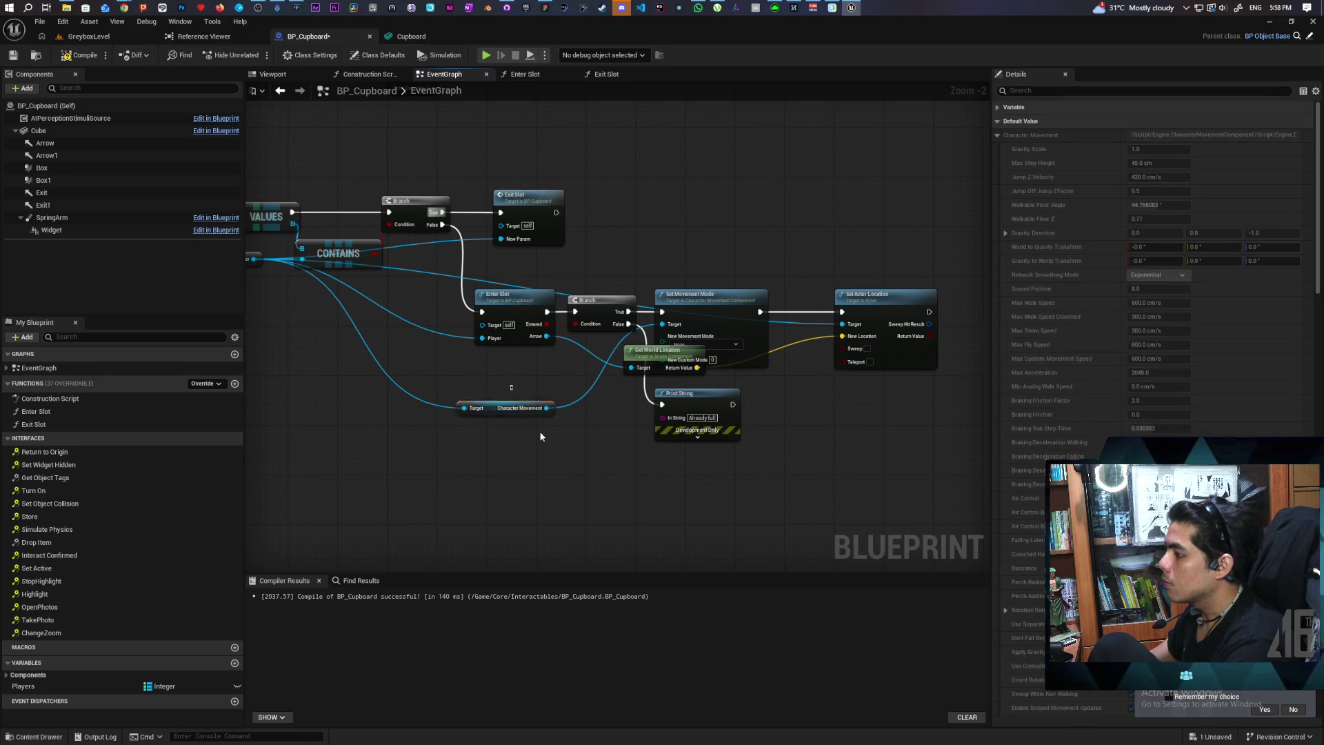
left_click(690, 295, "ctrl")
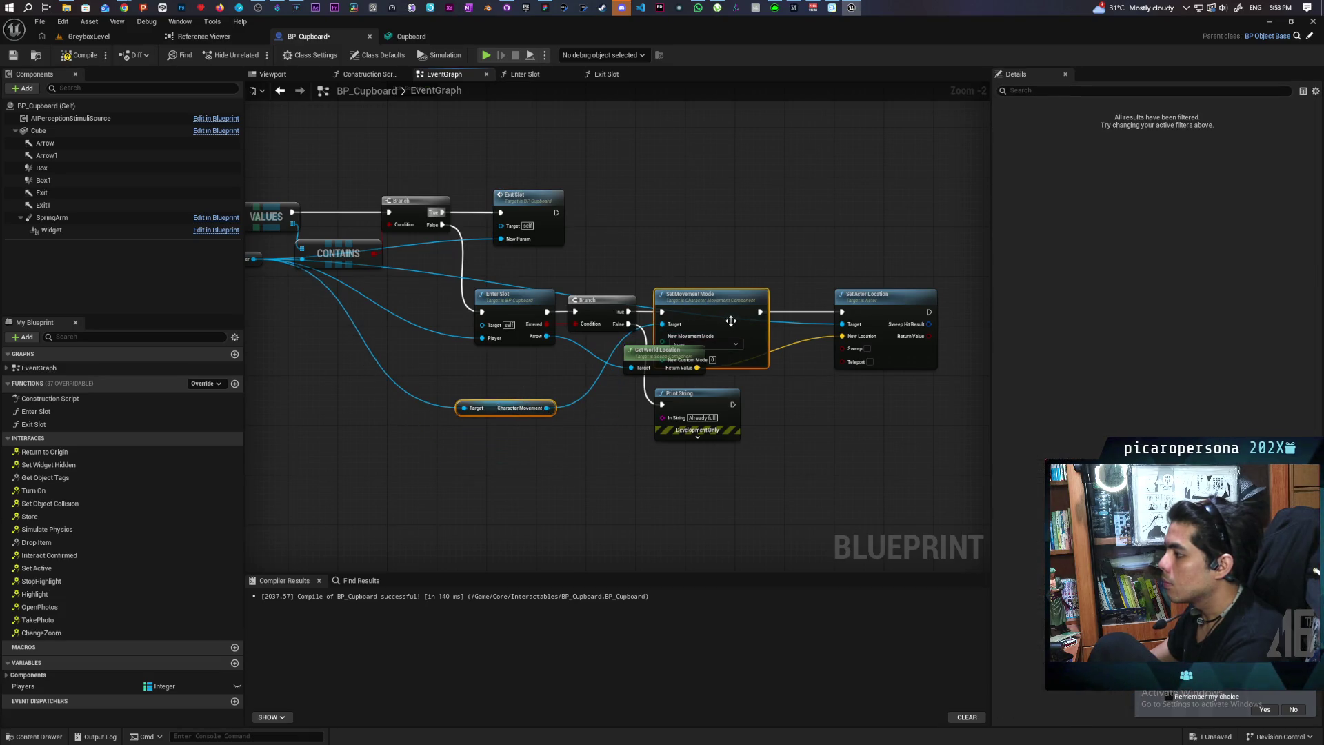
Paste the Character Movement and Set Movement Mode nodes into the Exit Slot graph
double_click(530, 198)
scroll(467, 369, "up", 4)
key("ctrl+v")
mouse_move(621, 371)
left_mouse_down()
mouse_move(680, 324)
mouse_move(783, 361)
mouse_move(680, 222)
left_mouse_up()
mouse_move(863, 170)
left_mouse_down()
mouse_move(625, 217)
mouse_move(718, 332)
mouse_move(614, 358)
mouse_move(623, 310)
mouse_move(616, 354)
left_mouse_up()
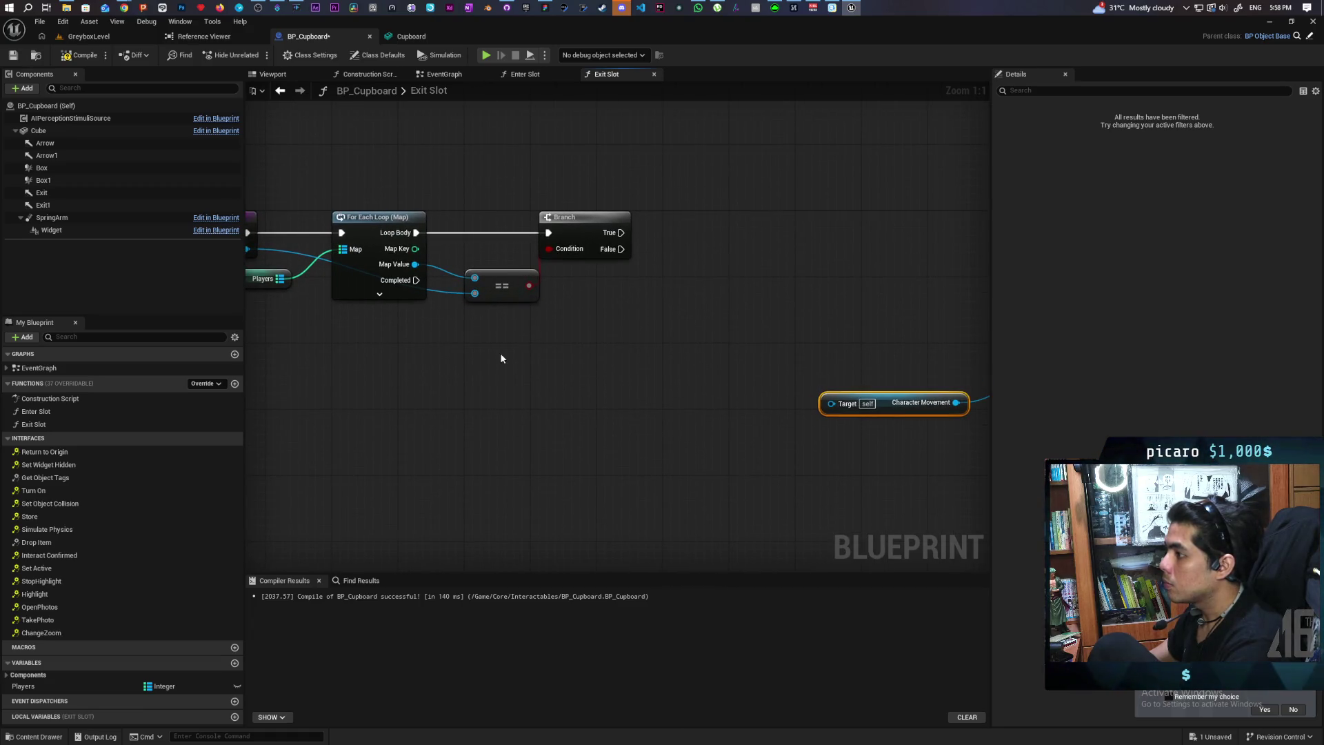
Create a Players Map Add node in Exit Slot, position it, and begin an action from Map Key
mouse_move(400, 372)
left_mouse_down()
mouse_move(409, 364)
mouse_move(379, 361)
mouse_move(393, 384)
mouse_move(383, 375)
left_mouse_up()
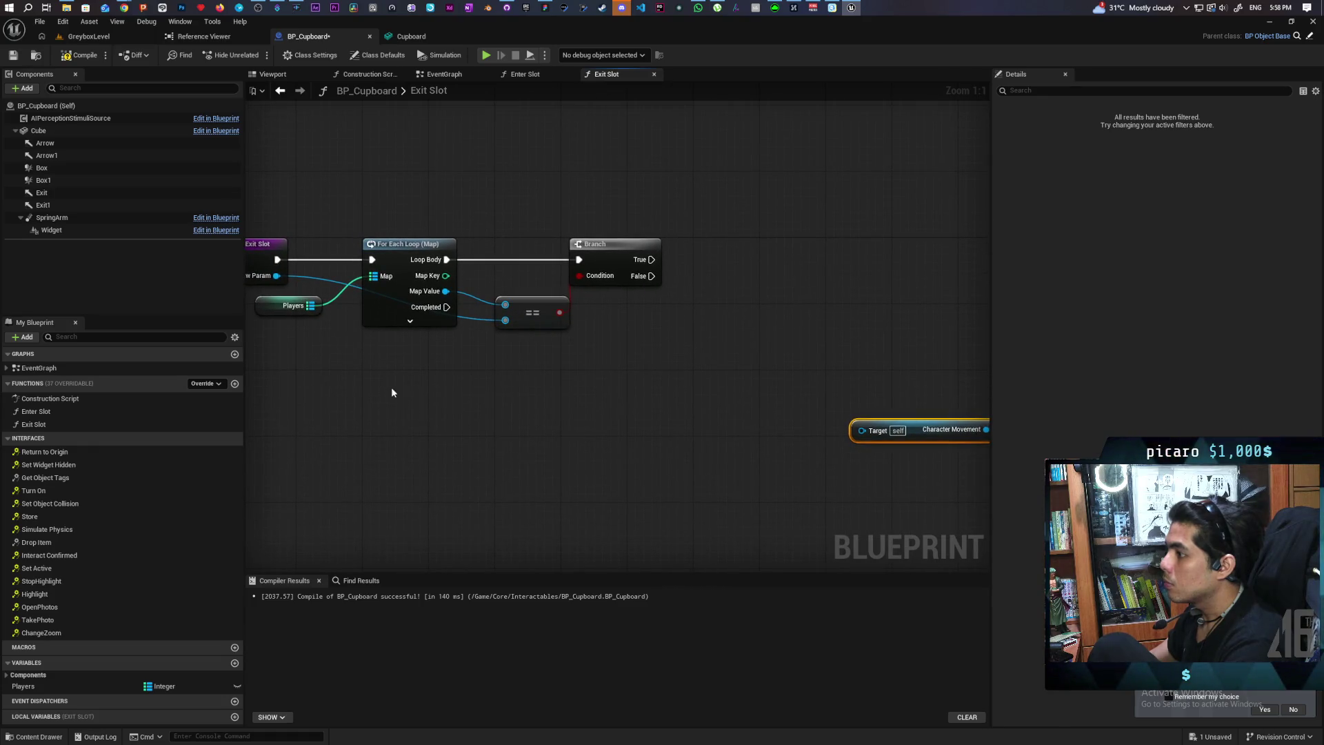
left_click_drag(311, 308, 408, 414)
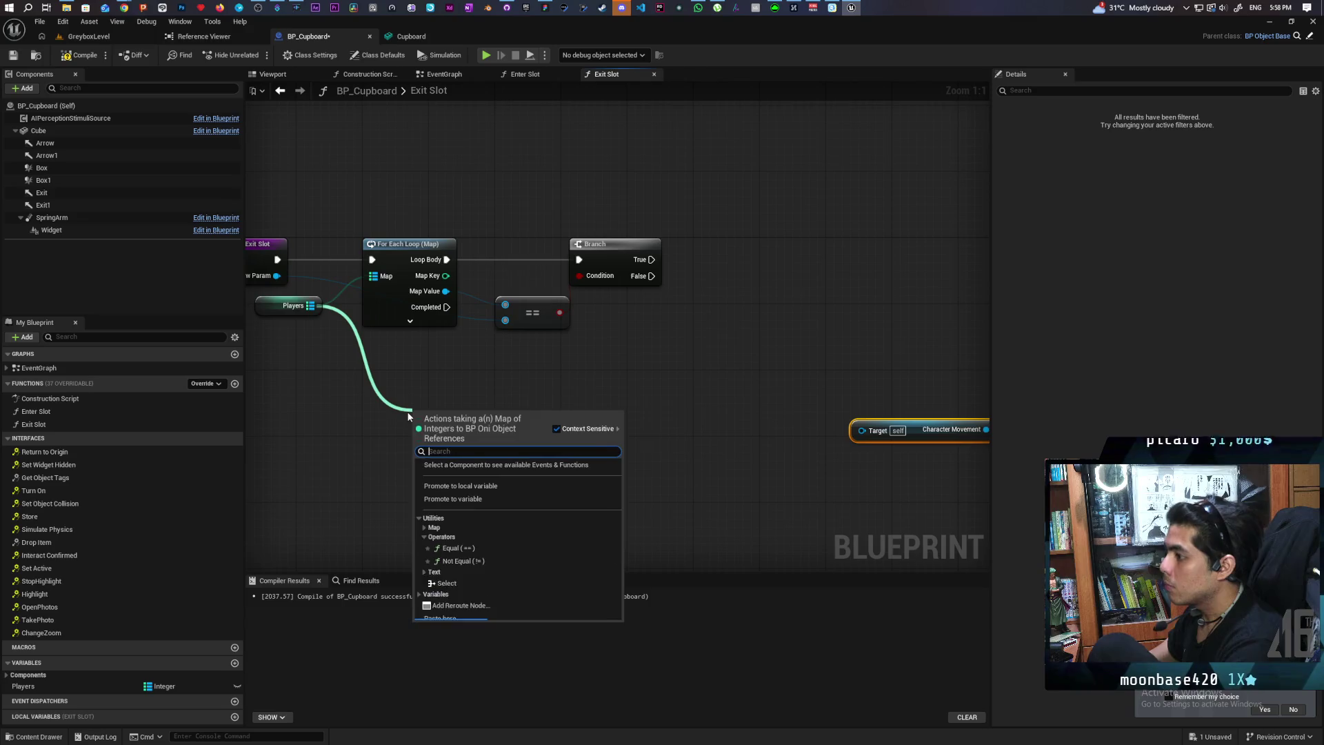
type("add")
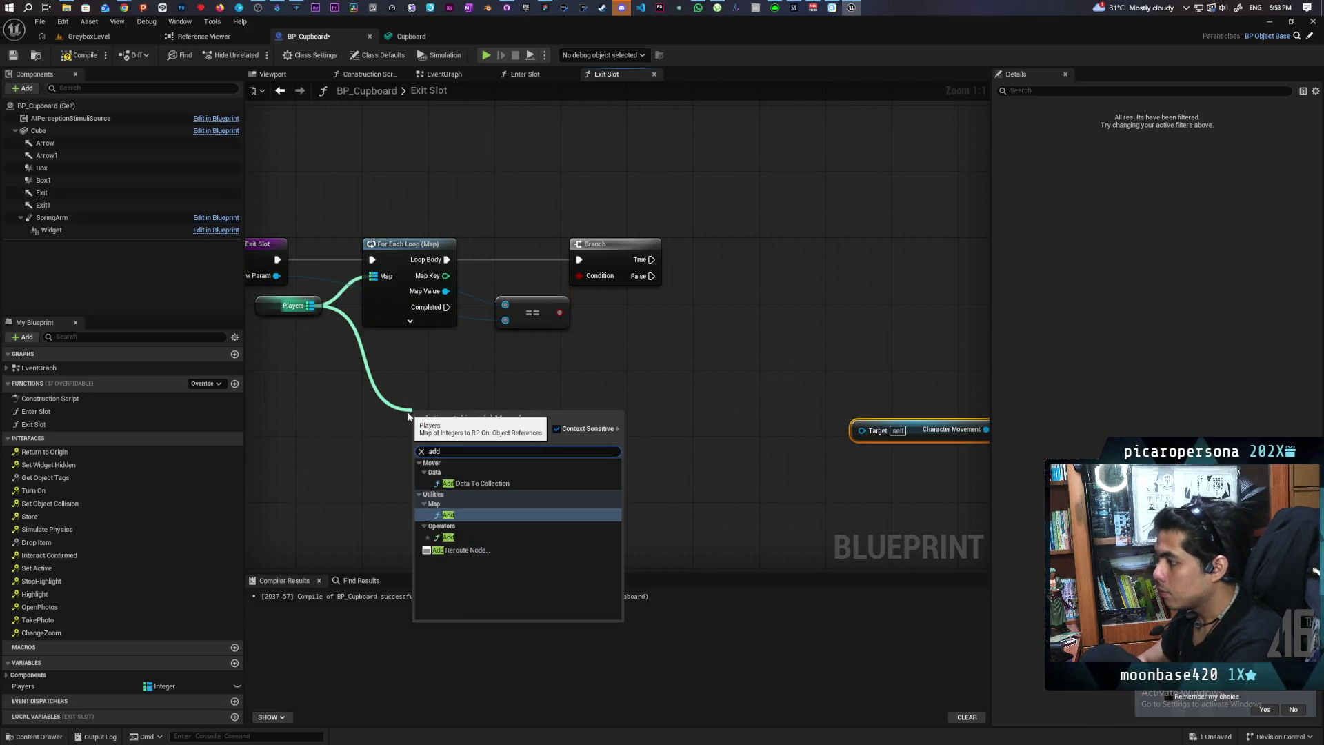
key("Return")
mouse_move(485, 382)
left_mouse_down()
mouse_move(466, 436)
mouse_move(681, 338)
mouse_move(695, 295)
left_mouse_up()
mouse_move(626, 259)
left_mouse_down()
mouse_move(584, 391)
mouse_move(624, 331)
mouse_move(507, 500)
left_mouse_up()
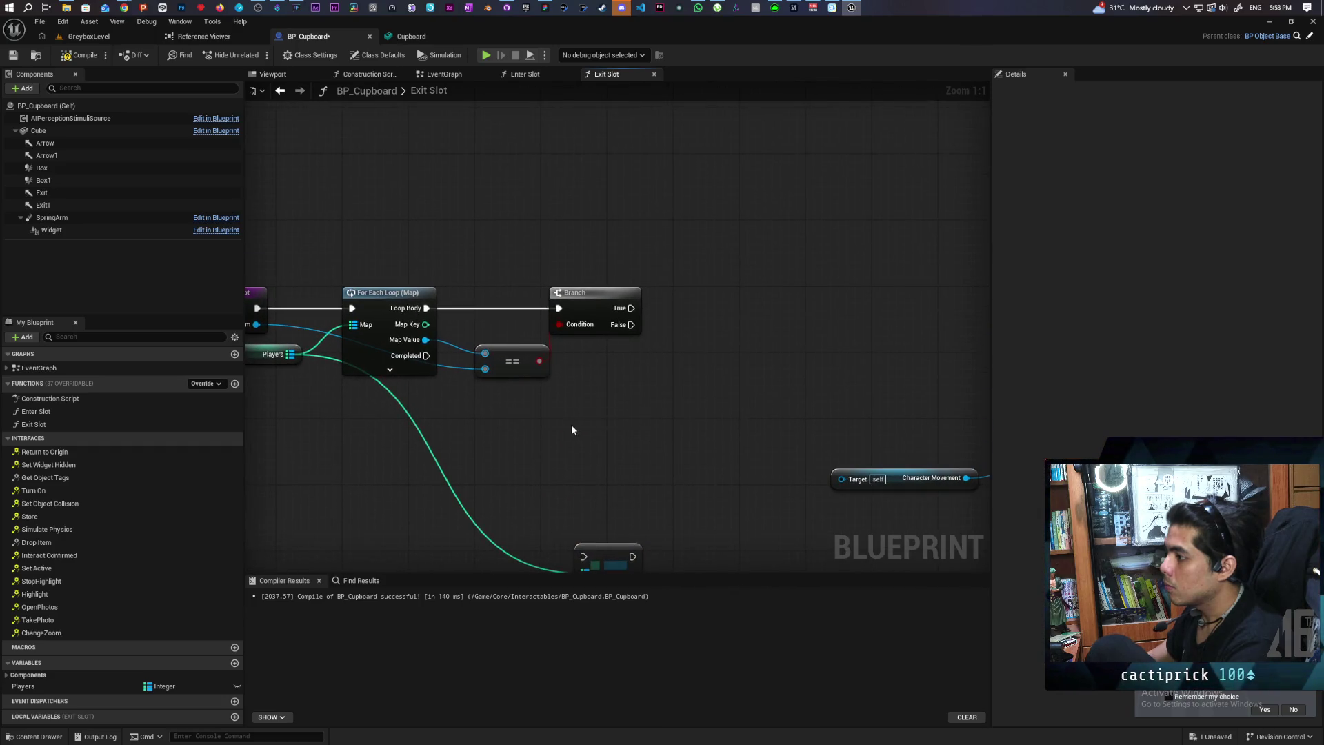
left_click_drag(564, 429, 510, 345)
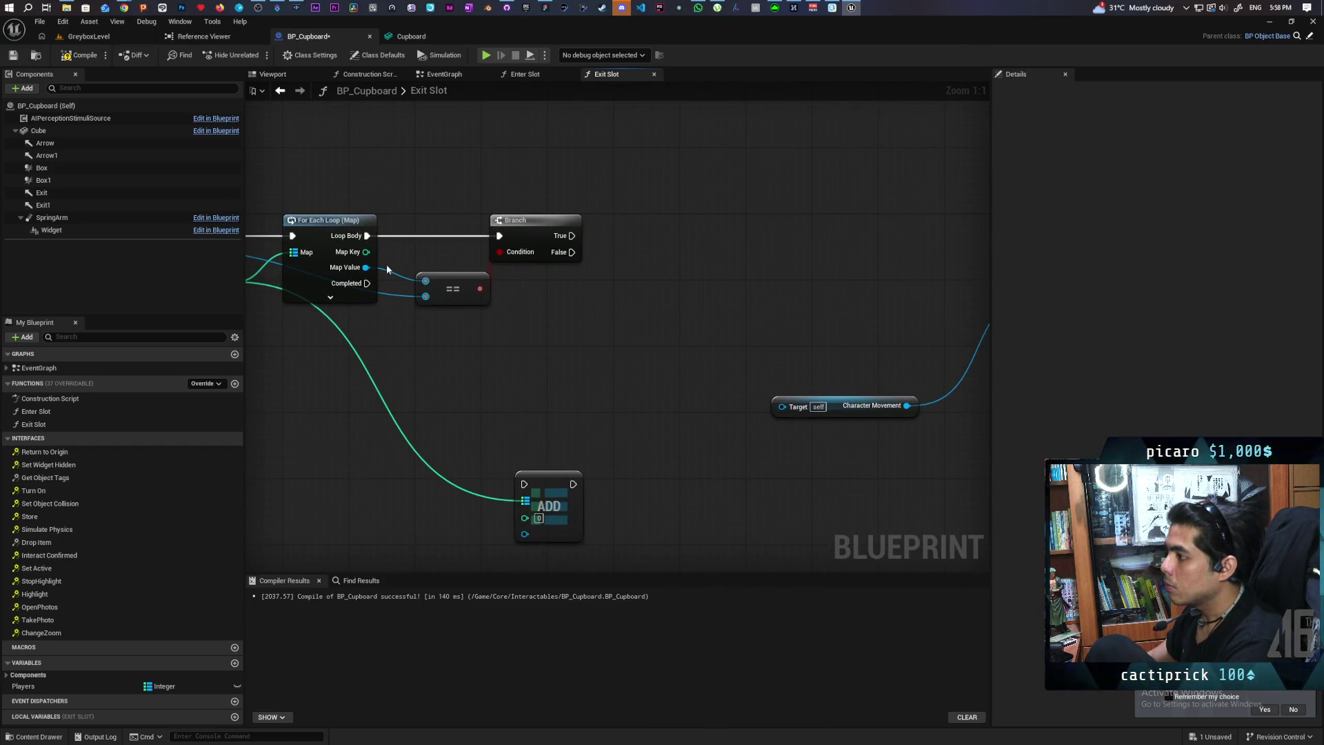
mouse_move(366, 251)
left_mouse_down()
mouse_move(606, 314)
mouse_move(658, 259)
left_mouse_up()
Promote the matching Map Key to New Local Var 2, run its SET on Branch True, and compile
left_click(629, 358)
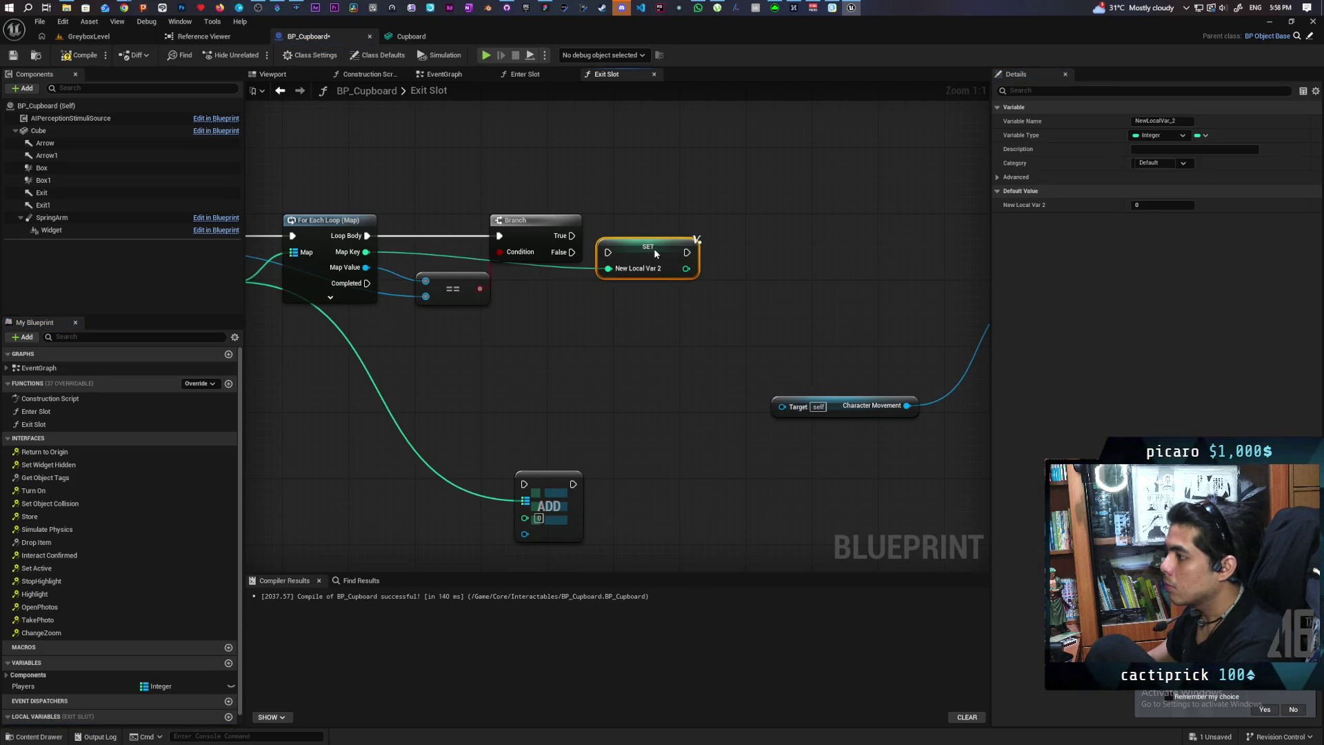
mouse_move(572, 235)
left_mouse_down()
mouse_move(607, 252)
mouse_move(655, 236)
left_mouse_up()
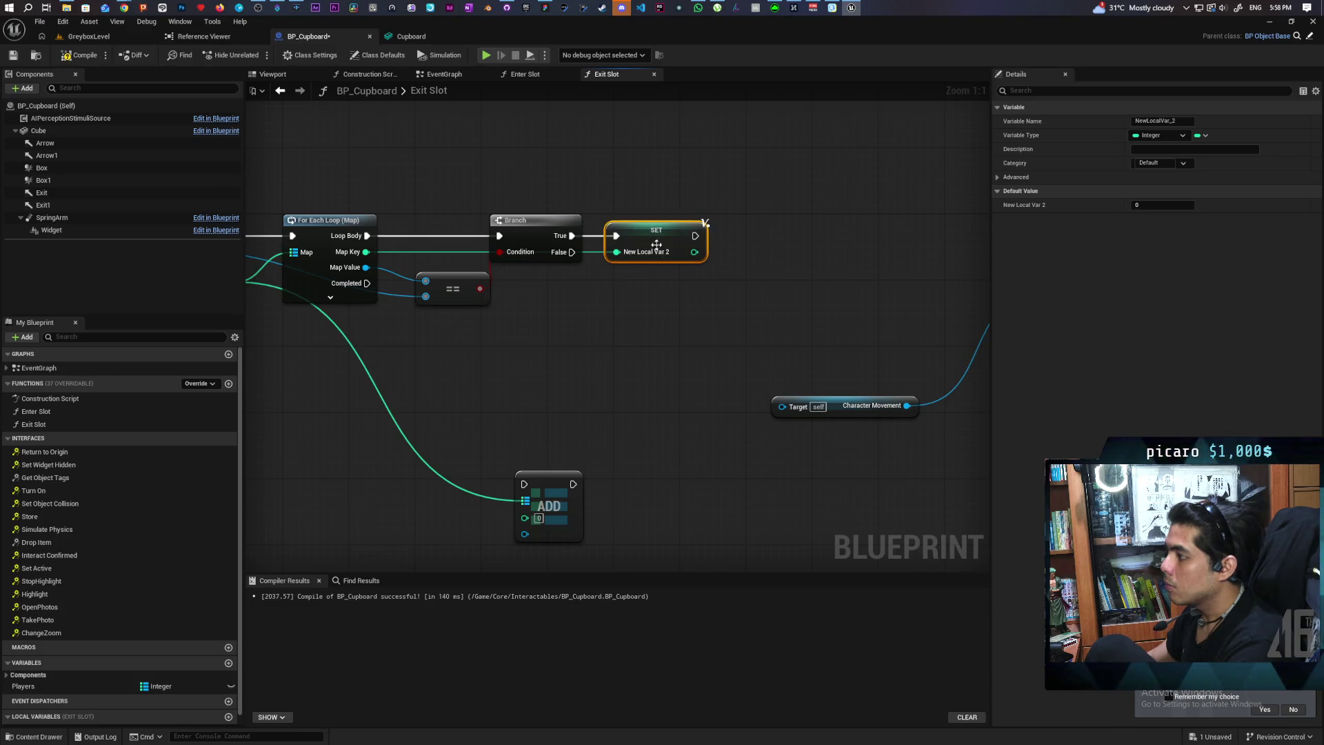
left_click(438, 204)
left_click(81, 55)
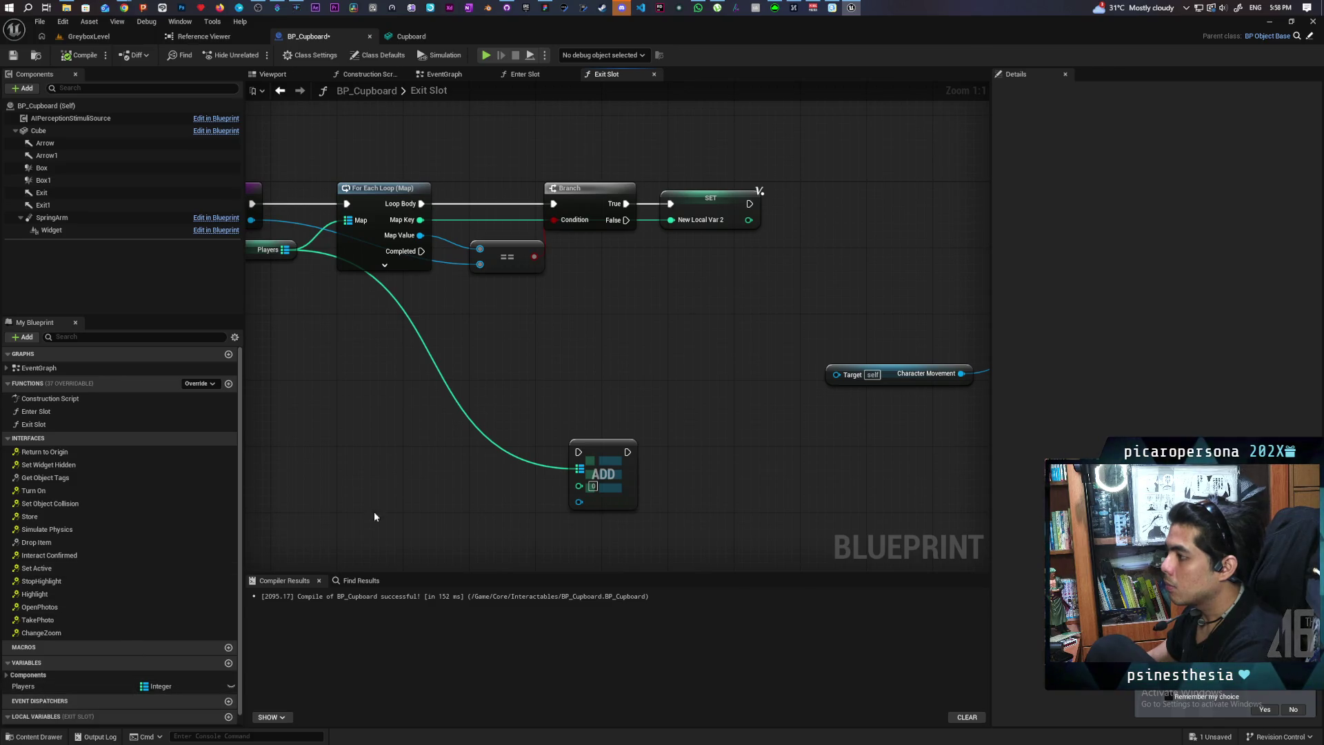
Add a New Local Var 2 > comparison and a second Branch run from the loop's Completed
left_click(228, 716)
mouse_move(79, 719)
left_mouse_down()
mouse_move(296, 403)
mouse_move(389, 392)
left_mouse_up()
left_click(322, 424)
type(">")
left_click(420, 424)
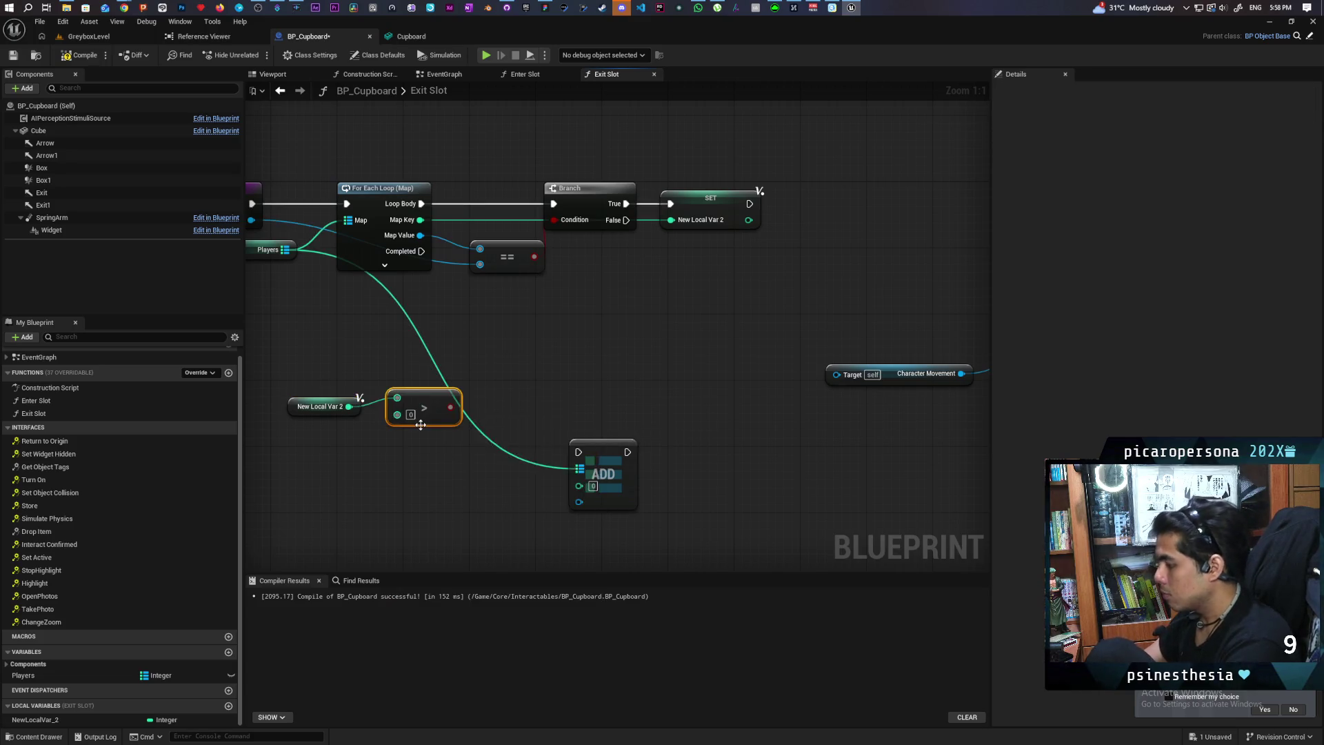
left_click(477, 279)
mouse_move(419, 250)
left_mouse_down()
mouse_move(507, 310)
mouse_move(495, 329)
left_mouse_up()
left_click_drag(451, 407, 473, 363)
Reposition the getter and ADD node, then drag from New Local Var 2 for an integer action
left_click_drag(306, 413, 315, 398)
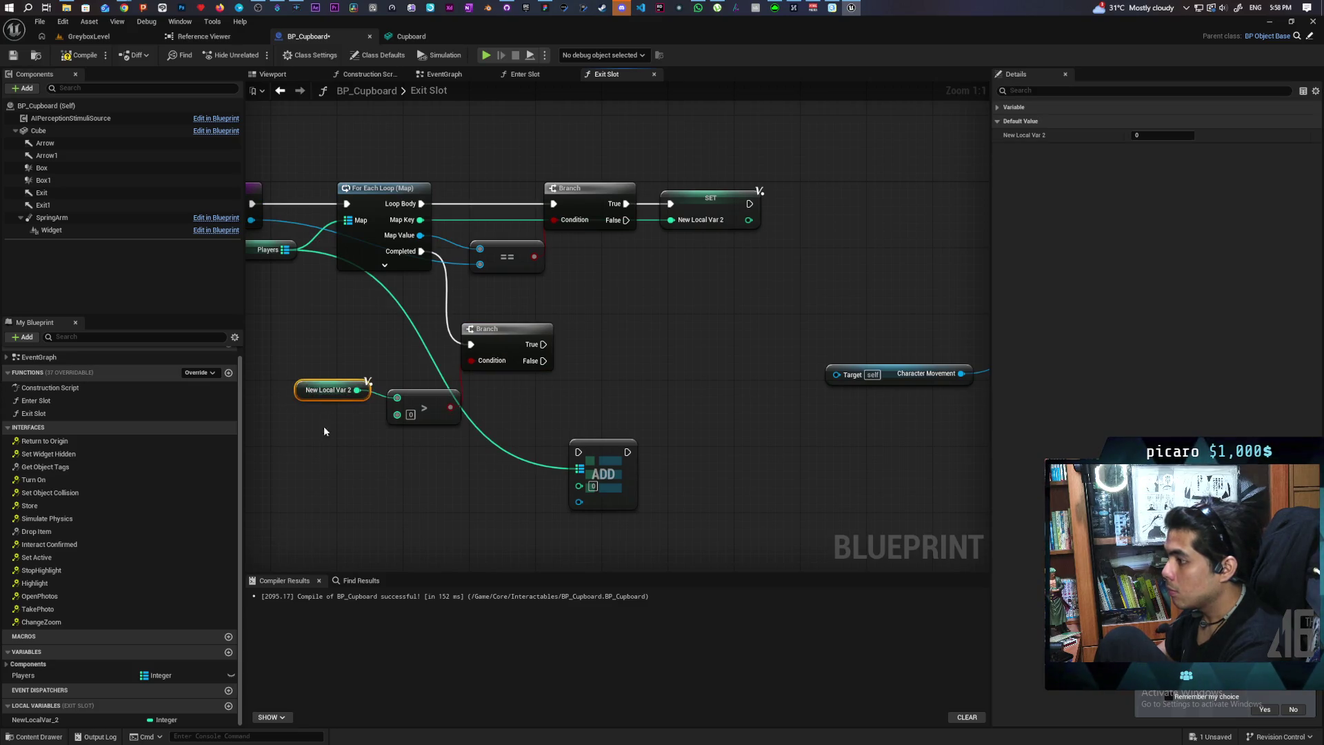
mouse_move(561, 362)
left_mouse_down()
mouse_move(506, 382)
mouse_move(618, 360)
mouse_move(548, 372)
left_mouse_up()
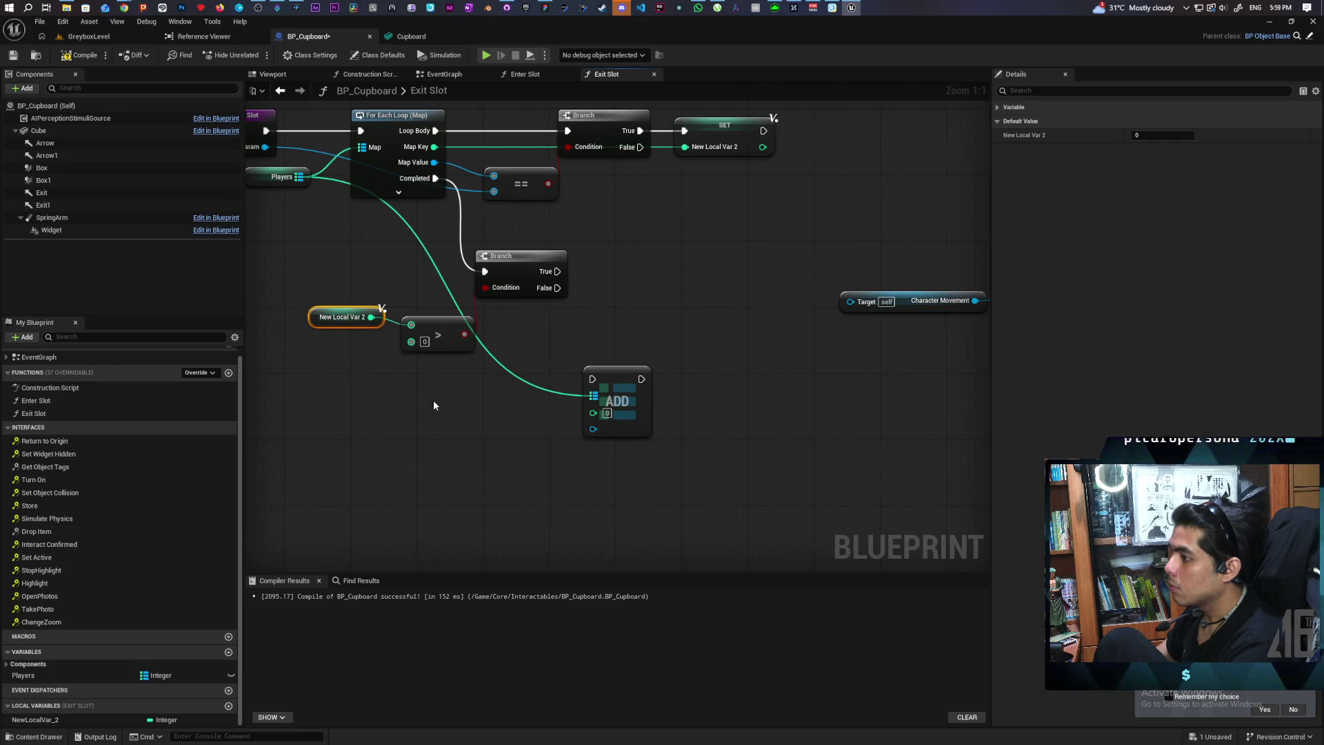
mouse_move(455, 415)
left_mouse_down()
mouse_move(400, 431)
mouse_move(367, 407)
mouse_move(414, 412)
left_mouse_up()
left_click_drag(310, 350, 310, 357)
left_click(439, 444)
mouse_move(438, 445)
left_mouse_down()
mouse_move(376, 424)
mouse_move(374, 365)
left_mouse_up()
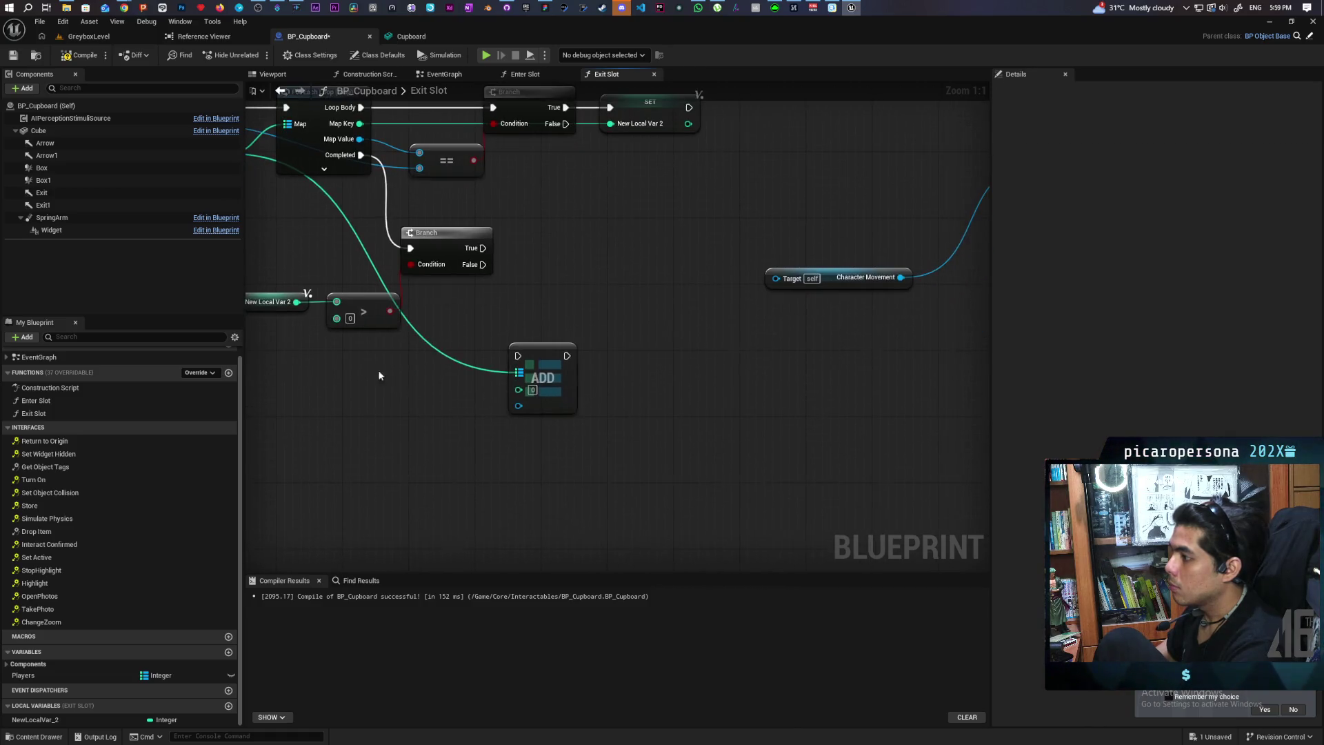
left_click_drag(545, 381, 579, 472)
left_click_drag(298, 301, 508, 310)
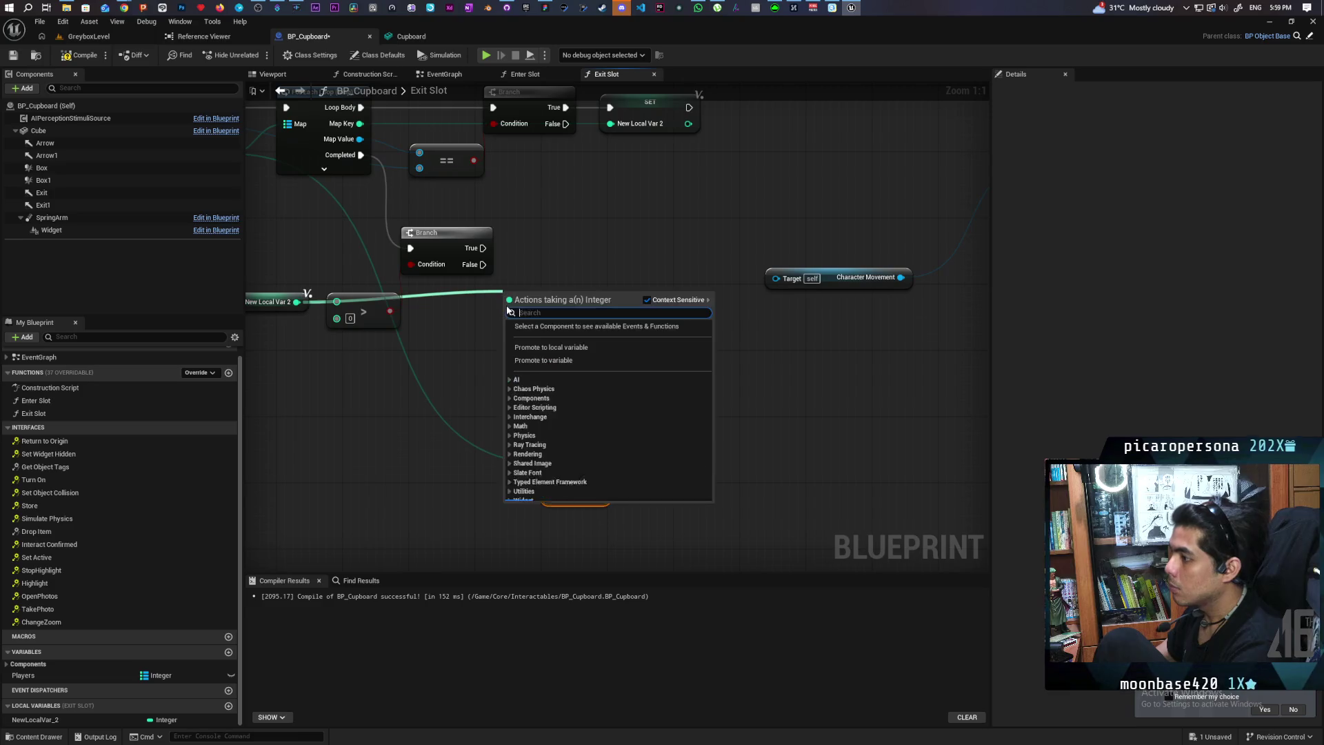
Create a Switch on Int from New Local Var 2, driven by the Branch's True output
type("switch")
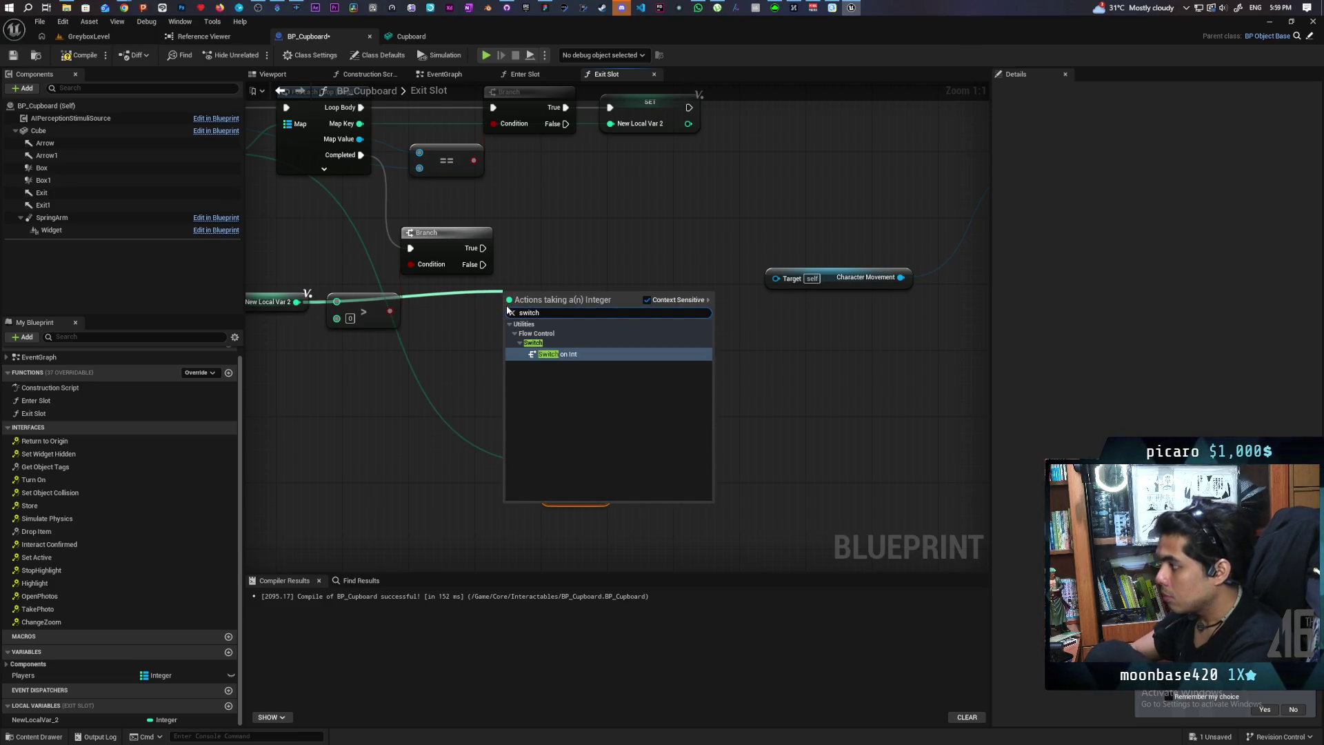
key("Return")
mouse_move(544, 312)
left_mouse_down()
mouse_move(545, 262)
mouse_move(500, 254)
mouse_move(513, 249)
left_mouse_up()
left_click(510, 222)
left_click_drag(622, 336, 514, 310)
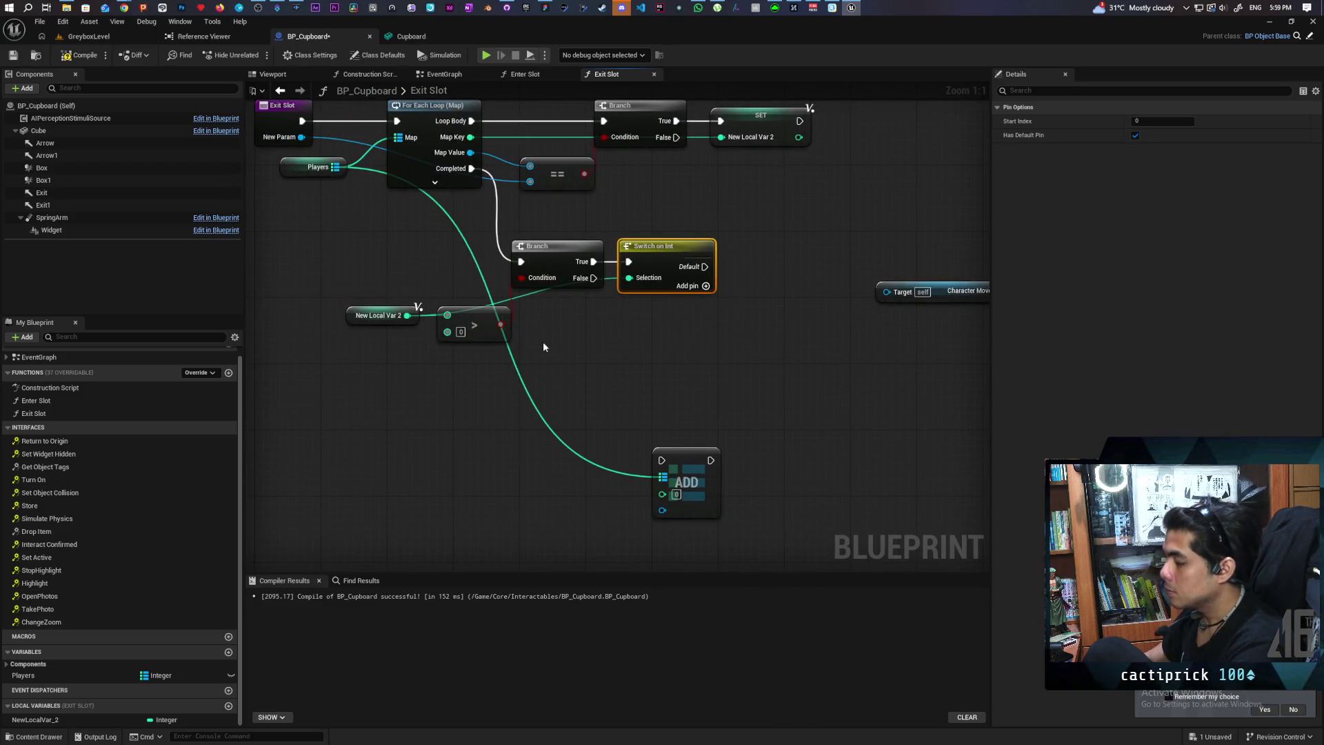
Give the switch output cases 0, 1 and 2 and remove its default output
left_click(708, 286)
left_click(707, 303)
left_click(707, 320)
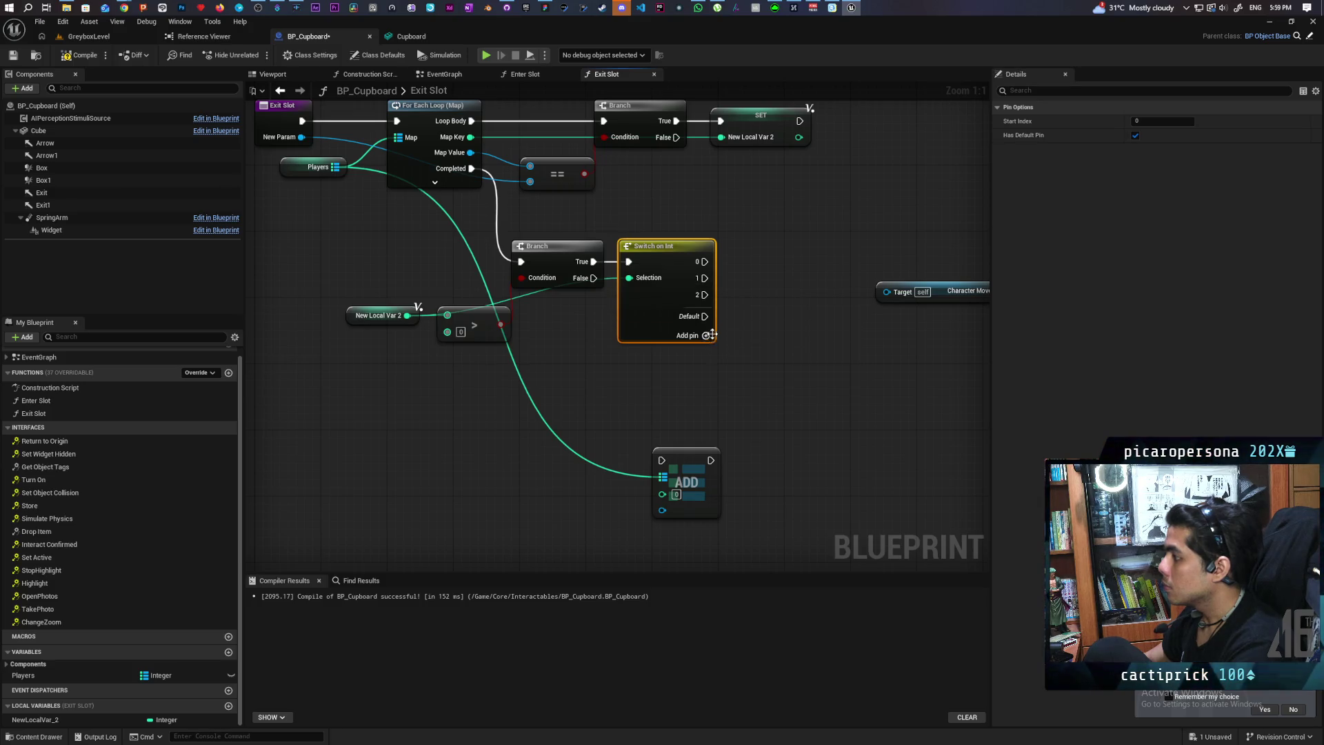
left_click(1135, 135)
left_click(752, 291)
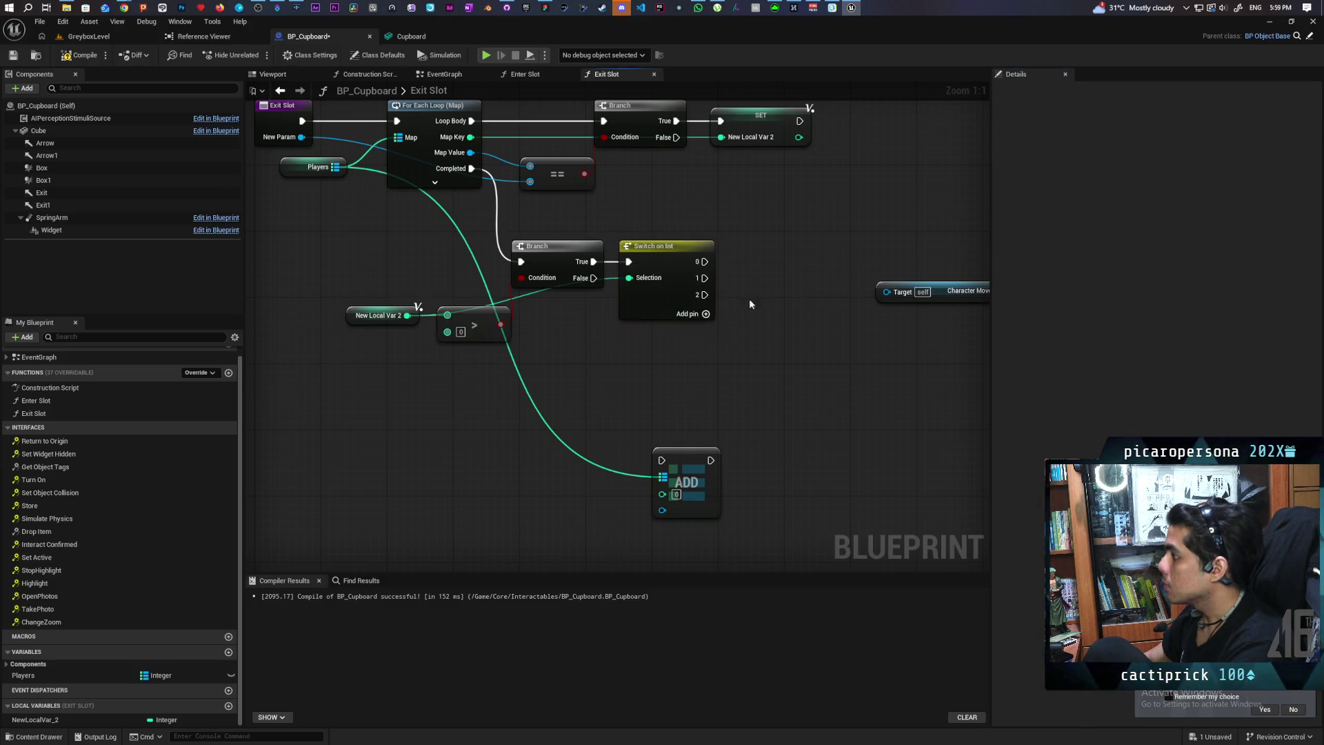
Insert a Sequence fed by the loop's Completed, with Then 0 running the Branch, aligned beside it
left_click(491, 353)
left_click_drag(510, 362, 510, 231)
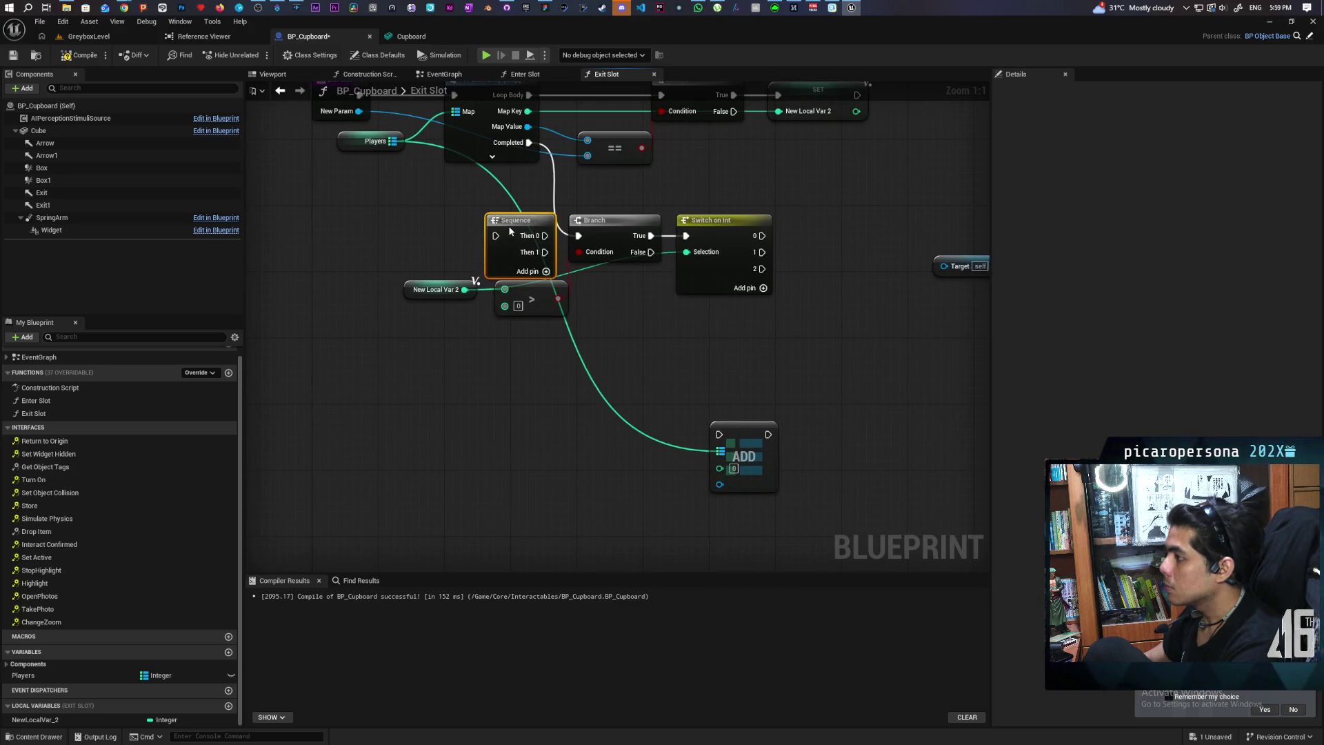
mouse_move(527, 143)
left_mouse_down()
mouse_move(495, 236)
mouse_move(490, 220)
mouse_move(589, 233)
left_mouse_up()
left_click(589, 233)
left_click_drag(502, 231, 449, 241)
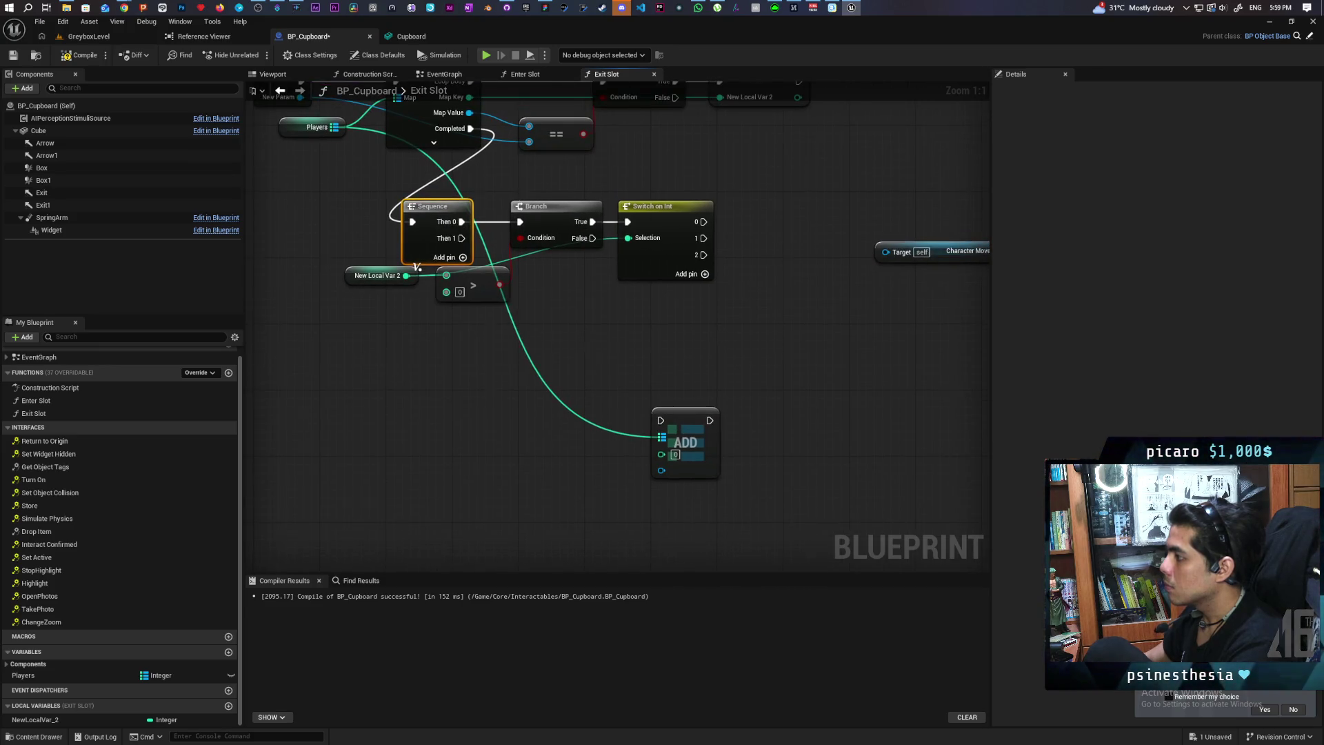
left_click_drag(587, 324, 479, 341)
Move New Local Var 2 and the > node down-right, save BP_Cupboard, and drag in an Exit getter
left_click_drag(332, 346, 262, 307)
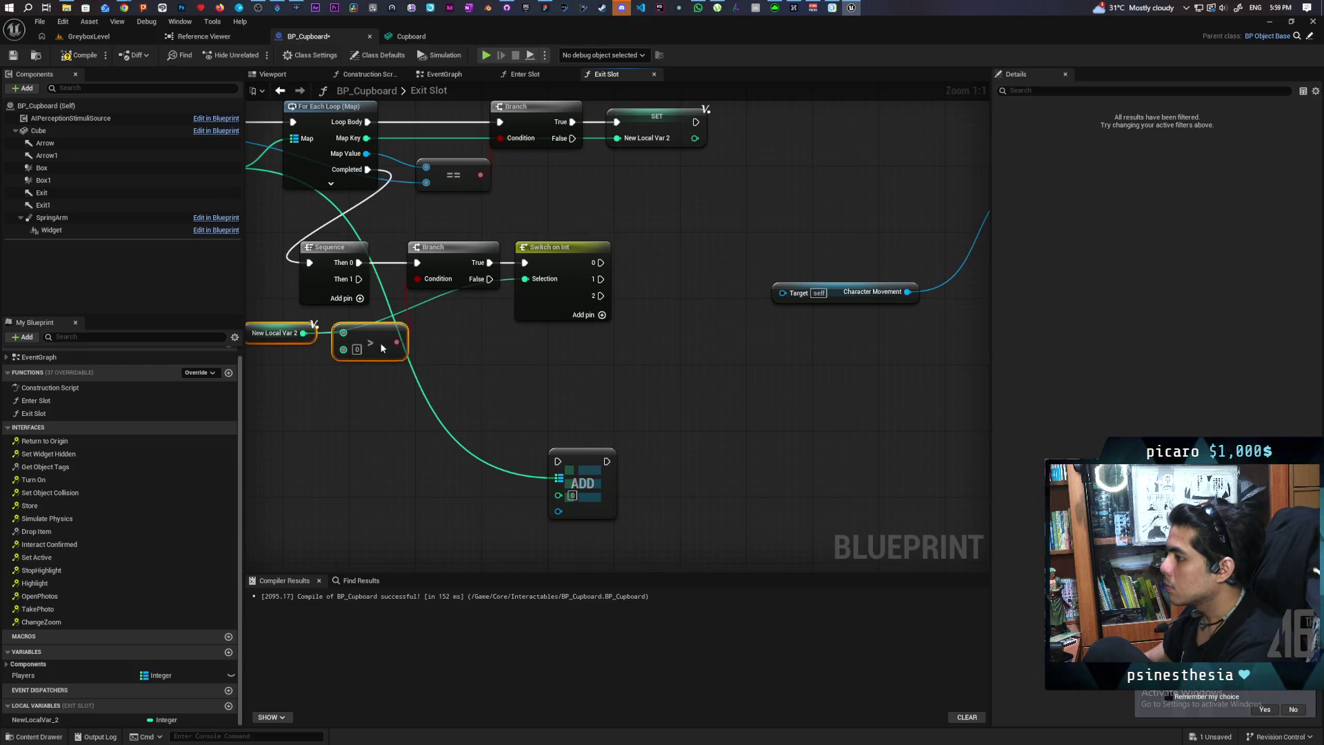
left_click_drag(365, 330, 382, 356)
right_click(517, 341)
left_click(485, 355)
key("ctrl+s")
mouse_move(481, 349)
left_mouse_down()
mouse_move(440, 316)
mouse_move(482, 349)
mouse_move(495, 380)
left_mouse_up()
mouse_move(42, 192)
left_mouse_down()
mouse_move(706, 380)
mouse_move(606, 336)
mouse_move(581, 300)
mouse_move(626, 286)
mouse_move(676, 298)
left_mouse_up()
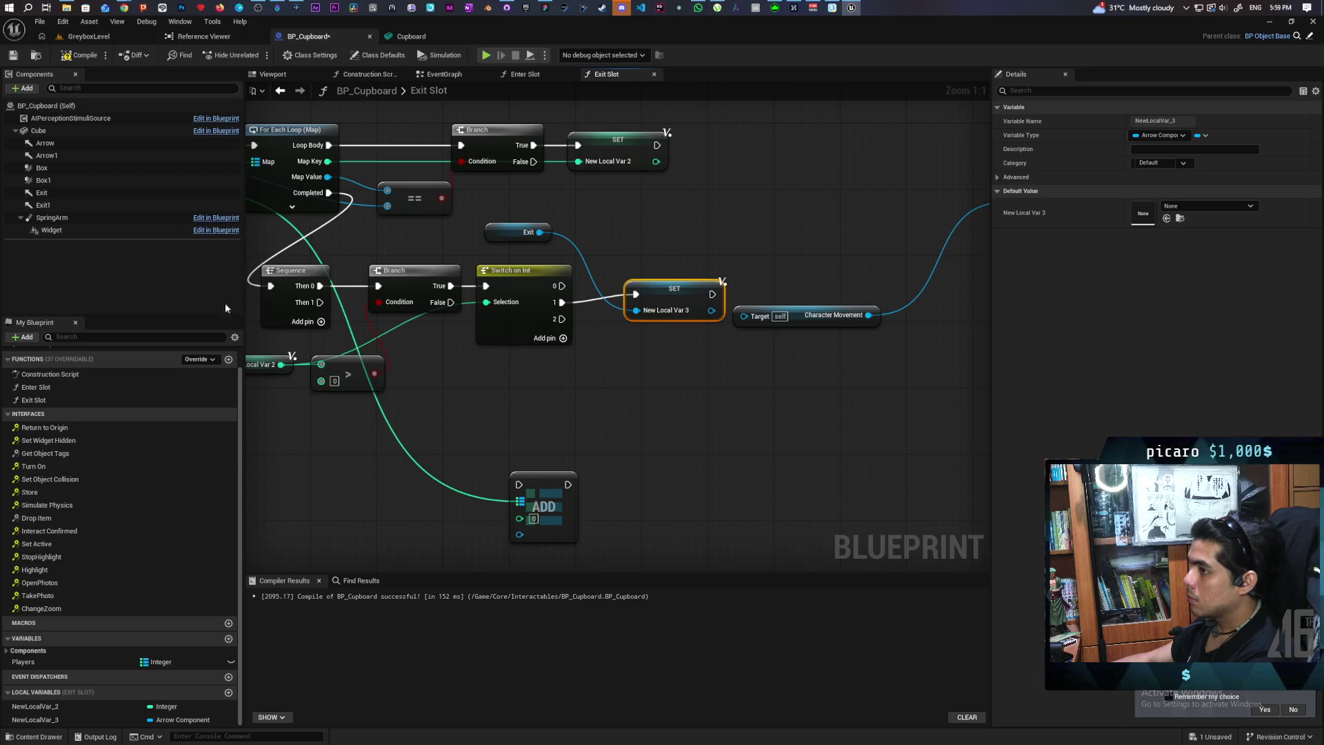
Duplicate the SET New Local Var 3 node for switch case 2, fed by an Exit1 getter
key("ctrl+c")
key("ctrl+v")
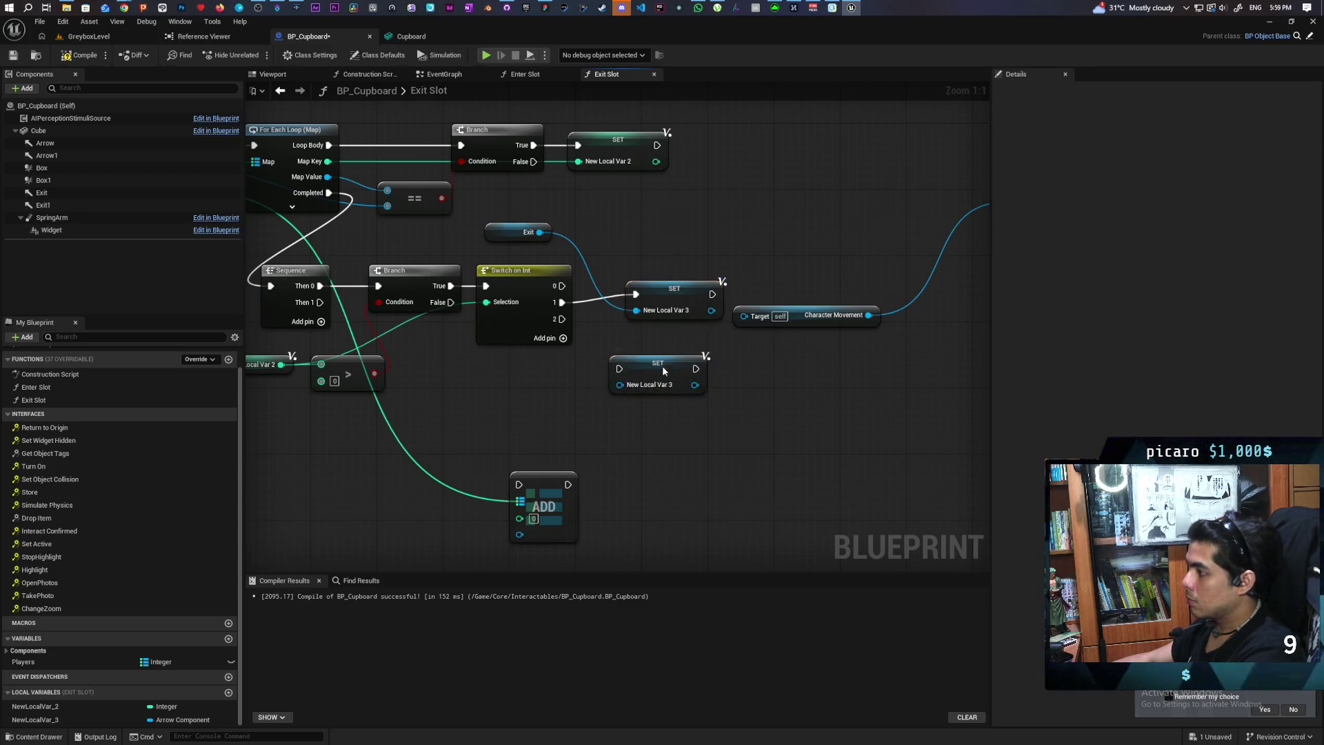
mouse_move(562, 318)
left_mouse_down()
mouse_move(648, 339)
mouse_move(635, 343)
left_mouse_up()
left_click(43, 205)
left_click_drag(43, 205, 636, 359)
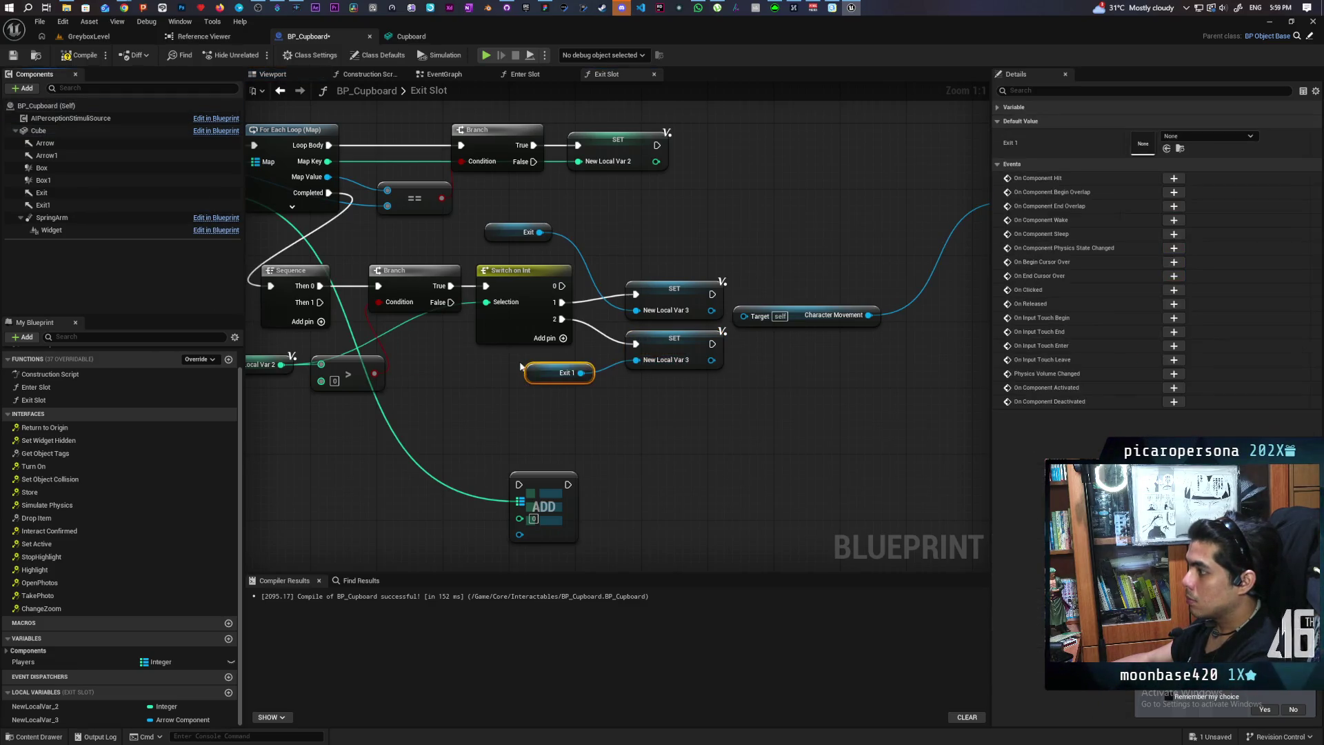
left_click_drag(510, 375, 602, 326)
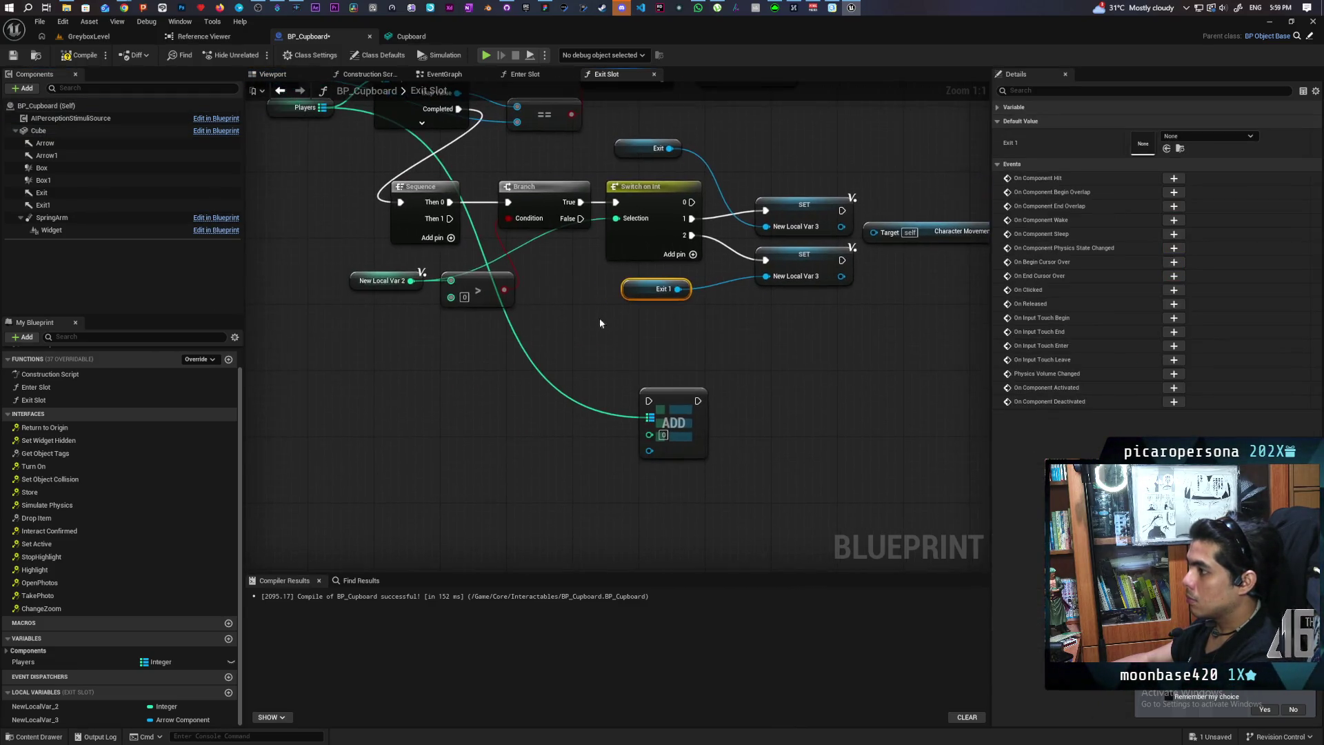
Wire Sequence Then 1 and a NewLocalVar_2 getter into ADD, then select the Set Movement Mode nodes
left_click_drag(675, 406, 560, 398)
left_click_drag(449, 218, 545, 394)
left_click(457, 469)
mouse_move(456, 469)
left_mouse_down()
mouse_move(496, 419)
mouse_move(497, 443)
left_mouse_up()
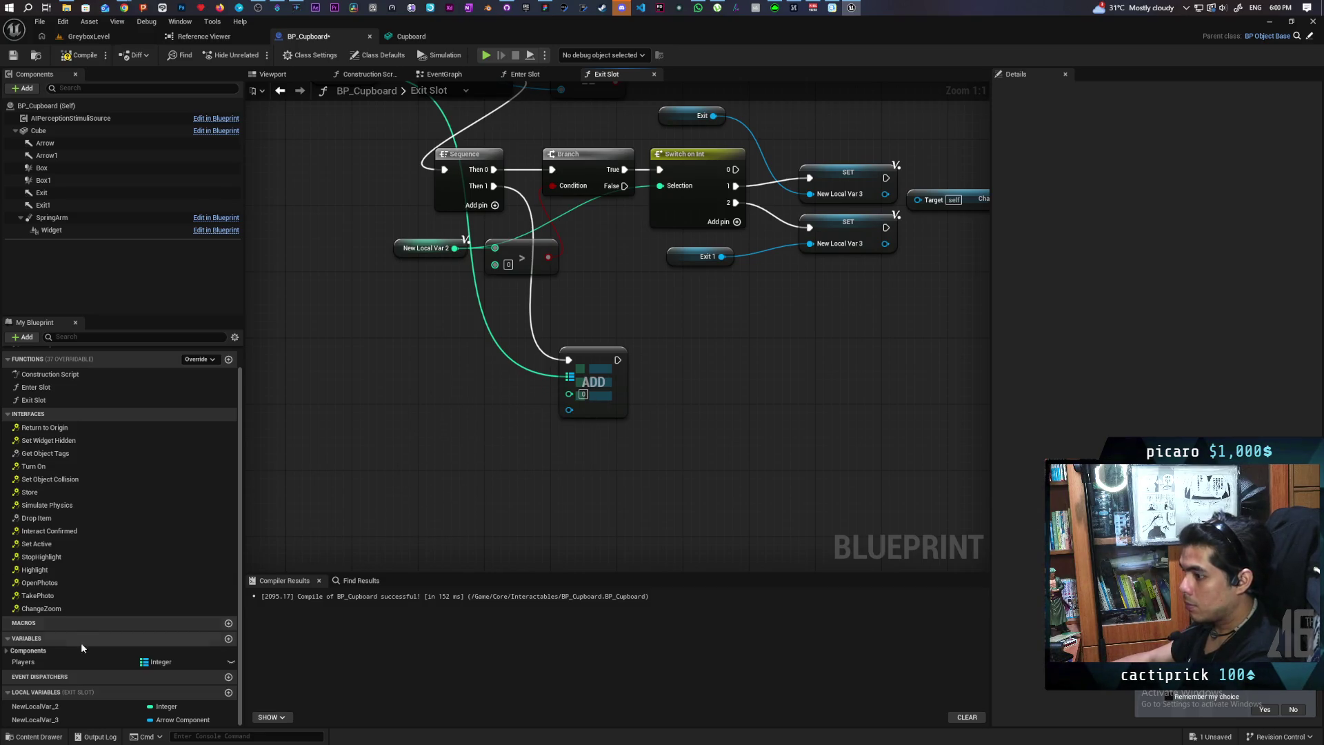
mouse_move(47, 706)
left_mouse_down()
mouse_move(568, 431)
mouse_move(569, 395)
left_mouse_up()
mouse_move(639, 445)
left_mouse_down()
mouse_move(572, 489)
mouse_move(525, 469)
mouse_move(591, 478)
mouse_move(673, 391)
left_mouse_up()
scroll(673, 391, "down", 2)
left_click_drag(749, 199, 890, 271)
Move the Set Movement Mode nodes aside and add a New Param getter below them
mouse_move(896, 149)
left_mouse_down()
mouse_move(774, 353)
mouse_move(597, 395)
left_mouse_up()
scroll(715, 400, "up", 1)
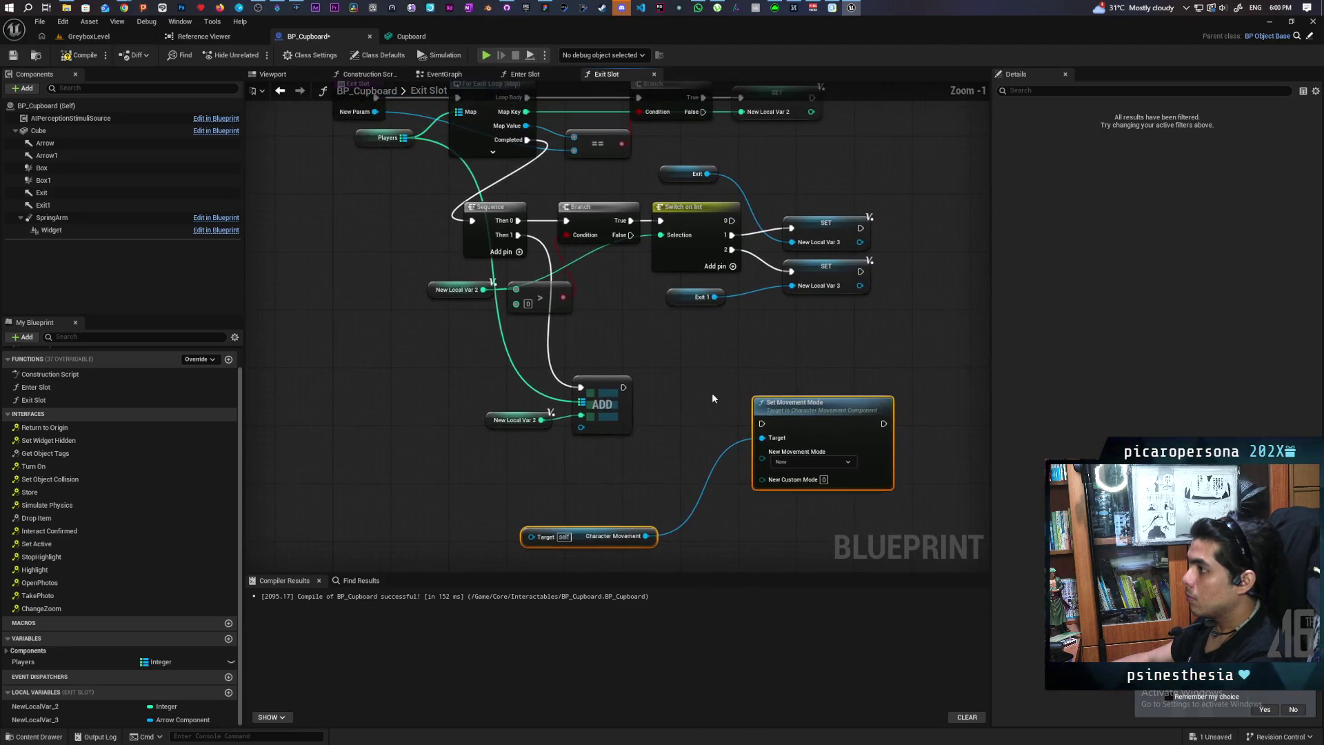
right_click(387, 432)
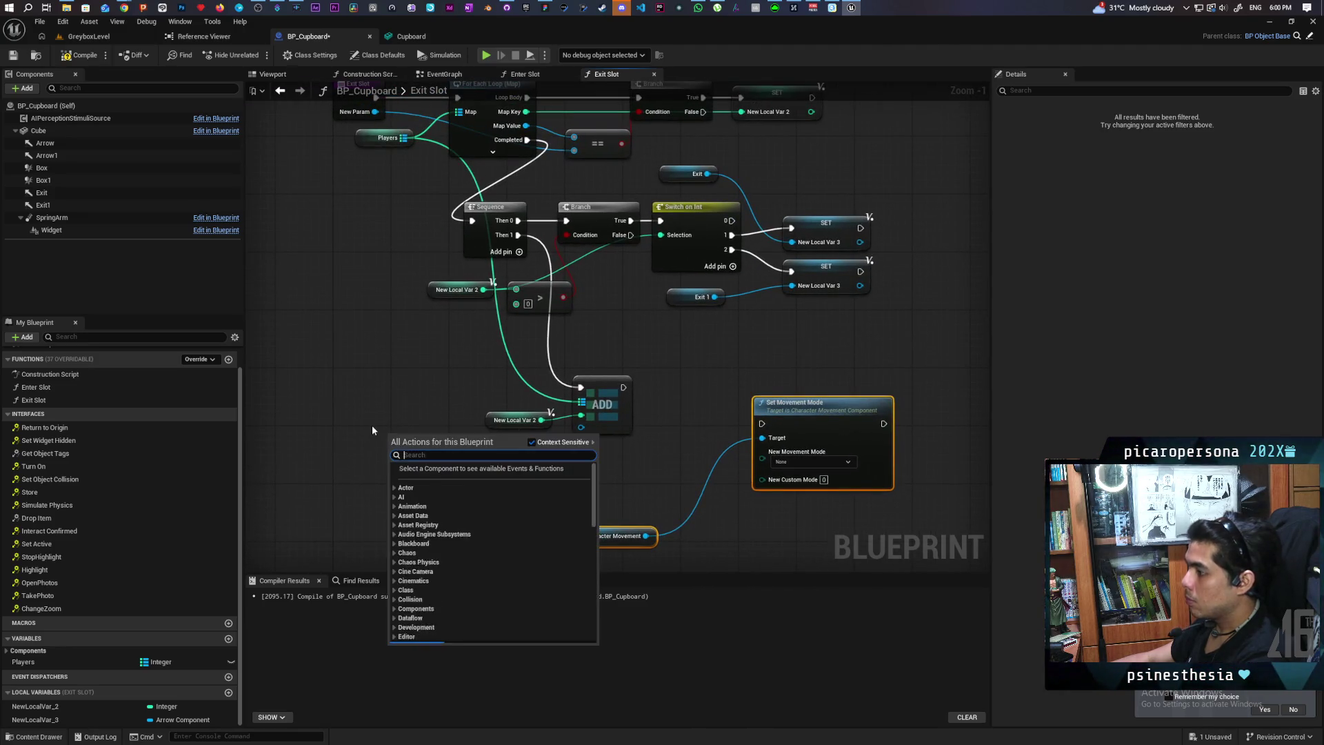
type("new para")
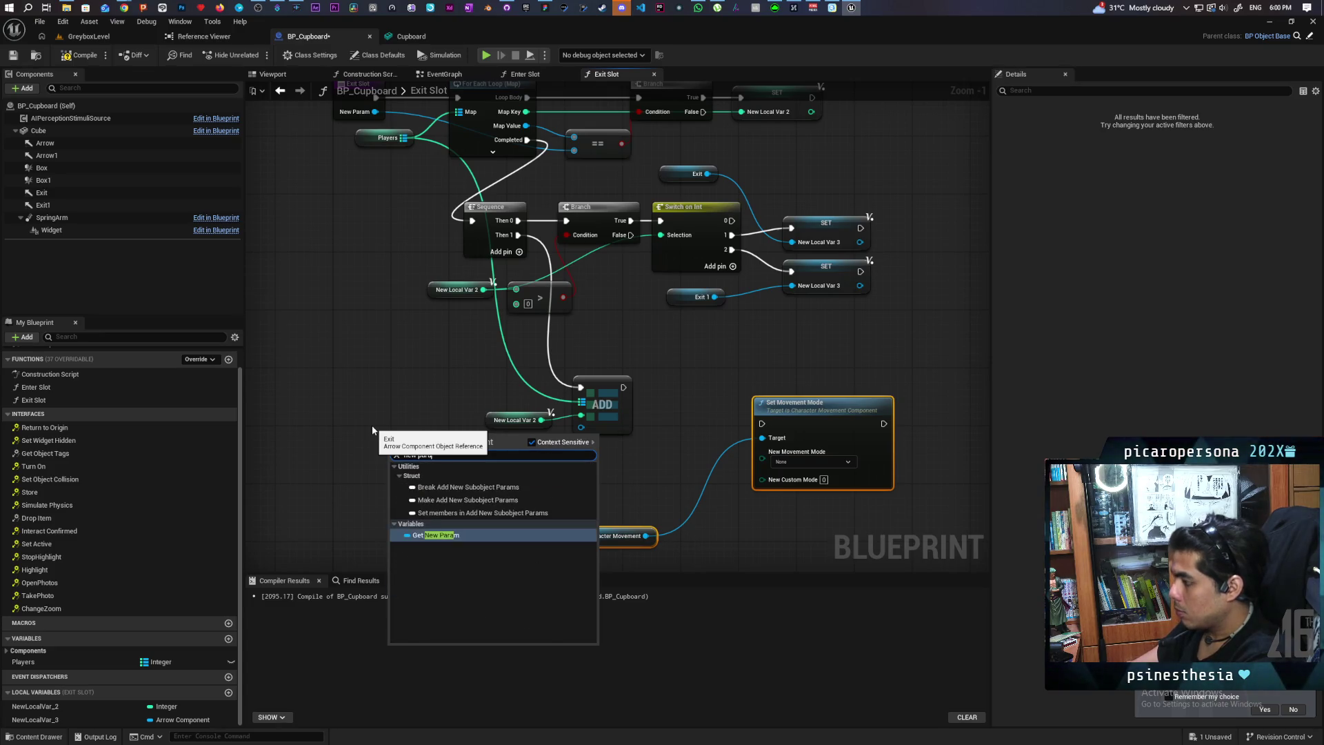
key("Return")
mouse_move(424, 441)
left_mouse_down()
mouse_move(444, 521)
mouse_move(487, 540)
mouse_move(531, 537)
left_mouse_up()
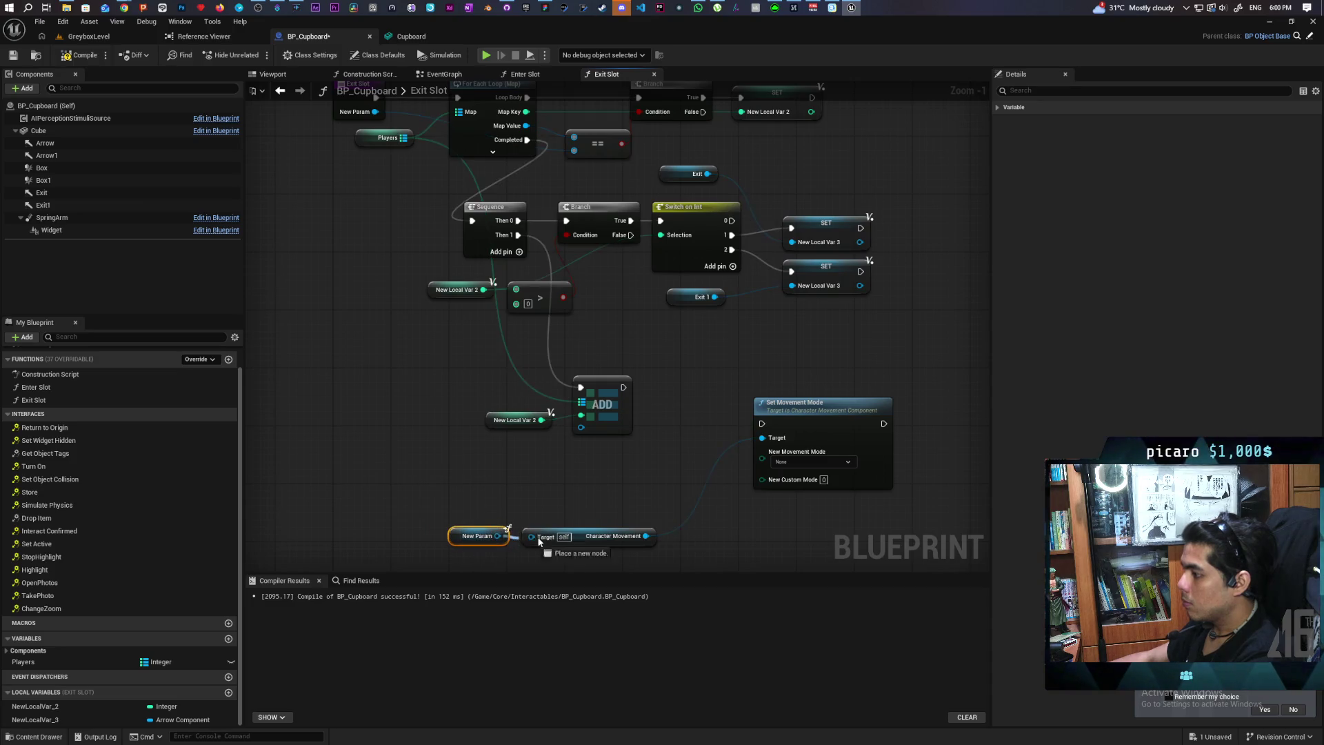
scroll(556, 486, "up", 1)
mouse_move(556, 487)
left_mouse_down()
mouse_move(562, 444)
mouse_move(465, 416)
mouse_move(450, 384)
left_mouse_up()
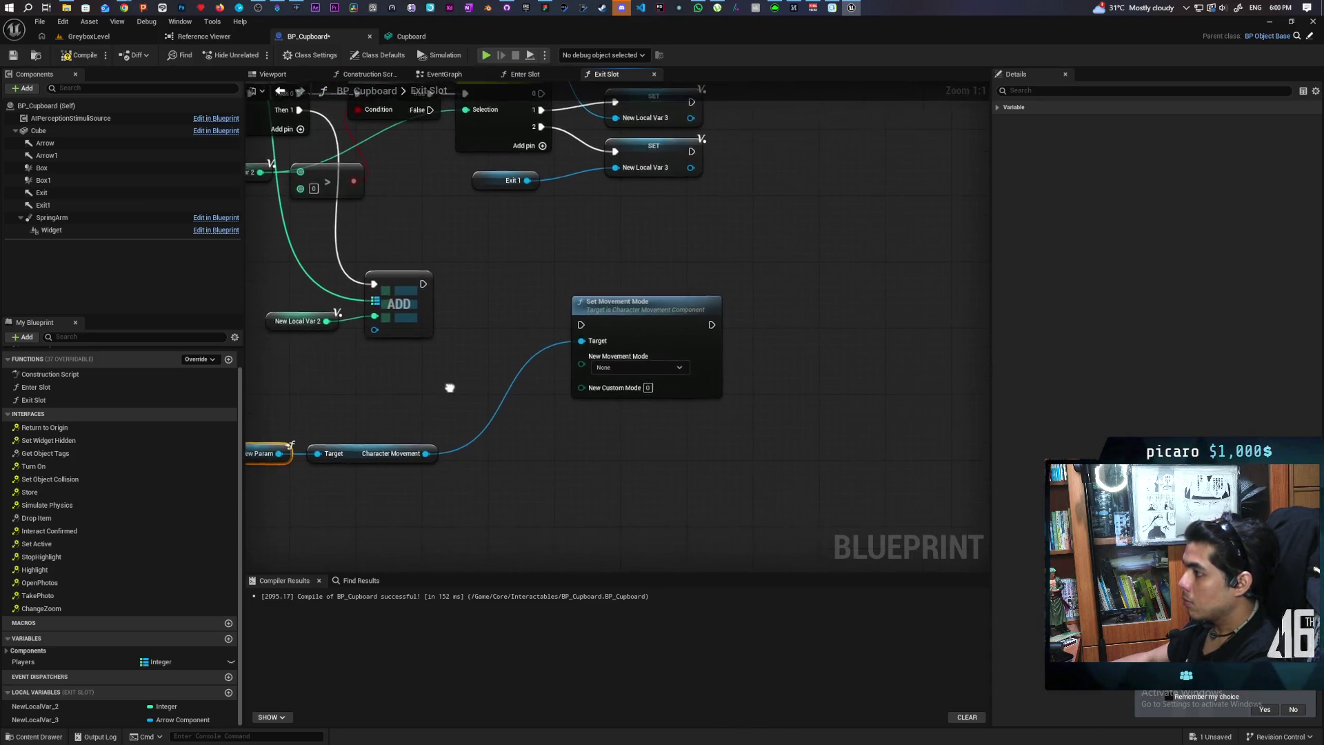
left_click_drag(656, 331, 790, 328)
left_click_drag(352, 369, 535, 378)
left_click_drag(672, 221, 660, 242)
Add Get World Transform on NewLocalVar_3 and split it into location, rotation and scale
mouse_move(34, 719)
left_mouse_down()
mouse_move(367, 380)
mouse_move(440, 412)
mouse_move(436, 445)
left_mouse_up()
type("get world transo")
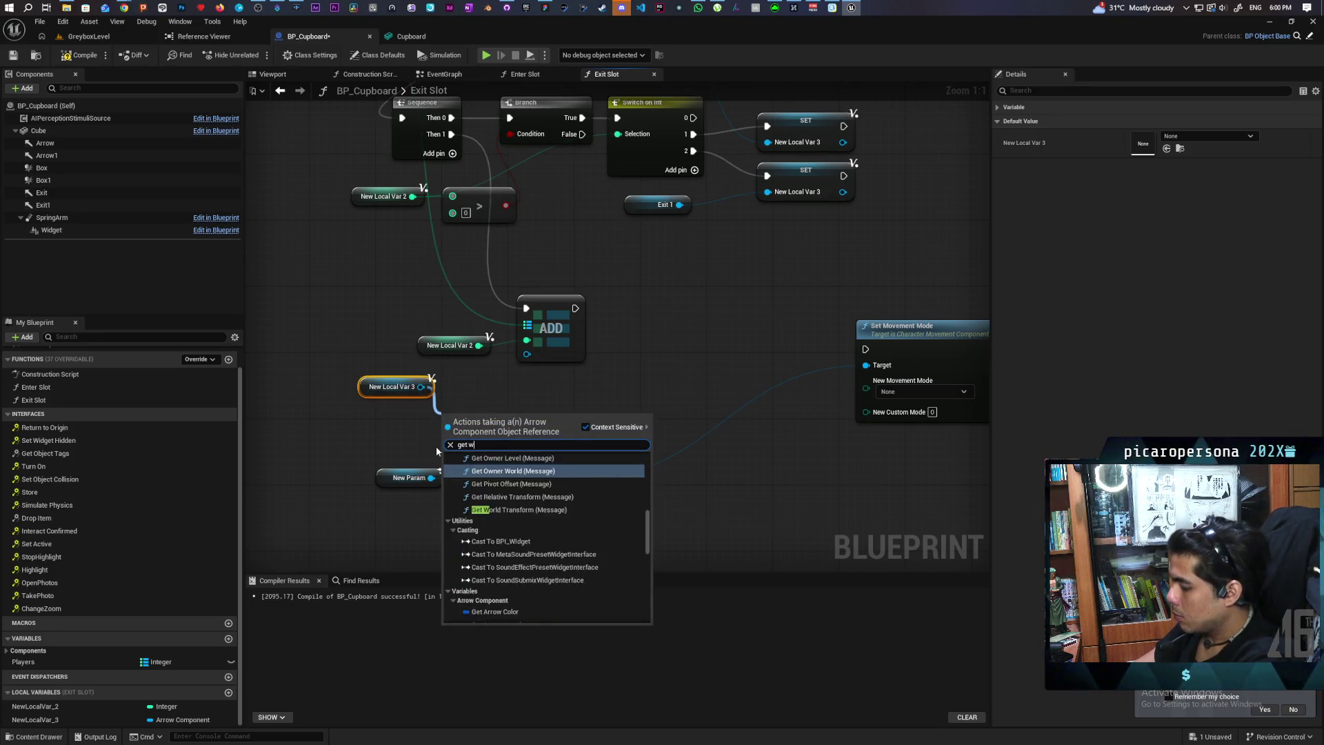
key("BackSpace")
type("form")
key("Return")
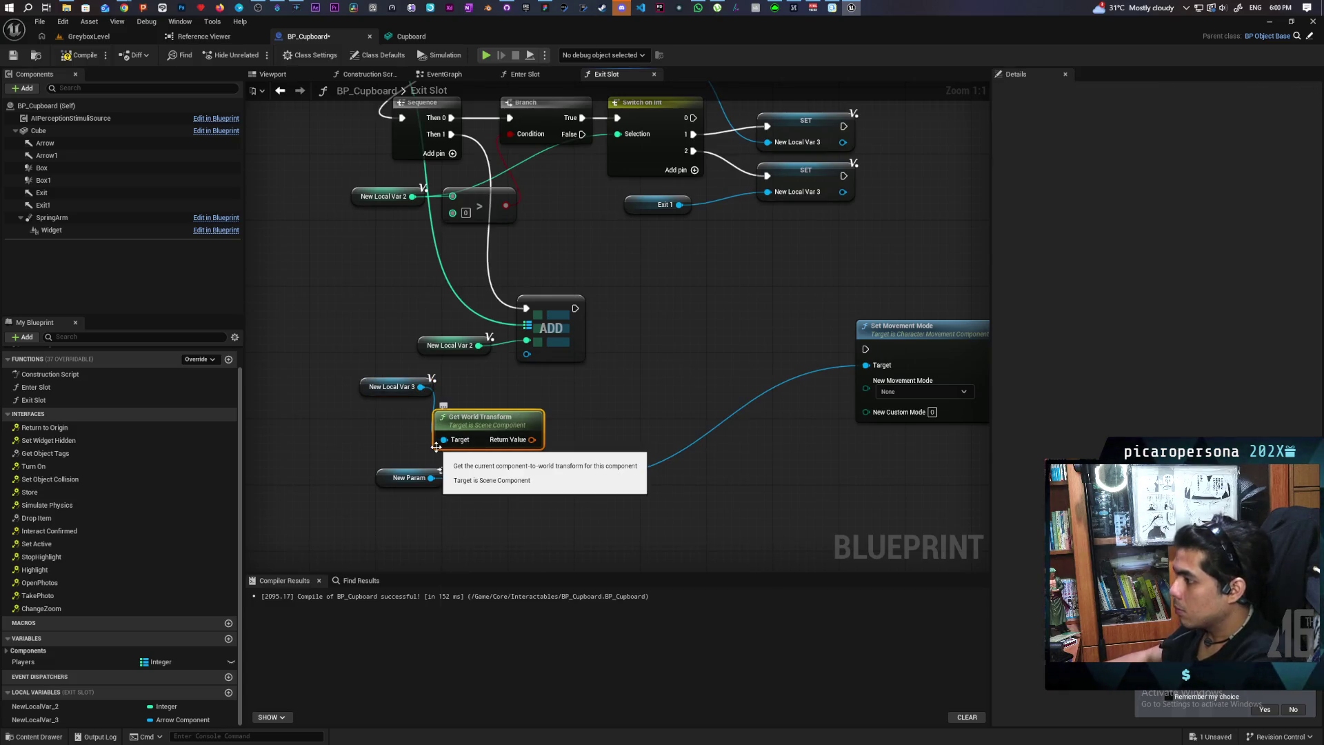
right_click(532, 440)
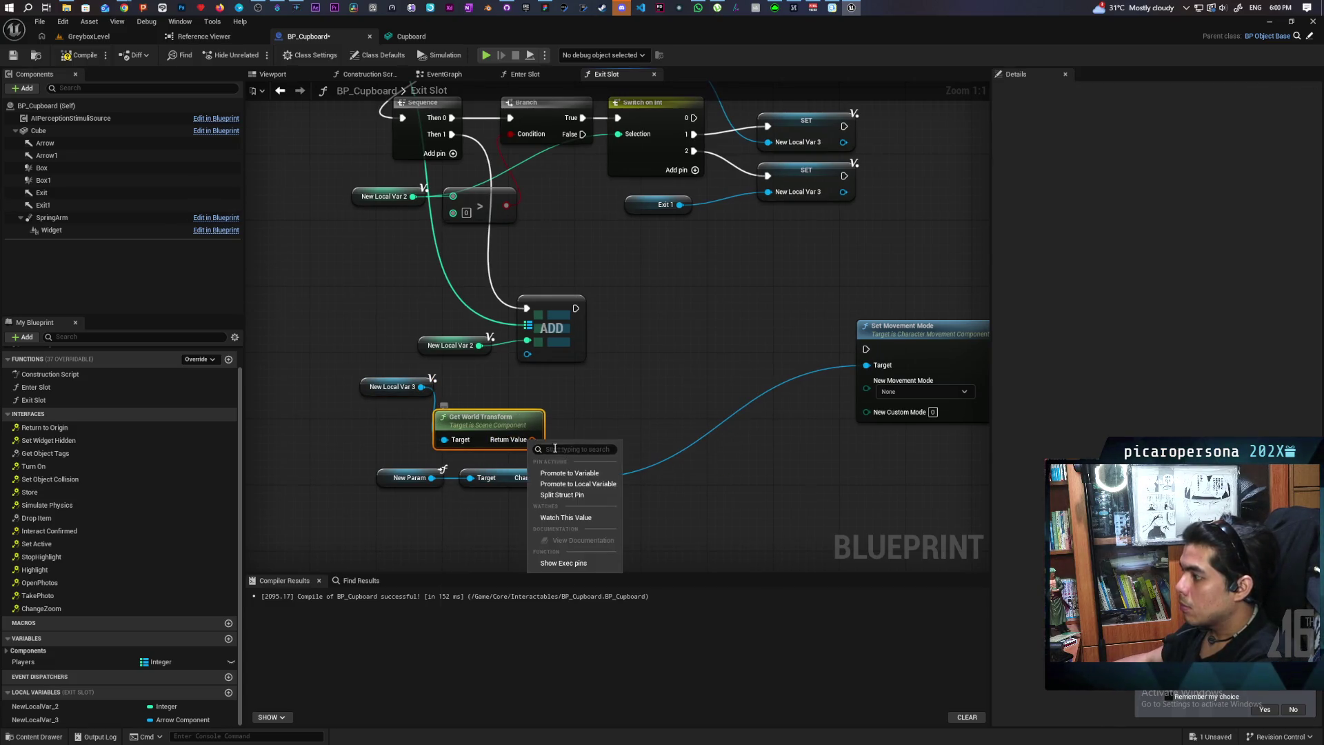
left_click(568, 495)
mouse_move(510, 428)
left_mouse_down()
mouse_move(380, 379)
mouse_move(402, 403)
mouse_move(372, 379)
mouse_move(359, 339)
mouse_move(344, 348)
left_mouse_up()
Add Set Actor Location And Rotation for New Param after ADD, using the arrow's location and rotation
left_click_drag(431, 477, 557, 419)
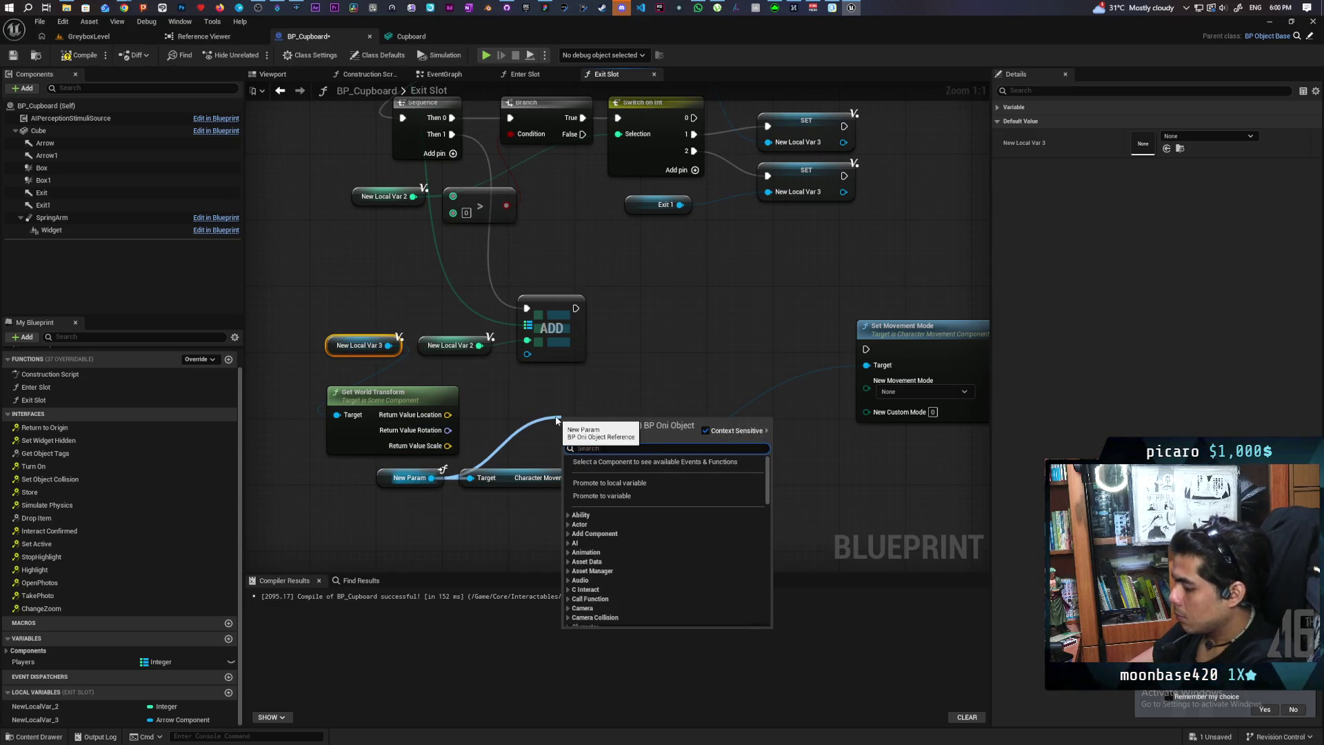
type("set actor")
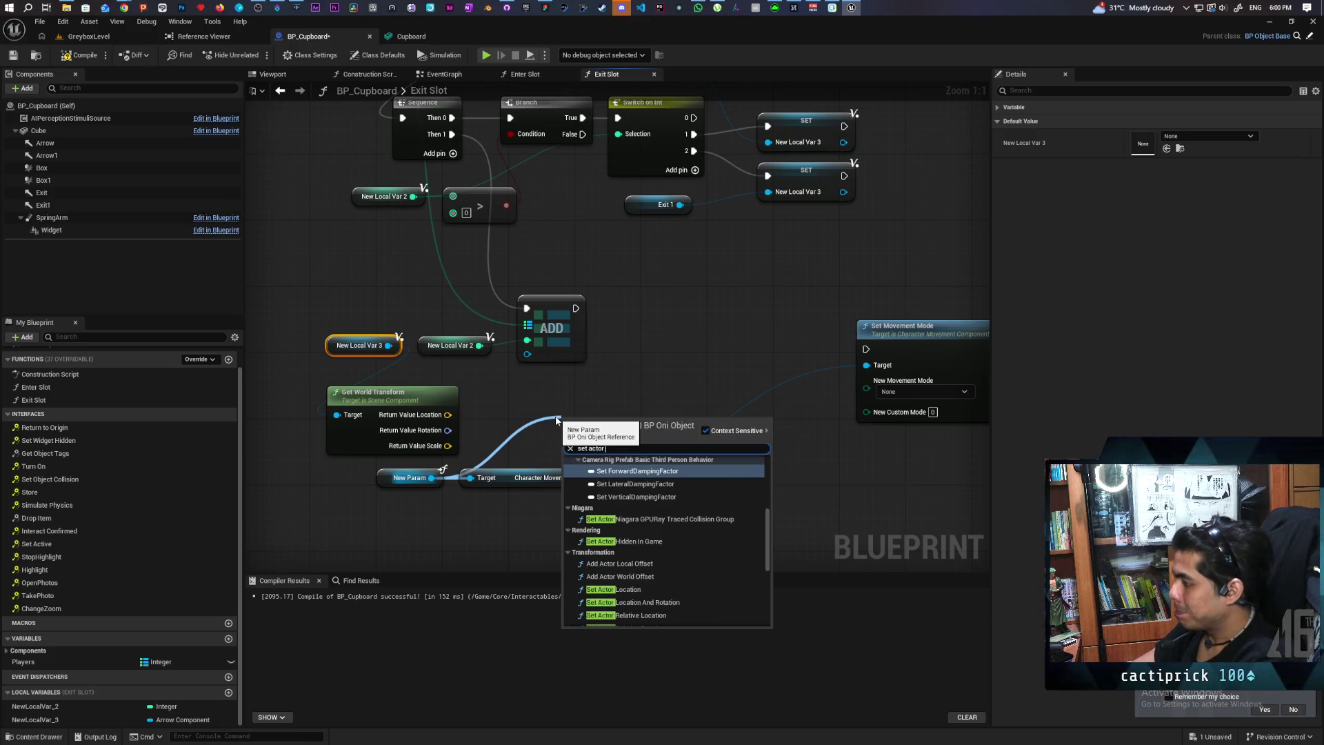
type(" l")
key("Down")
key("Down")
key("Down")
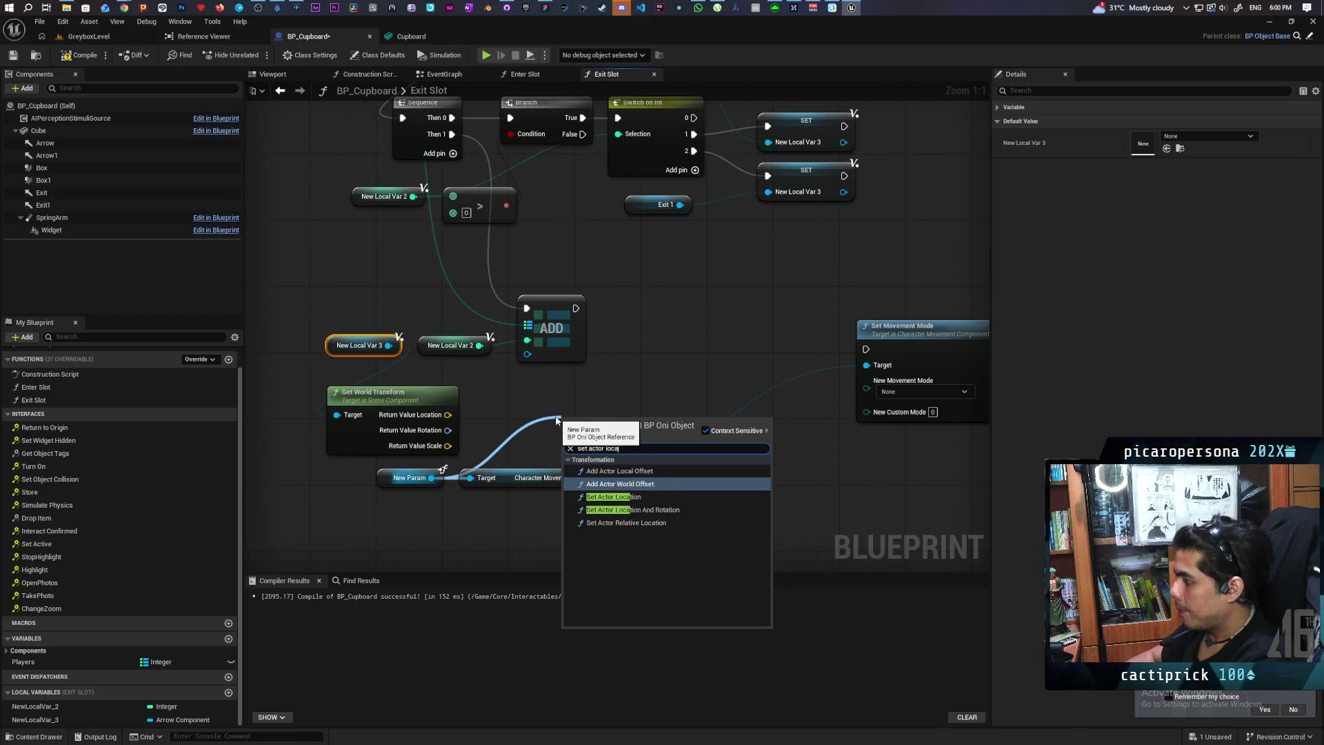
key("Return")
left_click_drag(594, 443, 650, 296)
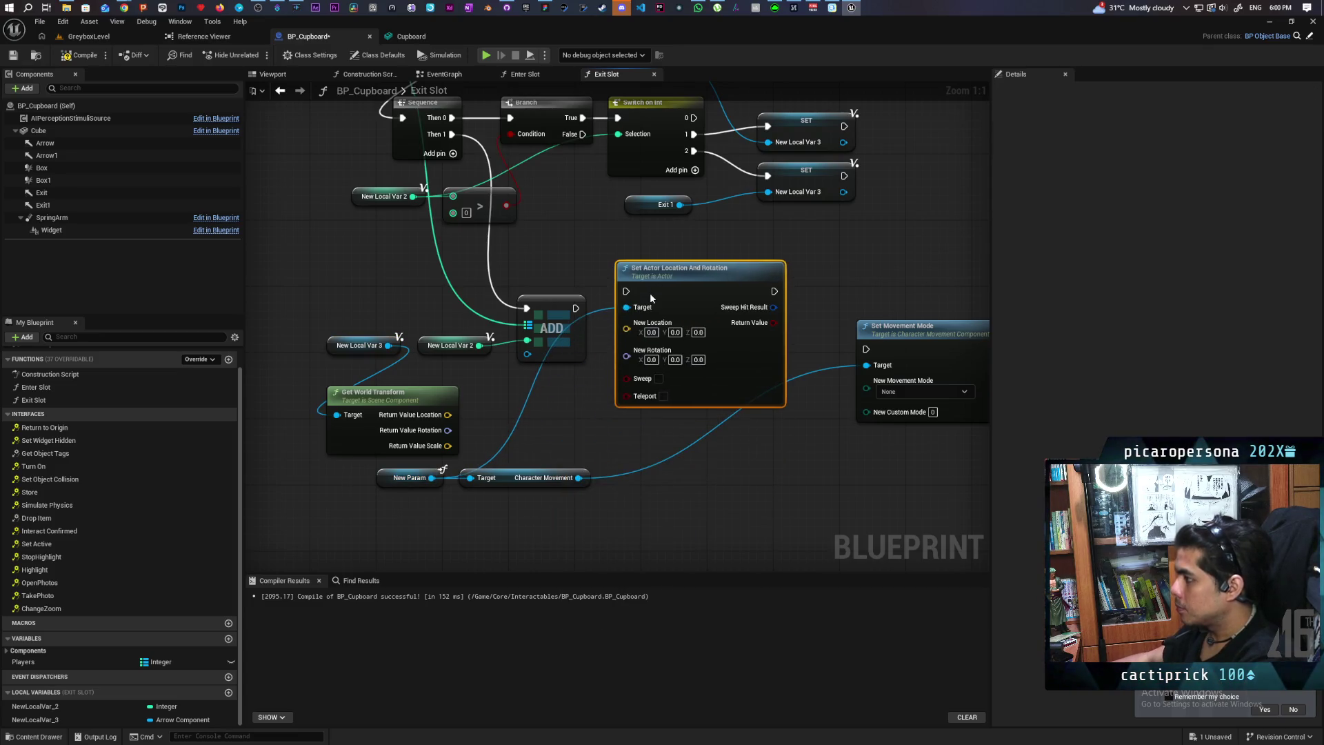
mouse_move(573, 309)
left_mouse_down()
mouse_move(626, 291)
mouse_move(652, 316)
left_mouse_up()
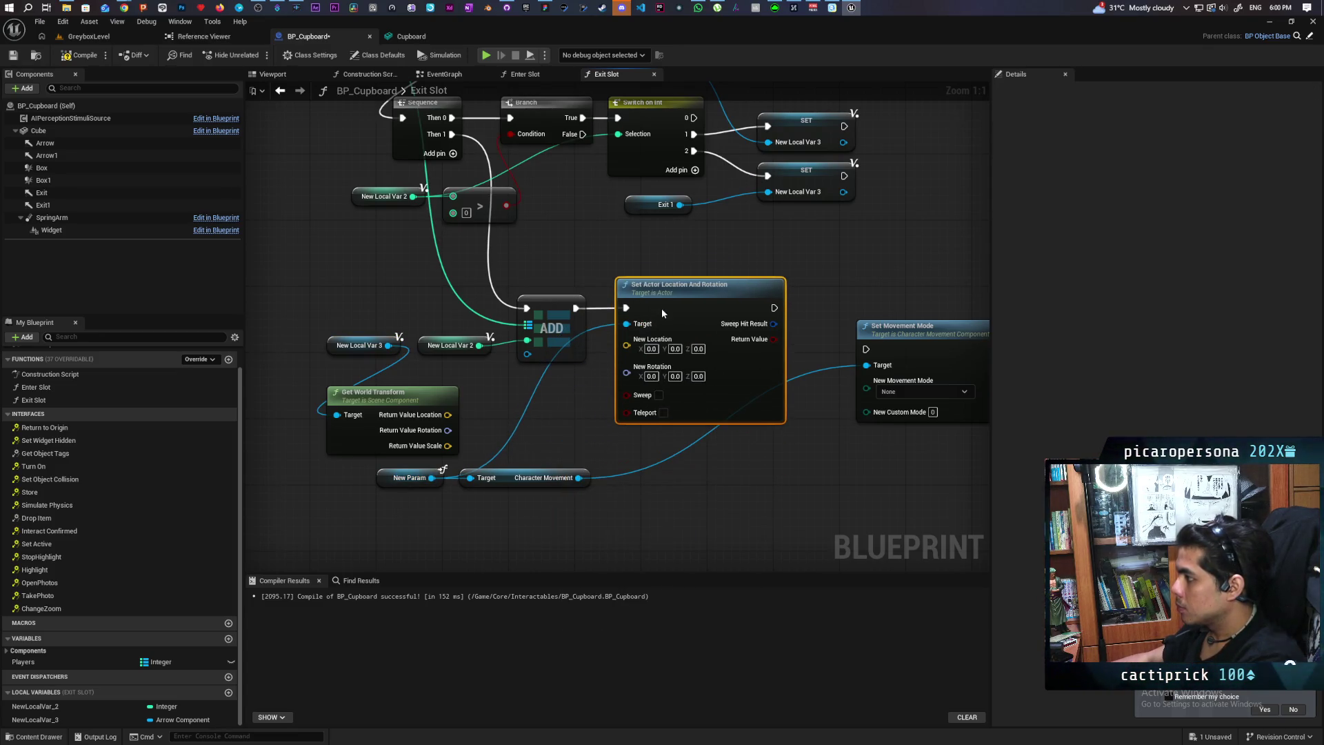
left_click_drag(446, 415, 627, 340)
left_click_drag(448, 429, 645, 366)
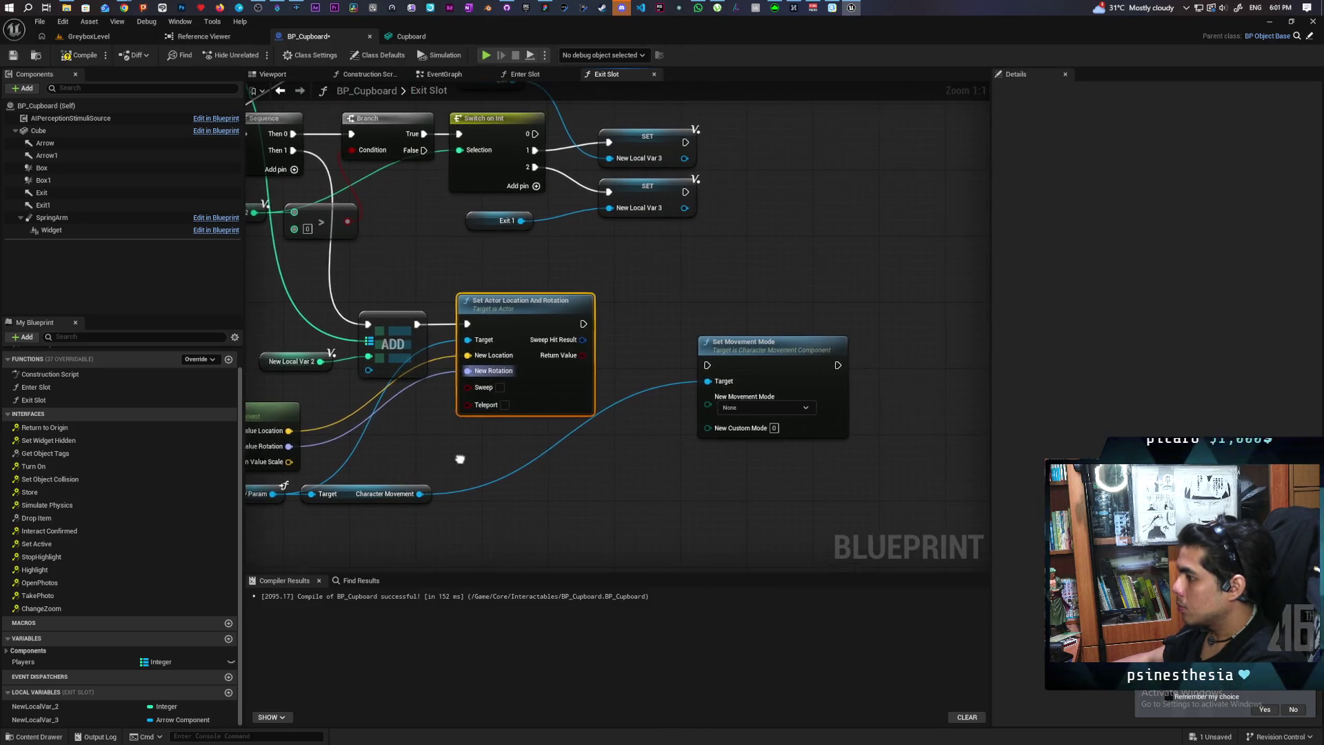
Chain Set Movement Mode set to Walking after the teleport and save the Blueprint
mouse_move(582, 324)
left_mouse_down()
mouse_move(706, 365)
mouse_move(727, 324)
left_mouse_up()
left_click(748, 366)
left_click(749, 390)
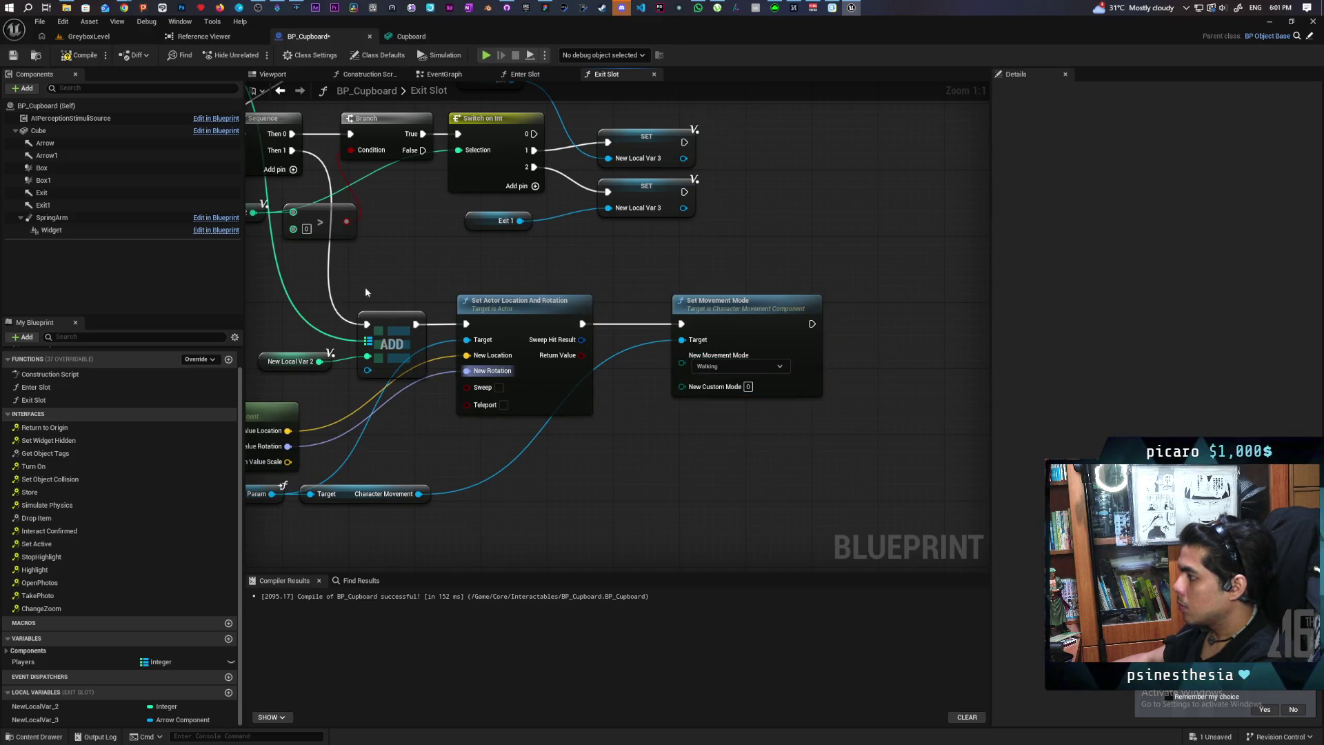
scroll(718, 354, "down", 4)
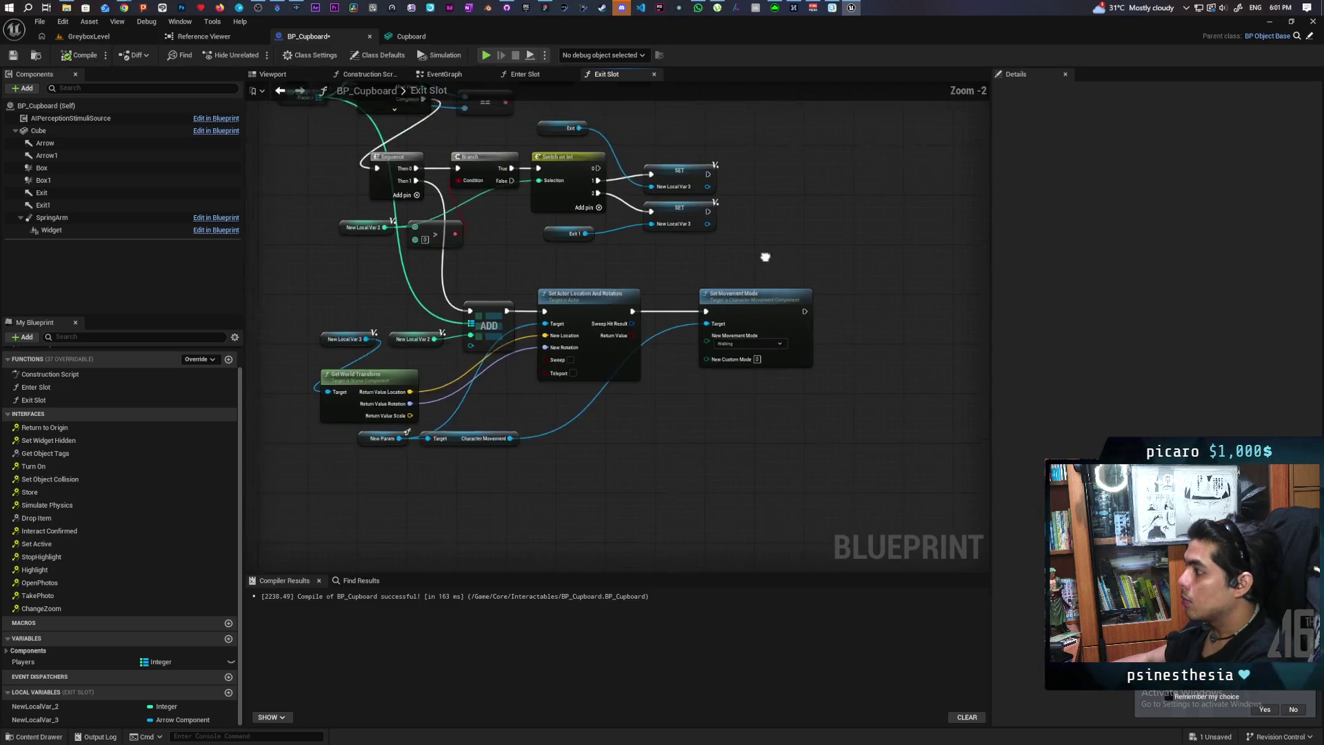
key("ctrl+s")
left_click(88, 36)
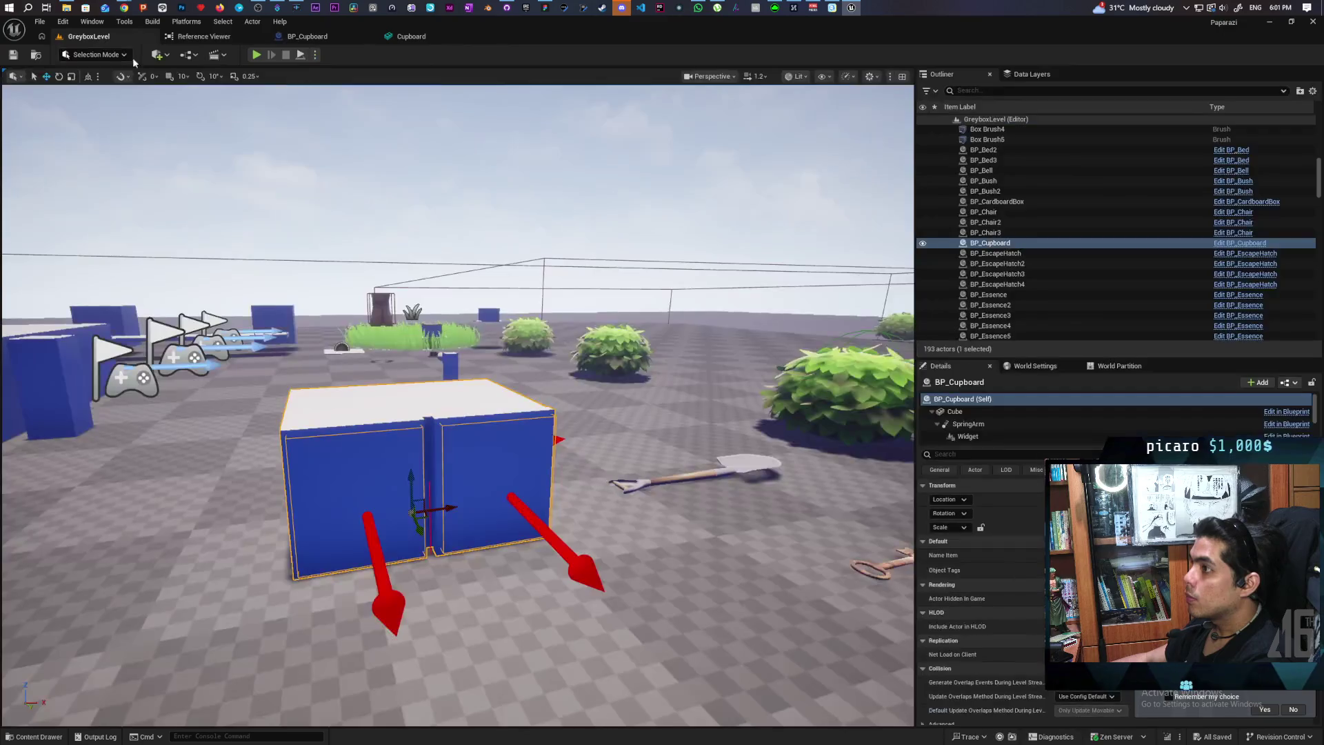
Play-test the cupboard in GreyboxLevel, stop with Esc, and return to BP_Cupboard
key("alt+p")
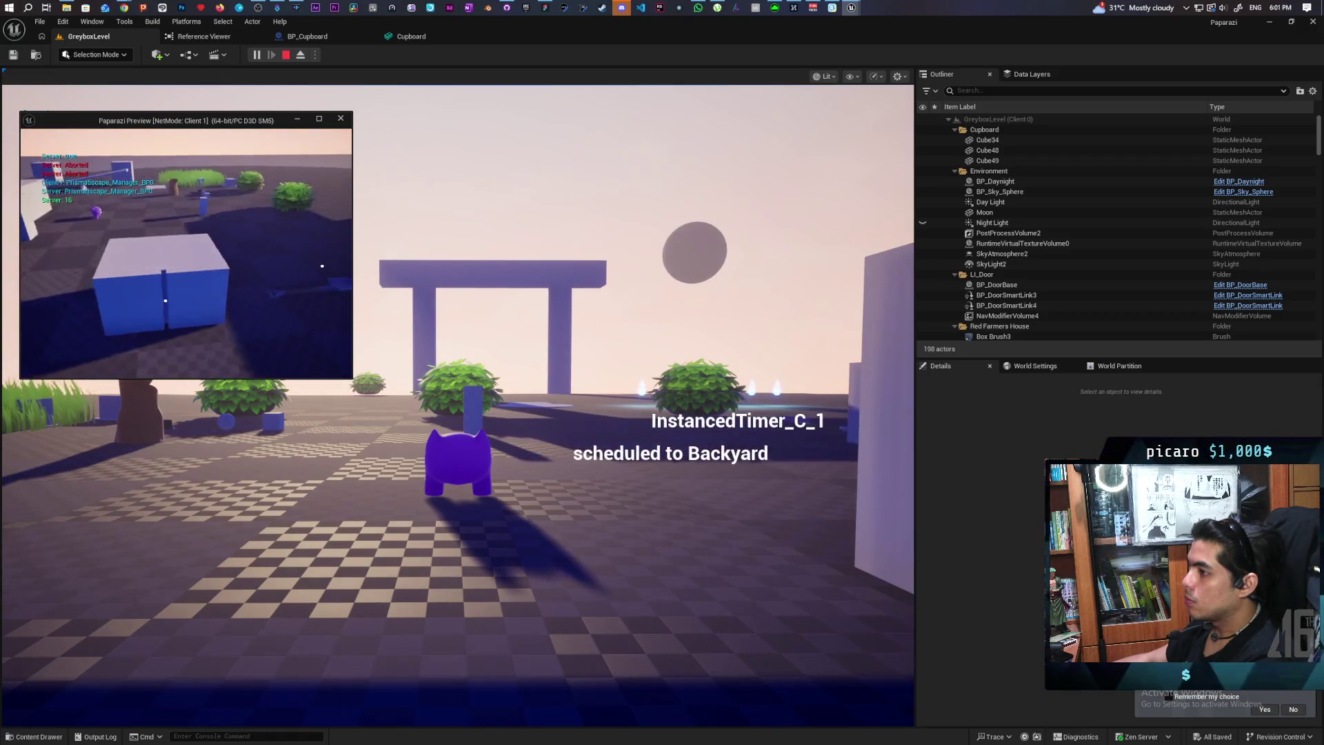
left_click(349, 290)
key("Escape")
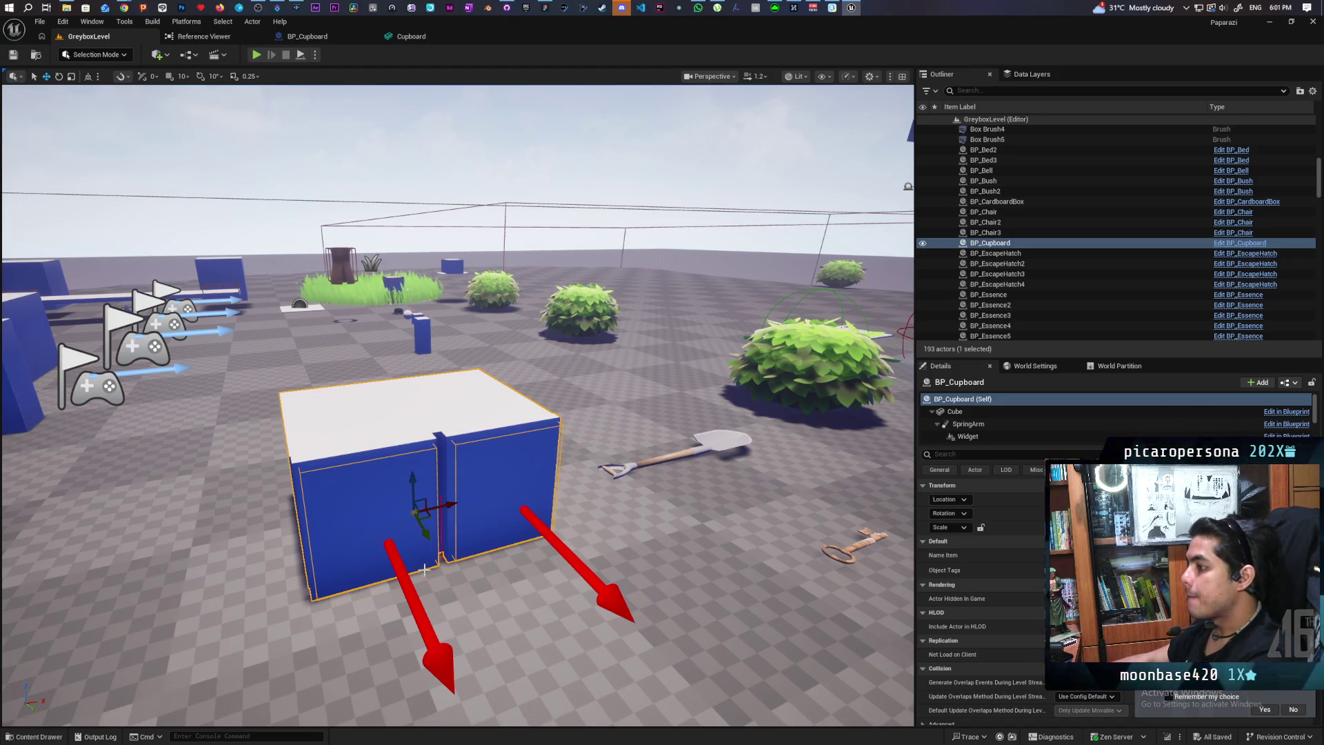
left_click(321, 38)
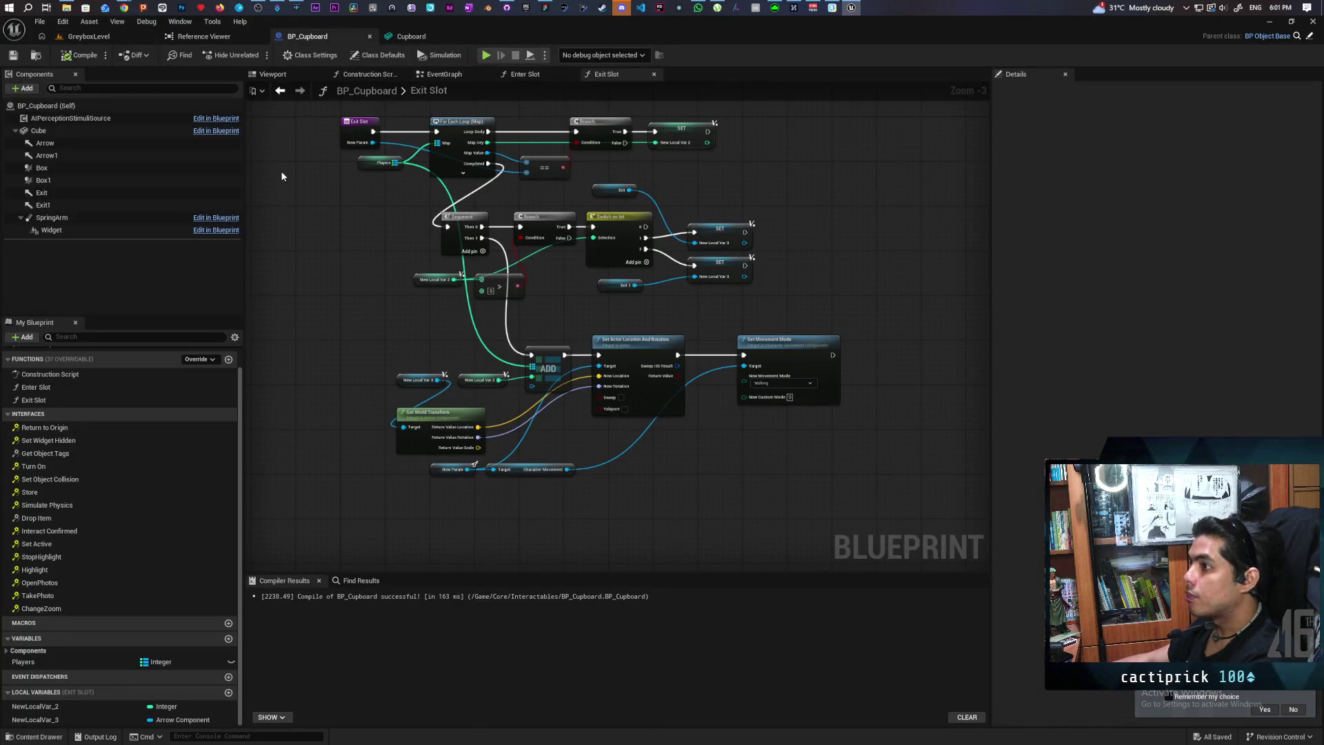
In the Blueprint viewport, select Arrow and Arrow1 and set their yaw rotation to 90
left_click(287, 75)
left_click_drag(493, 274, 492, 274)
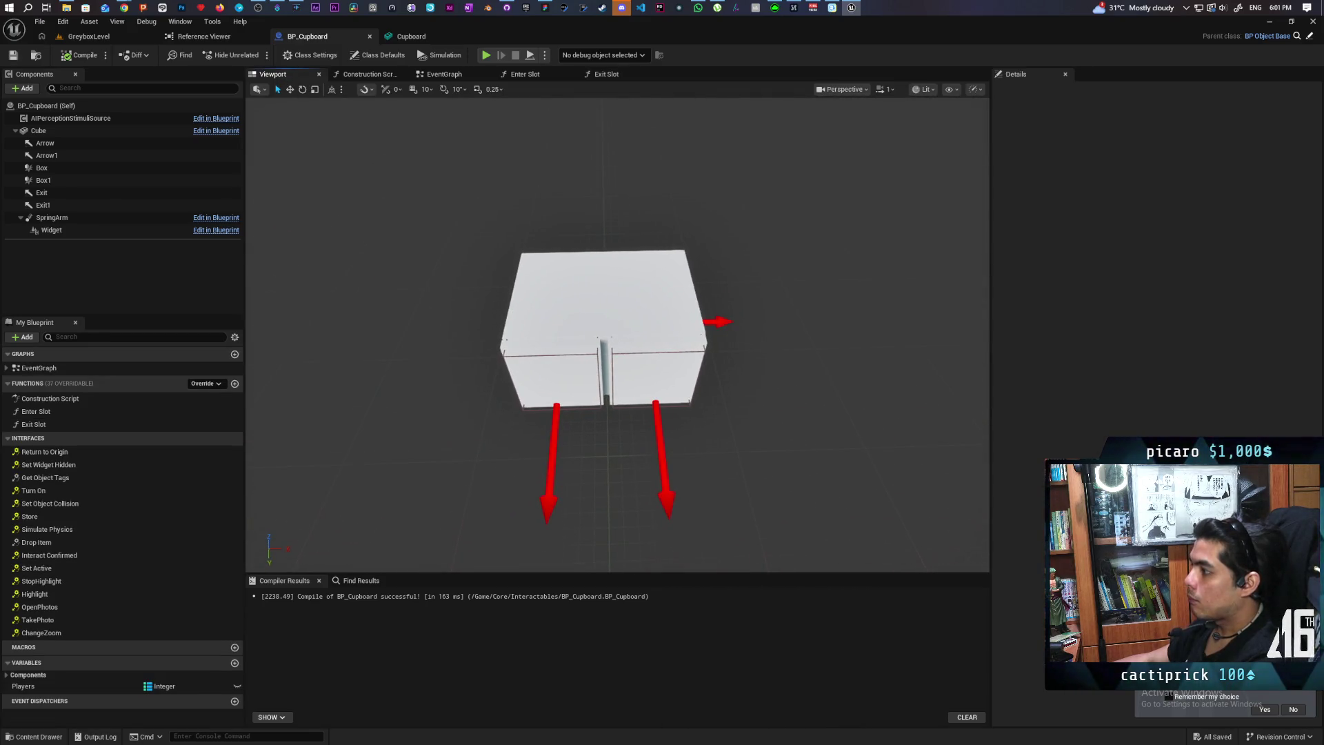
left_click(138, 143)
left_click(146, 156, "ctrl")
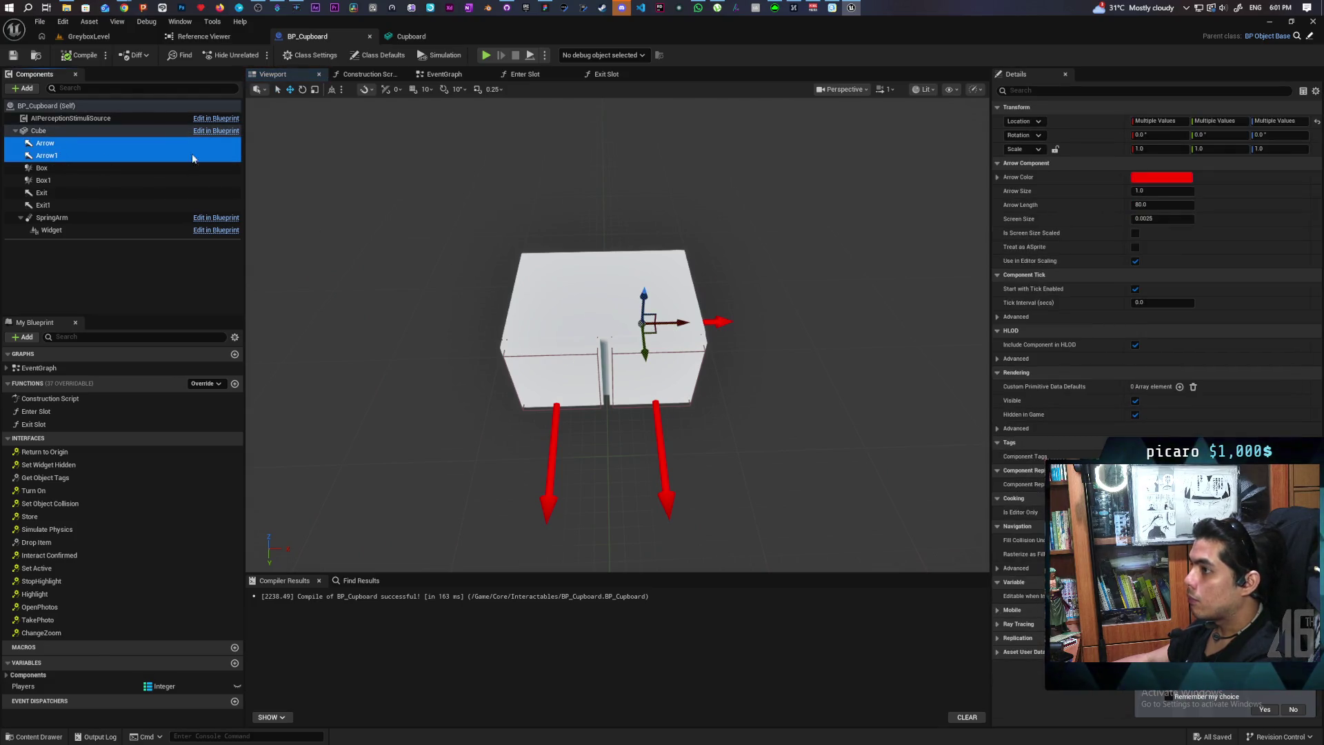
left_click(1279, 136)
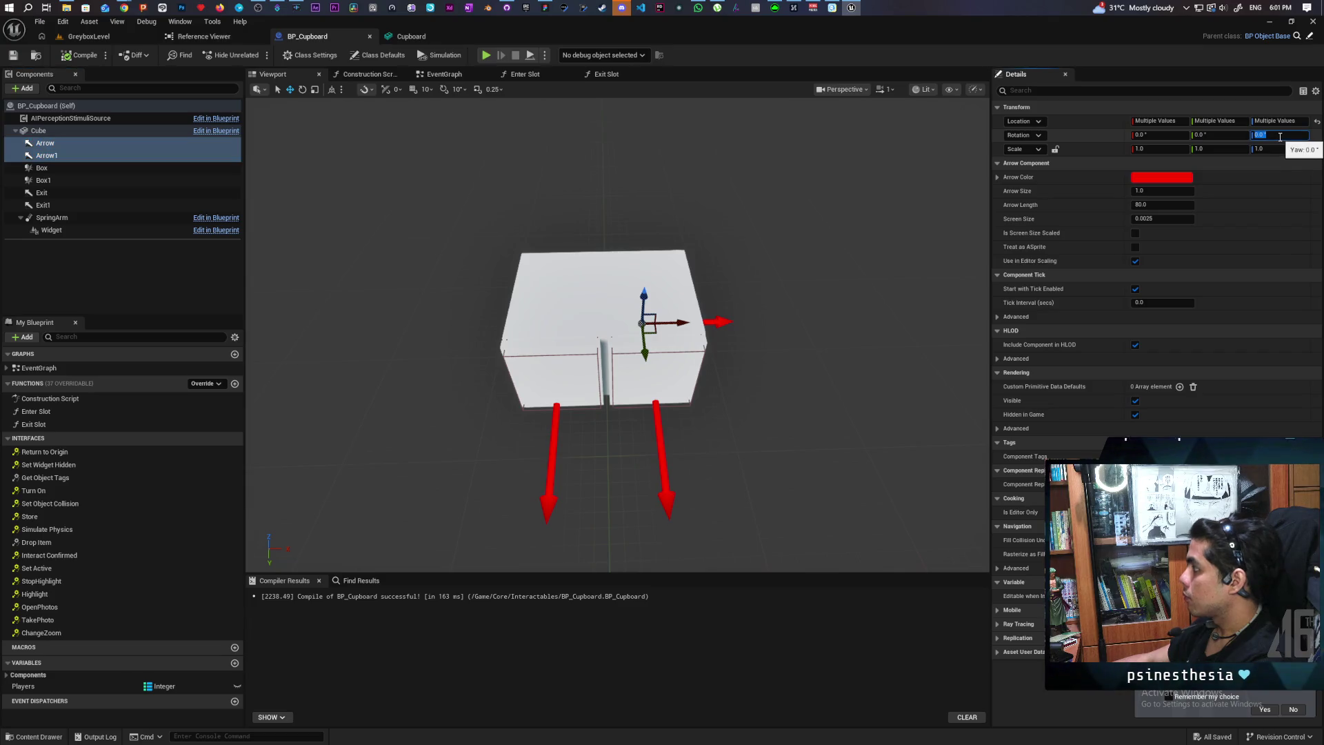
type("90")
key("Return")
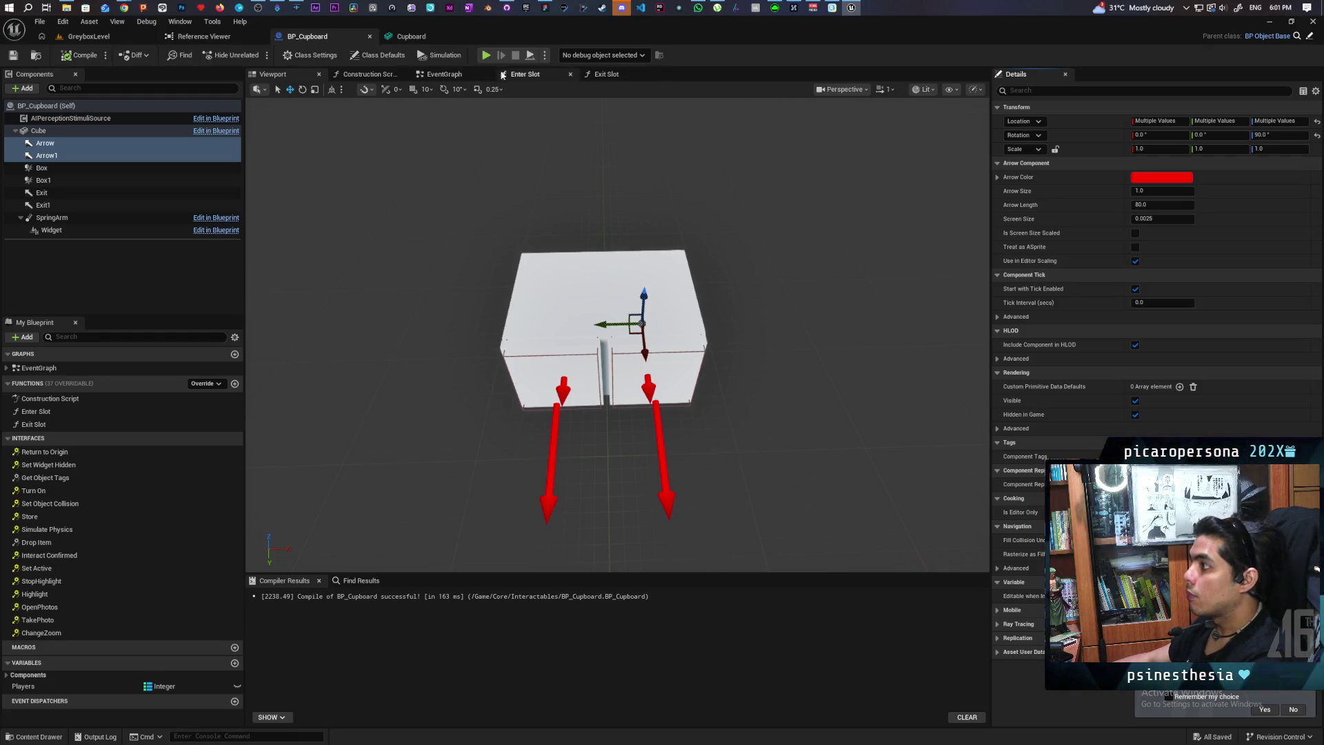
left_click(552, 75)
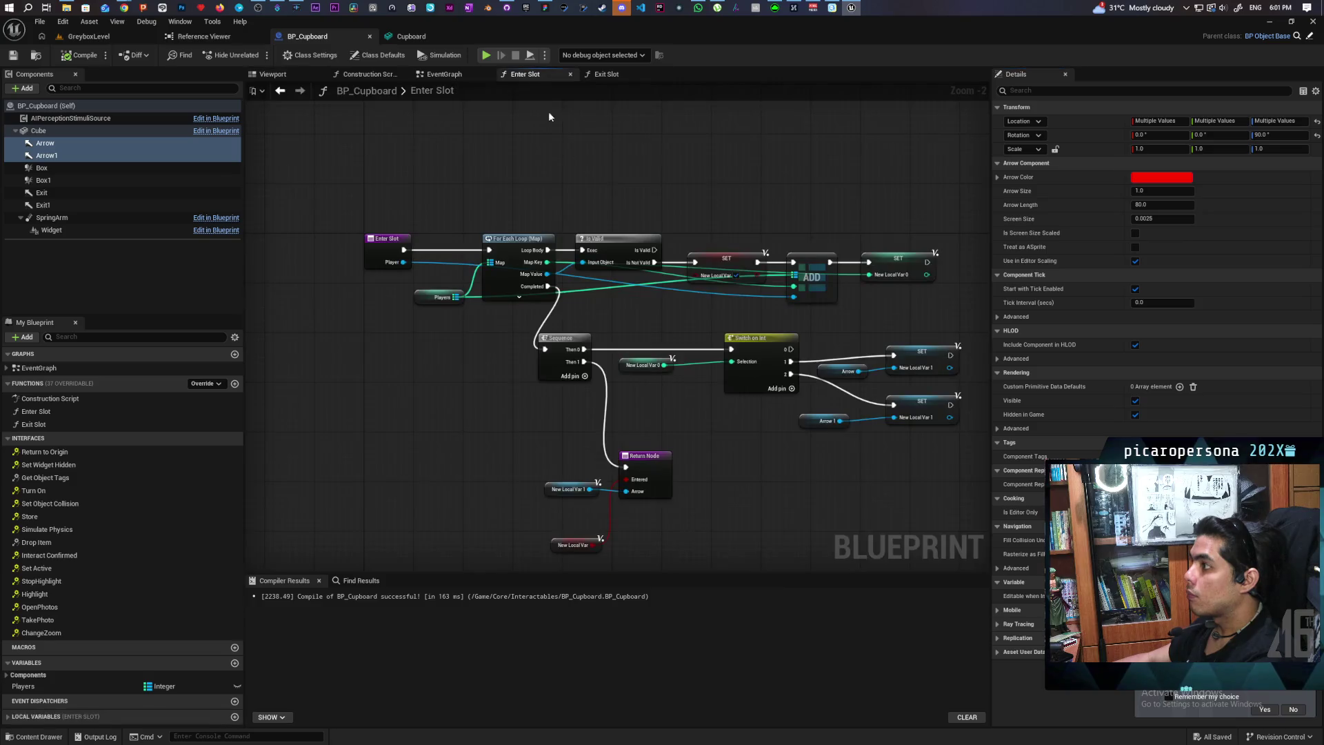
In the EventGraph, add Set Actor Location And Rotation from the cast character reference
left_click(444, 74)
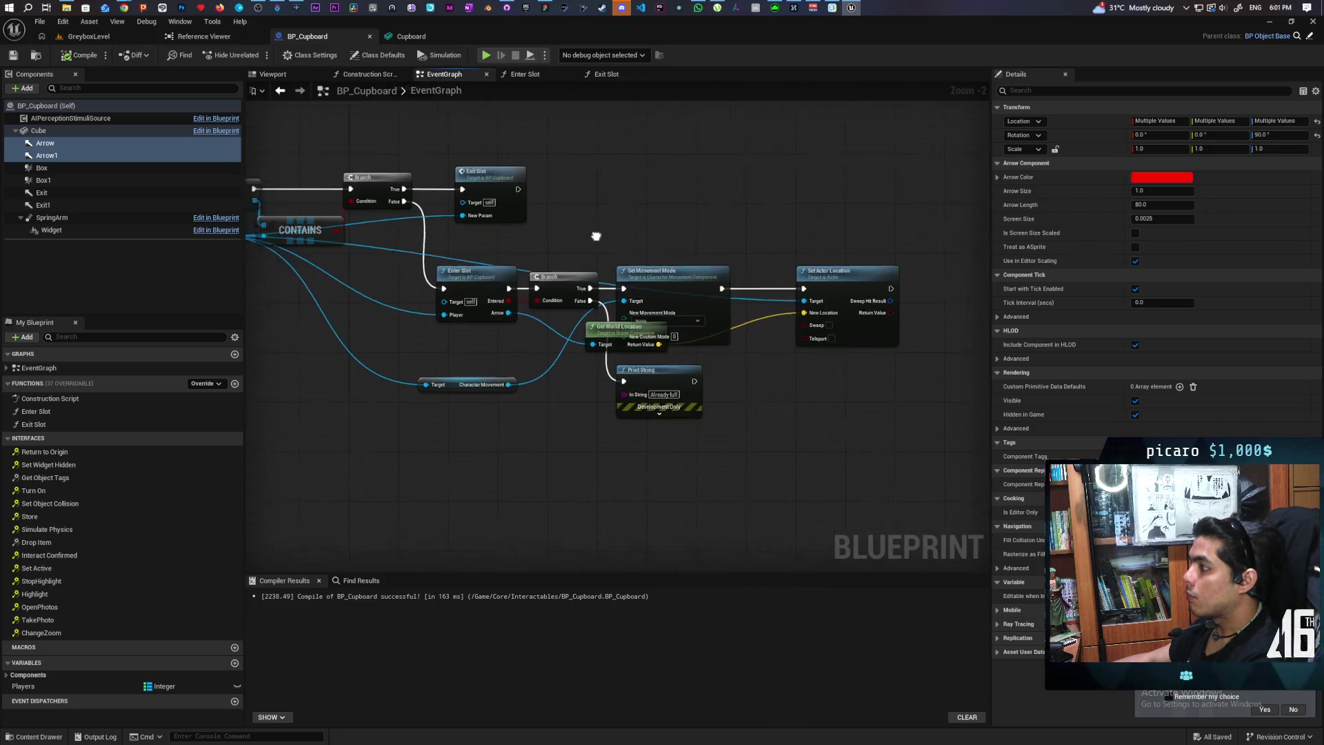
left_click_drag(482, 255, 623, 252)
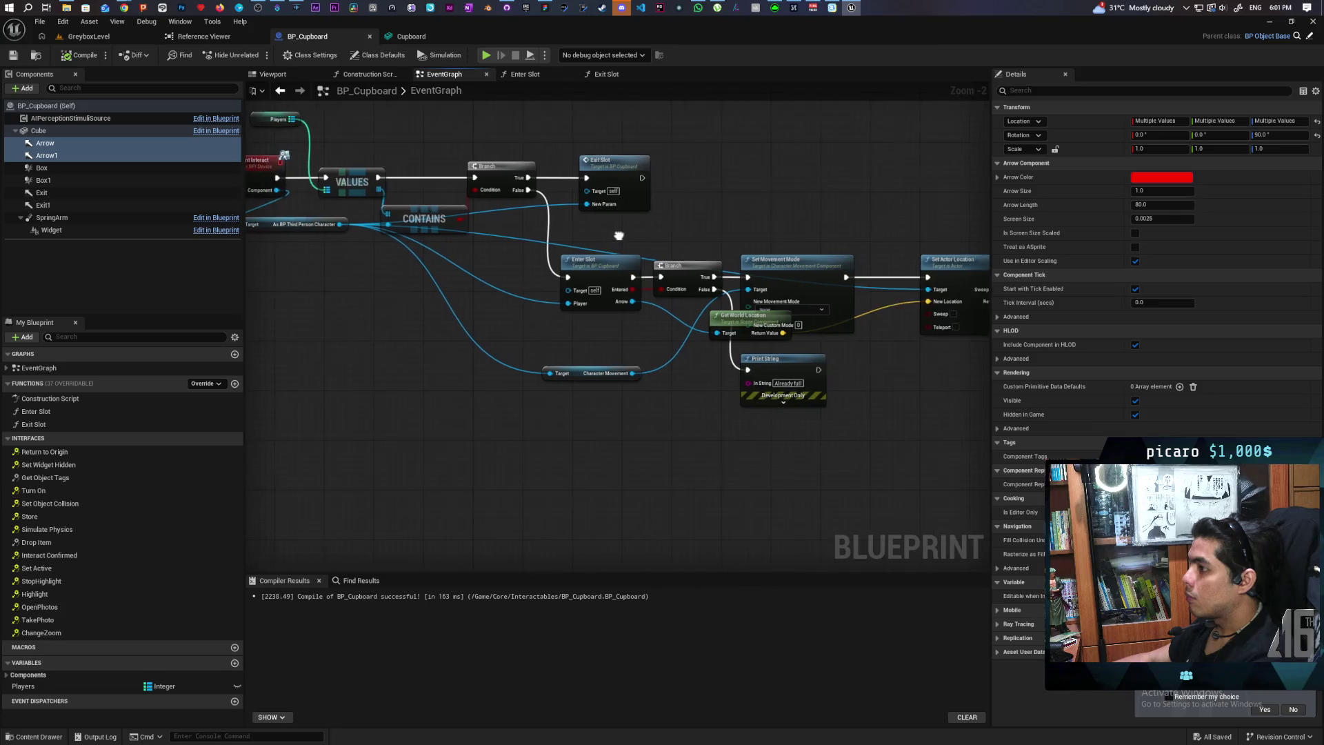
mouse_move(339, 225)
left_mouse_down()
mouse_move(384, 393)
mouse_move(376, 380)
left_mouse_up()
type("set actor loca")
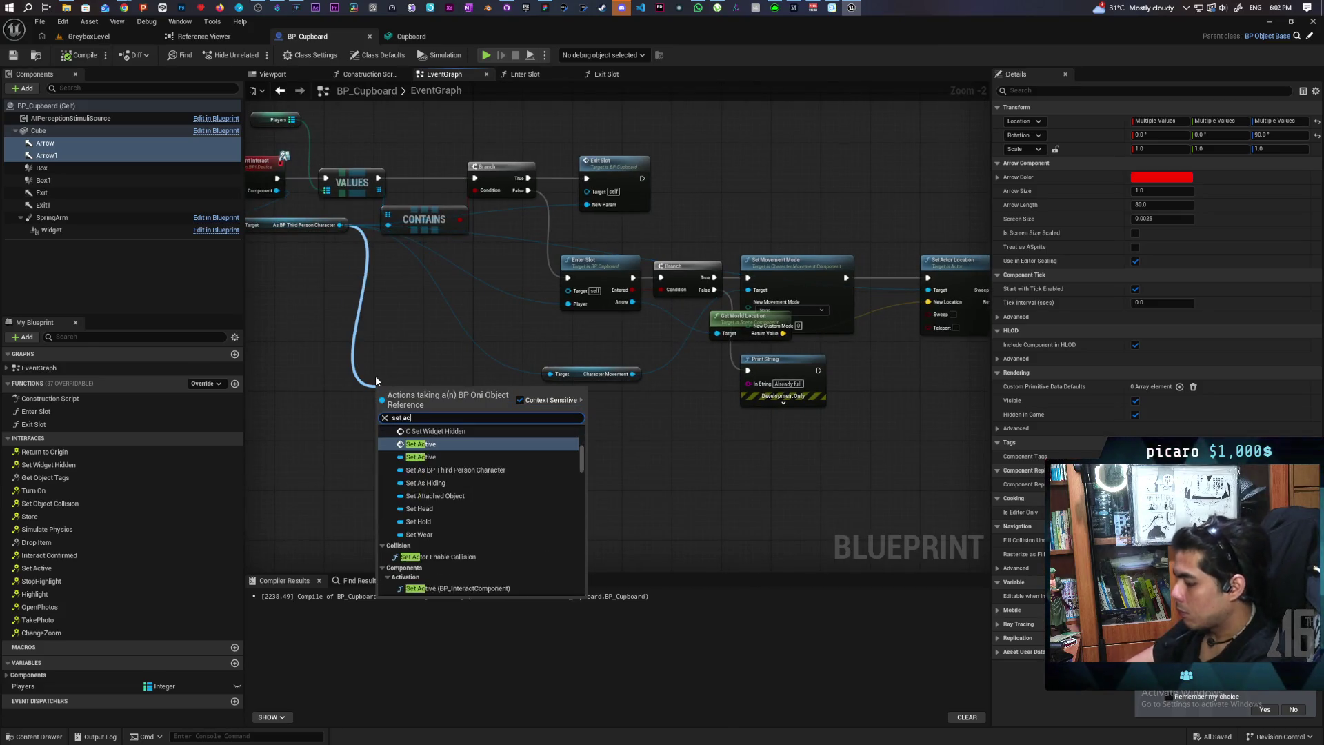
key("Down")
key("Down")
key("Down")
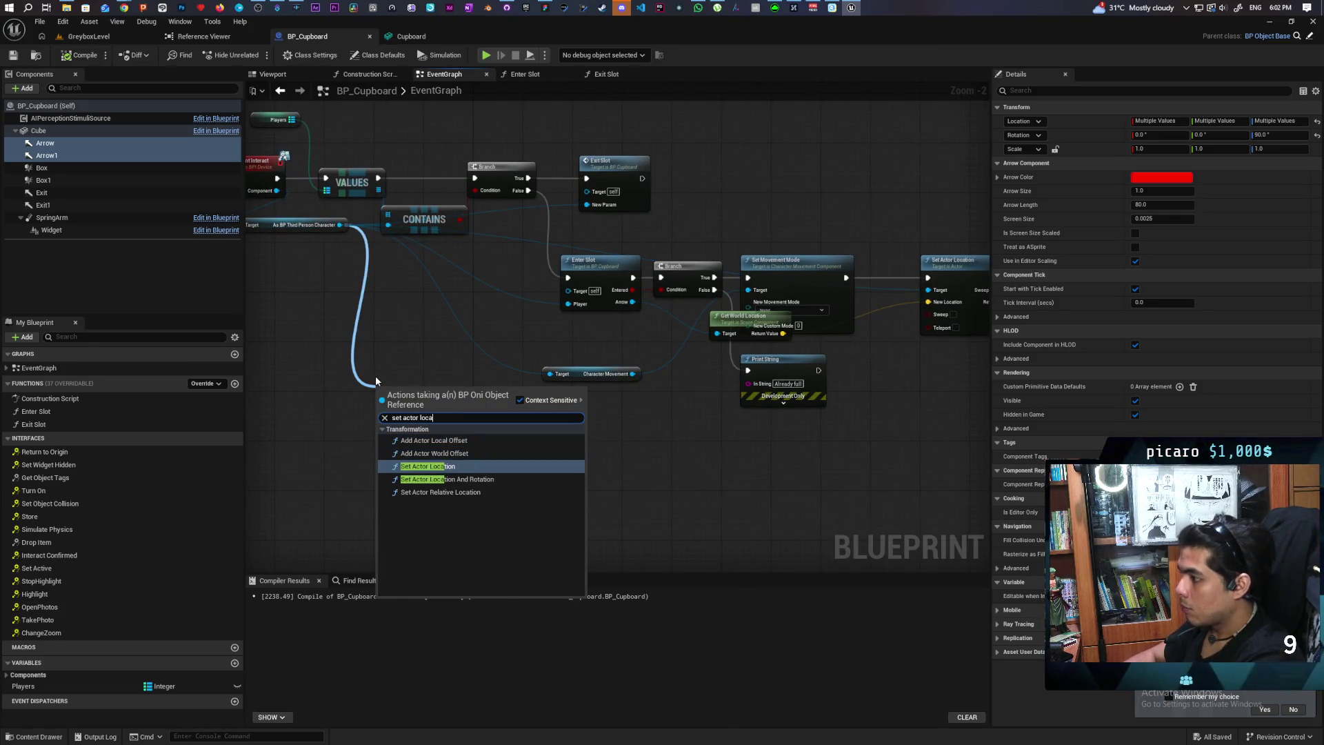
key("Return")
left_click_drag(380, 383, 548, 435)
Wire the new node after Set Movement Mode and delete the old Set Actor Location node
mouse_move(933, 448)
left_mouse_down()
mouse_move(889, 364)
mouse_move(867, 366)
left_mouse_up()
mouse_move(700, 277)
left_mouse_down()
mouse_move(734, 332)
mouse_move(812, 383)
left_mouse_up()
left_click_drag(847, 319, 845, 322)
key("Delete")
left_click_drag(859, 386, 842, 279)
Feed a split Get World Transform of Enter Slot's Arrow into New Location and New Rotation, removing Get World Location
mouse_move(555, 309)
left_mouse_down()
mouse_move(617, 302)
mouse_move(567, 332)
mouse_move(614, 387)
left_mouse_up()
type("get world tran")
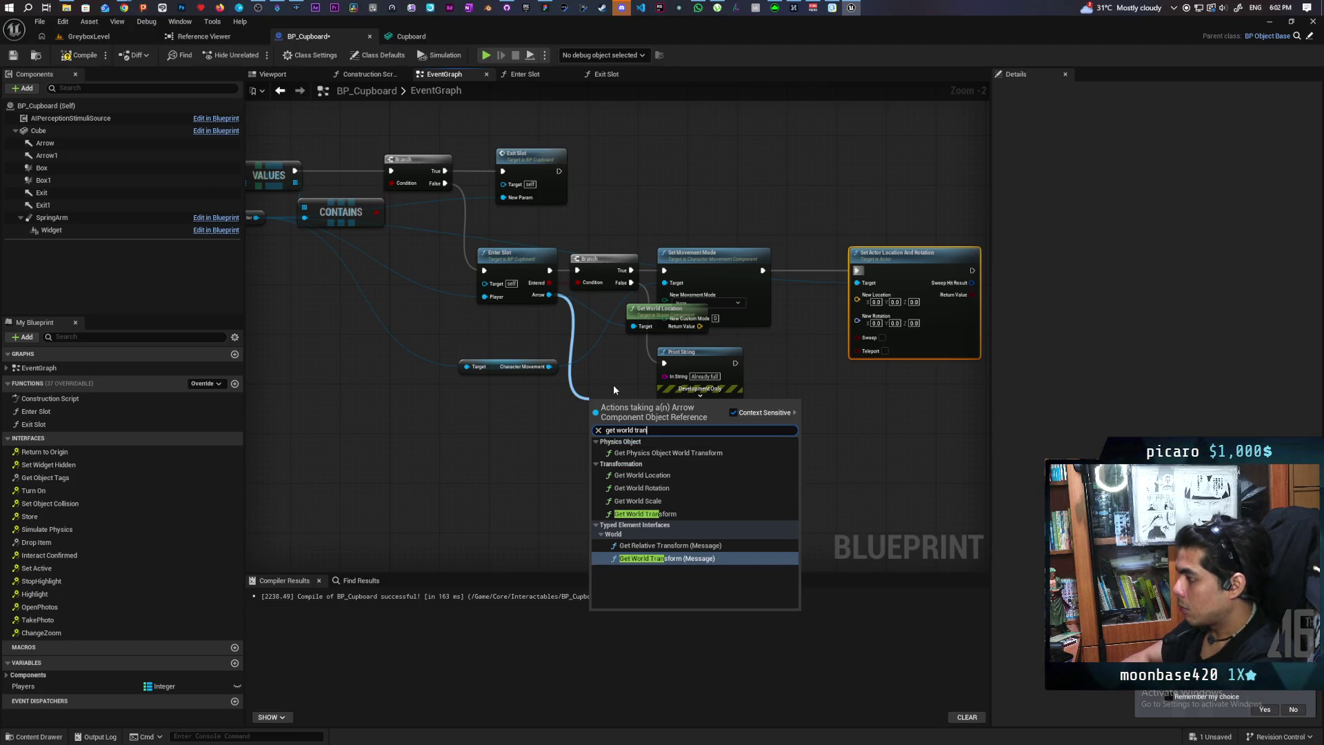
key("Up")
key("Up")
key("Return")
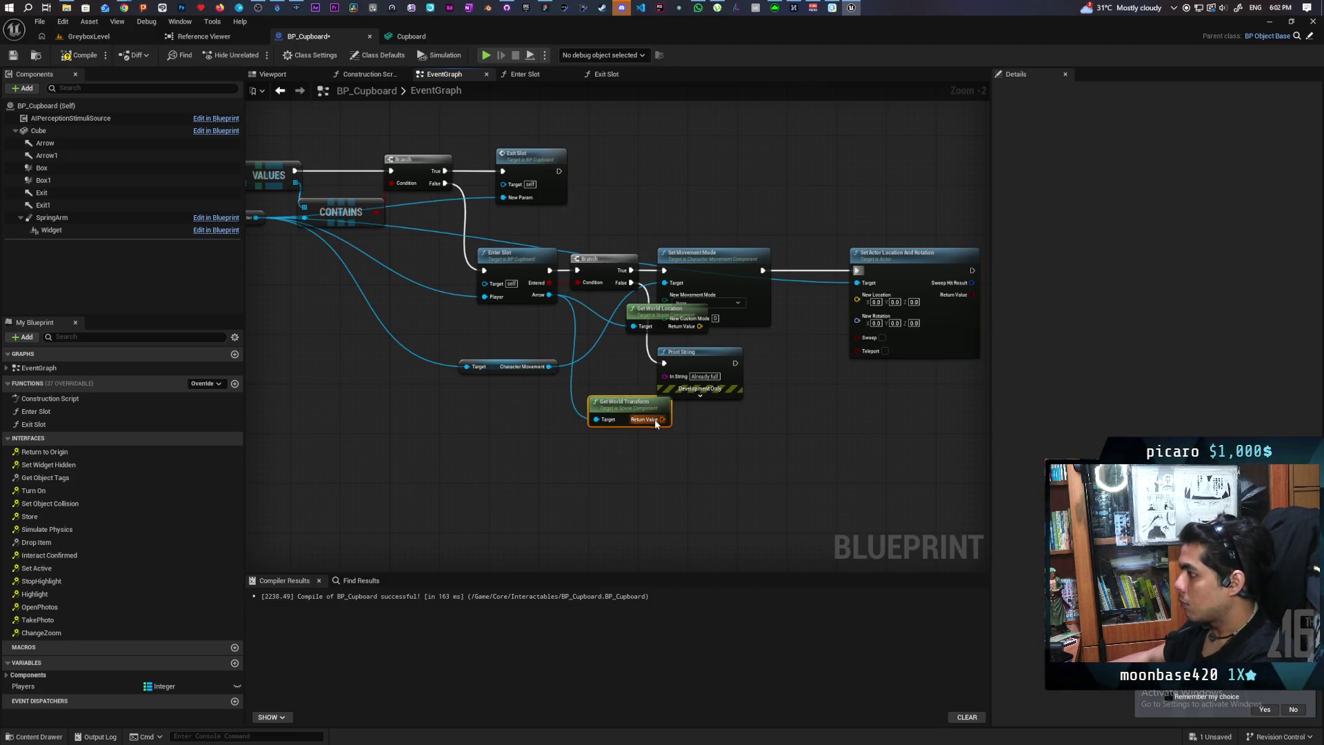
right_click(662, 420)
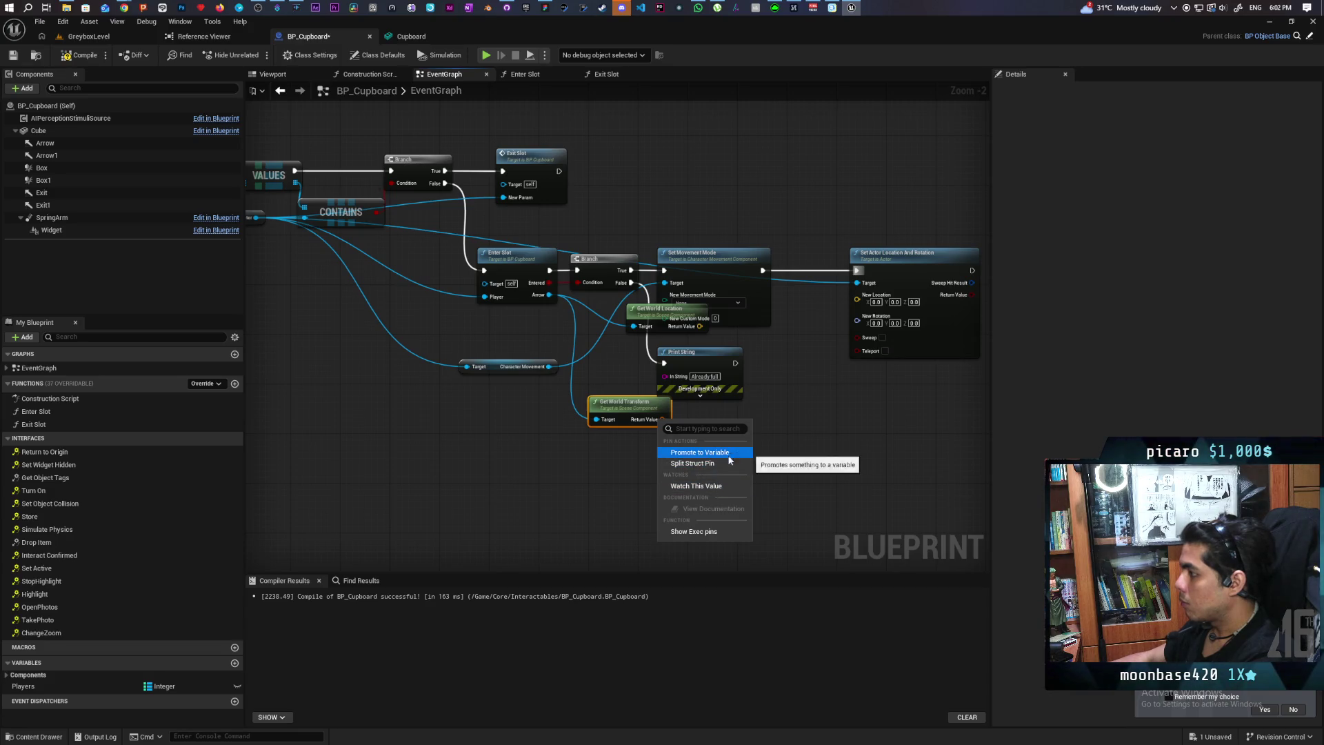
left_click(693, 463)
left_click_drag(677, 420, 857, 294)
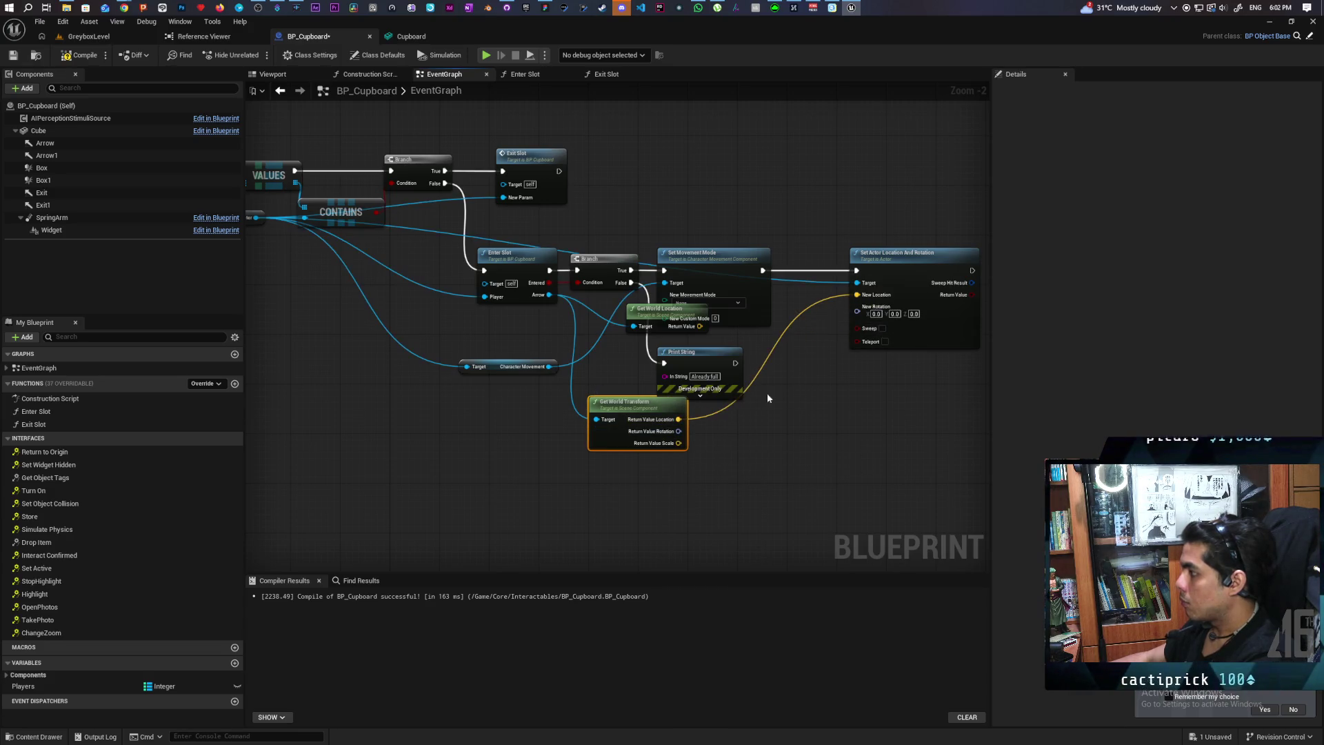
left_click_drag(678, 431, 857, 310)
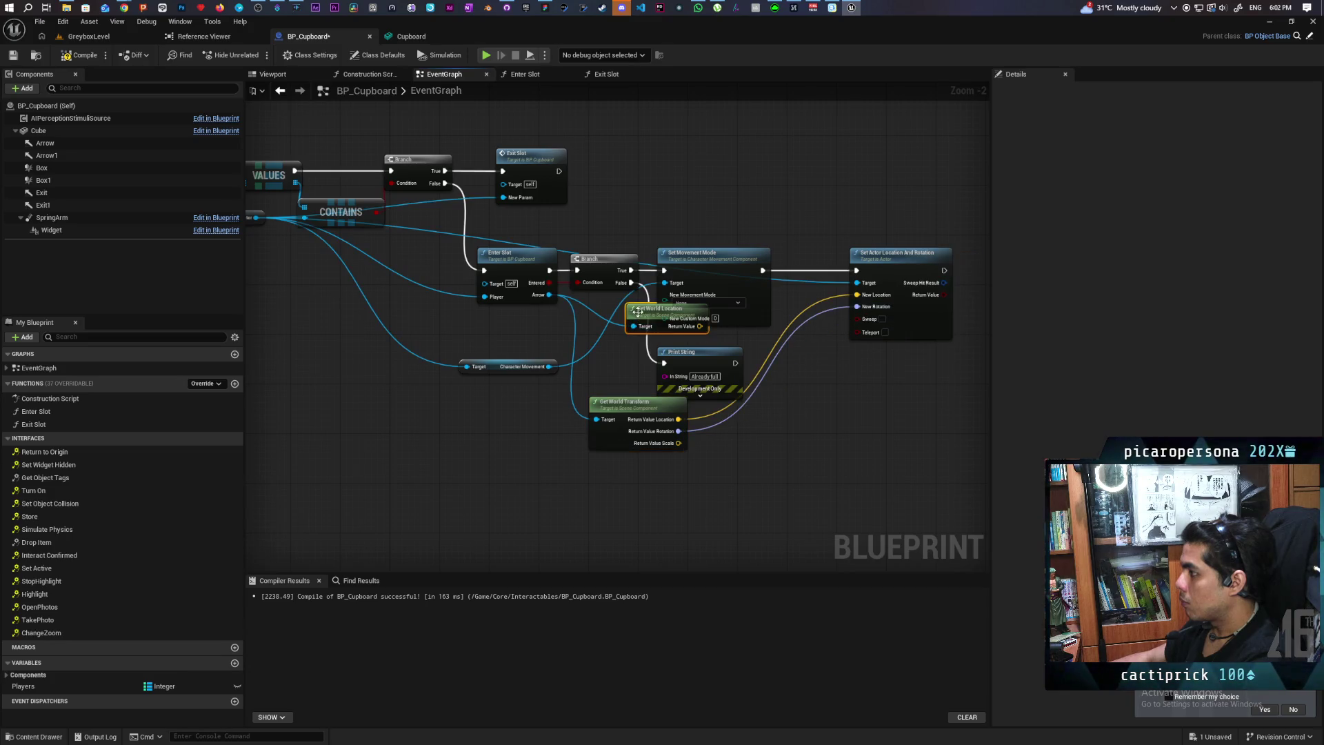
key("Delete")
left_click_drag(618, 404, 672, 415)
left_click(90, 36)
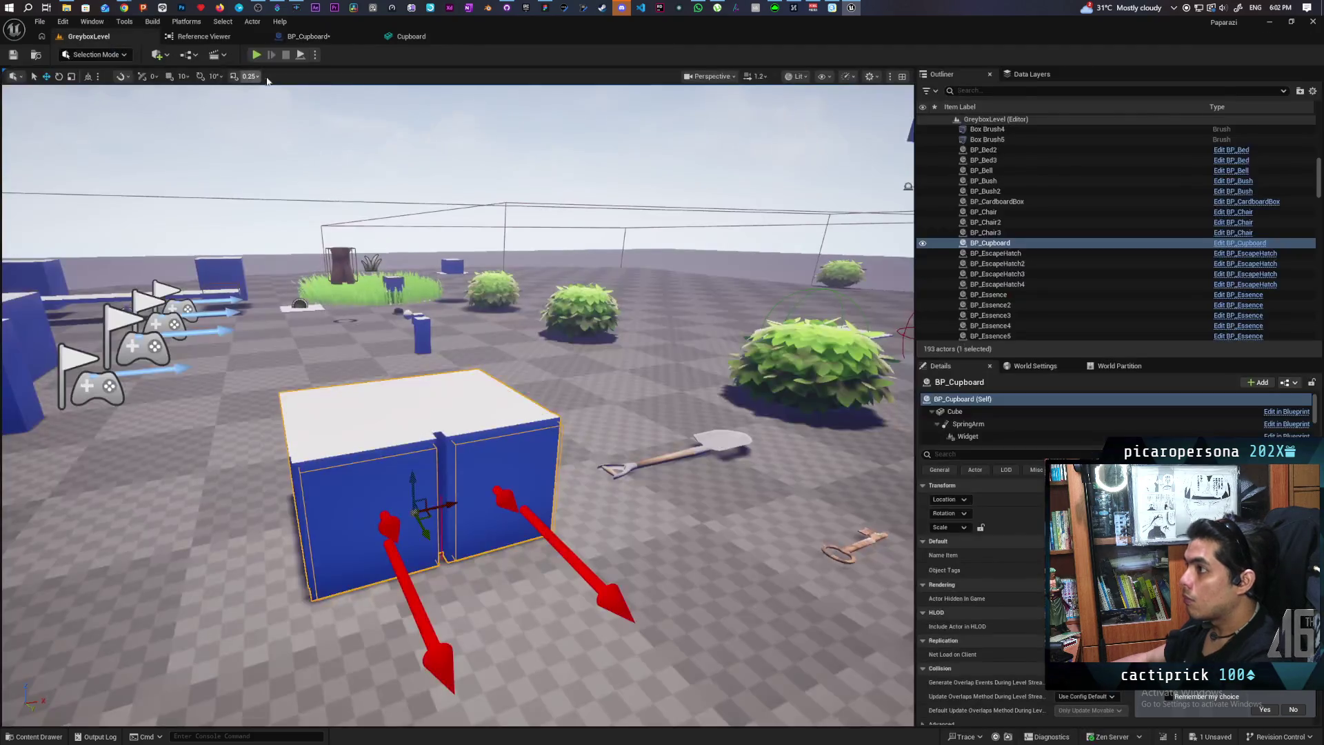
Play-test the level, then turn the Cupboard mesh editor view to face the cupboard
left_click(256, 55)
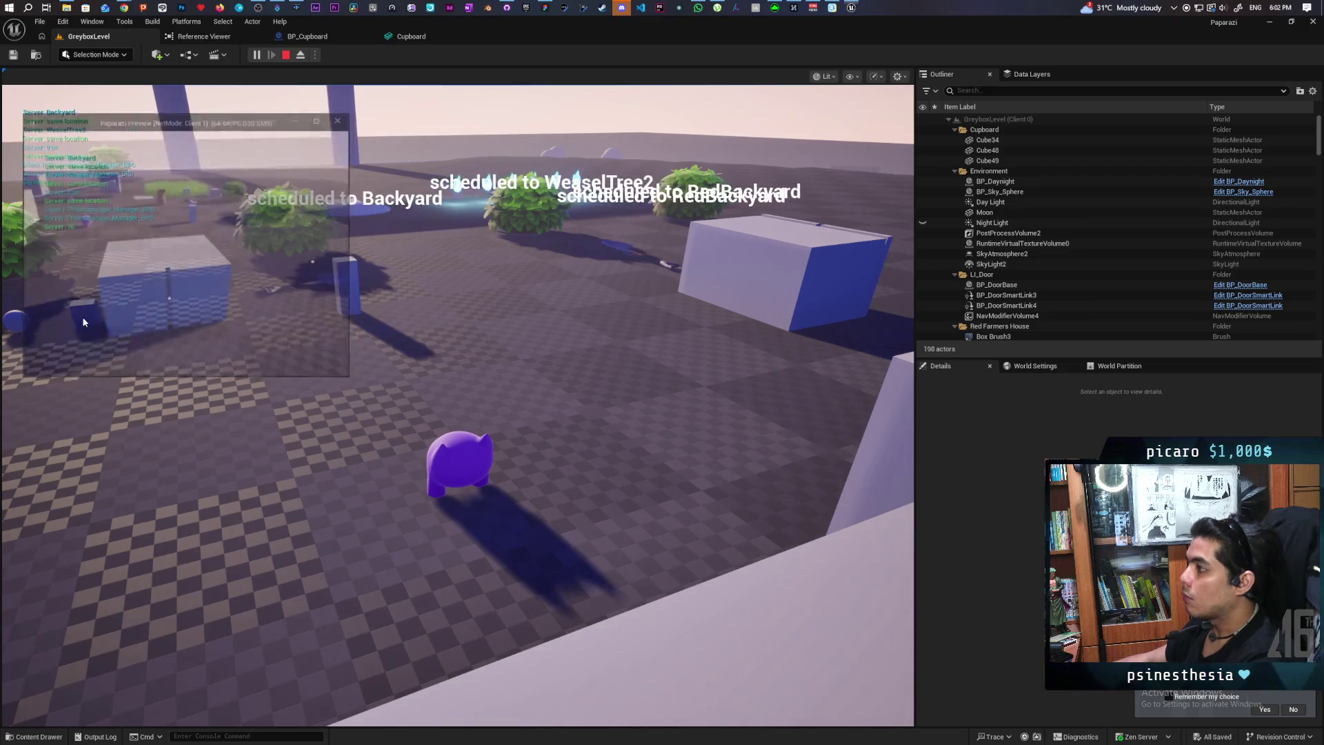
key("Escape")
left_click(415, 38)
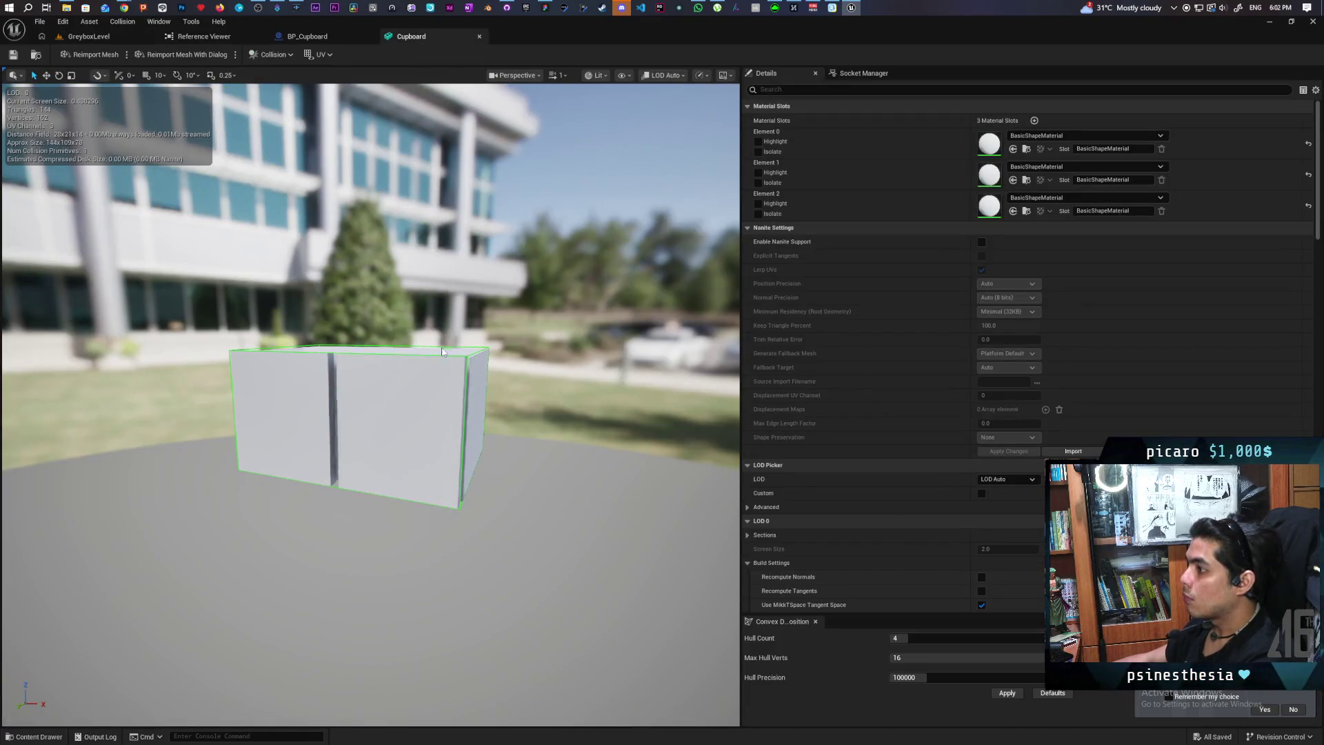
left_click_drag(441, 345, 414, 346)
Back in BP_Cupboard's Viewport, fly the camera close to the cupboard's side
left_click(313, 38)
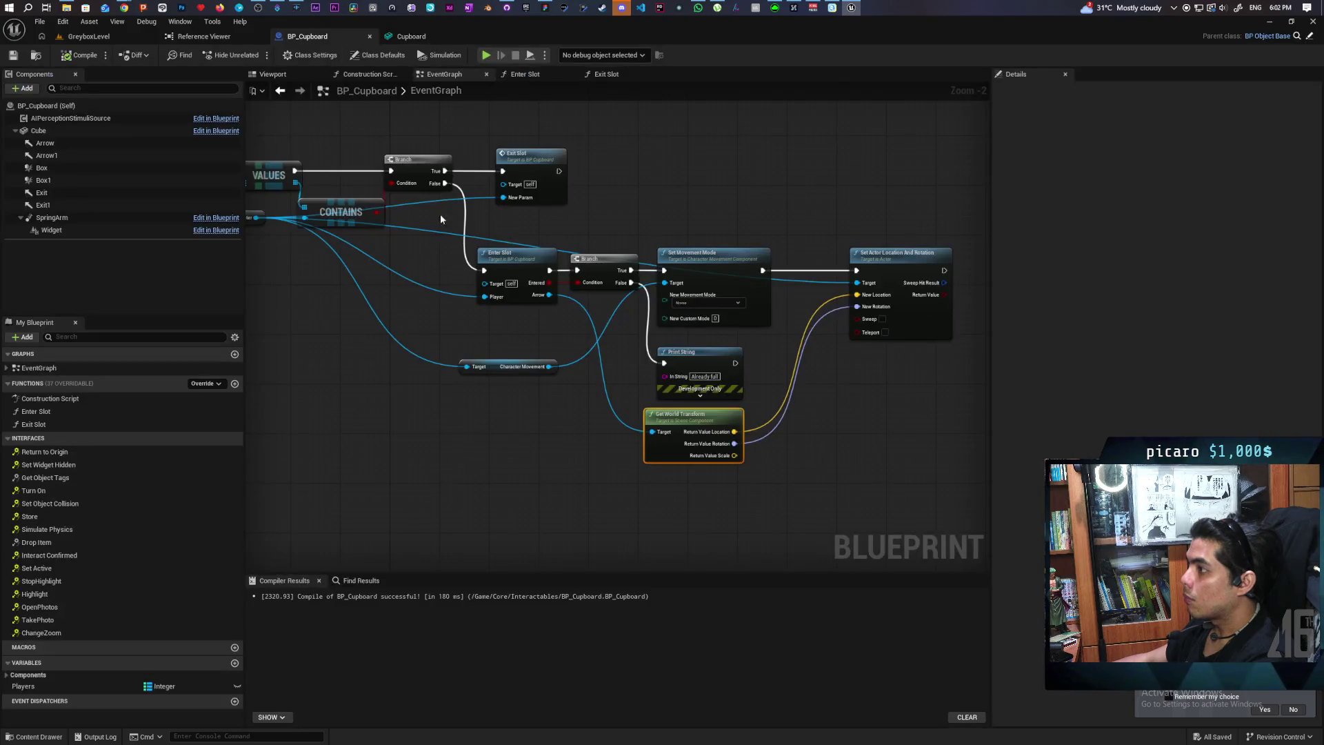
left_click(363, 75)
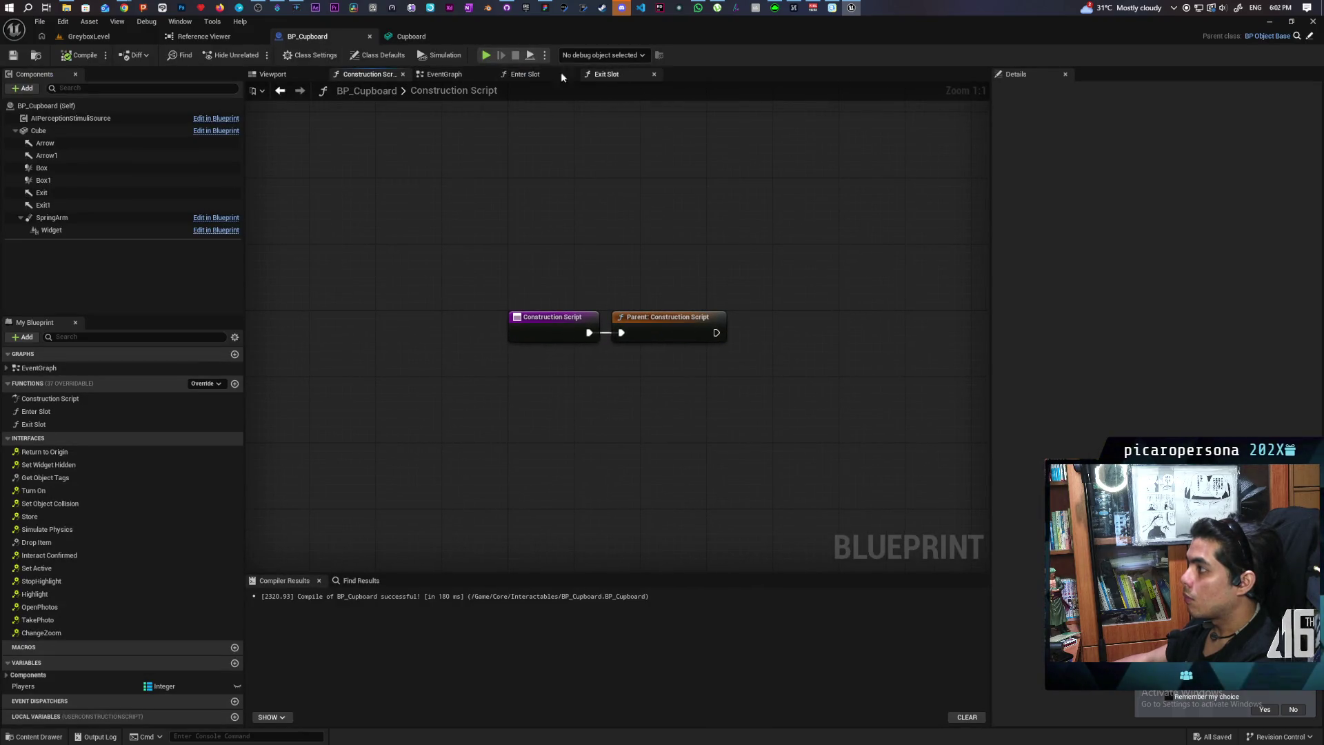
left_click(273, 74)
mouse_move(617, 334)
left_mouse_down()
mouse_move(617, 303)
mouse_move(648, 290)
mouse_move(648, 241)
mouse_move(648, 276)
mouse_move(586, 304)
mouse_move(575, 287)
left_mouse_up()
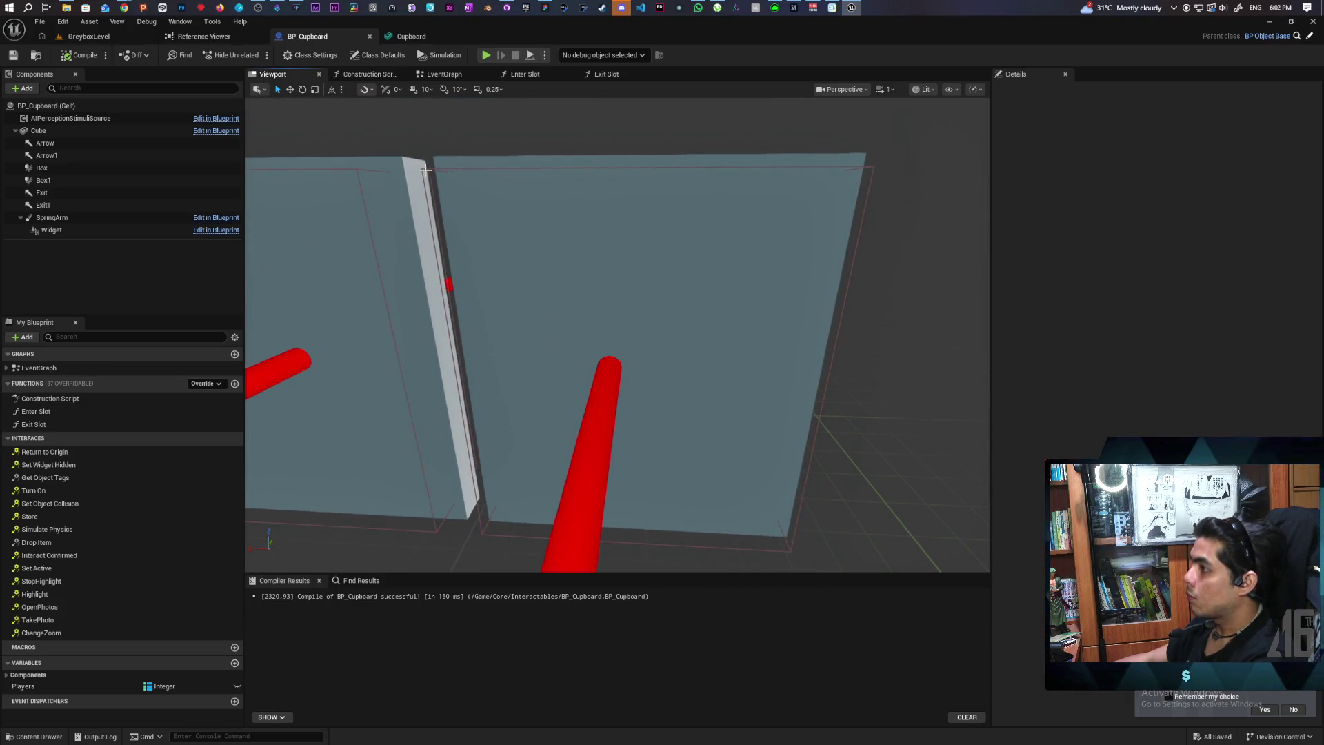
Select both Box and Box1 collisions and set their Box Extent Y to 20
left_click(425, 167)
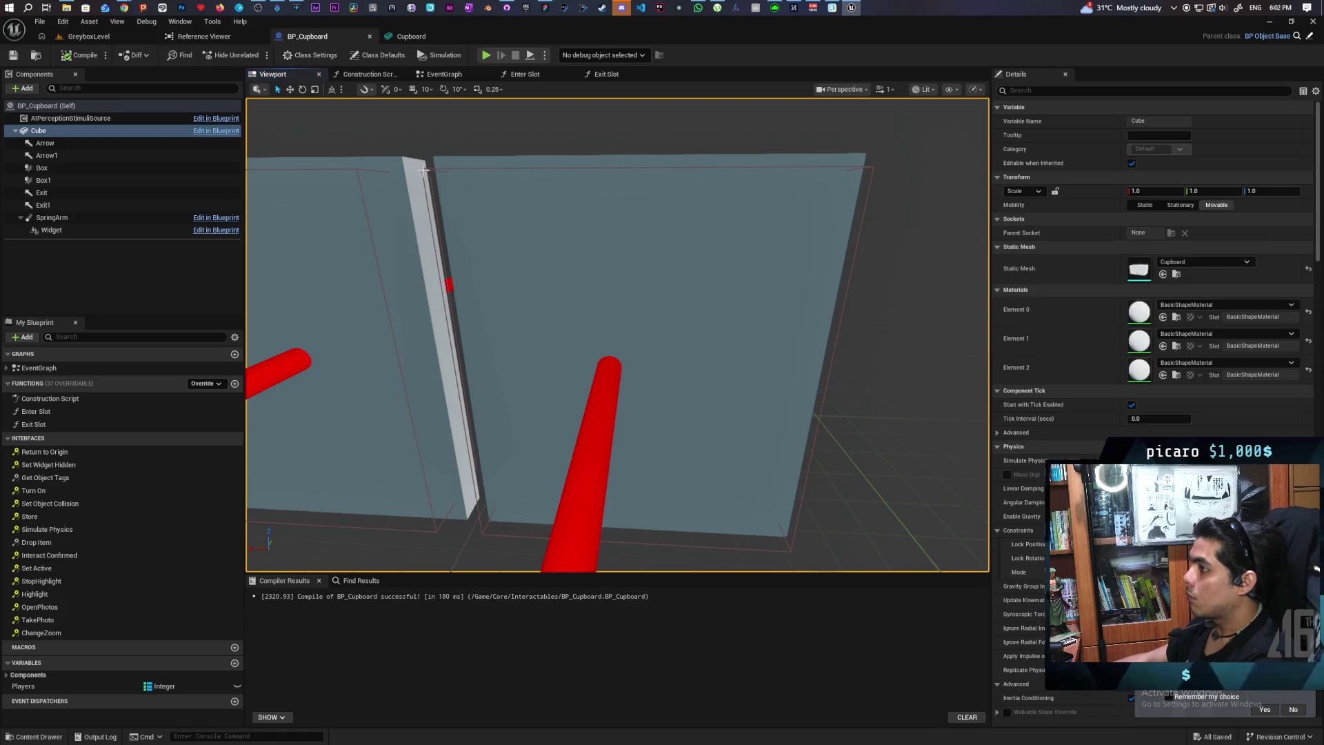
left_click(47, 171)
left_click(43, 180, "ctrl")
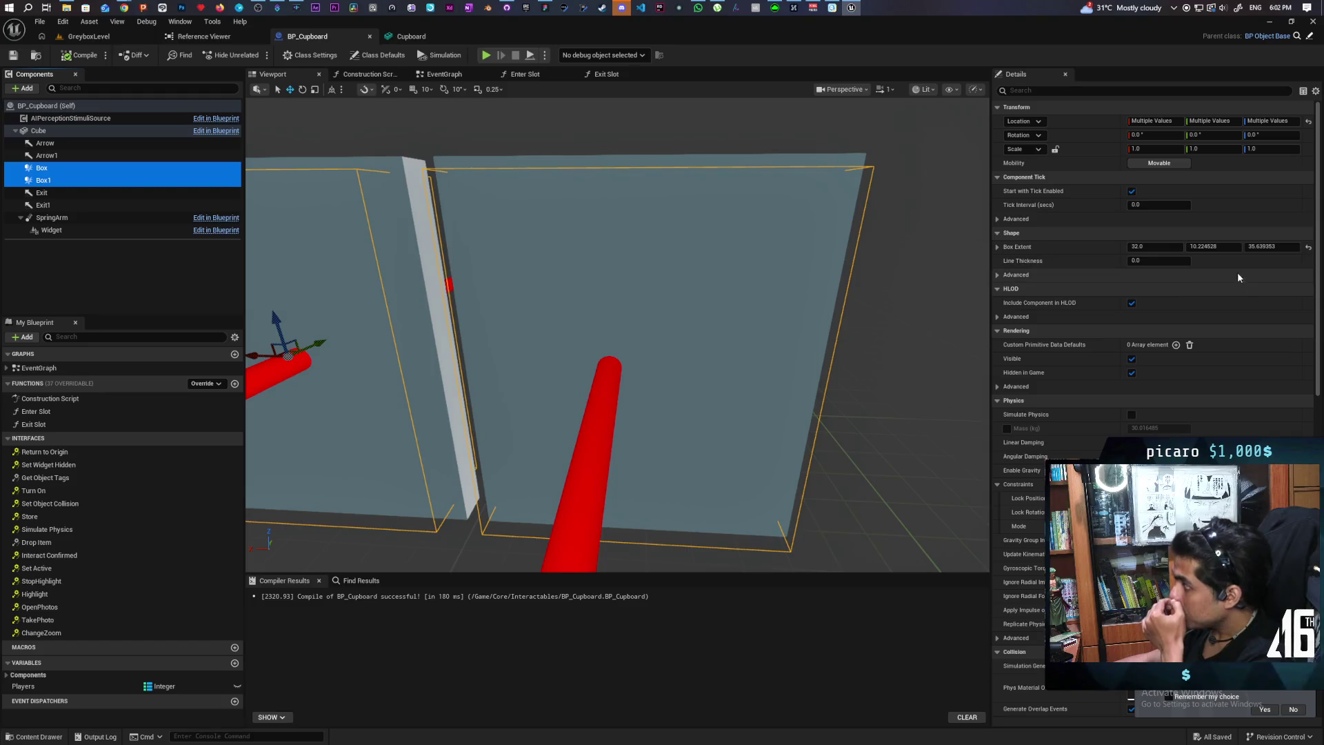
left_click(1227, 249)
type("20")
key("Return")
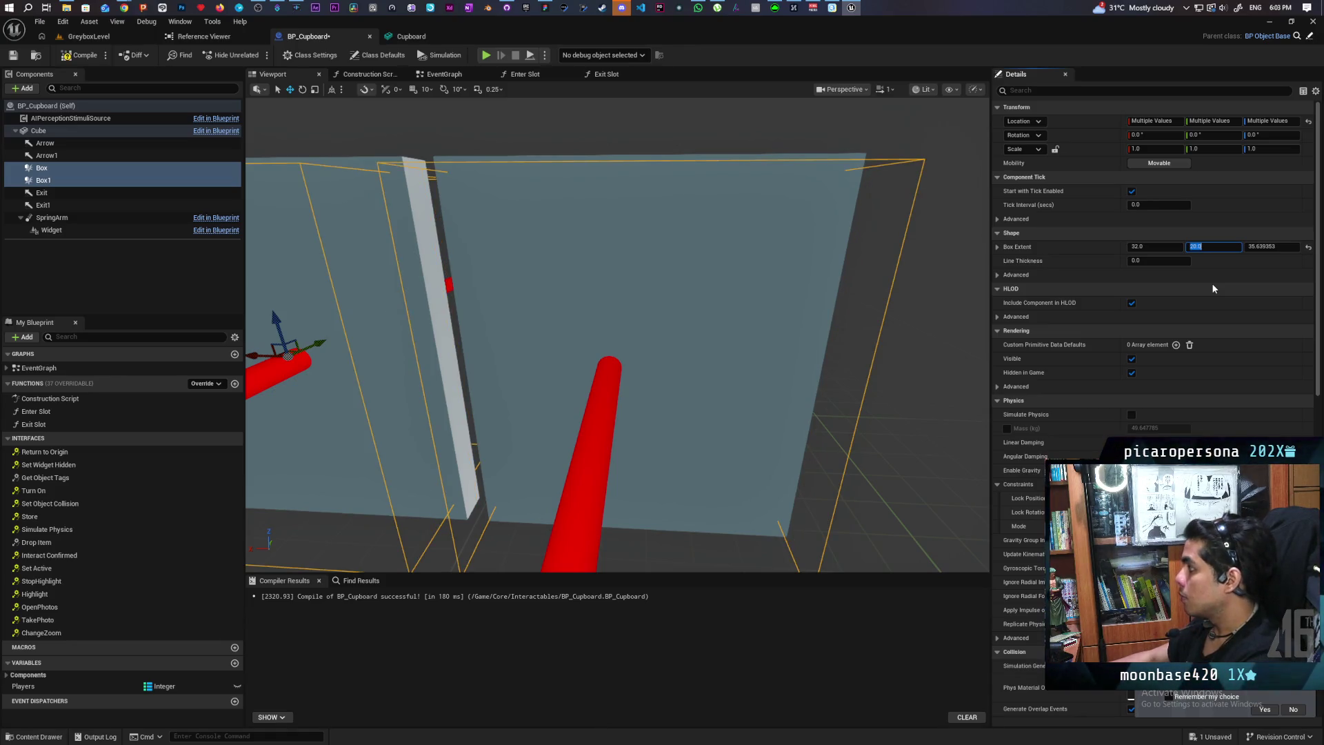
Shift both collision boxes inward to Location Y 36.66, then play-test GreyboxLevel
mouse_move(836, 340)
left_mouse_down()
mouse_move(836, 255)
mouse_move(824, 324)
mouse_move(793, 372)
mouse_move(751, 400)
mouse_move(751, 427)
mouse_move(743, 419)
left_mouse_up()
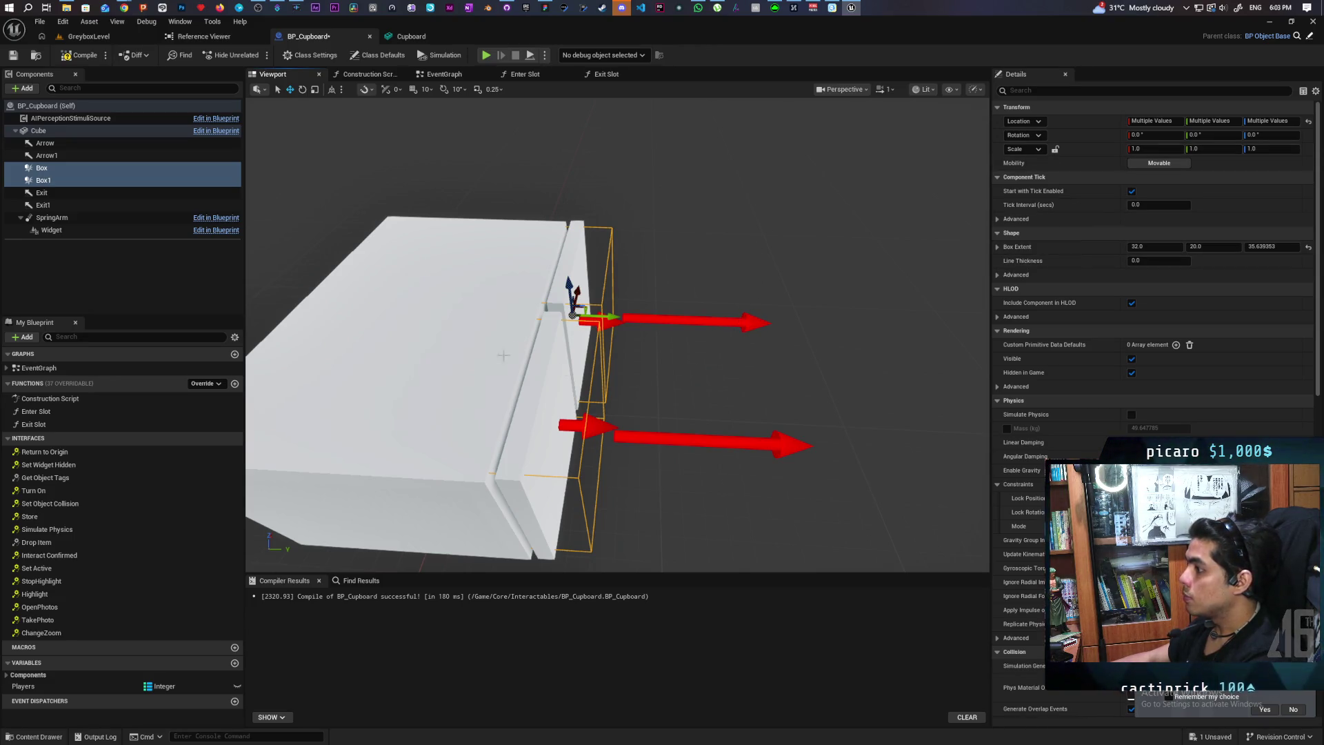
left_click(43, 168)
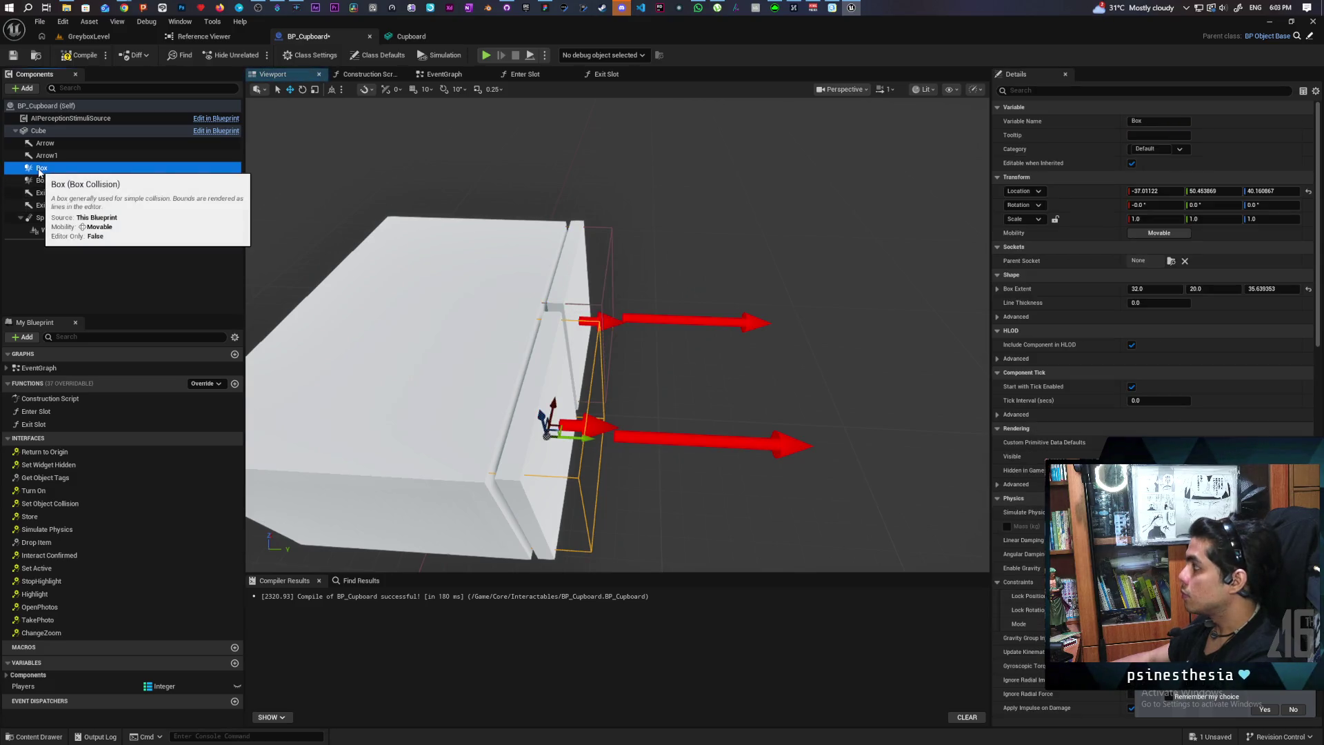
left_click(45, 181)
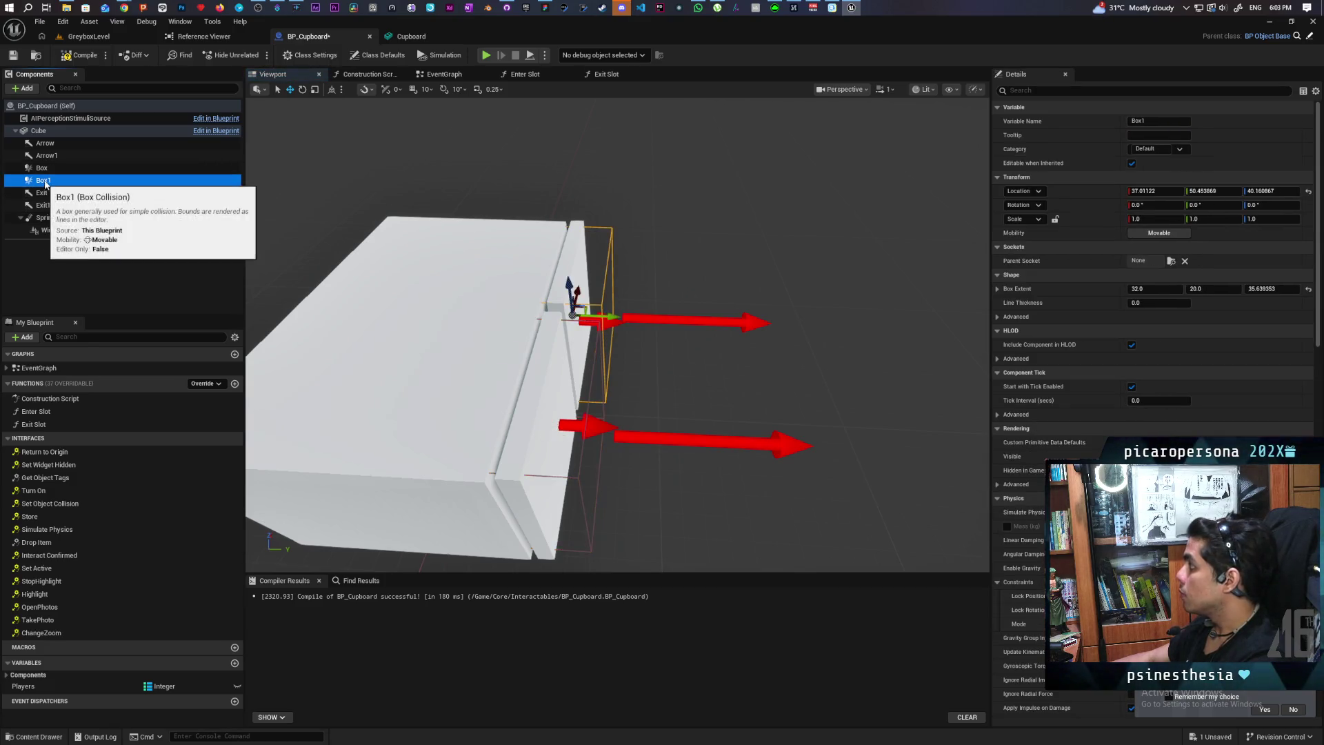
left_click(53, 172)
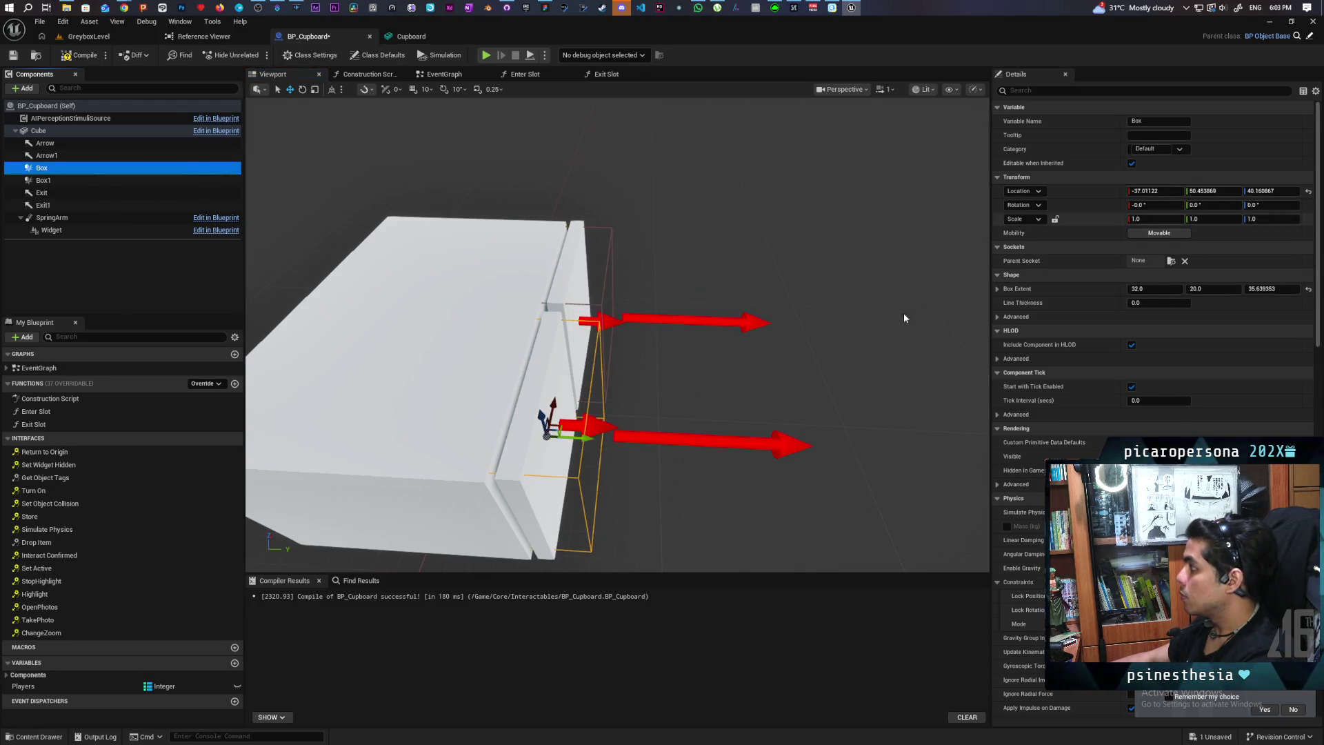
left_click_drag(583, 437, 551, 435)
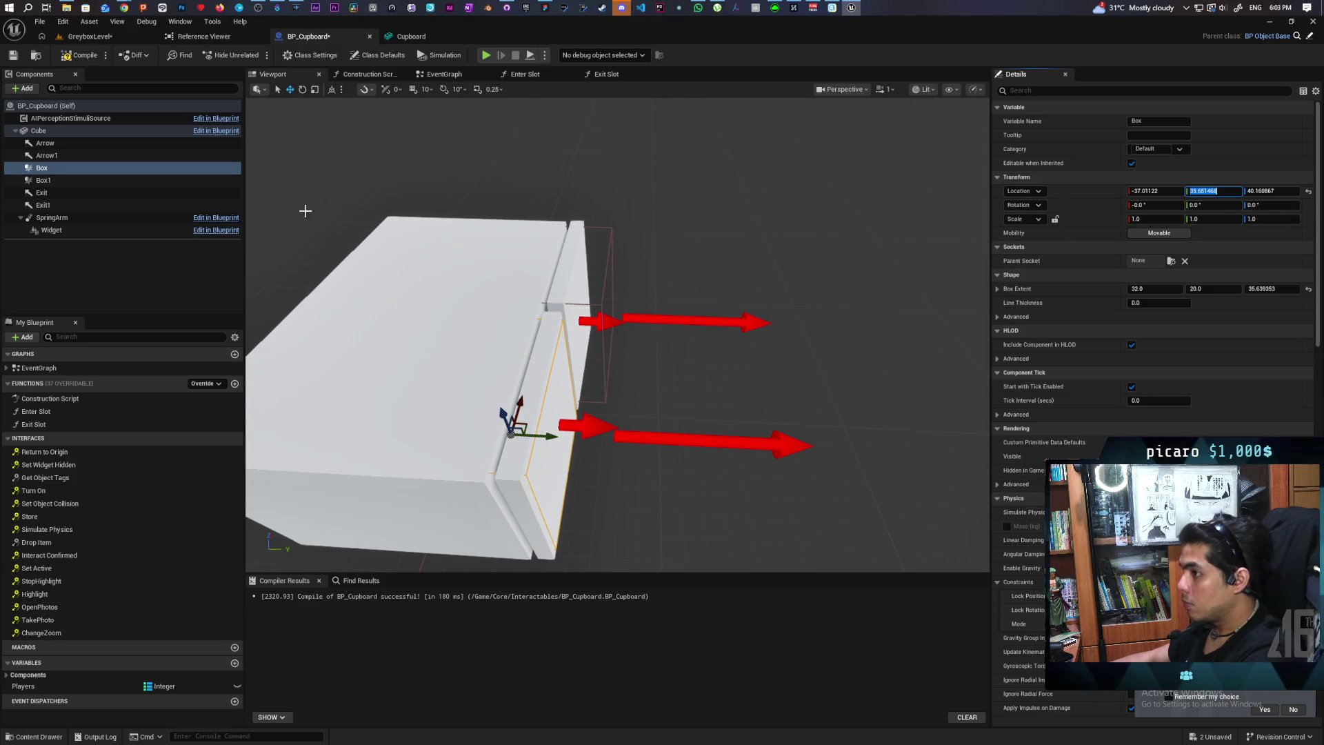
left_click(103, 179)
left_click(1213, 191)
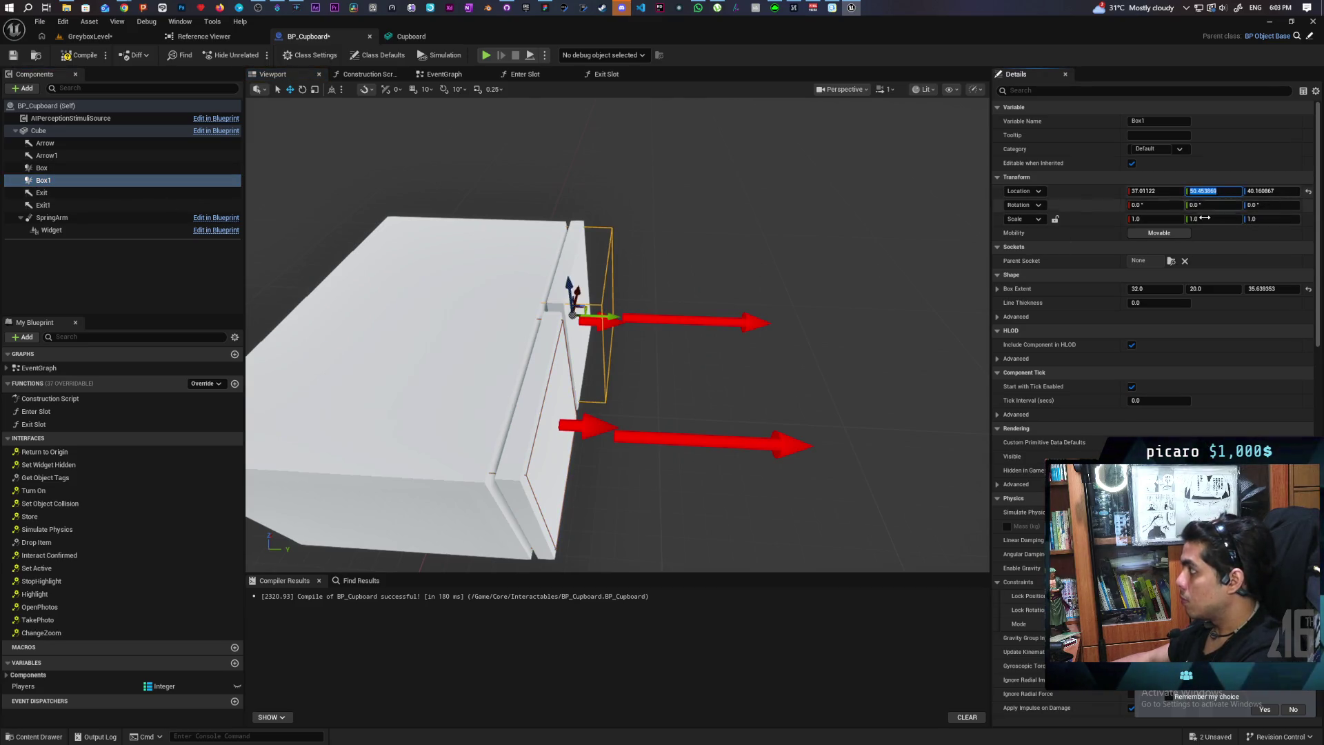
type("35.651468")
key("Return")
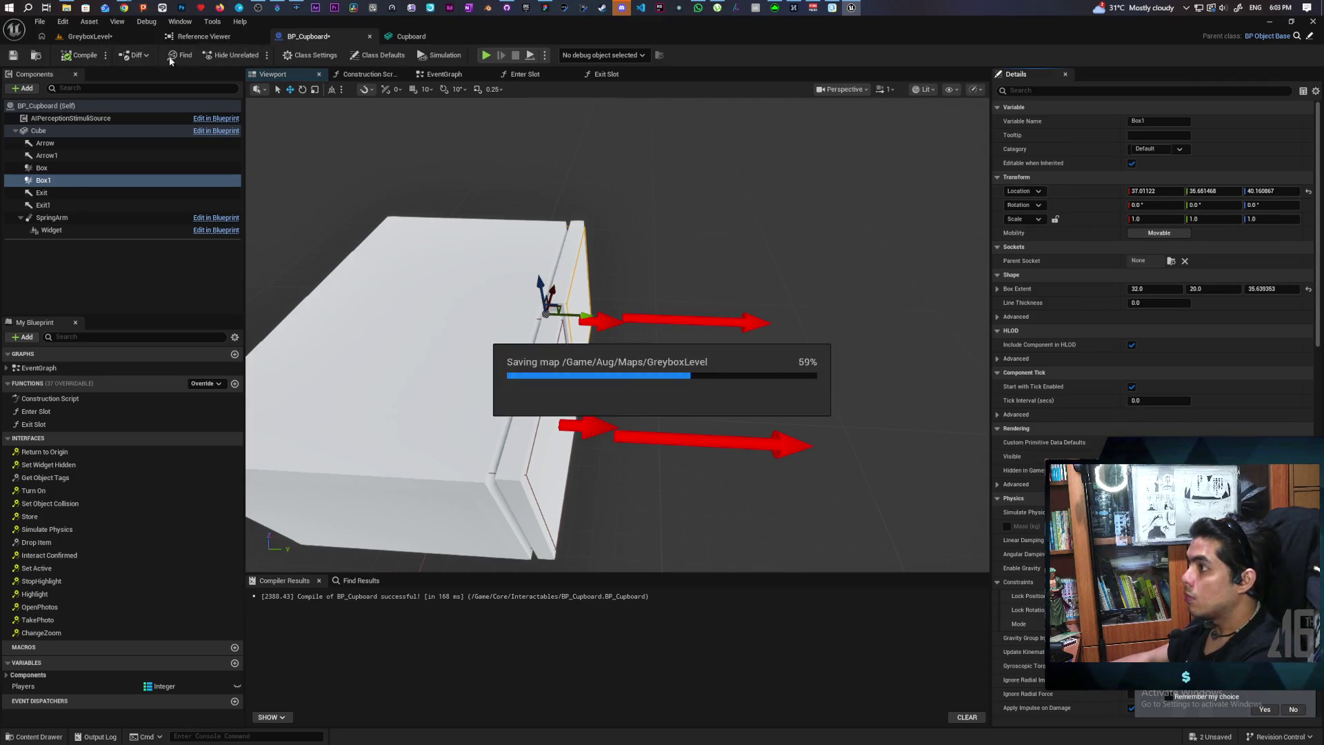
left_click(143, 34)
left_click(256, 56)
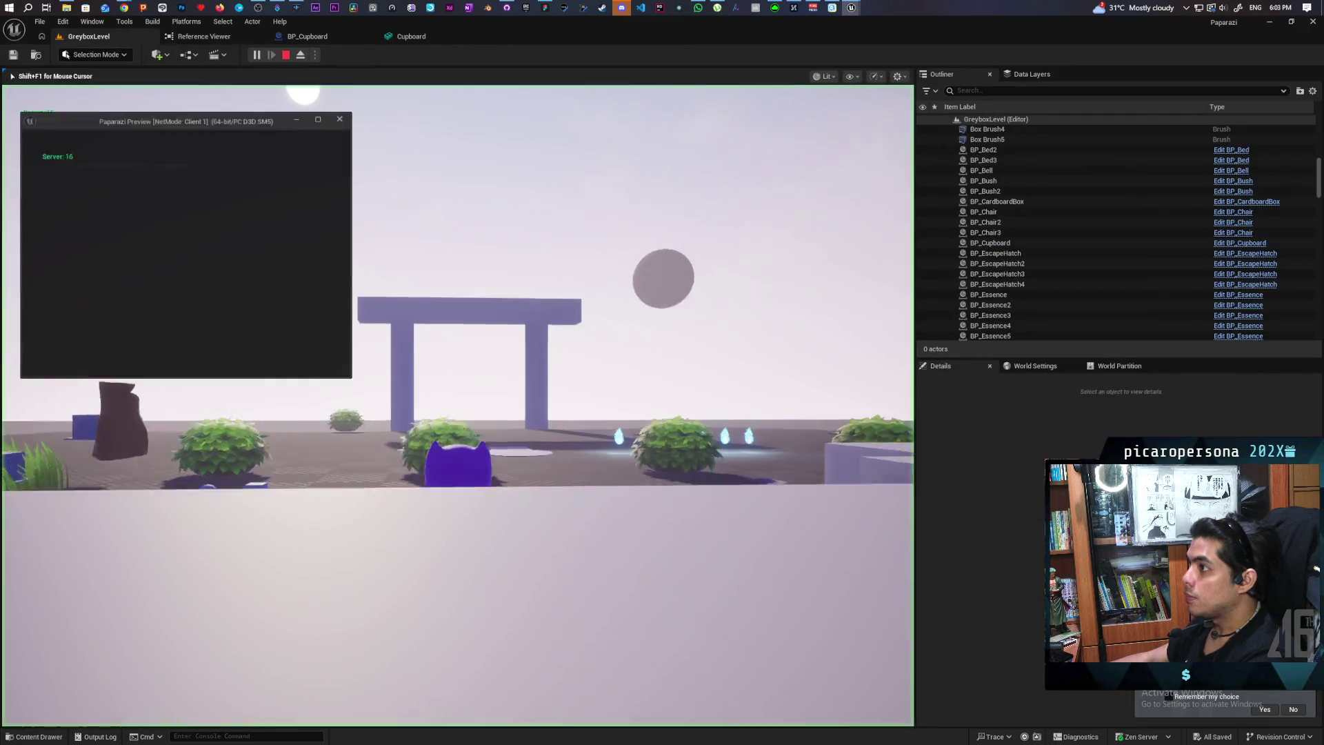
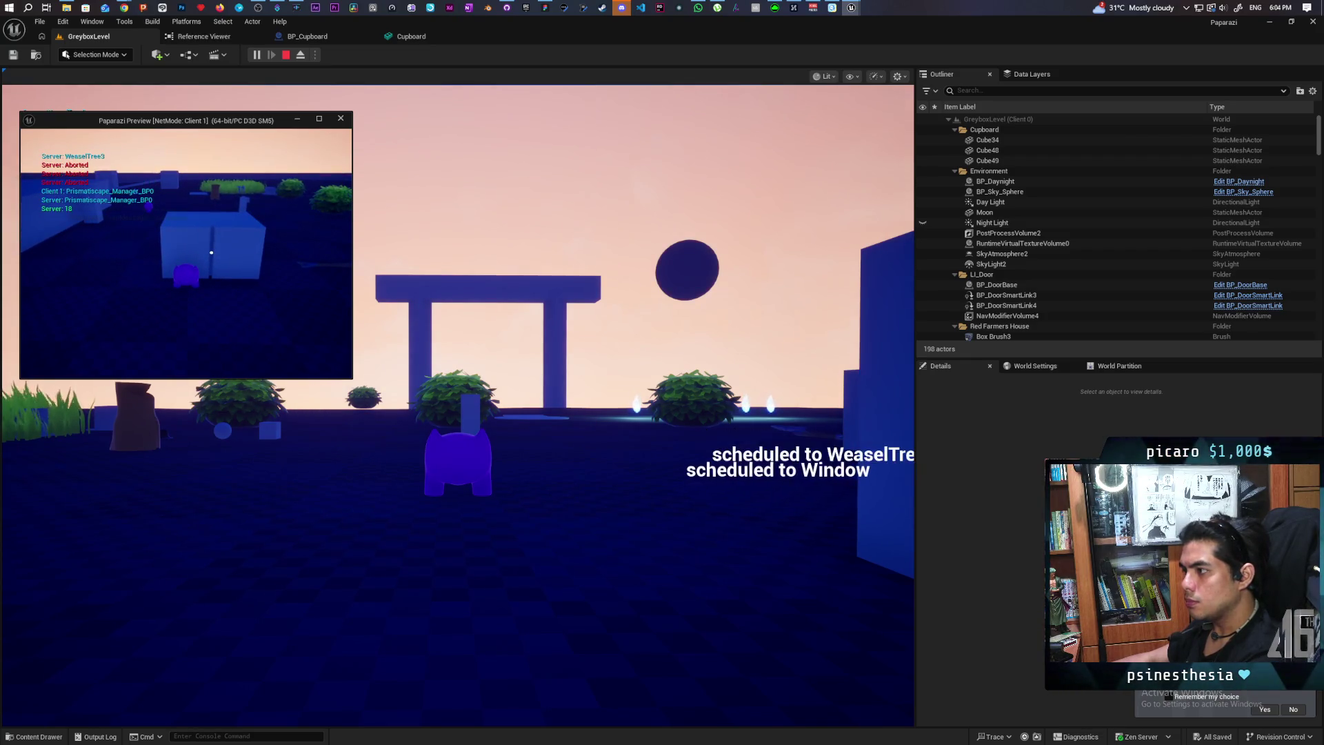
Hide in the cupboard with F, exit again, stop play, and bring up the cupboard editor
key("f")
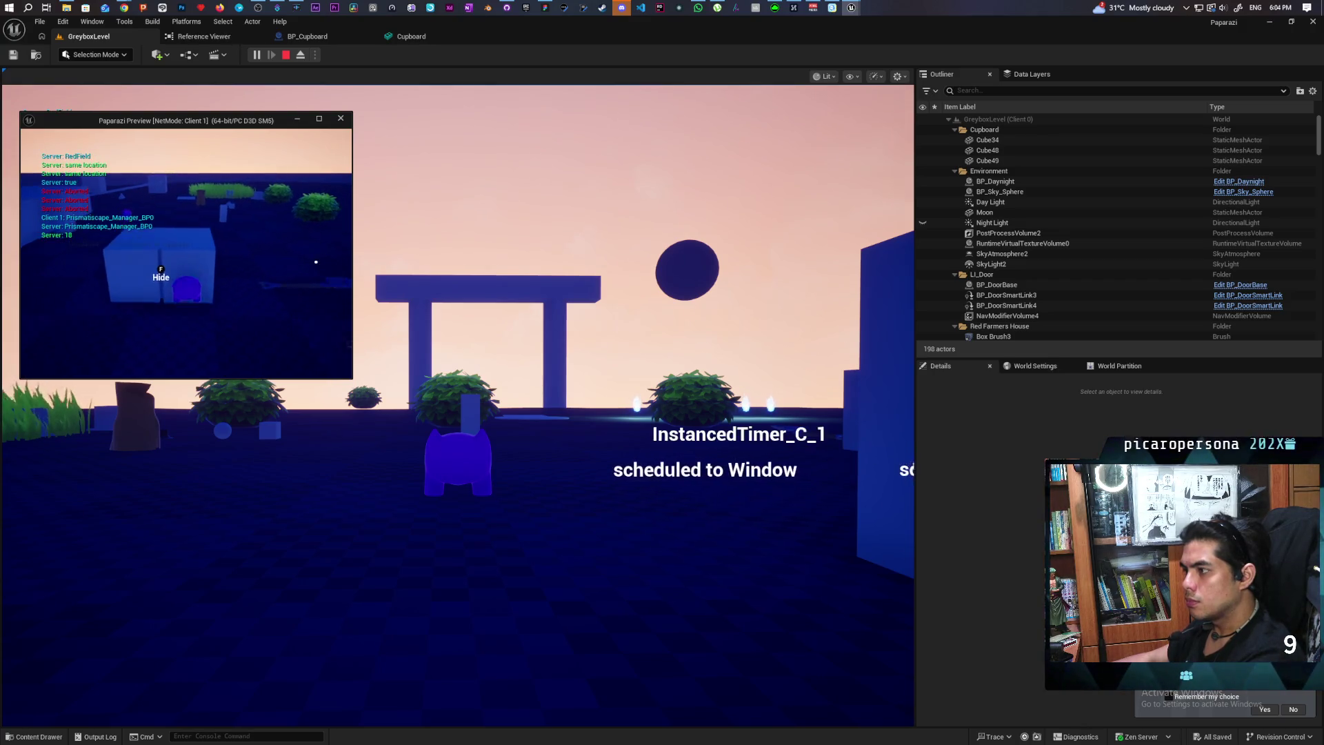
key("f")
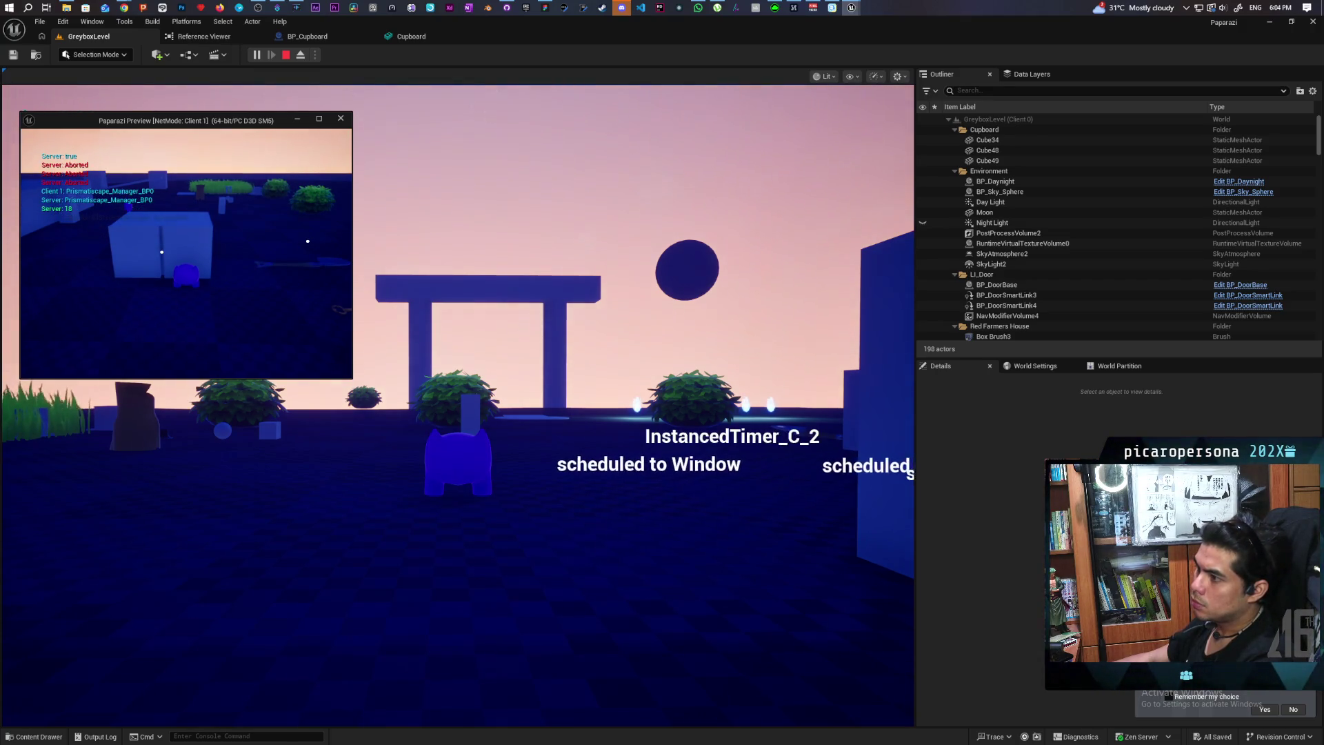
key("Escape")
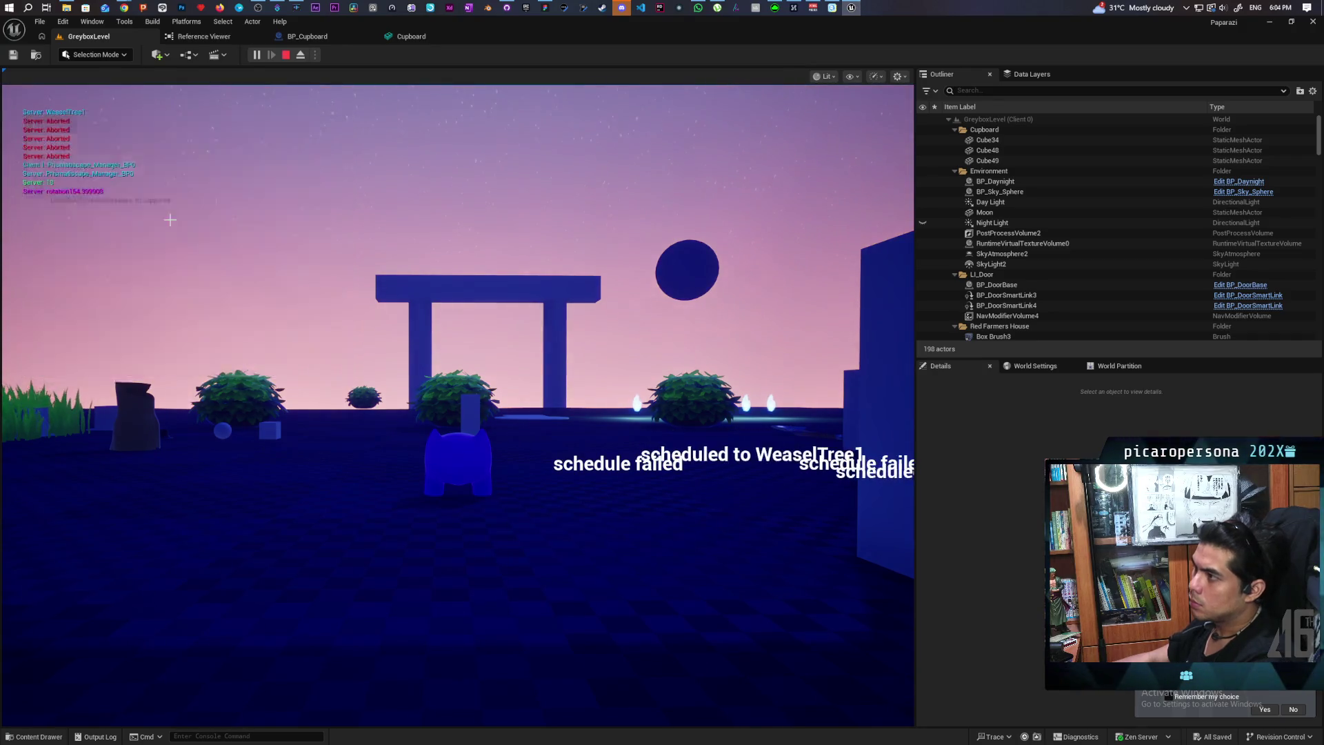
left_click(400, 39)
In BP_Cupboard, look over the Enter Slot and Exit Slot function graphs
left_click(327, 38)
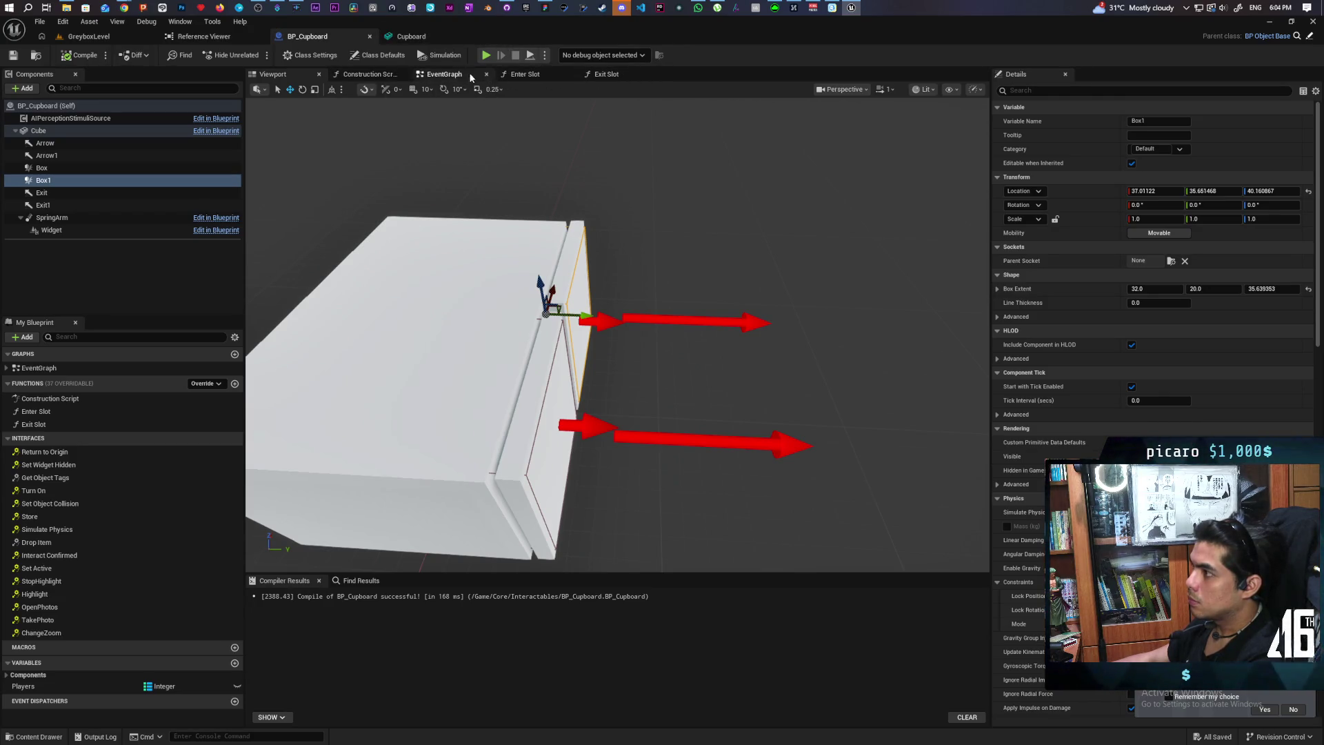
left_click(539, 76)
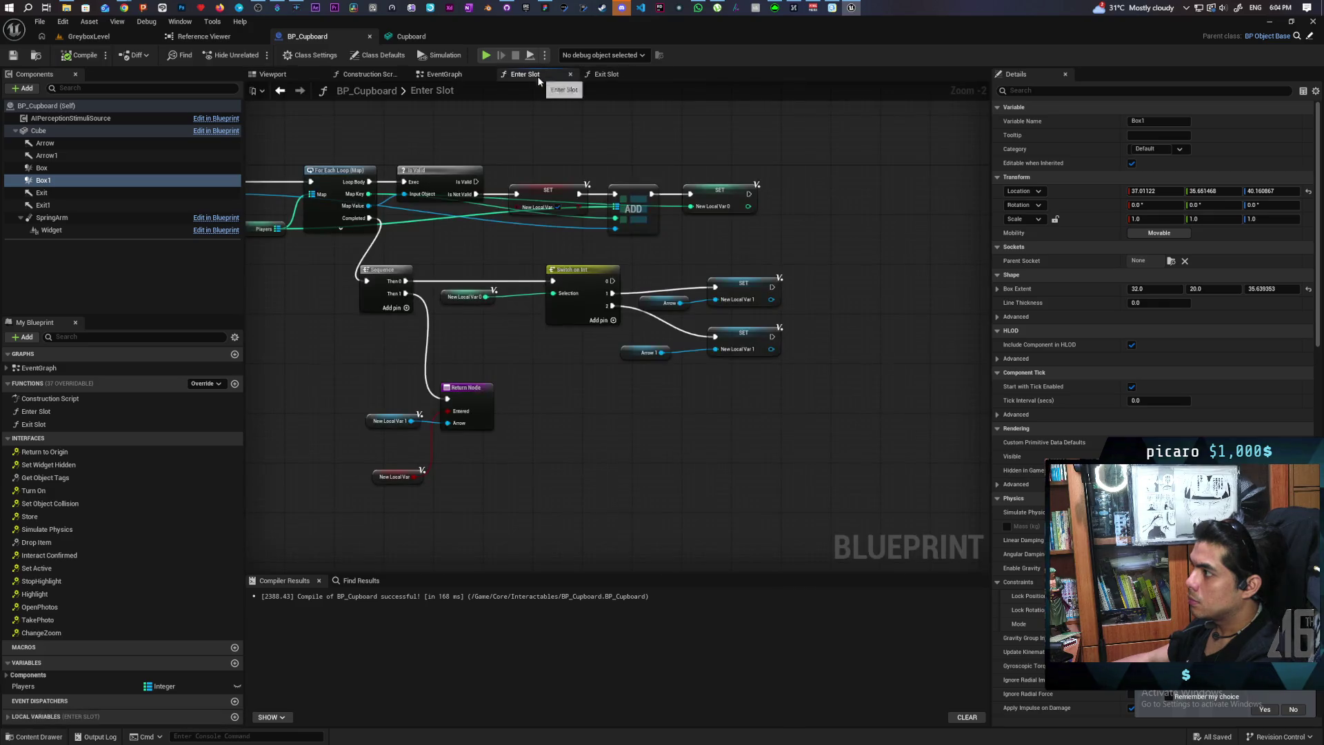
scroll(653, 348, "up", 2)
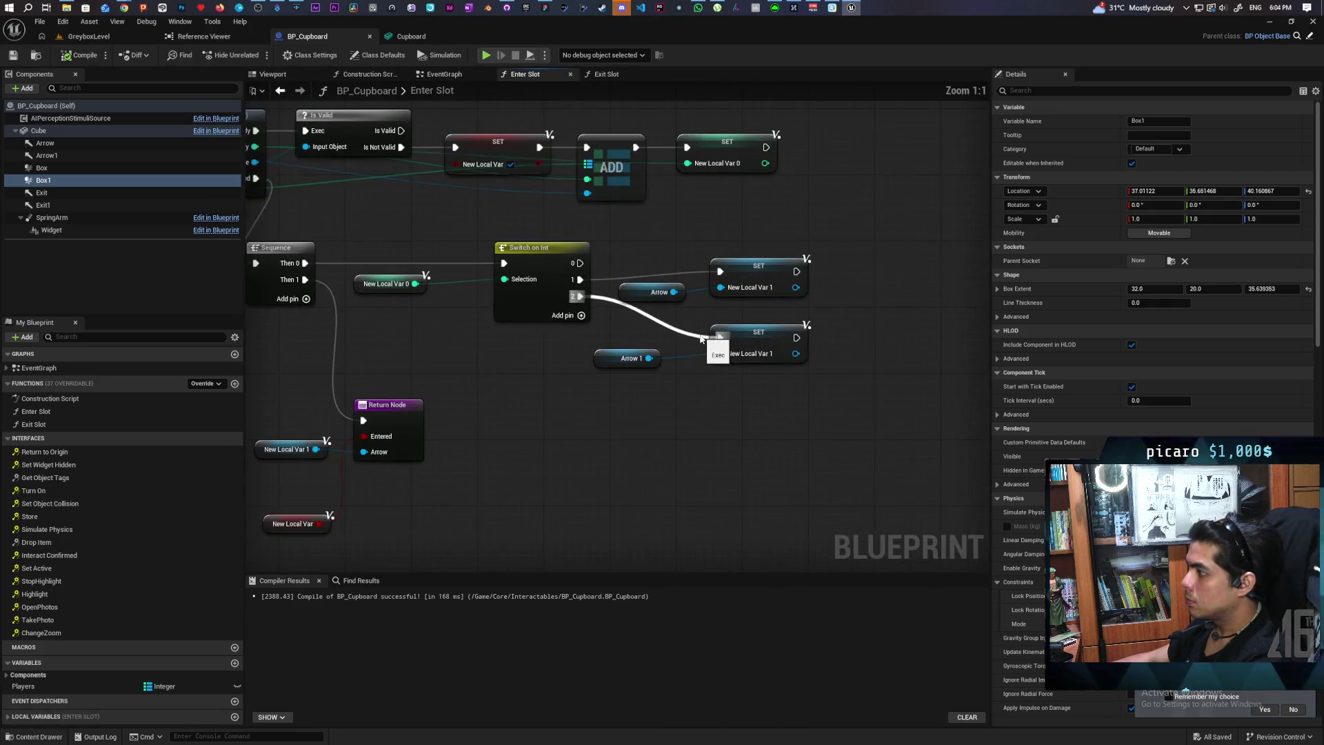
left_click_drag(605, 357, 630, 352)
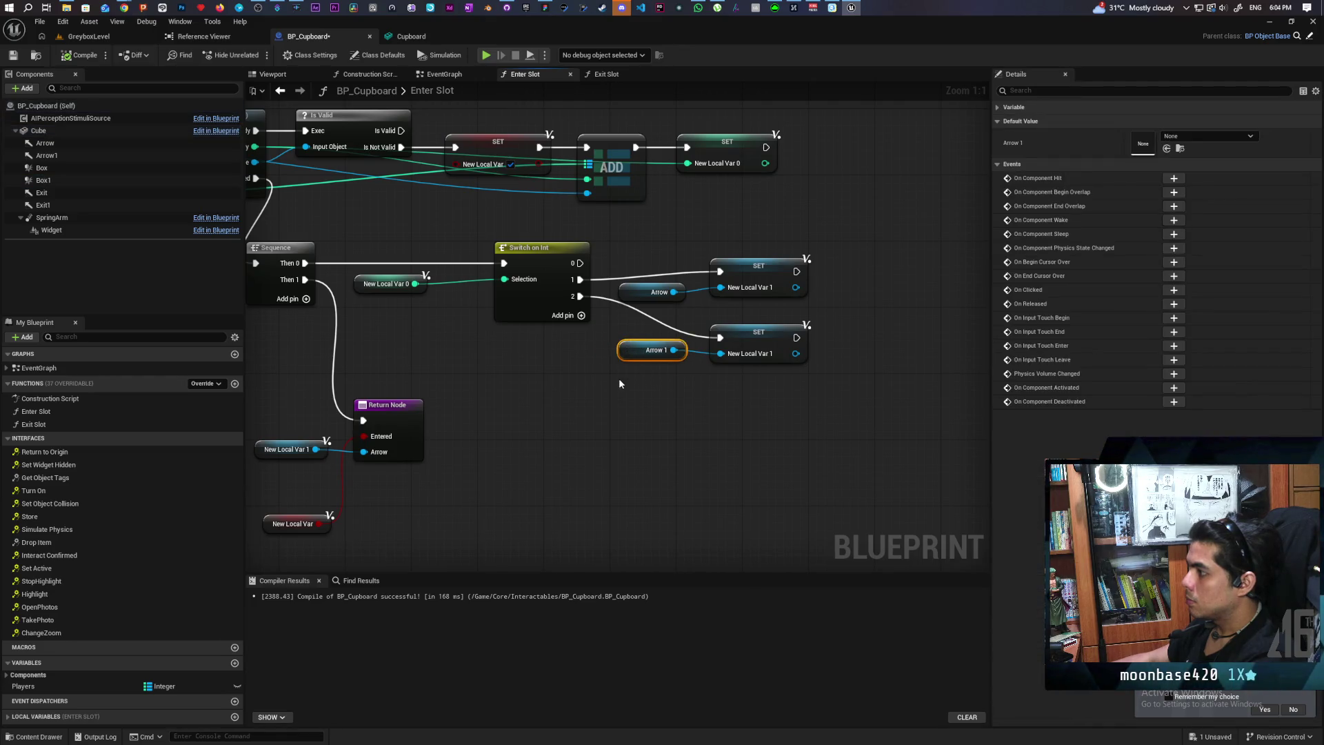
left_click(611, 75)
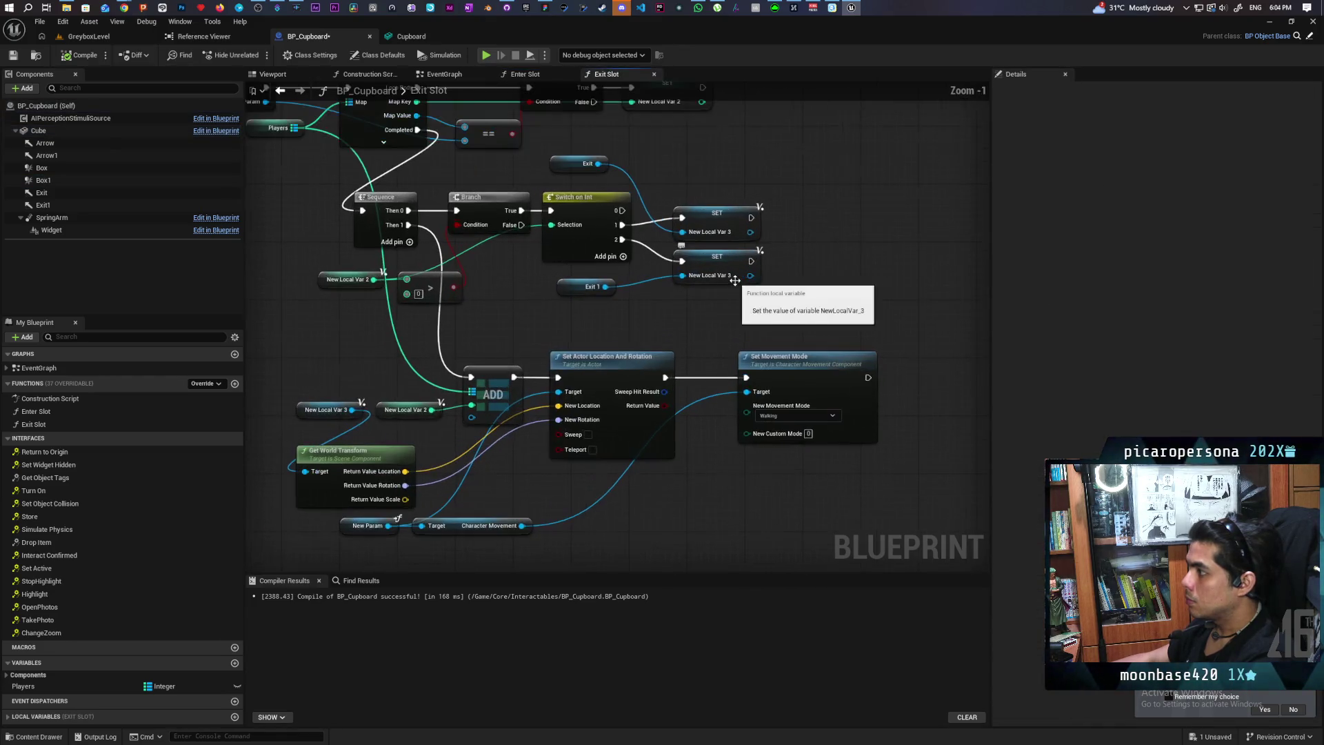
scroll(696, 284, "up", 3)
mouse_move(690, 301)
left_mouse_down()
mouse_move(677, 322)
mouse_move(685, 290)
mouse_move(691, 328)
left_mouse_up()
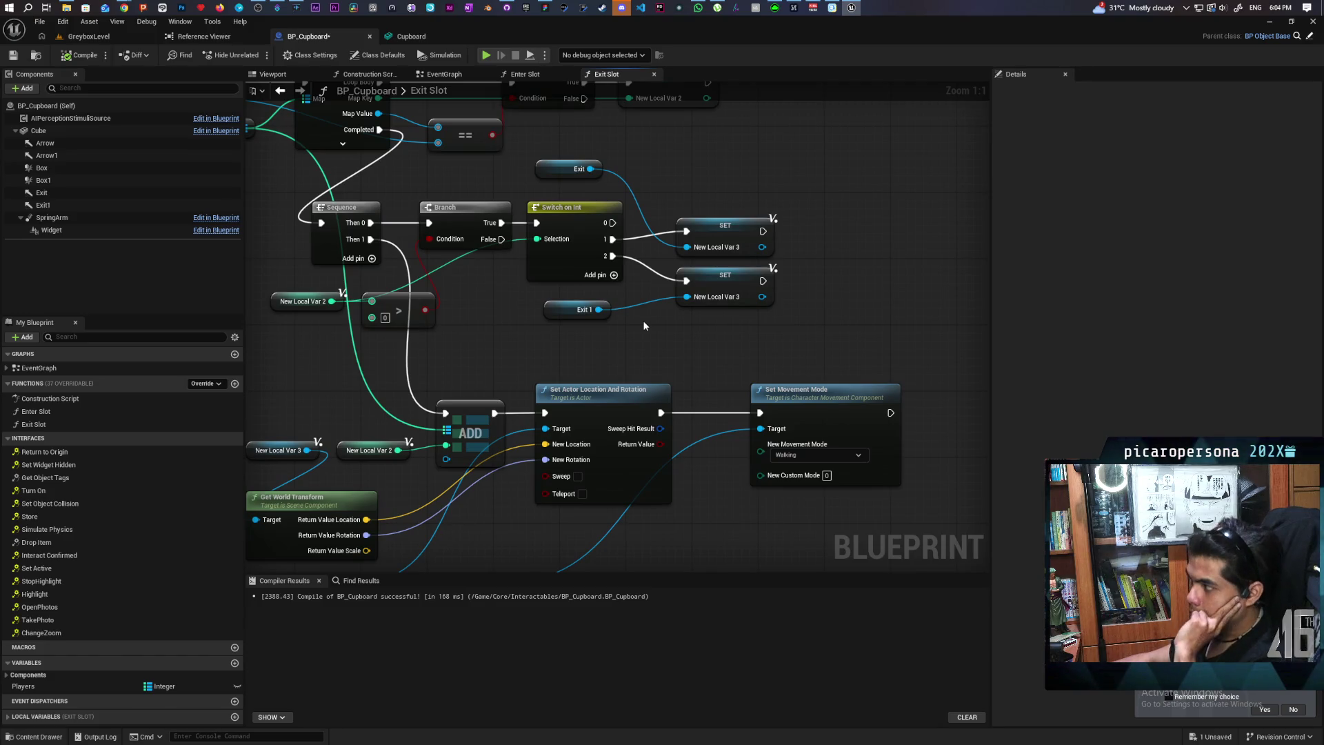
mouse_move(627, 324)
left_mouse_down()
mouse_move(652, 271)
mouse_move(651, 377)
left_mouse_up()
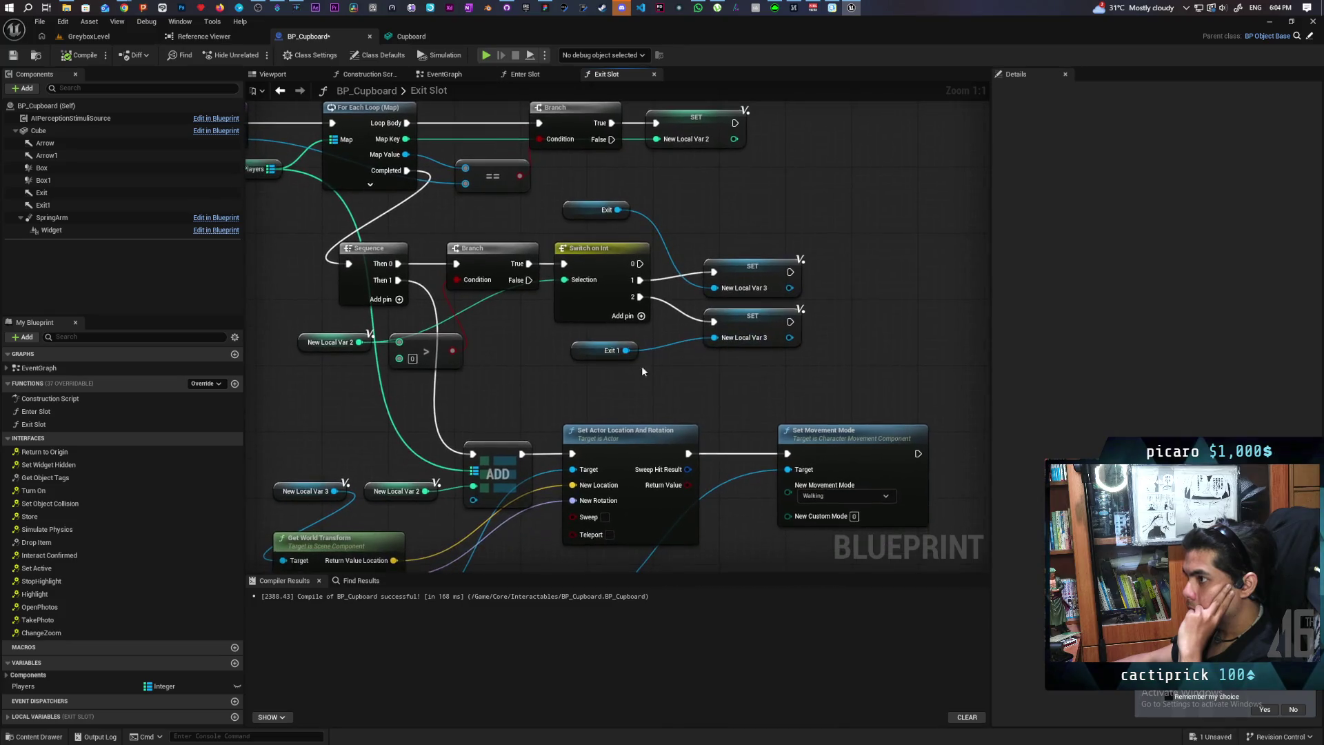
Select the Arrow, Arrow1, Exit and Exit1 components to check their positions
left_click(73, 143)
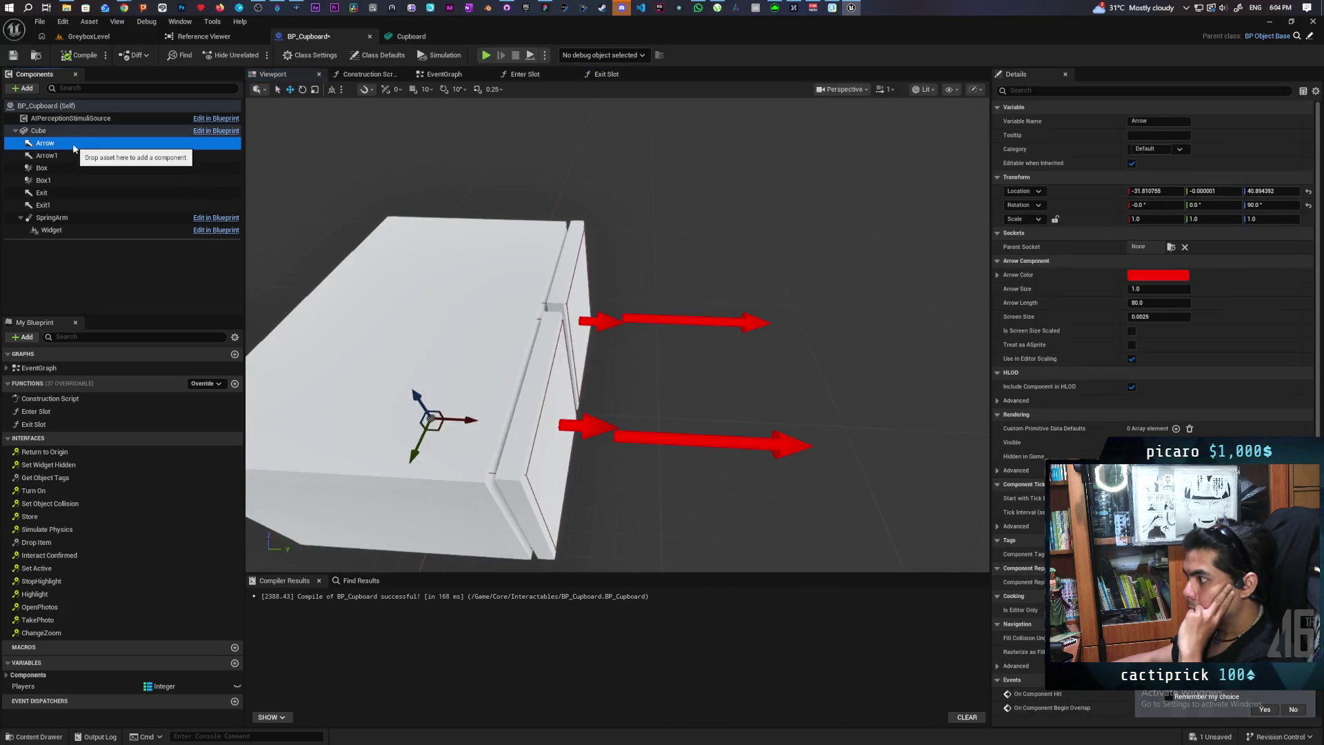
left_click(60, 156)
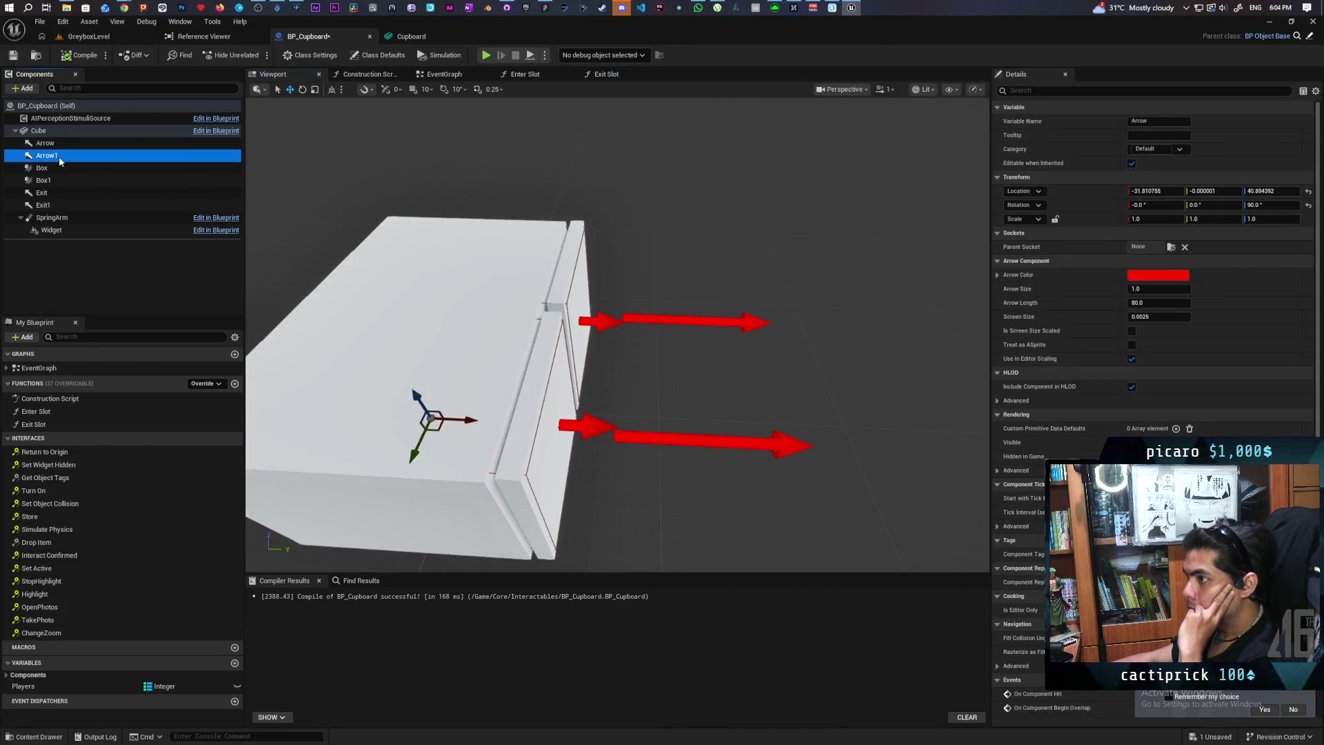
left_click(43, 193)
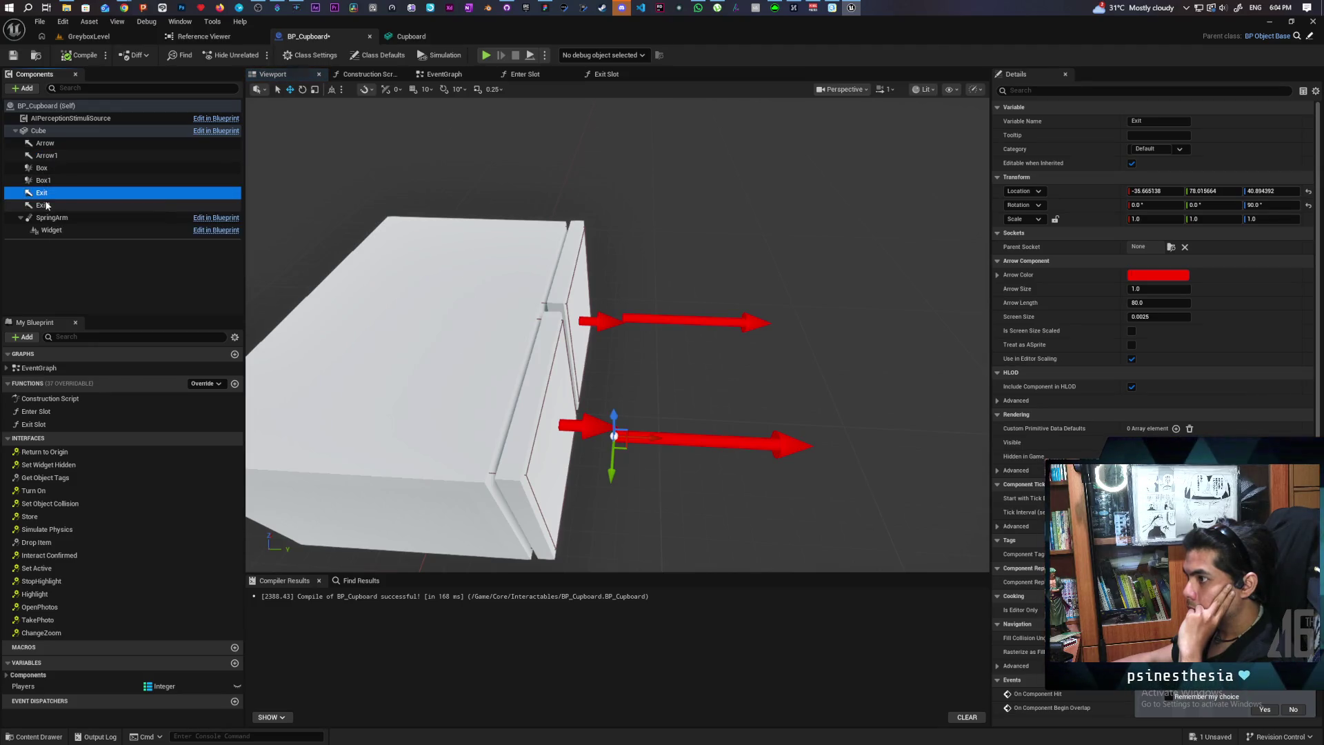
left_click(46, 205)
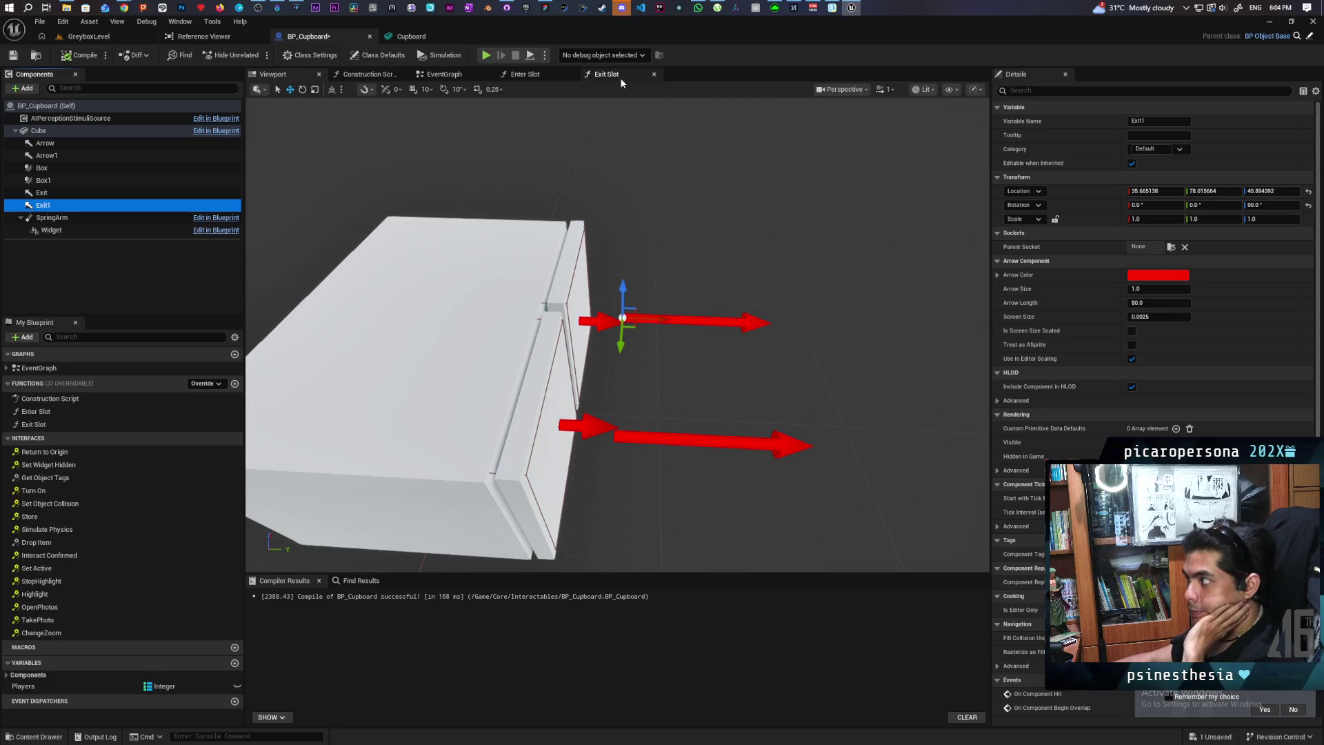
Recheck Enter Slot, then center the Exit Slot graph on its exit switch logic
left_click(531, 75)
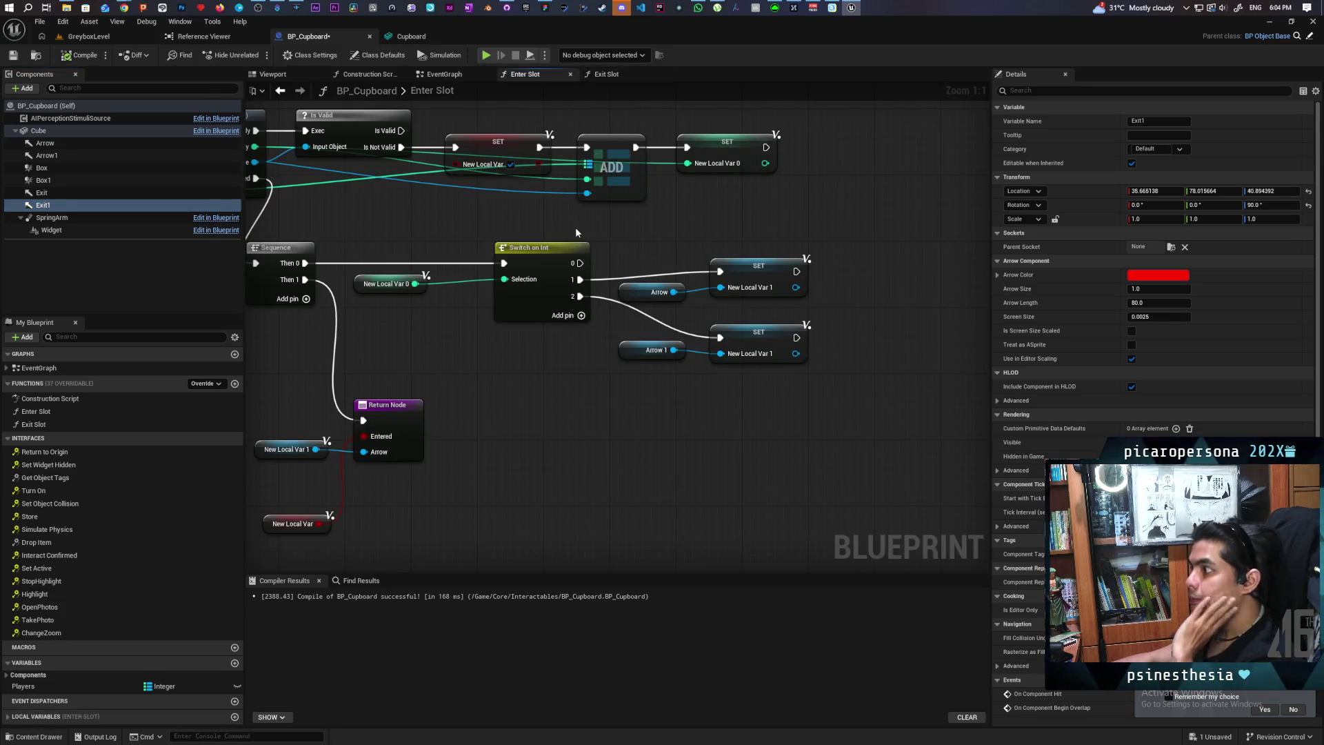
left_click(605, 75)
left_click_drag(692, 207, 708, 271)
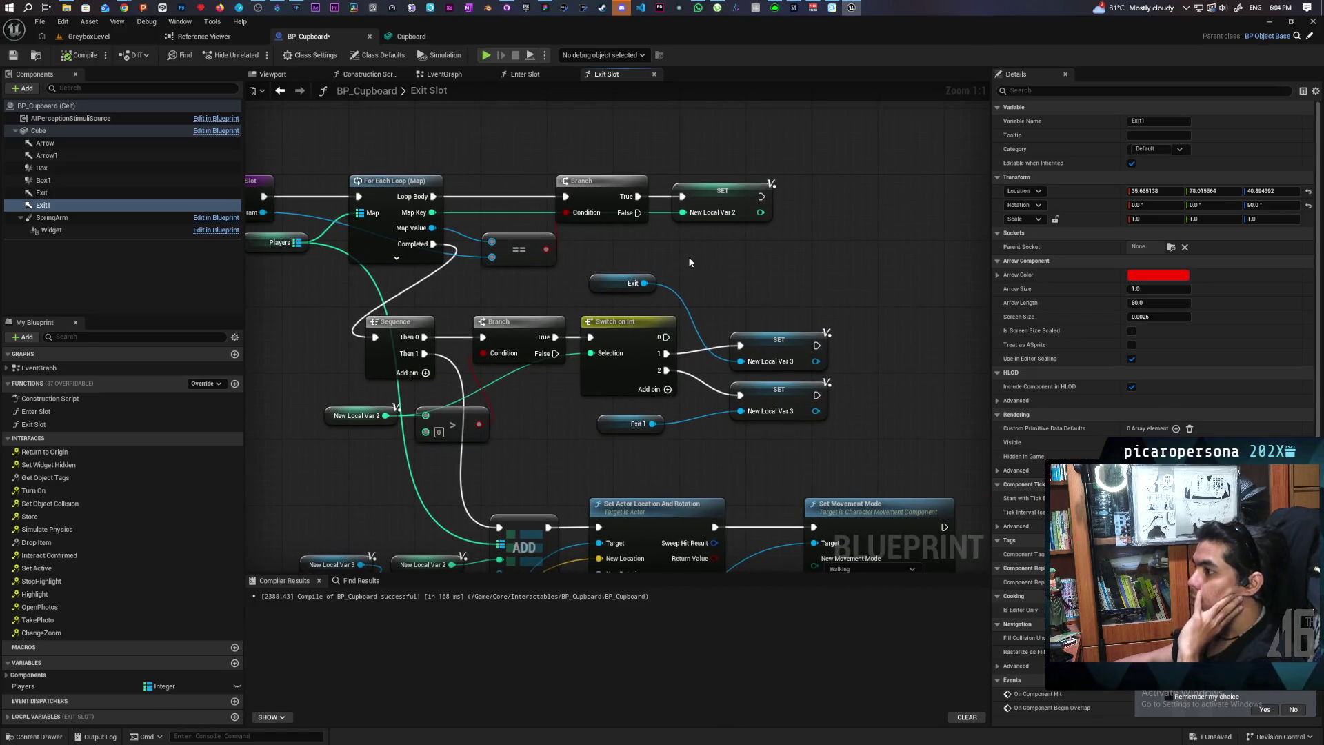
mouse_move(689, 262)
left_mouse_down()
mouse_move(749, 215)
mouse_move(727, 131)
mouse_move(714, 208)
left_mouse_up()
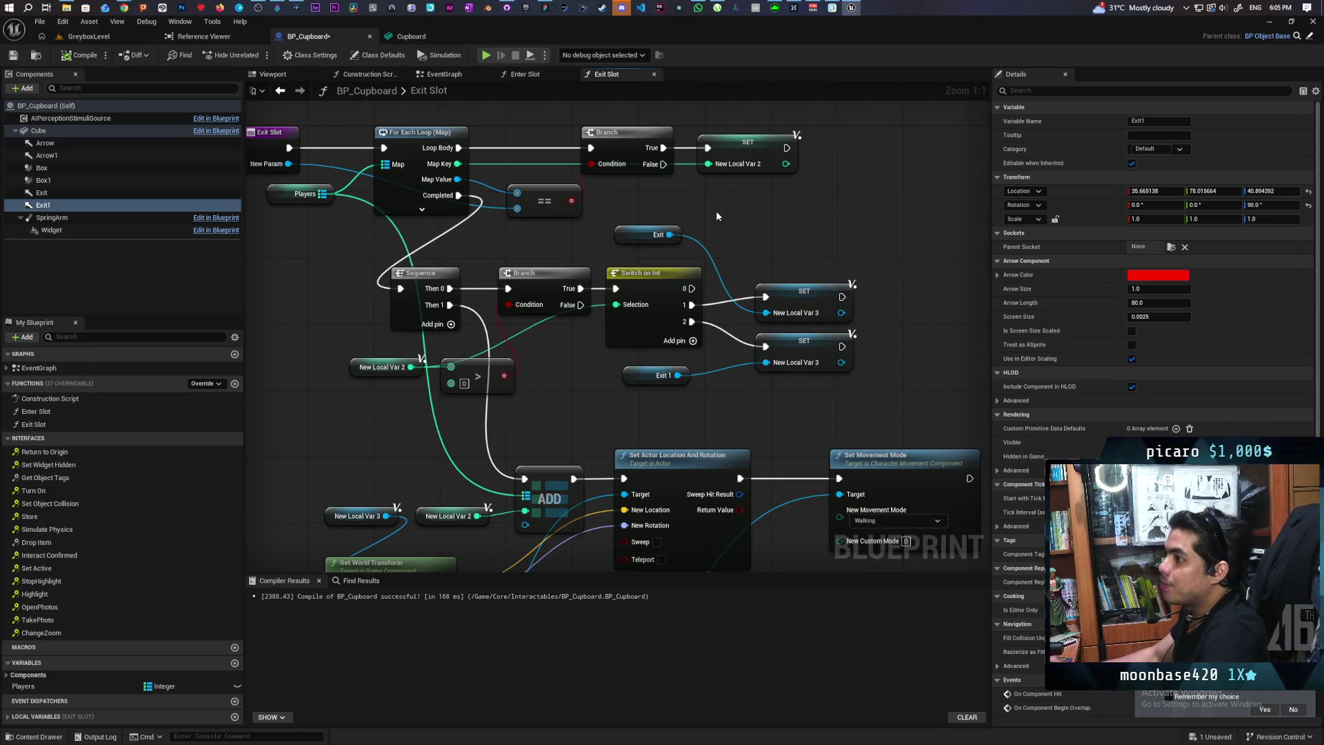
mouse_move(776, 262)
left_mouse_down()
mouse_move(759, 139)
mouse_move(622, 125)
mouse_move(582, 320)
mouse_move(614, 308)
mouse_move(624, 330)
mouse_move(576, 355)
mouse_move(569, 390)
mouse_move(577, 429)
mouse_move(652, 429)
left_mouse_up()
From the EventGraph, open Enter Slot through its call node and frame its graph
left_click(454, 78)
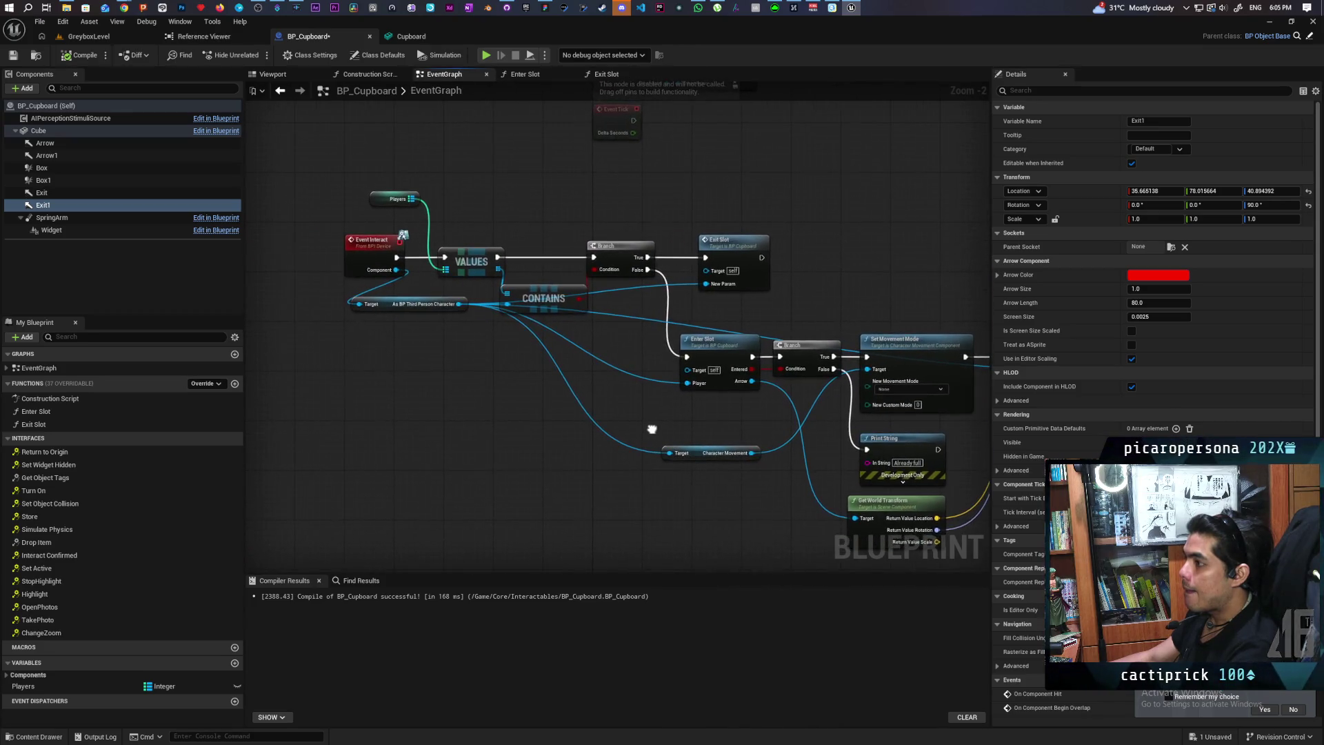
double_click(708, 349)
left_click_drag(586, 411, 790, 391)
mouse_move(680, 262)
left_mouse_down()
mouse_move(682, 310)
mouse_move(621, 306)
mouse_move(586, 248)
mouse_move(579, 193)
left_mouse_up()
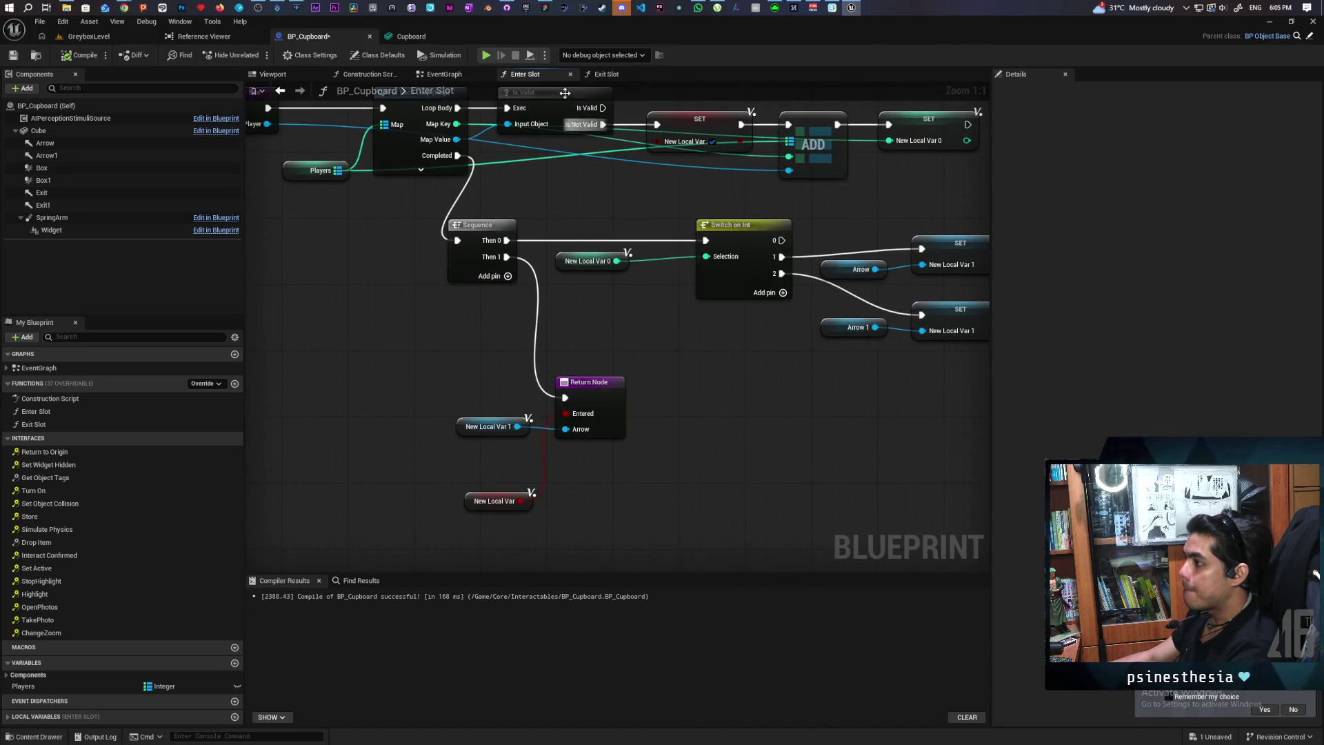
Review Exit Slot's Sequence, Branch and ADD nodes, then return to GreyboxLevel via the EventGraph
left_click(606, 73)
mouse_move(655, 247)
left_mouse_down()
mouse_move(585, 252)
mouse_move(599, 346)
left_mouse_up()
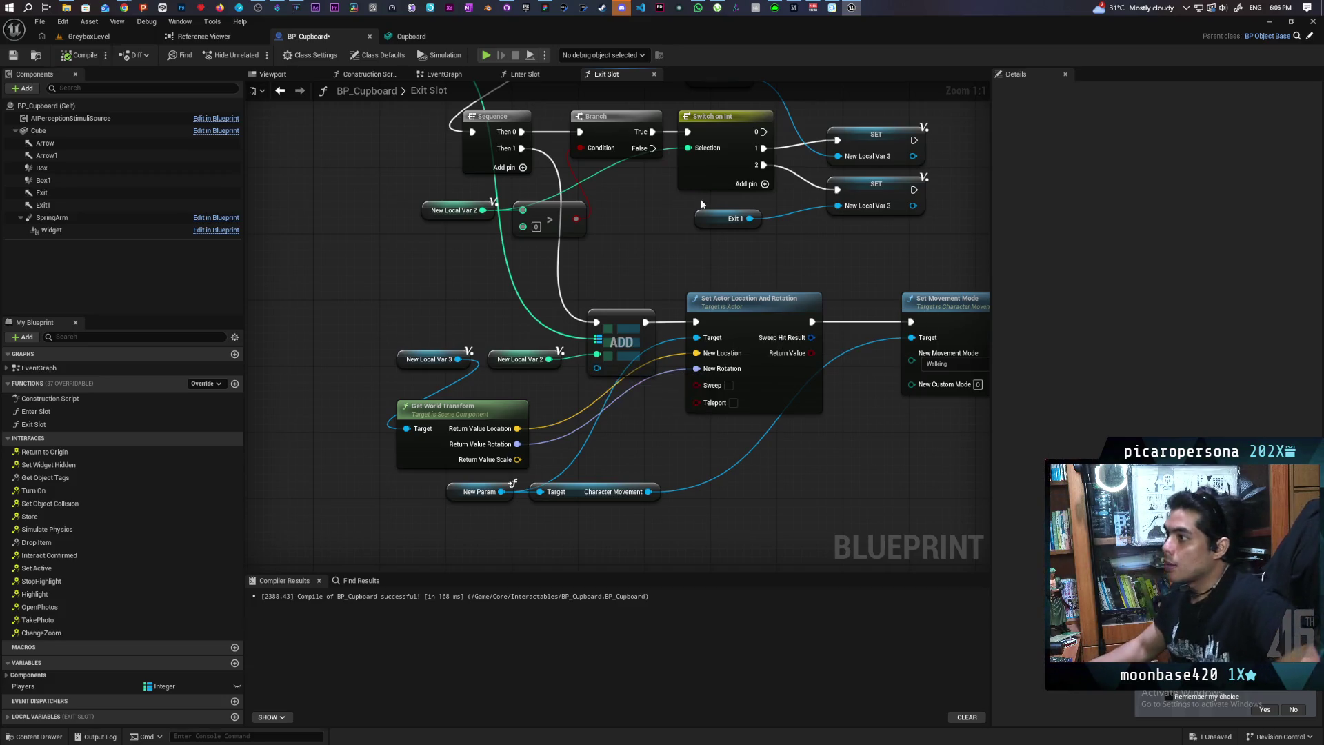
left_click(441, 74)
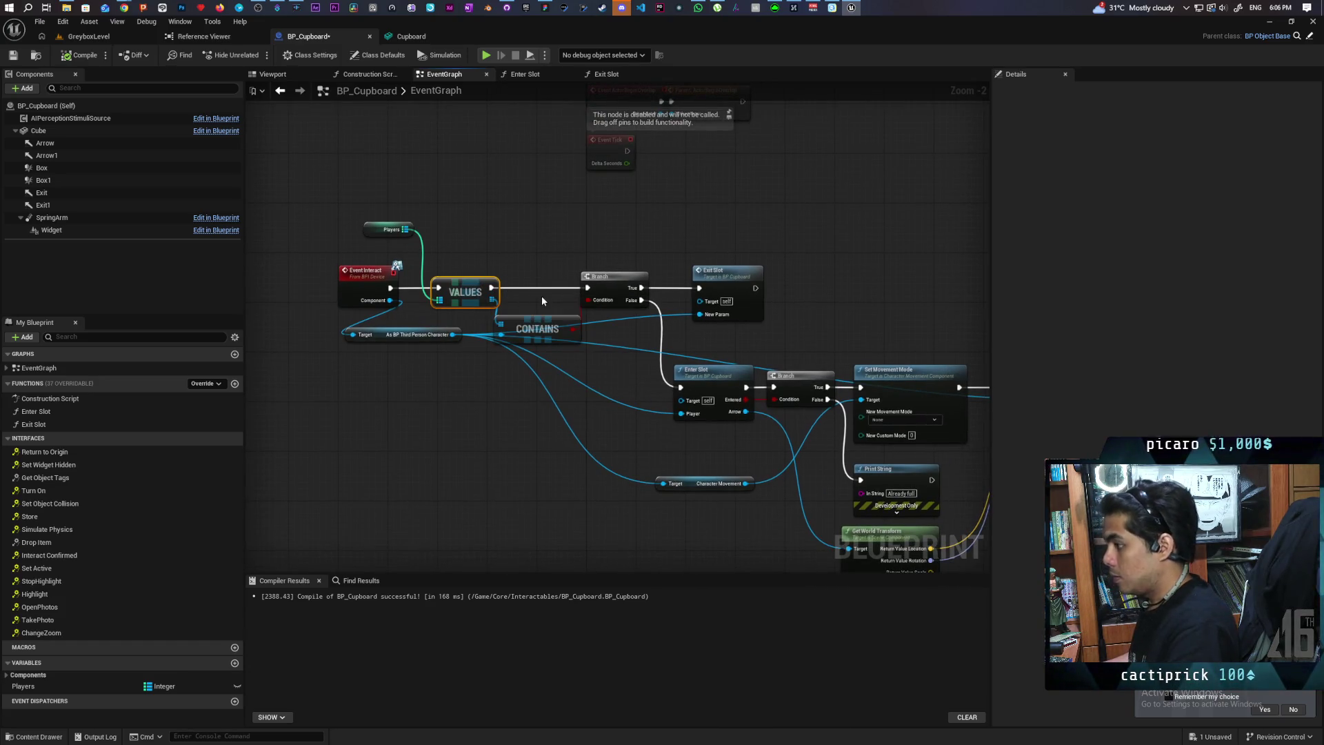
left_click(88, 36)
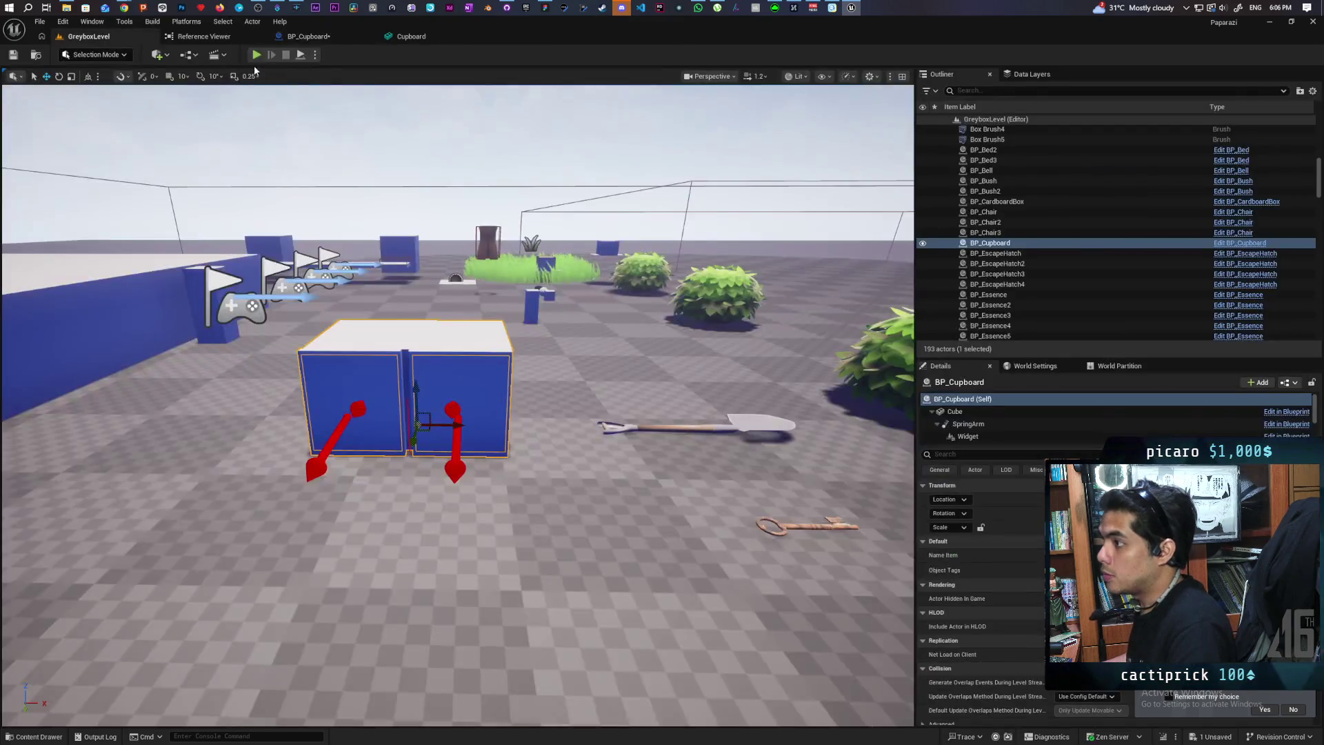
Run a quick play test, then move the breakpoint from VALUES to the Branch node and save
key("alt+p")
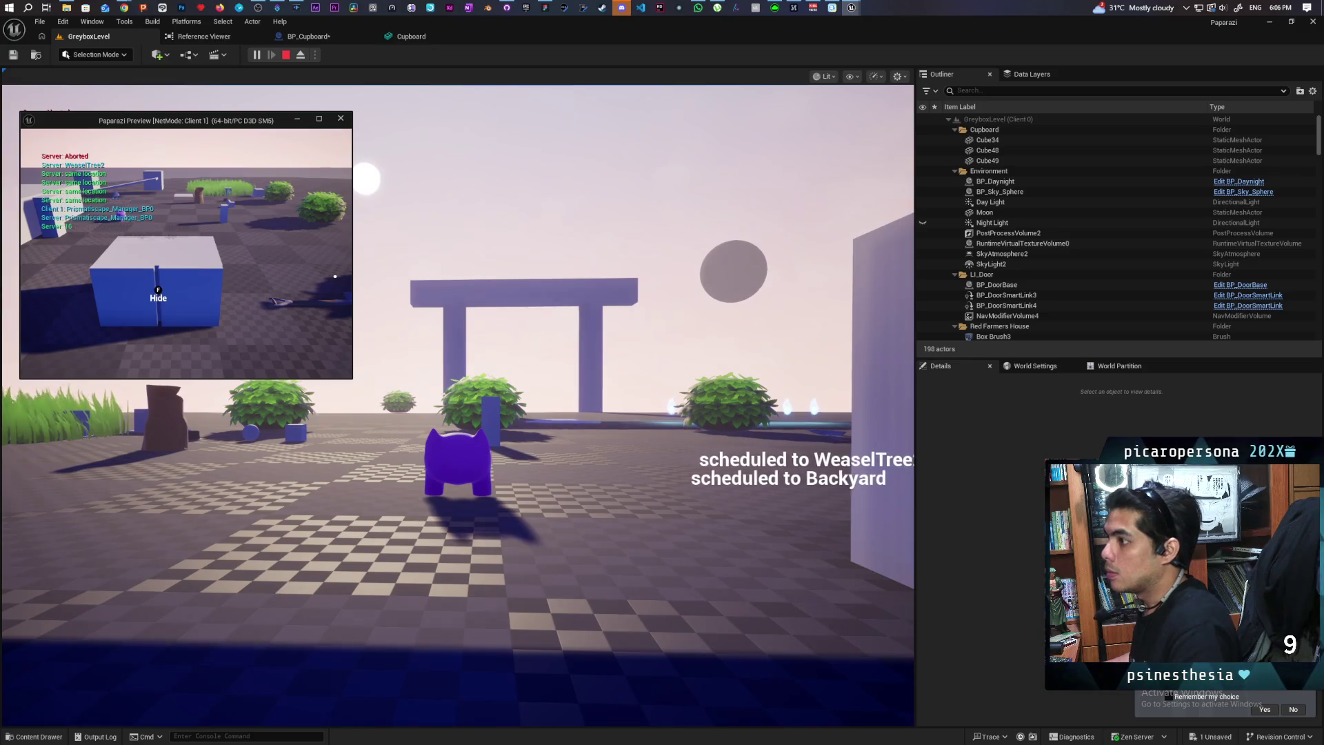
key("Escape")
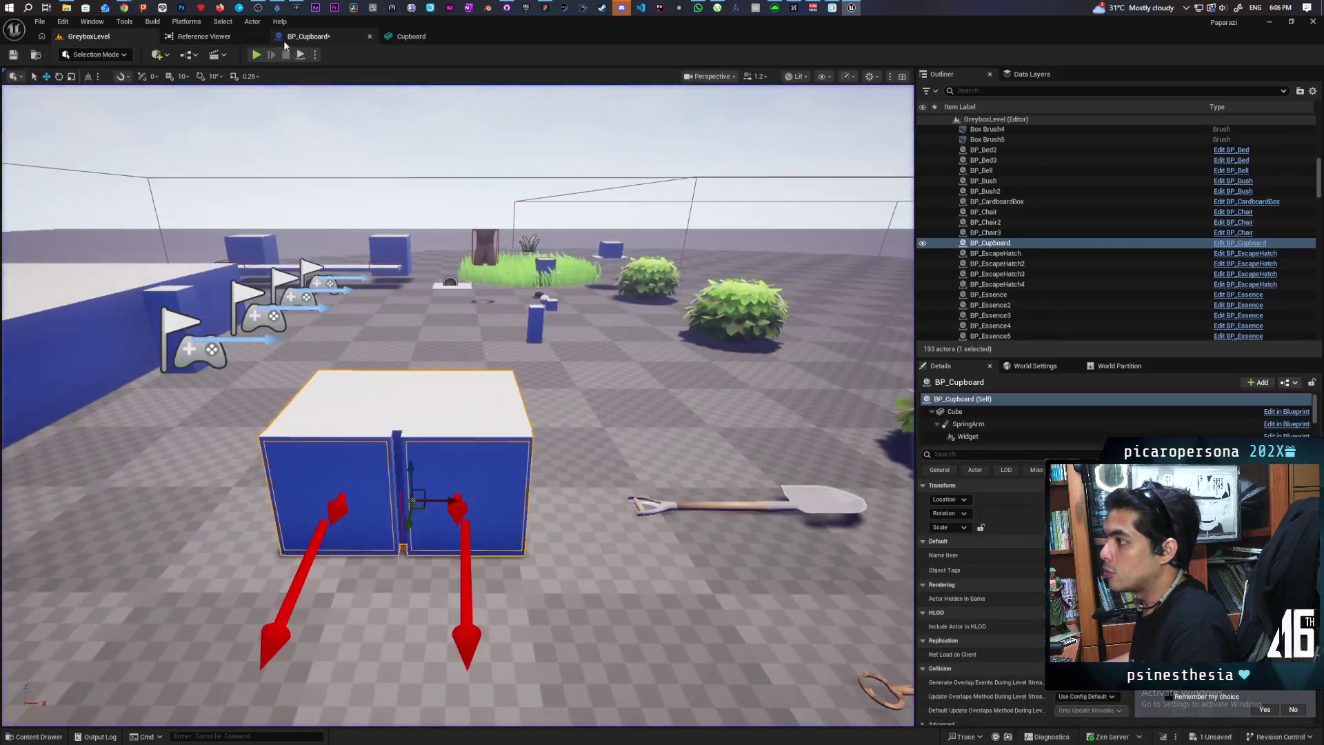
left_click(309, 36)
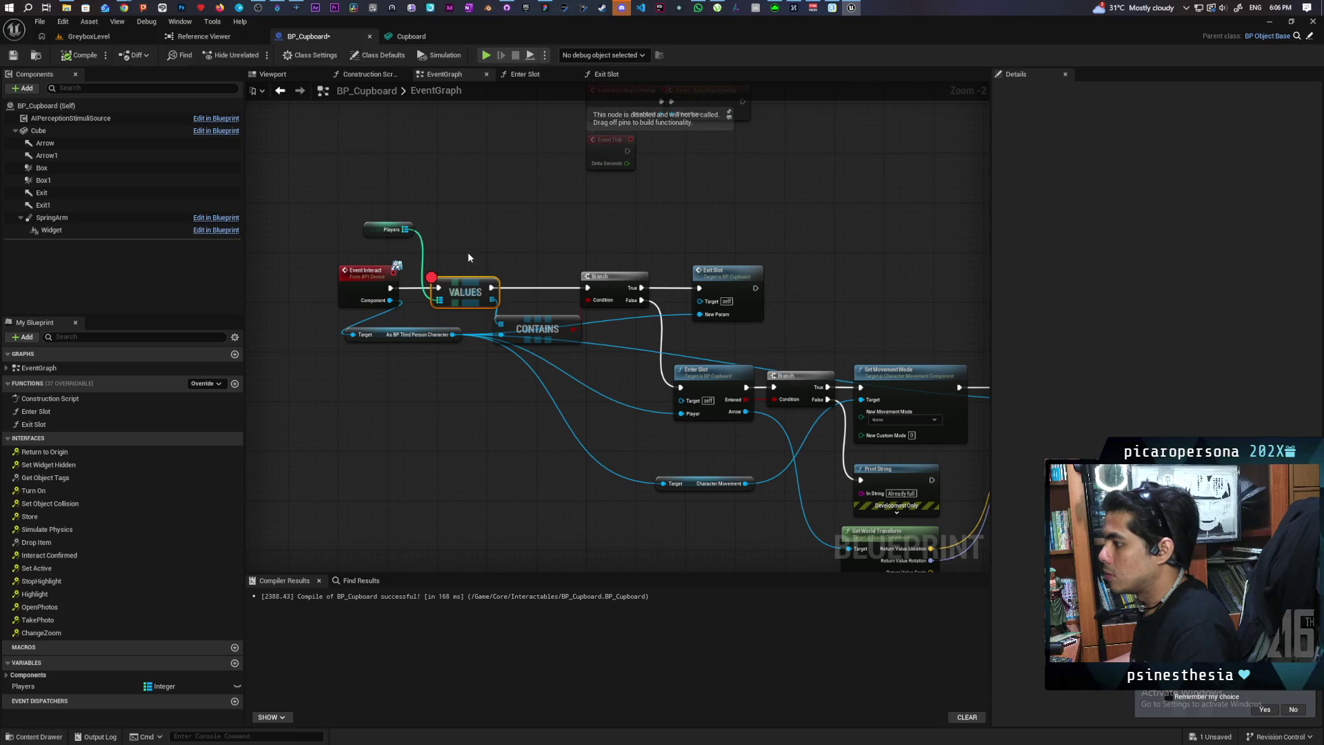
left_click(638, 275)
key("F9")
left_click(456, 288)
key("F9")
key("ctrl+s")
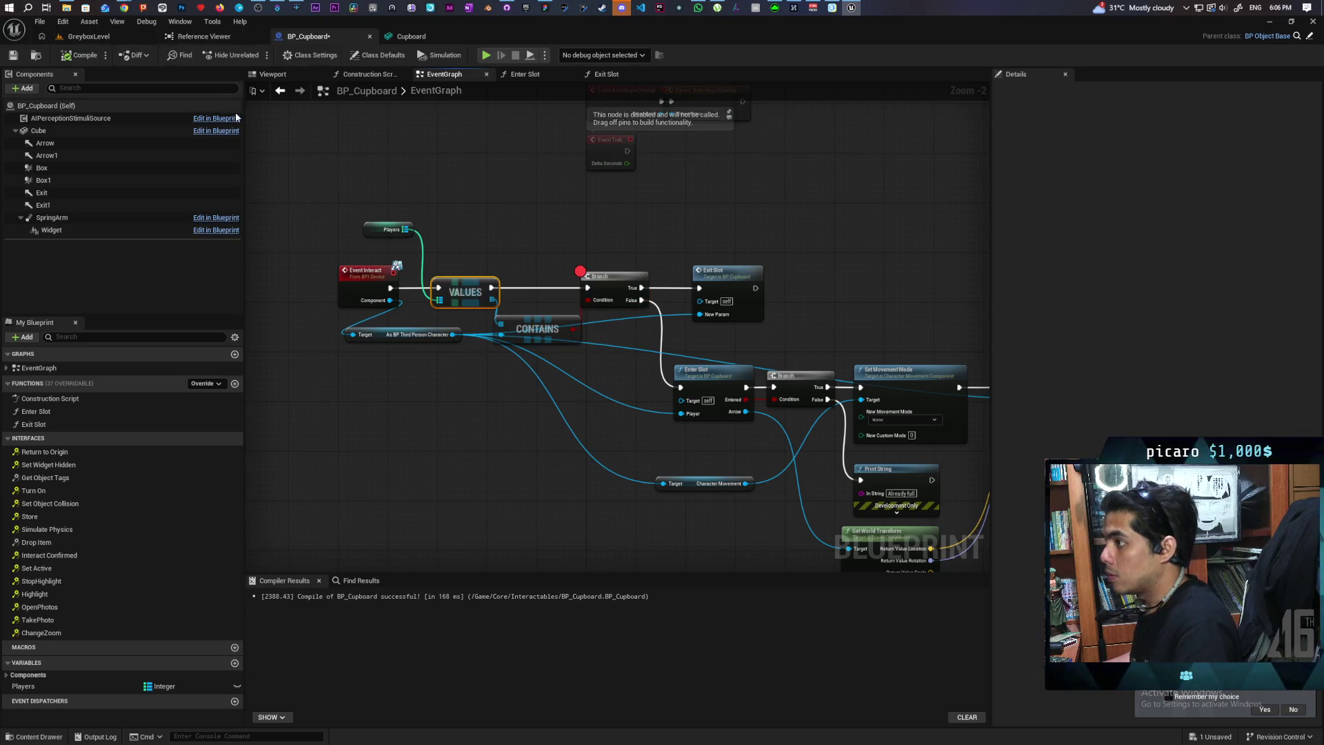
Play GreyboxLevel, check the blueprint's disabled event nodes, and interact with the cupboard using E
left_click(131, 36)
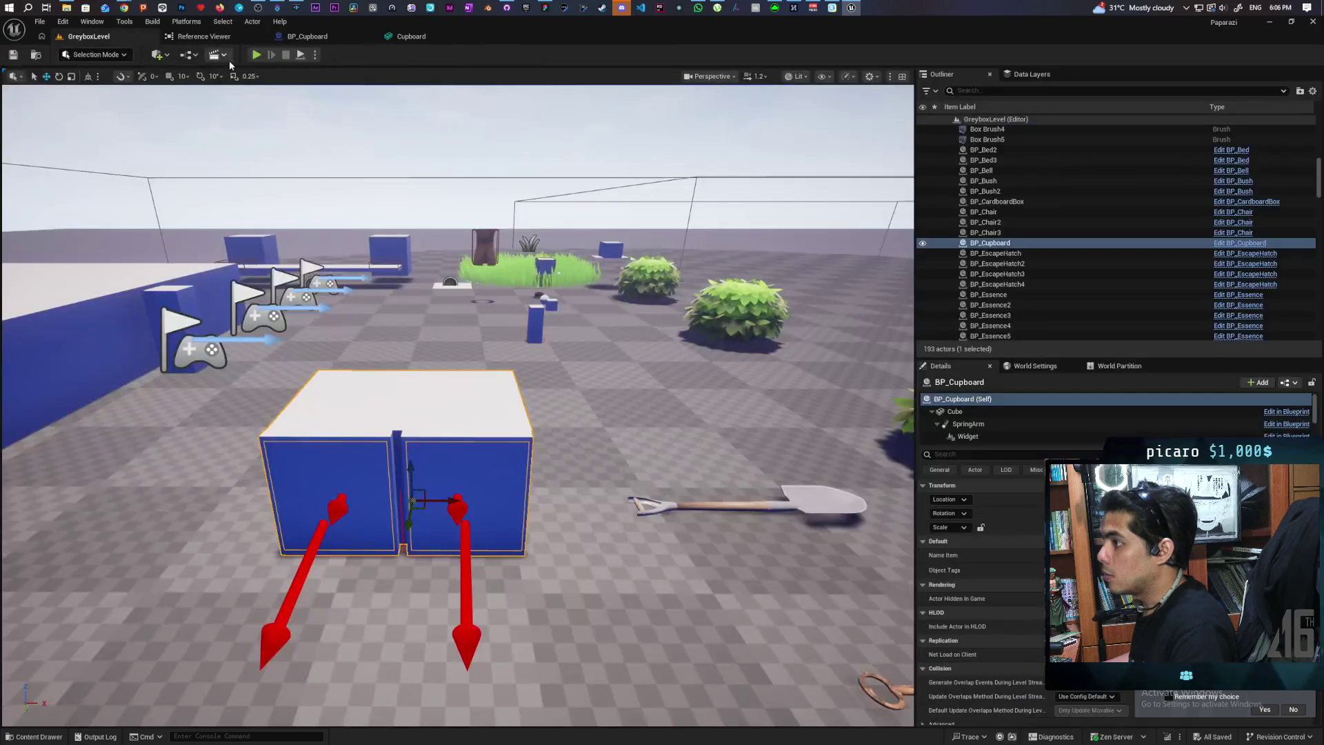
left_click(257, 54)
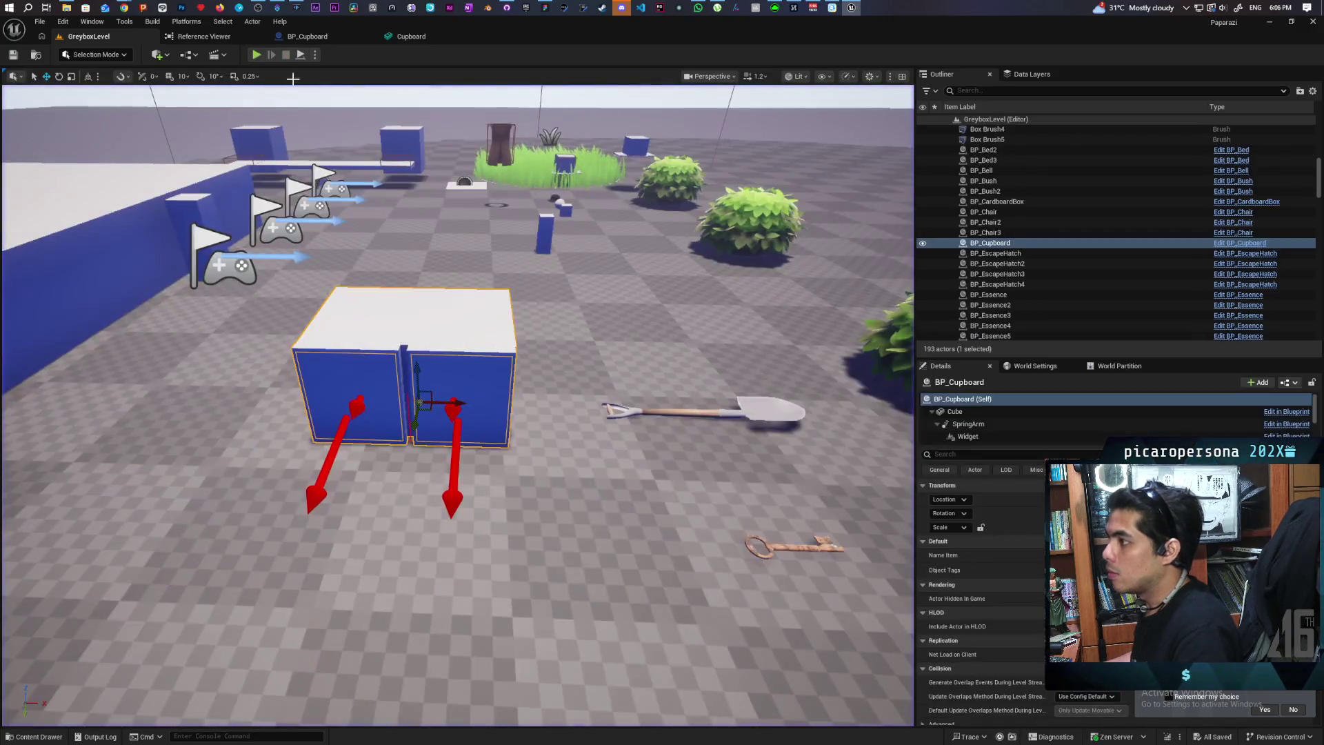
left_click(307, 36)
mouse_move(487, 239)
left_mouse_down()
mouse_move(503, 393)
mouse_move(478, 340)
mouse_move(378, 235)
left_mouse_up()
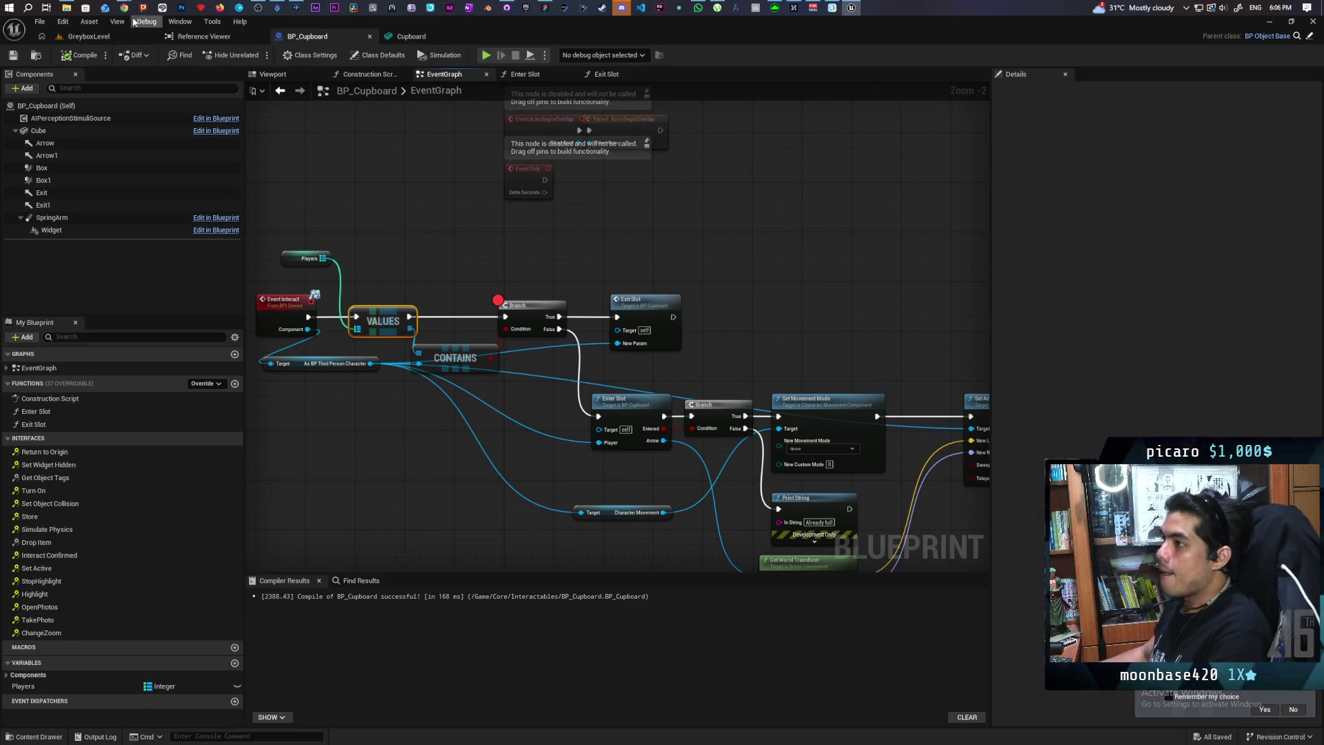
left_click(88, 36)
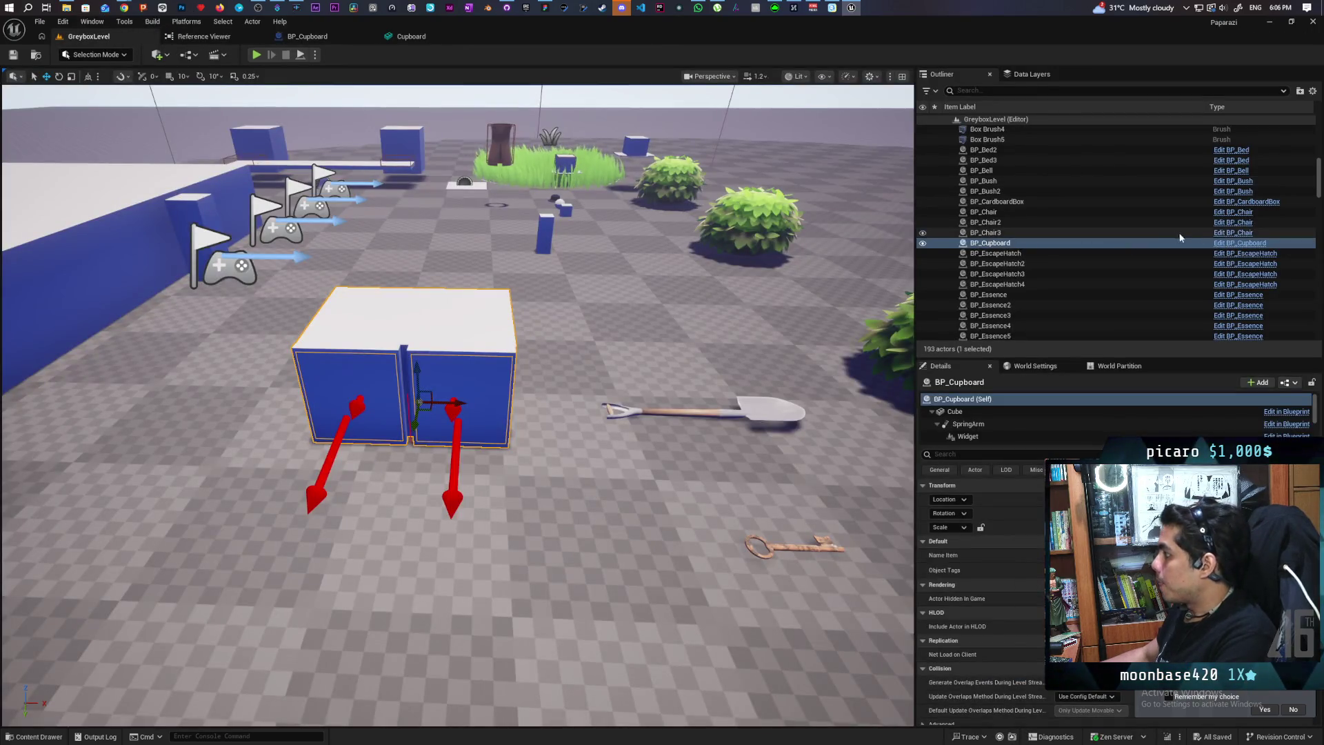
left_click(1222, 242)
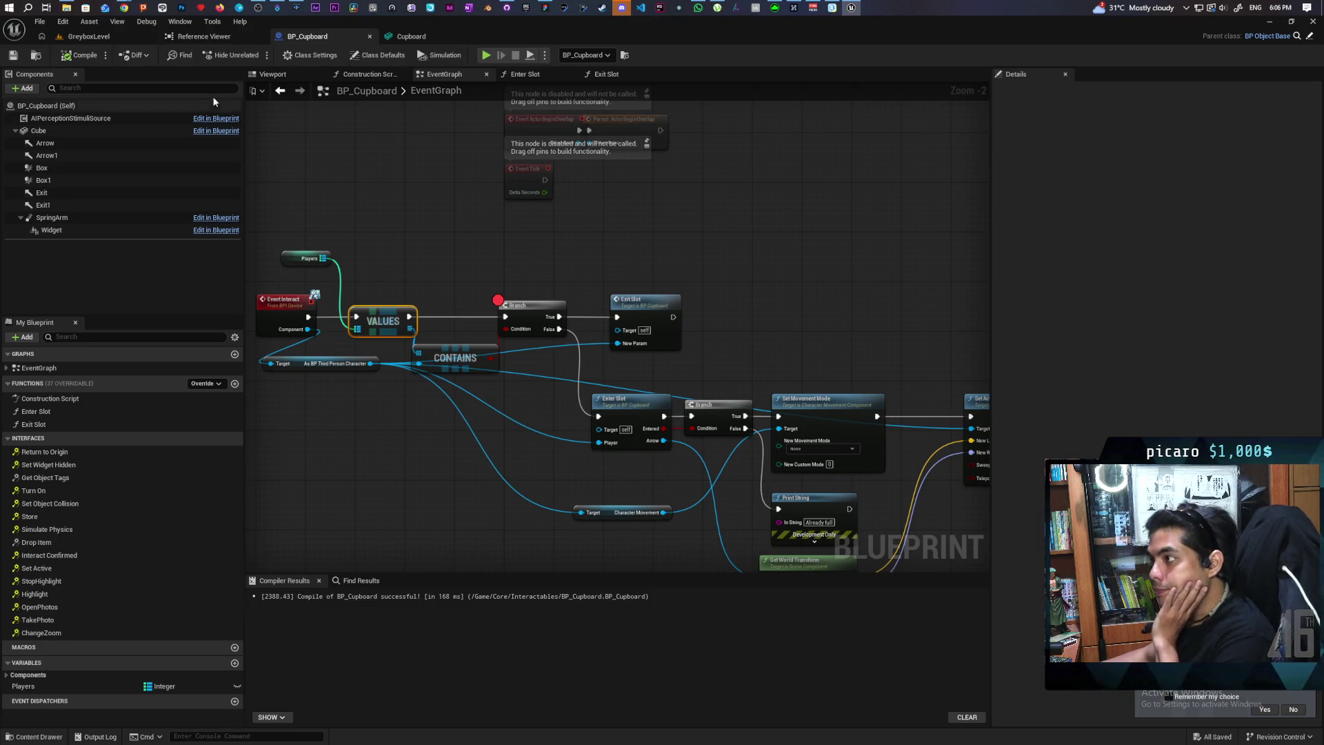
left_click(122, 36)
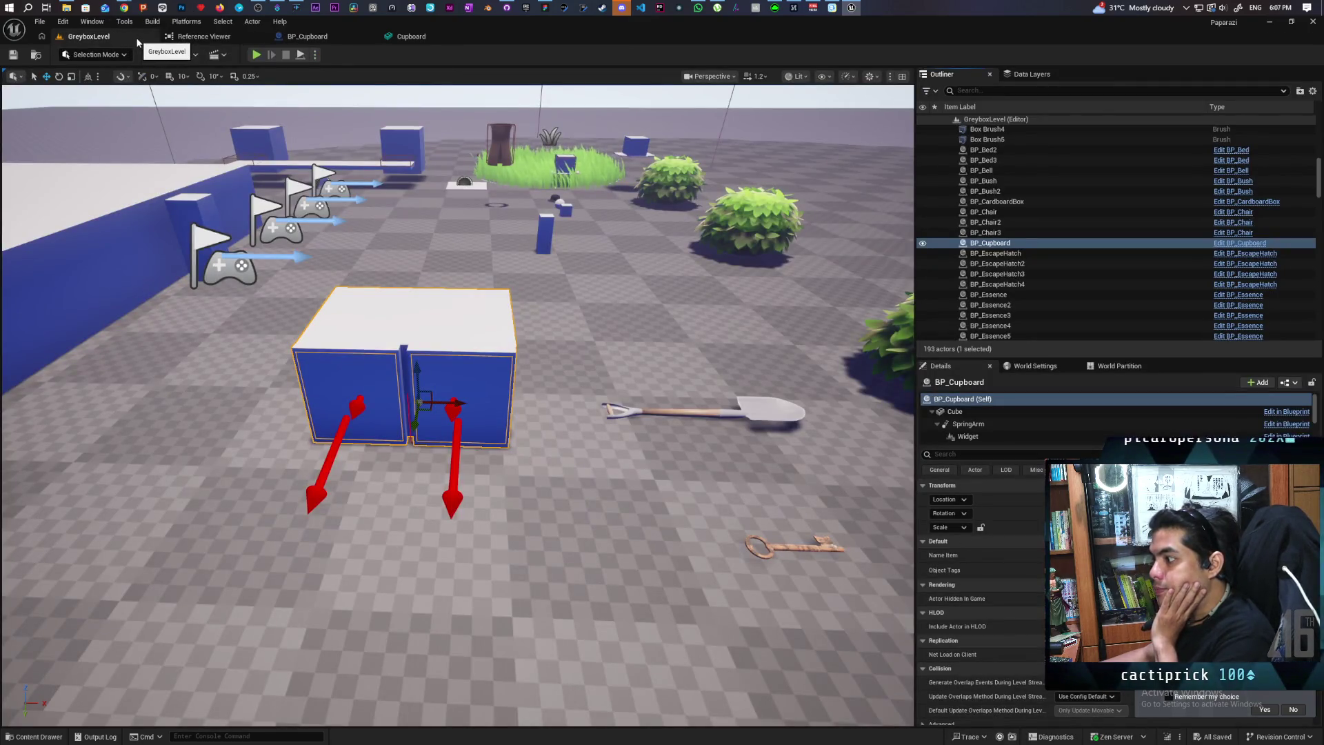
left_click(1238, 243)
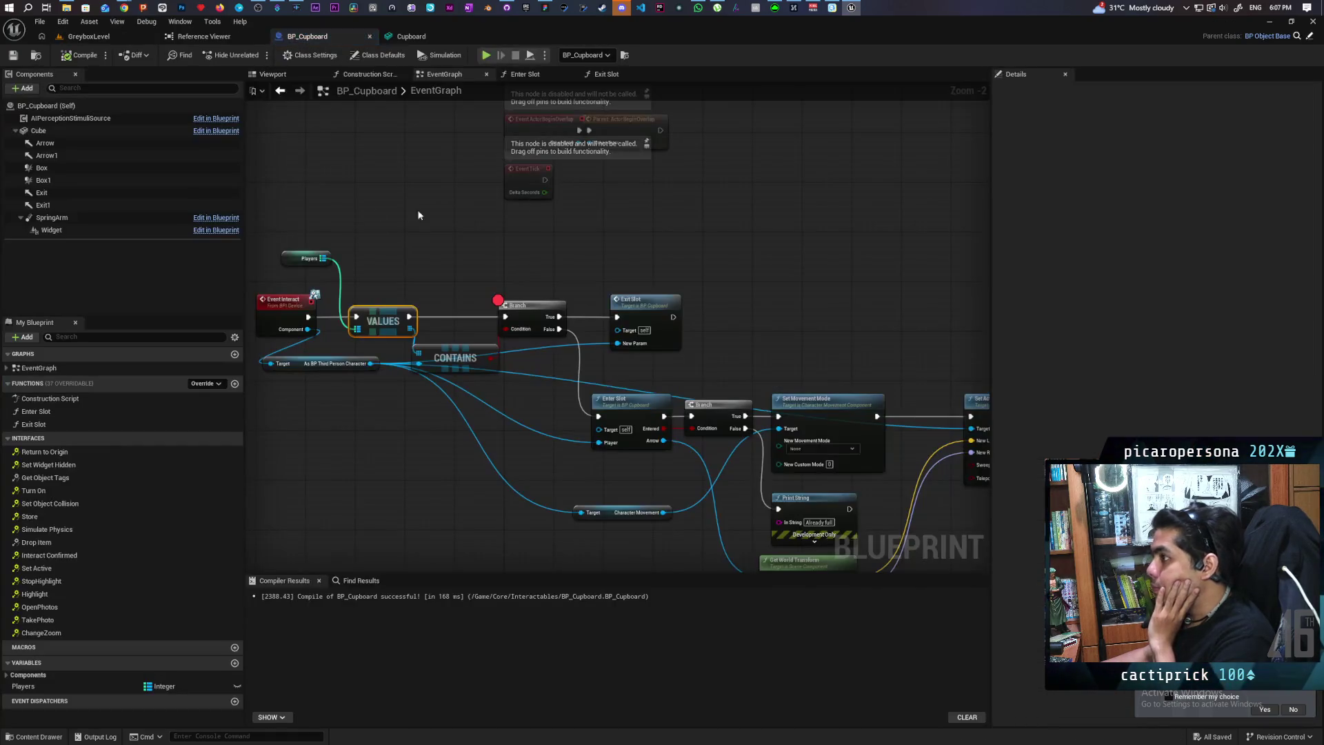
left_click(90, 38)
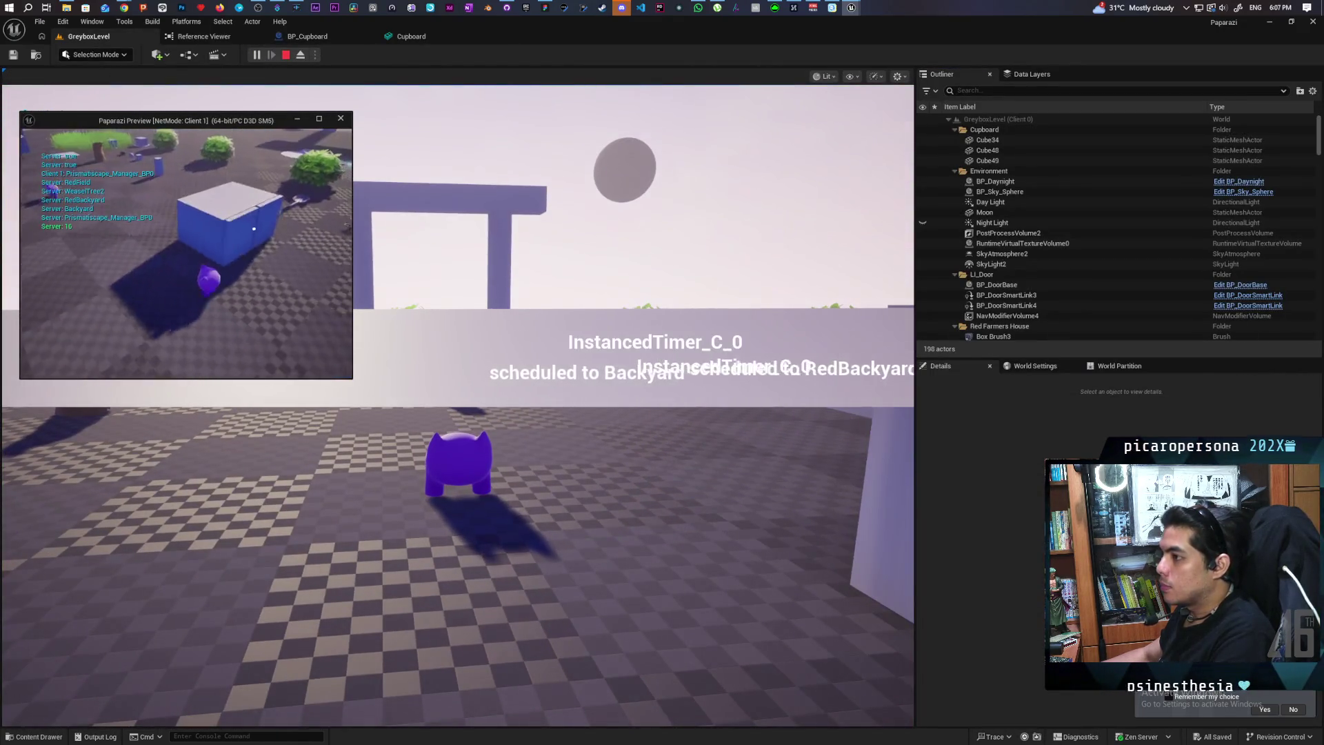
key("e")
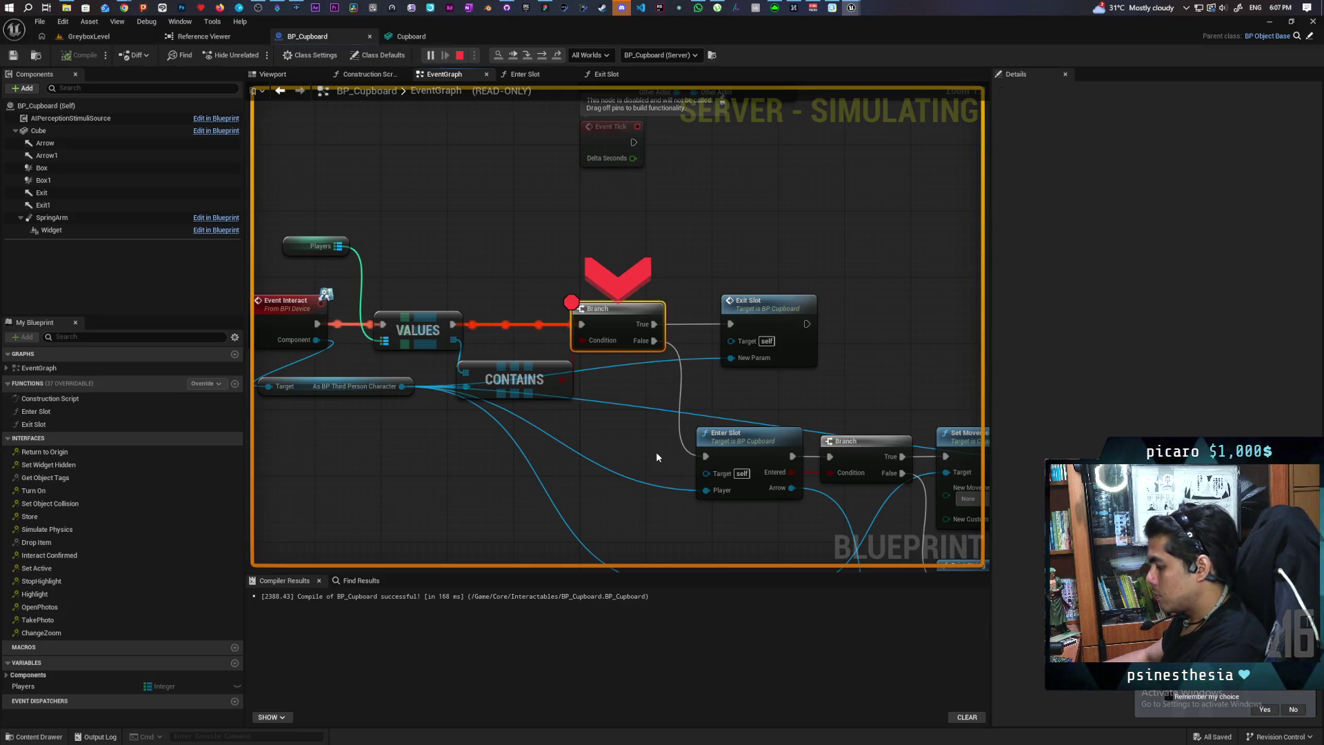
Step into Enter Slot through the loop, Is Valid, SET and ADD nodes, inspecting SET's variable
key("F11")
key("F11")
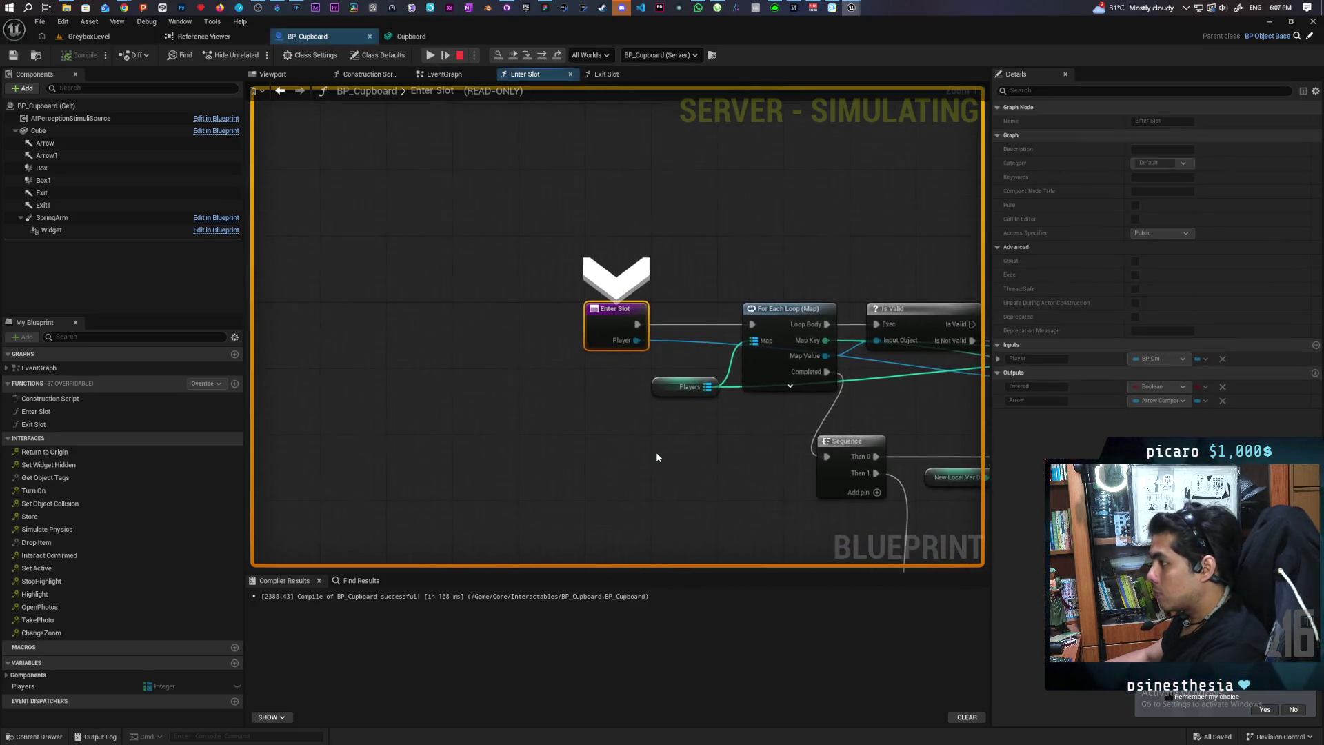
key("F11")
key("F11")
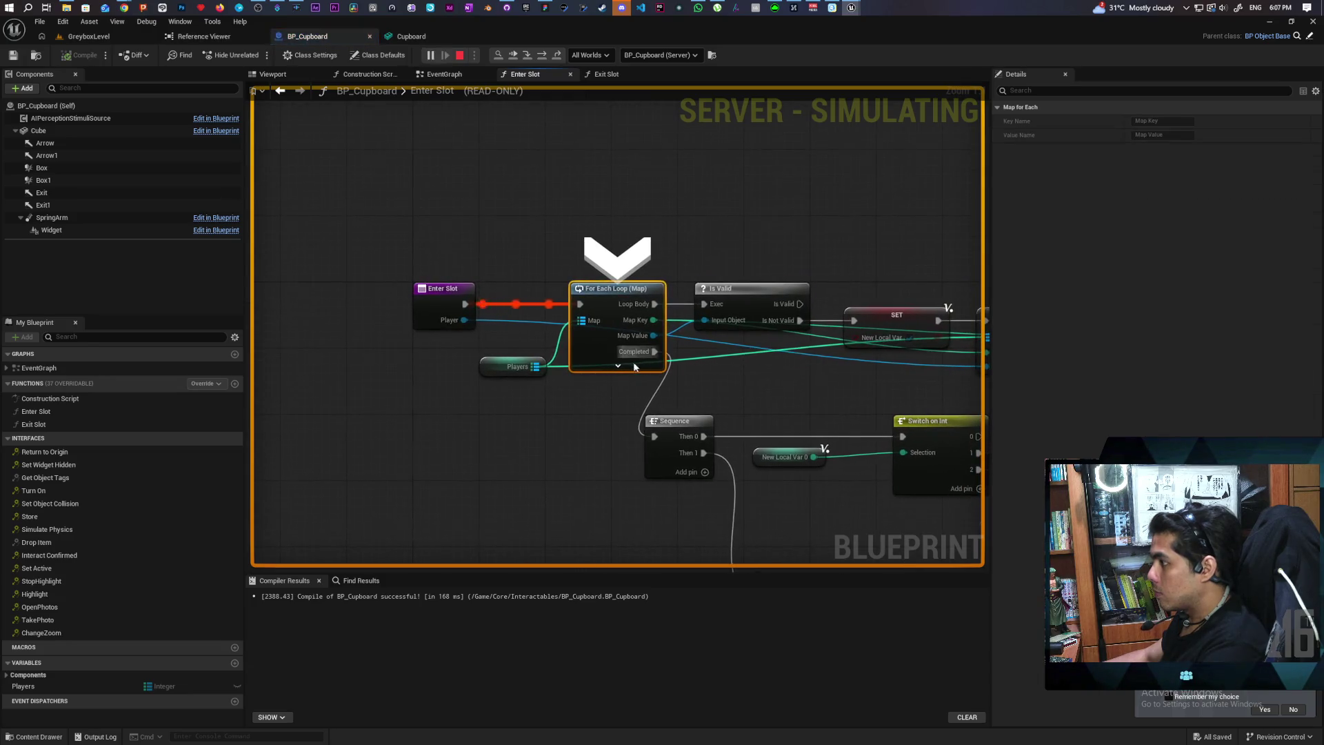
key("F11")
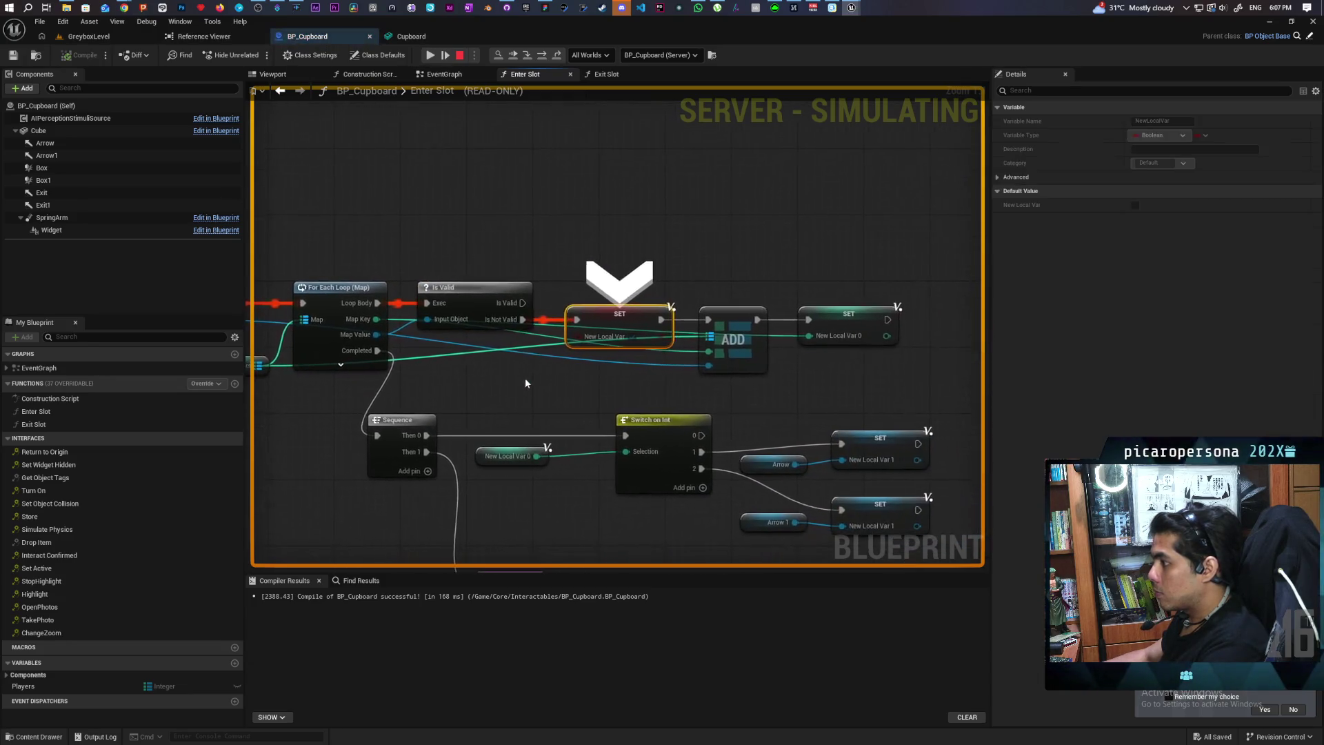
mouse_move(371, 318)
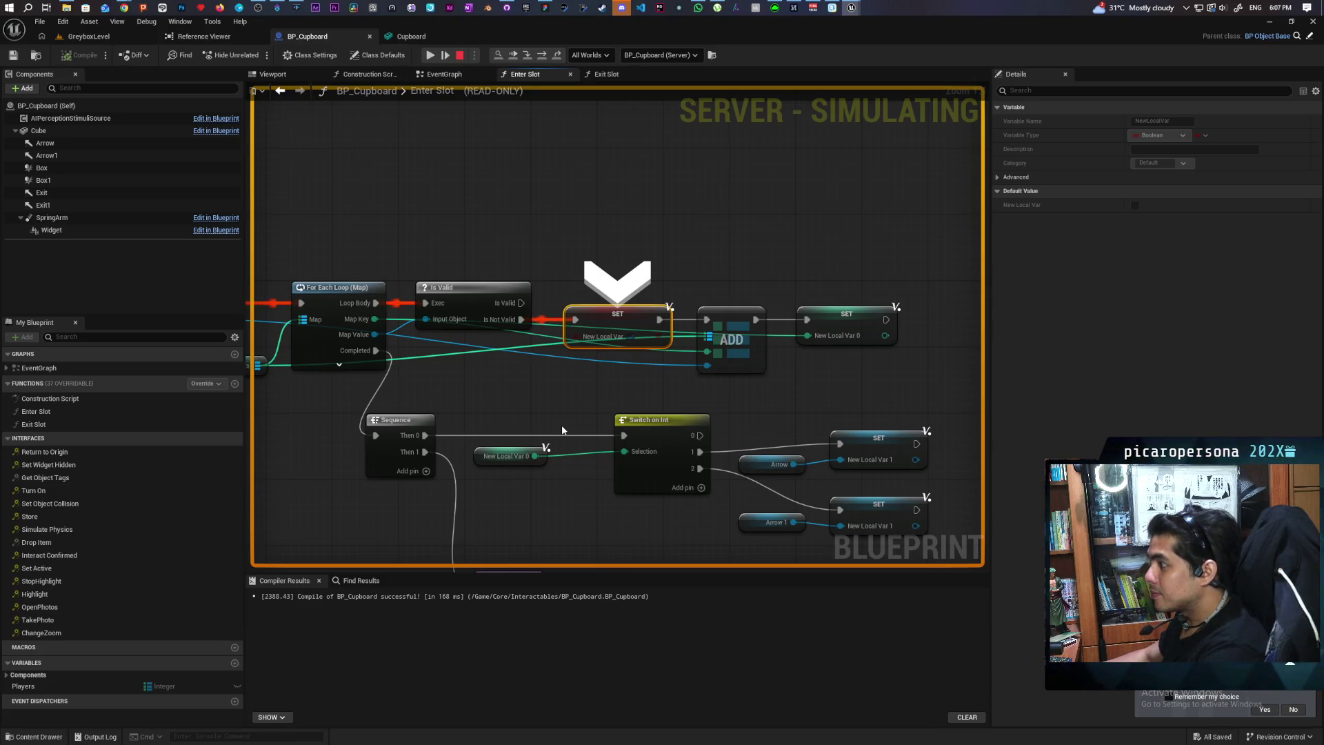
key("F10")
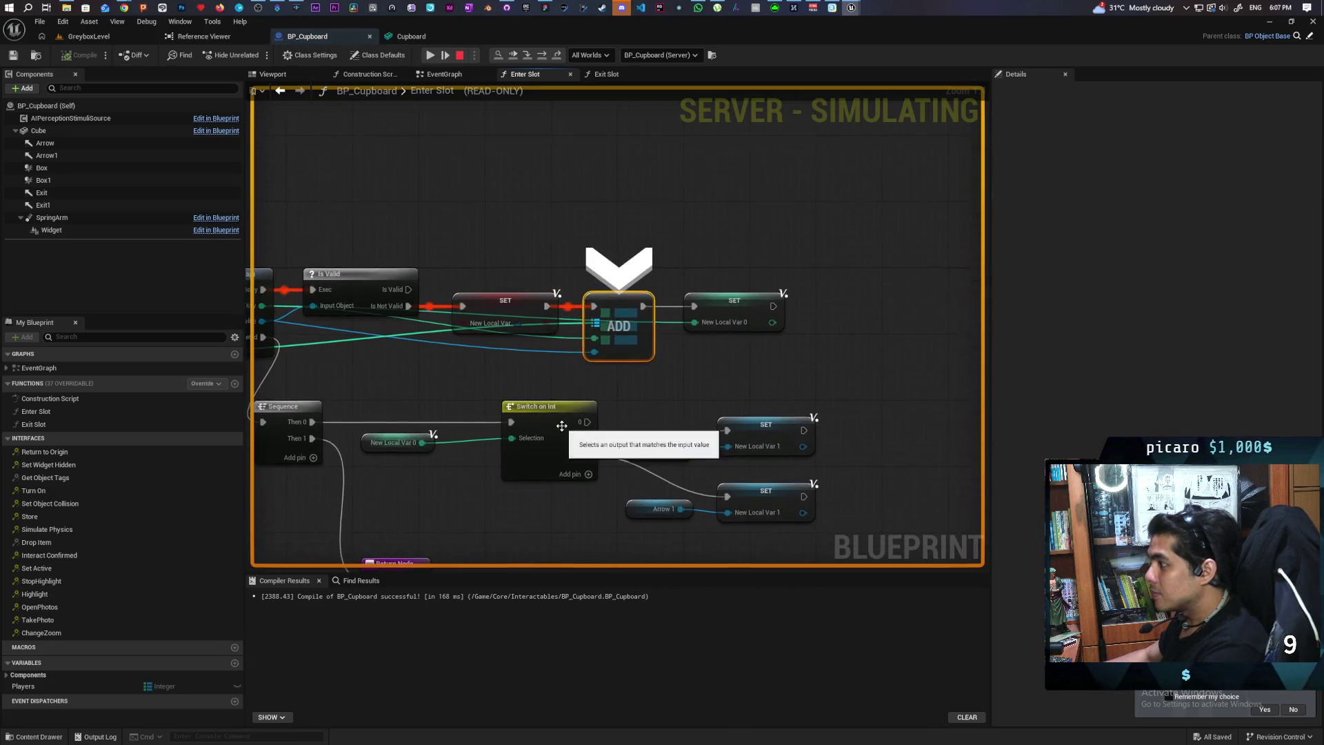
mouse_move(591, 351)
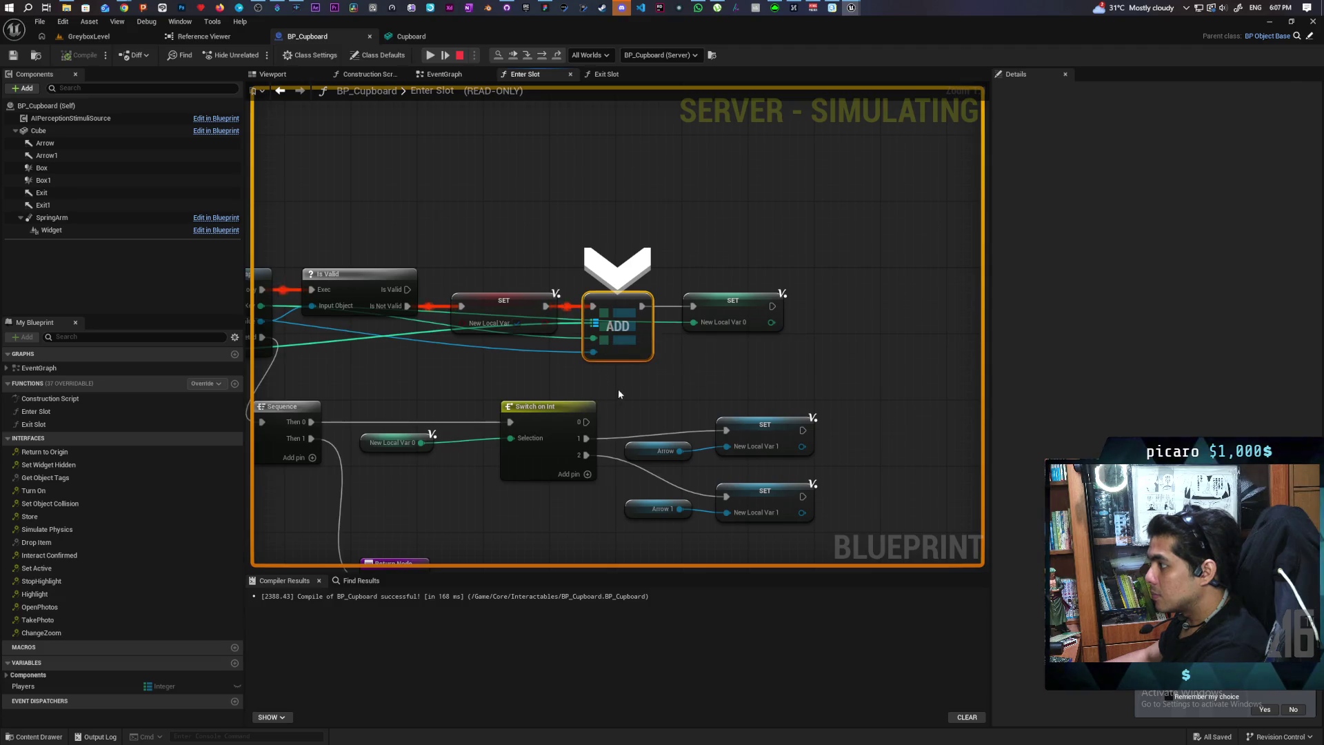
left_click(606, 337)
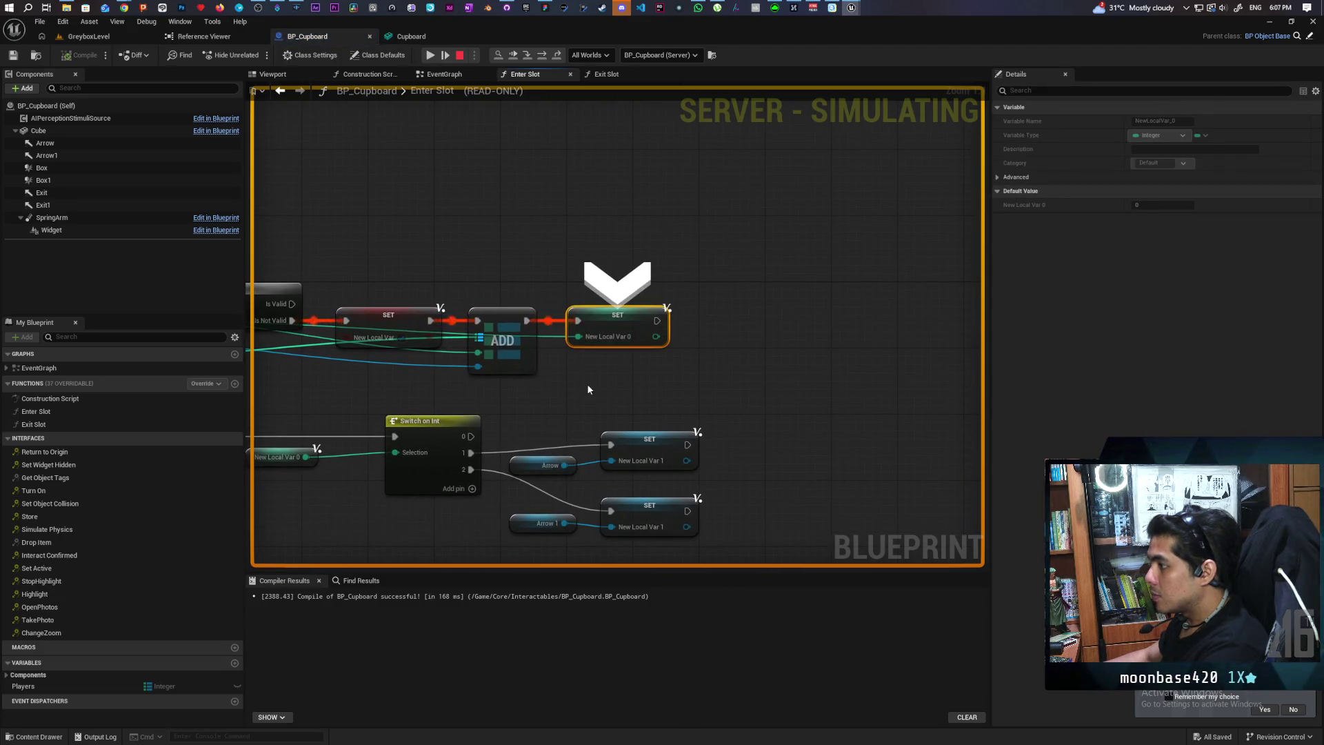
Step back through the For Each Loop to Is Valid, then stop the play session
key("F10")
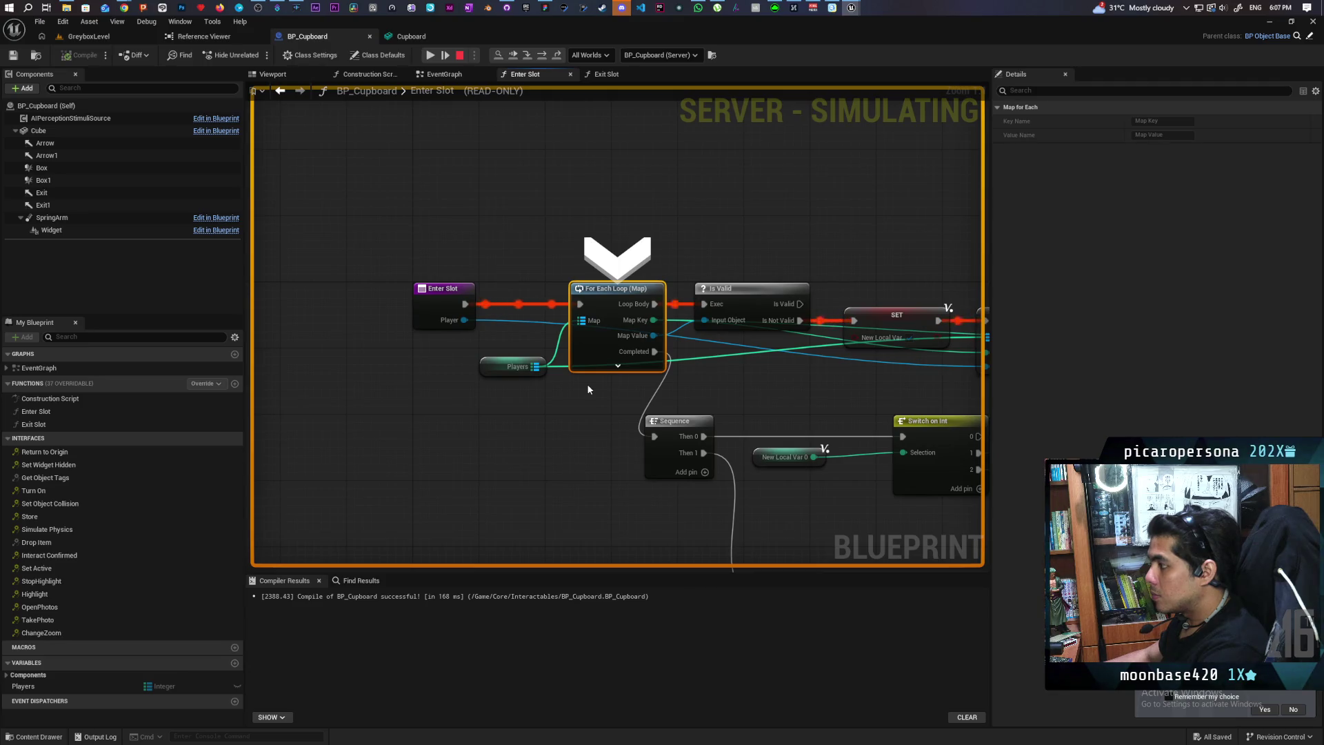
key("F10")
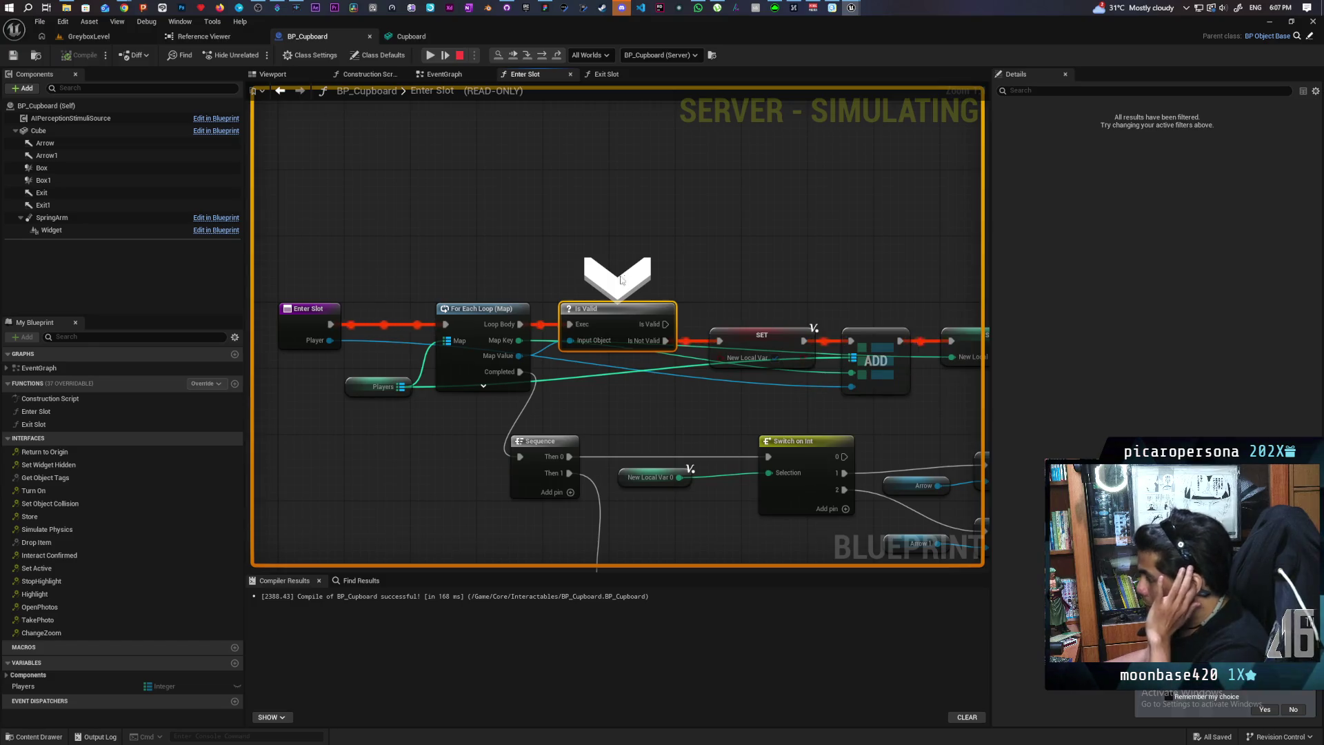
left_click(460, 55)
left_click_drag(570, 212, 532, 118)
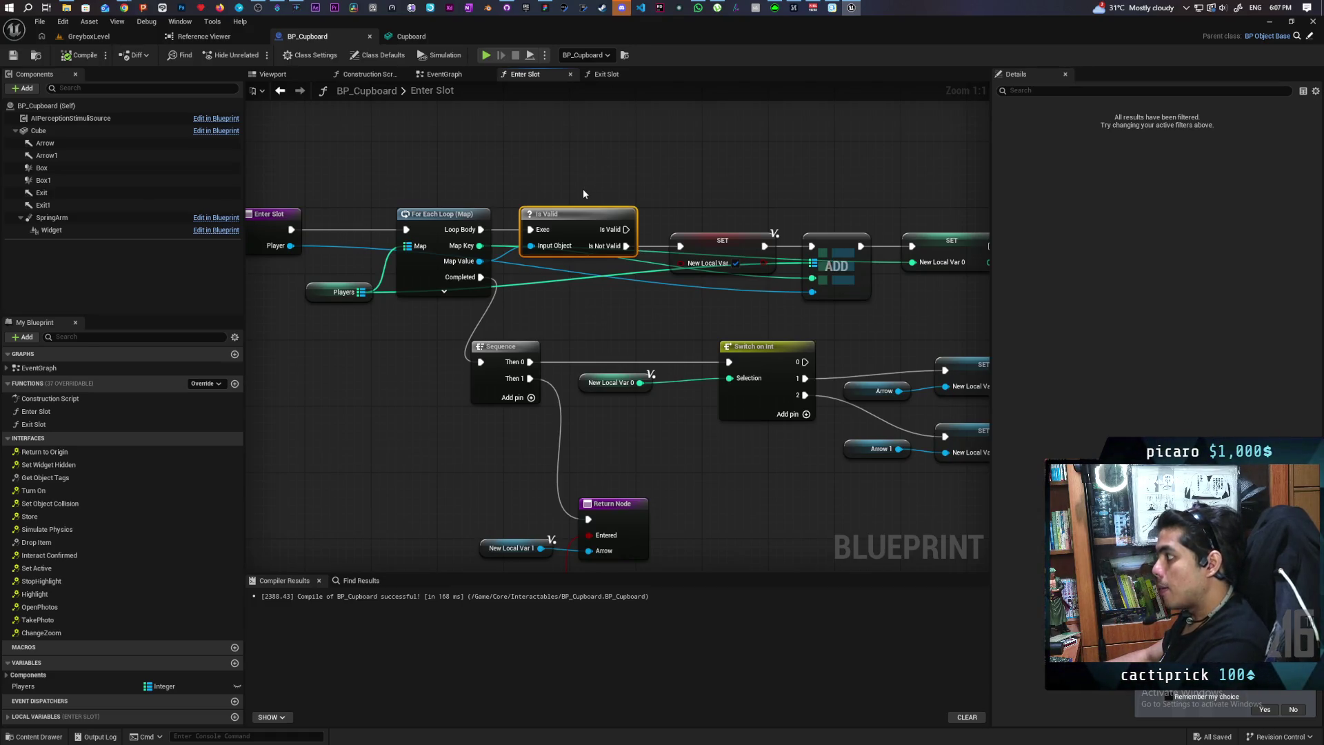
Shift the Is Valid, SET, ADD and SET nodes right to make room
scroll(582, 188, "down", 3)
scroll(606, 175, "up", 3)
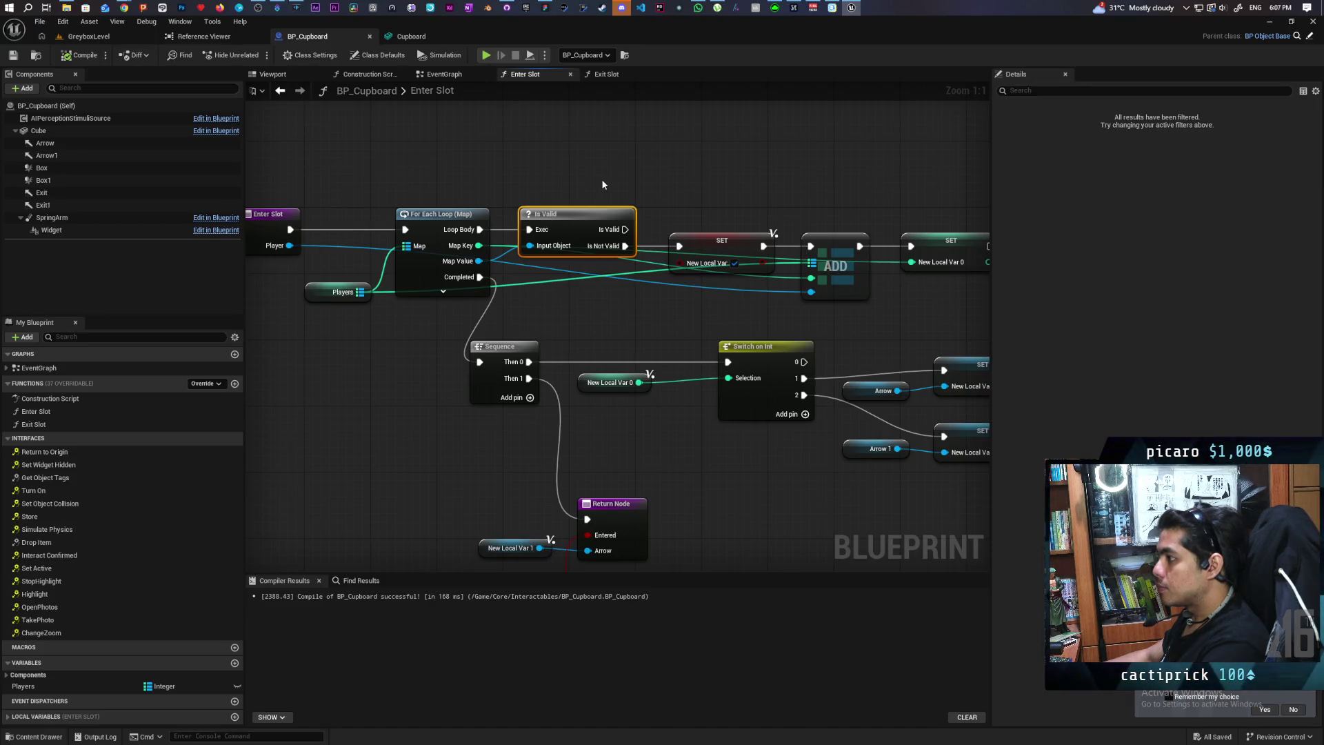
left_click_drag(652, 175, 517, 167)
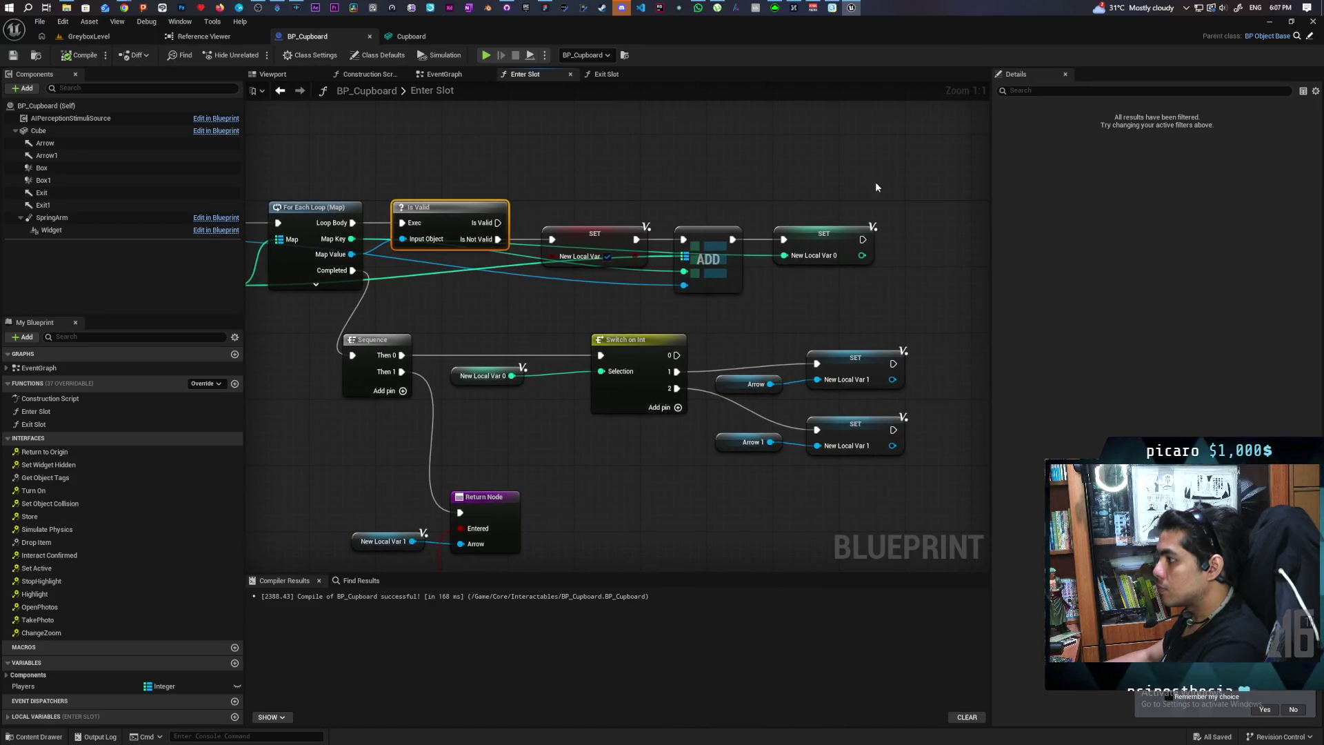
mouse_move(912, 153)
left_mouse_down()
mouse_move(549, 317)
mouse_move(390, 322)
left_mouse_up()
left_click_drag(462, 223, 628, 222)
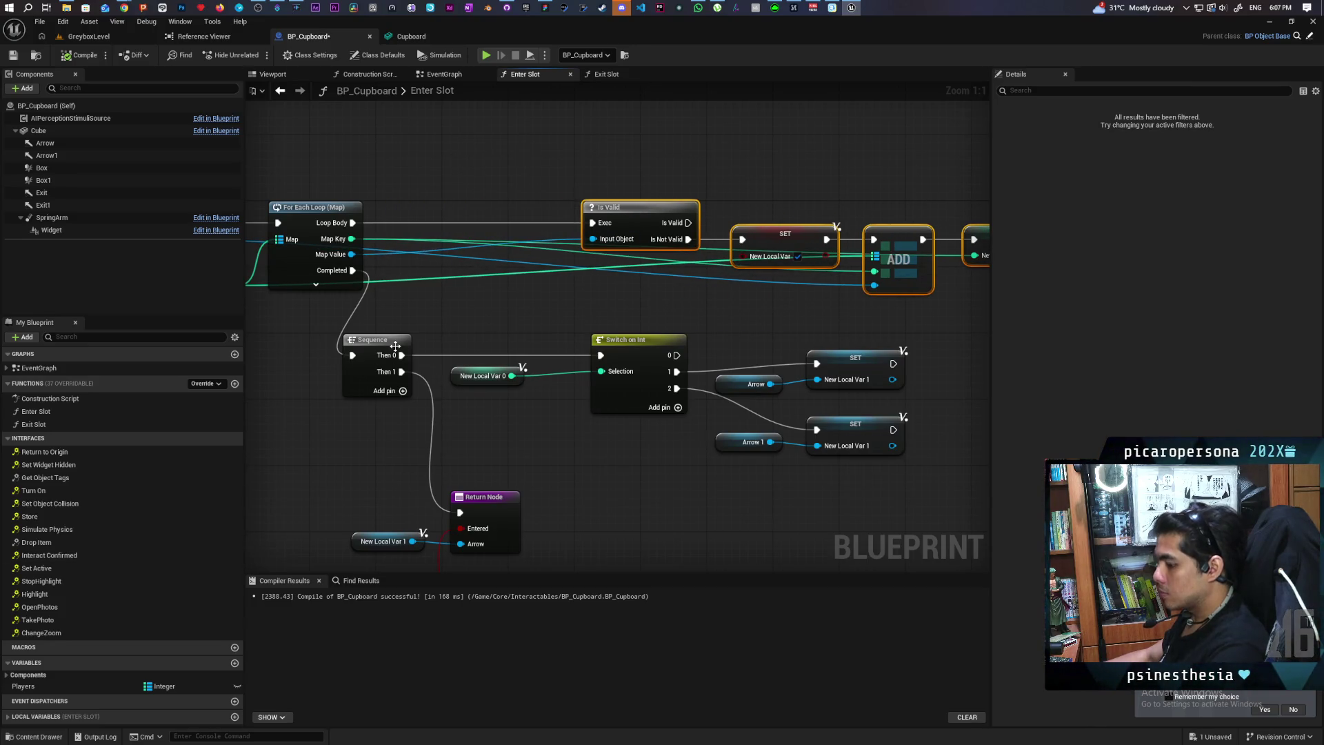
left_click(459, 313)
Insert a Branch after Loop Body, False to Is Valid, NewLocalVar as Condition, and compile
left_click(471, 314)
left_click_drag(471, 312, 469, 199)
left_click_drag(351, 222, 435, 198)
left_click_drag(518, 214, 592, 223)
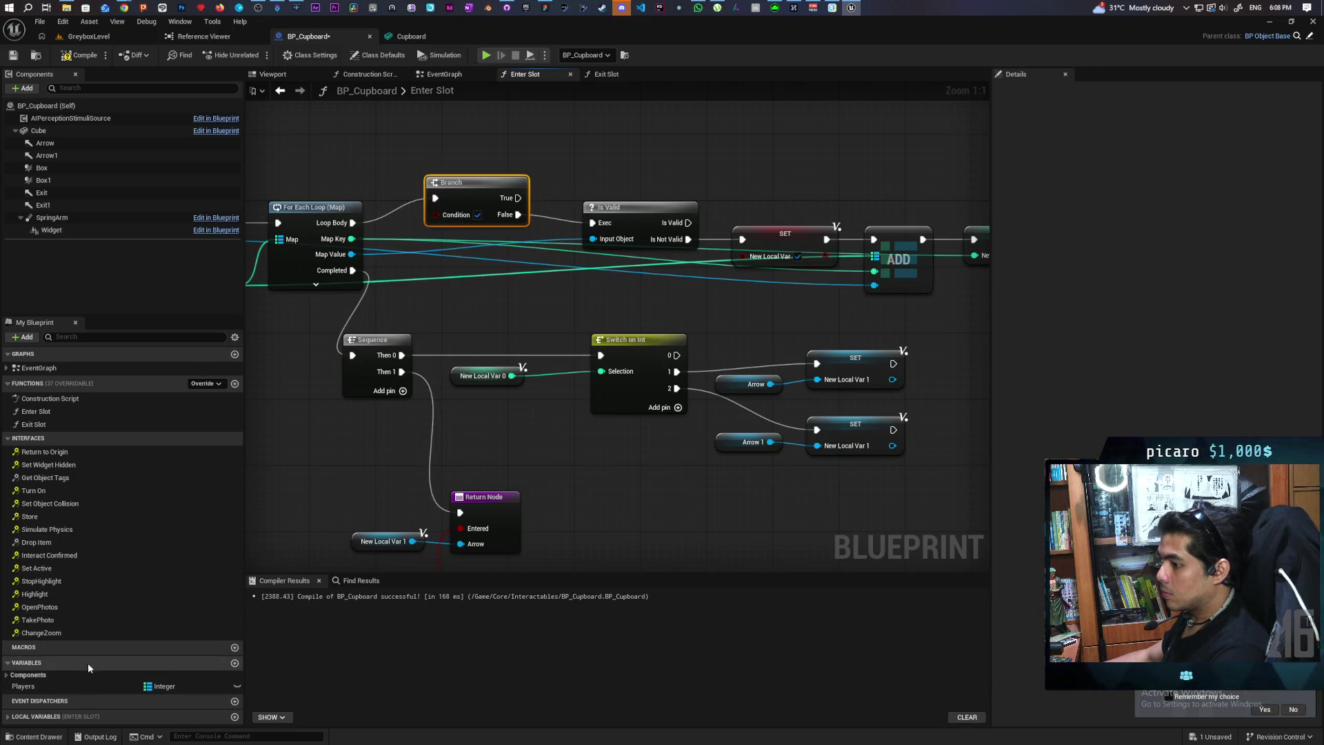
left_click(14, 721)
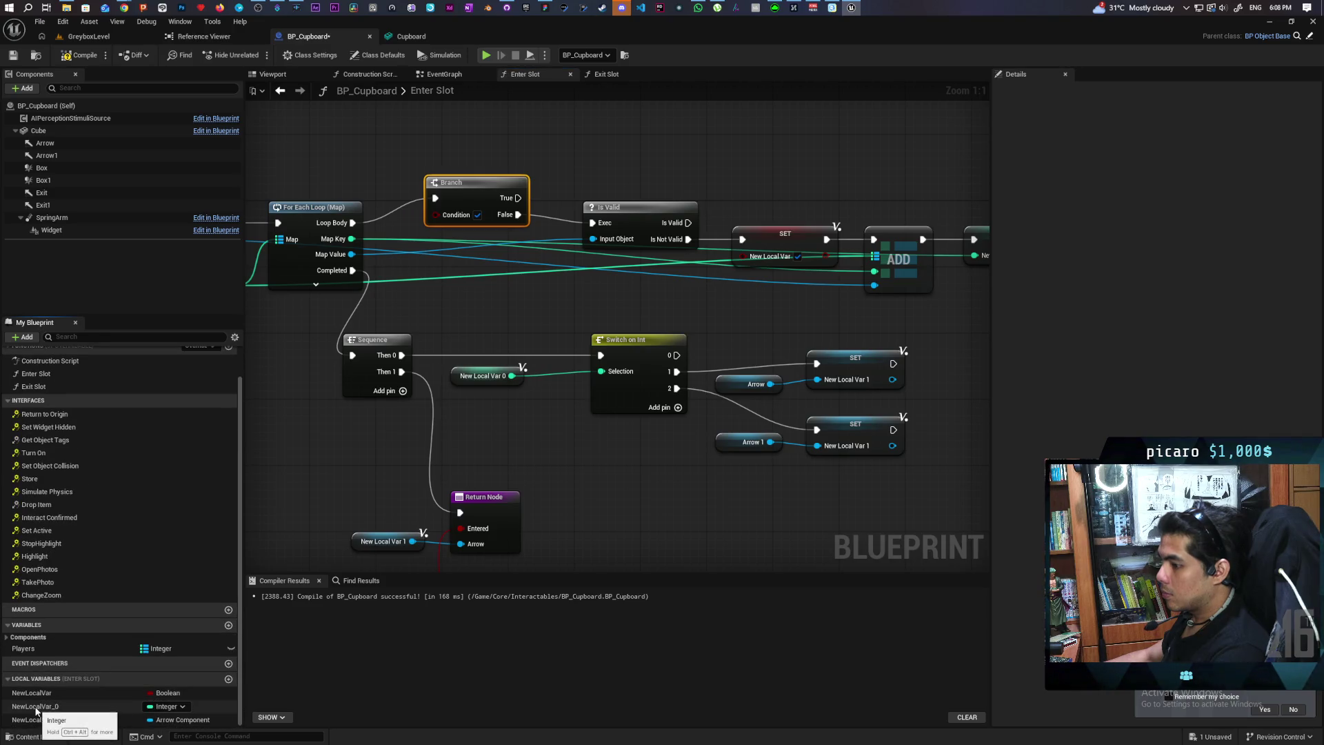
left_click(34, 692)
mouse_move(34, 692)
left_mouse_down()
mouse_move(435, 214)
mouse_move(378, 186)
left_mouse_up()
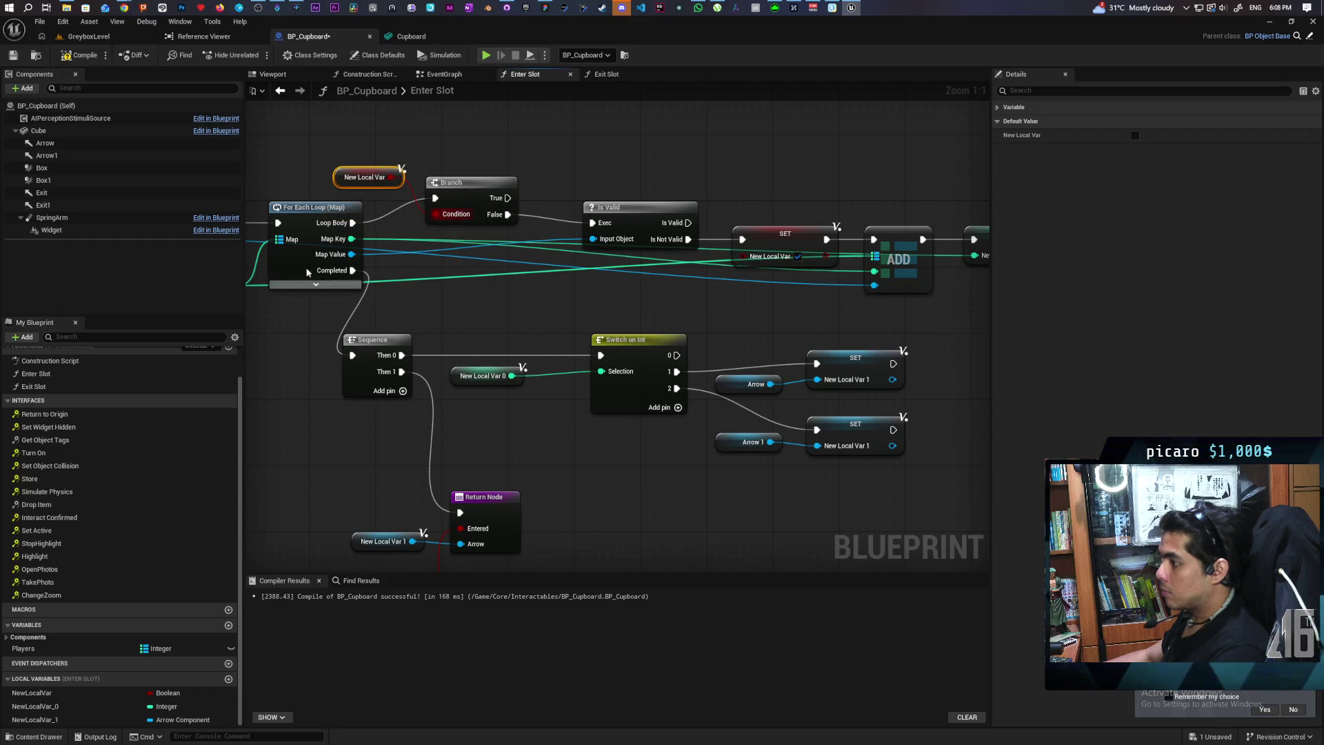
key("F7")
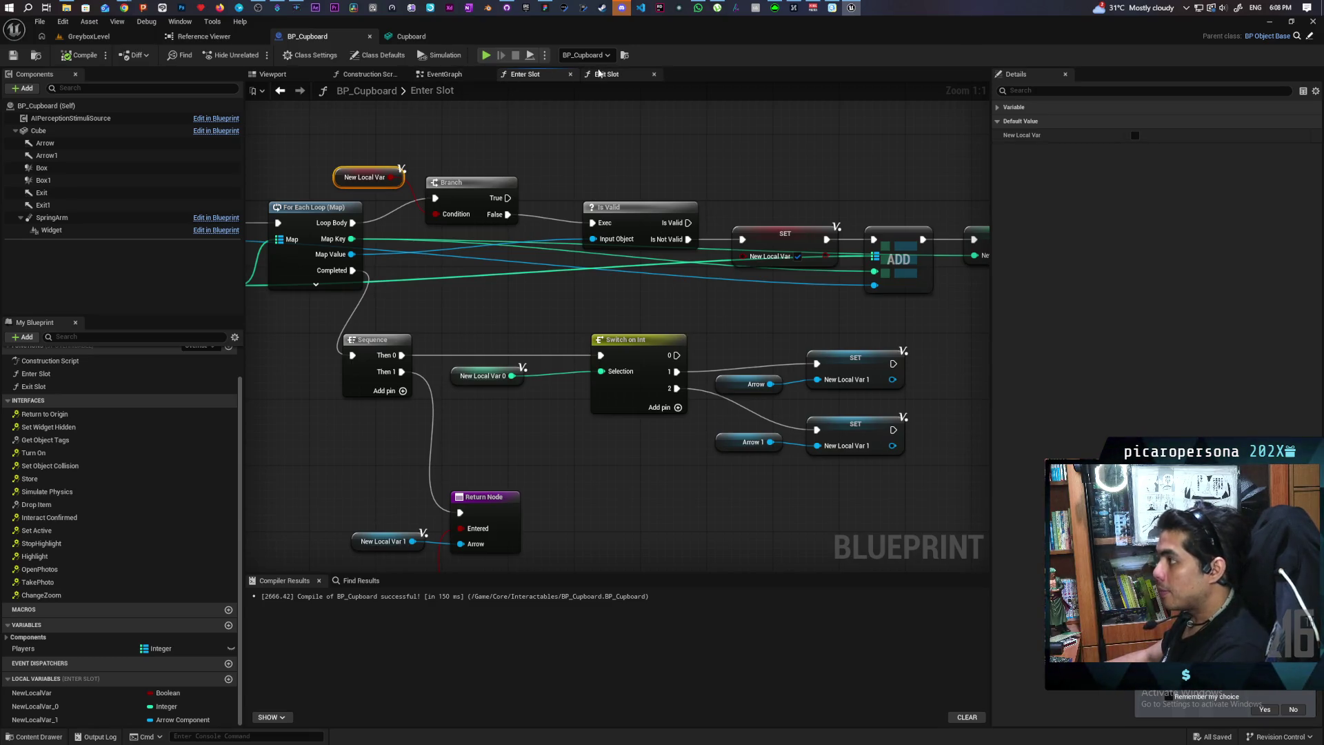
Look over the Exit Slot graph, then return to the GreyboxLevel level
left_click(606, 74)
mouse_move(656, 198)
left_mouse_down()
mouse_move(572, 269)
mouse_move(585, 342)
left_mouse_up()
mouse_move(675, 337)
left_mouse_down()
mouse_move(715, 287)
mouse_move(712, 248)
mouse_move(795, 287)
left_mouse_up()
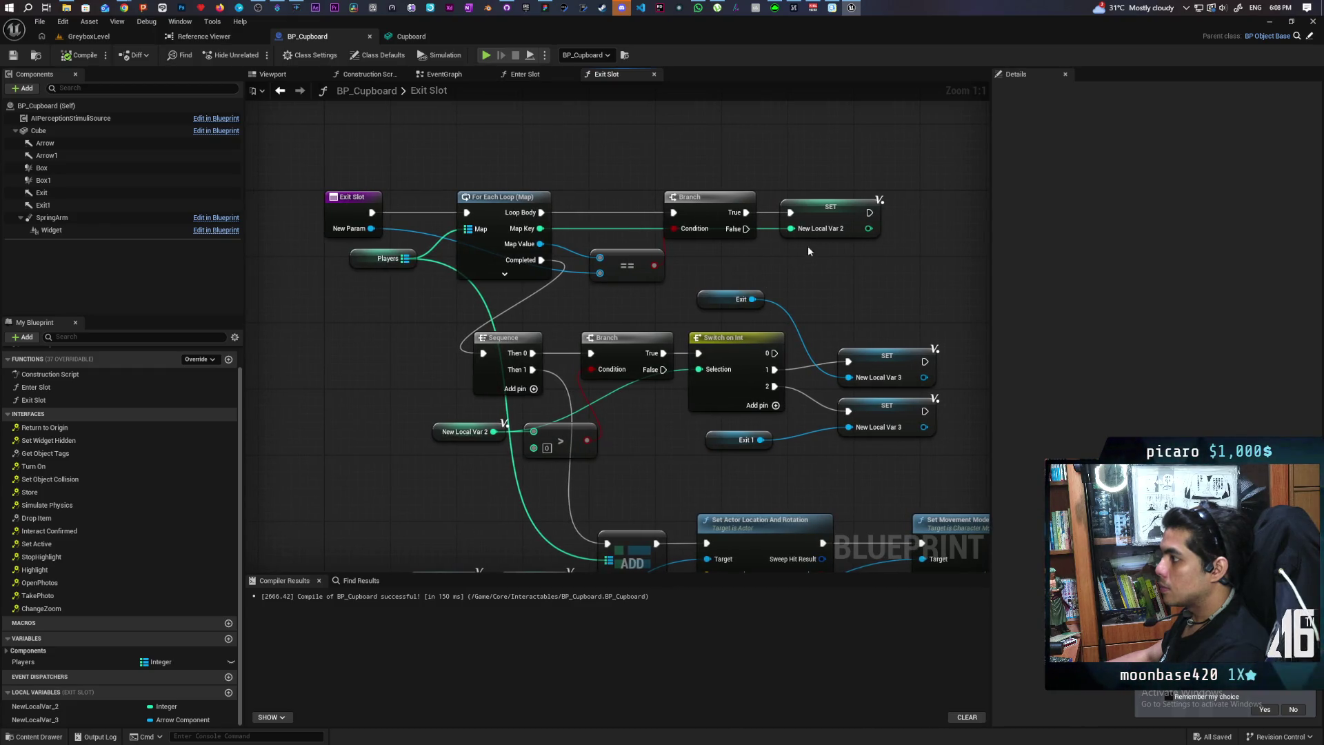
left_click(104, 38)
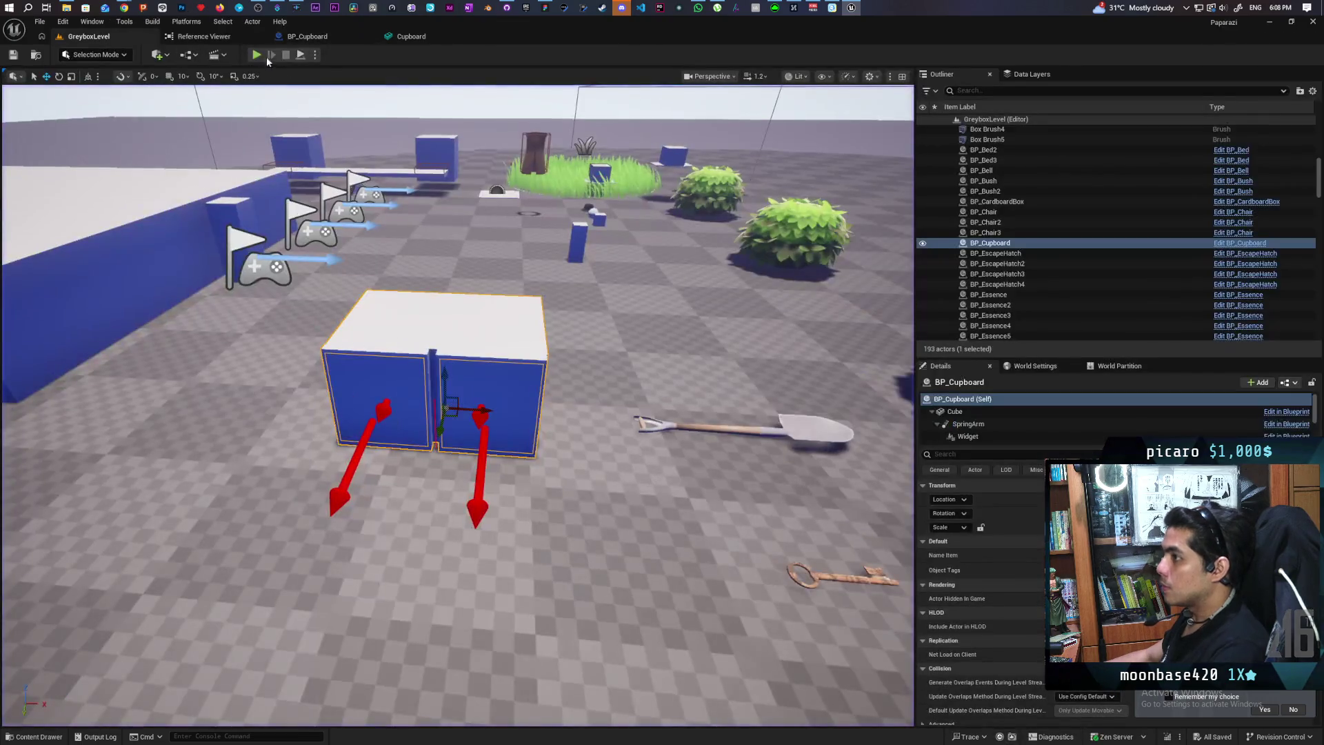
Start play, trigger the cupboard breakpoint with F, and resume the game
key("alt+p")
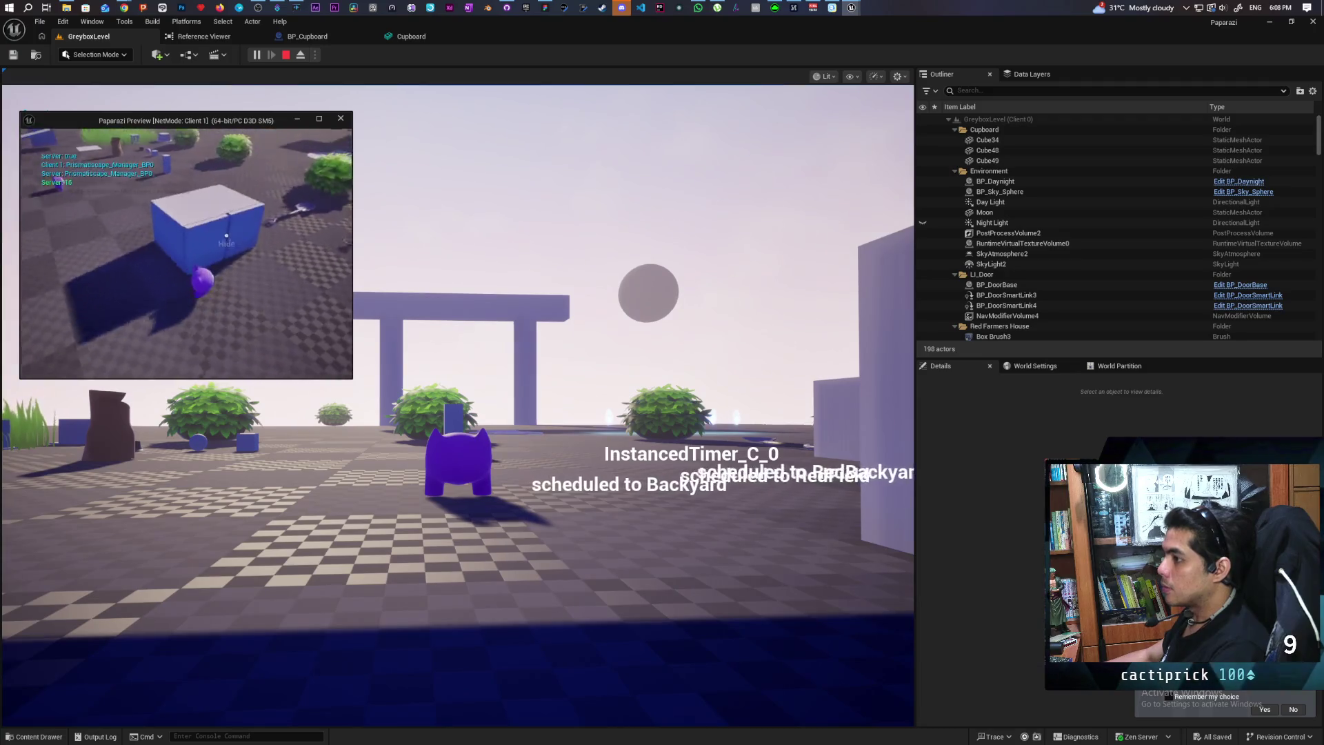
key("f")
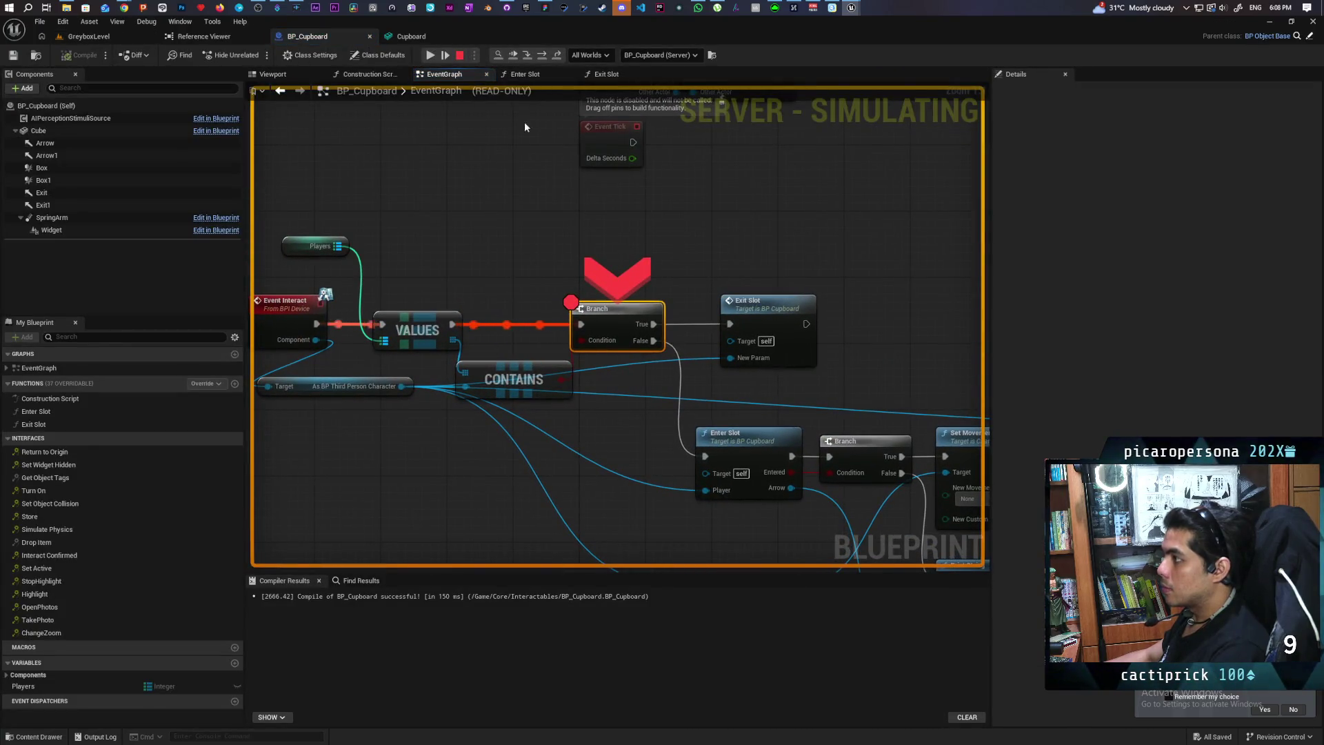
left_click(510, 57)
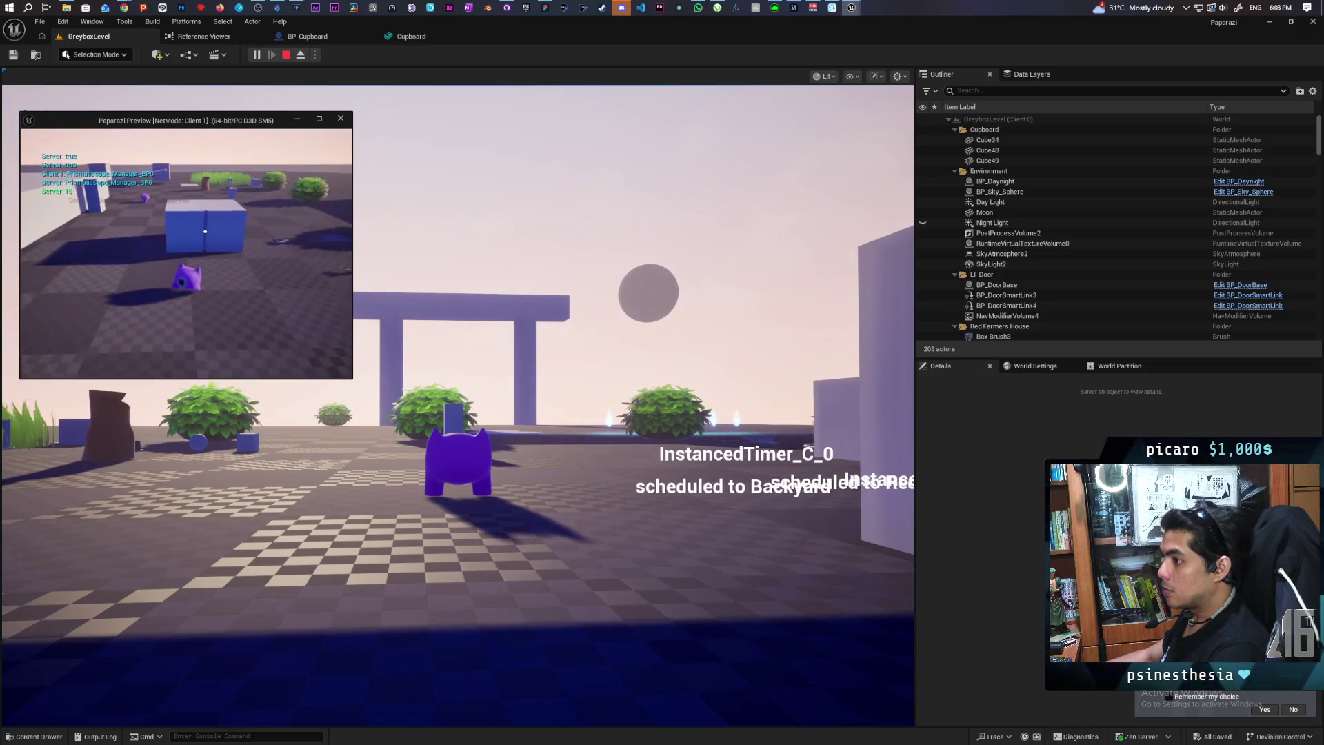
mouse_move(572, 21)
left_mouse_down()
mouse_move(572, 76)
mouse_move(844, 59)
left_mouse_up()
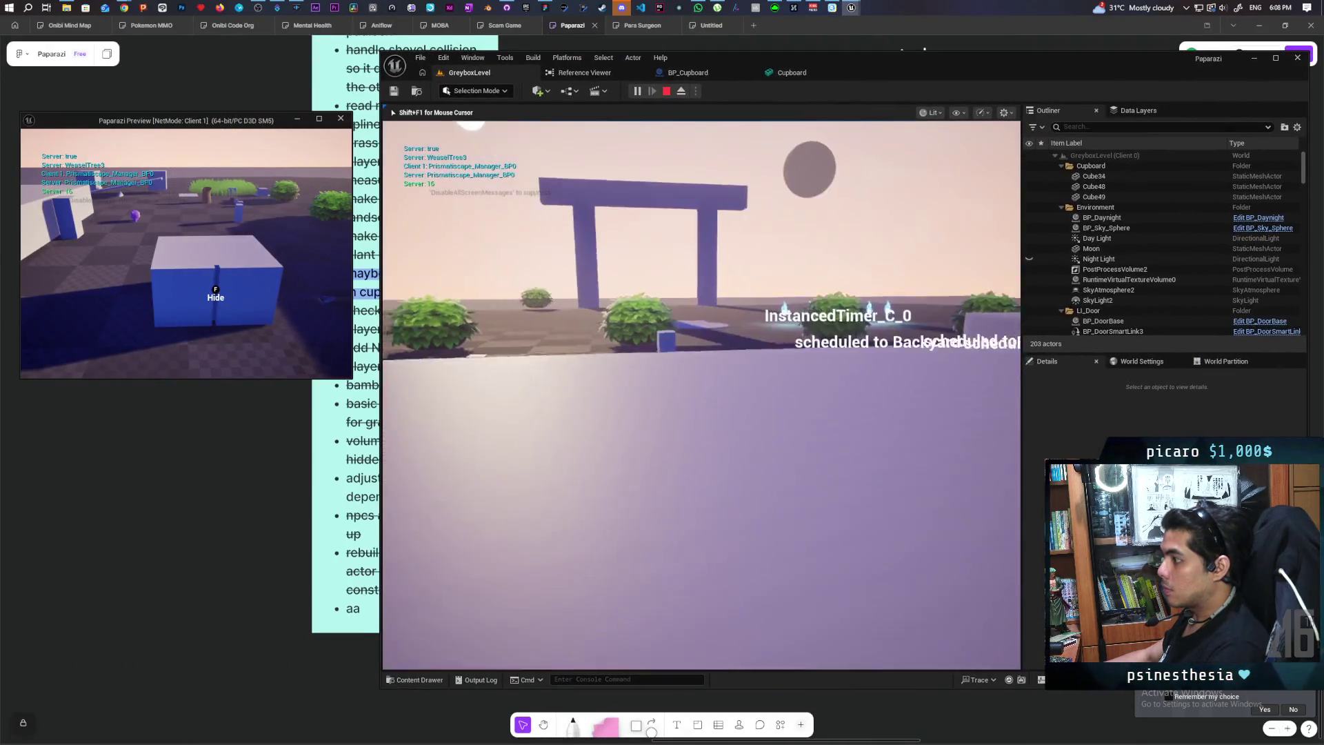
Leave the cupboard, walk back, hide again, come out, and stop the session
key("f")
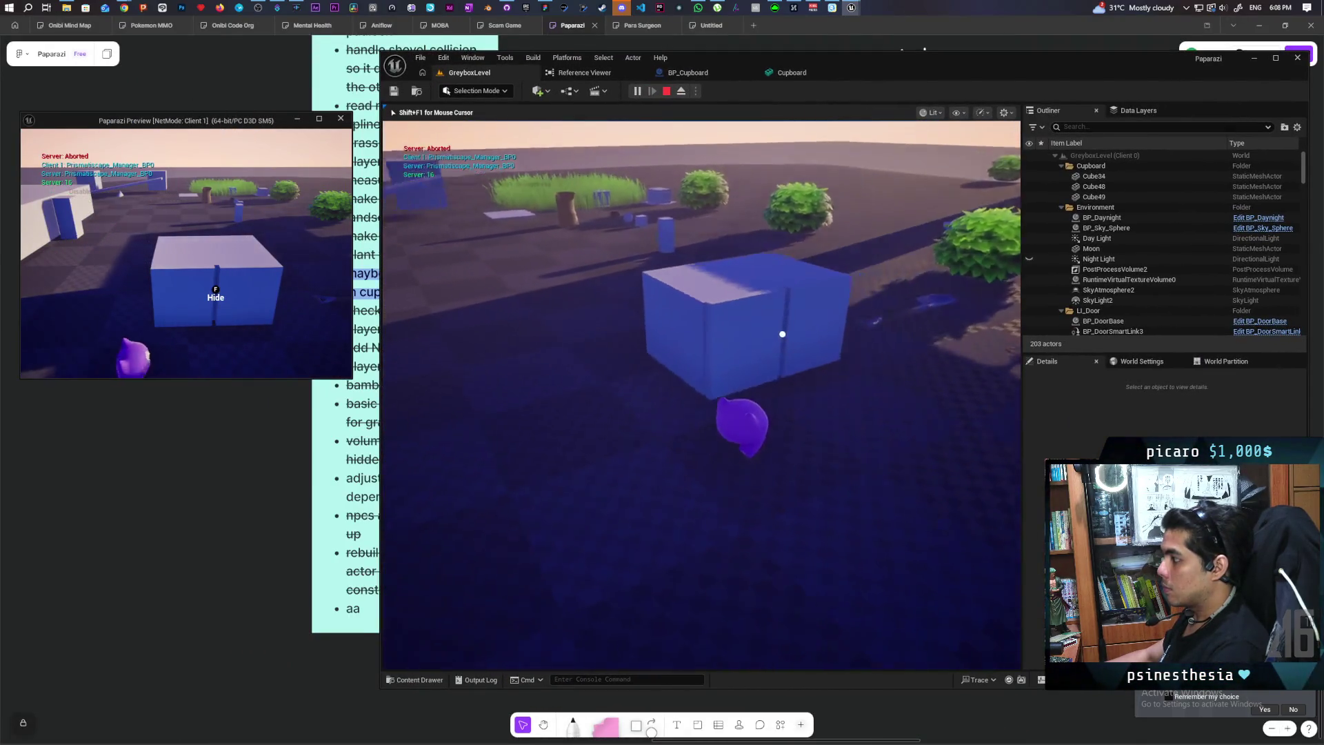
key("s")
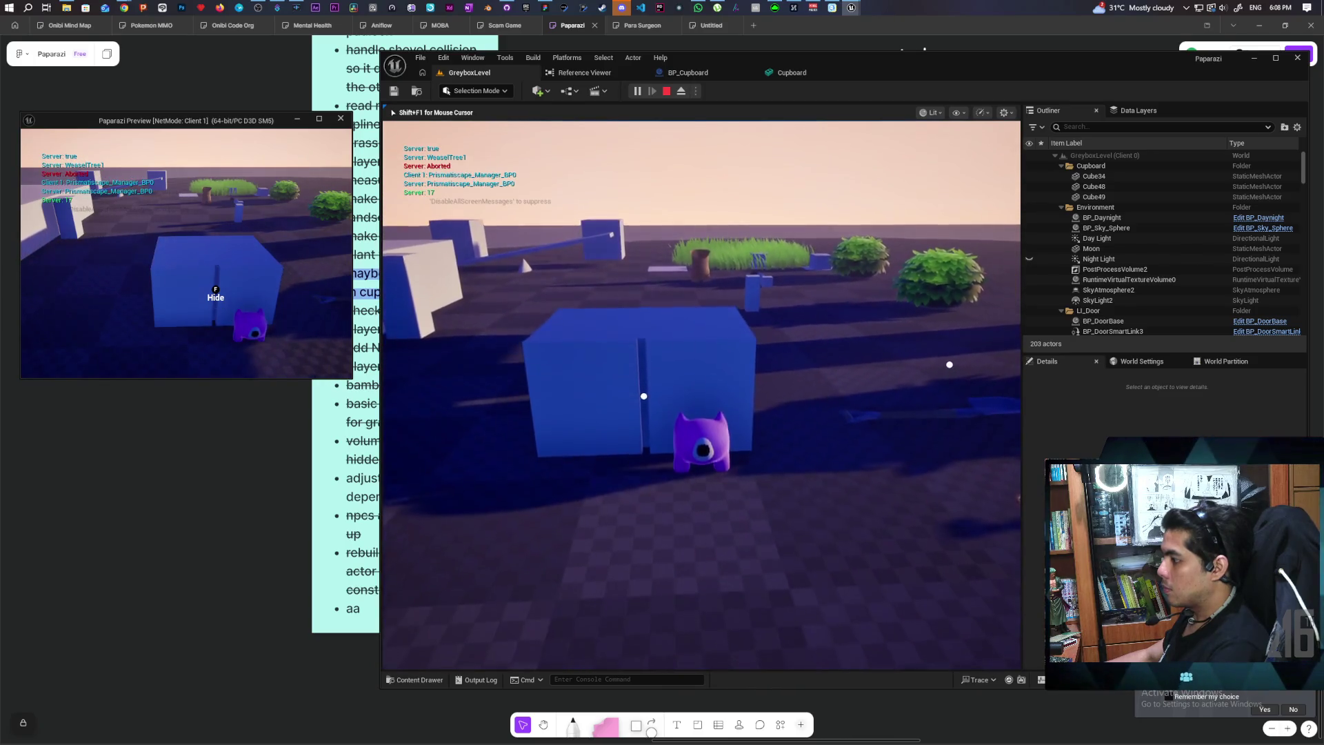
key("w")
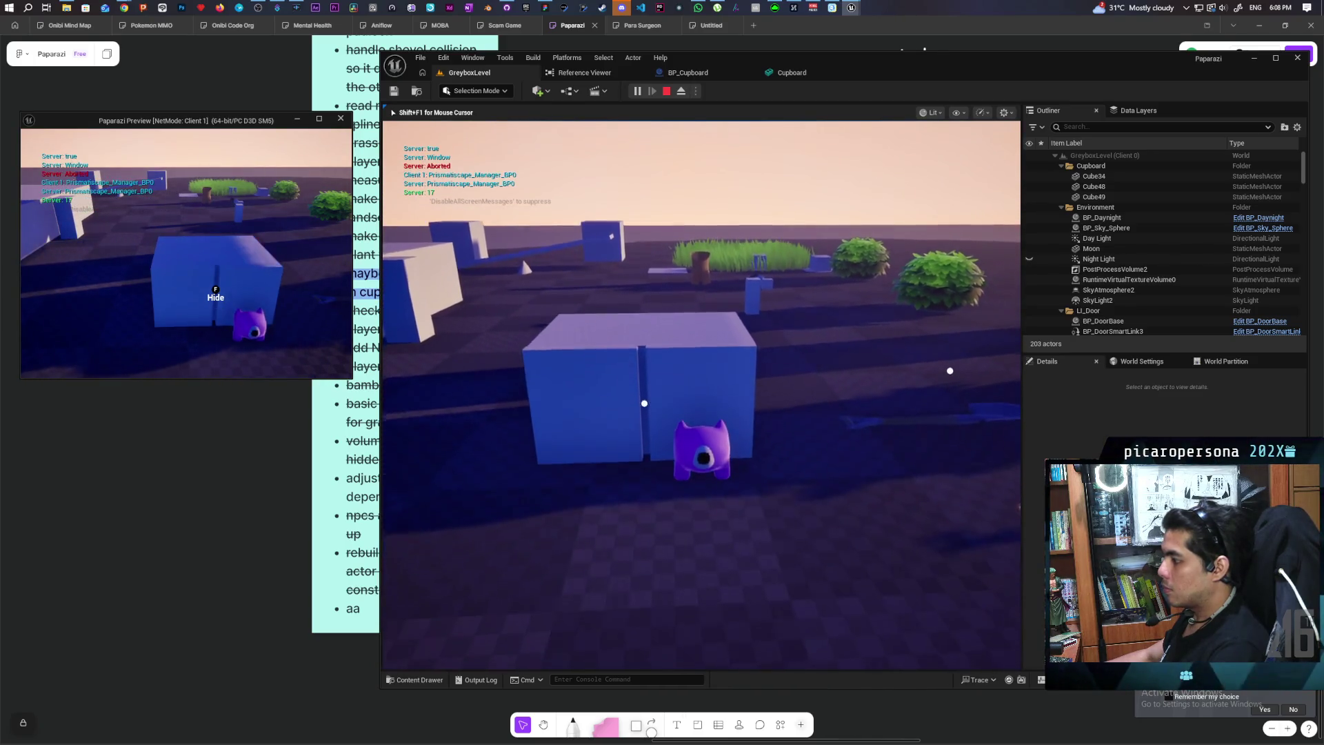
key("f")
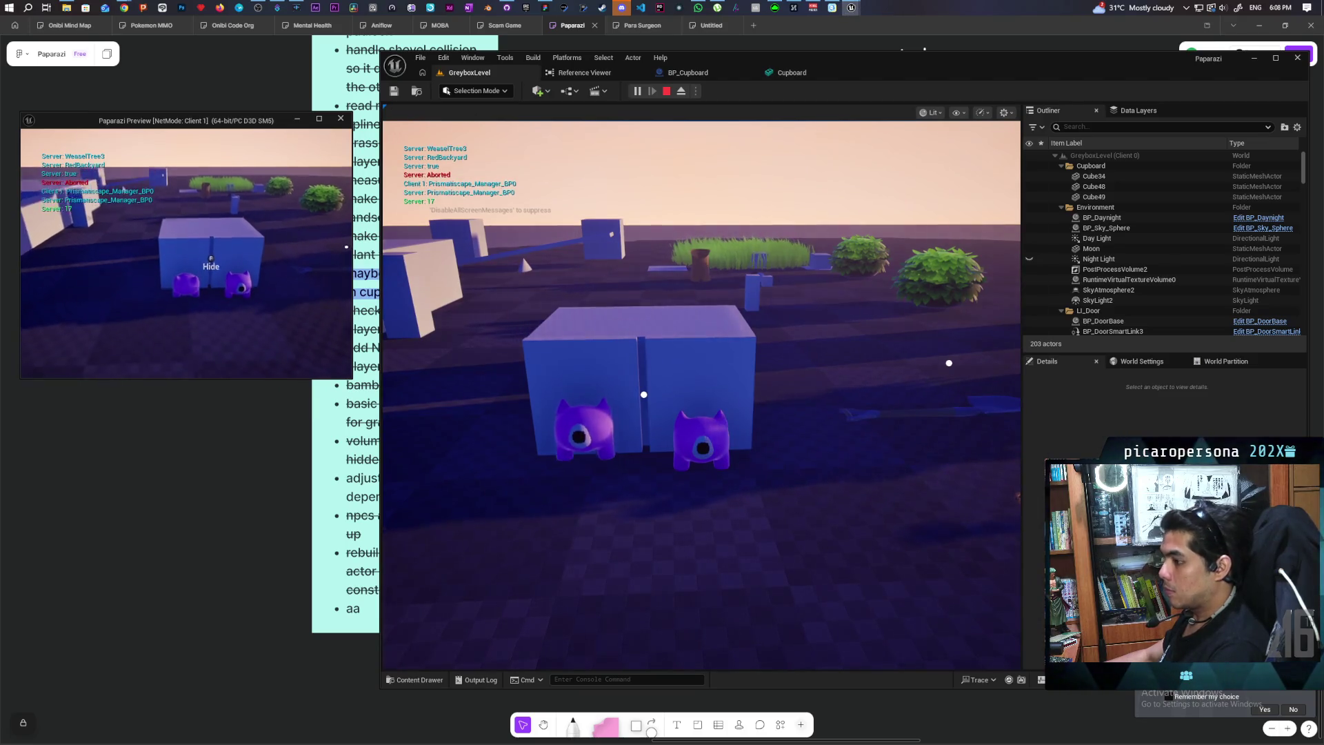
key("s")
key("w")
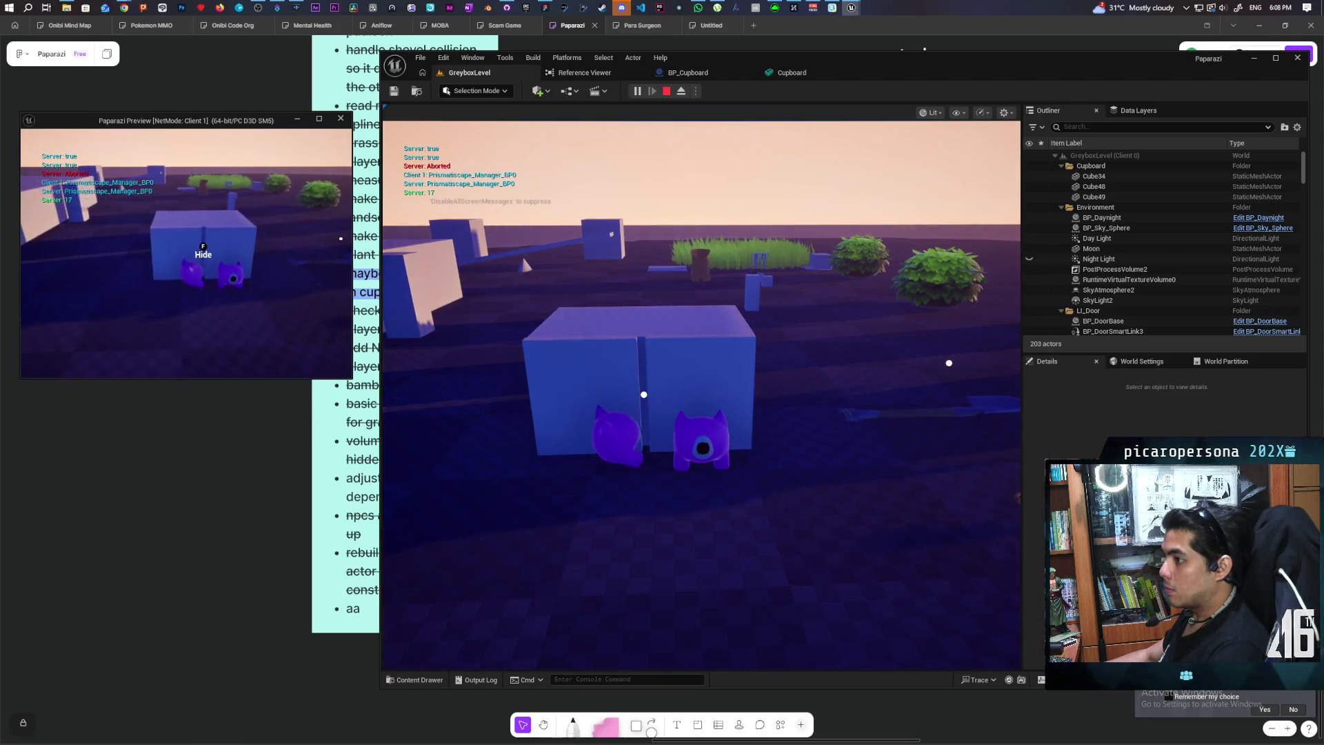
key("Escape")
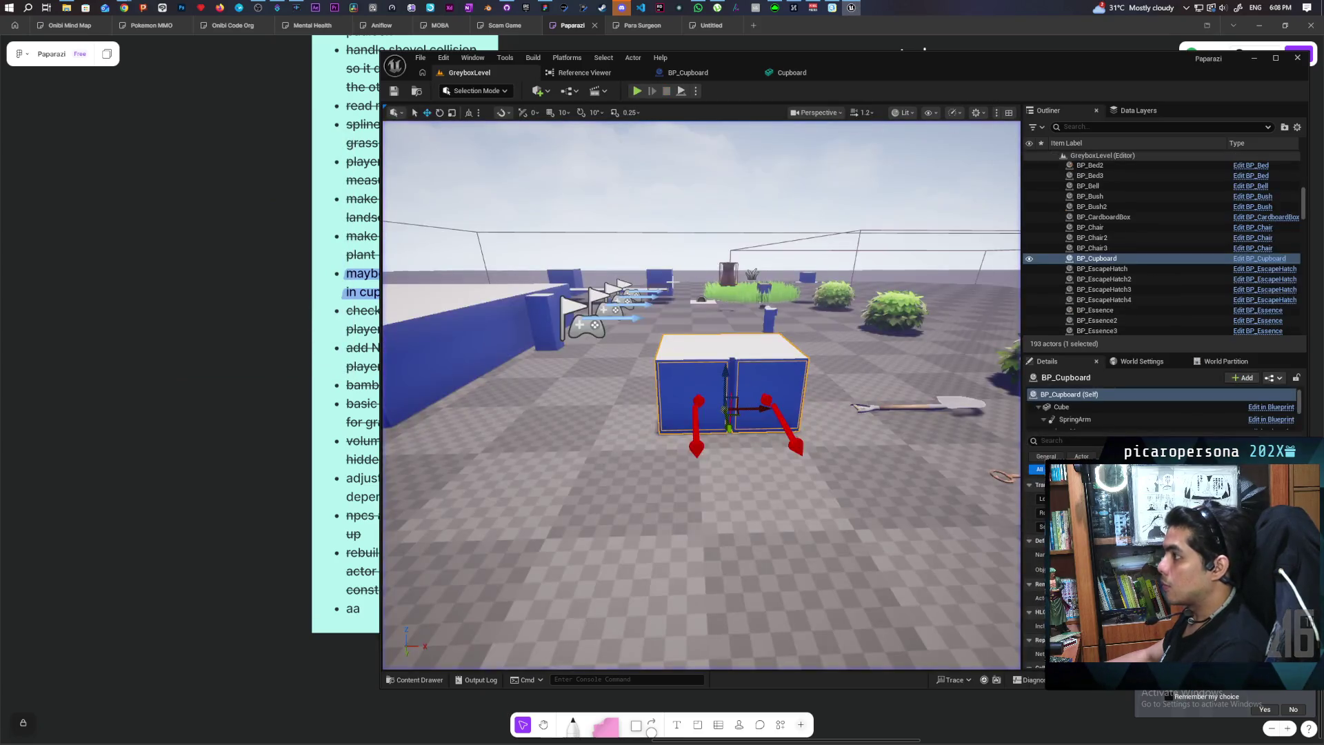
Drag BP_Cupboard from the Content Drawer into the dark room and place it beside the fridge
mouse_move(751, 413)
left_mouse_down()
mouse_move(724, 468)
mouse_move(710, 475)
mouse_move(689, 455)
mouse_move(750, 417)
left_mouse_up()
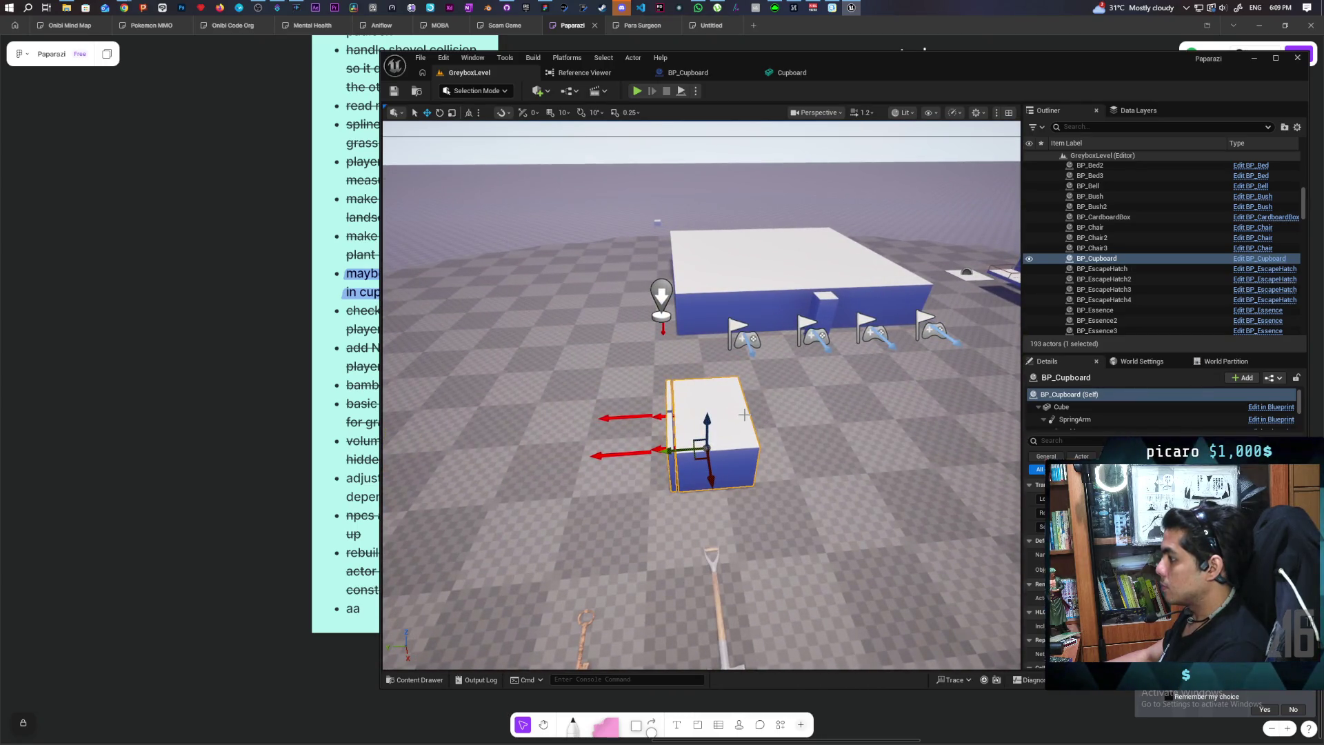
key("ctrl+space")
mouse_move(826, 453)
left_mouse_down()
mouse_move(792, 421)
mouse_move(751, 462)
mouse_move(692, 465)
left_mouse_up()
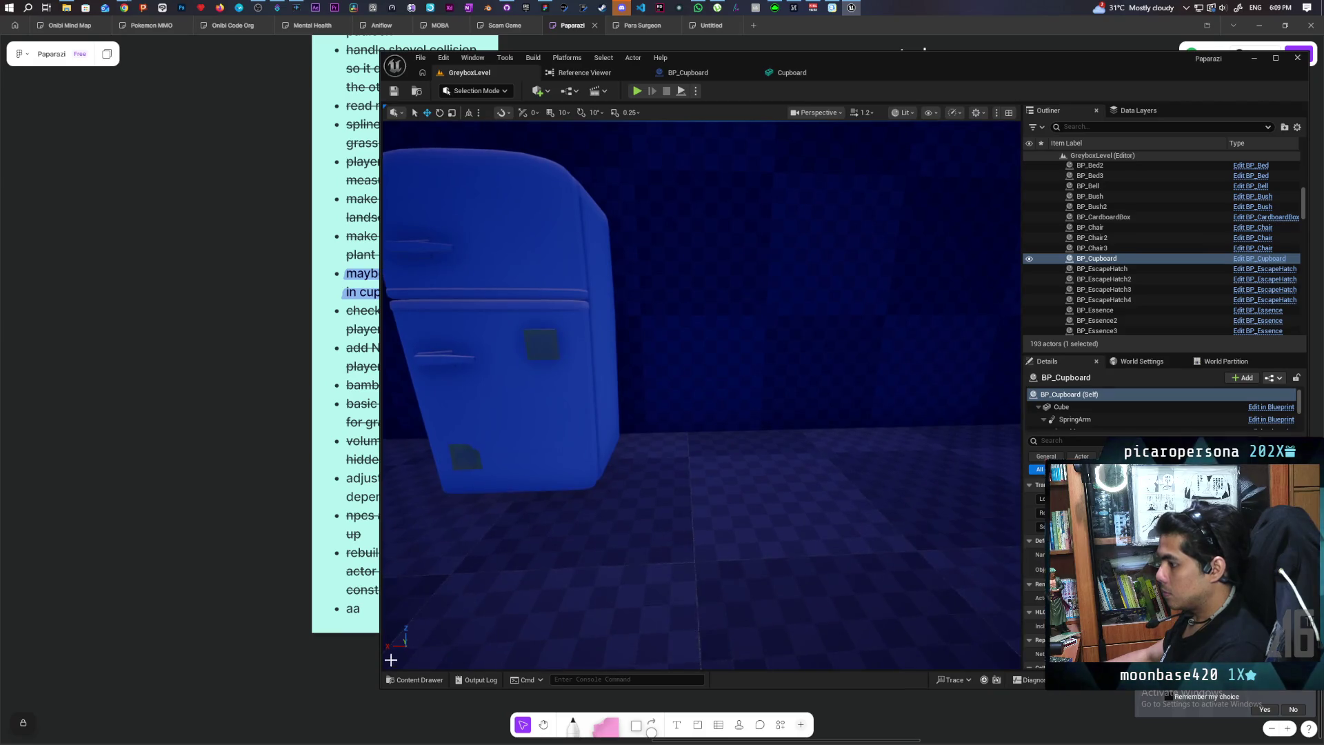
left_click(413, 680)
mouse_move(753, 538)
left_mouse_down()
mouse_move(704, 421)
mouse_move(727, 458)
mouse_move(756, 458)
mouse_move(733, 473)
mouse_move(785, 489)
left_mouse_up()
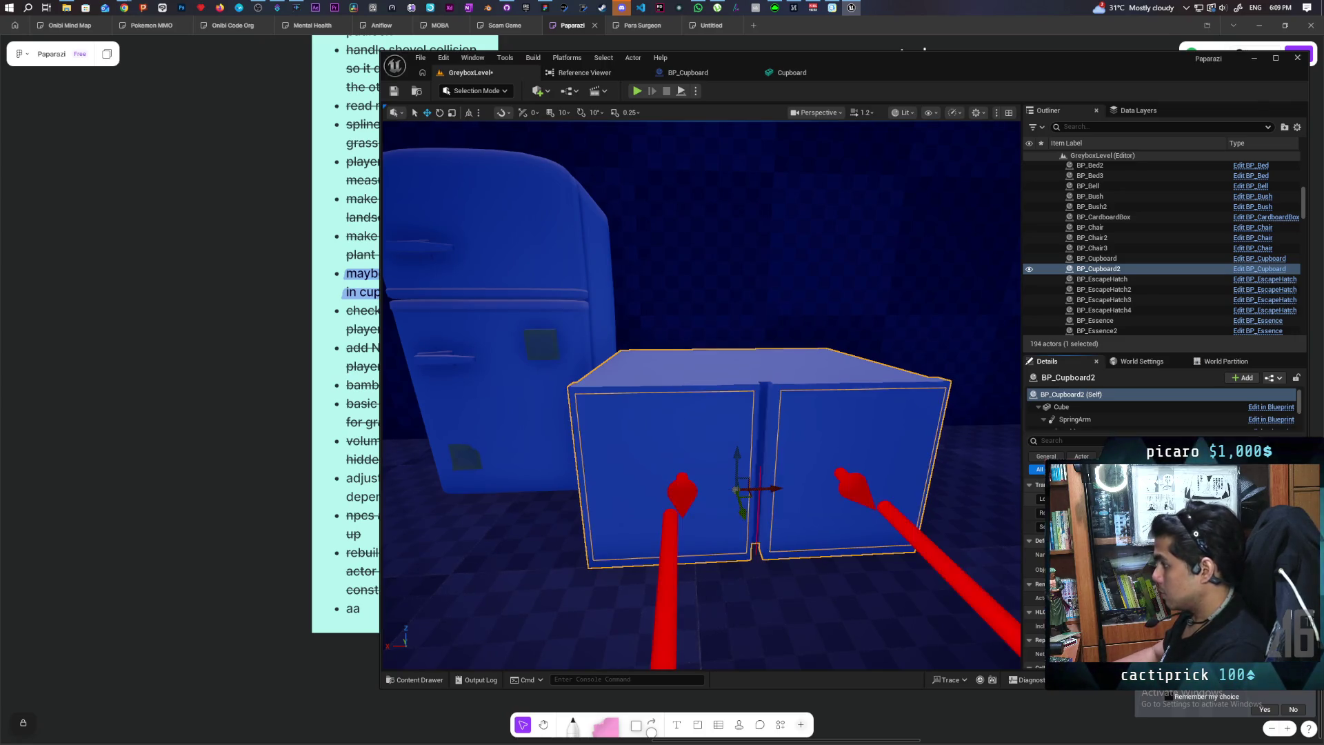
mouse_move(745, 506)
left_mouse_down()
mouse_move(738, 449)
mouse_move(721, 468)
mouse_move(716, 452)
mouse_move(696, 459)
mouse_move(730, 465)
mouse_move(690, 457)
mouse_move(668, 391)
left_mouse_up()
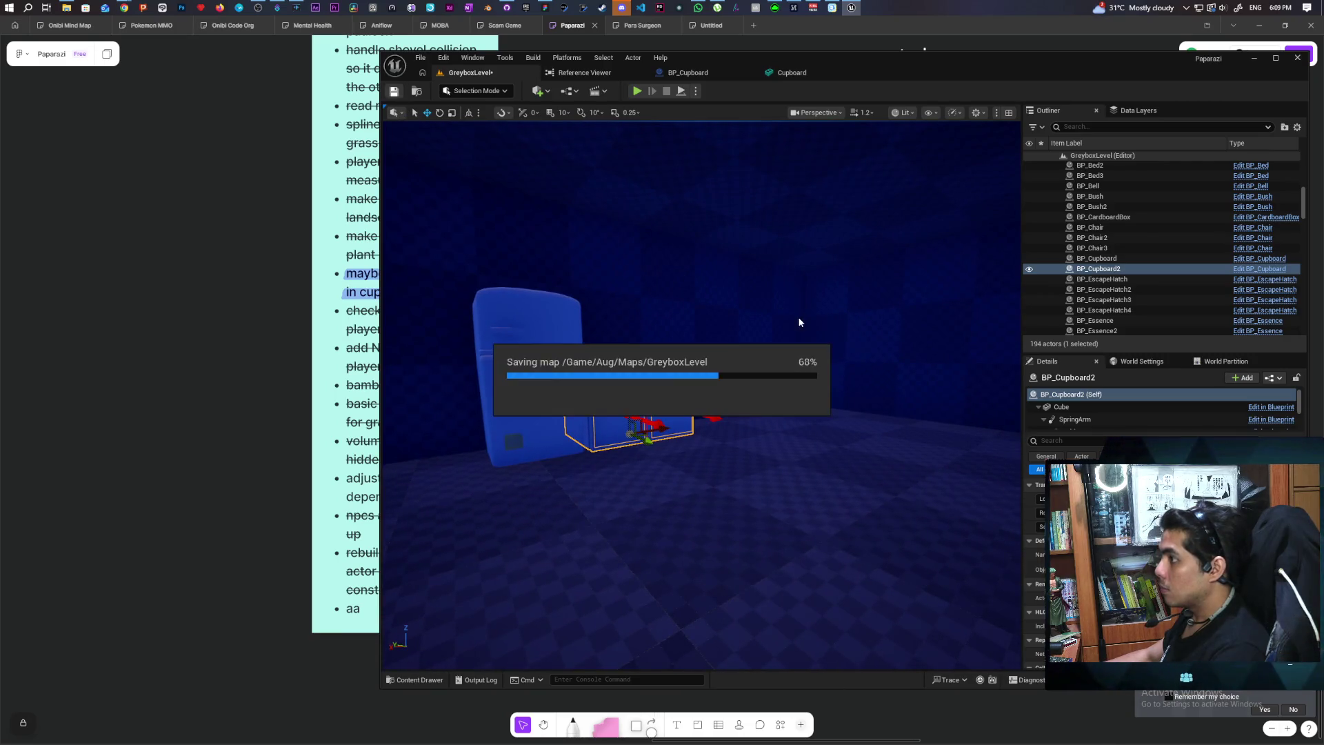
left_click_drag(690, 456, 662, 448)
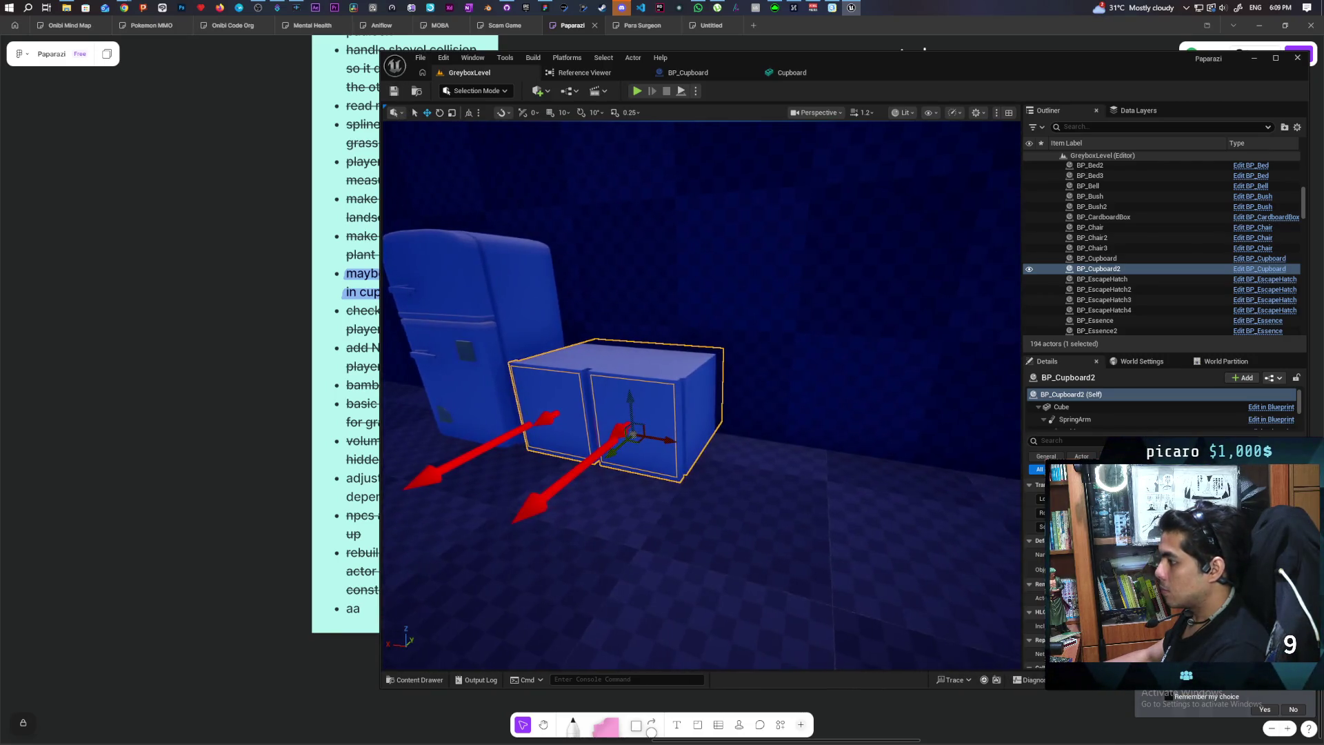
left_click_drag(825, 315, 785, 477)
key("f")
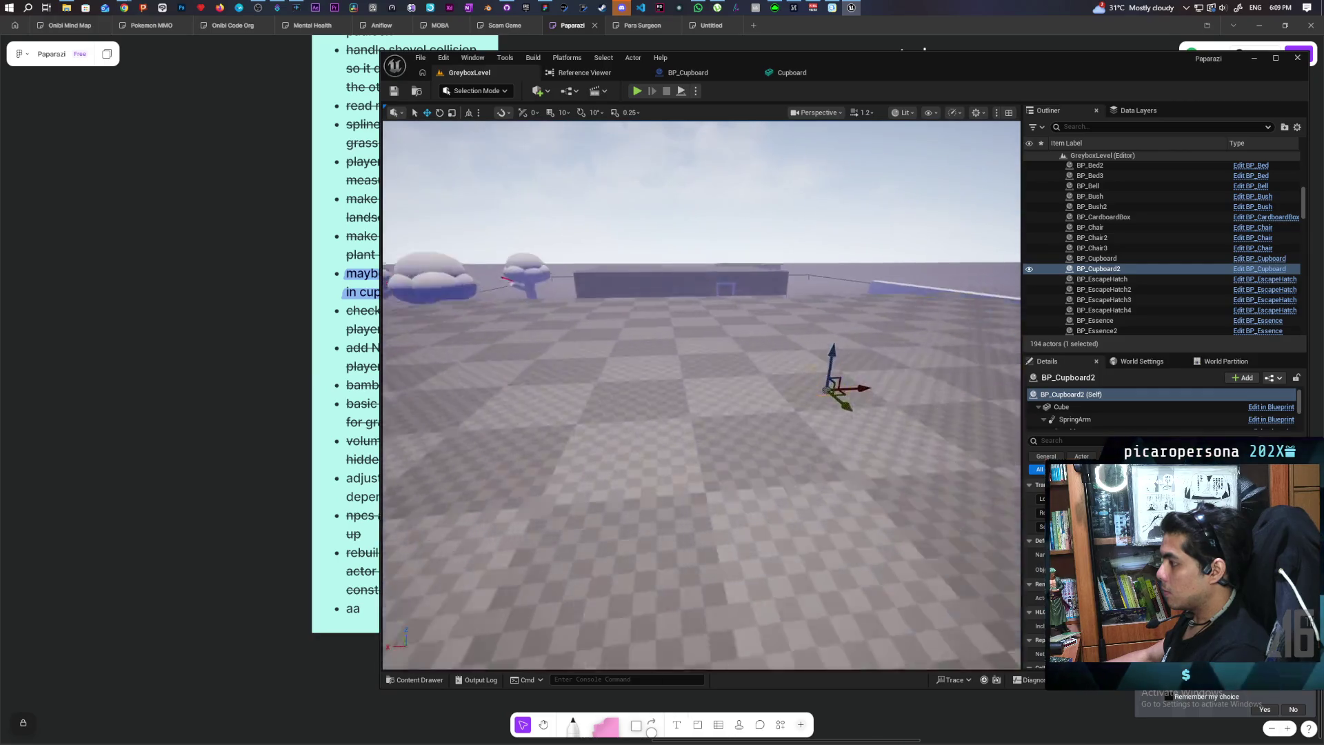
Survey the level around the cupboards, select BP_Sky_Sphere then BP_Daynight, and start play
left_click_drag(786, 477, 786, 510)
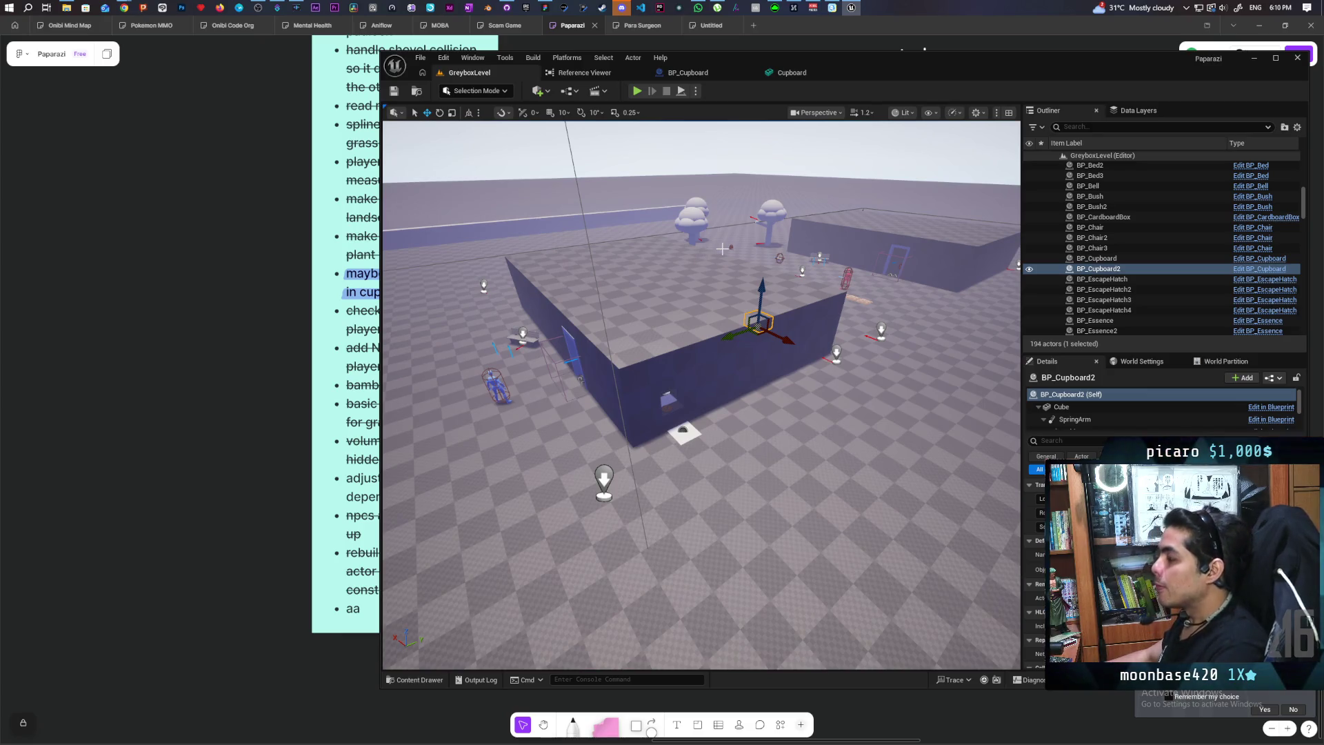
left_click_drag(790, 369, 789, 272)
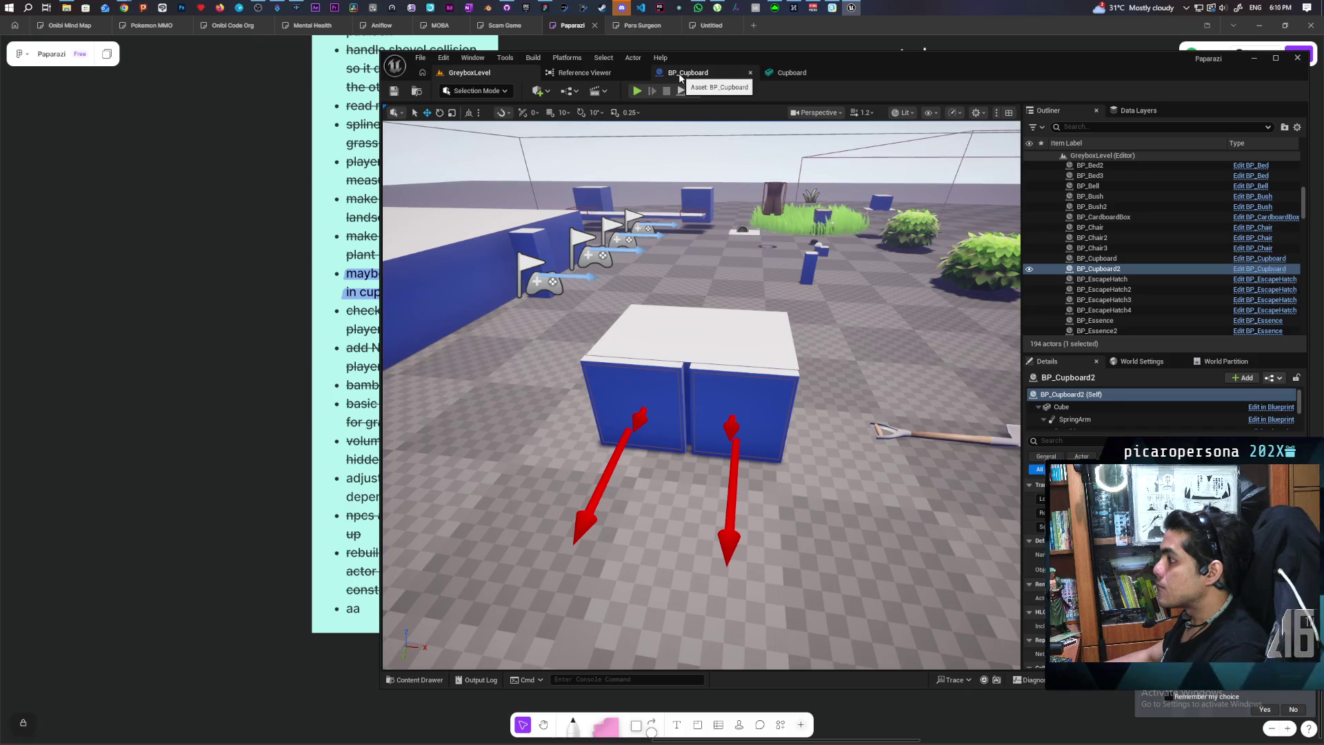
left_click_drag(721, 183, 720, 157)
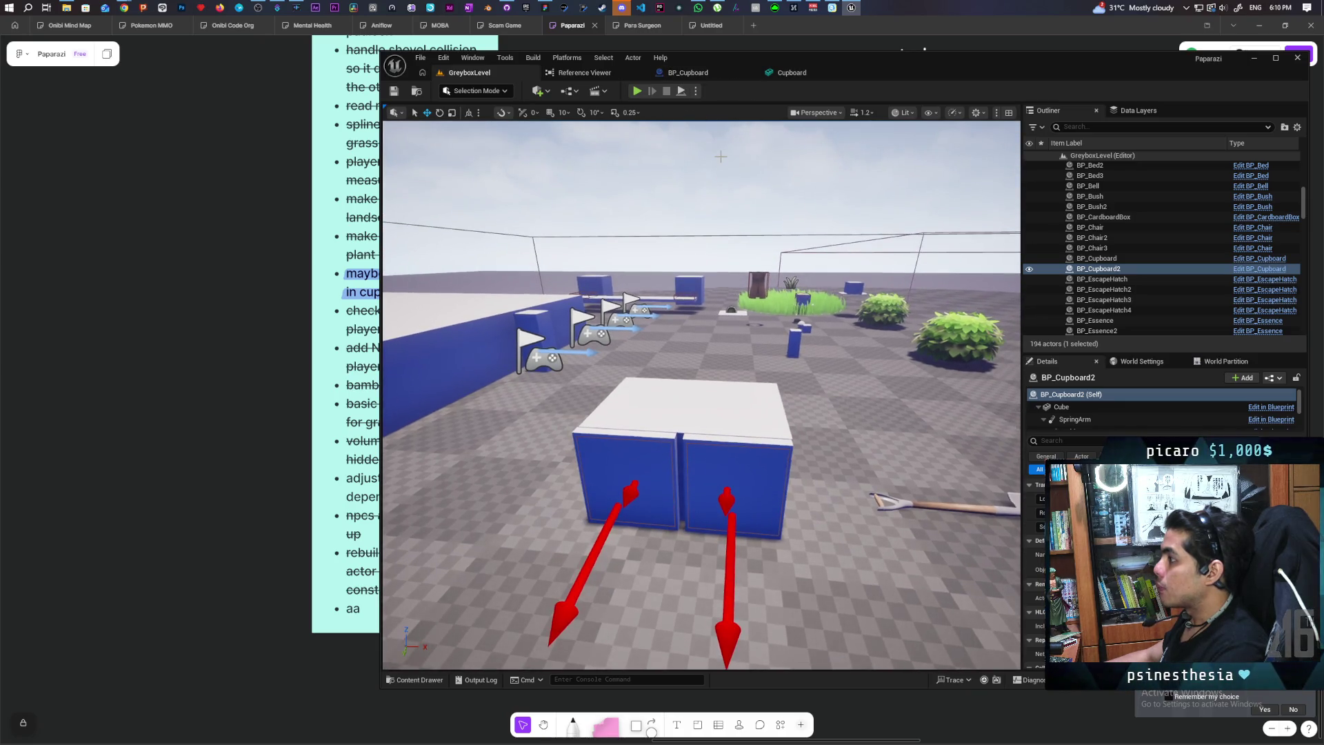
left_click(798, 176)
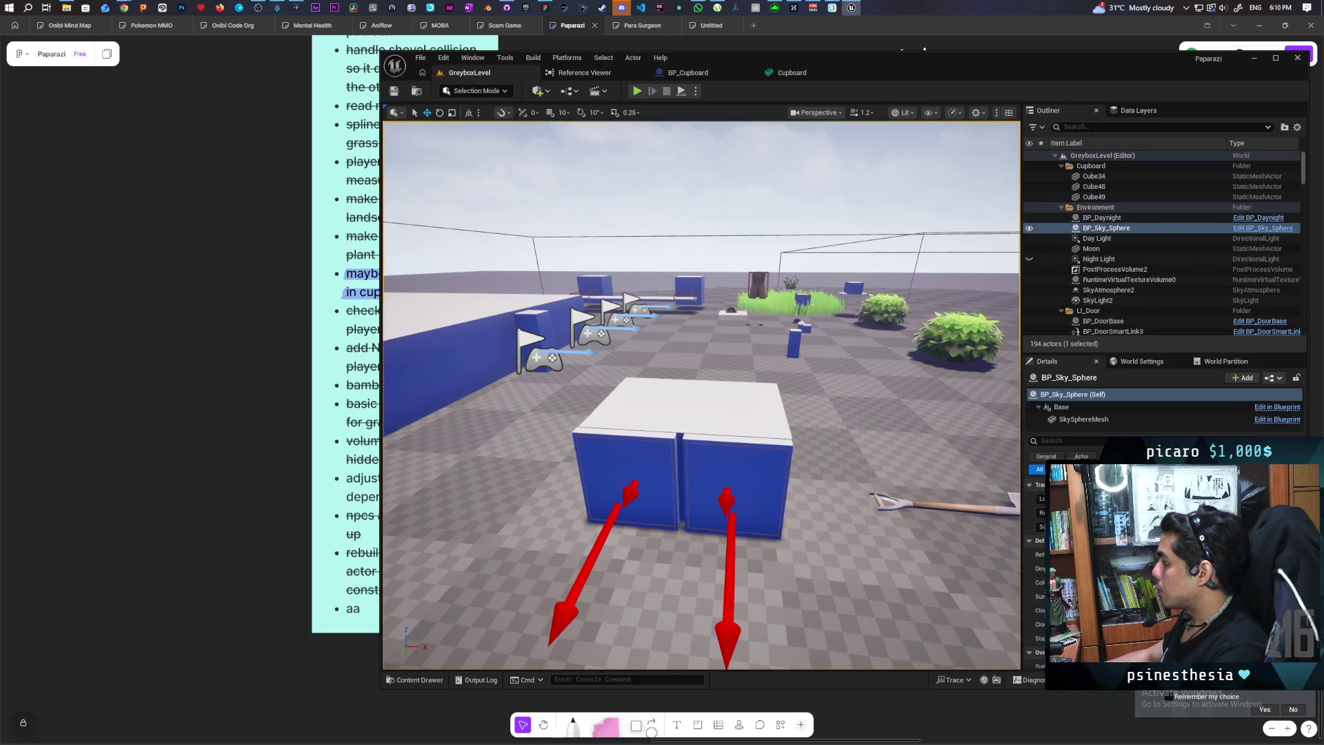
left_click(1102, 217)
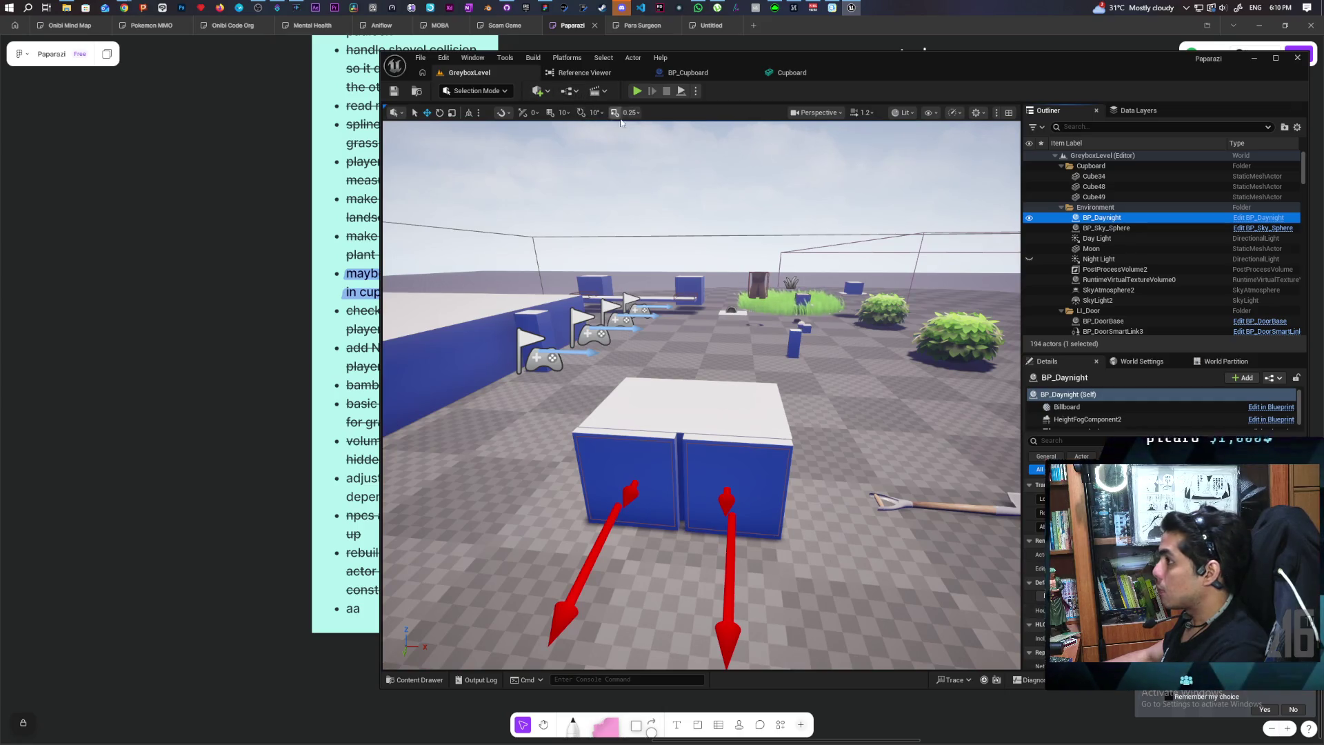
left_click(637, 90)
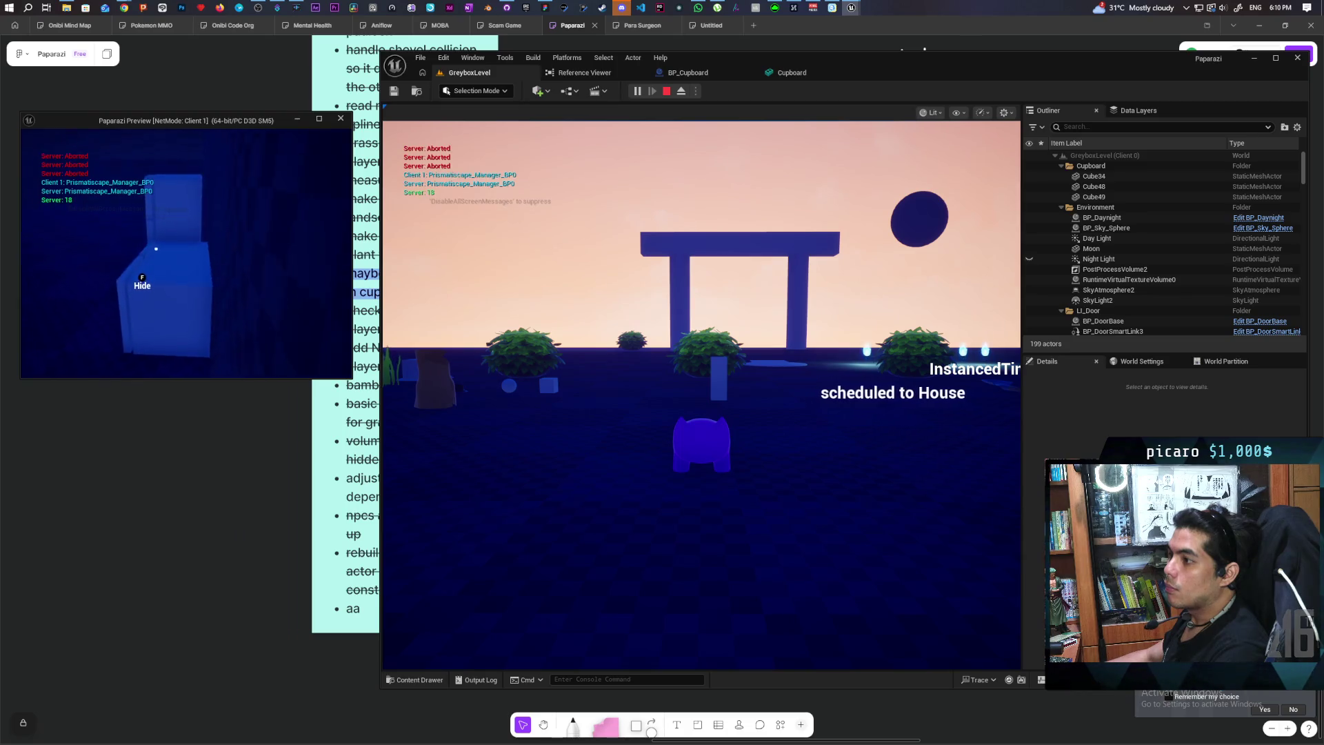
Hide in the cupboard, climb out and walk away, then stop play with Esc
key("f")
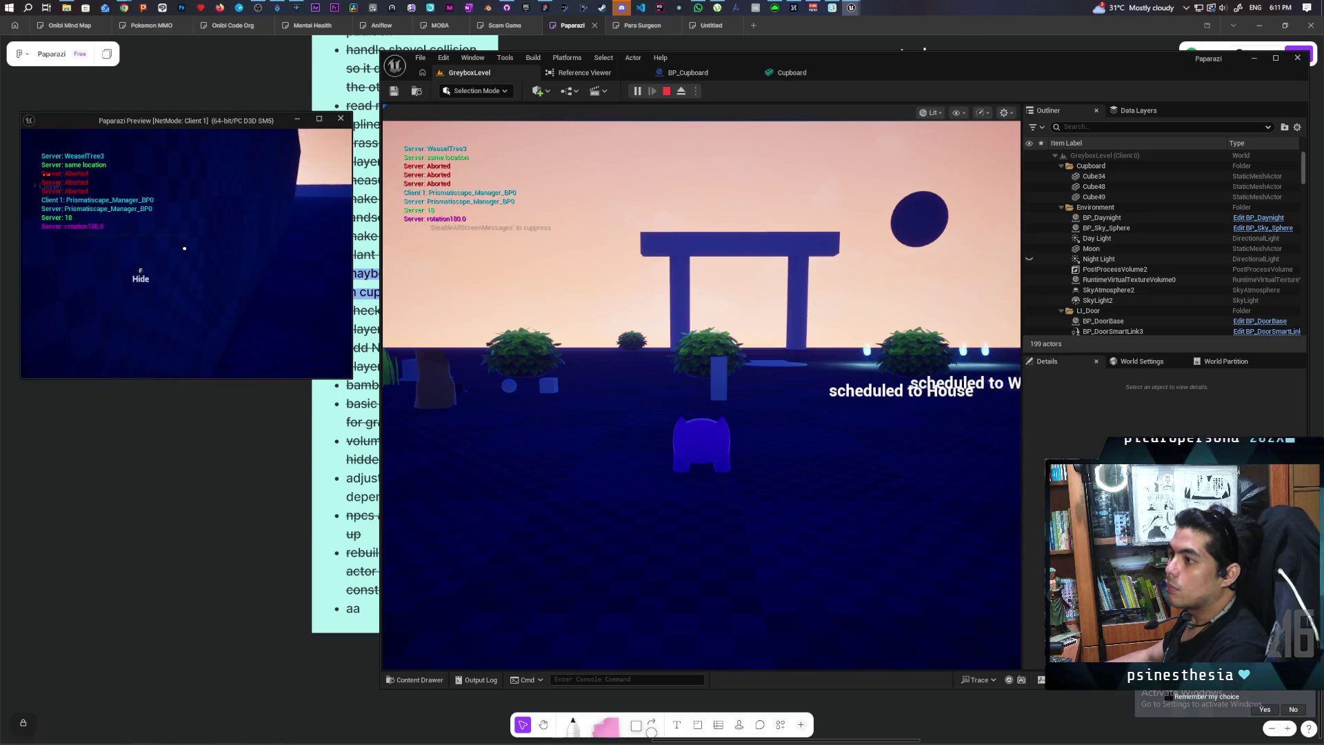
key("f")
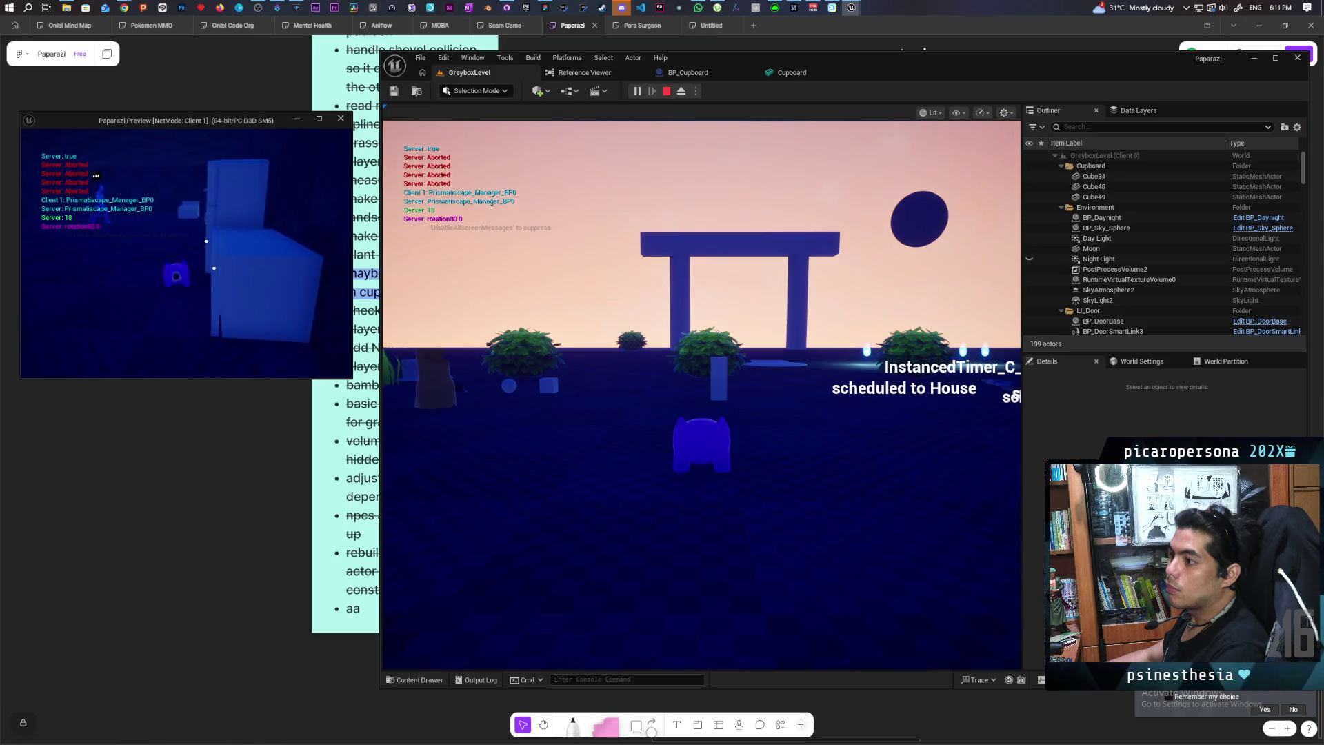
key("w")
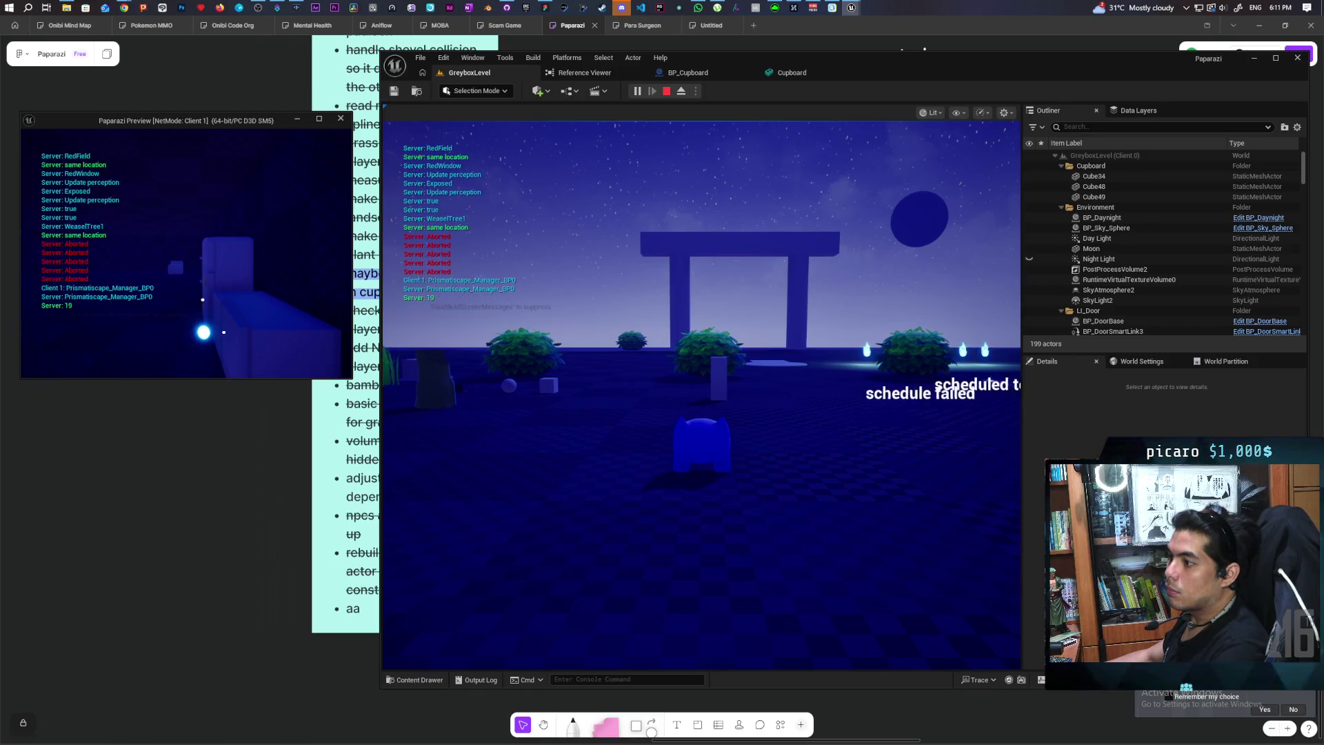
key("Escape")
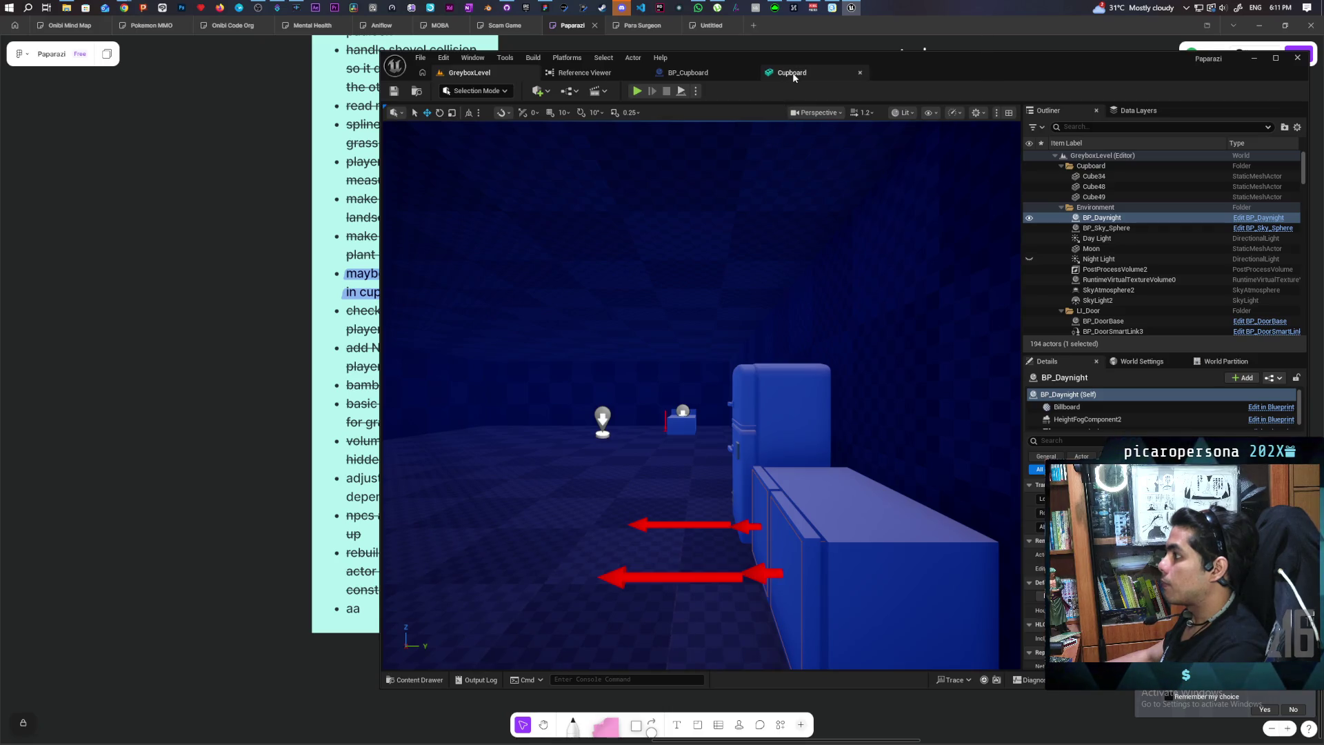
Fly outdoors, select a bush in the level and open its blueprint
left_click_drag(769, 240, 752, 324)
left_click(618, 362)
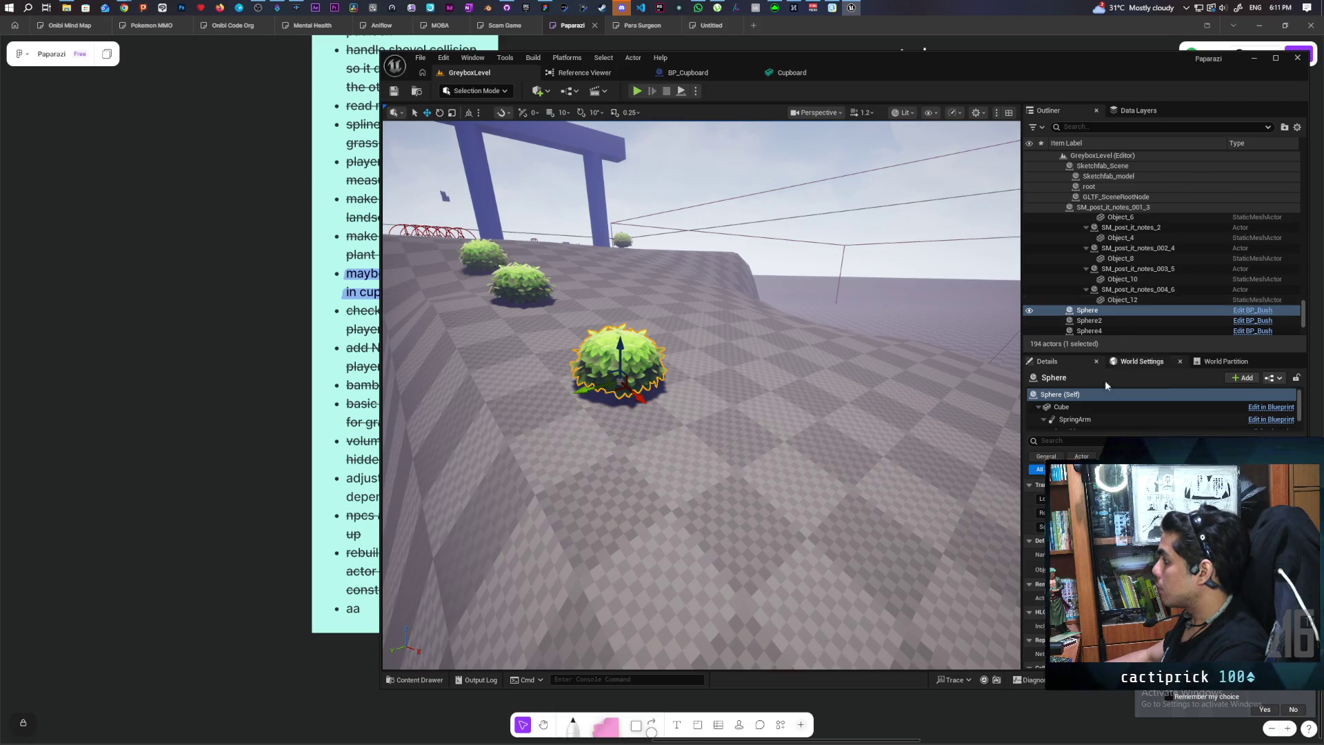
left_click(1252, 310)
Look over BP_Bush's event graph, then open its Search Hiding interface function
scroll(806, 249, "down", 3)
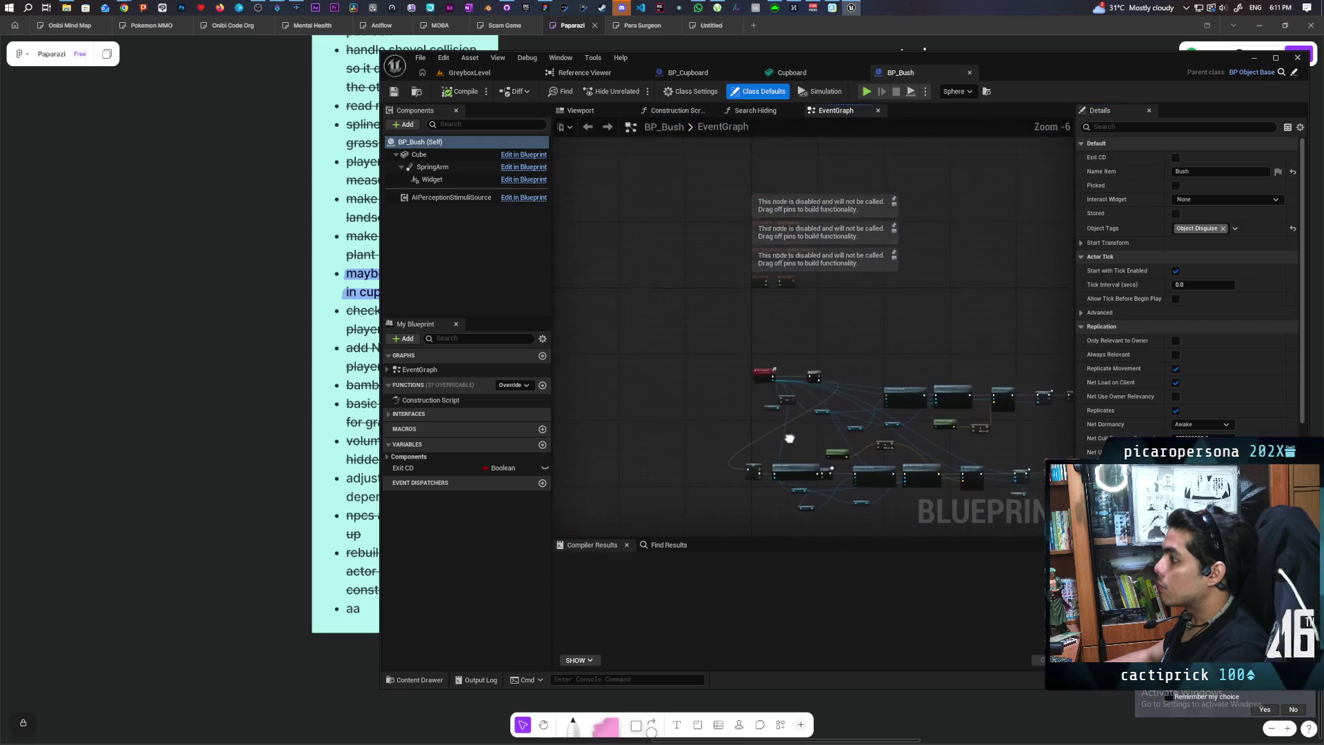
scroll(764, 316, "up", 3)
scroll(763, 315, "down", 3)
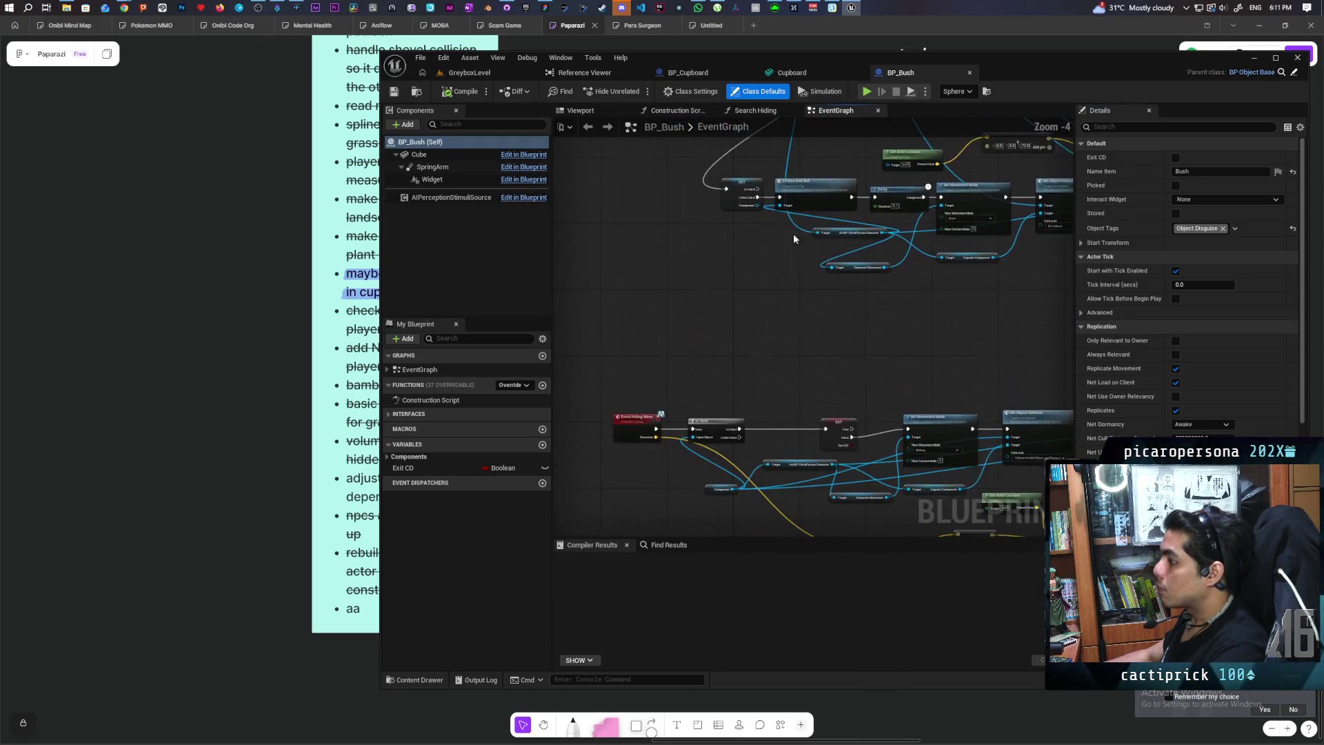
mouse_move(672, 365)
left_mouse_down()
mouse_move(710, 385)
mouse_move(648, 281)
mouse_move(821, 218)
left_mouse_up()
scroll(752, 272, "up", 1)
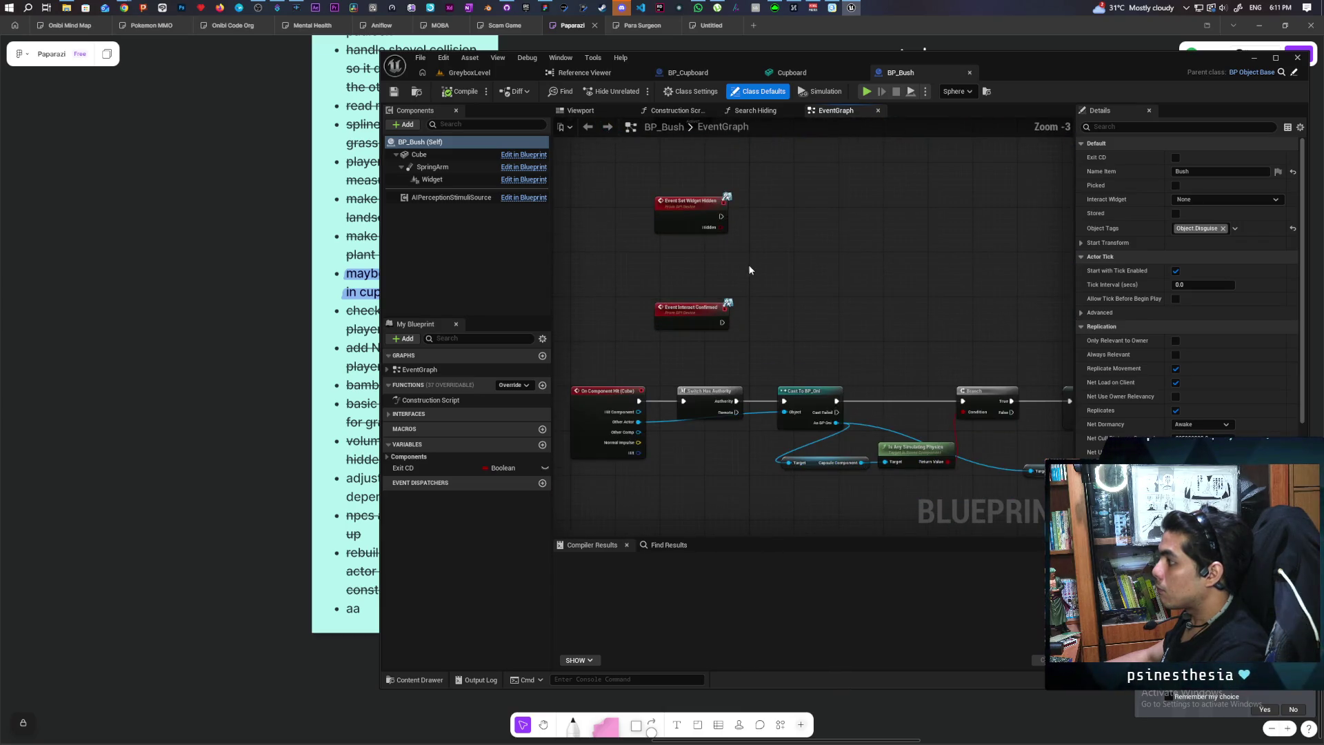
mouse_move(697, 249)
left_mouse_down()
mouse_move(780, 293)
mouse_move(682, 266)
left_mouse_up()
left_click(387, 415)
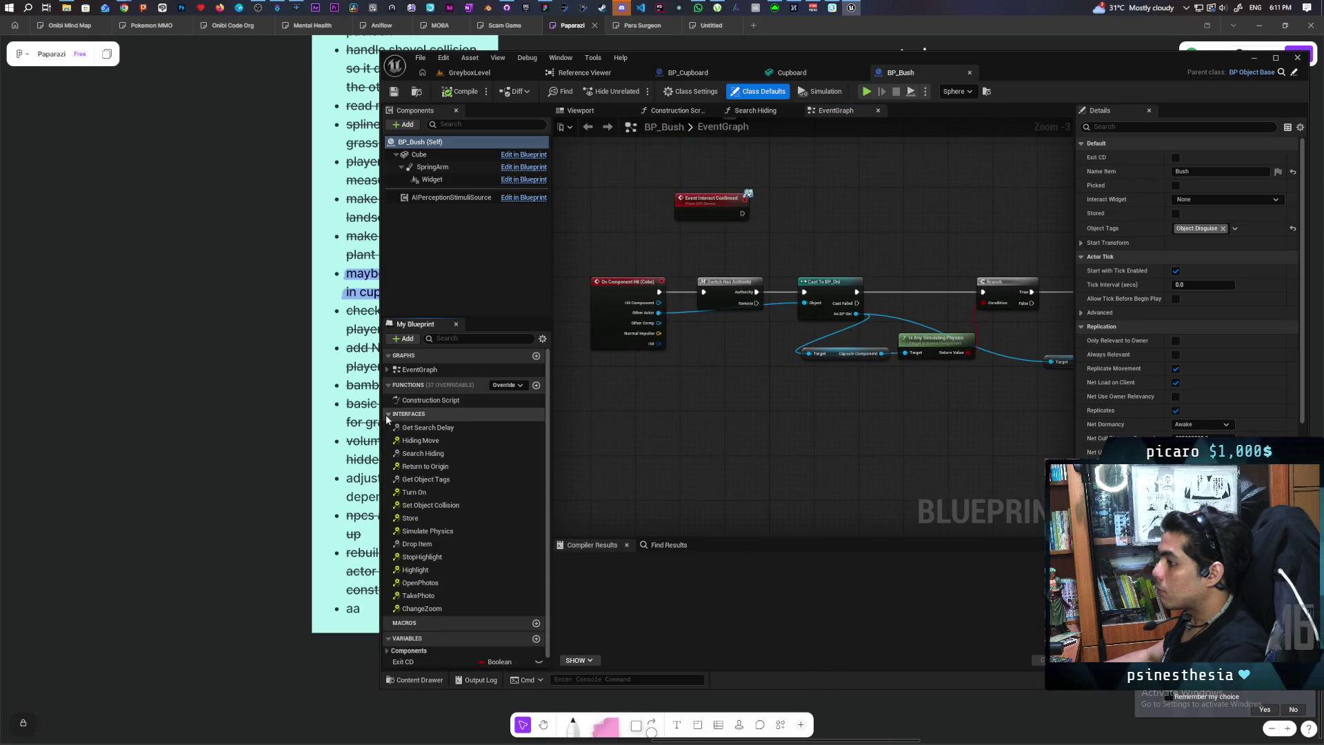
left_click(753, 113)
Frame the whole Search Hiding chain, including its entry node, and marquee-select every node
scroll(630, 222, "down", 2)
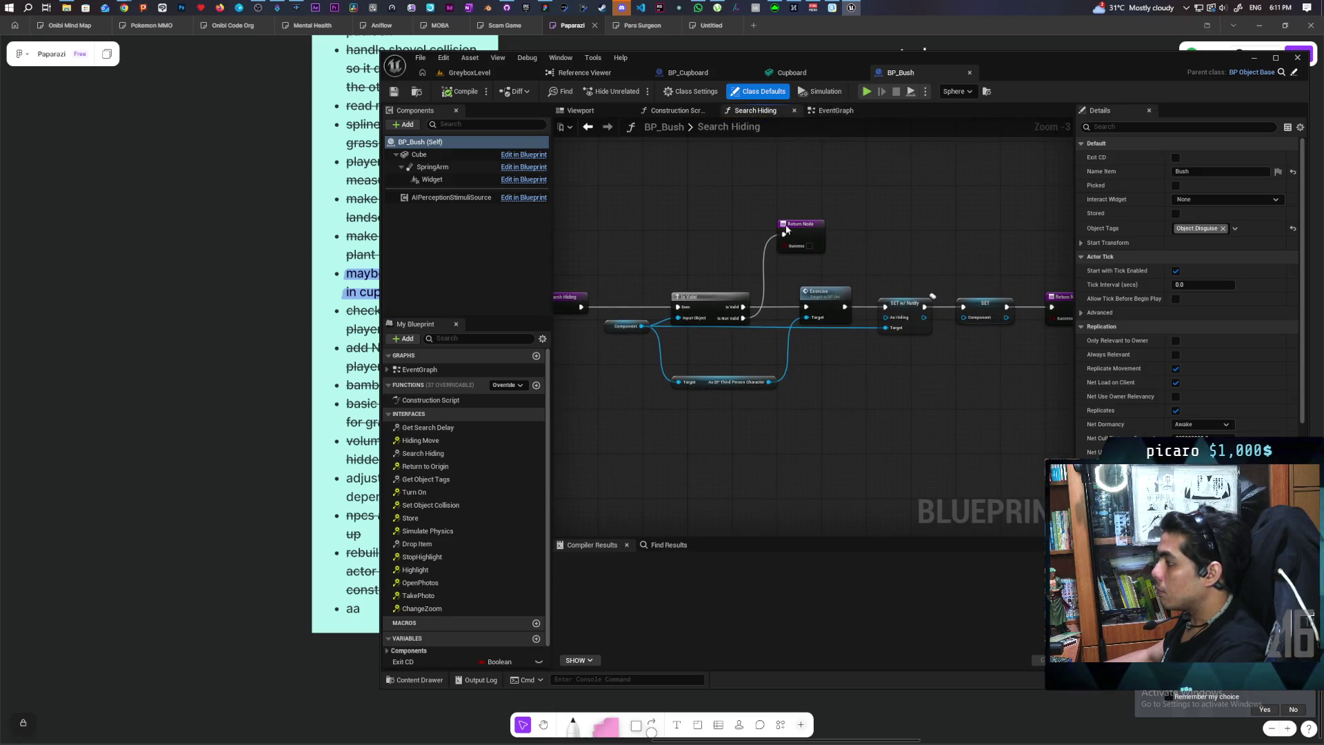
scroll(903, 220, "down", 1)
scroll(904, 220, "up", 1)
scroll(877, 207, "down", 1)
scroll(839, 232, "up", 1)
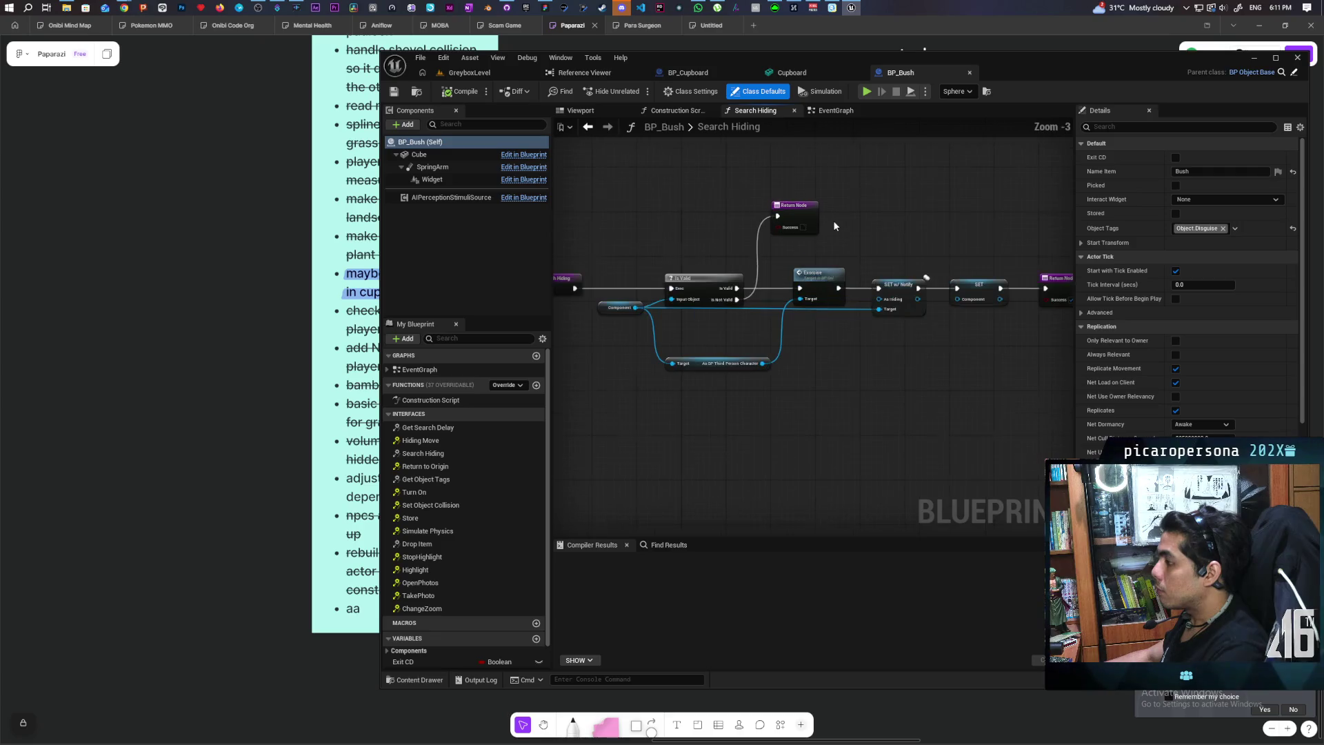
mouse_move(835, 230)
left_mouse_down()
mouse_move(907, 232)
mouse_move(890, 238)
mouse_move(824, 208)
left_mouse_up()
scroll(410, 591, "down", 2)
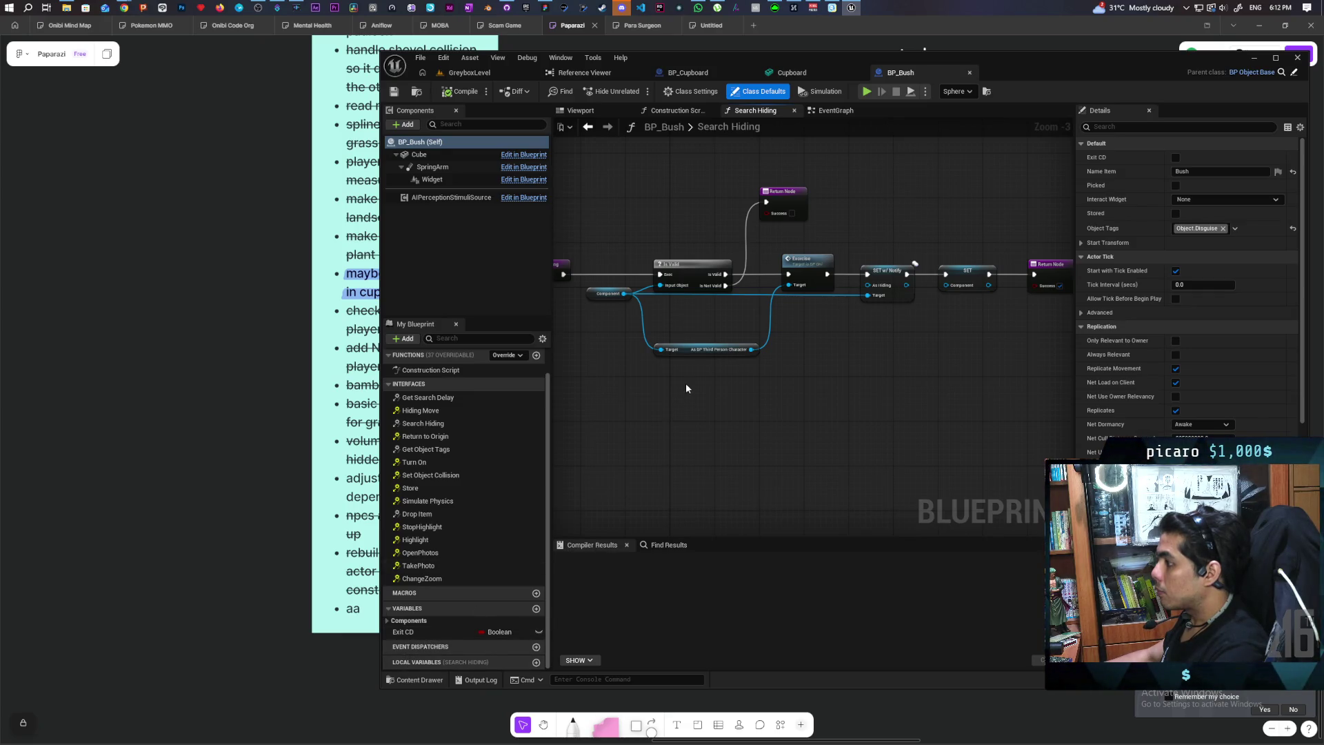
mouse_move(952, 366)
left_mouse_down()
mouse_move(878, 363)
mouse_move(950, 333)
left_mouse_up()
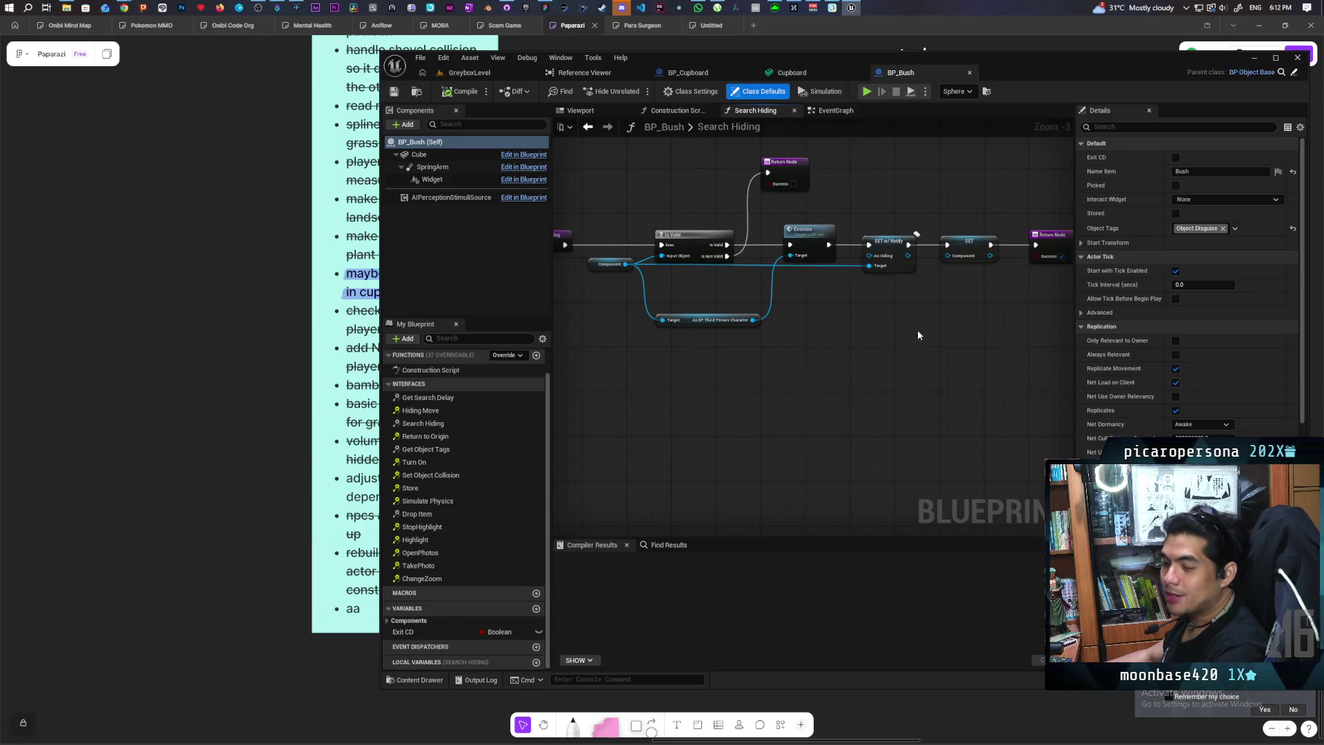
left_click_drag(929, 332, 870, 351)
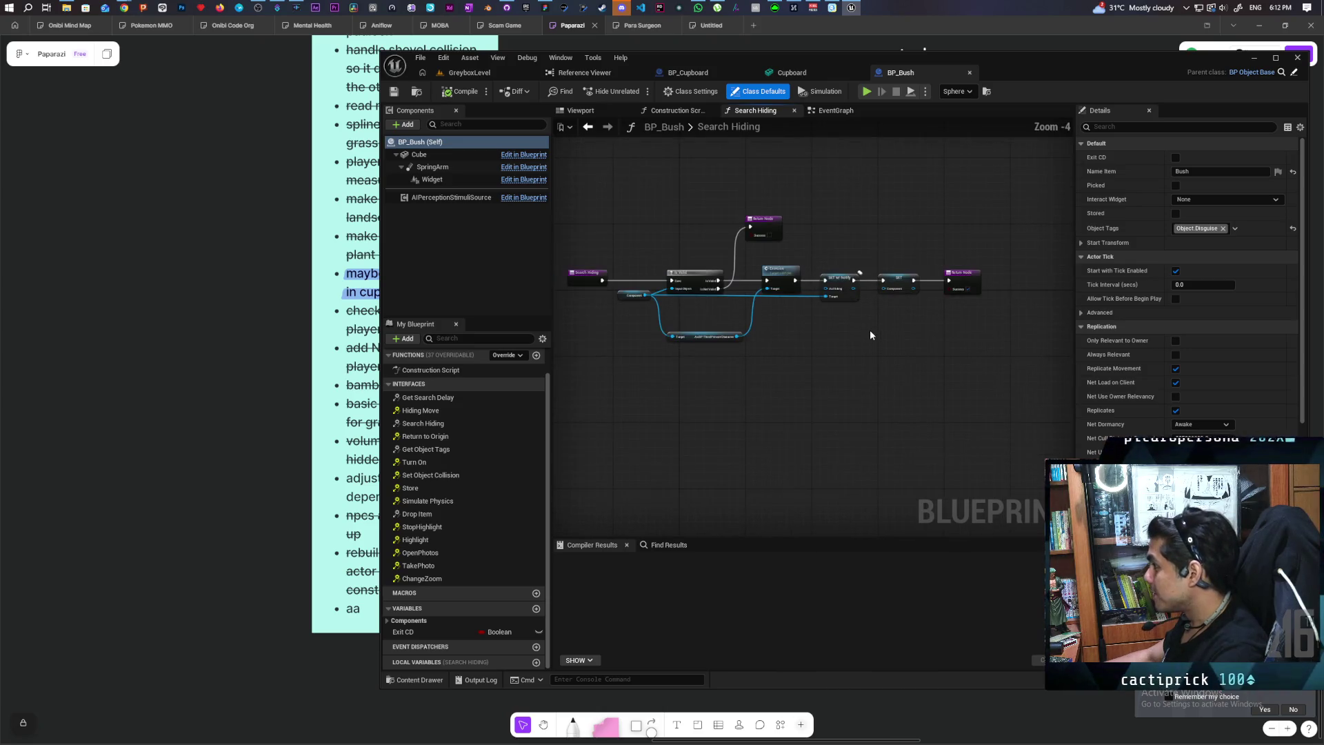
scroll(821, 336, "up", 1)
scroll(821, 337, "down", 1)
scroll(821, 336, "down", 1)
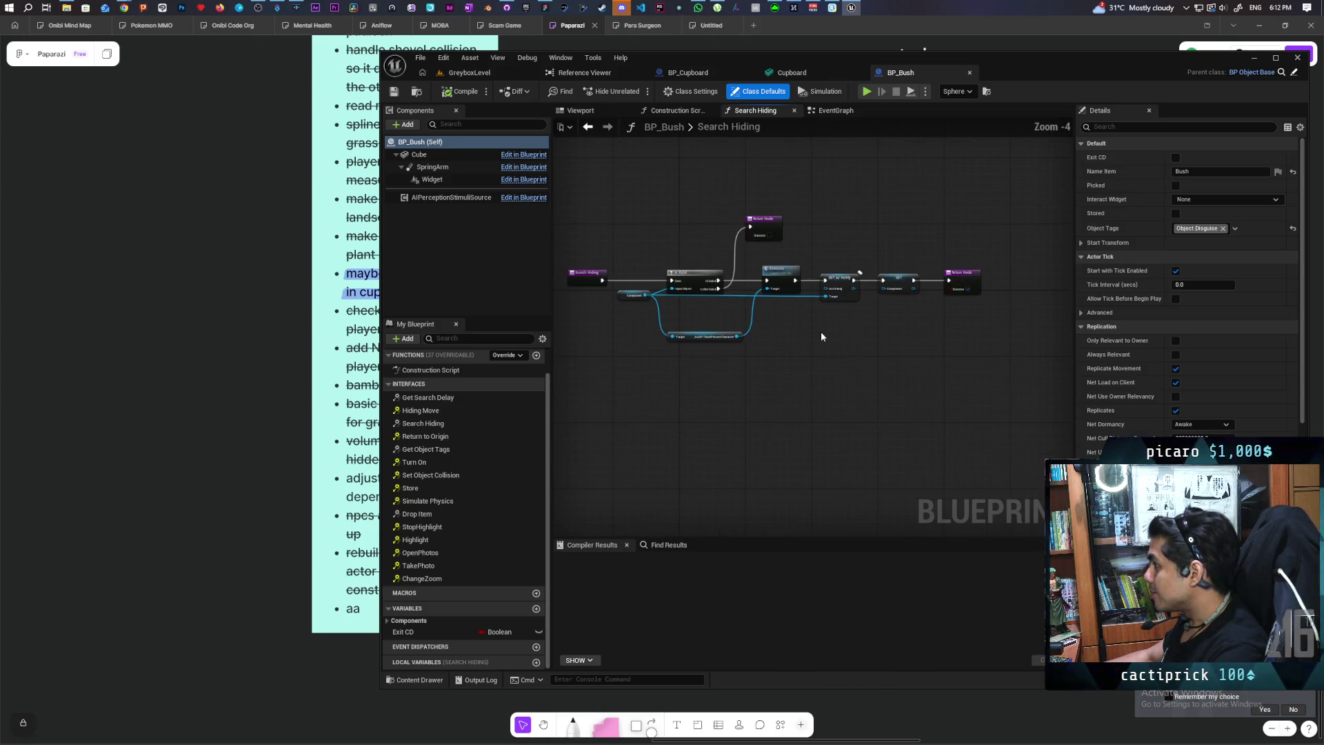
scroll(834, 307, "up", 1)
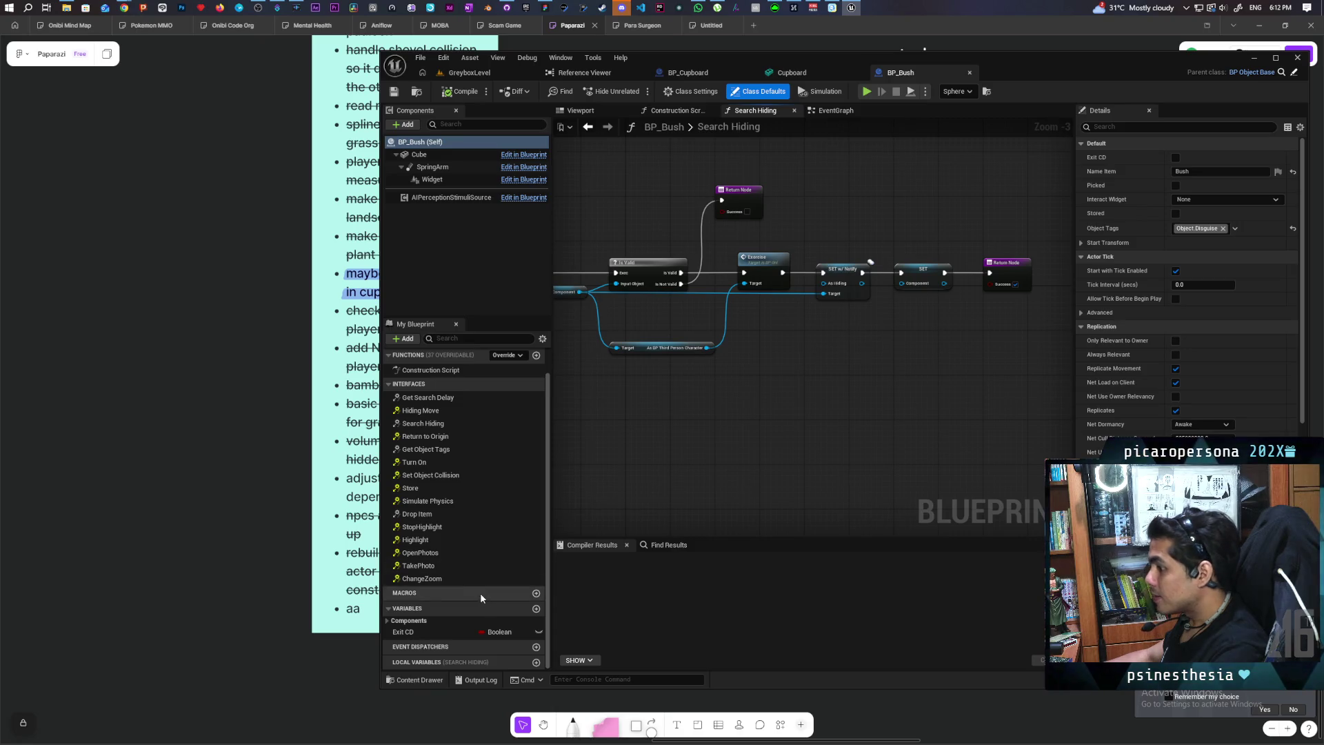
mouse_move(847, 335)
left_mouse_down()
mouse_move(804, 329)
mouse_move(954, 304)
mouse_move(919, 325)
left_mouse_up()
scroll(950, 315, "down", 1)
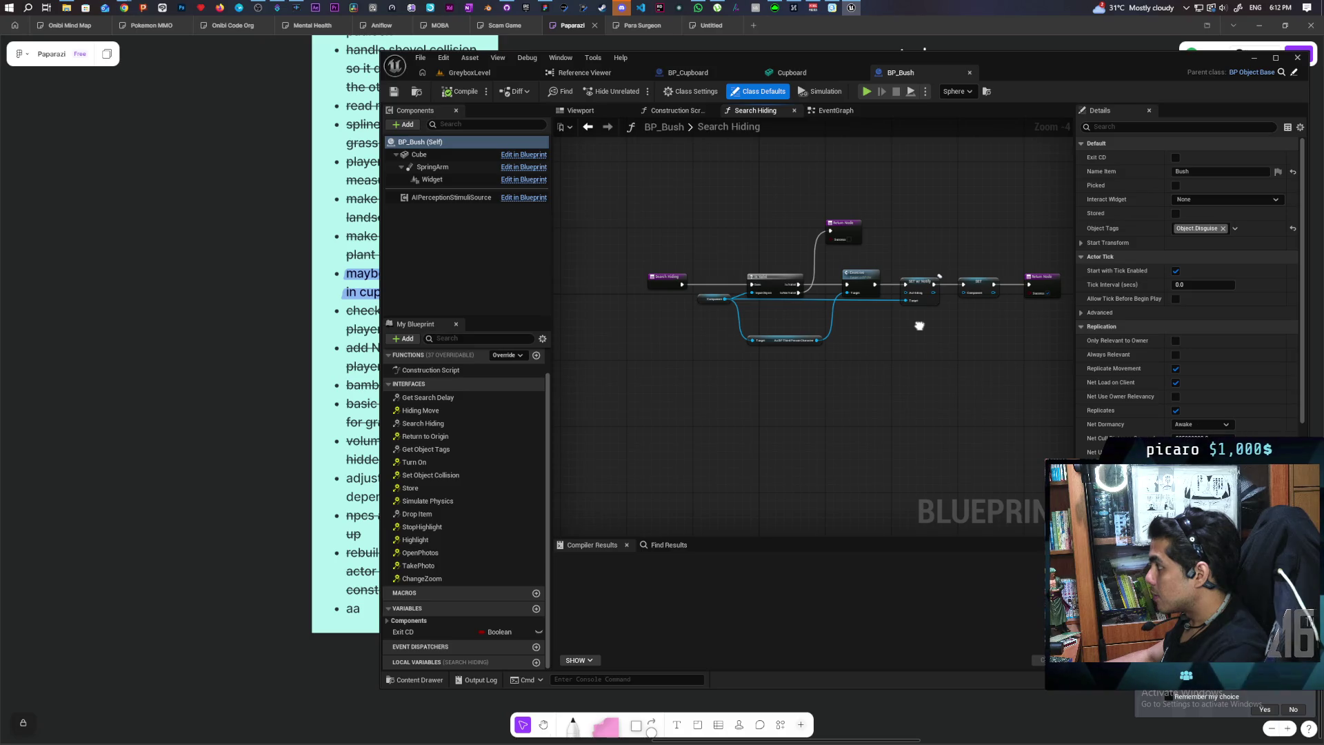
left_click_drag(703, 191, 1037, 389)
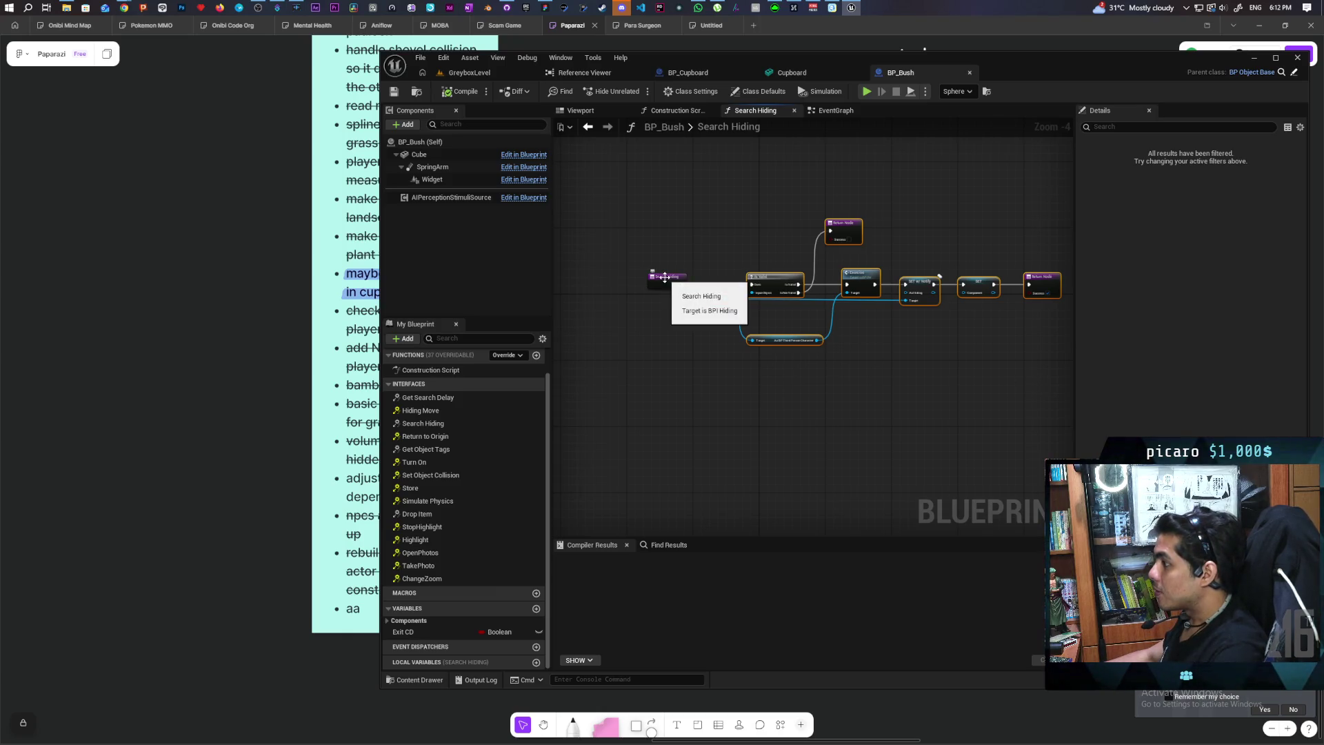
In BP_Cupboard's Class Settings, add the hiding interface to Implemented Interfaces
left_click(690, 72)
left_click(781, 93)
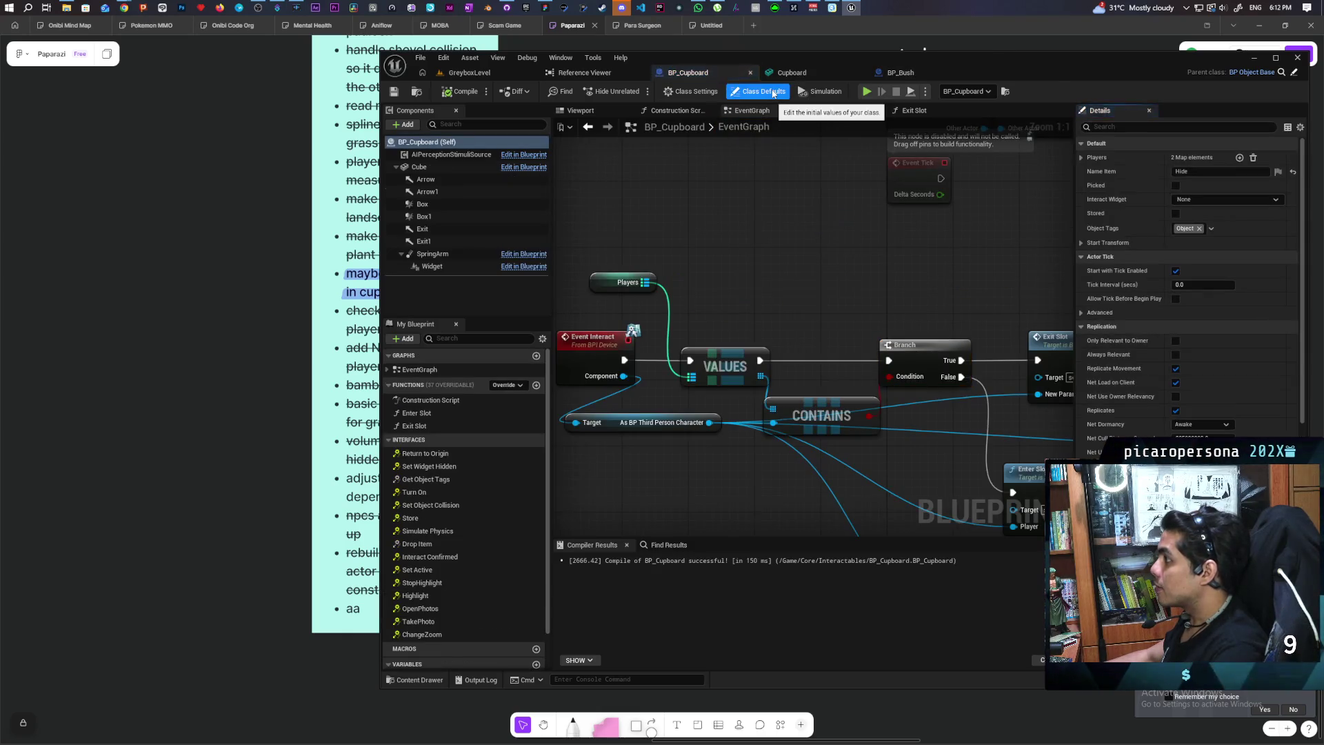
left_click(691, 91)
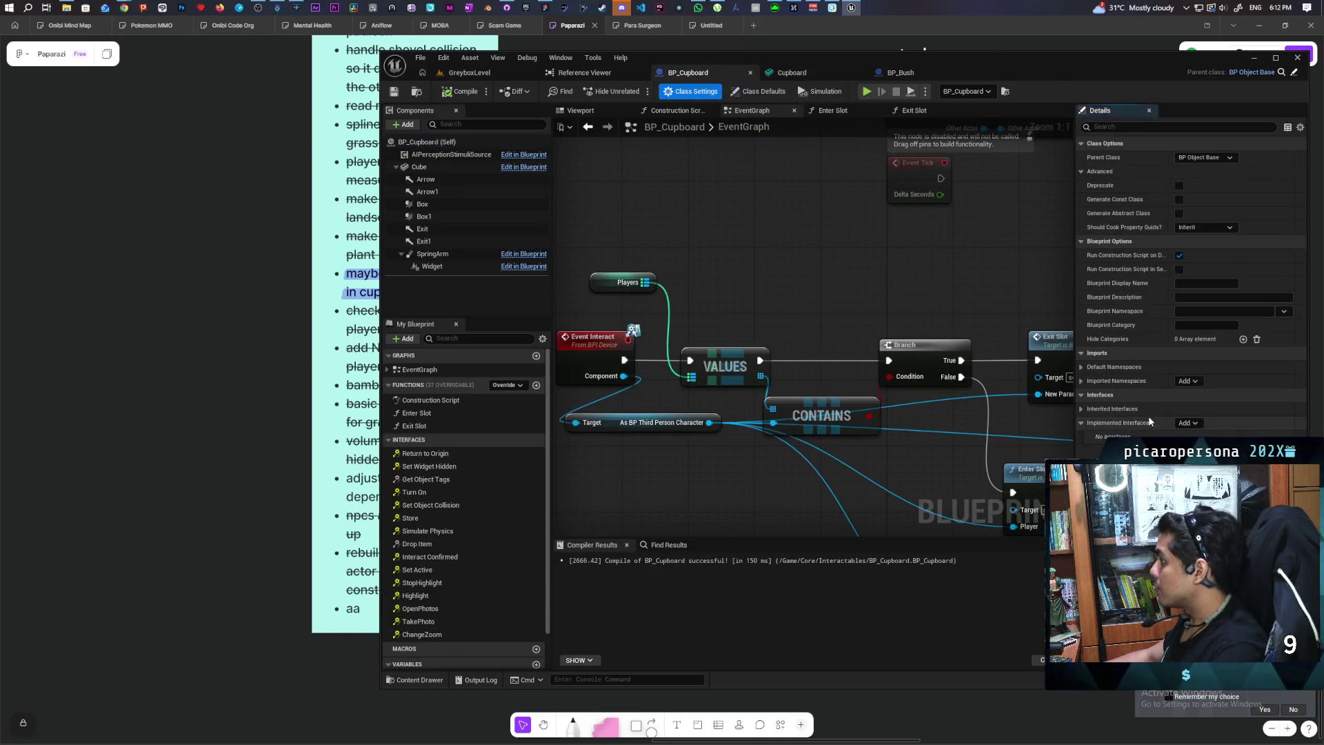
left_click(1082, 409)
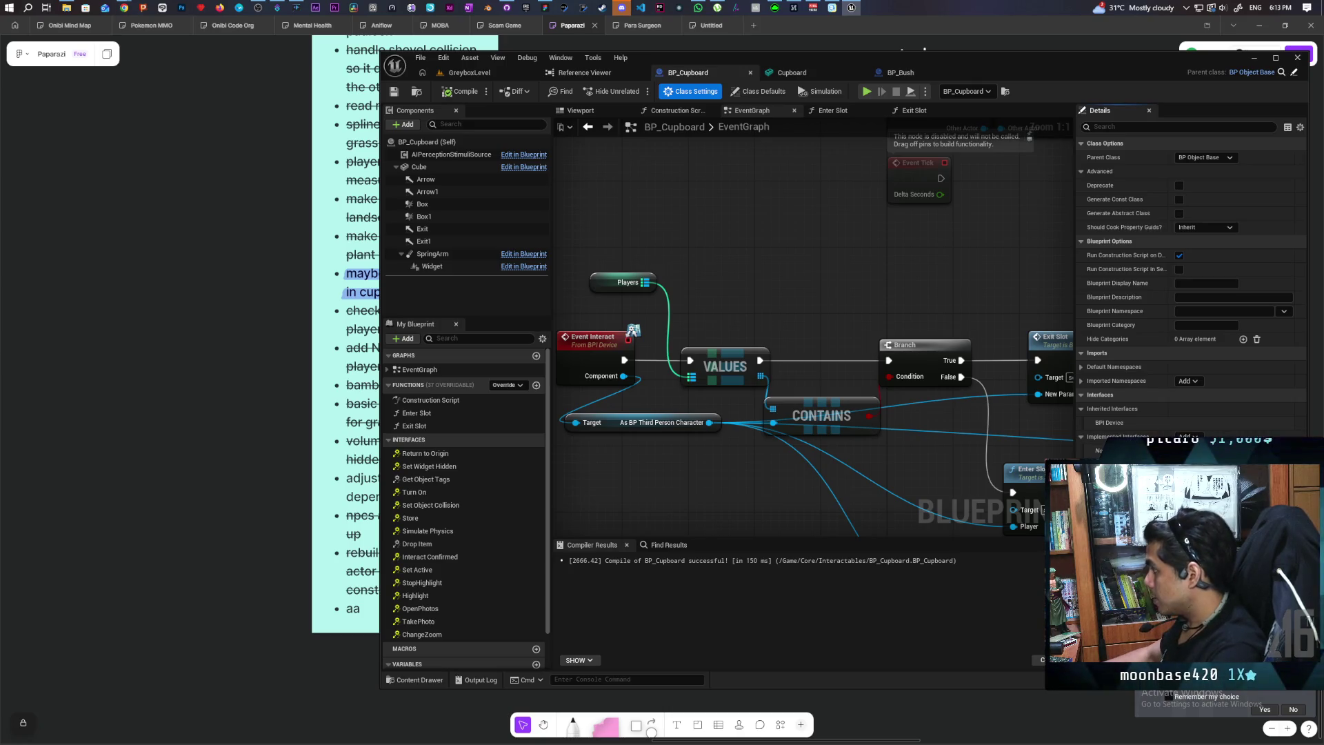
key("Return")
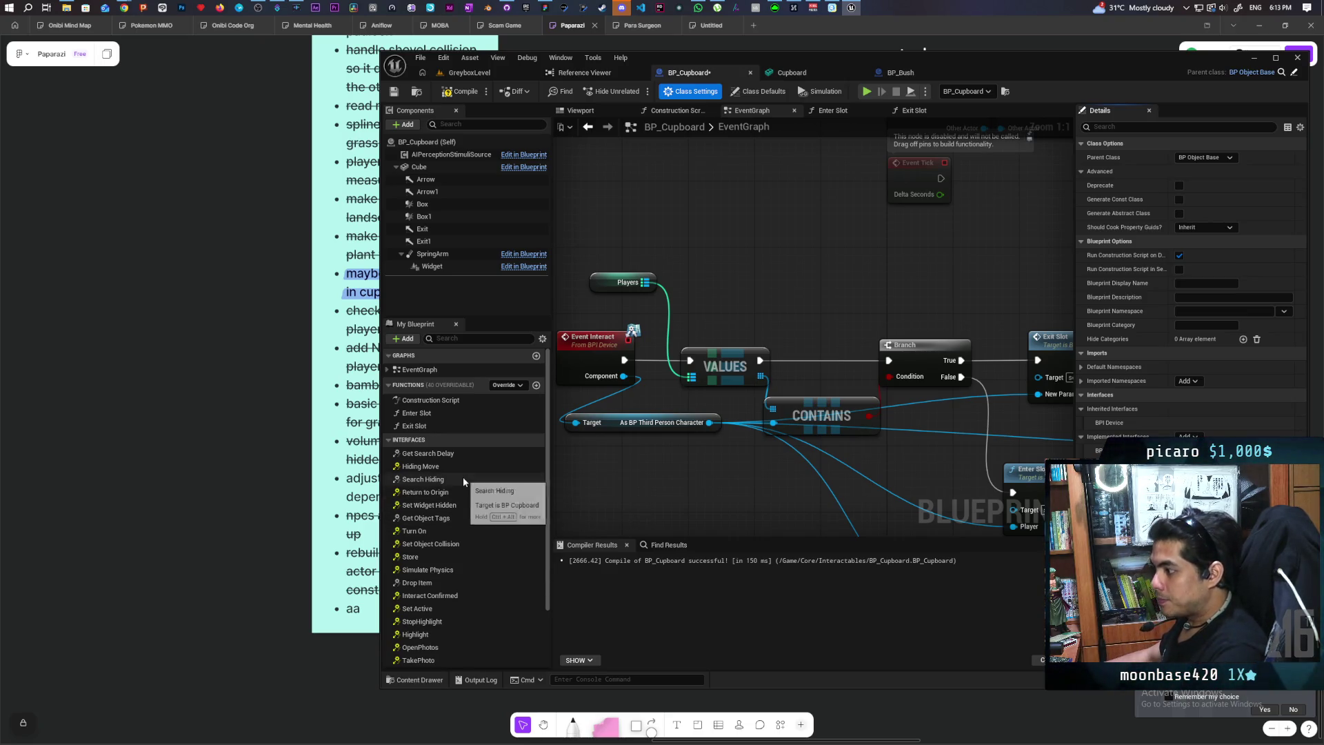
Paste the bush's node chain into the cupboard's Search Hiding function and delete the duplicate Return Node
double_click(423, 479)
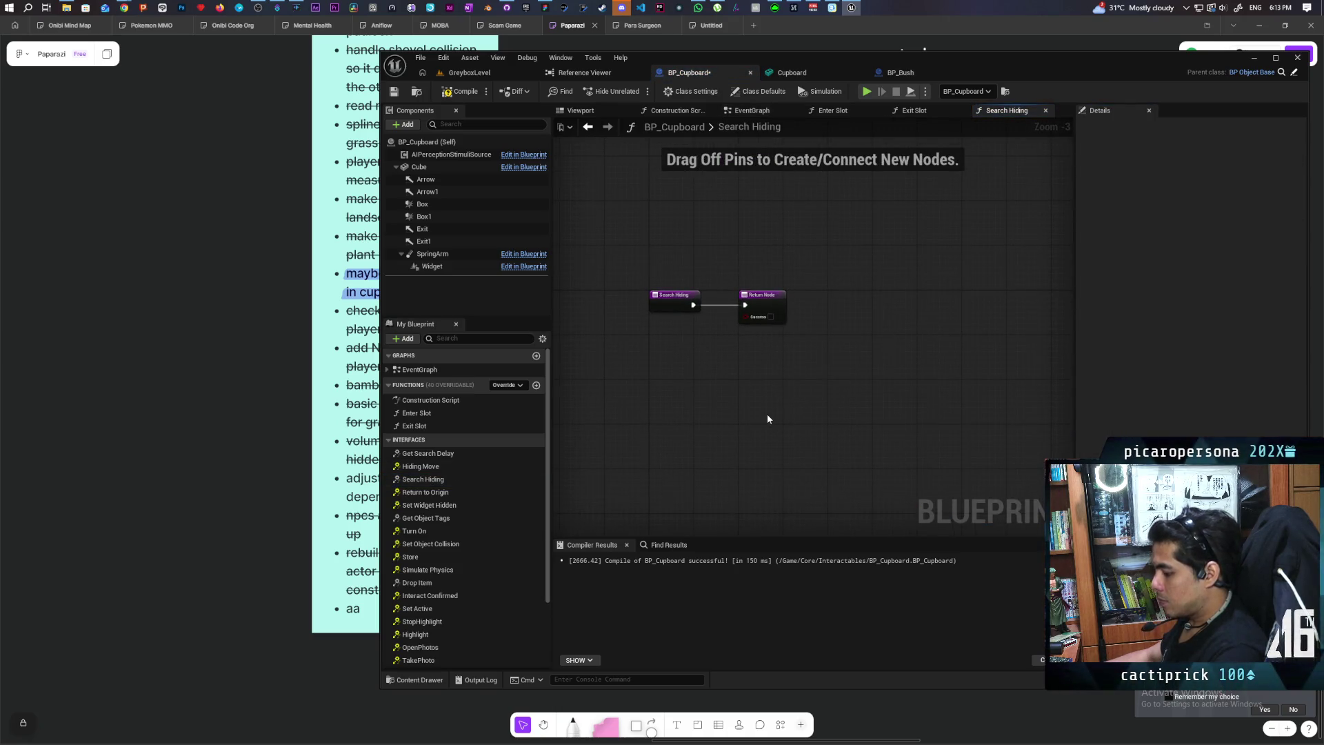
key("ctrl+v")
mouse_move(666, 307)
left_mouse_down()
mouse_move(566, 420)
mouse_move(643, 422)
mouse_move(577, 422)
left_mouse_up()
left_click(762, 296)
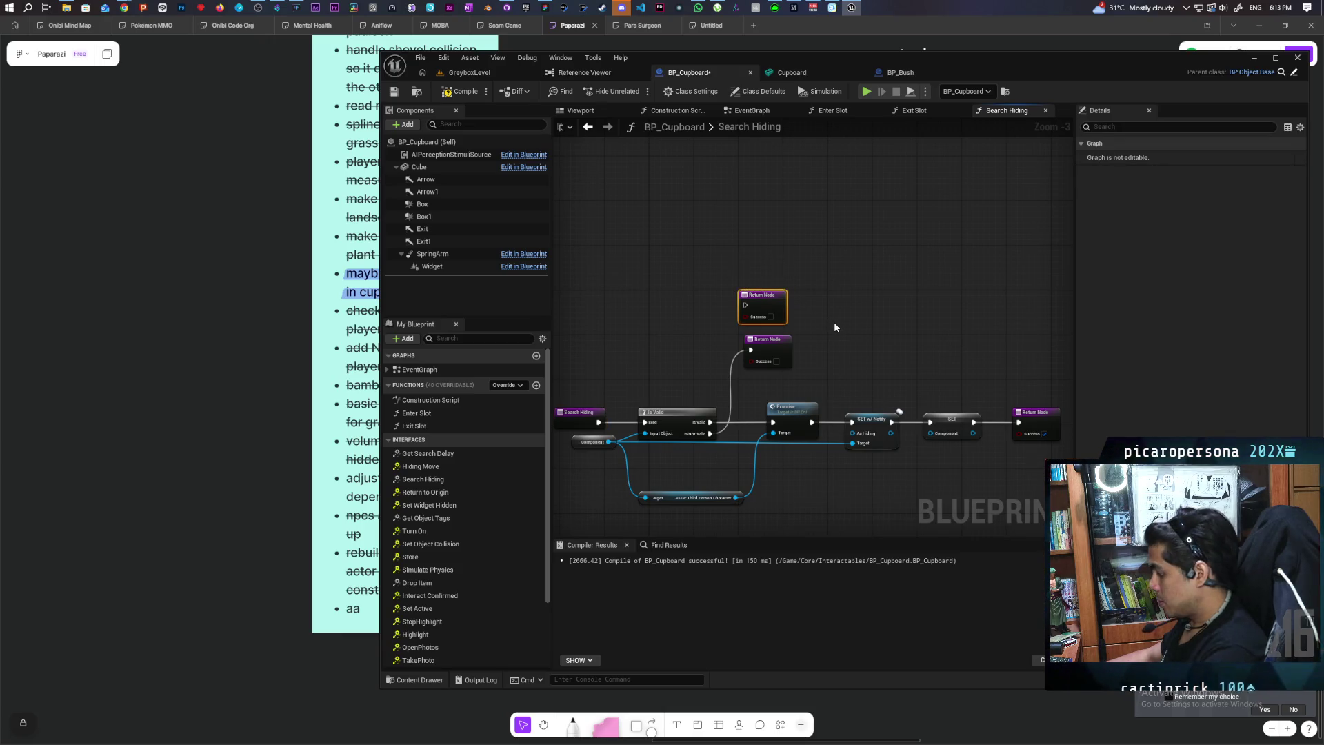
key("Delete")
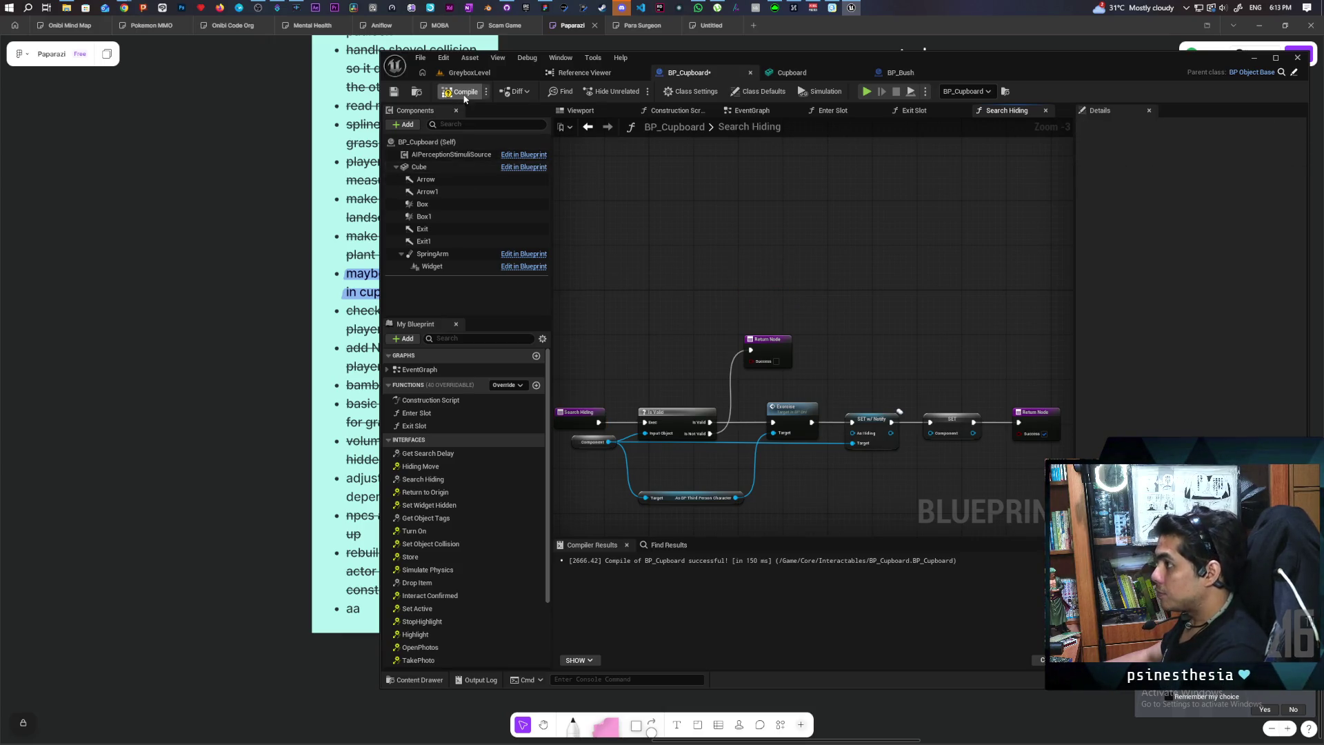
Create the missing 'Component' variable from the erroring SET node and recompile BP_Cupboard
left_click(464, 94)
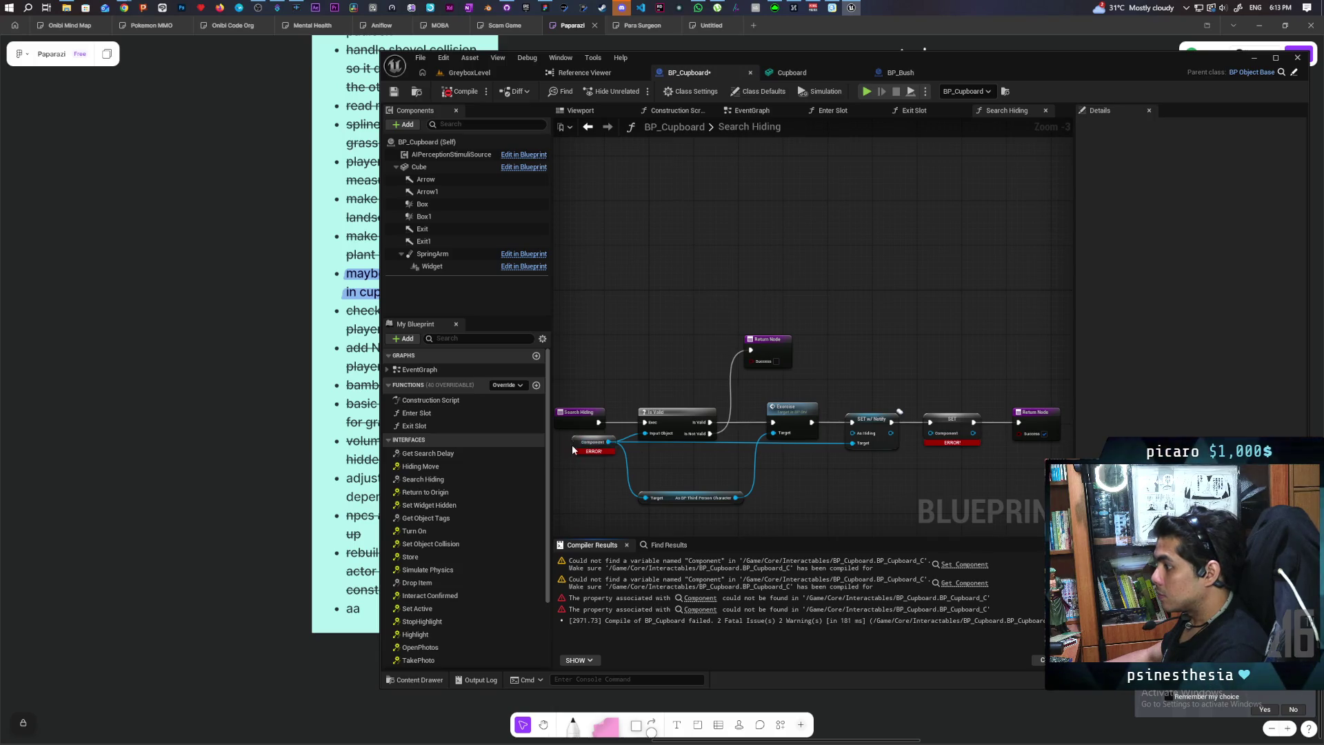
scroll(514, 476, "down", 3)
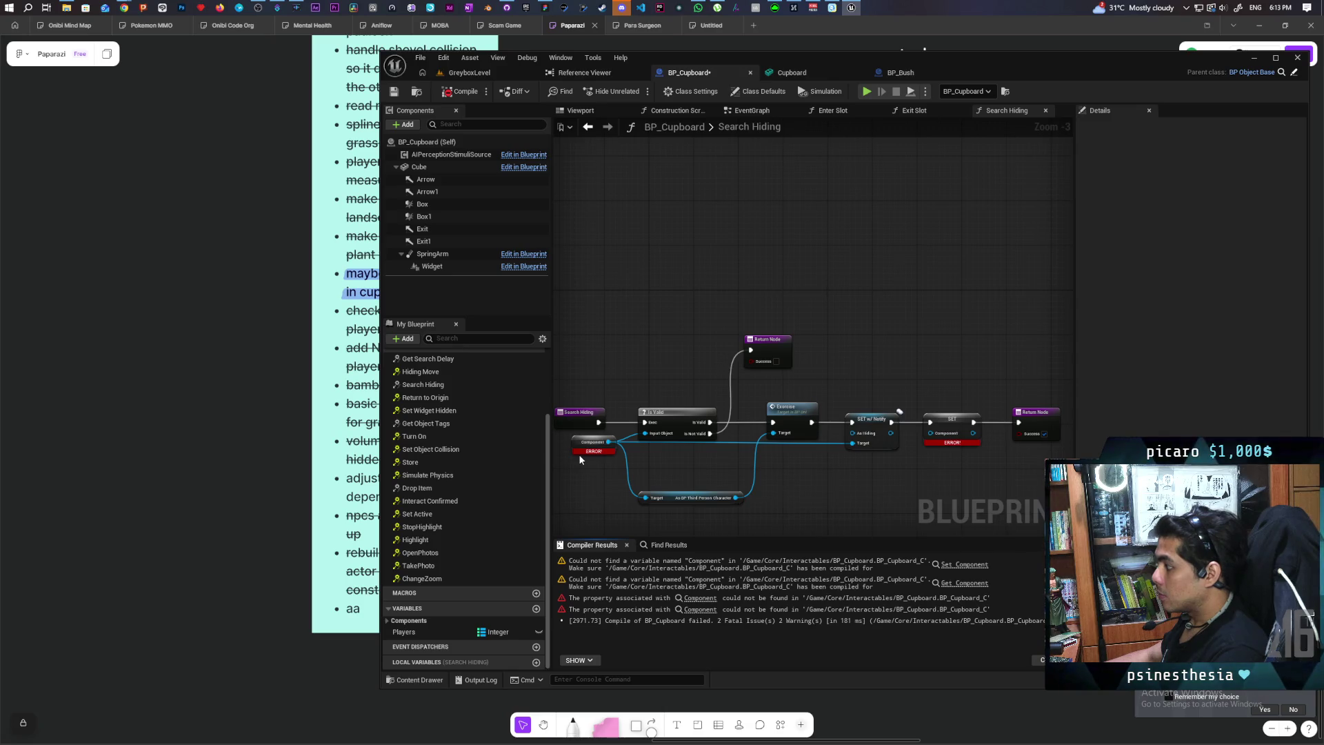
right_click(955, 430)
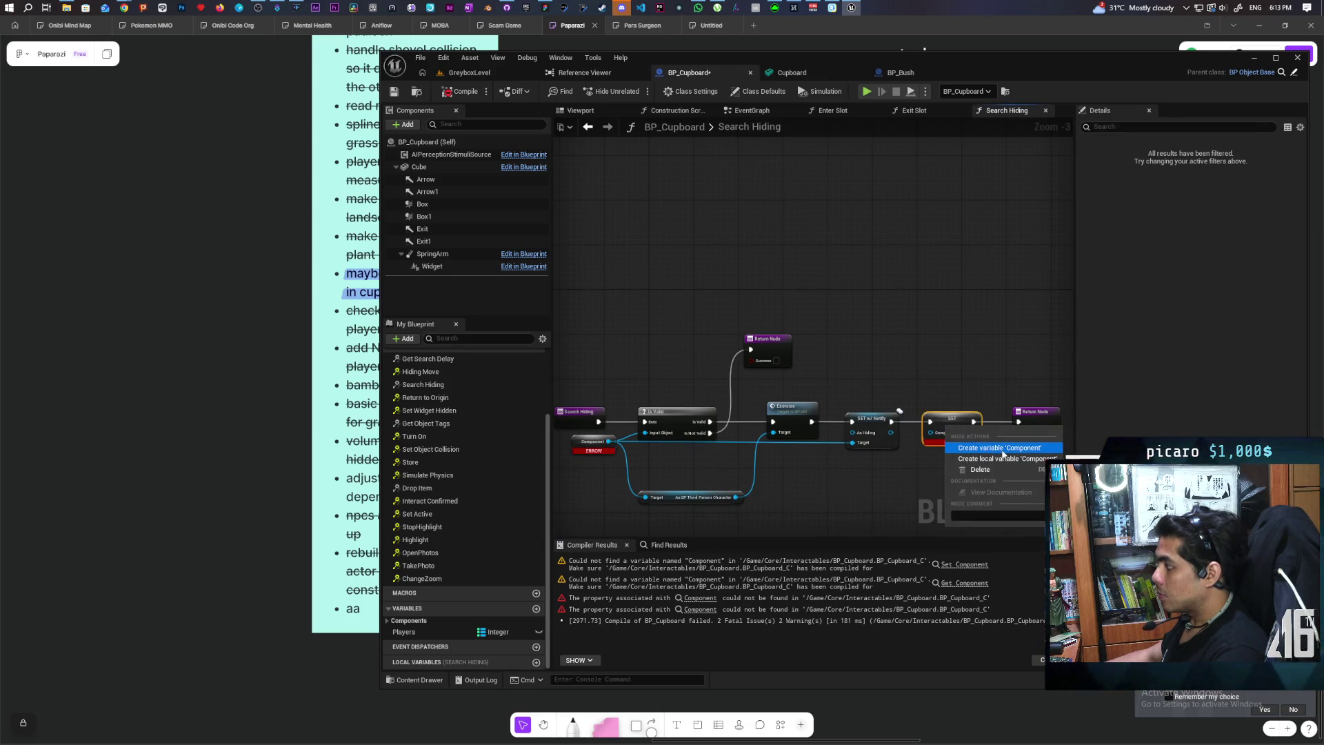
left_click(1002, 448)
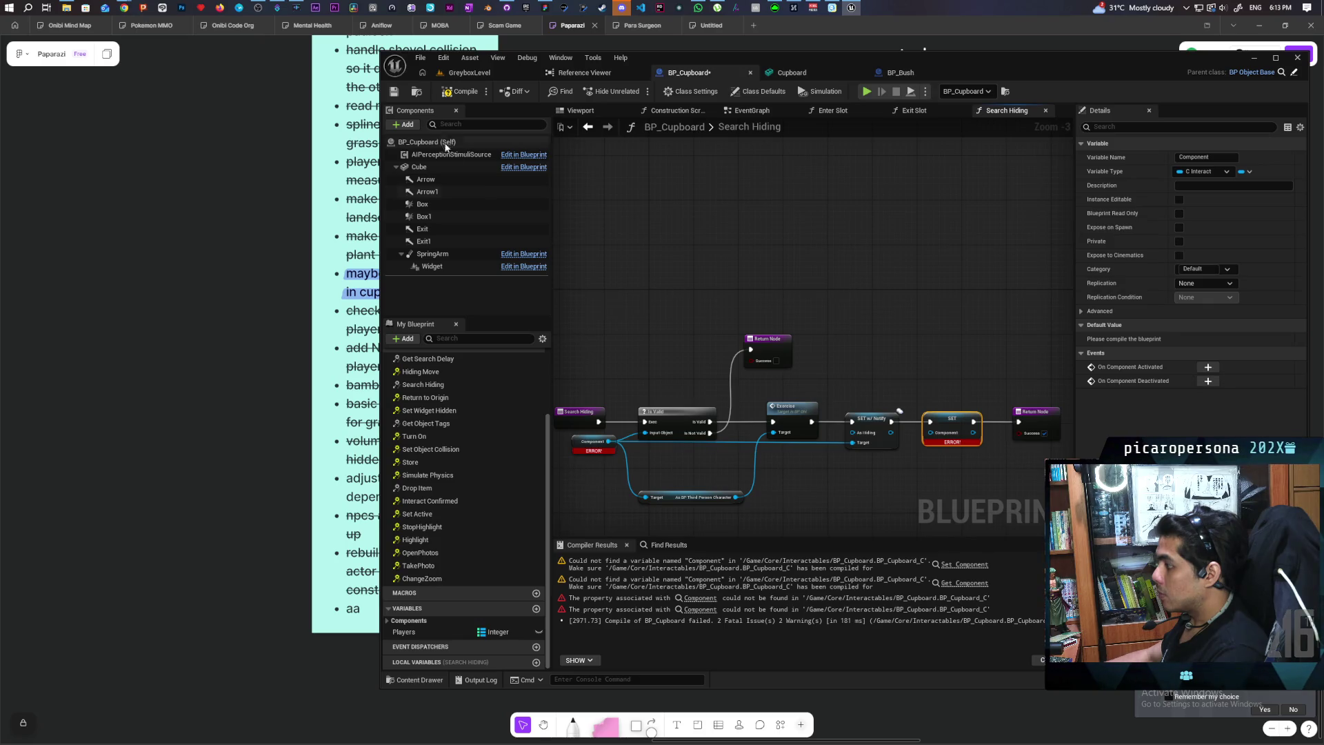
left_click(460, 91)
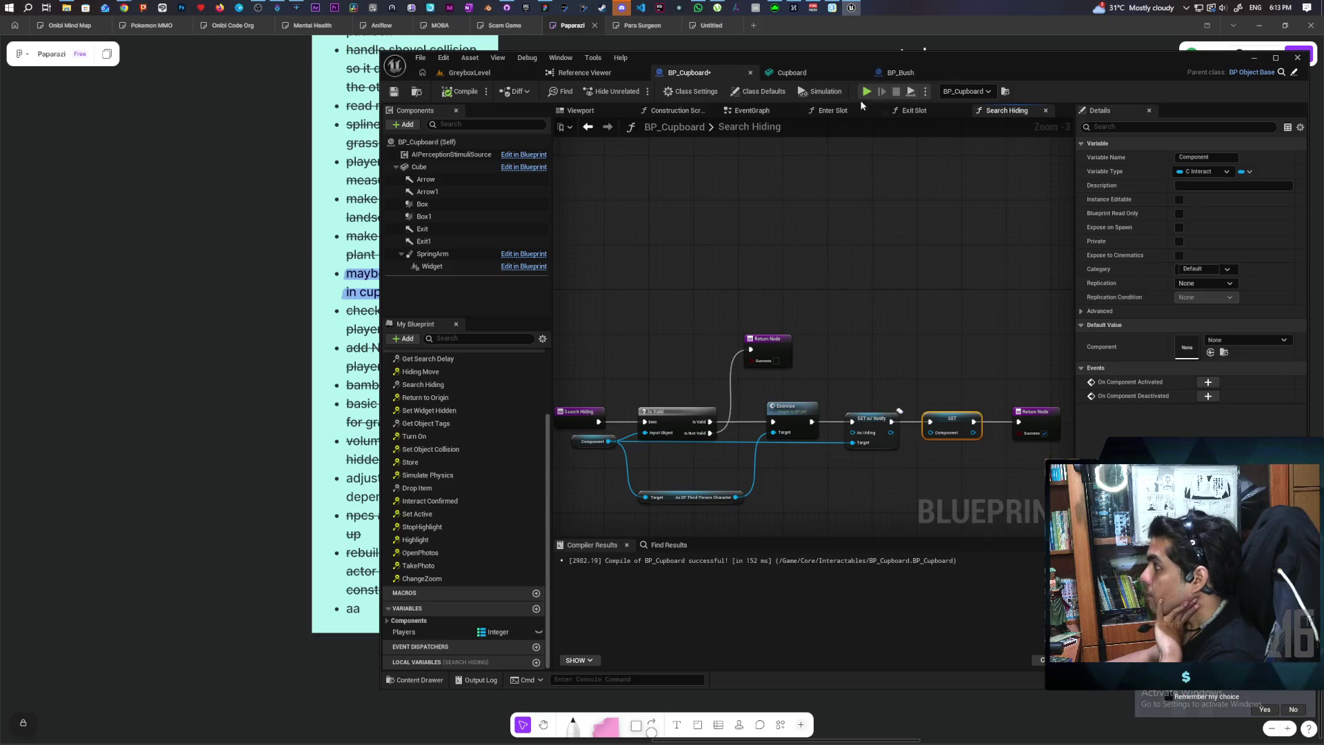
Return to BP_Bush and expand its Components variable list
left_click(900, 73)
left_click(448, 620)
scroll(458, 620, "down", 1)
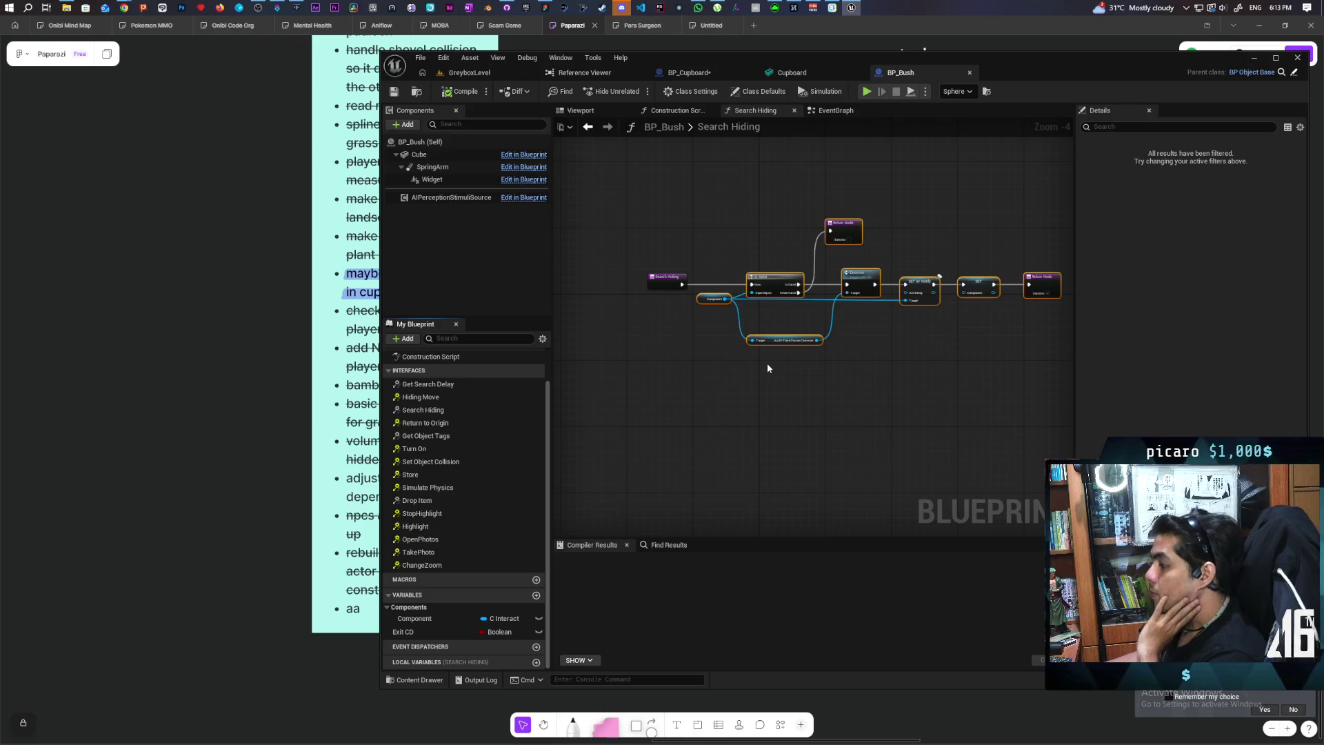
Open BP_Bush's EventGraph and centre the view on the Event Interact nodes
left_click(825, 114)
scroll(837, 210, "down", 3)
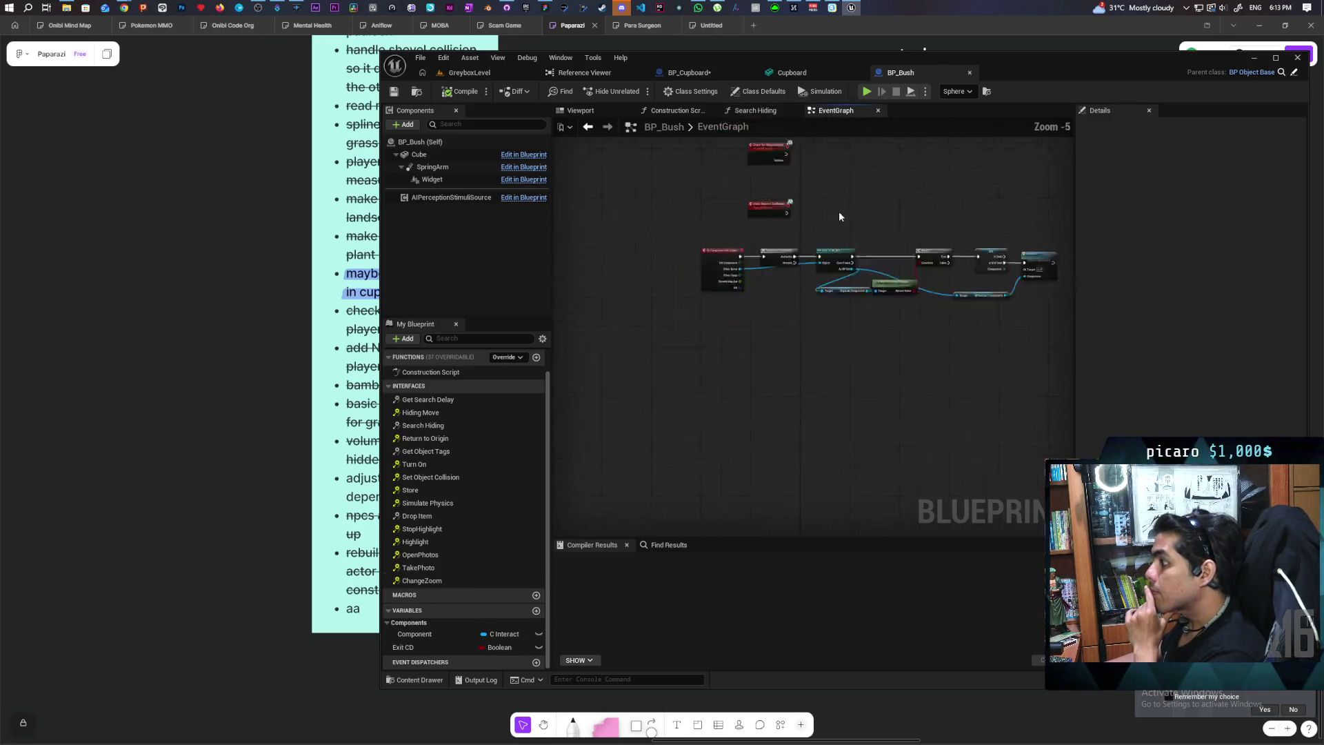
scroll(712, 378, "up", 4)
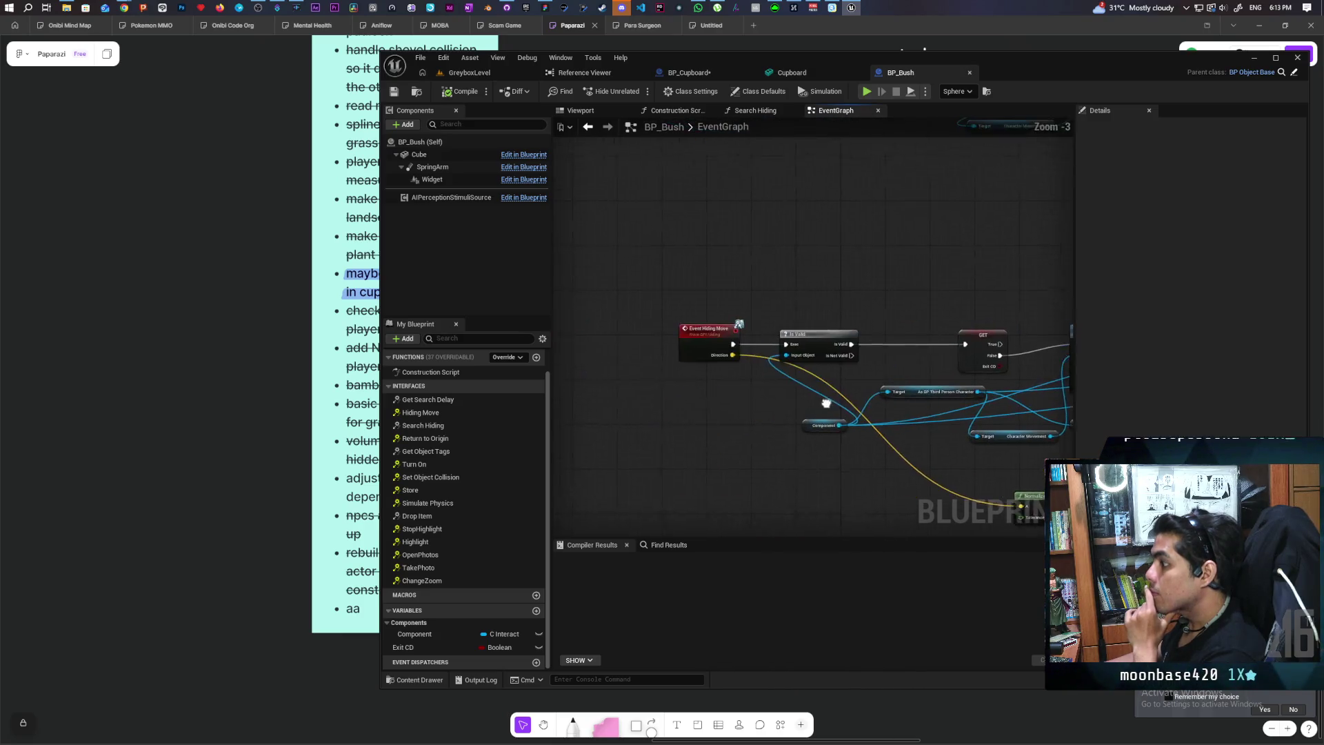
left_click_drag(783, 403, 731, 503)
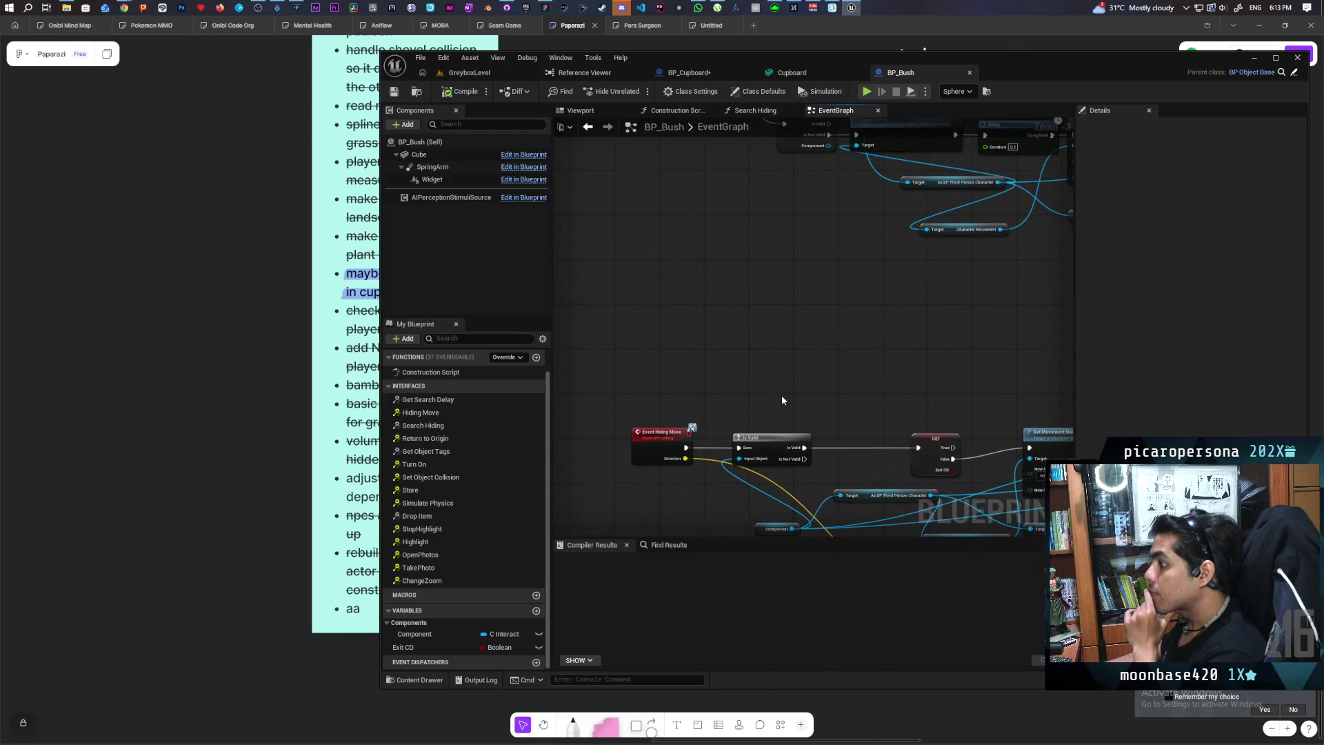
mouse_move(777, 375)
left_mouse_down()
mouse_move(757, 428)
mouse_move(708, 366)
left_mouse_up()
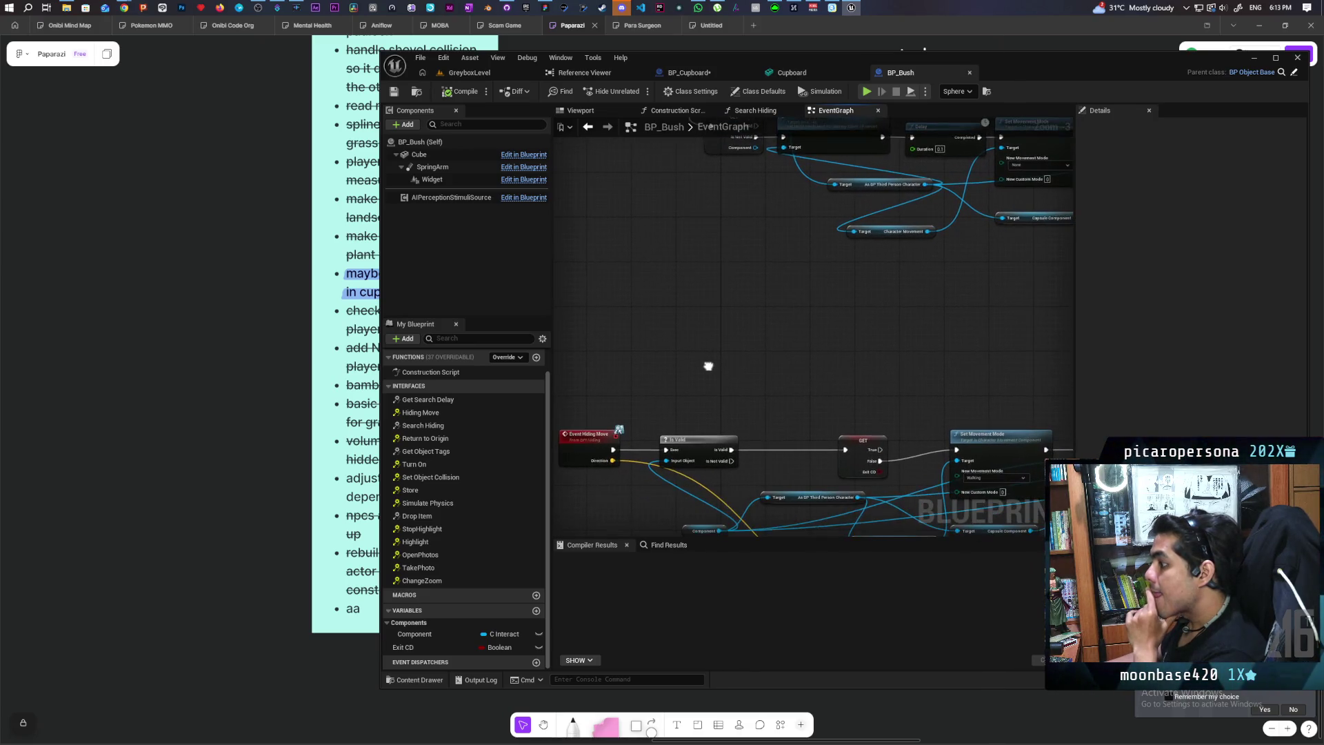
scroll(707, 364, "down", 3)
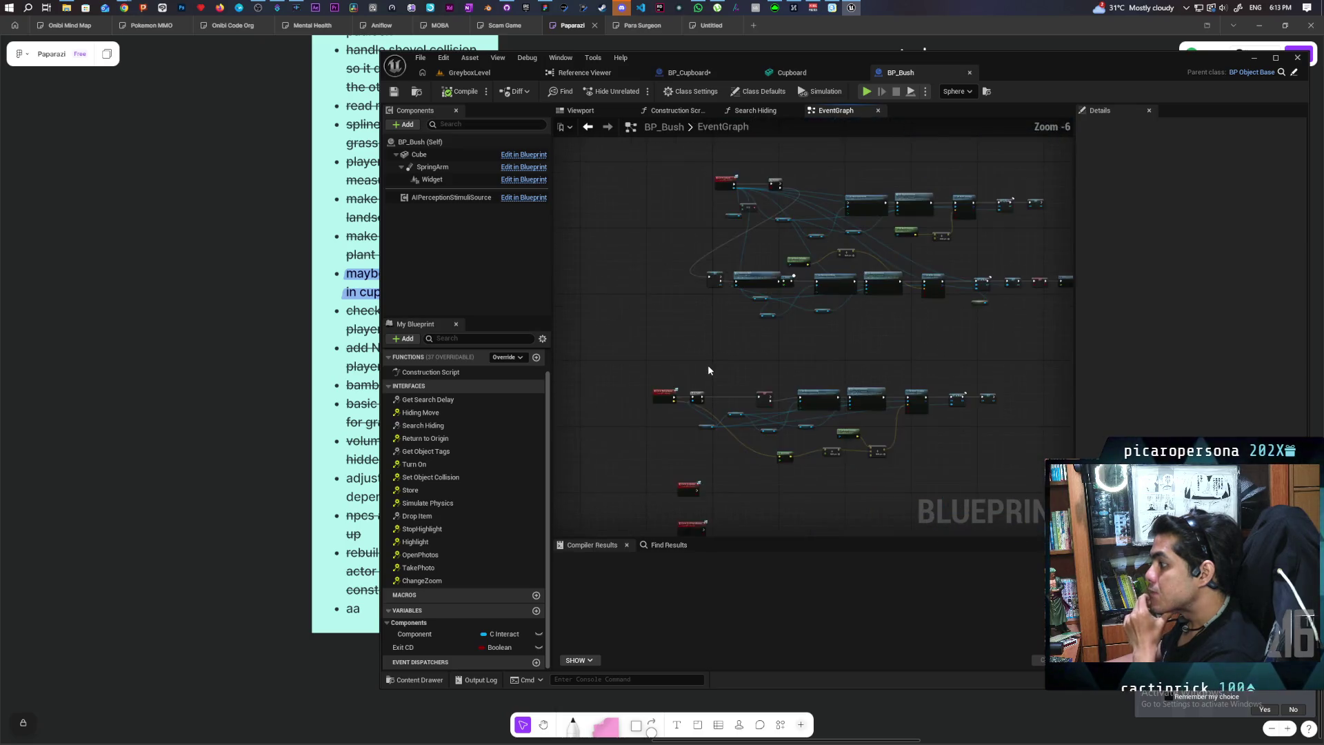
scroll(727, 371, "up", 3)
mouse_move(726, 371)
left_mouse_down()
mouse_move(786, 384)
mouse_move(700, 354)
mouse_move(773, 305)
mouse_move(554, 363)
left_mouse_up()
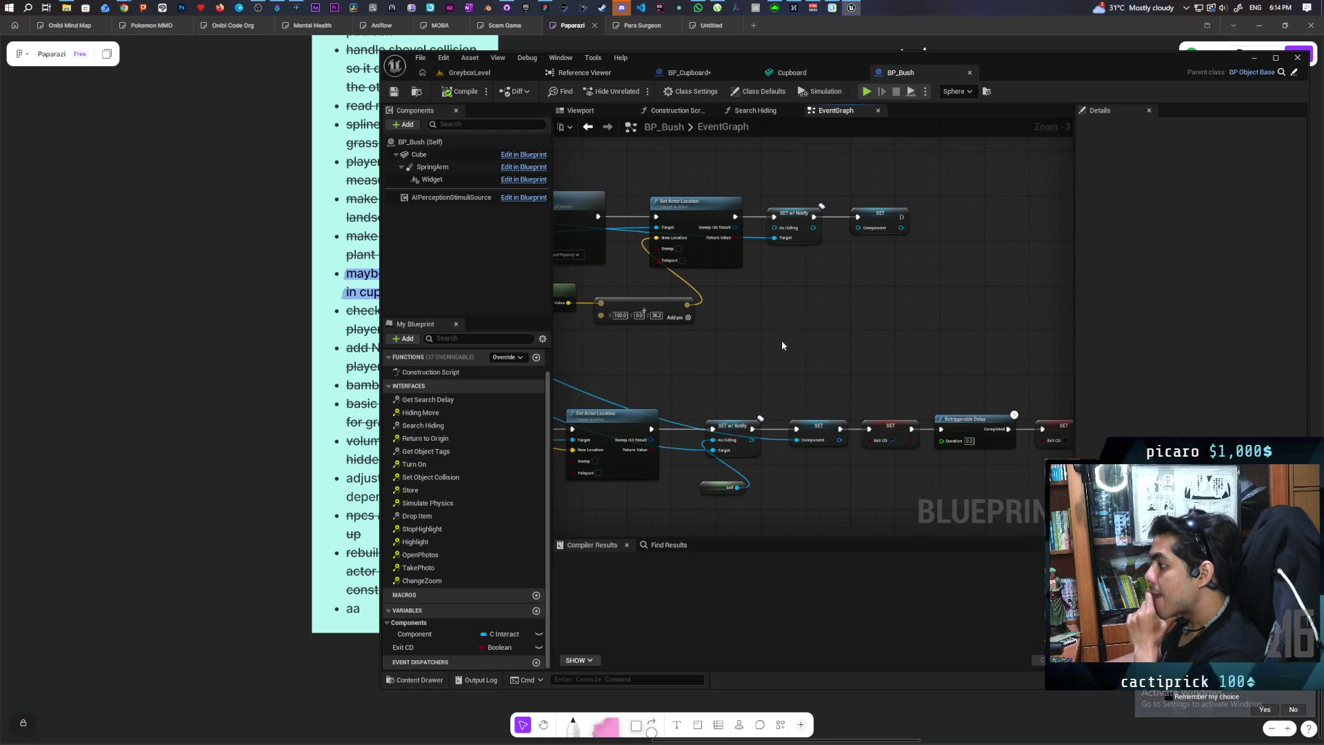
scroll(755, 340, "down", 1)
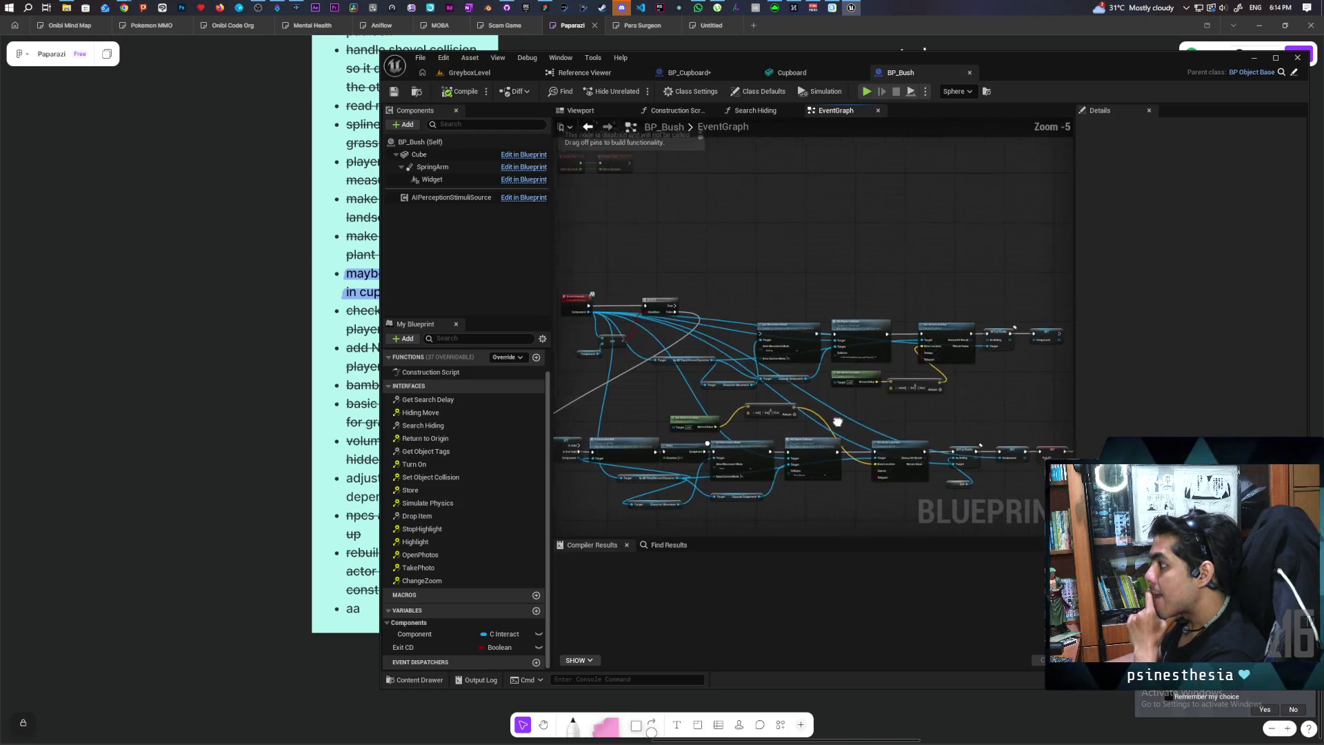
left_click_drag(821, 395, 524, 401)
scroll(944, 369, "up", 2)
Find all references to the Component variable from a SET Component node
right_click(883, 302)
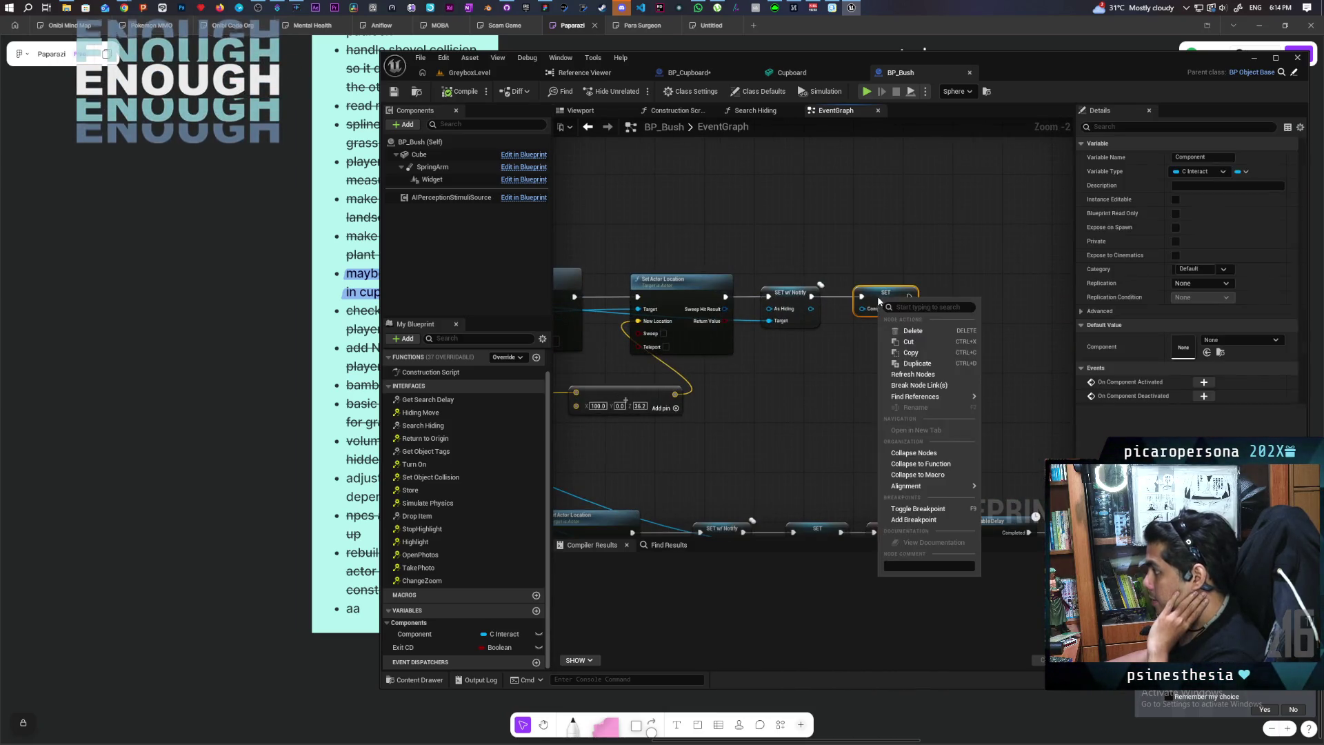
mouse_move(923, 397)
left_click(1017, 421)
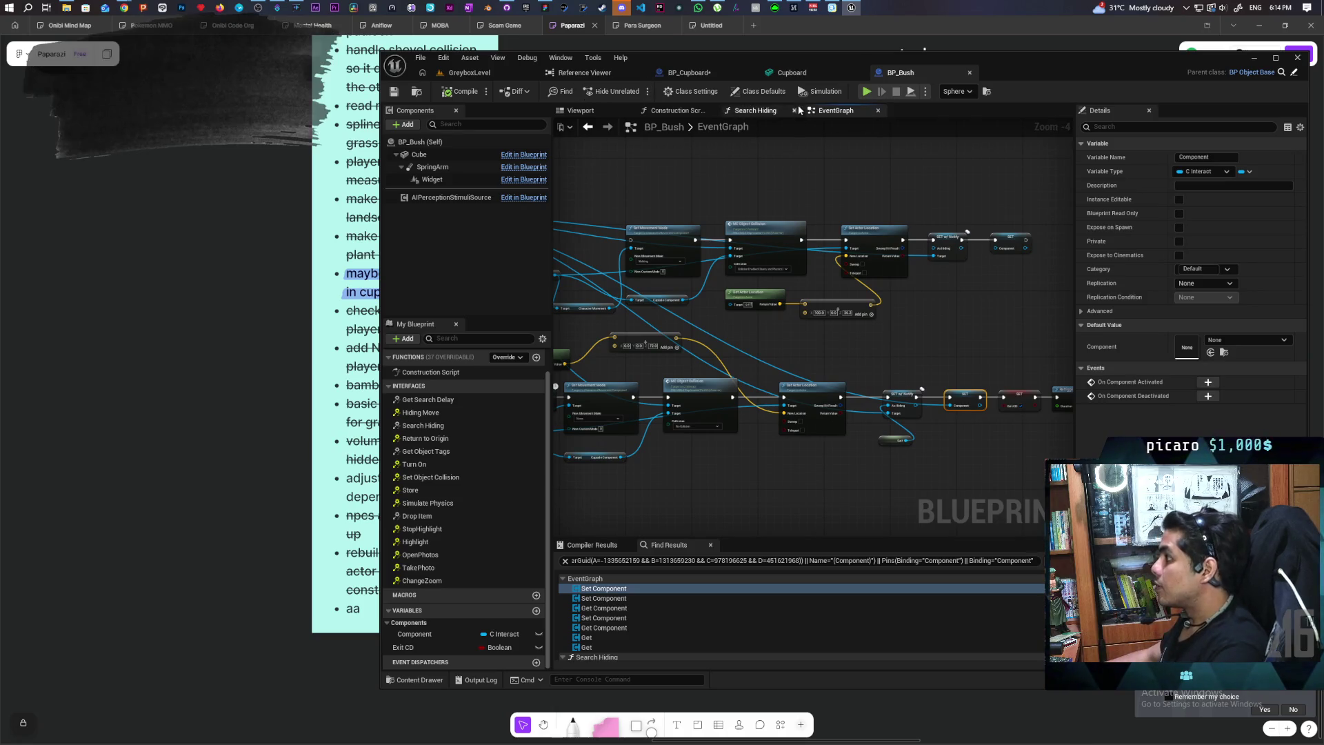
left_click(697, 73)
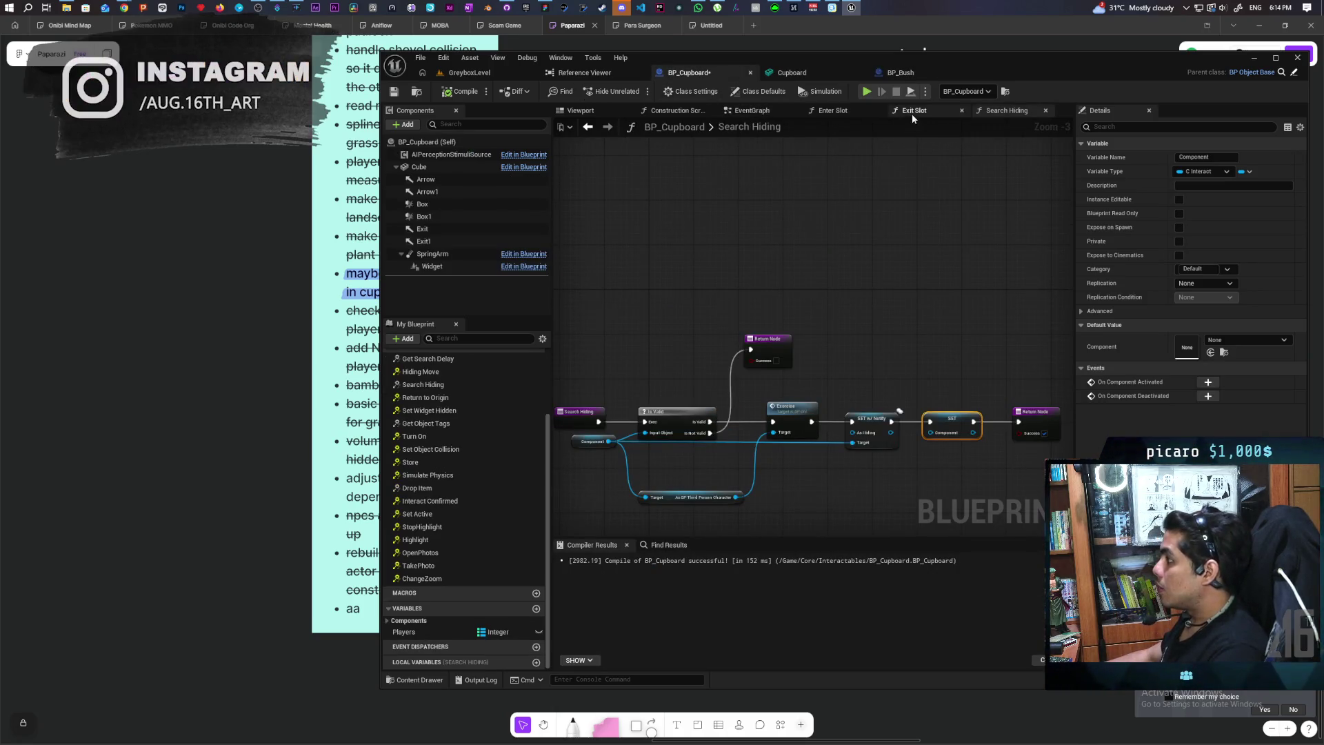
Pan BP_Cupboard's EventGraph, expand its Components variables, then open the Search Hiding graph
left_click(752, 110)
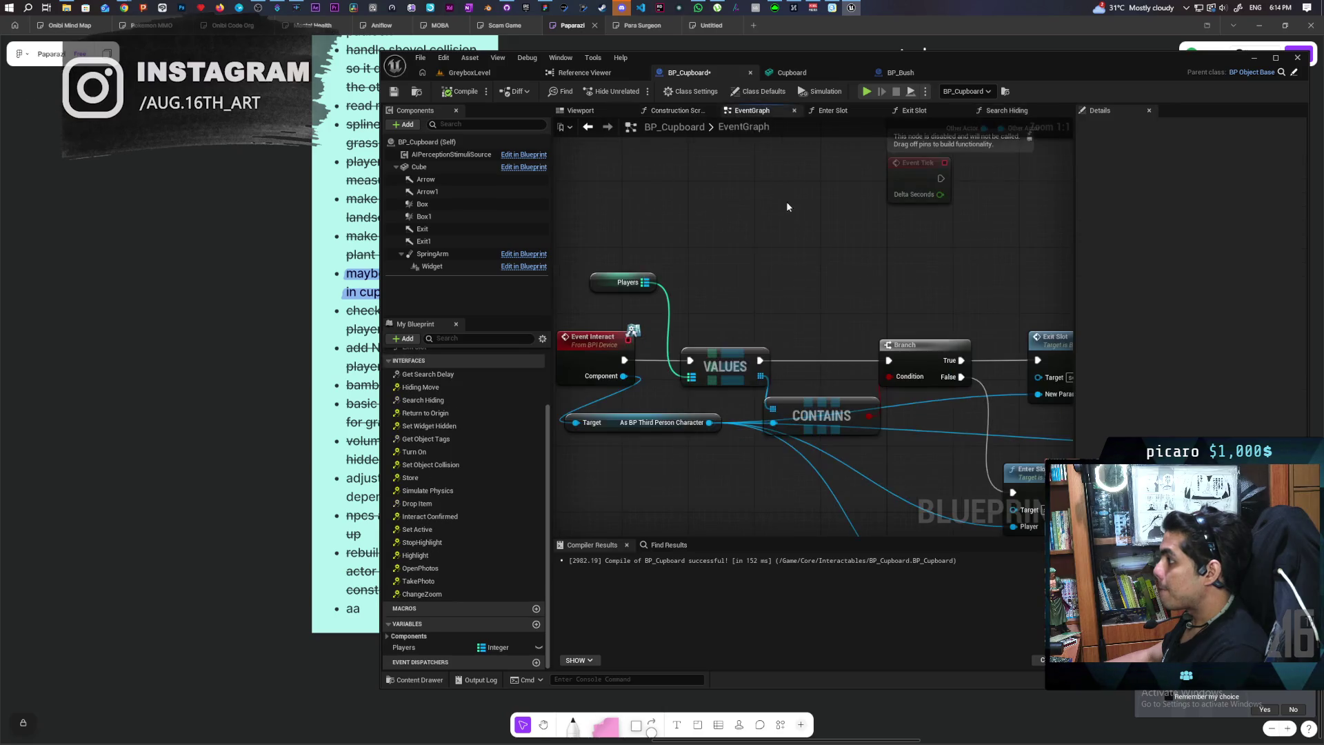
scroll(738, 286, "up", 2)
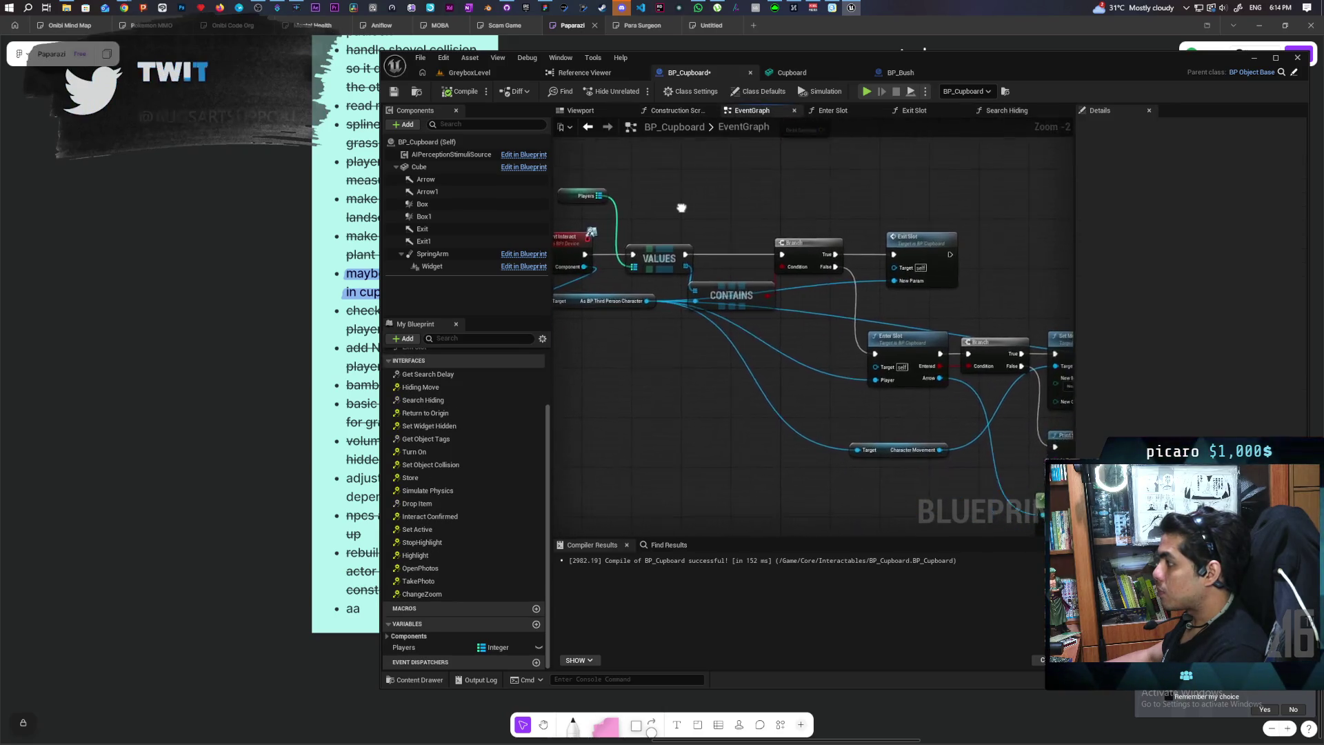
mouse_move(637, 178)
left_mouse_down()
mouse_move(1025, 216)
mouse_move(1002, 217)
mouse_move(1014, 243)
left_mouse_up()
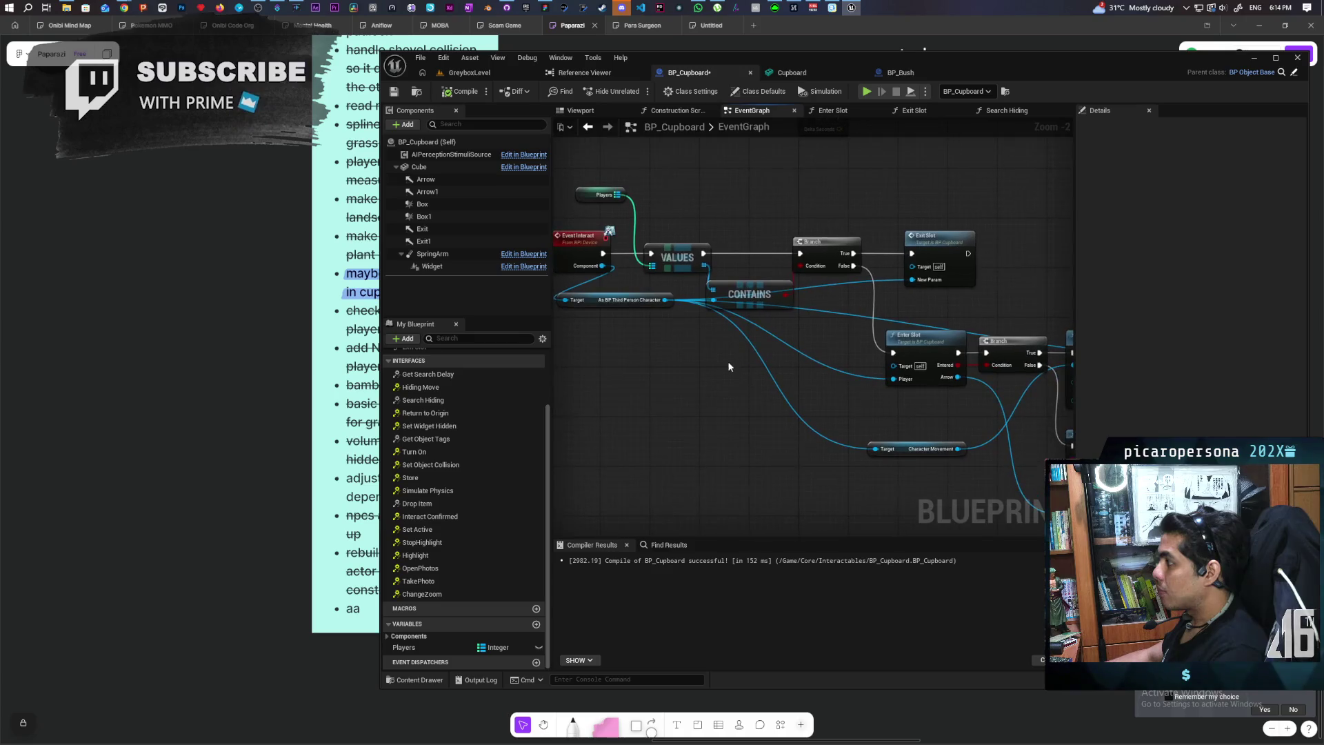
mouse_move(818, 350)
left_mouse_down()
mouse_move(809, 399)
mouse_move(854, 387)
mouse_move(812, 404)
mouse_move(832, 395)
mouse_move(809, 391)
mouse_move(827, 391)
left_mouse_up()
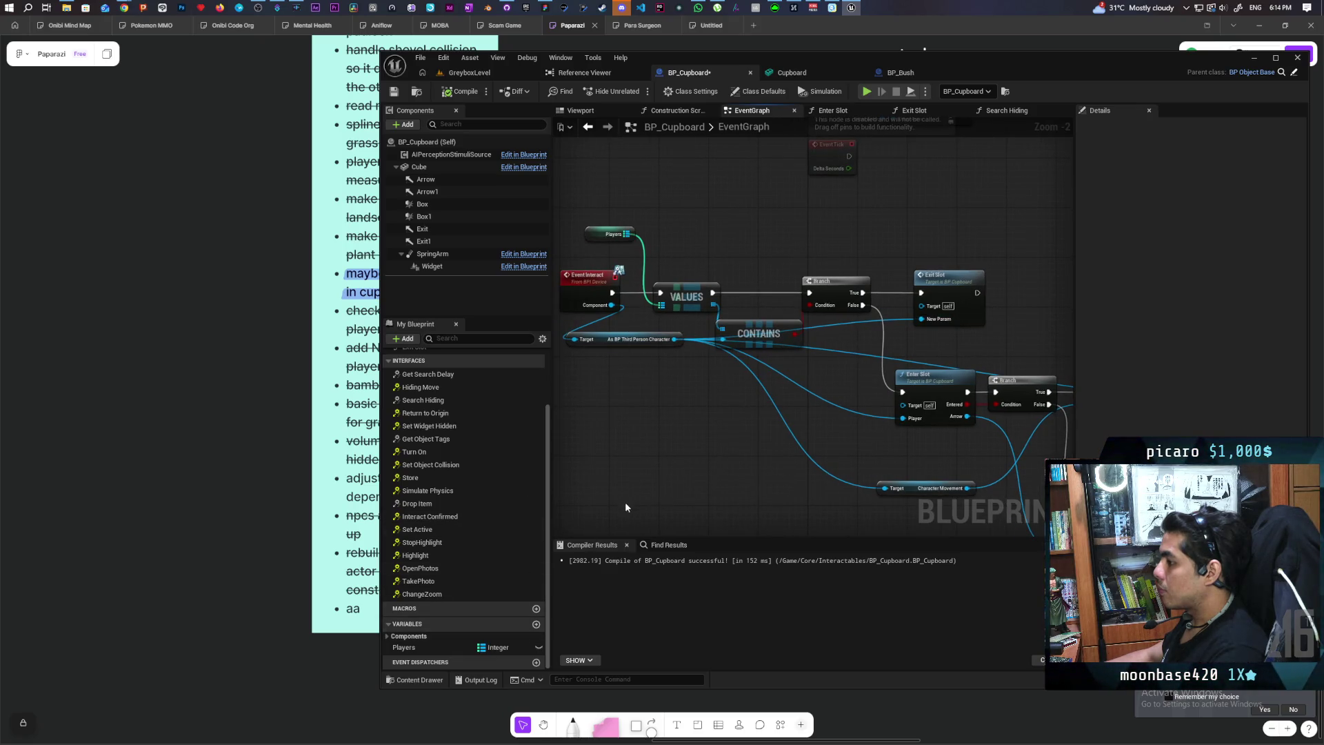
left_click(388, 635)
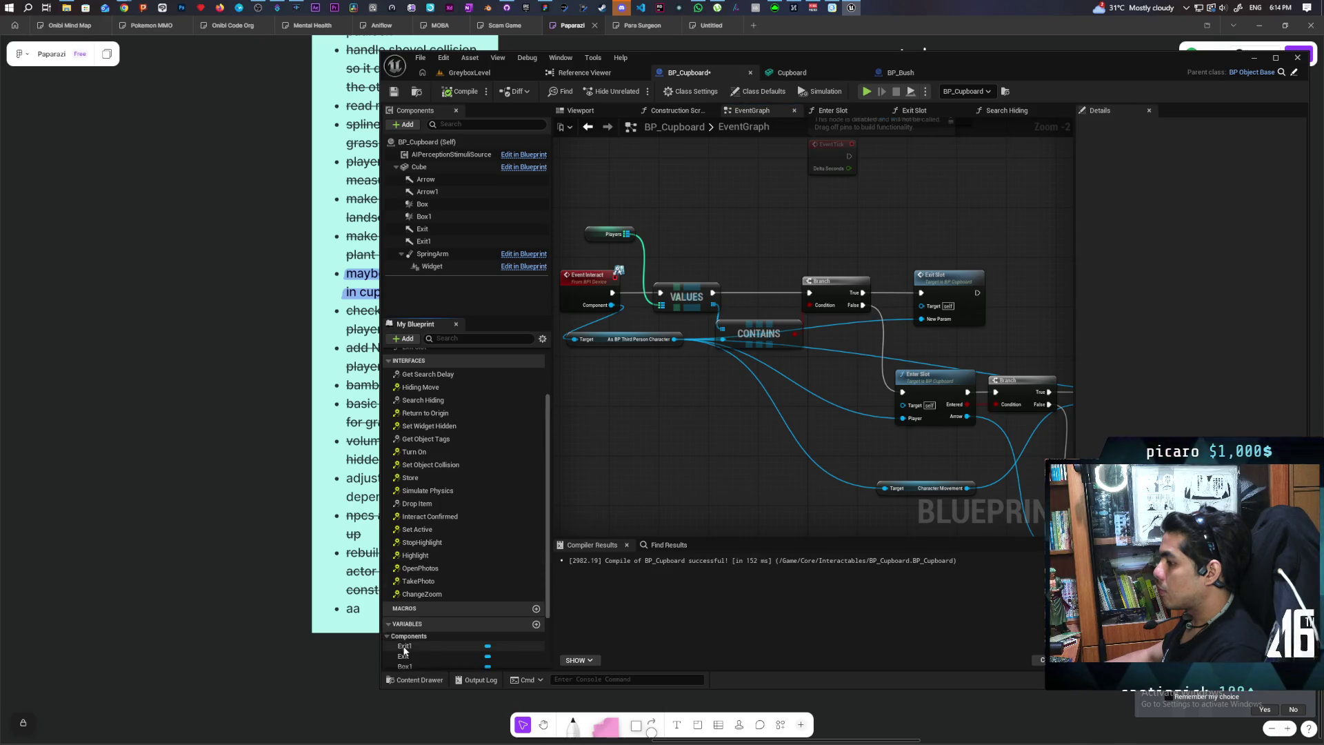
scroll(423, 653, "down", 1)
scroll(440, 640, "down", 1)
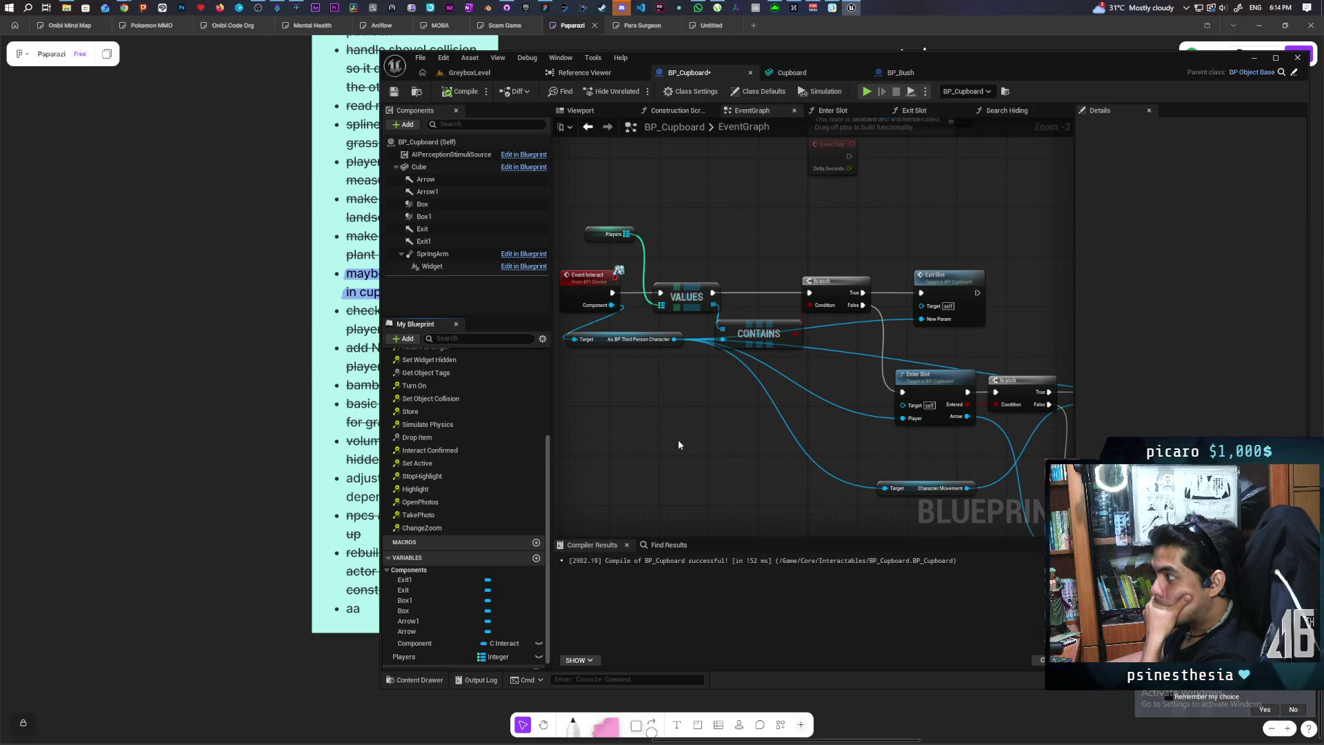
left_click(1014, 111)
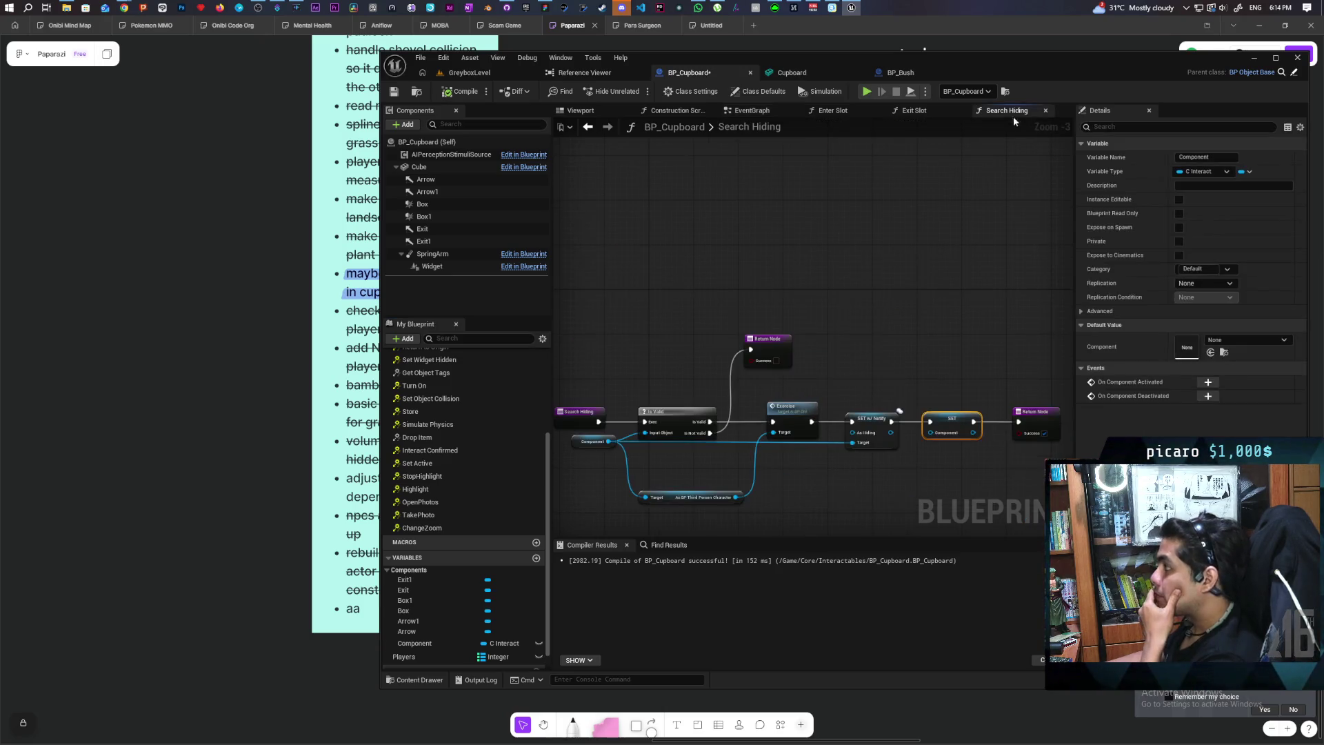
Drop a Players getter into Search Hiding and add a For Each Loop (Map) from its pin
left_click_drag(813, 512, 833, 398)
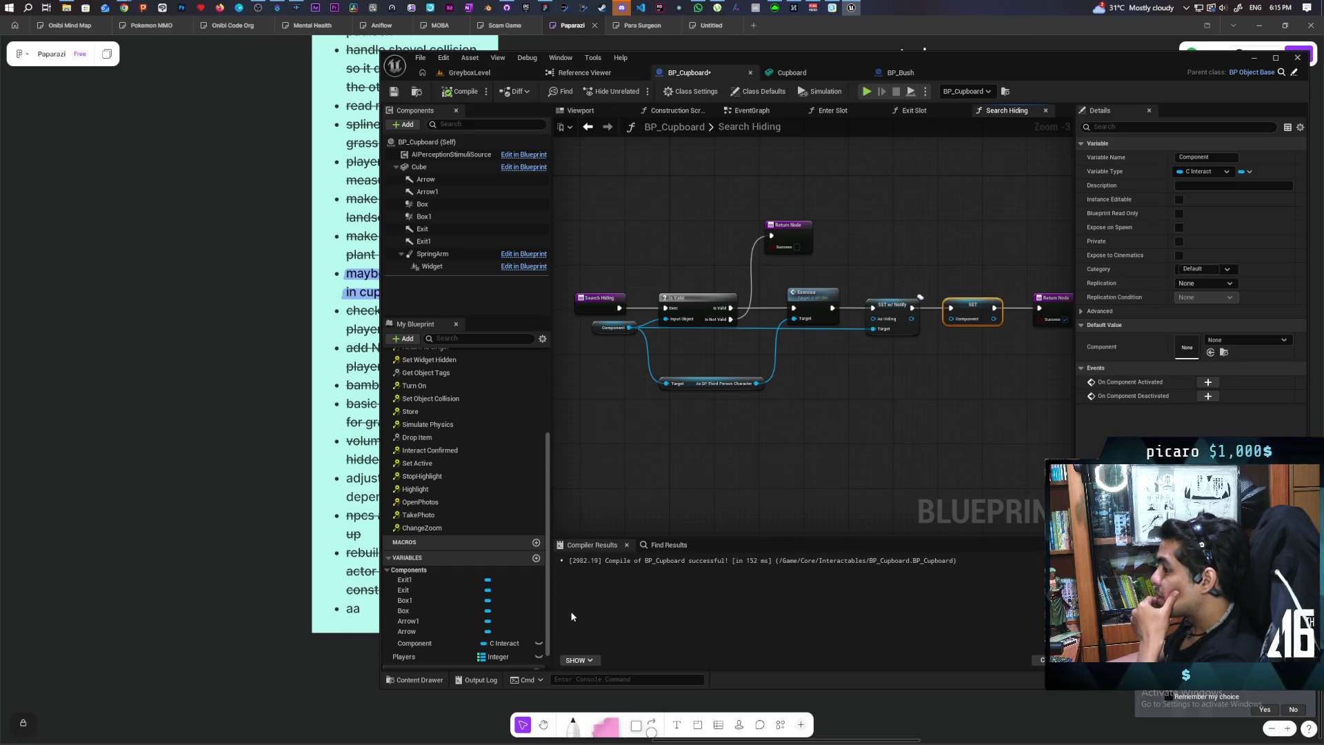
mouse_move(407, 659)
left_mouse_down()
mouse_move(614, 516)
mouse_move(622, 448)
left_mouse_up()
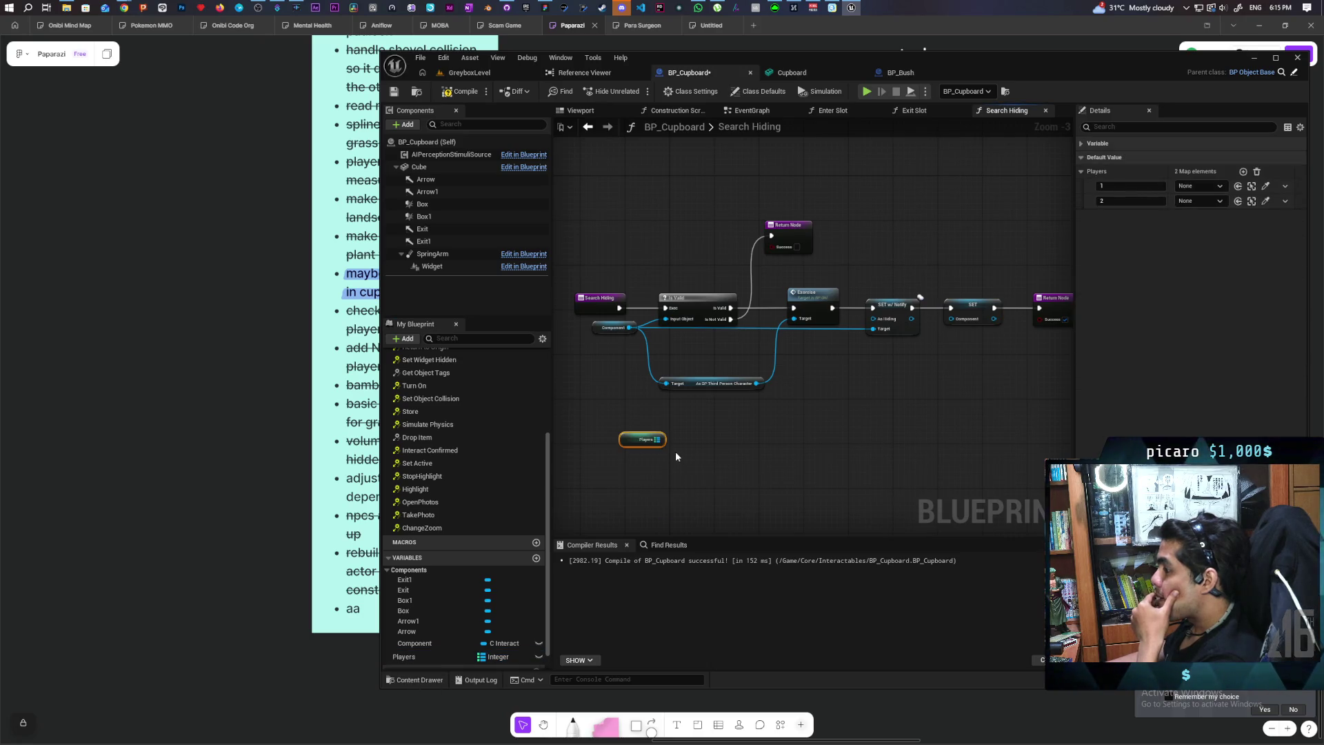
scroll(676, 449, "up", 2)
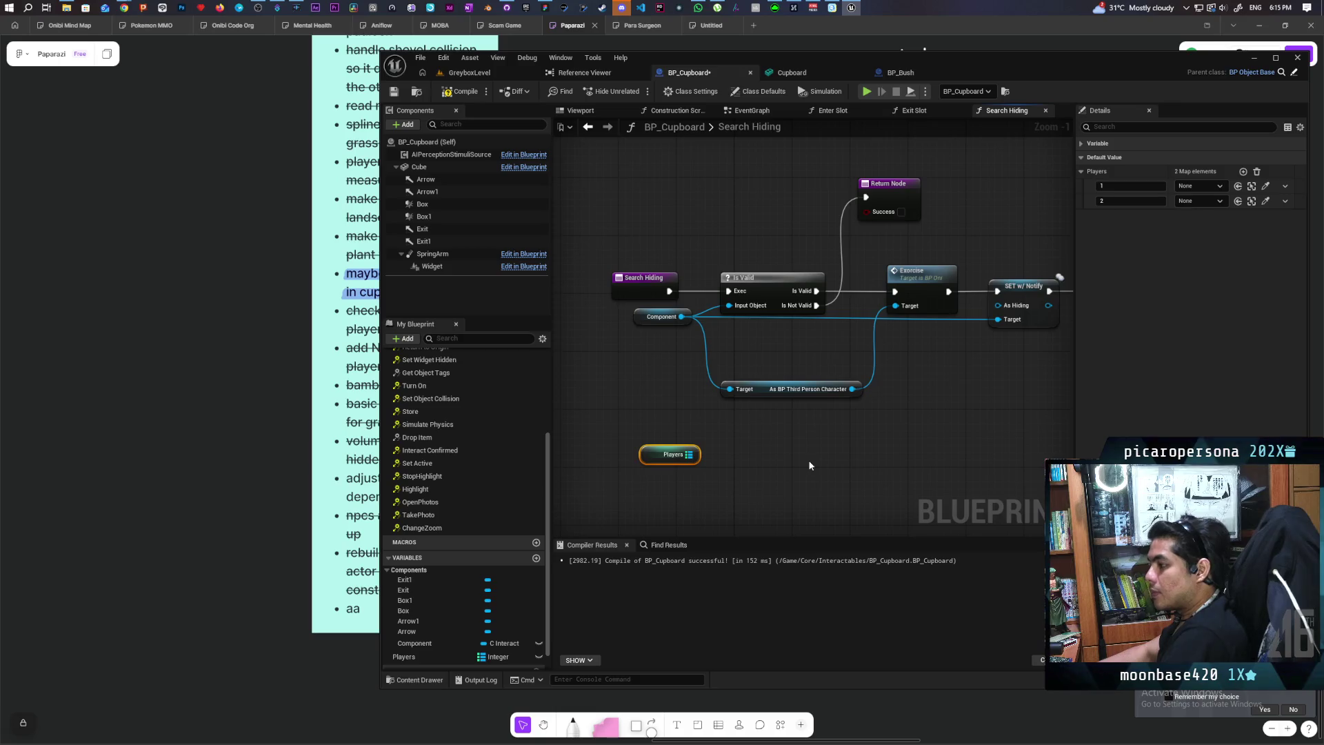
left_click_drag(684, 461, 736, 460)
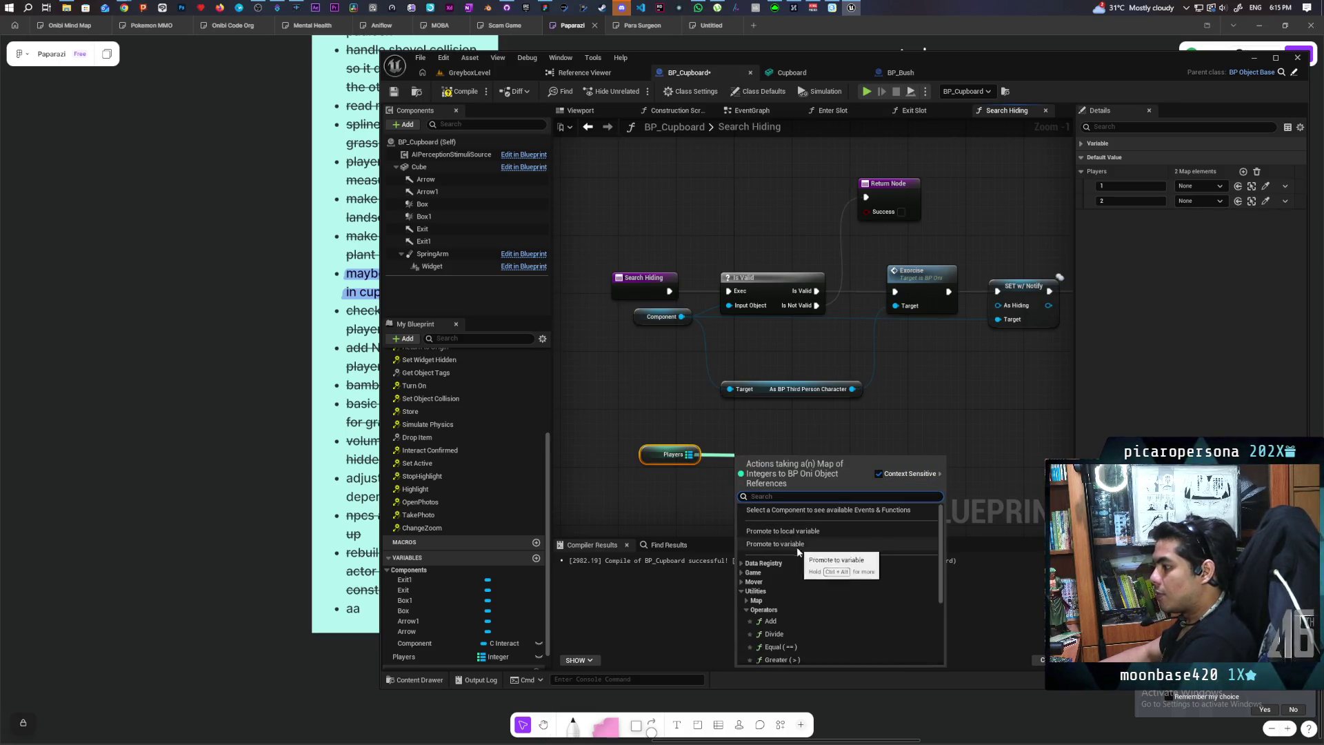
left_click(692, 517)
left_click_drag(689, 455, 743, 474)
type("for")
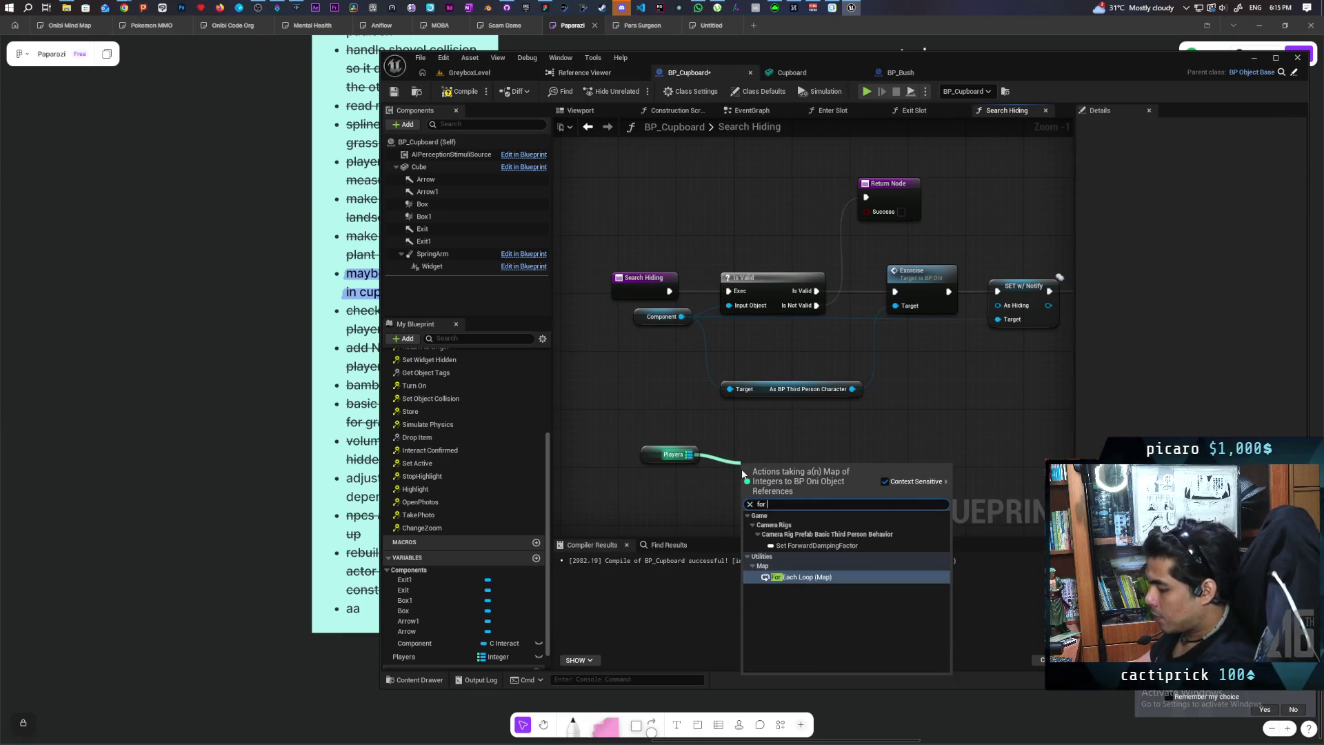
key("Return")
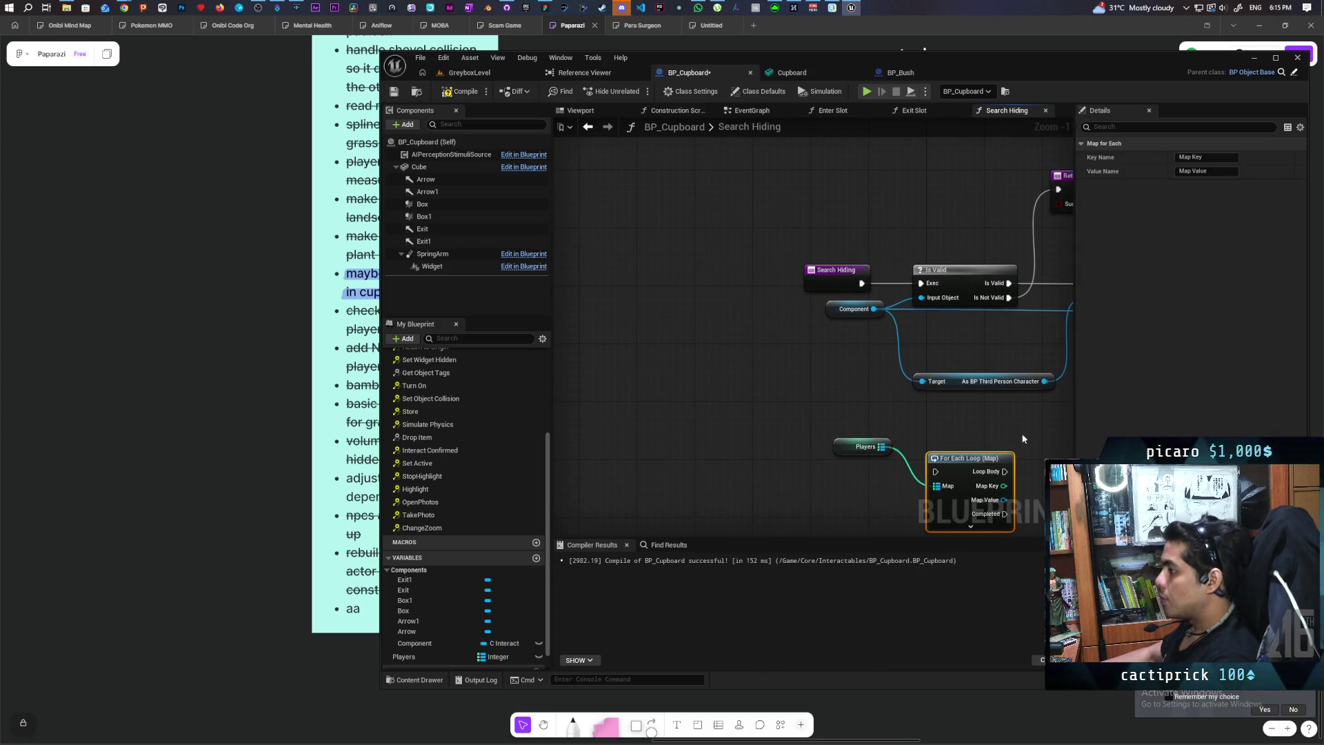
Arrange the entry, Players and For Each Loop nodes and reveal the loop's Break pin
left_click_drag(833, 272, 588, 273)
left_click_drag(859, 446, 573, 344)
mouse_move(970, 458)
left_mouse_down()
mouse_move(718, 288)
mouse_move(726, 262)
left_mouse_up()
mouse_move(569, 345)
left_mouse_down()
mouse_move(566, 356)
mouse_move(596, 359)
left_mouse_up()
left_click(758, 342)
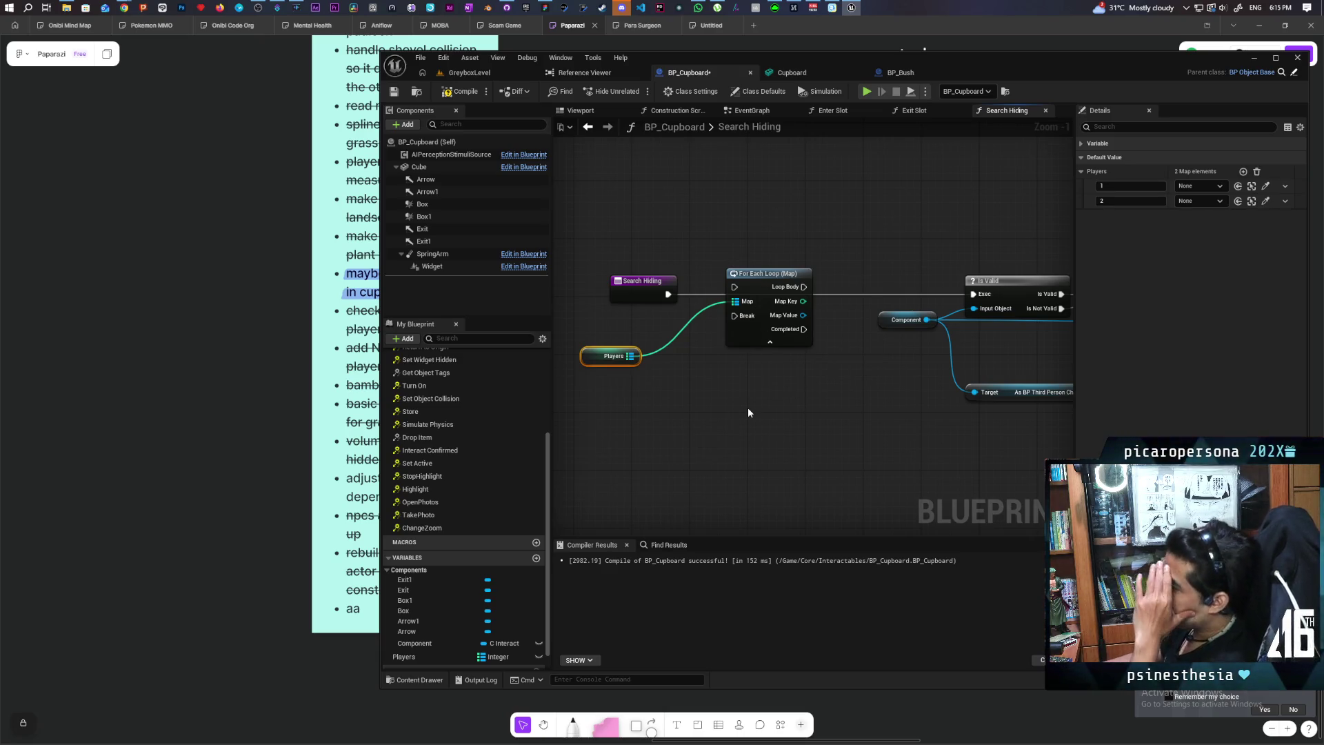
left_click_drag(754, 271, 738, 379)
In Enter Slot, wire Loop Body straight to Is Valid, delete Branch and New Local Var, and compile
left_click(842, 115)
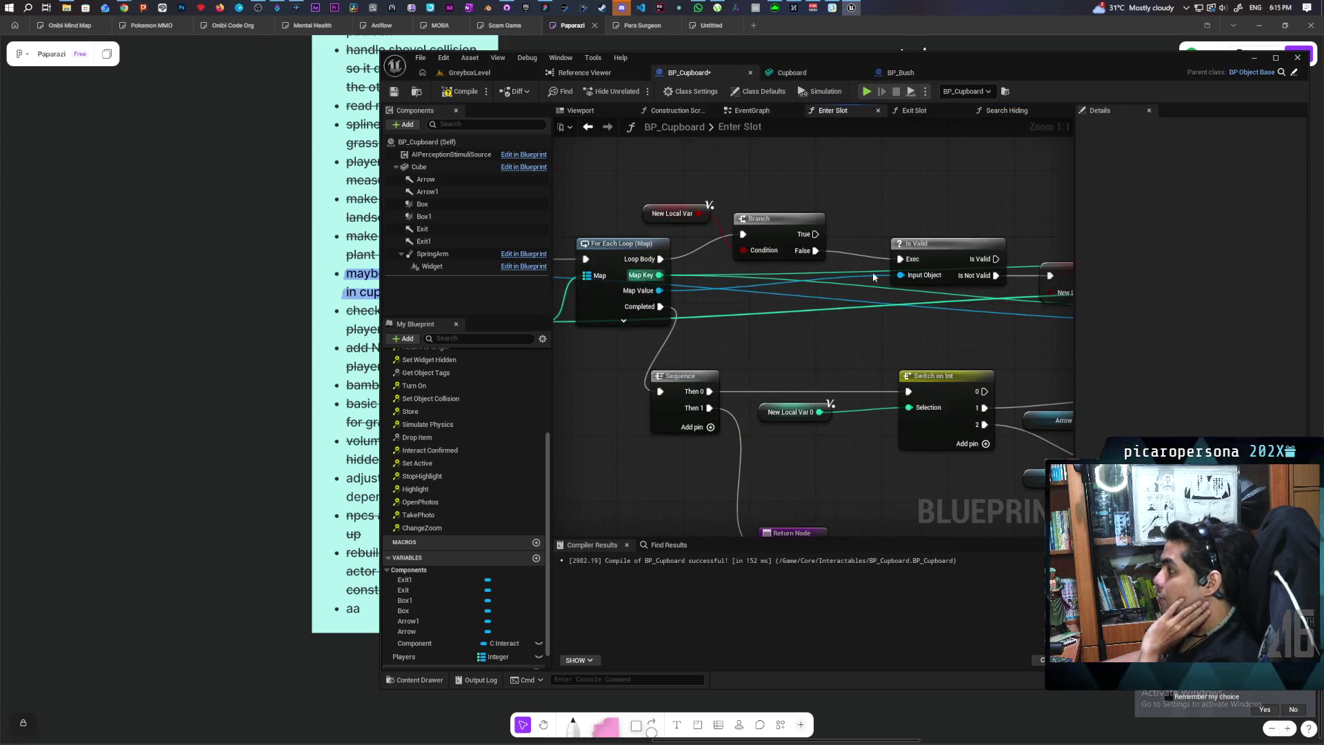
left_click_drag(659, 256, 898, 256)
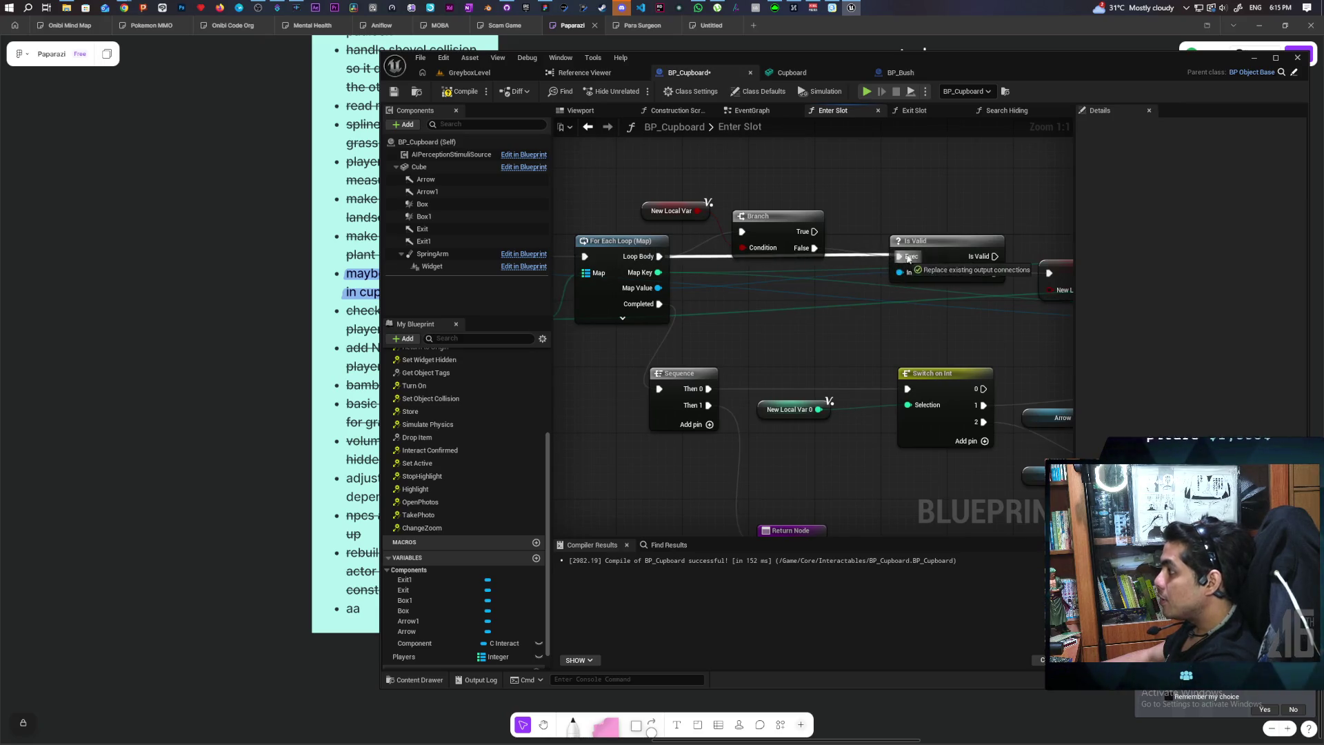
left_click_drag(776, 189, 698, 234)
key("Delete")
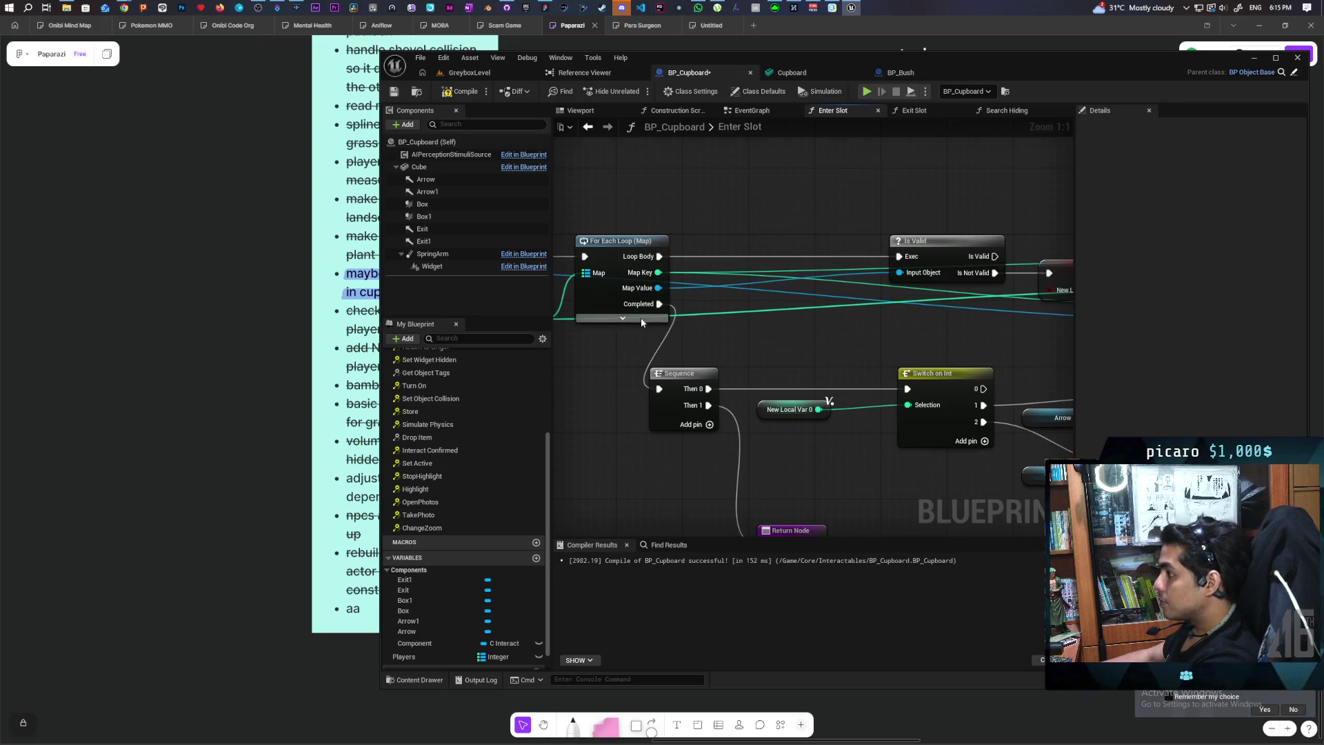
scroll(692, 295, "down", 3)
scroll(835, 294, "down", 1)
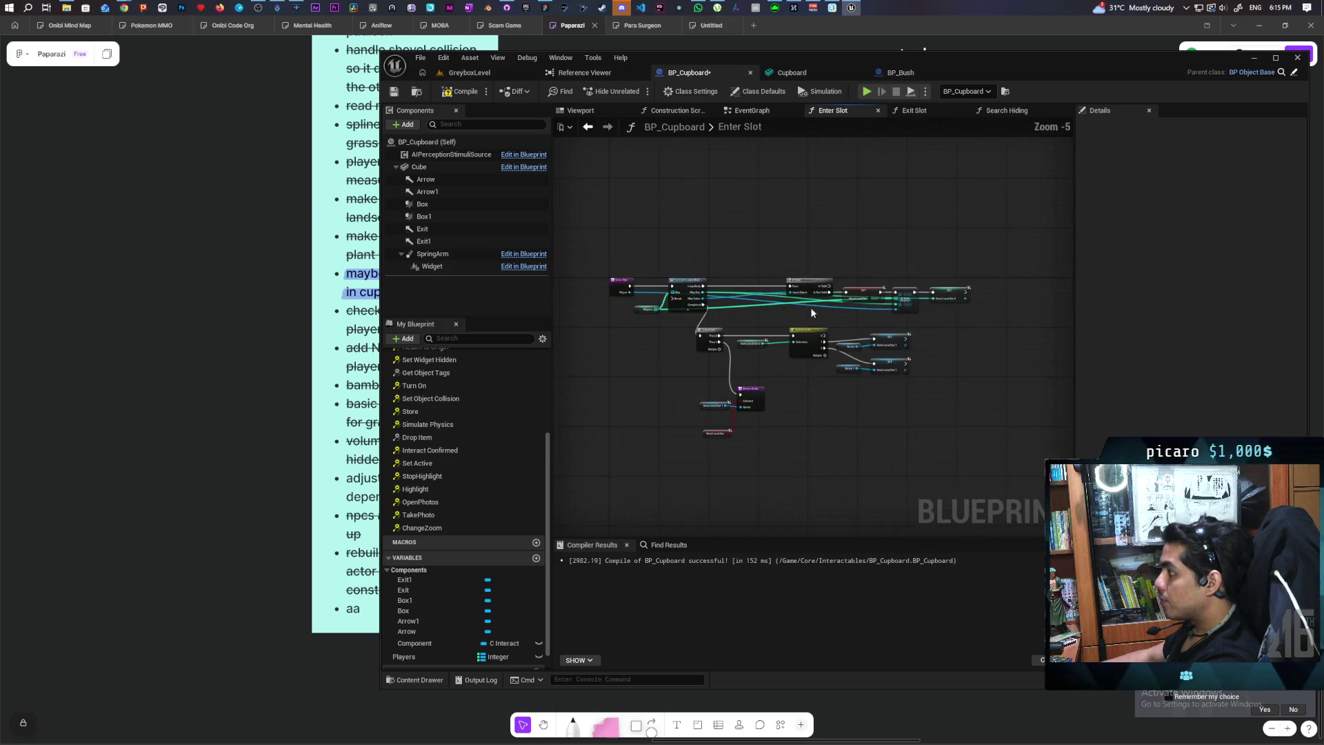
mouse_move(1053, 290)
left_mouse_down()
mouse_move(1069, 295)
mouse_move(1019, 372)
mouse_move(1020, 296)
left_mouse_up()
left_click(456, 91)
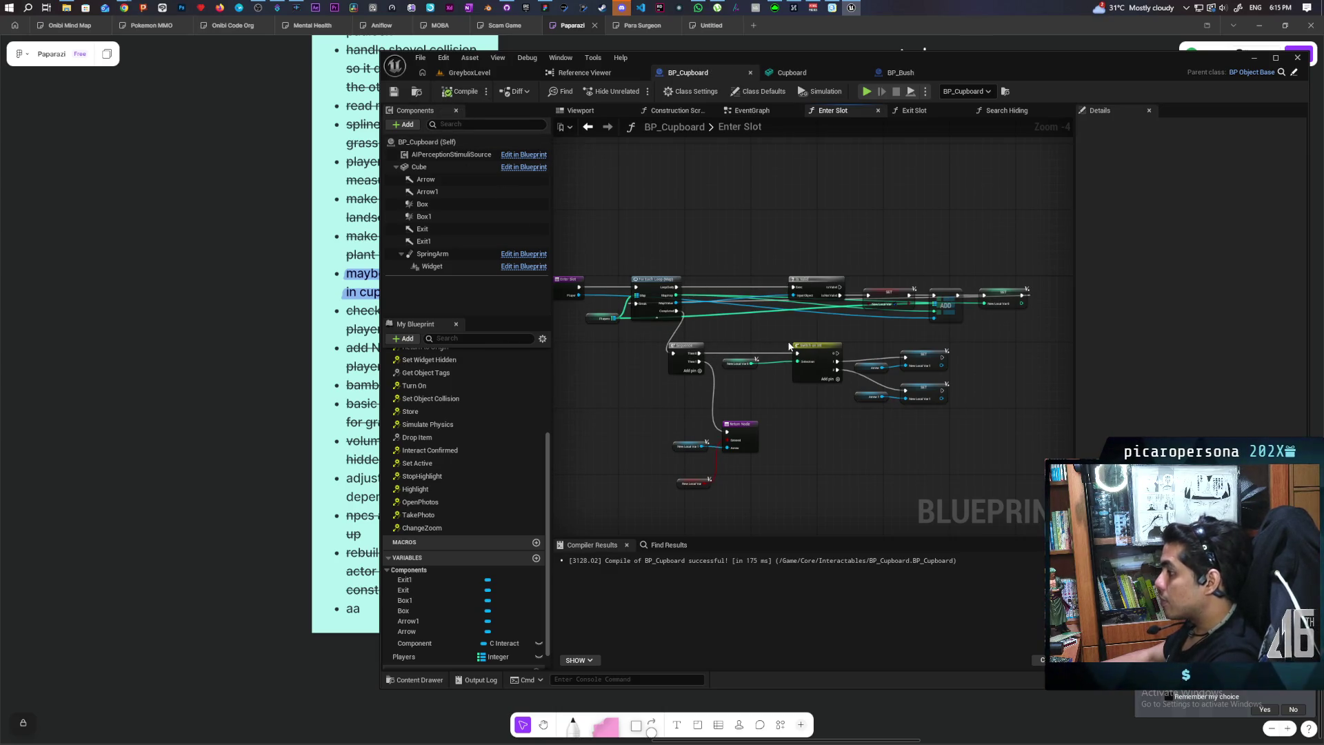
Adjust the Exit Slot loop wiring, compile with F7, and save BP_Cupboard
left_click(931, 111)
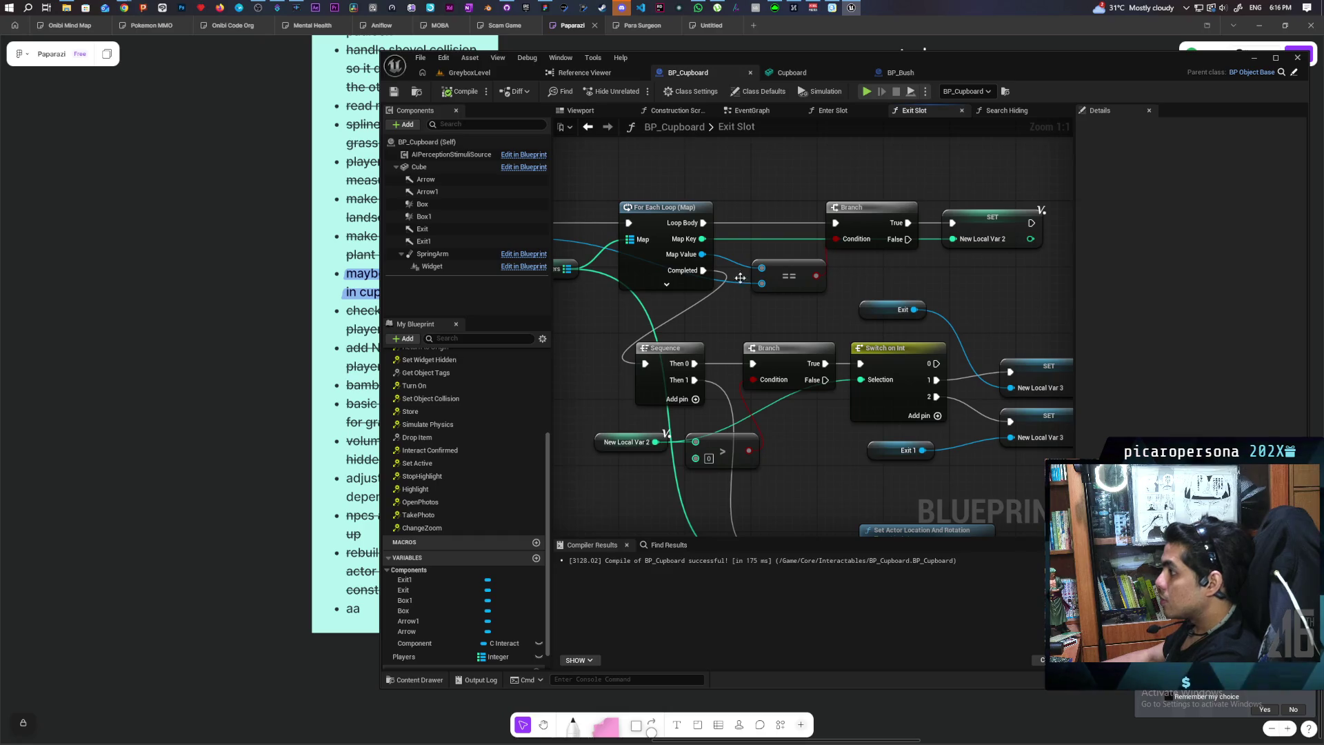
left_click(666, 284)
left_click_drag(1031, 223, 628, 260)
key("Escape")
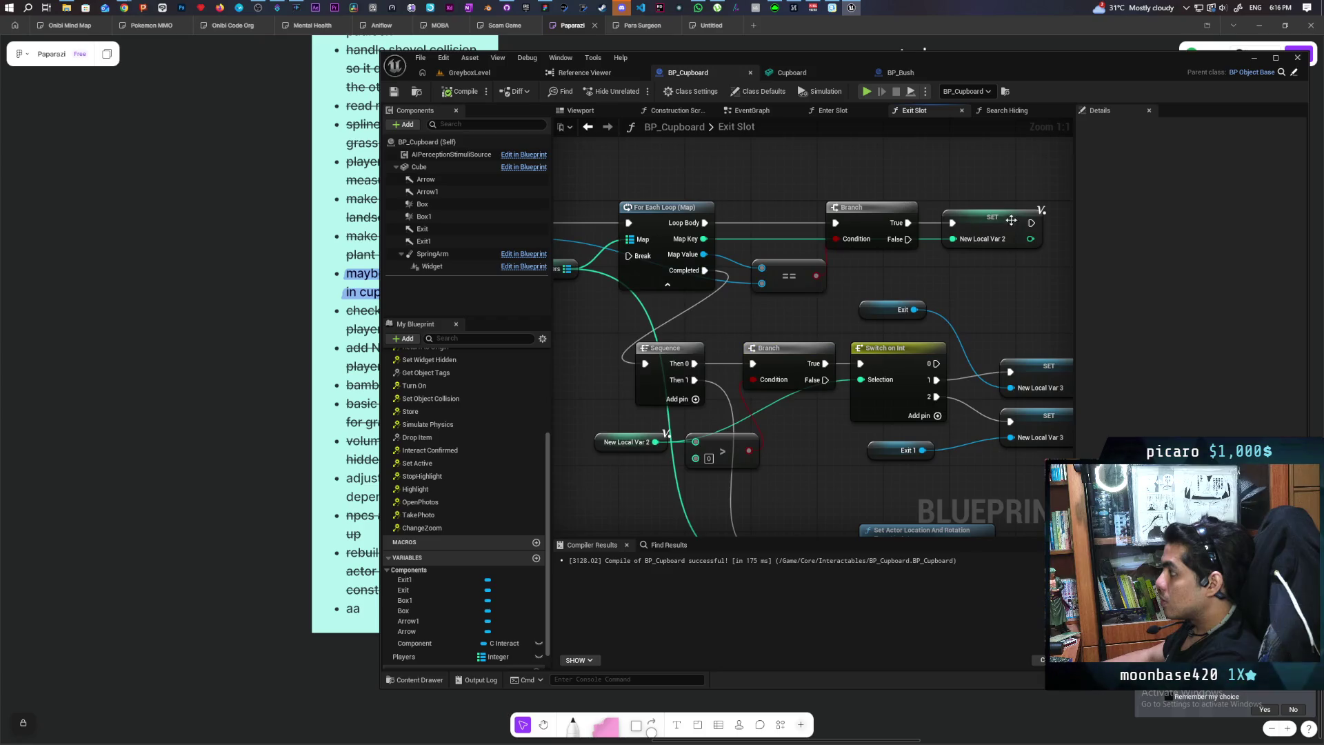
mouse_move(1031, 222)
left_mouse_down()
mouse_move(604, 269)
mouse_move(628, 256)
left_mouse_up()
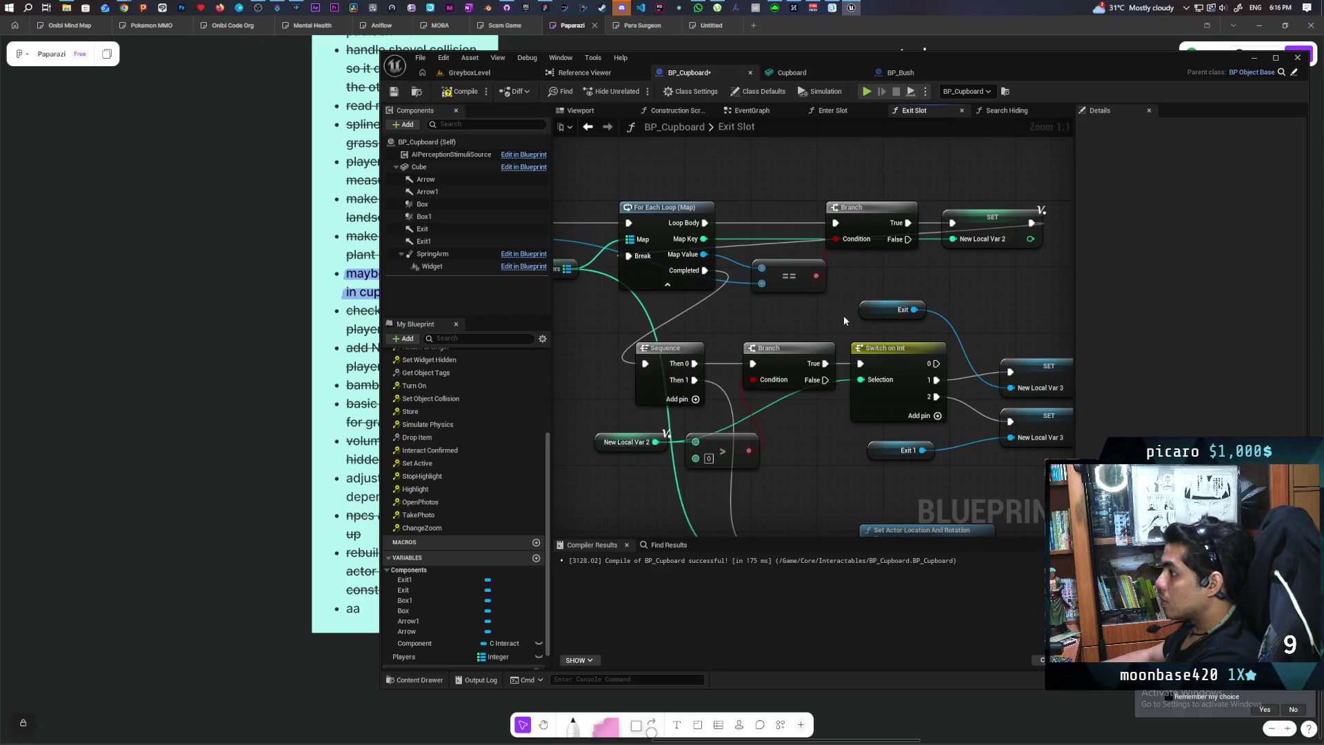
key("F7")
scroll(617, 178, "down", 1)
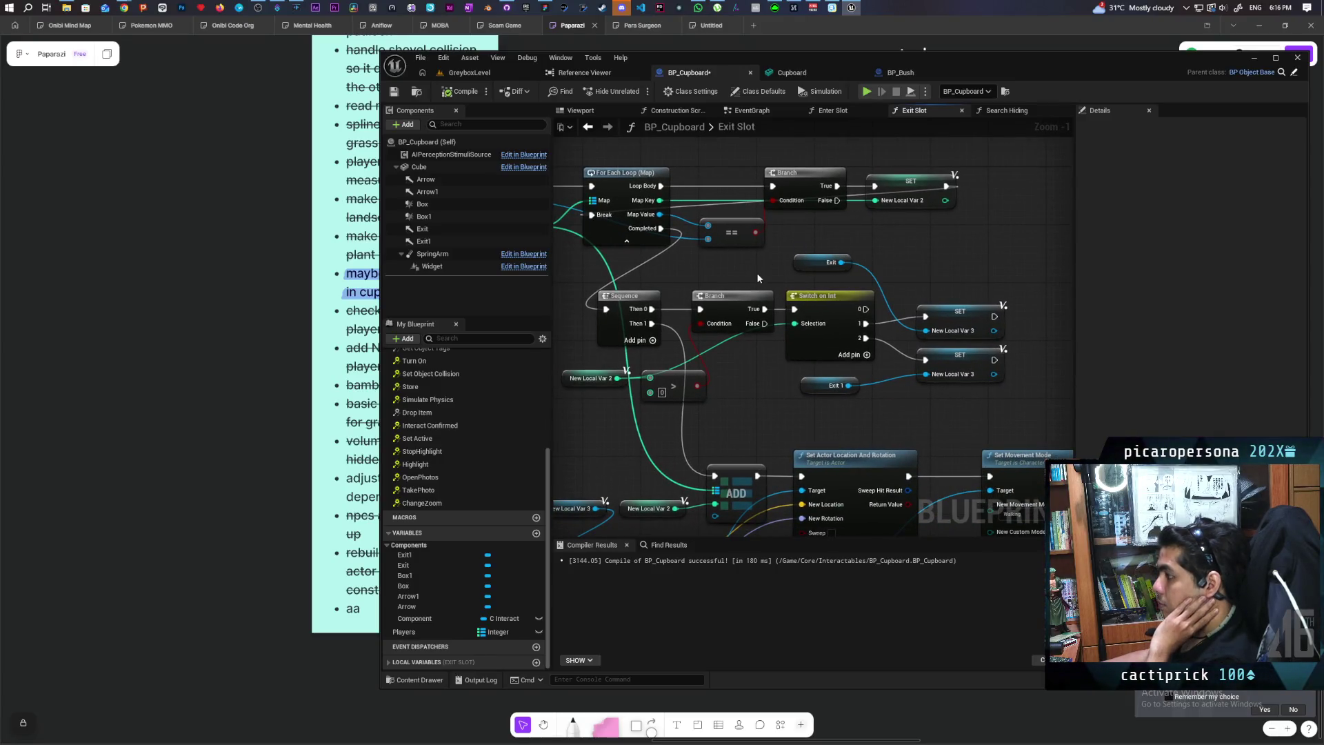
mouse_move(756, 271)
left_mouse_down()
mouse_move(827, 237)
mouse_move(754, 199)
left_mouse_up()
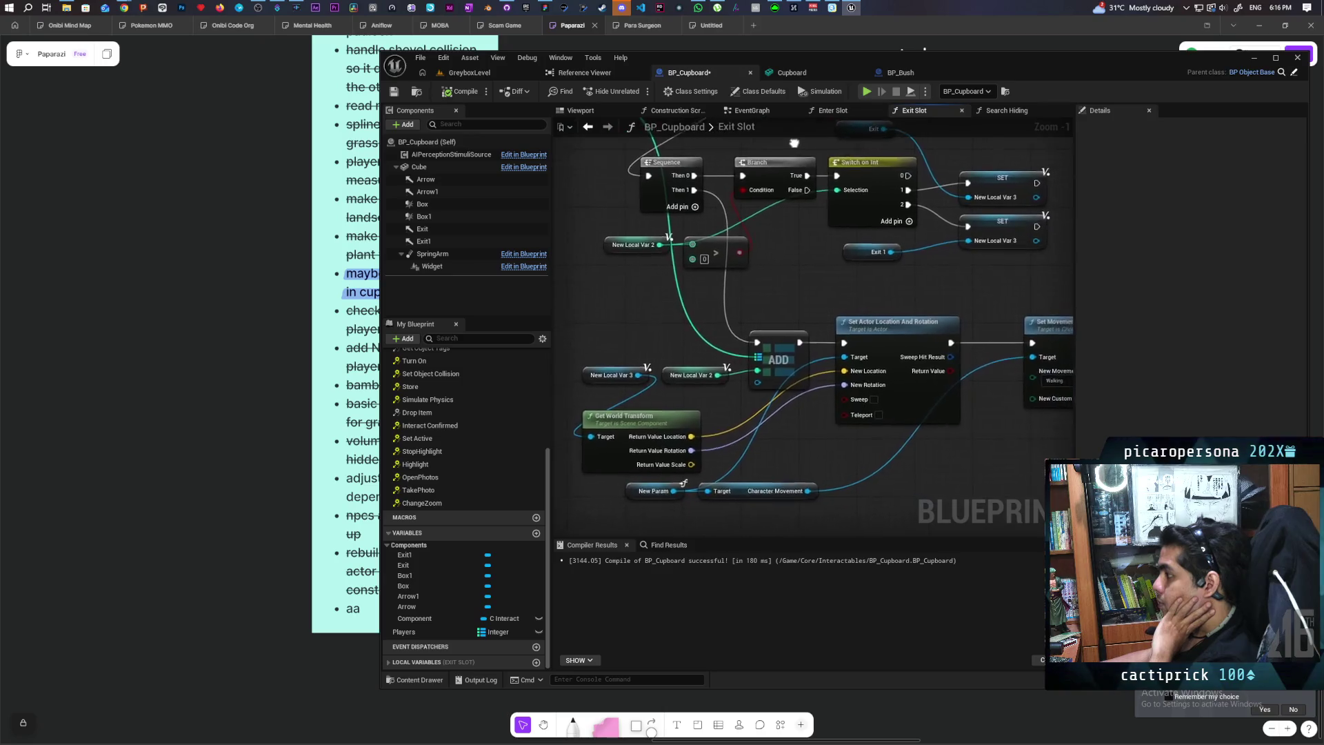
left_click(394, 91)
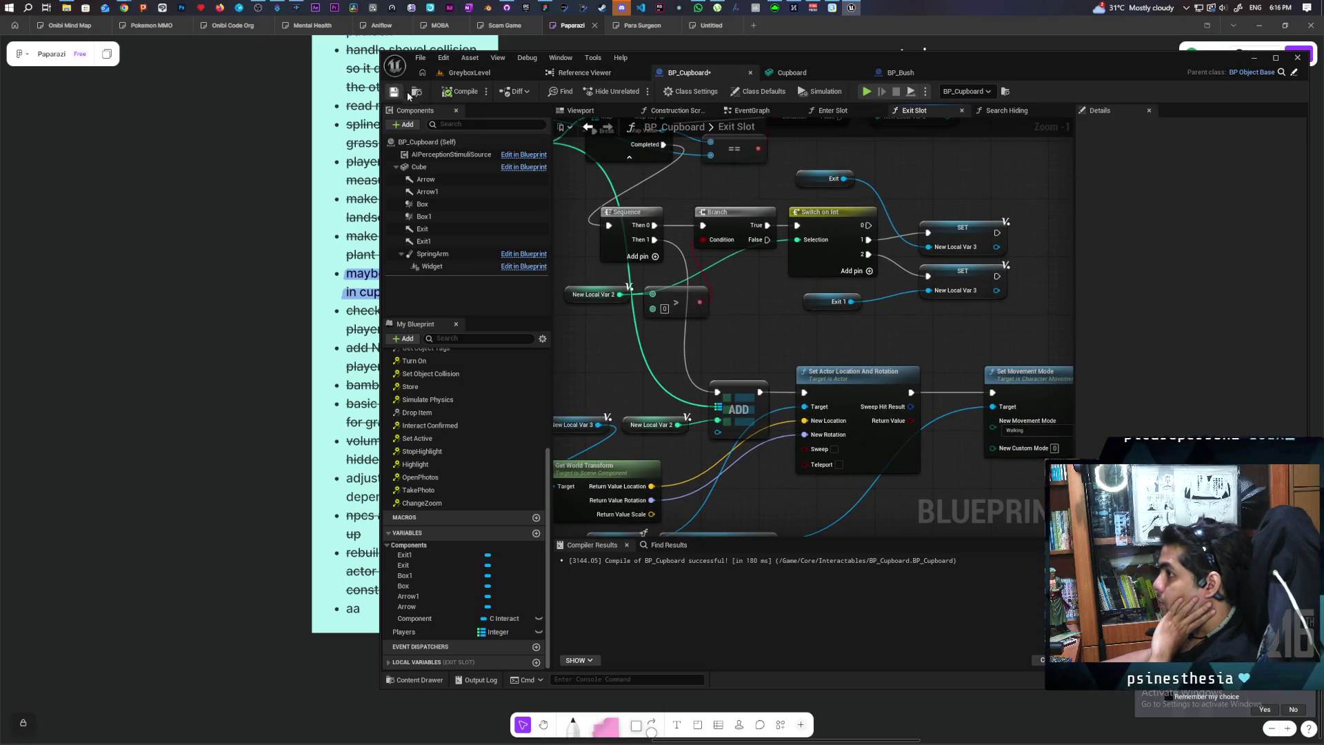
Back in Search Hiding, select the For Each Loop (Map) node
left_click(1003, 110)
left_click_drag(855, 246, 779, 218)
mouse_move(651, 277)
left_mouse_down()
mouse_move(717, 357)
mouse_move(726, 283)
left_mouse_up()
left_click(727, 376)
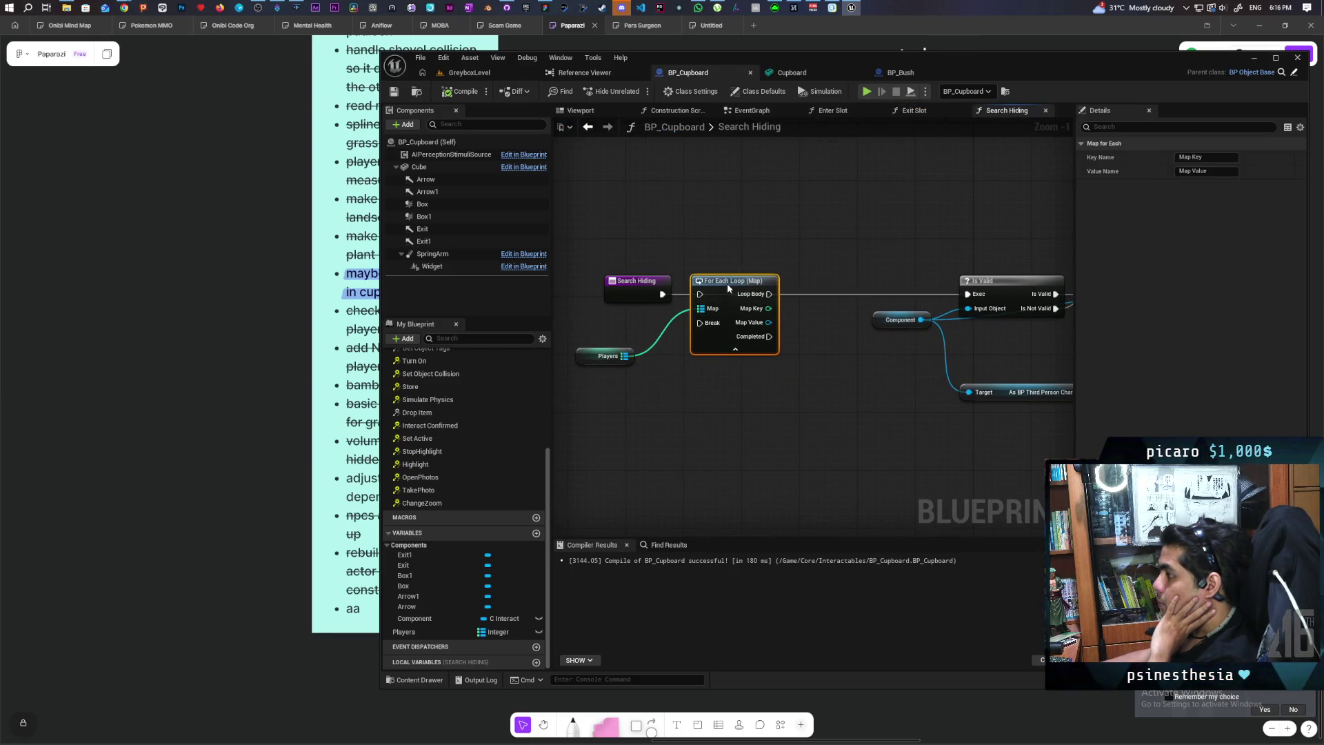
Insert the For Each Loop after Search Hiding and paste an Is Valid check after it
left_click(596, 290)
mouse_move(757, 387)
left_mouse_down()
mouse_move(731, 402)
mouse_move(792, 387)
mouse_move(777, 305)
mouse_move(742, 328)
left_mouse_up()
key("ctrl+v")
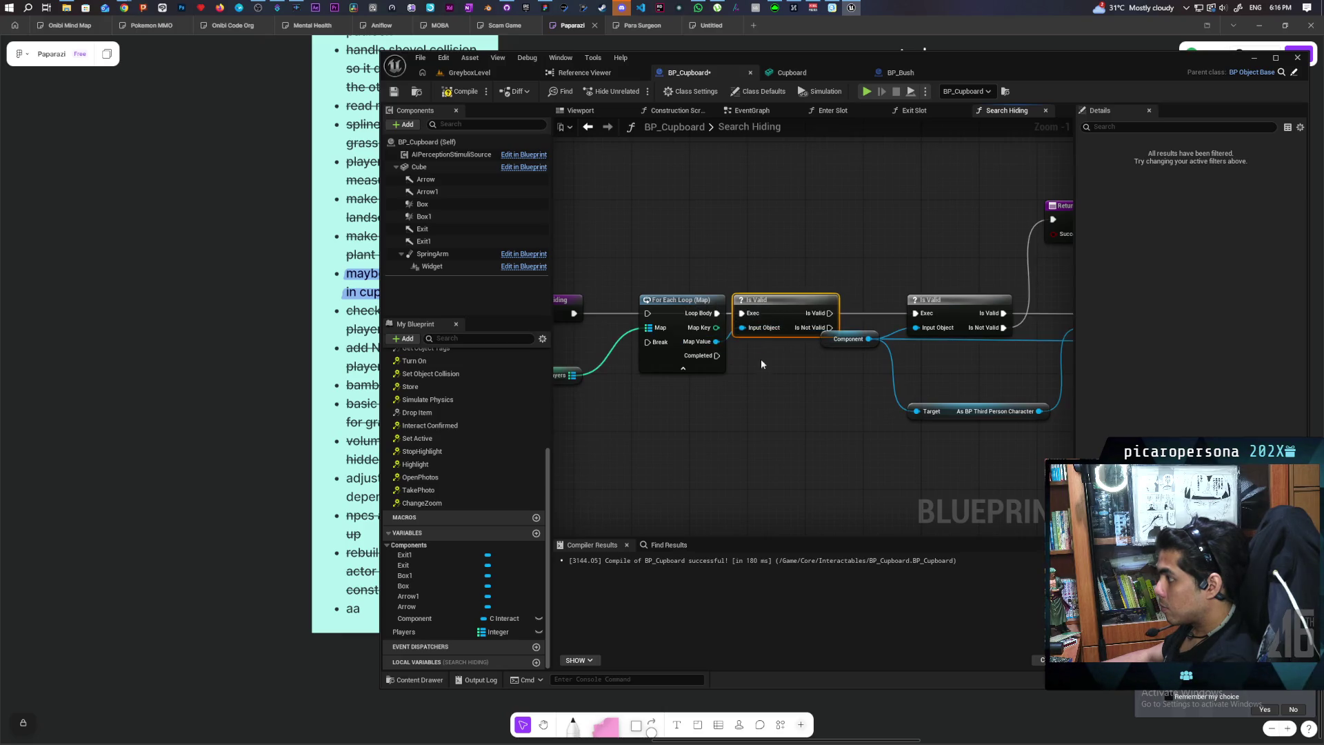
left_click_drag(558, 394, 644, 373)
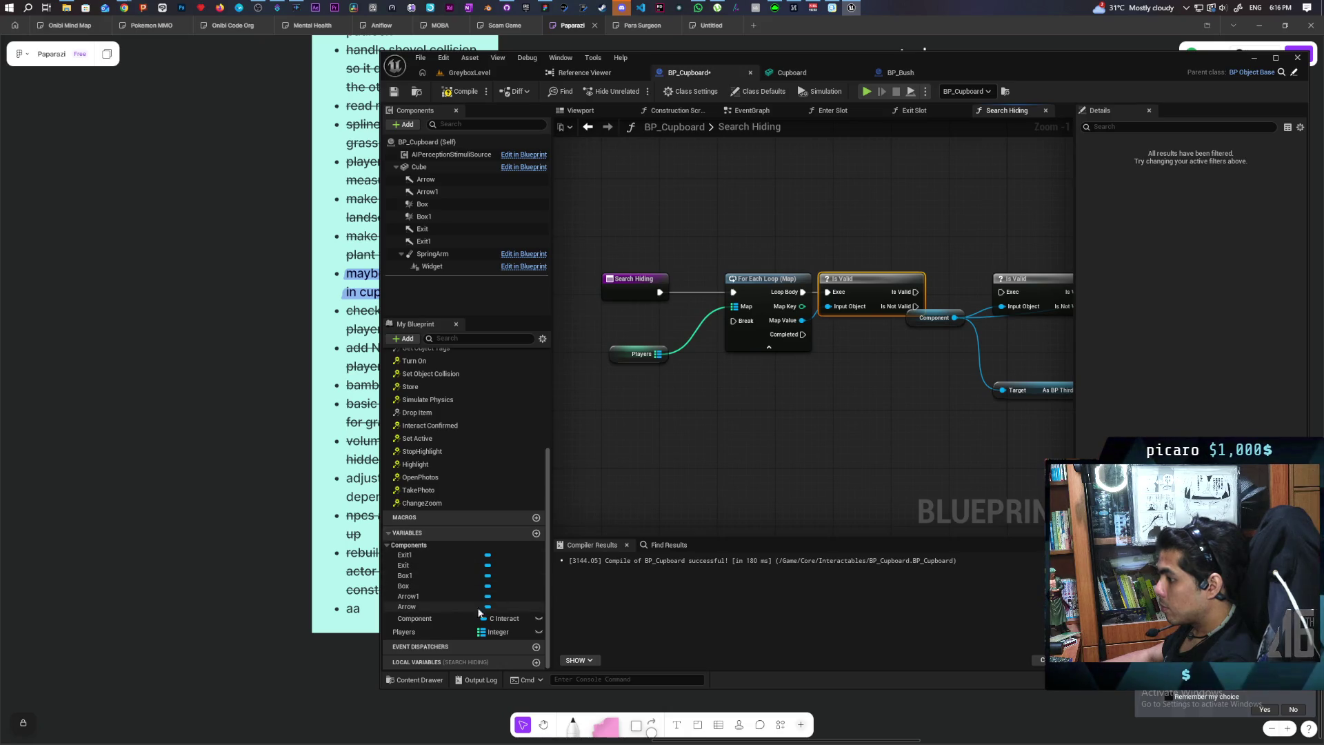
left_click_drag(808, 428, 792, 454)
Delete the Component variable, confirming the prompt, and check the Players node's defaults
left_click(448, 617)
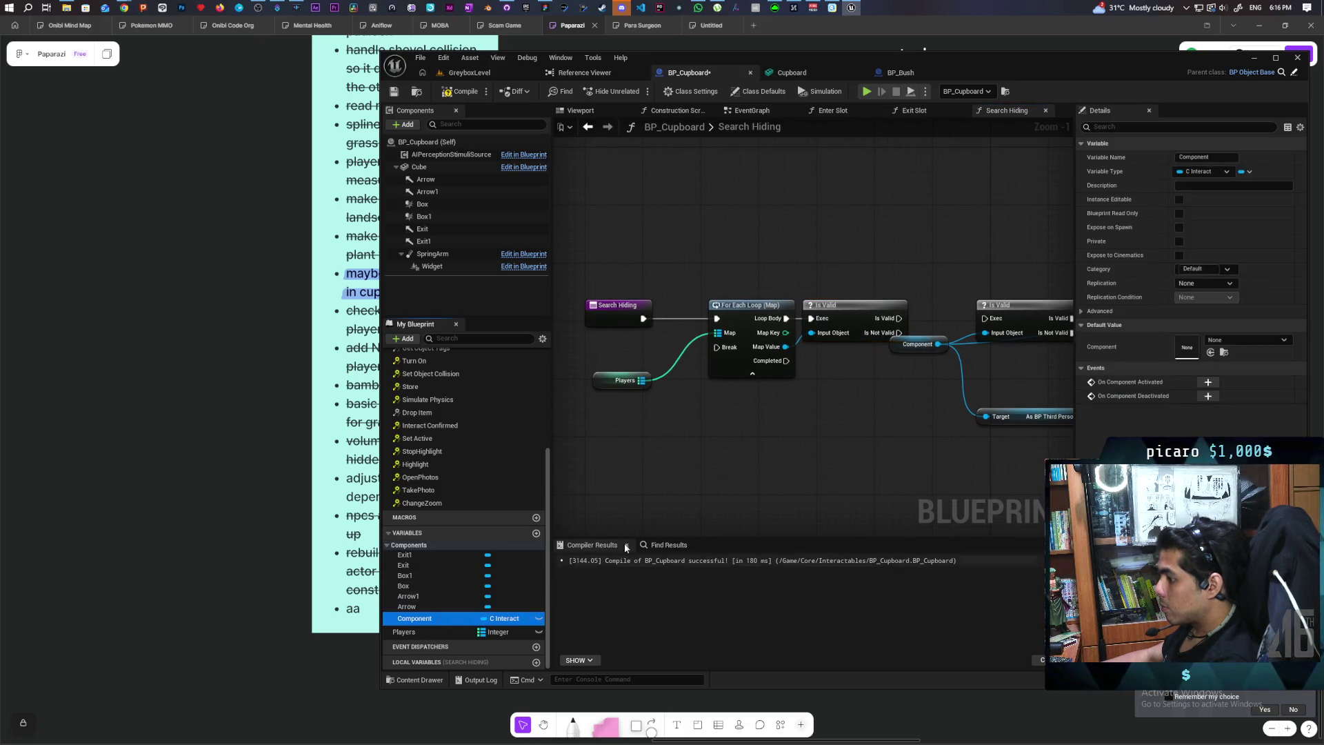
key("Delete")
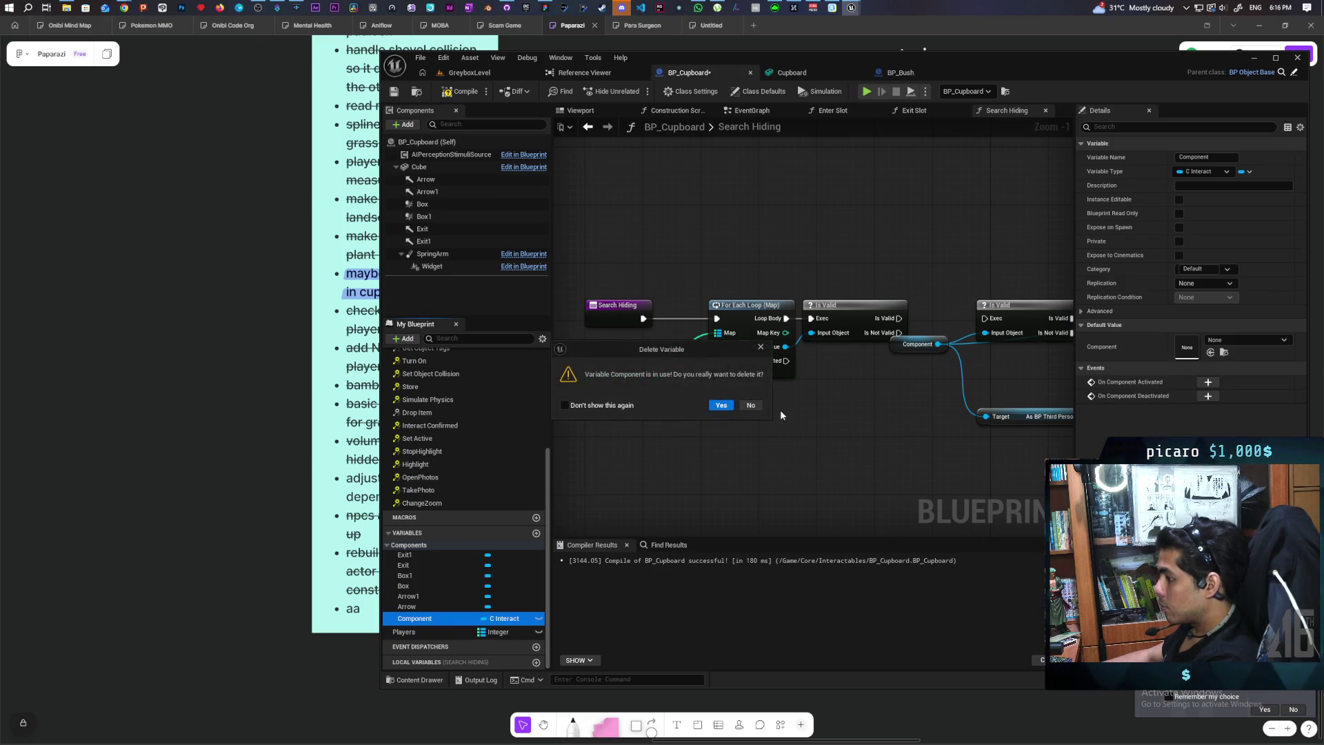
left_click(721, 407)
mouse_move(820, 446)
left_mouse_down()
mouse_move(687, 443)
mouse_move(793, 446)
mouse_move(618, 417)
mouse_move(646, 430)
left_mouse_up()
left_click(591, 377)
mouse_move(731, 397)
left_mouse_down()
mouse_move(666, 384)
mouse_move(734, 377)
left_mouse_up()
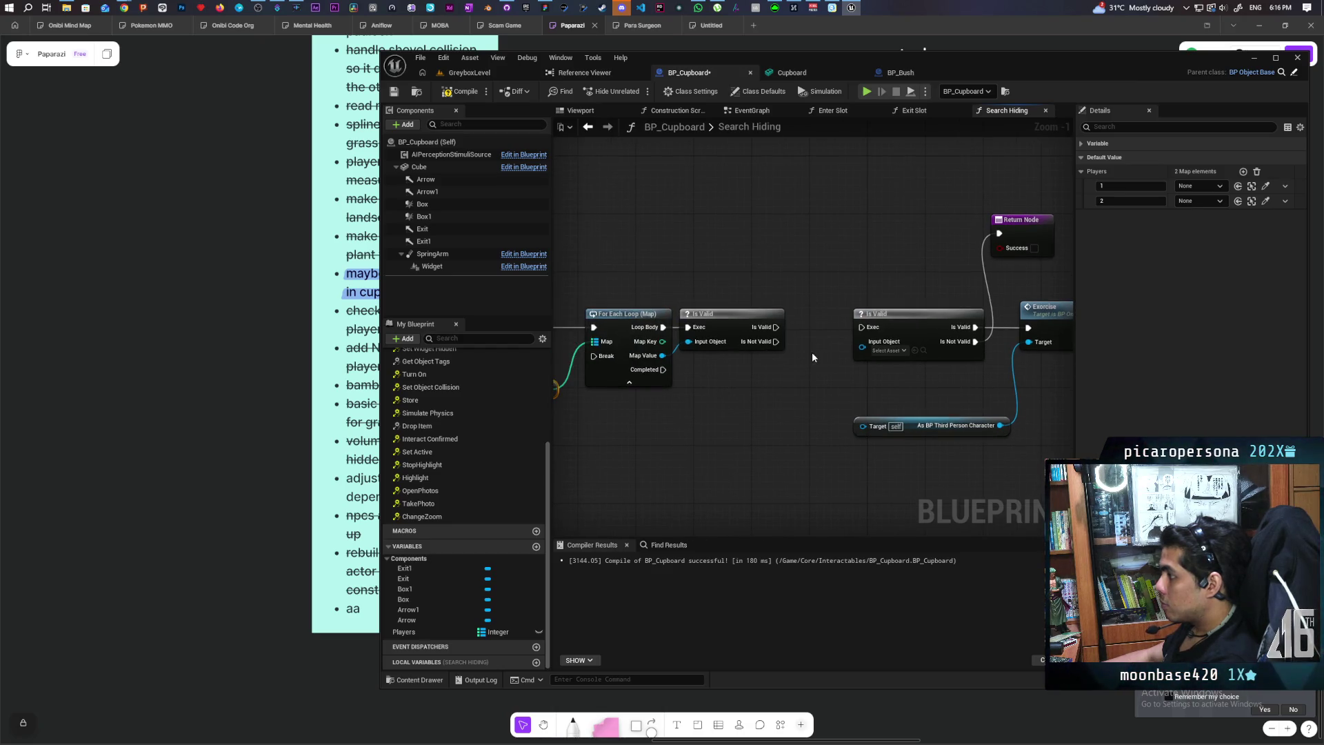
Connect the loop's Map Value to the Exorcise node's Target
left_click_drag(902, 295, 805, 309)
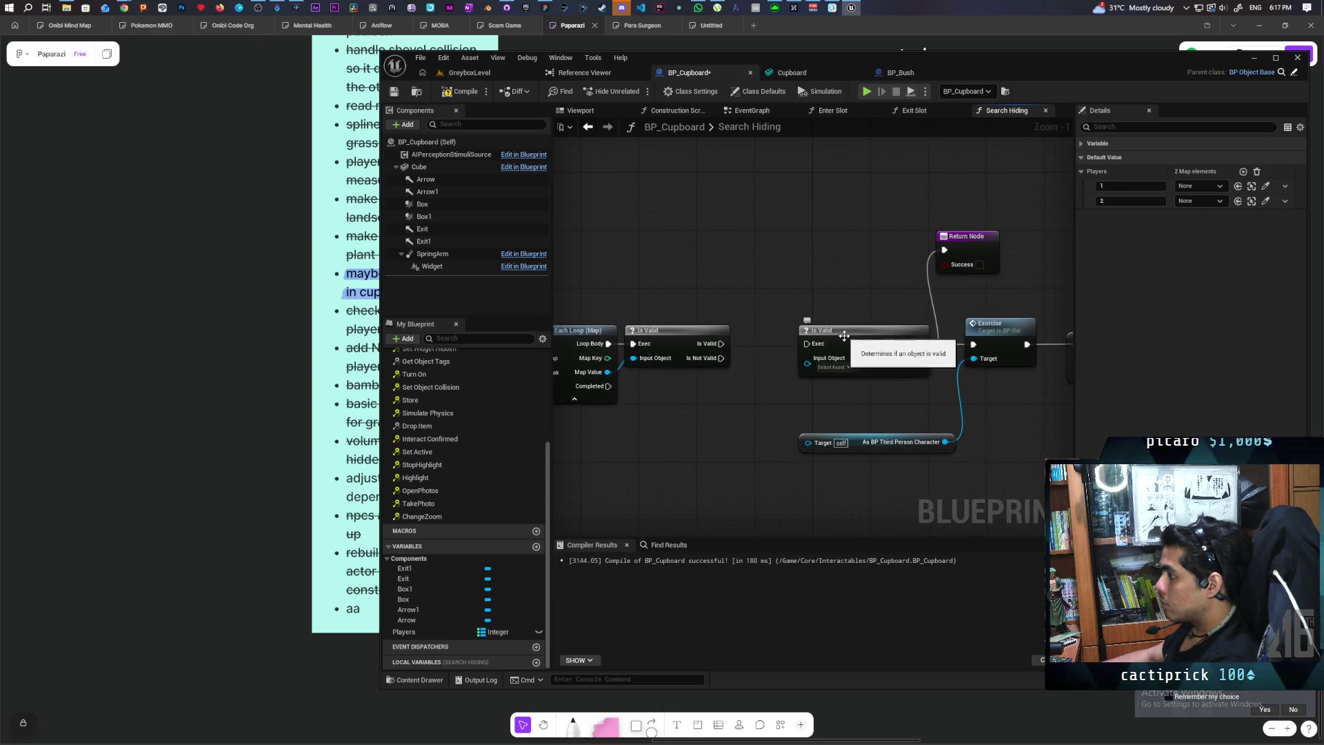
left_click_drag(798, 342, 870, 313)
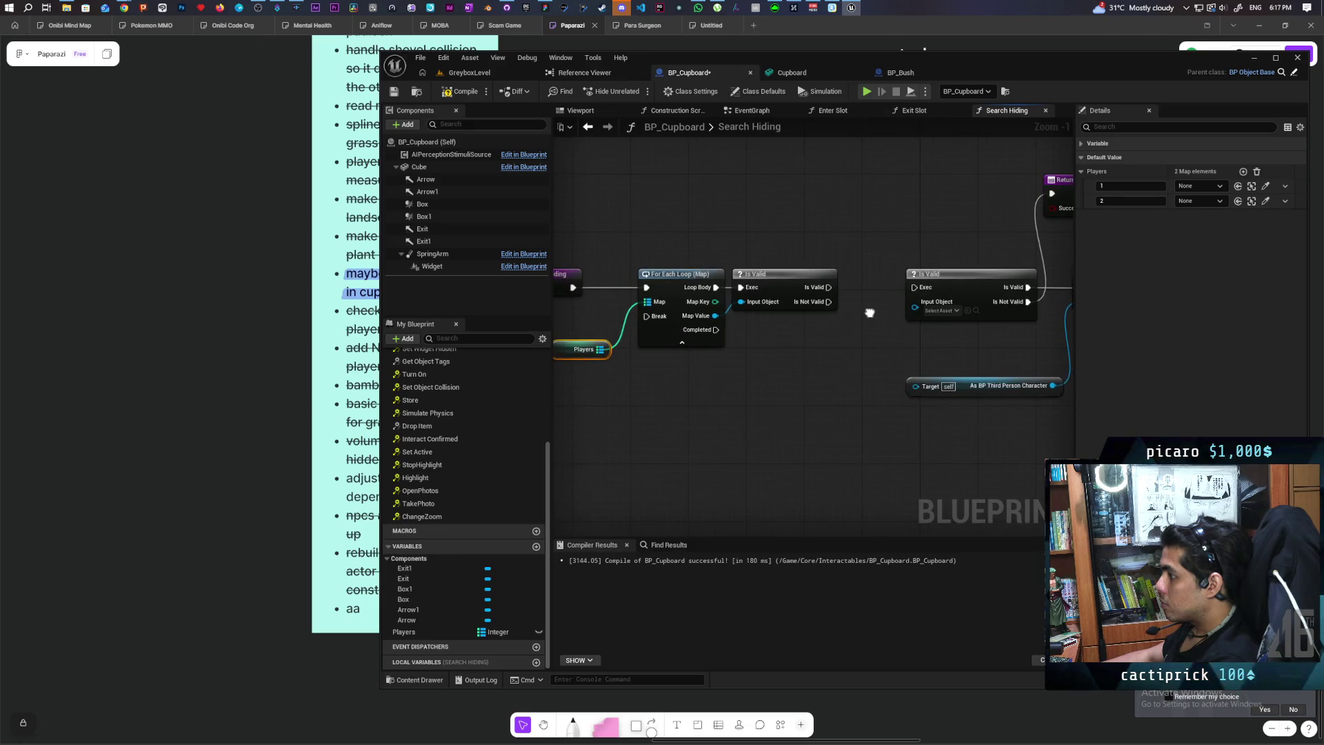
mouse_move(793, 384)
left_mouse_down()
mouse_move(710, 437)
mouse_move(641, 452)
mouse_move(762, 441)
left_mouse_up()
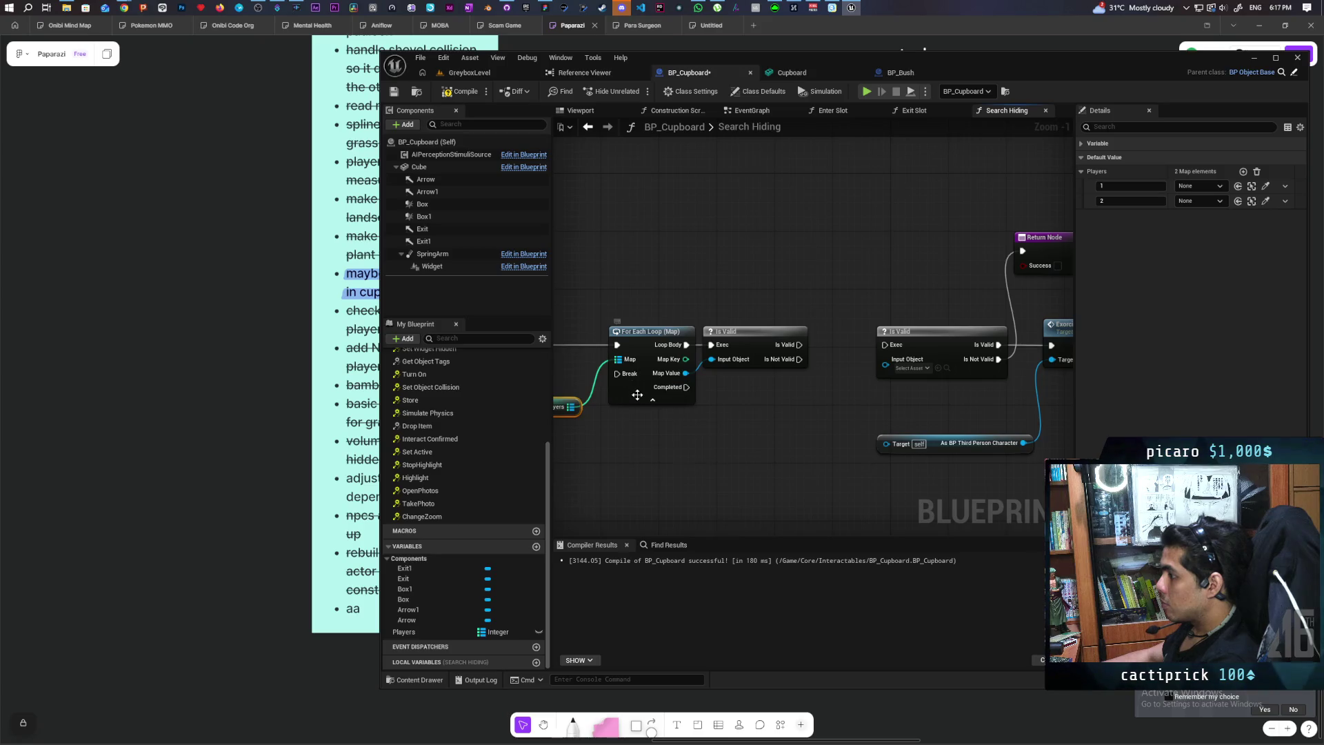
left_click_drag(630, 389, 780, 371)
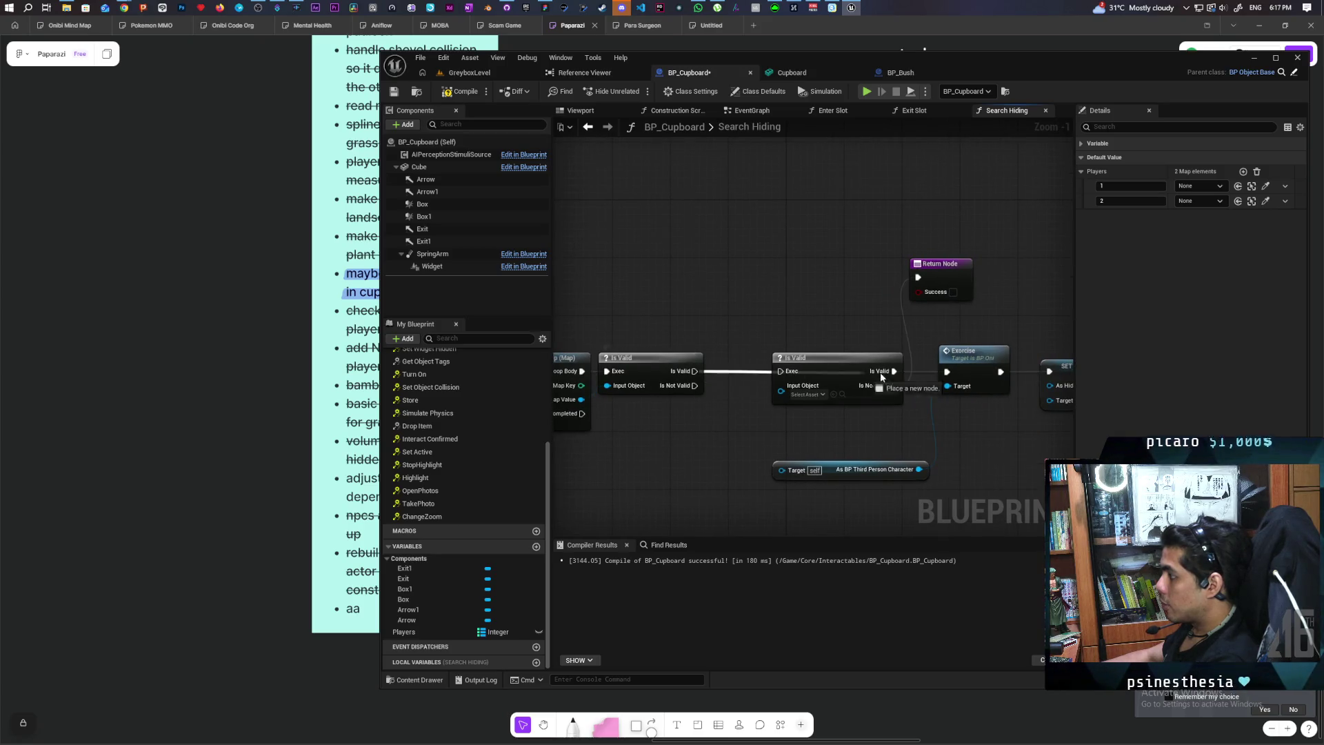
mouse_move(721, 437)
left_mouse_down()
mouse_move(786, 411)
mouse_move(777, 403)
left_mouse_up()
mouse_move(641, 370)
left_mouse_down()
mouse_move(673, 398)
mouse_move(760, 423)
mouse_move(1008, 356)
mouse_move(761, 420)
mouse_move(829, 411)
left_mouse_up()
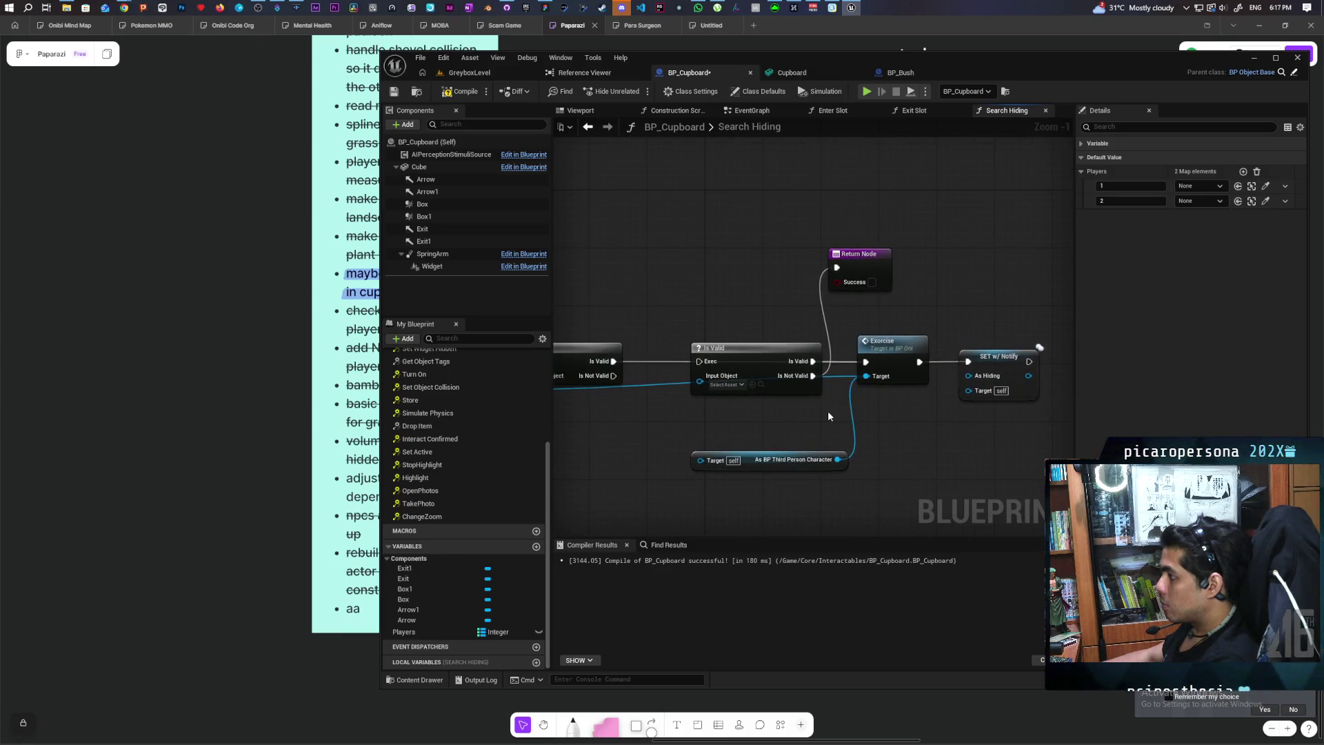
Delete the duplicate Is Valid node and the third-person Cast node
left_click(762, 359)
key("Delete")
mouse_move(723, 304)
left_mouse_down()
mouse_move(831, 315)
mouse_move(852, 305)
left_mouse_up()
left_click_drag(1019, 350, 840, 349)
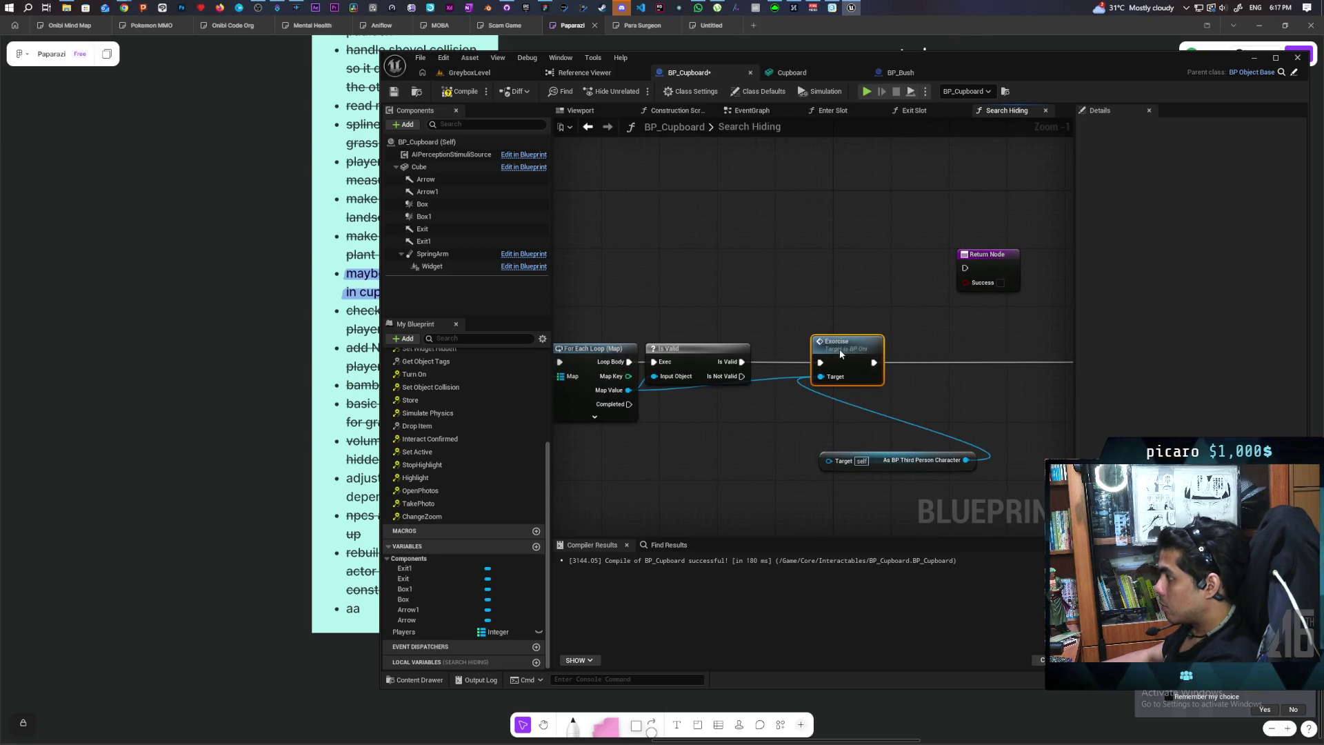
left_click_drag(886, 463, 814, 450)
key("Delete")
Line up the SET w/ Notify node with the For Each Loop and Is Valid, then bring up BP_Bush
mouse_move(952, 393)
left_mouse_down()
mouse_move(856, 414)
mouse_move(996, 380)
left_mouse_up()
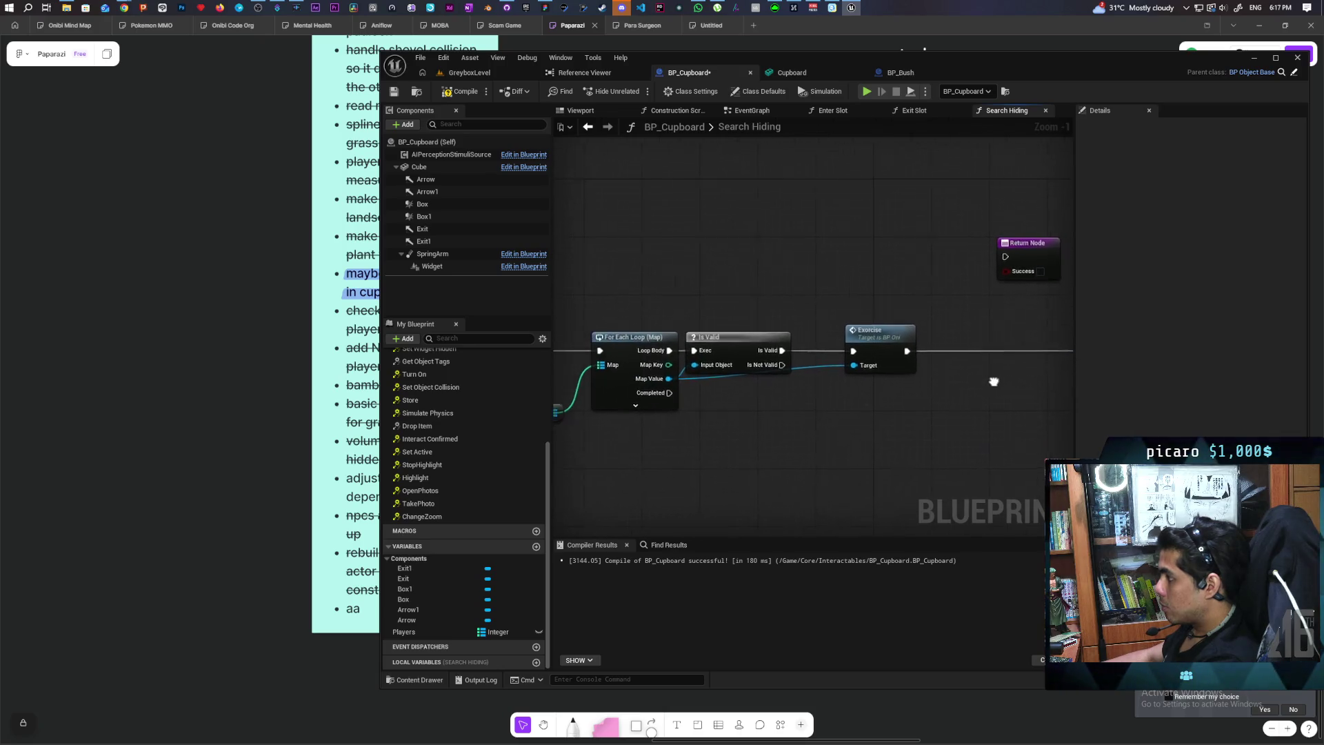
left_click(756, 348)
left_click(832, 424)
mouse_move(831, 424)
left_mouse_down()
mouse_move(718, 443)
mouse_move(863, 419)
mouse_move(949, 361)
mouse_move(710, 427)
mouse_move(957, 366)
mouse_move(833, 384)
mouse_move(899, 365)
mouse_move(697, 373)
left_mouse_up()
left_click_drag(996, 302, 870, 302)
left_click_drag(847, 300, 826, 303)
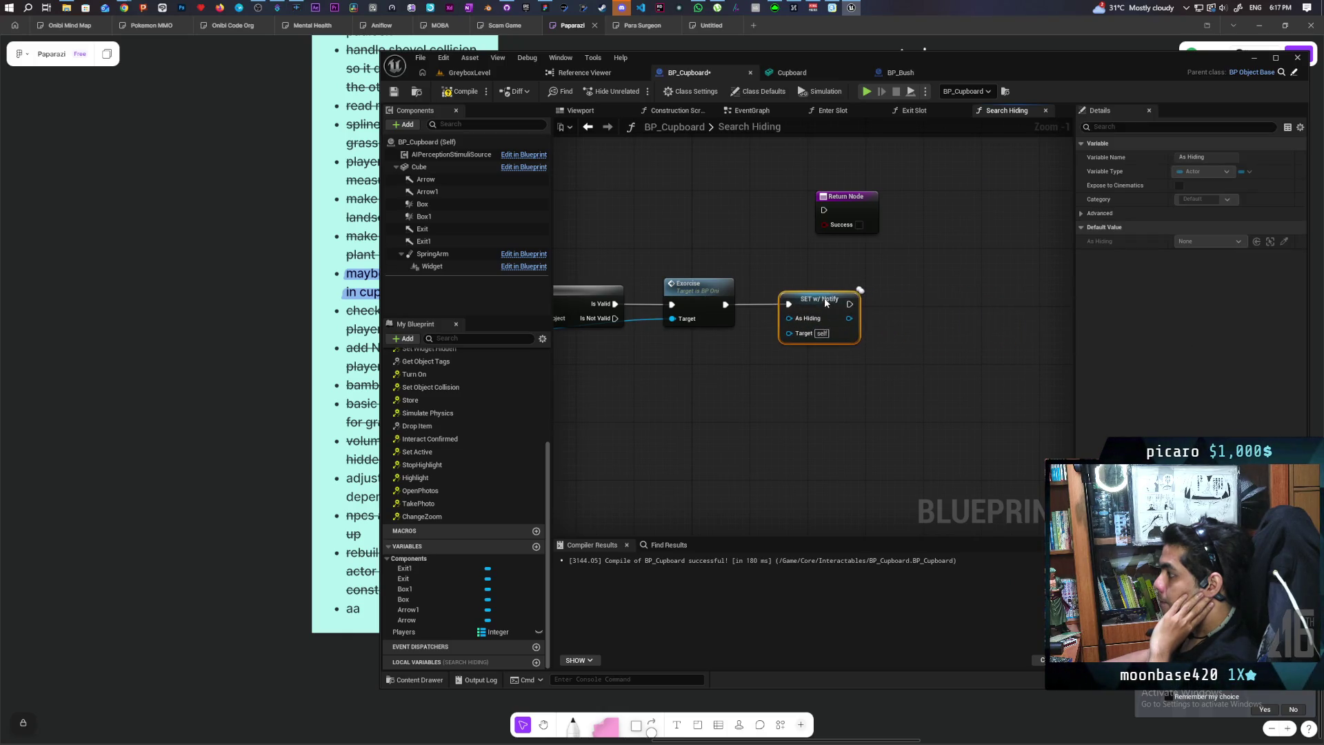
left_click_drag(733, 347, 916, 330)
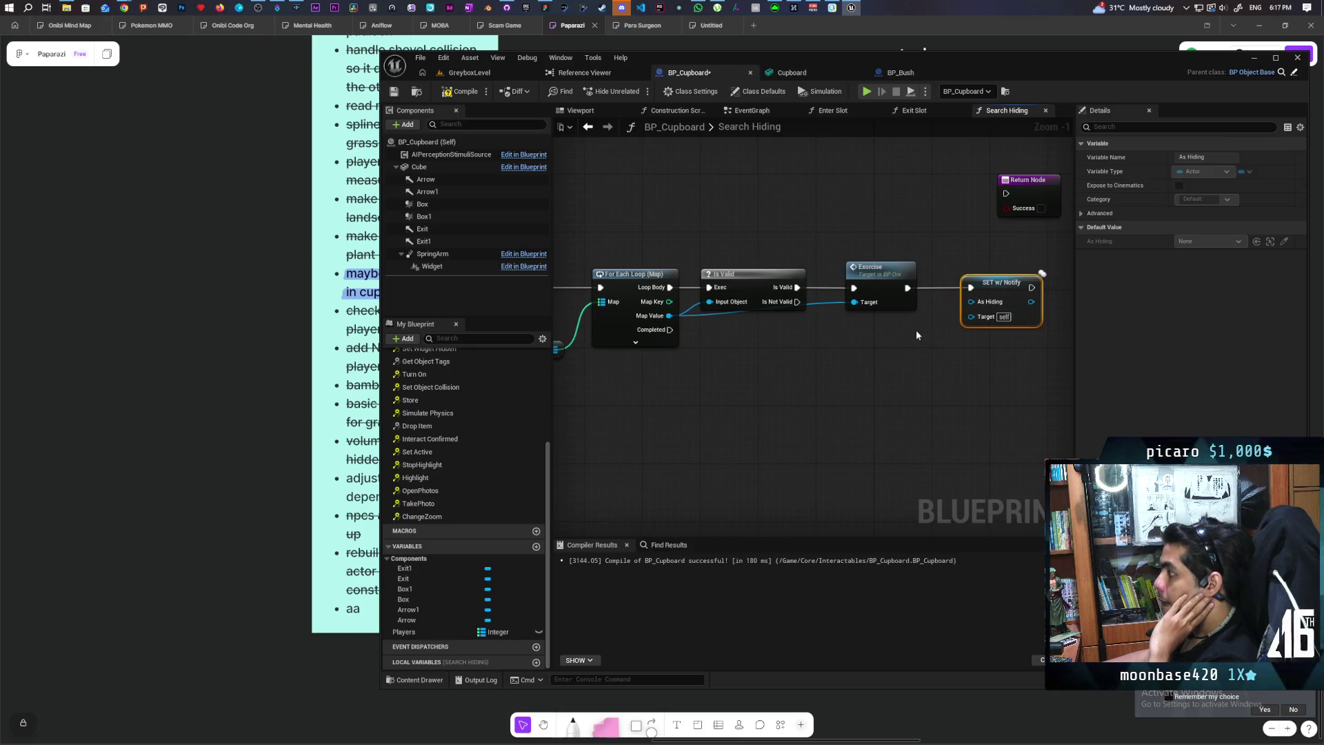
left_click(898, 72)
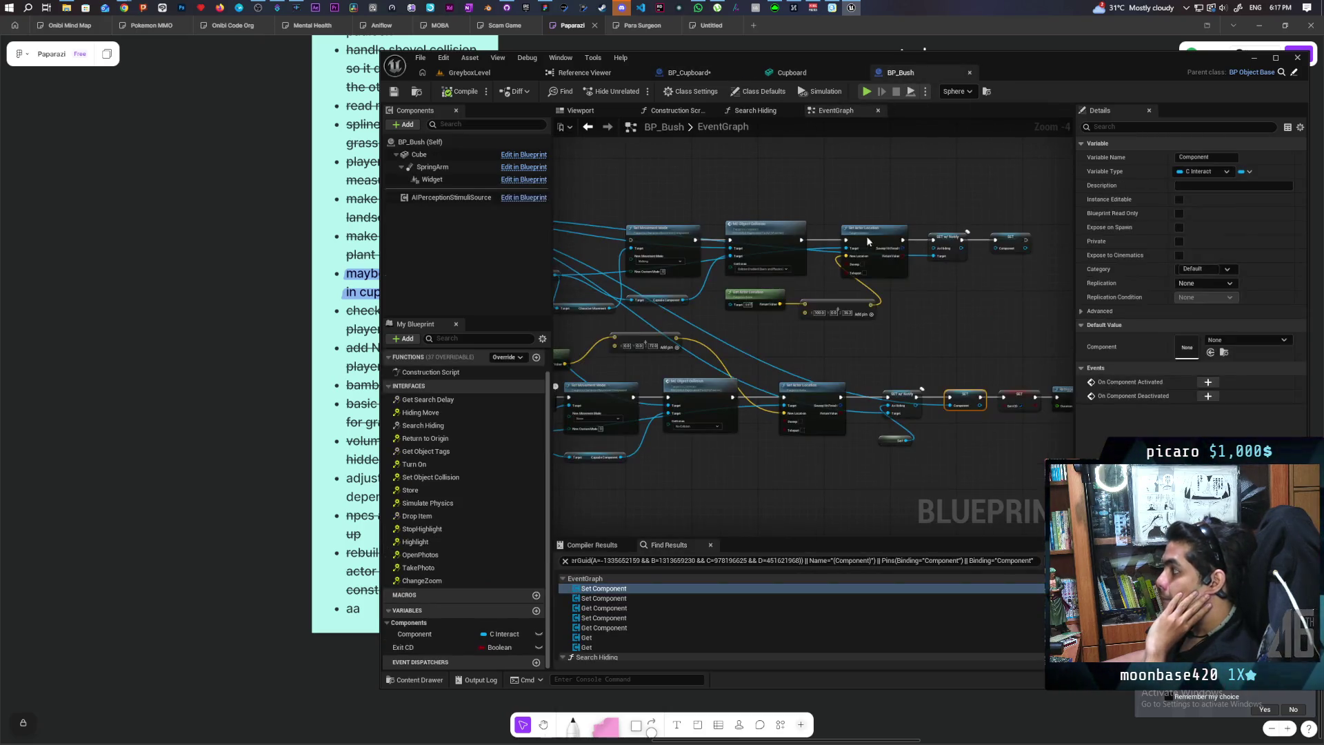
Check BP_Bush's Search Hiding graph and the Cupboard mesh, then reselect the cupboard's For Each Loop
left_click(756, 110)
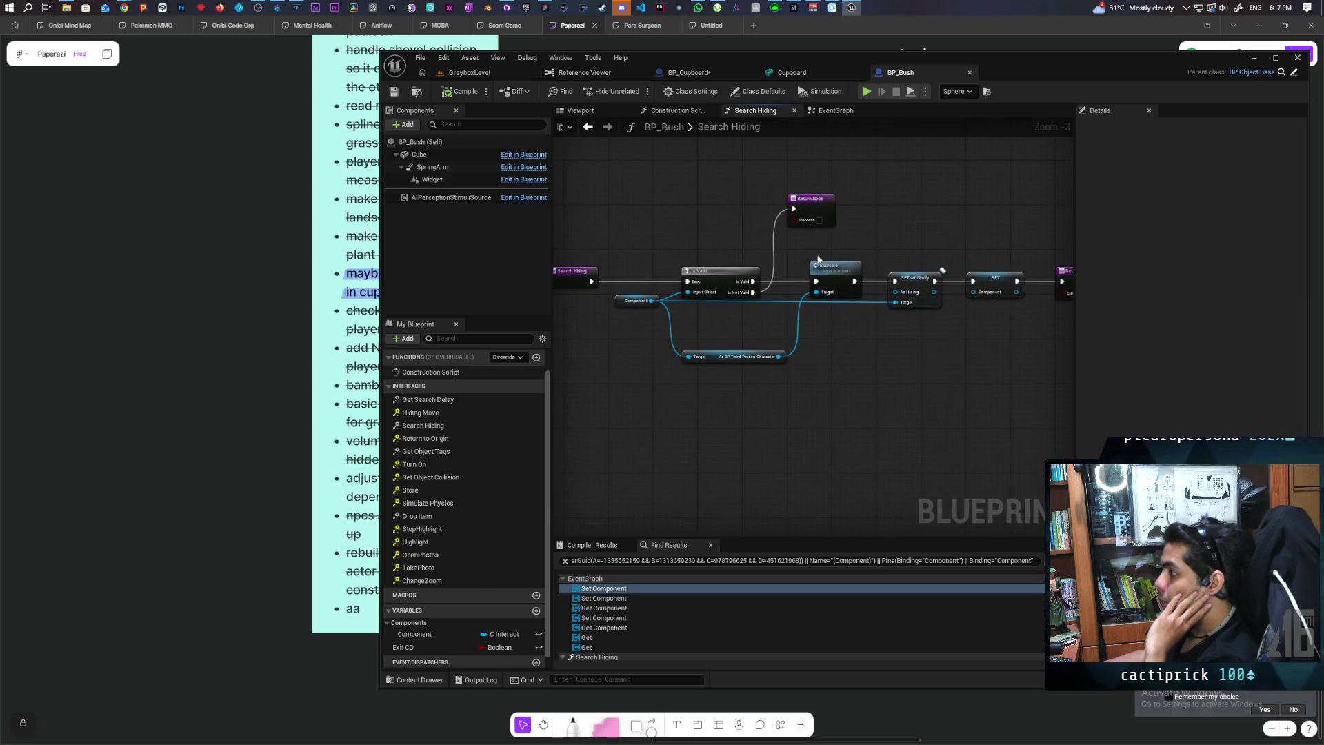
left_click(808, 78)
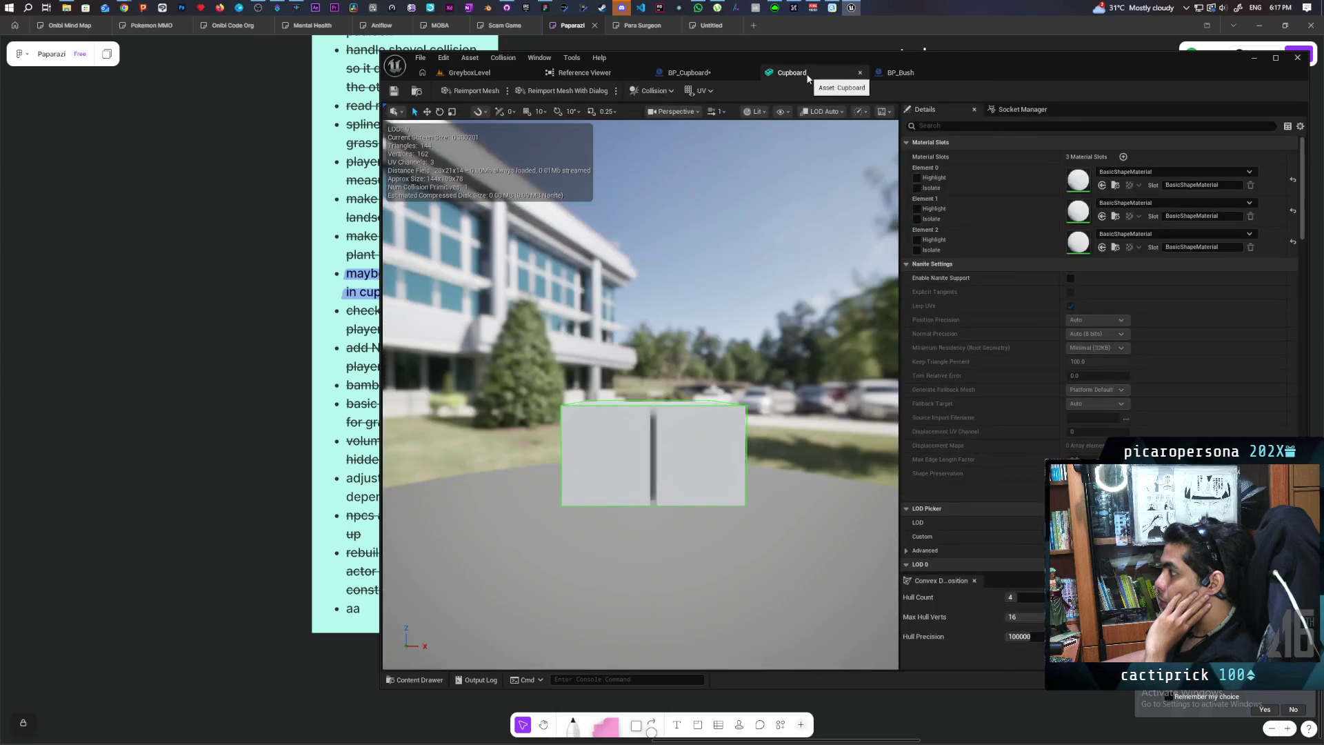
left_click(689, 72)
mouse_move(937, 369)
left_mouse_down()
mouse_move(789, 383)
mouse_move(845, 379)
left_mouse_up()
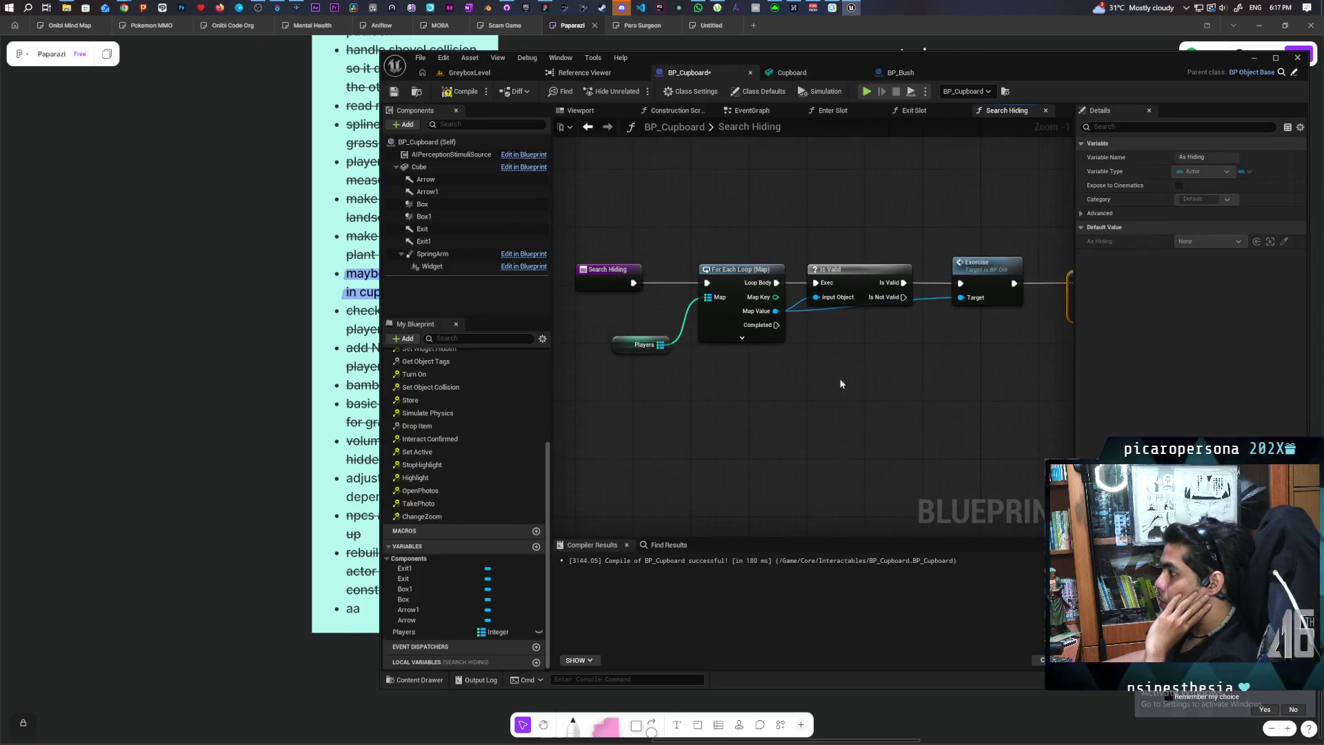
left_click(757, 303)
Add a Get BP Interact Component node from the loop's Map Value and recompile BP_Cupboard
left_click_drag(761, 310, 834, 382)
type("get interact")
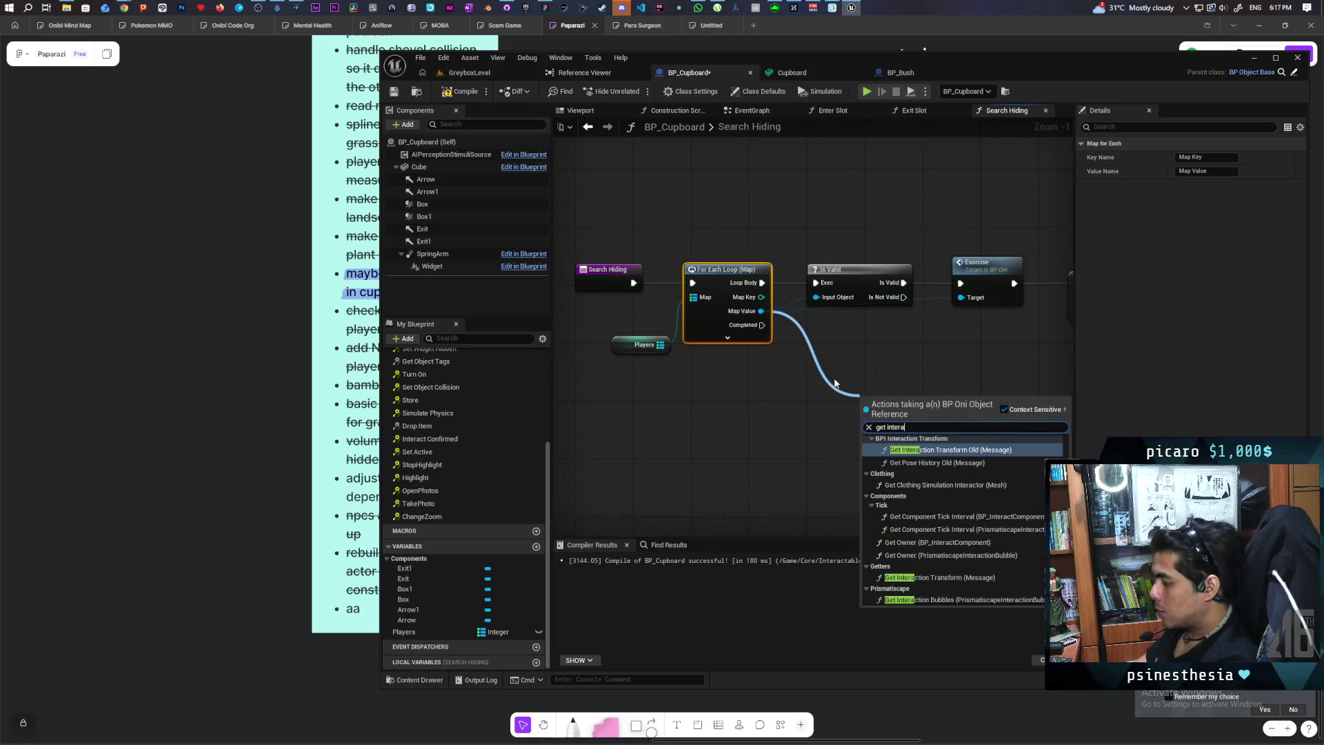
type(" compo")
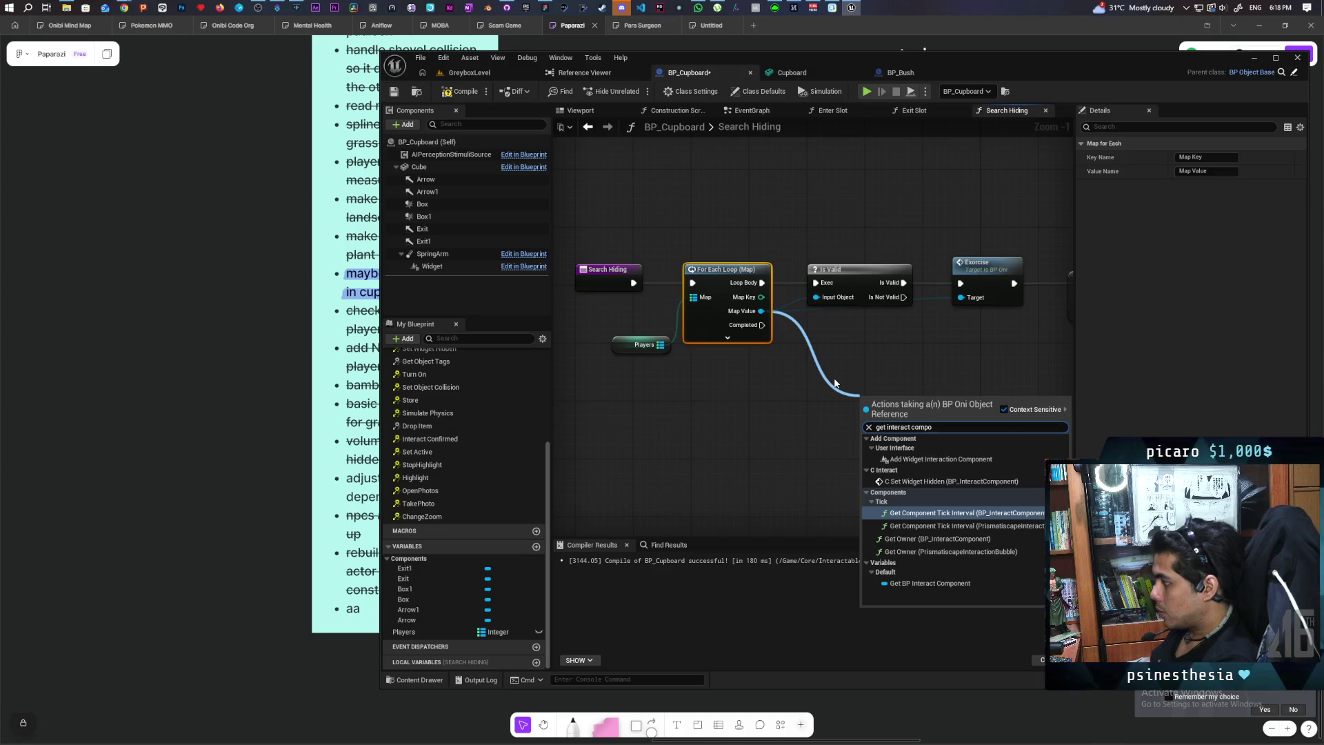
left_click(930, 583)
mouse_move(970, 407)
left_mouse_down()
mouse_move(703, 472)
mouse_move(810, 377)
left_mouse_up()
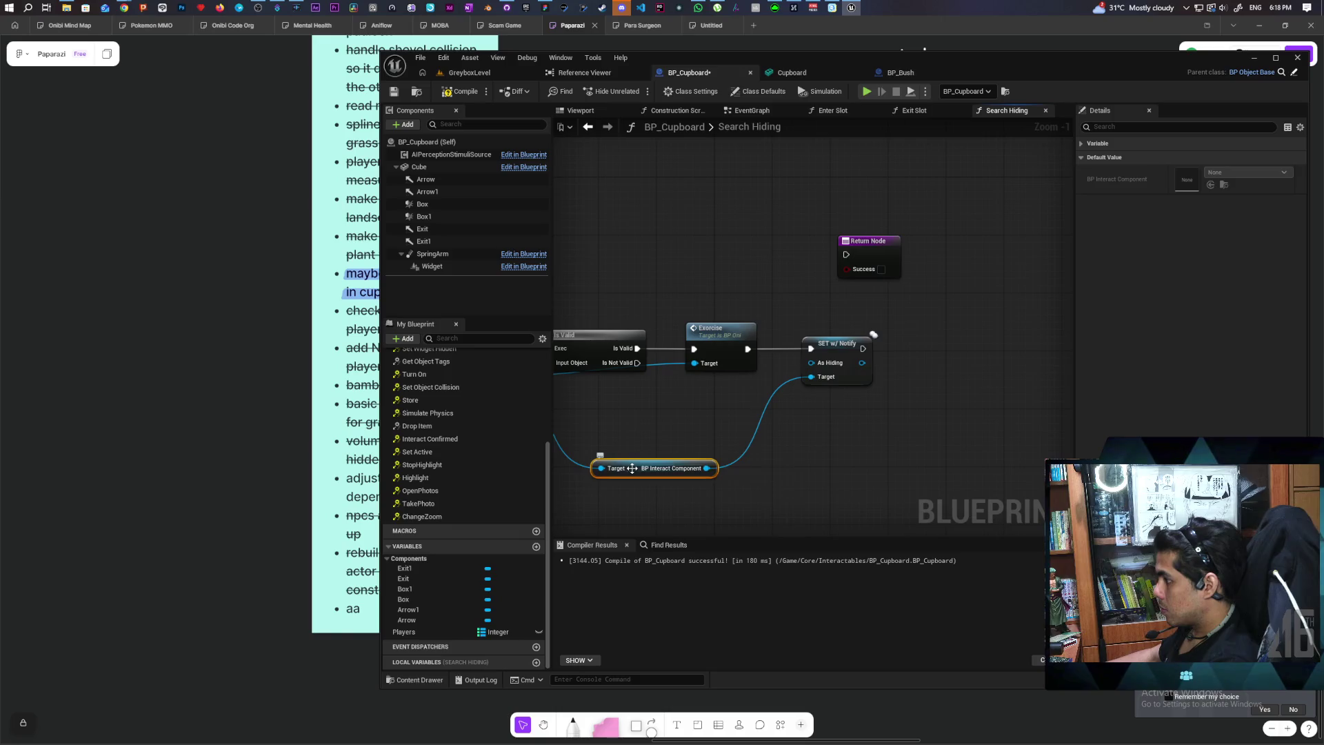
left_click_drag(631, 469, 639, 418)
left_click(461, 91)
mouse_move(680, 254)
left_mouse_down()
mouse_move(809, 242)
mouse_move(871, 218)
left_mouse_up()
mouse_move(772, 467)
left_mouse_down()
mouse_move(685, 449)
mouse_move(737, 440)
left_mouse_up()
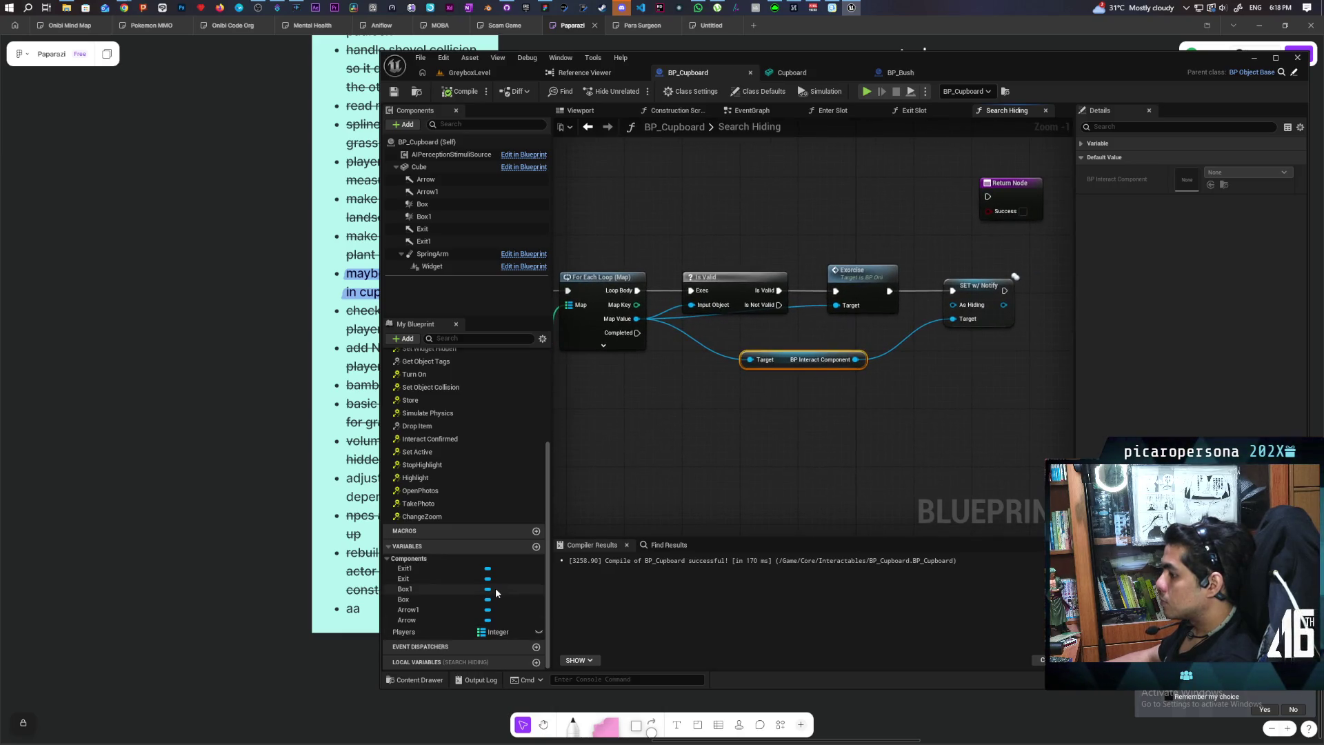
Create a Boolean local variable NewLocalVar in Search Hiding and compile
left_click(535, 662)
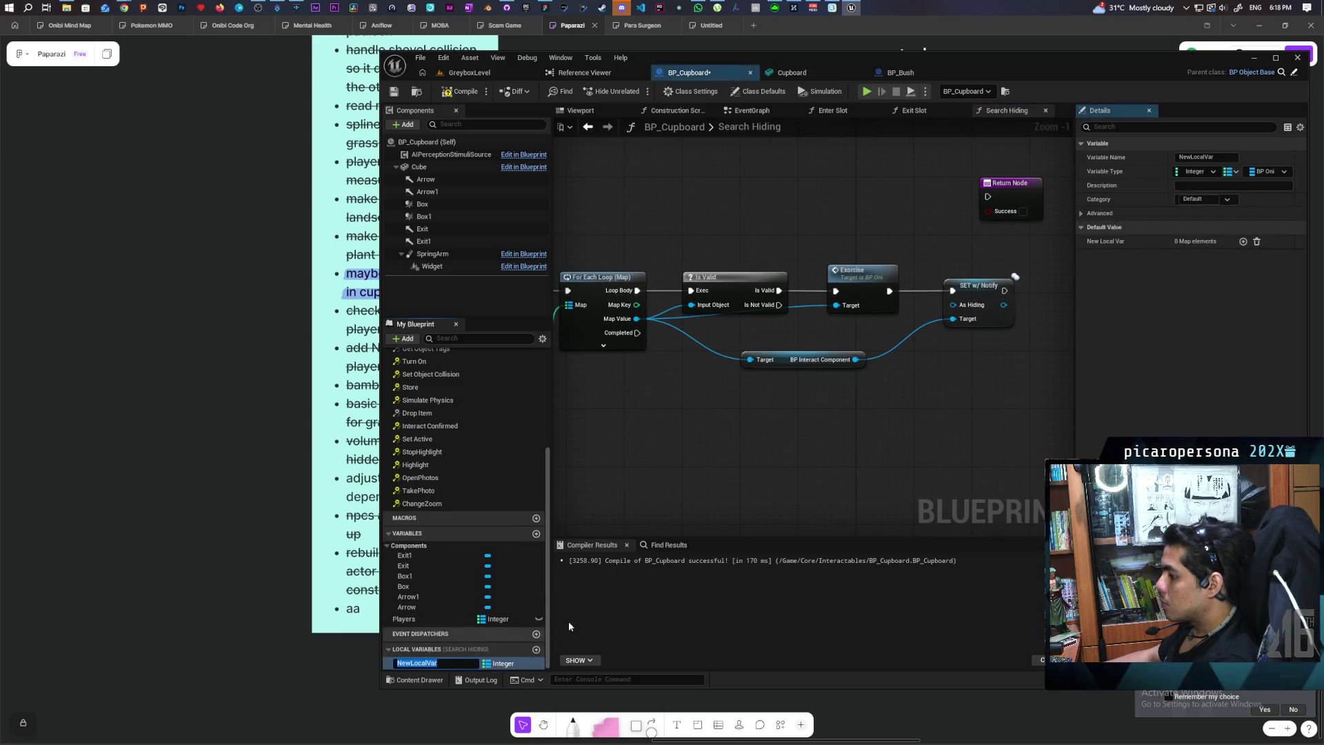
key("Return")
left_click(499, 663)
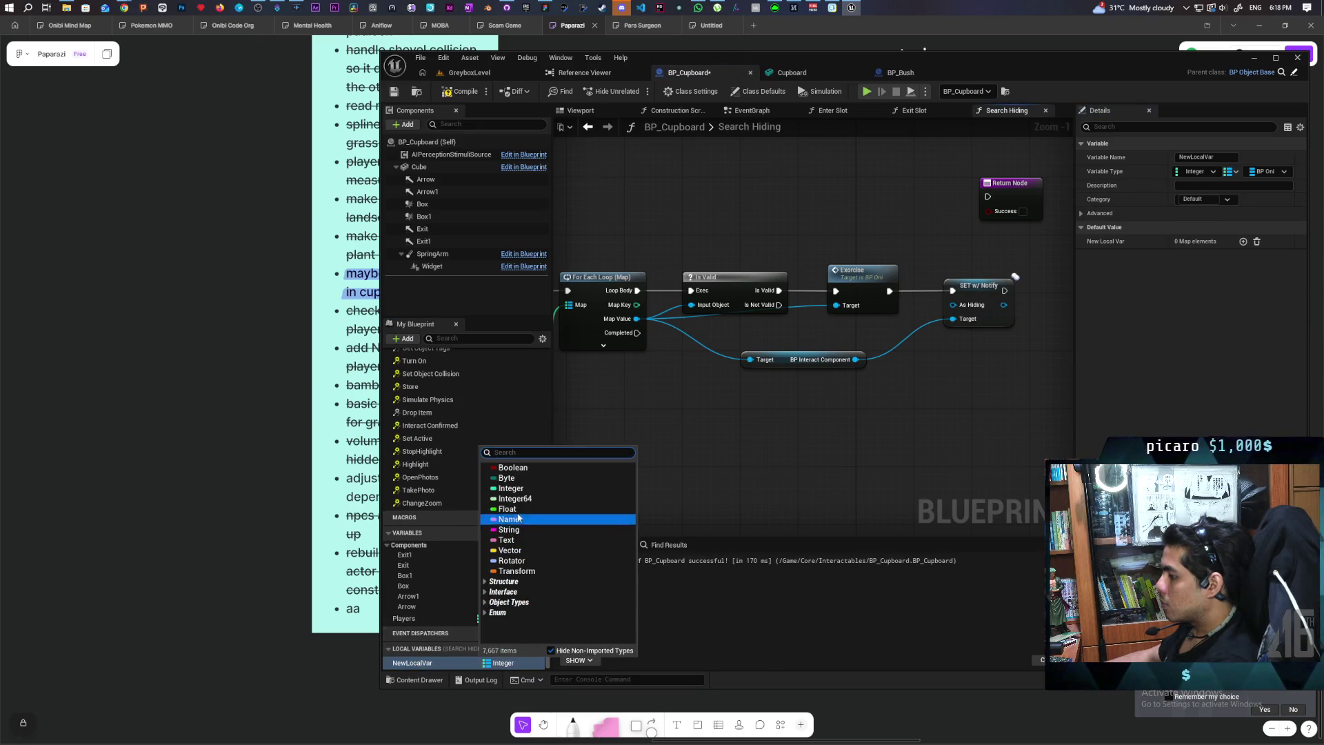
left_click(509, 467)
left_click(460, 91)
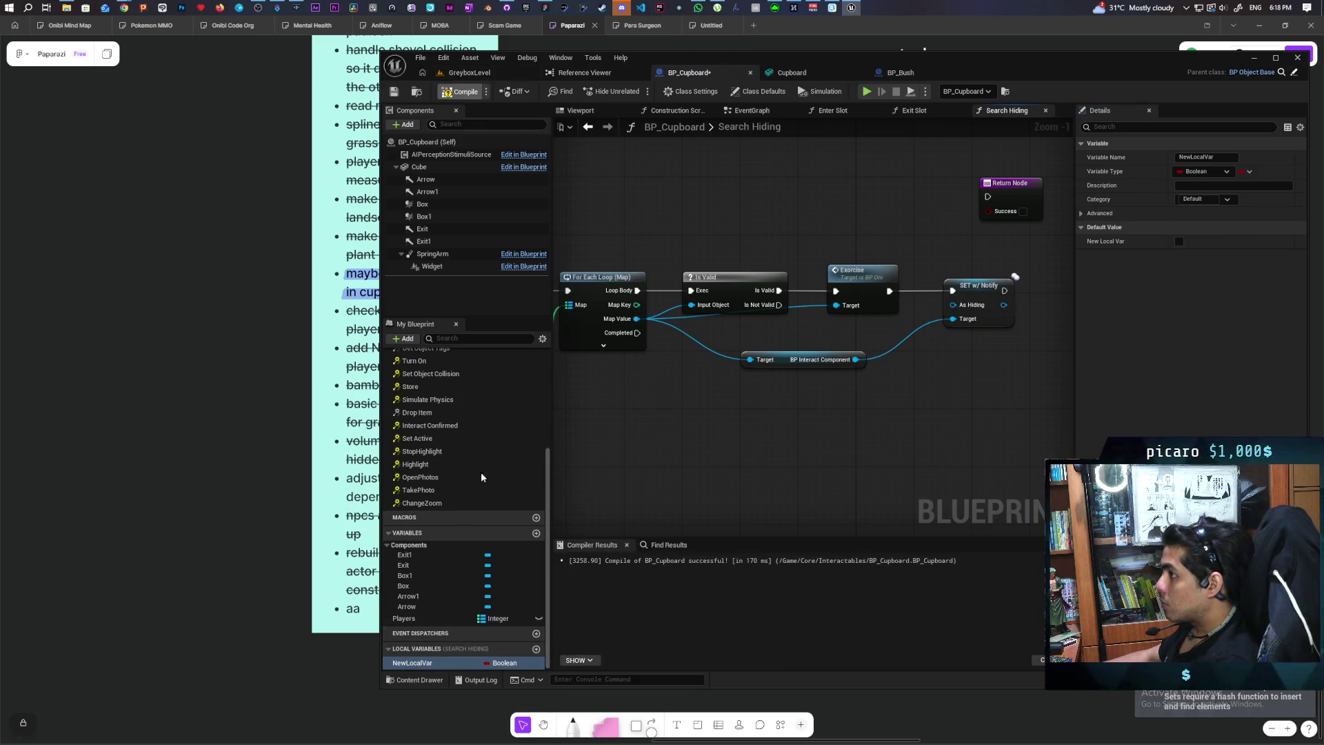
Add a SET NewLocalVar (true) after SET w/ Notify and wire loop Completed to Return Node
left_click_drag(416, 666, 1032, 390)
left_click_drag(1011, 298, 1014, 295)
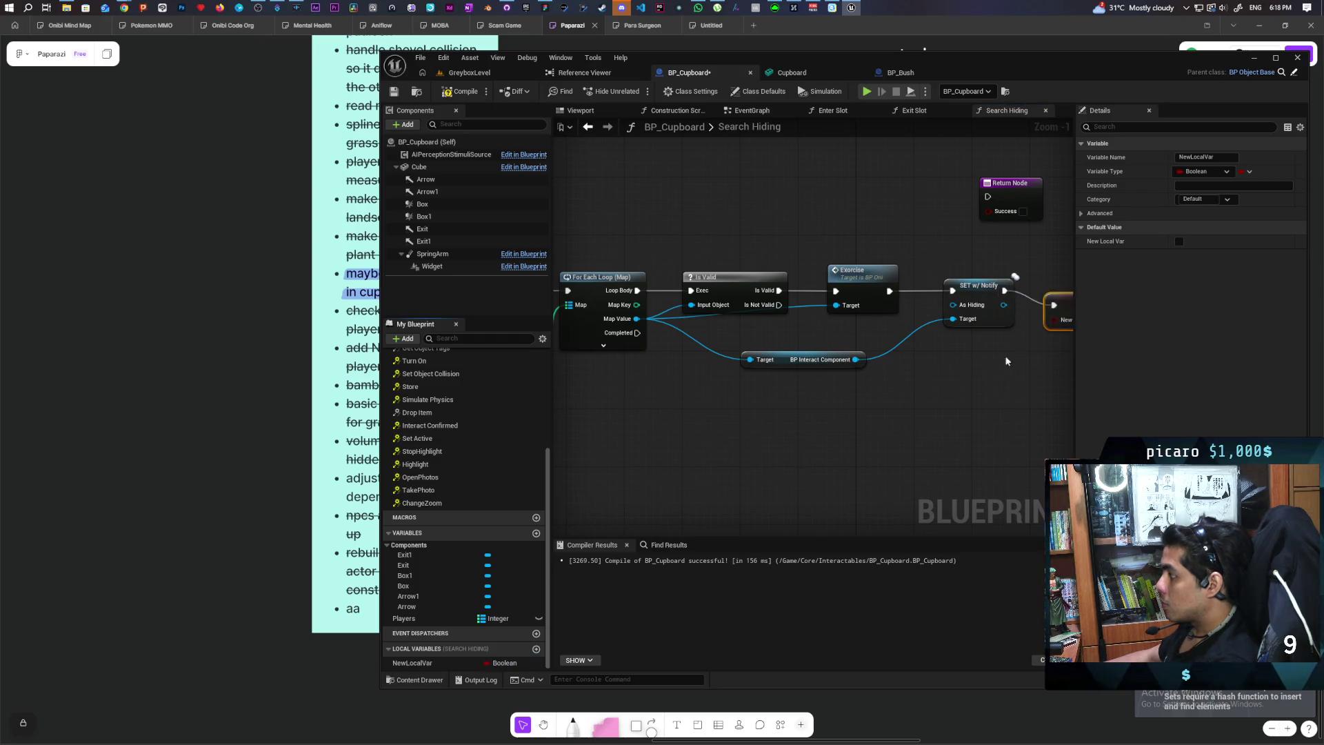
left_click(1004, 341)
key("q")
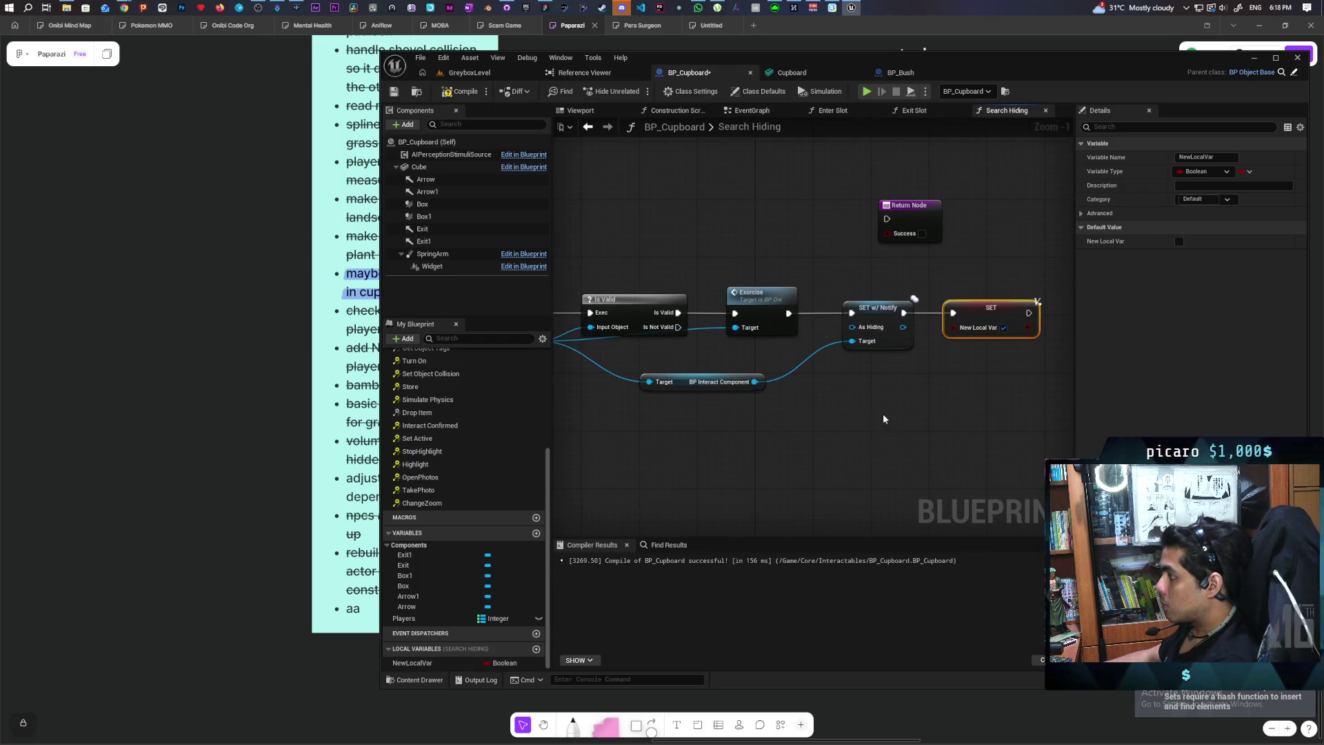
left_click_drag(993, 160, 702, 390)
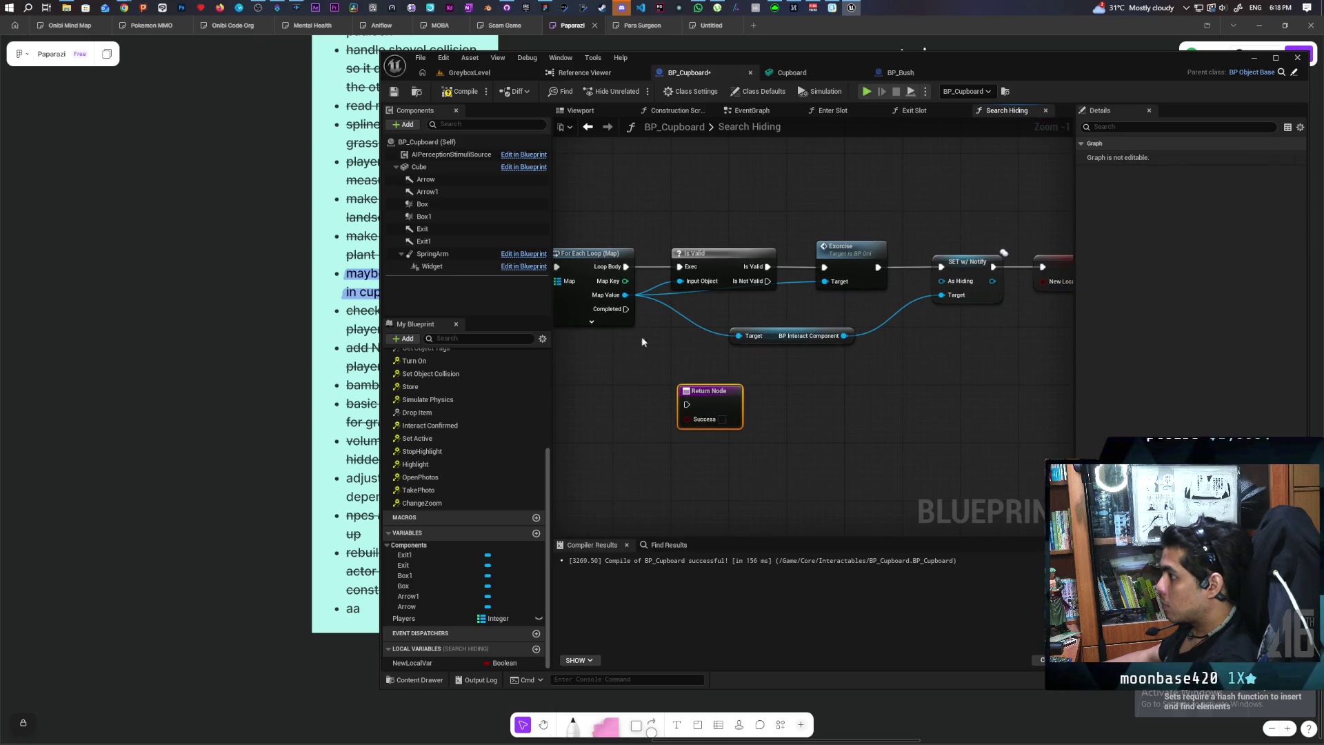
left_click_drag(625, 309, 687, 405)
Place a NewLocalVar getter beside the Return Node
left_click_drag(428, 659, 693, 420)
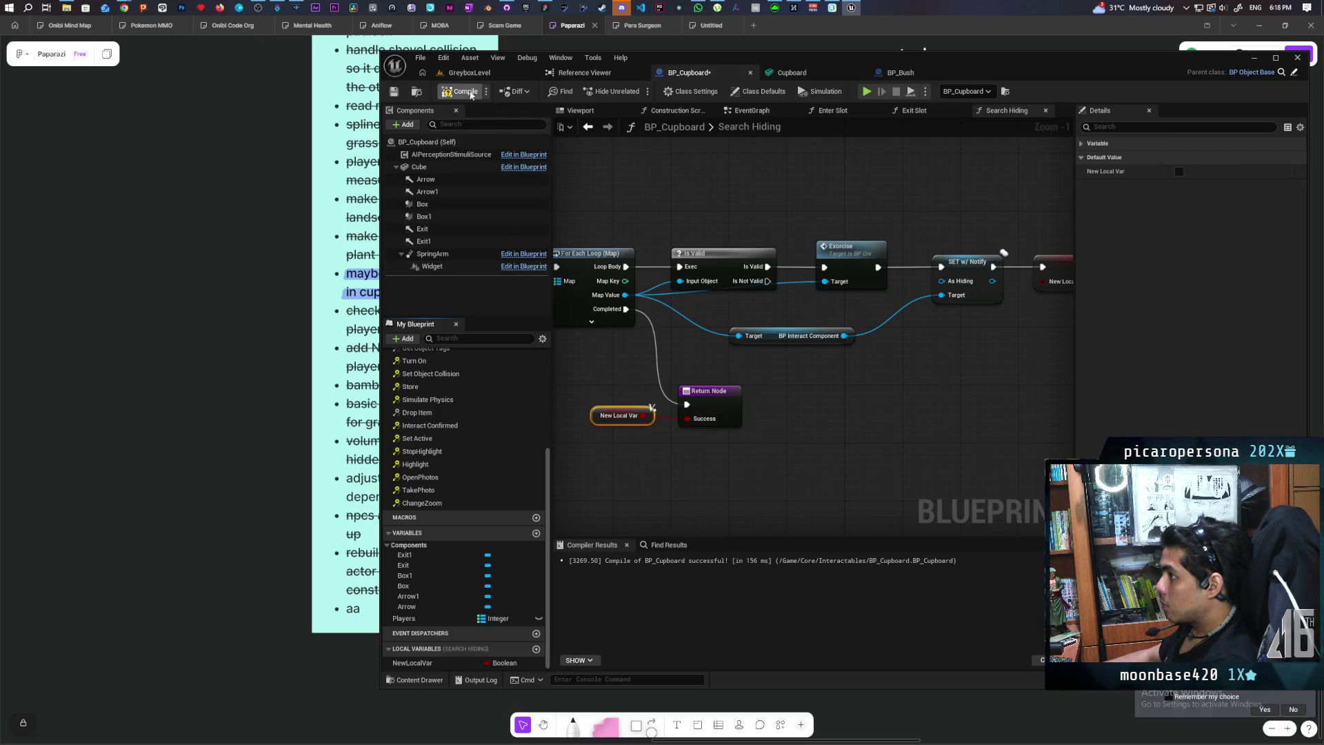
mouse_move(983, 359)
left_mouse_down()
mouse_move(843, 354)
mouse_move(941, 363)
left_mouse_up()
scroll(931, 362, "down", 1)
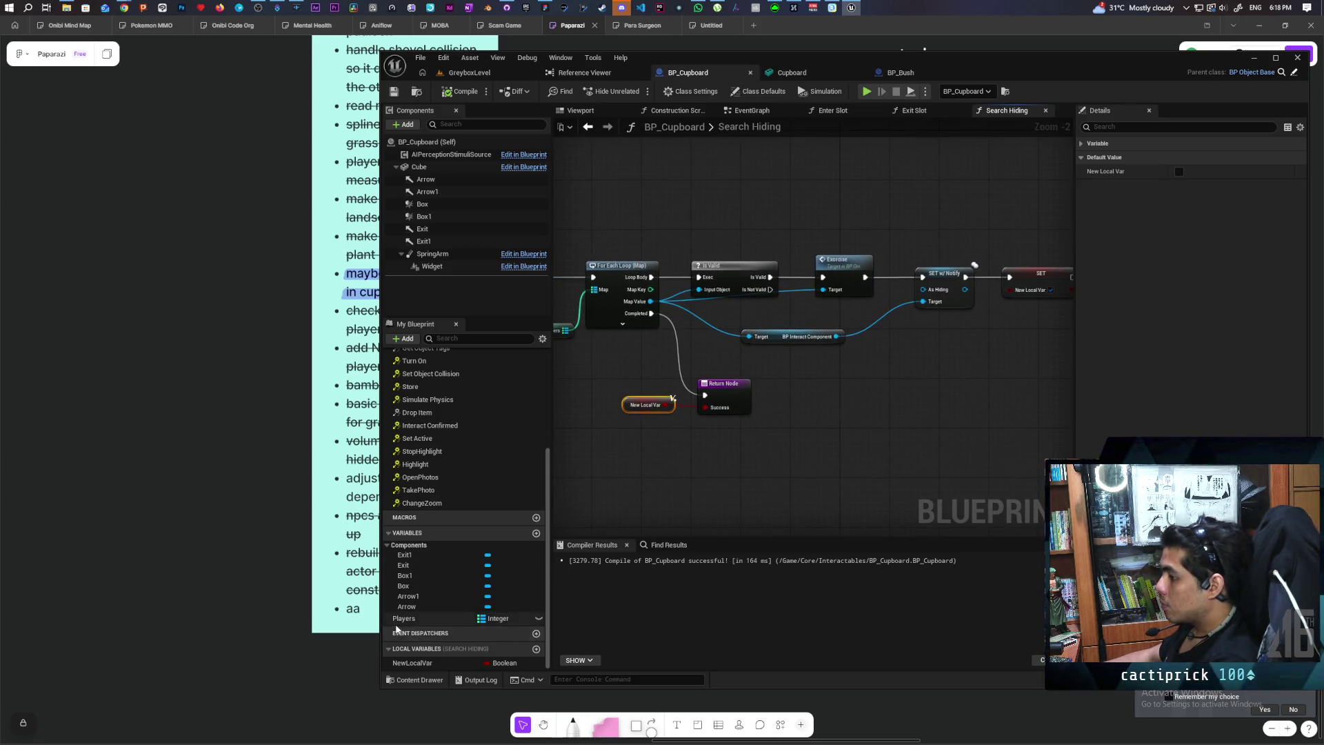
Add a Players map ADD node after SET New Local Var, fed by the loop's Map Key
left_click_drag(407, 618, 943, 306)
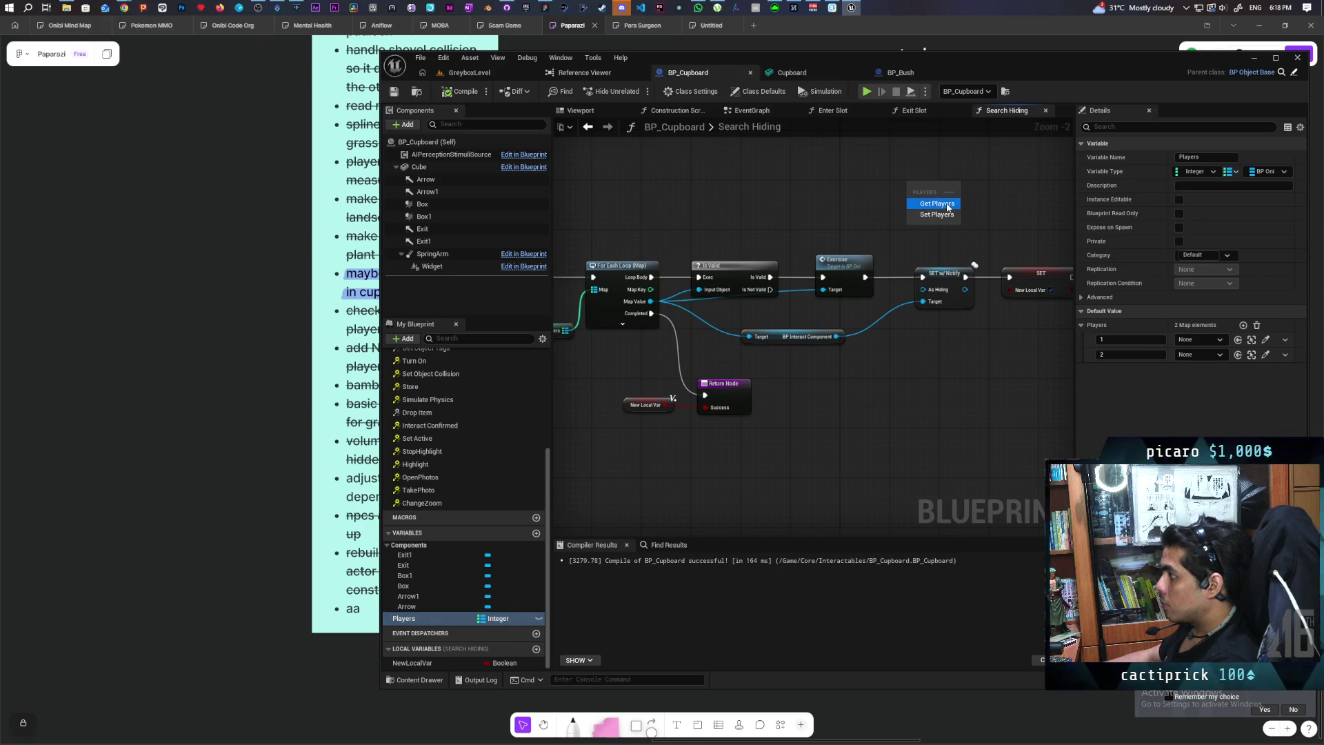
mouse_move(954, 214)
left_mouse_down()
mouse_move(887, 235)
mouse_move(902, 203)
left_mouse_up()
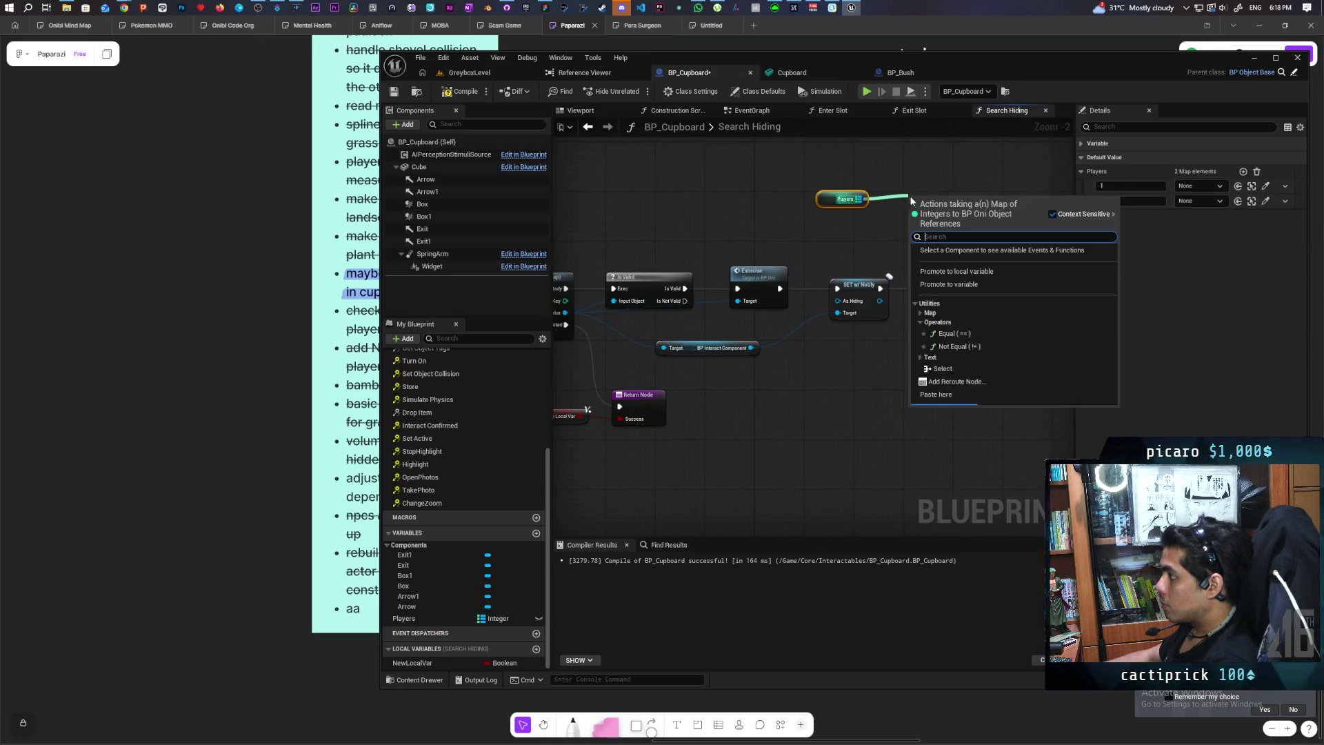
type("add")
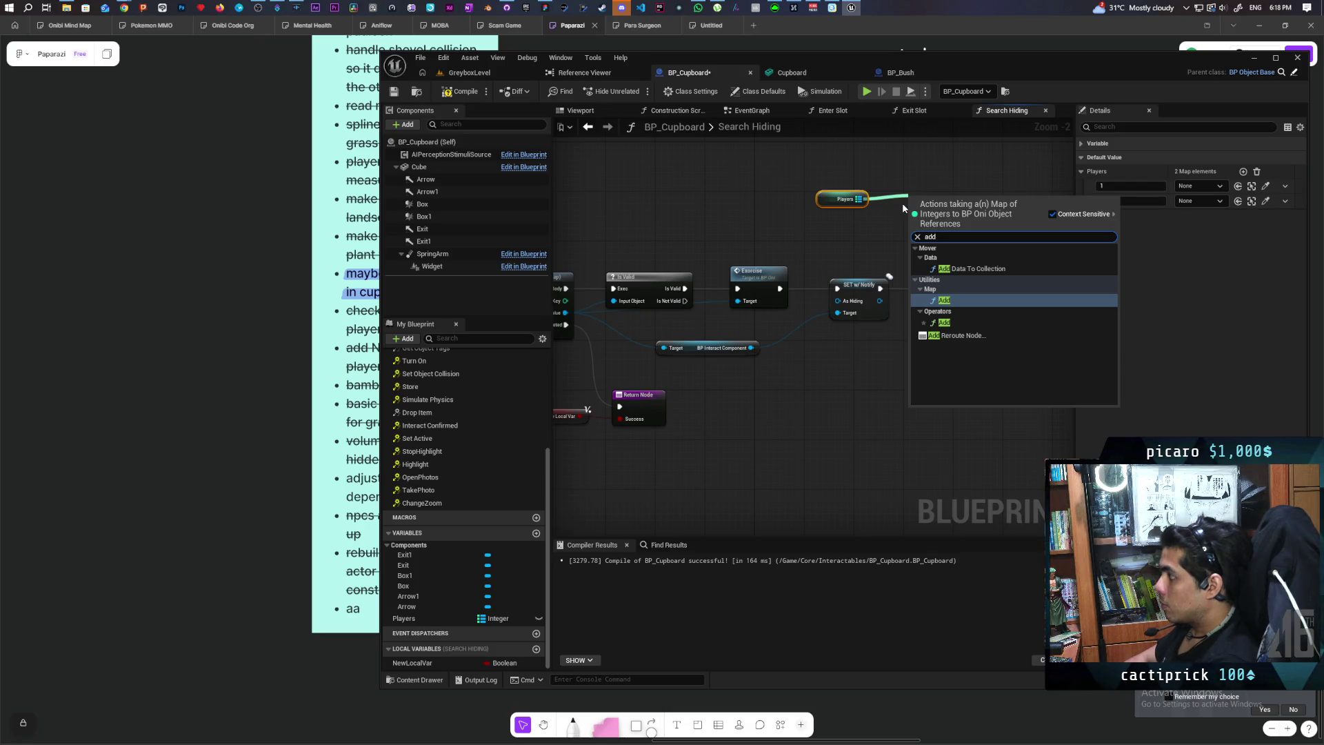
key("Return")
left_click_drag(934, 210, 1050, 290)
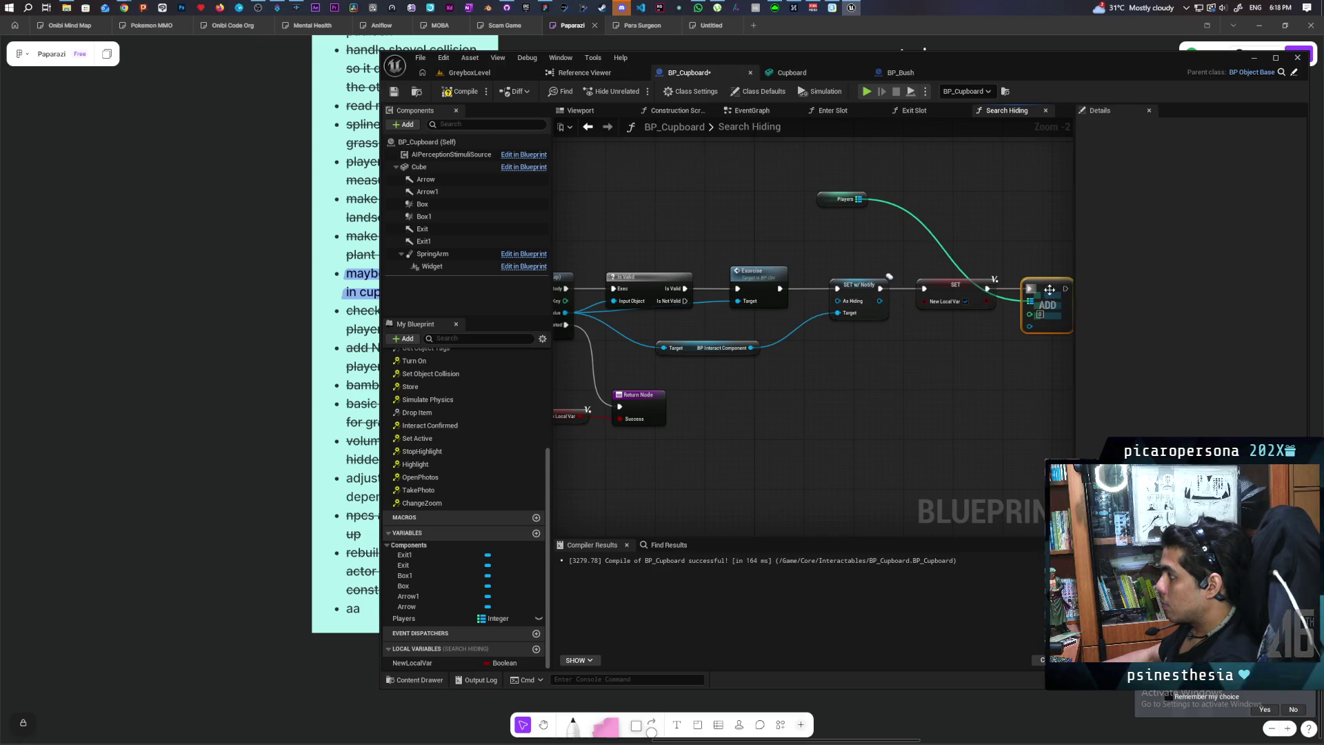
left_click_drag(568, 304, 1052, 313)
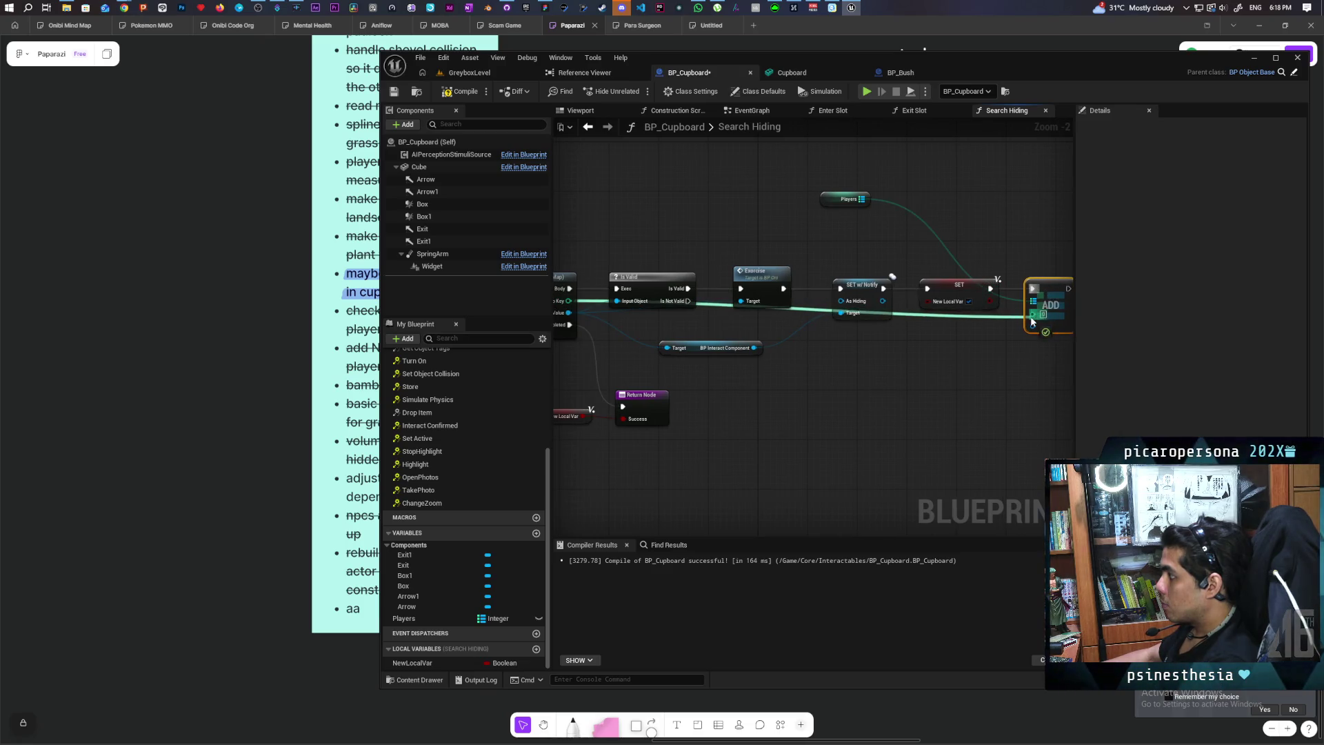
left_click(845, 199)
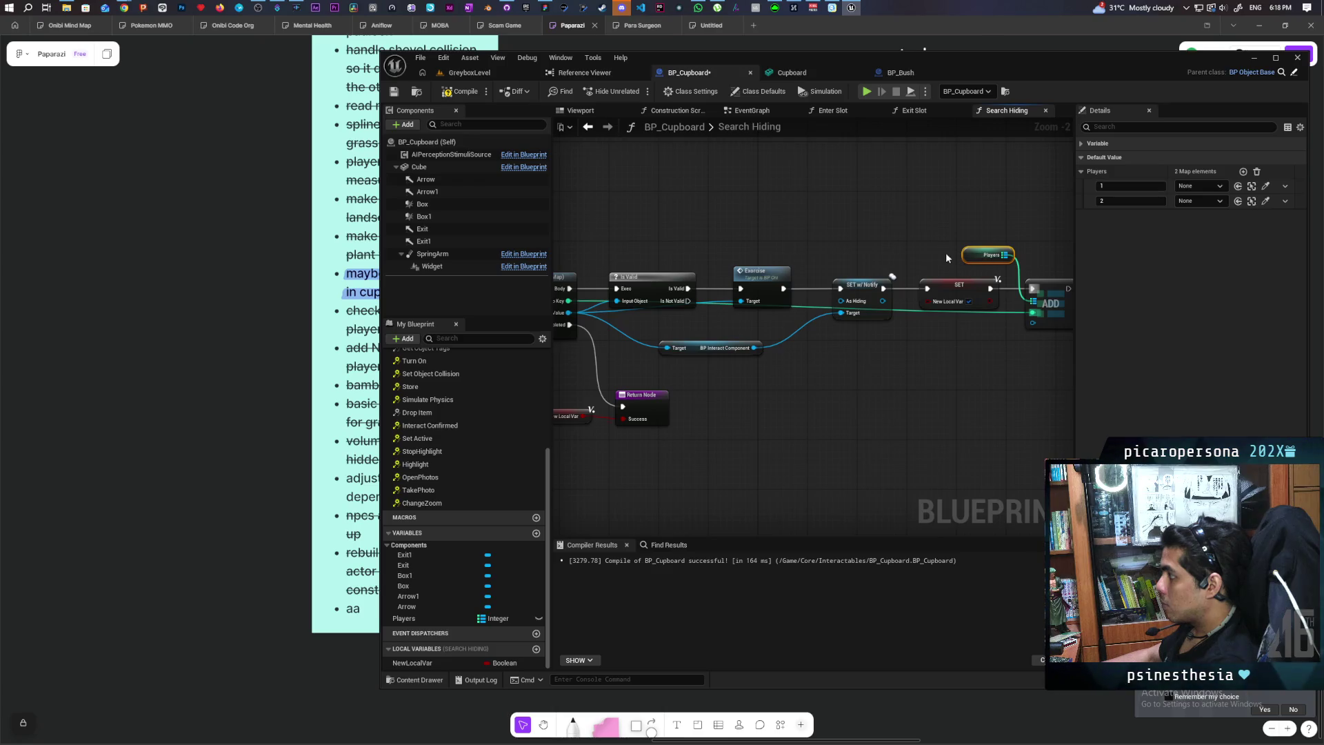
key("f")
Compile and save BP_Cupboard, review the loop and SET nodes, and open Get Search Delay
scroll(449, 415, "up", 10)
mouse_move(985, 356)
left_mouse_down()
mouse_move(898, 387)
mouse_move(801, 372)
mouse_move(950, 353)
left_mouse_up()
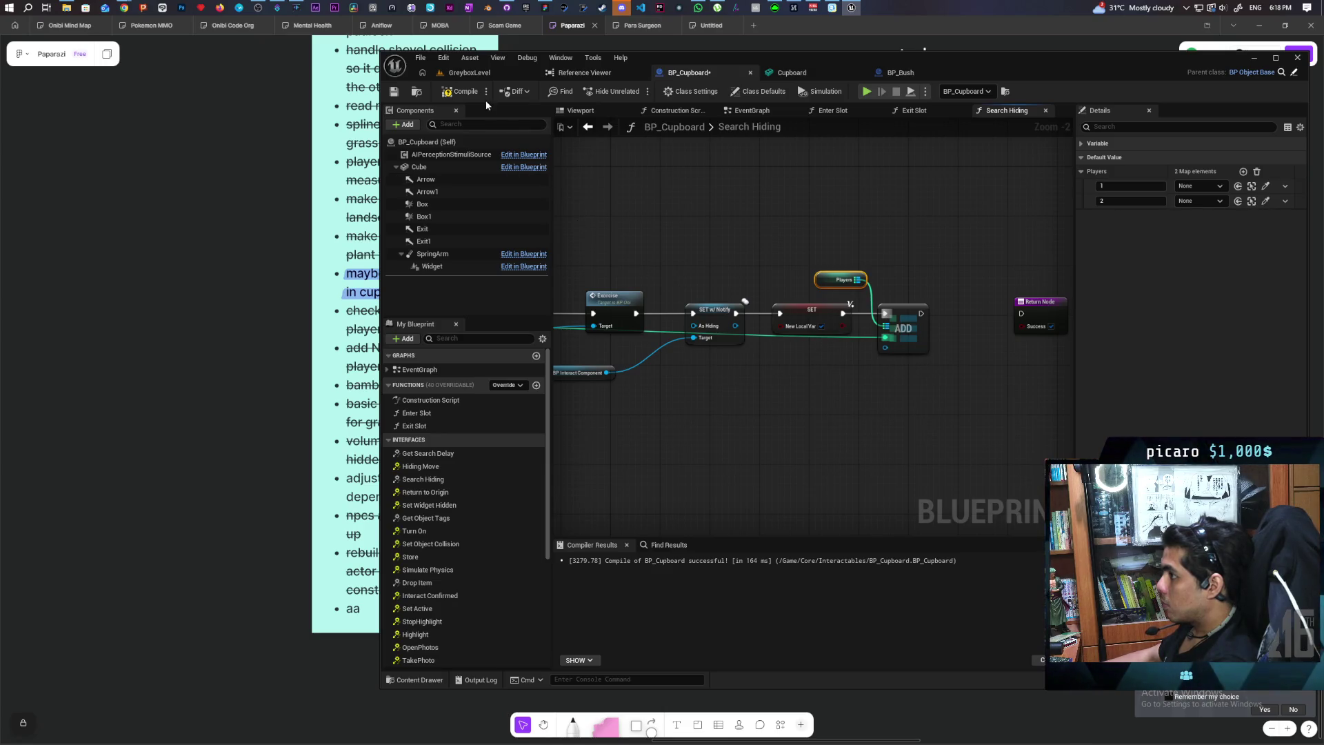
key("ctrl+s")
scroll(812, 247, "down", 1)
mouse_move(812, 247)
left_mouse_down()
mouse_move(868, 287)
mouse_move(999, 330)
mouse_move(924, 237)
left_mouse_up()
key("ctrl+z")
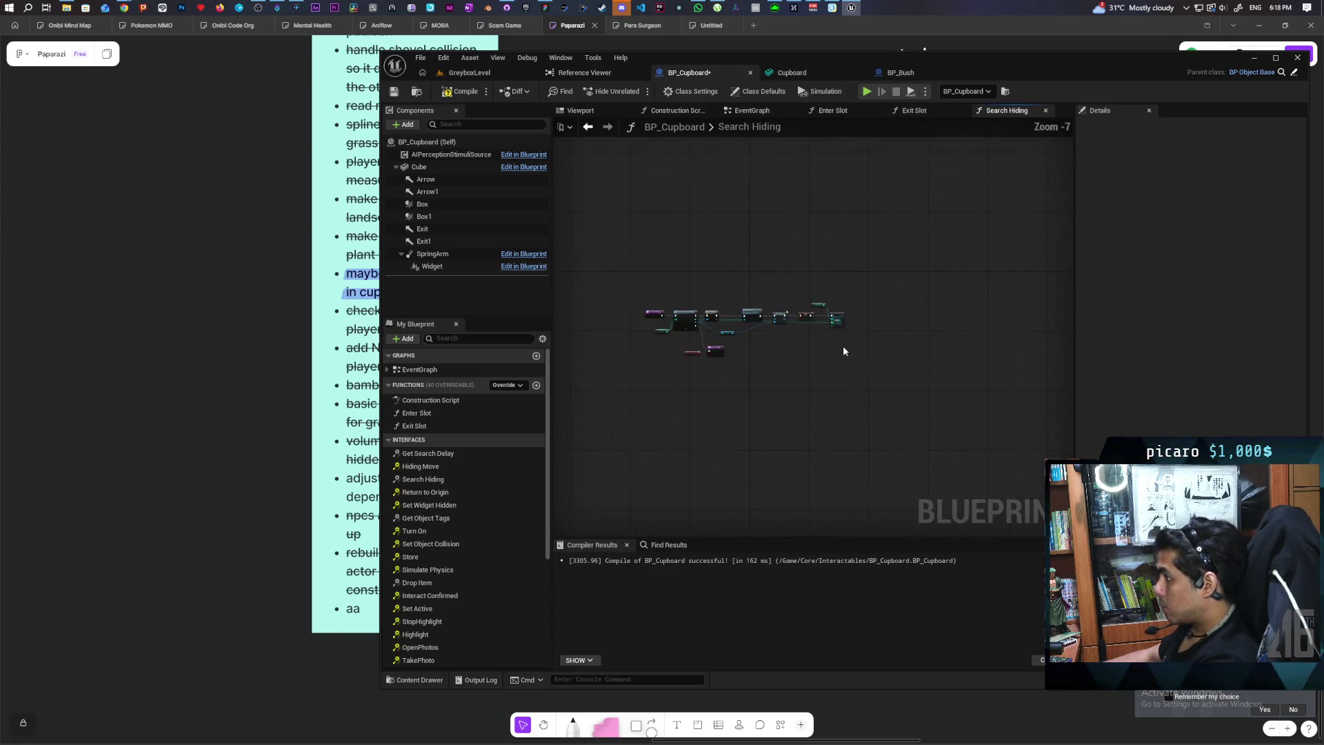
left_click_drag(826, 352, 656, 370)
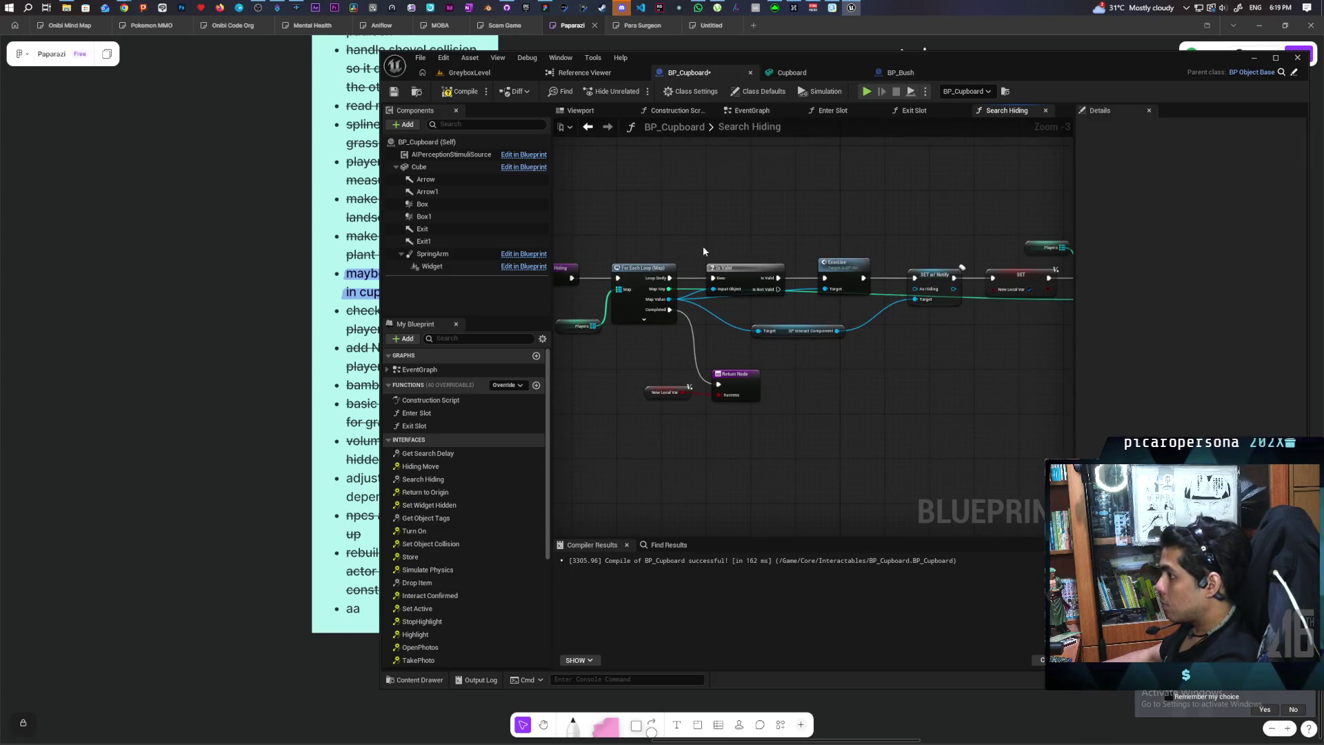
left_click_drag(702, 247, 798, 232)
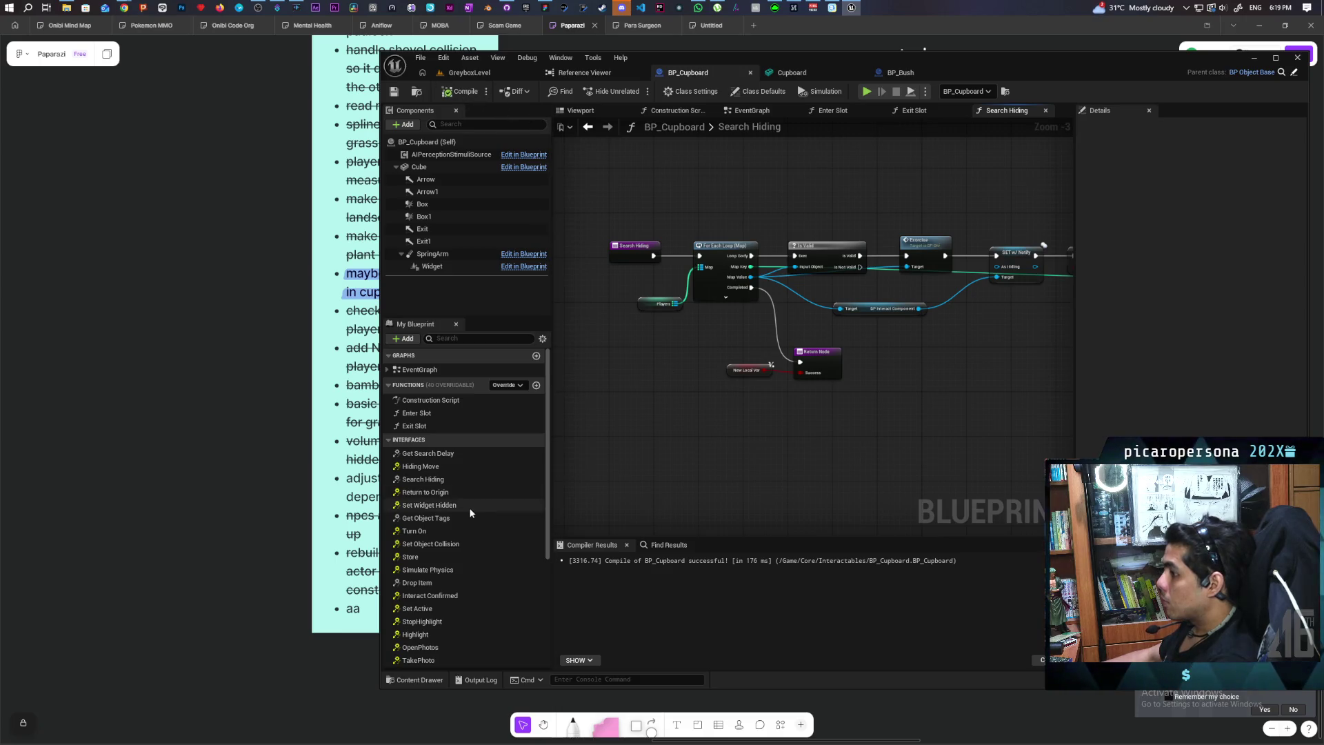
left_click(433, 454)
double_click(435, 454)
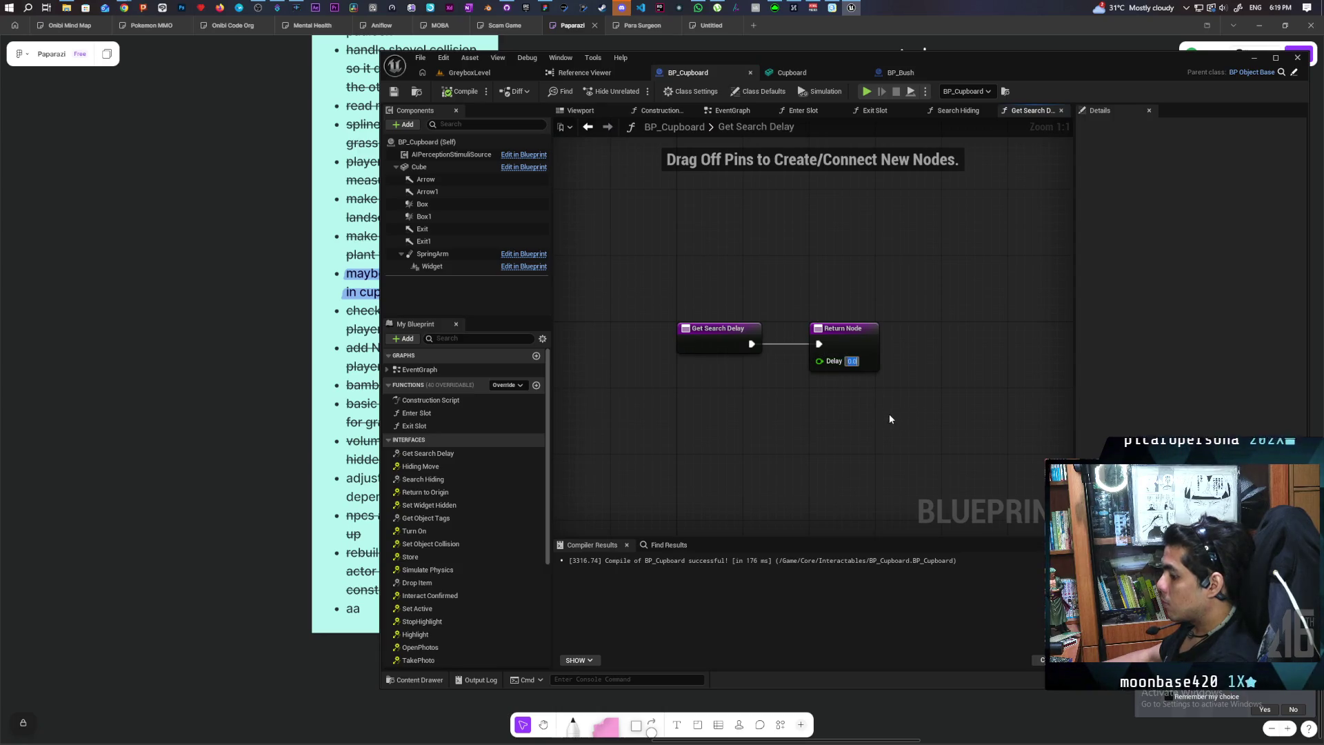
Return a Delay of 1.0 from Get Search Delay, then play GreyboxLevel in the editor
left_click(819, 434)
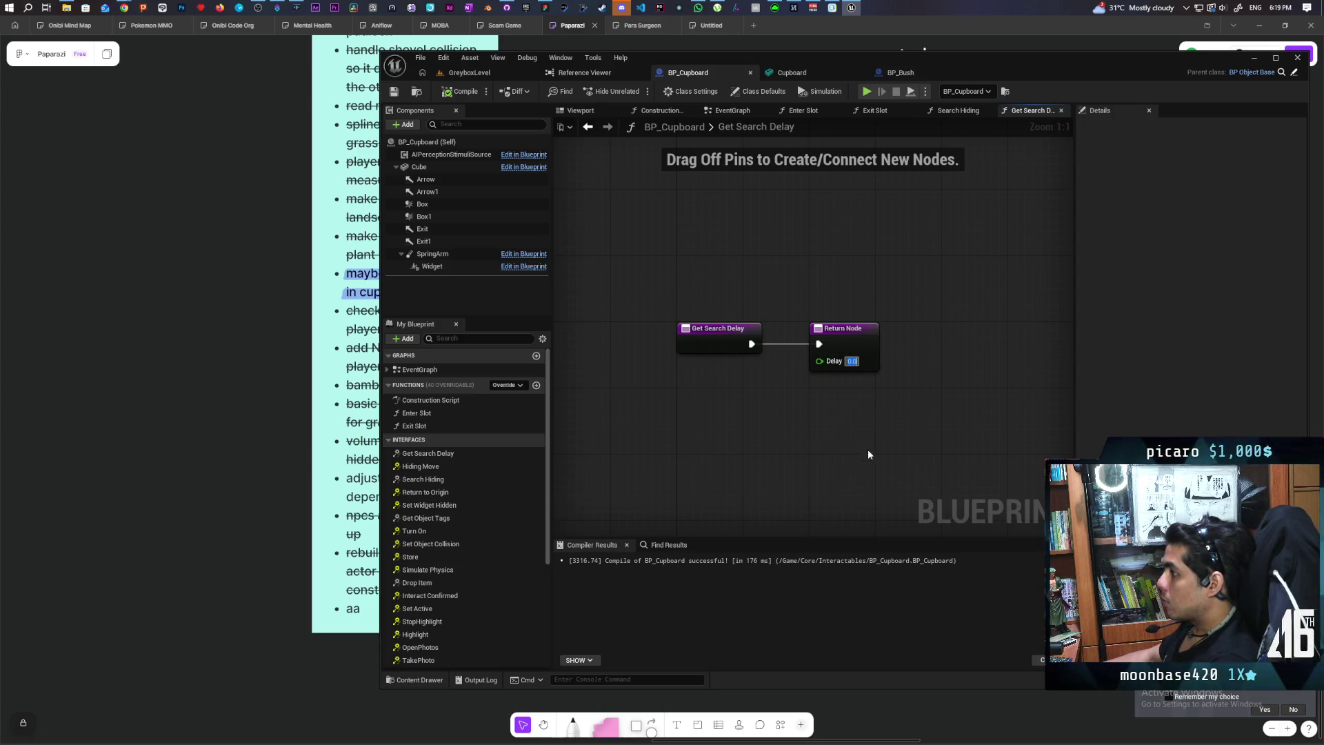
type("1")
key("Return")
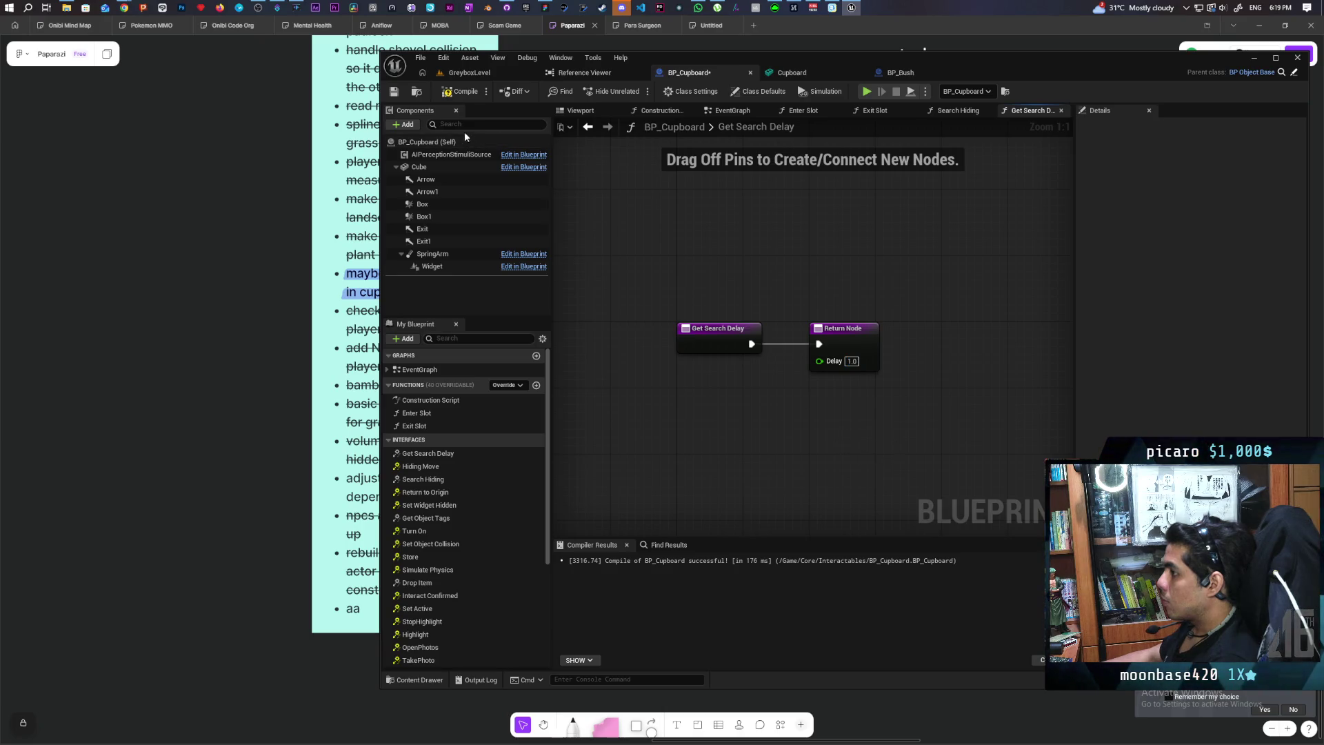
left_click(520, 72)
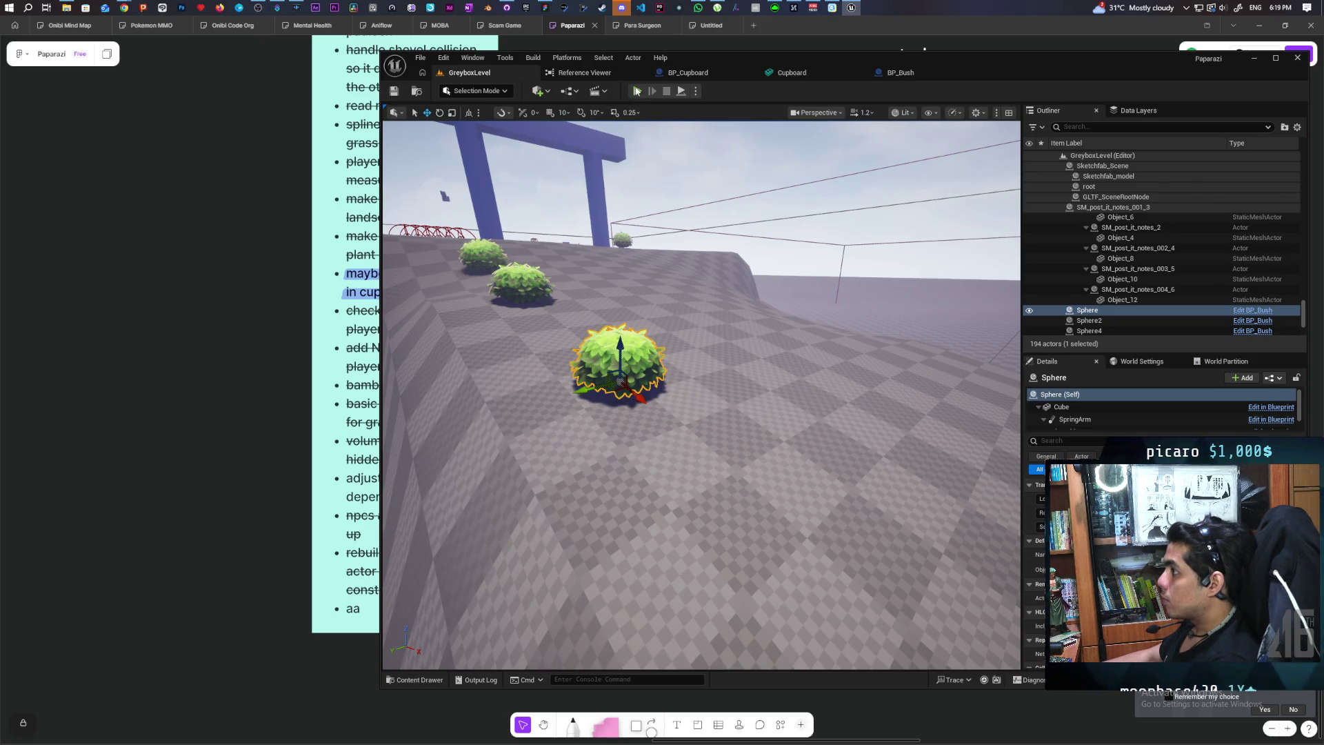
key("alt+p")
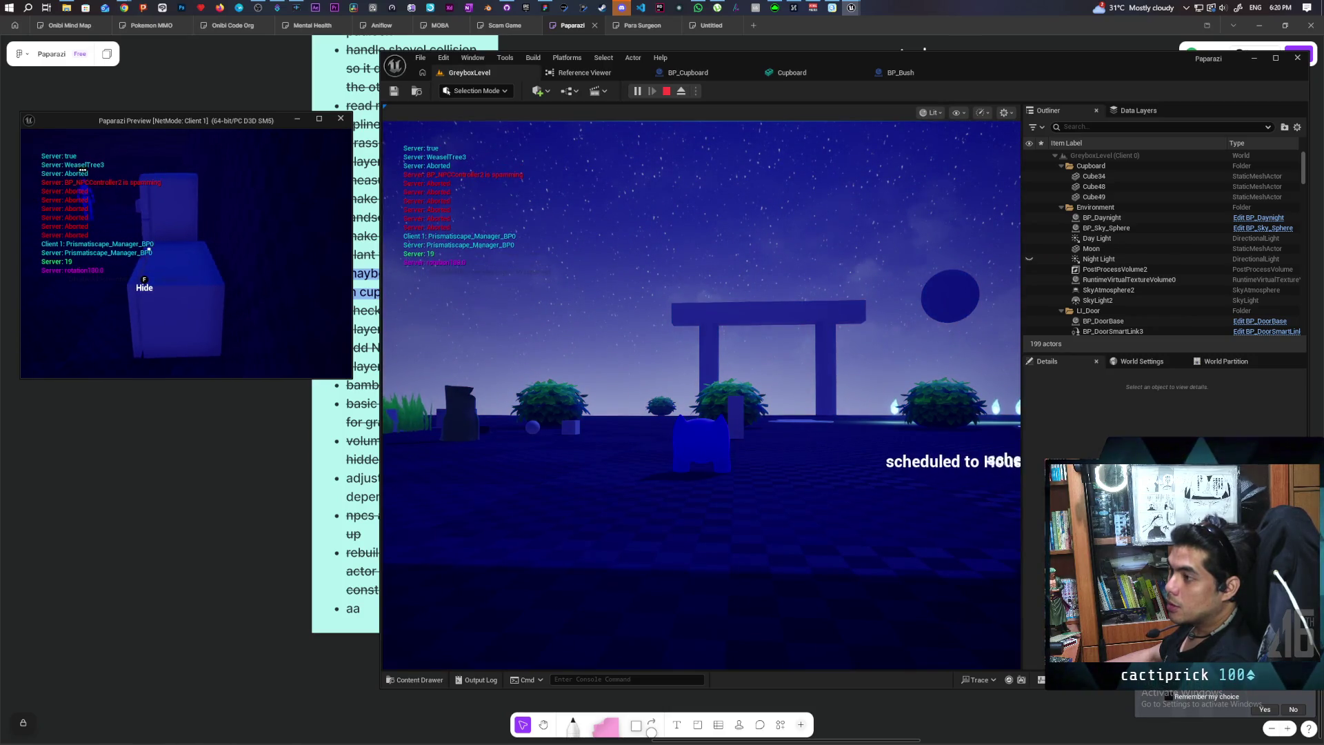
Stop the play session and bring up BP_Bush's Search Hiding graph
key("Escape")
left_click(899, 72)
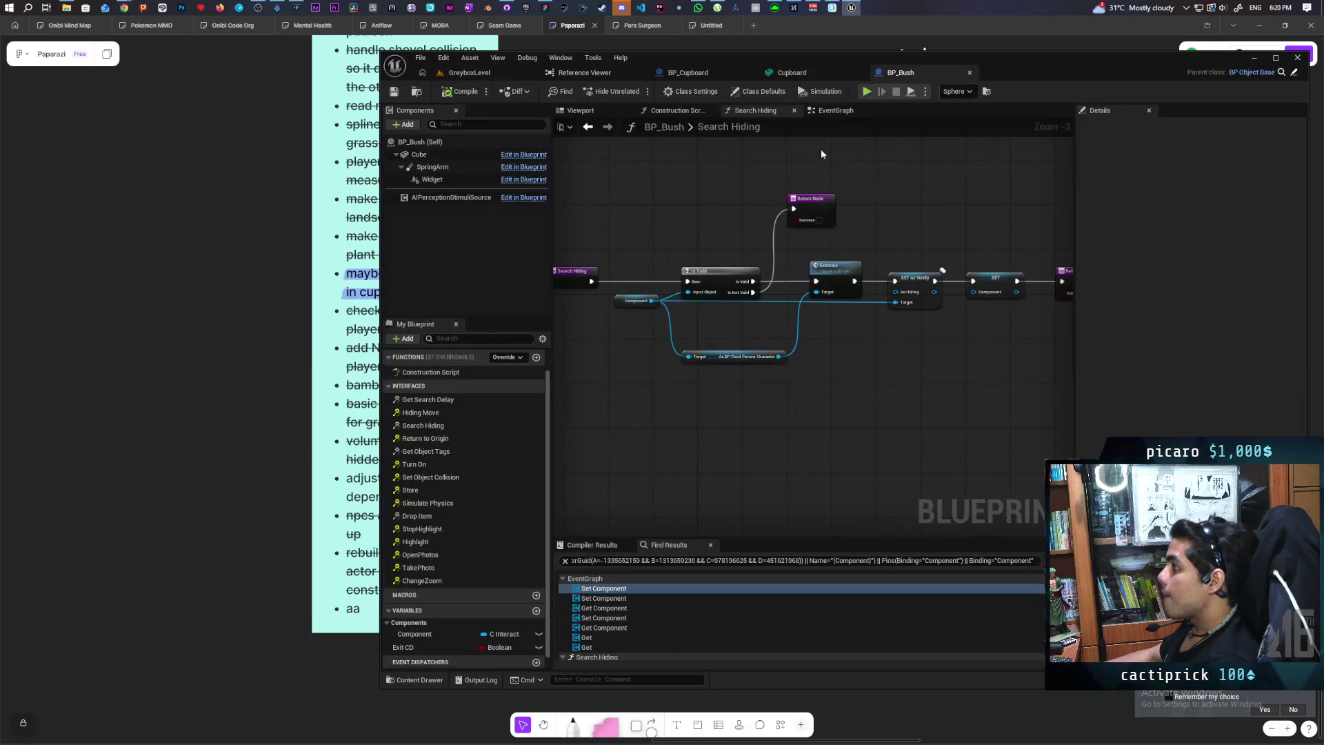
Filter the bush Cube component's details by 'co' to show its collision settings
left_click(461, 157)
left_click(1102, 128)
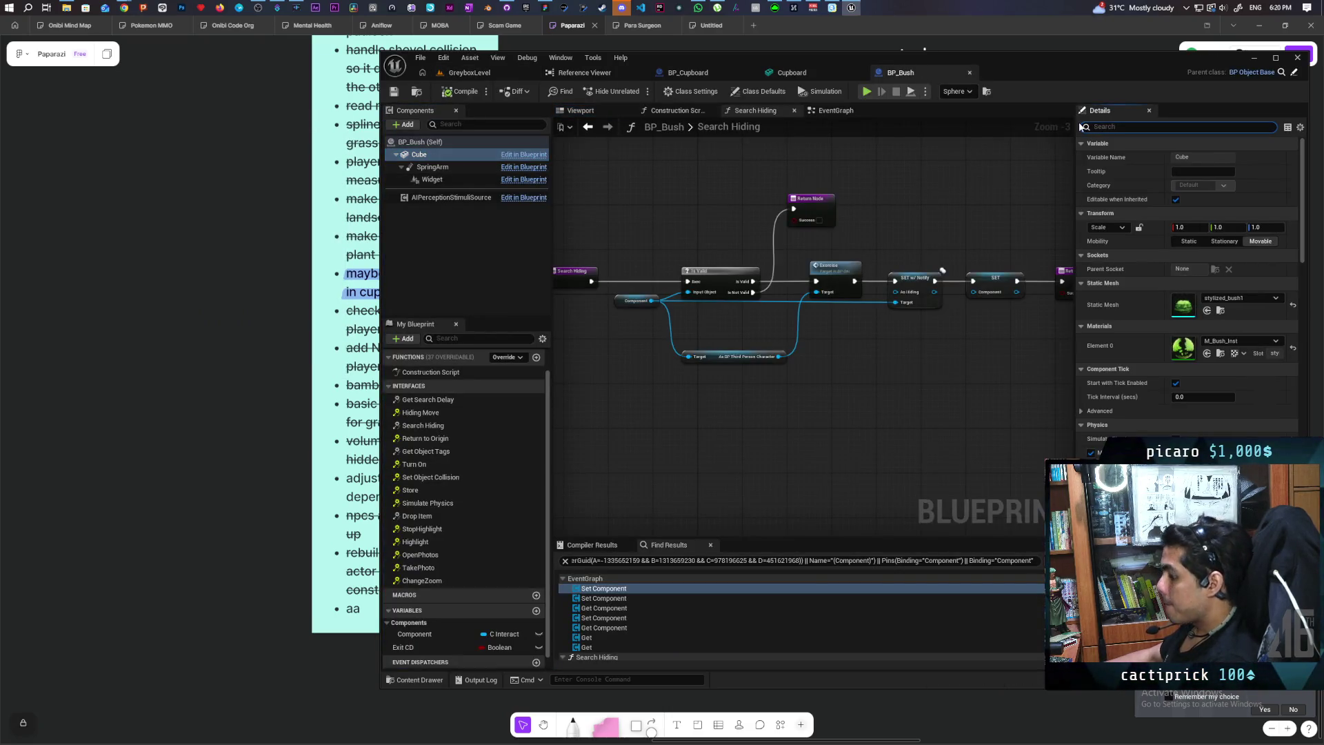
type("colli")
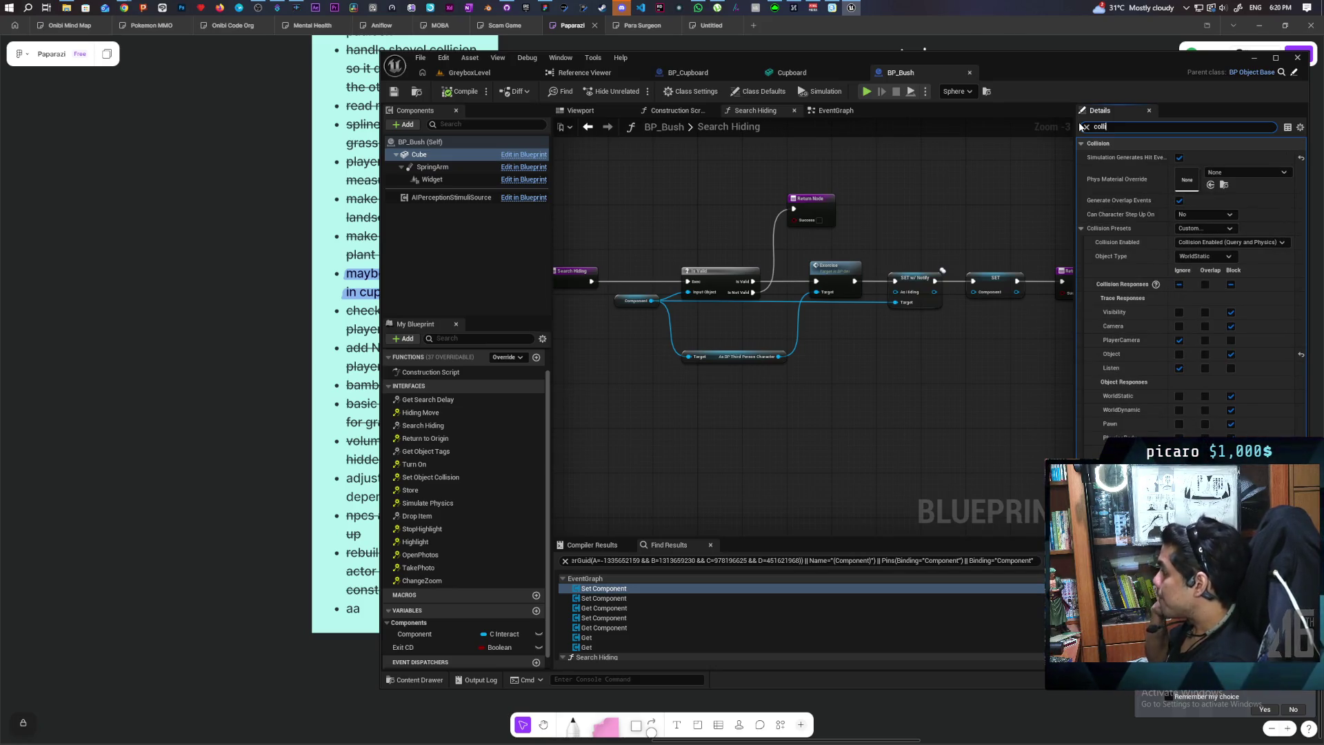
Check BP_Cupboard's Box and Box1 collision settings, then return to GreyboxLevel
left_click(790, 74)
left_click(705, 76)
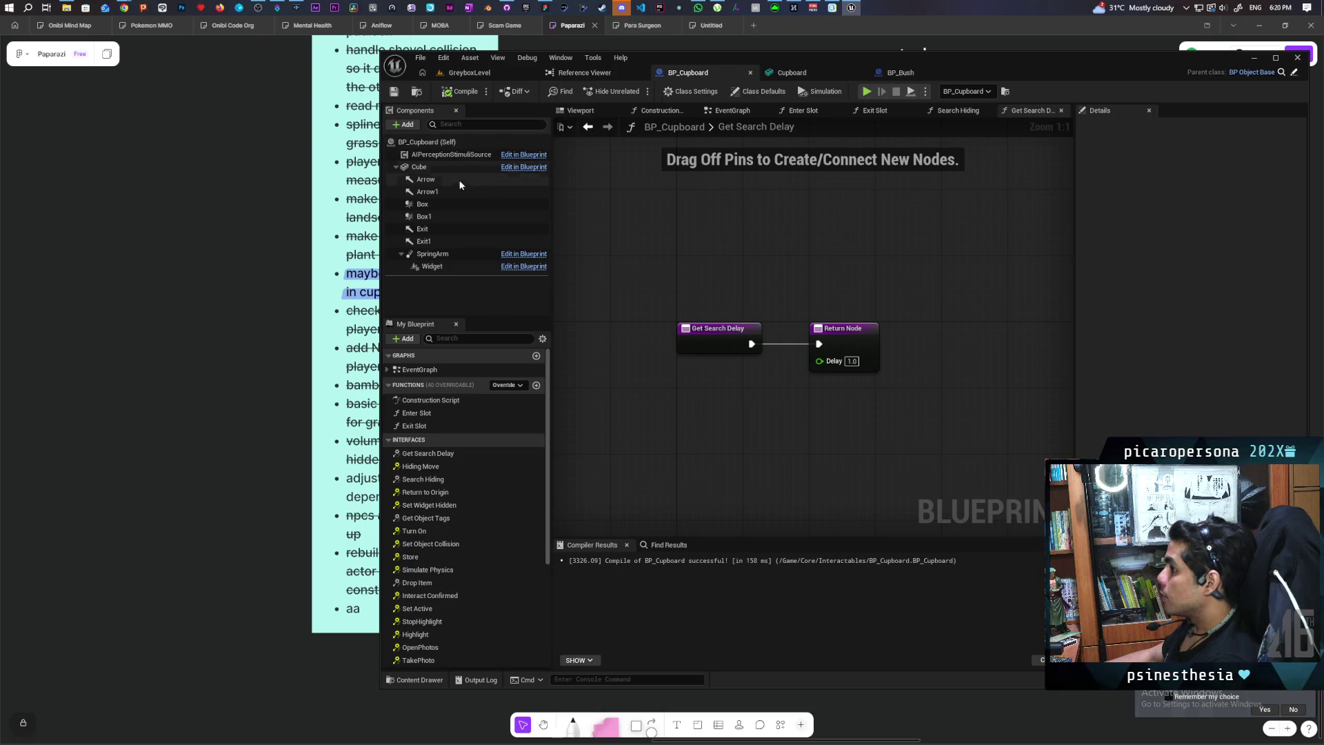
left_click(423, 204)
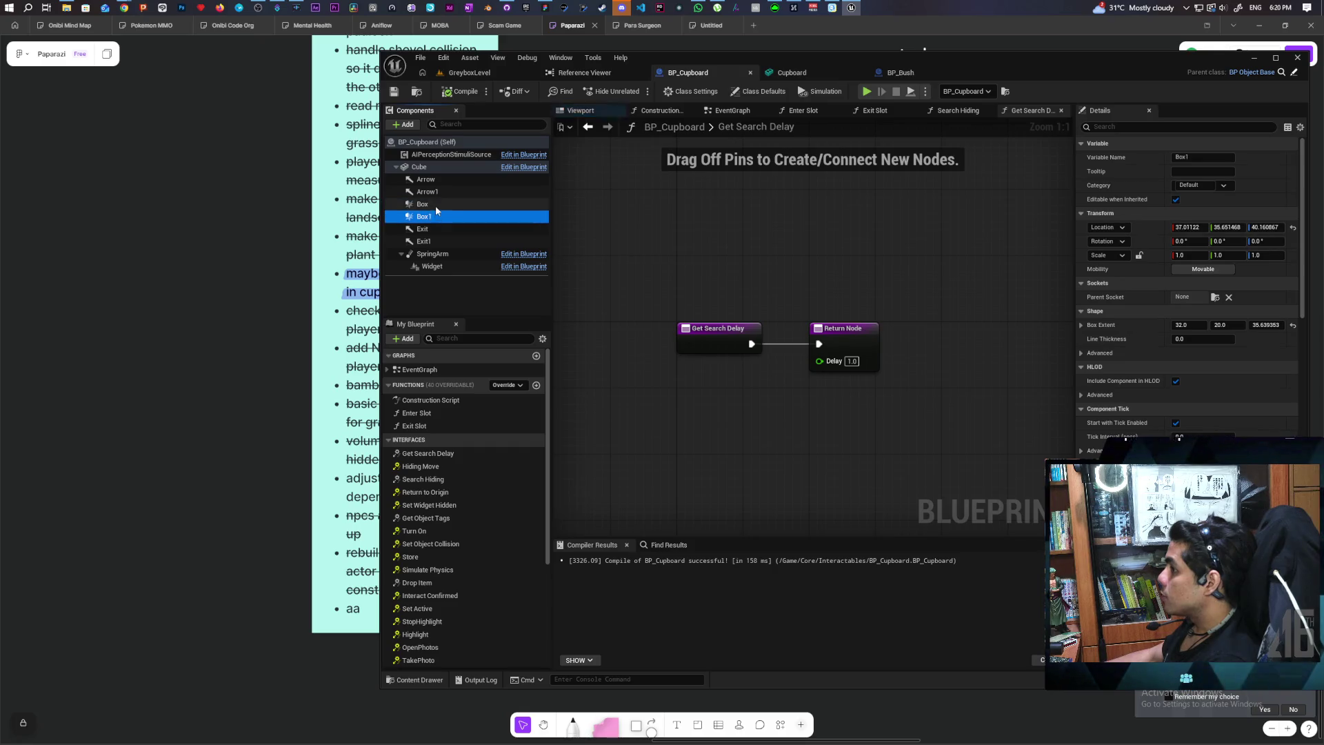
left_click(1137, 130)
type("colli")
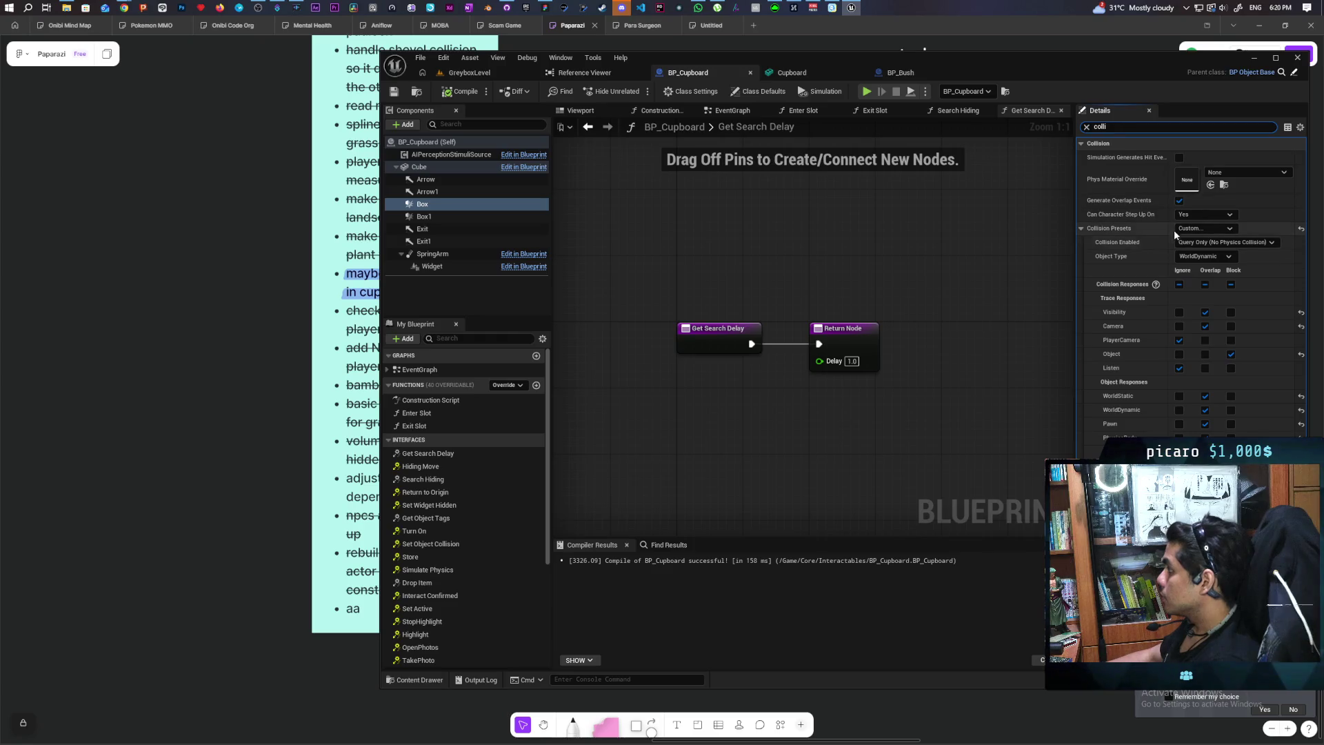
left_click(451, 217)
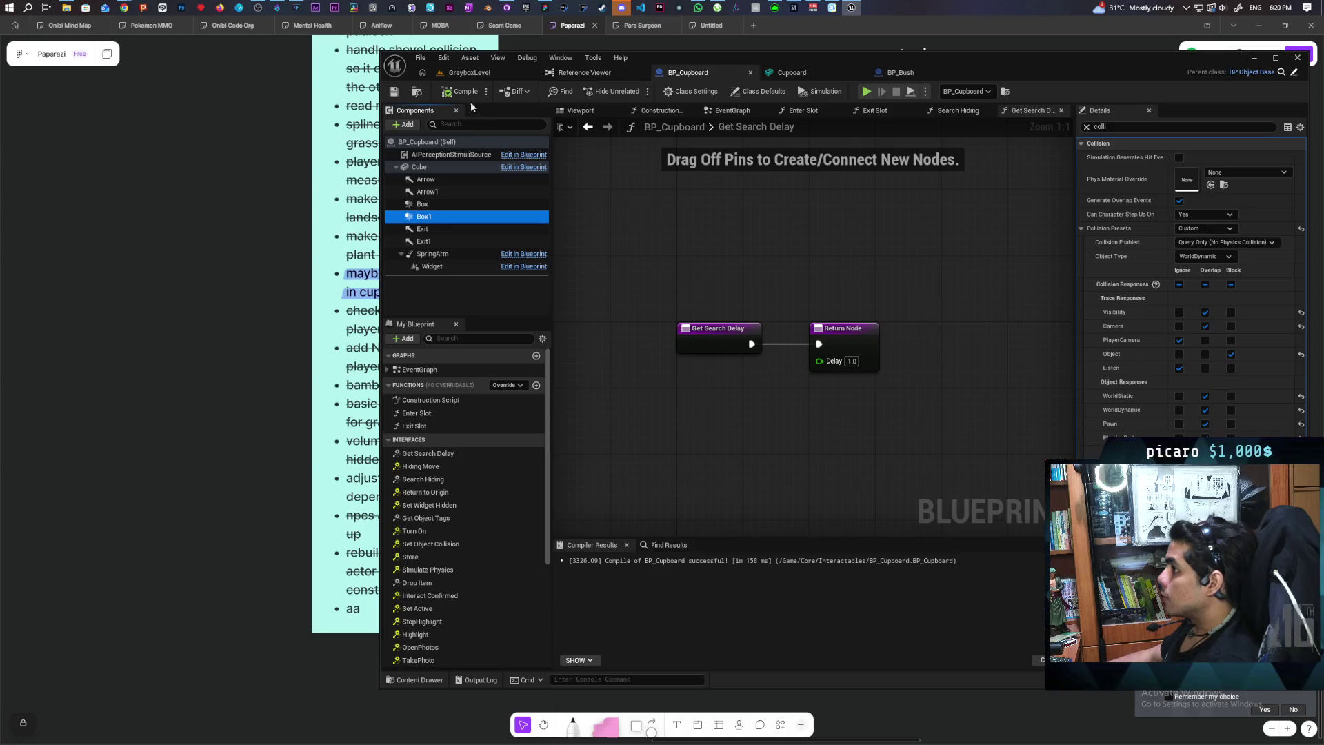
left_click(483, 72)
left_click_drag(582, 461, 582, 460)
left_click(595, 394)
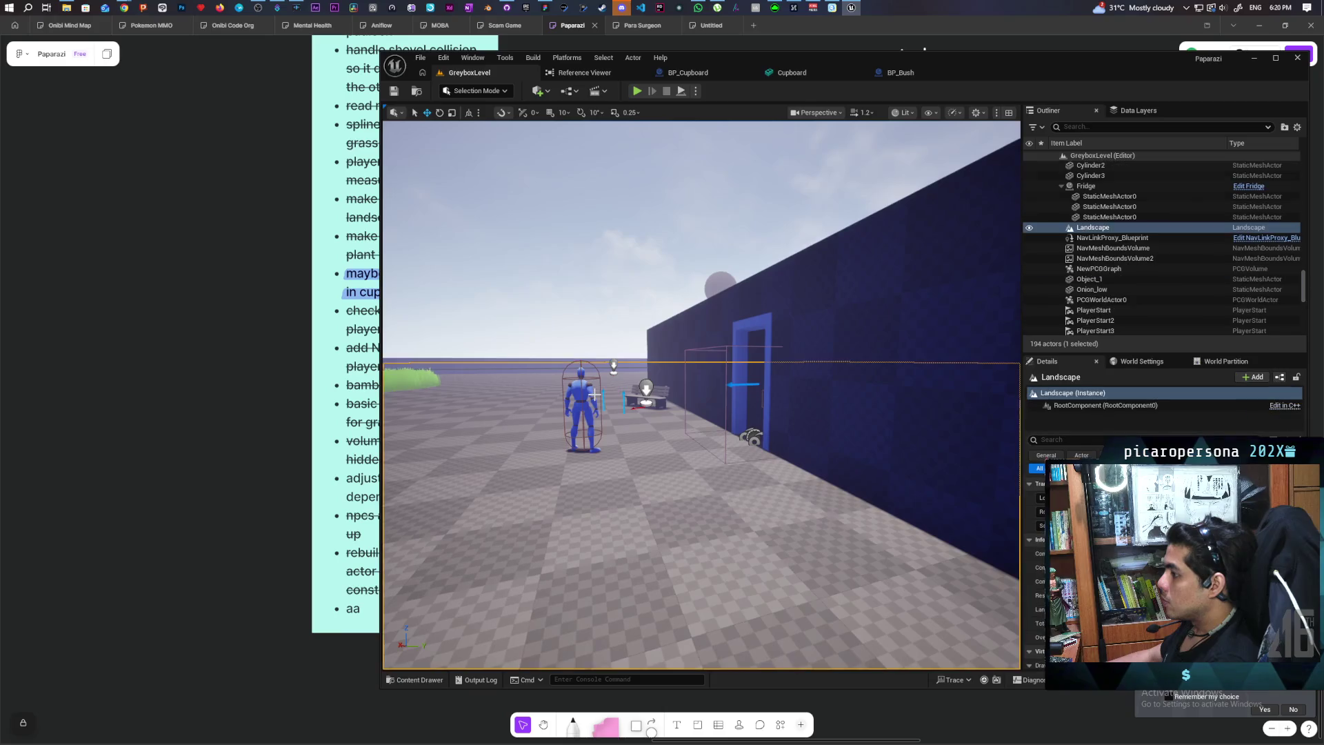
Select BP_NPC4 and open BP_NPCController from the Content Drawer
left_click(575, 390)
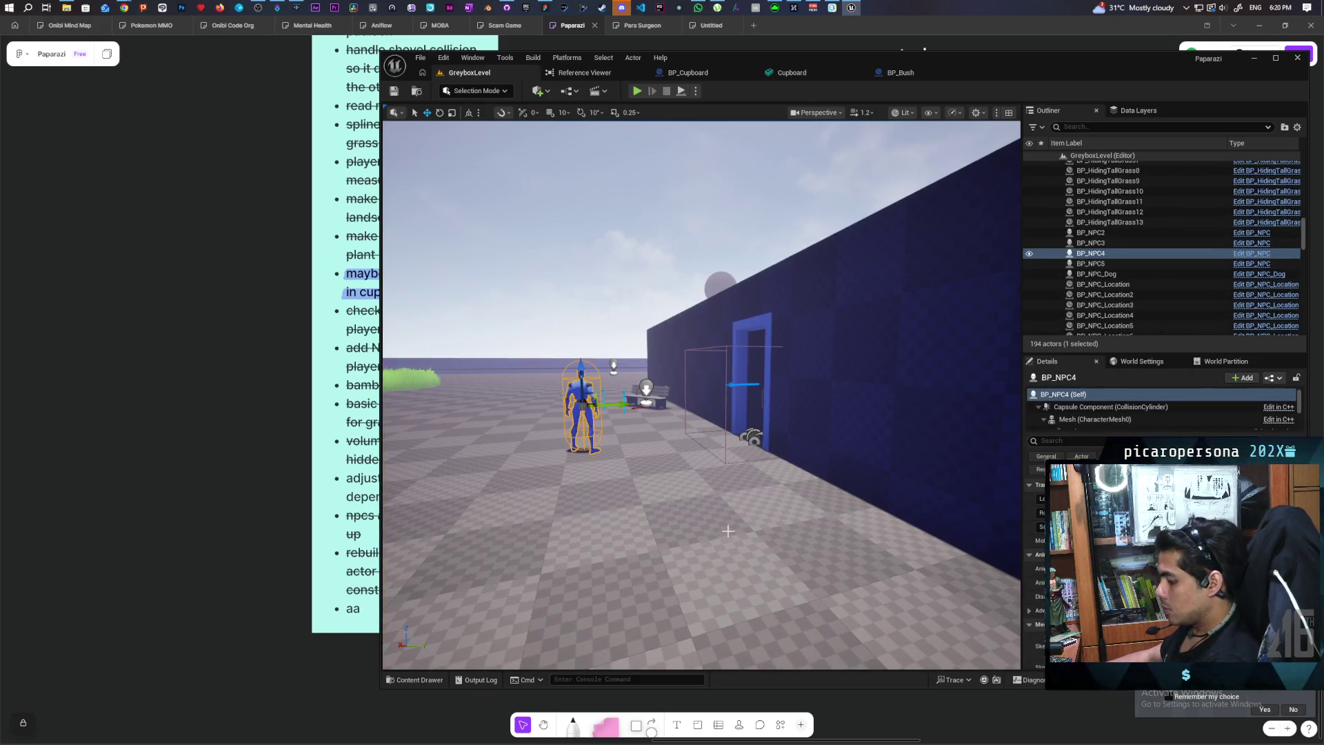
key("ctrl+space")
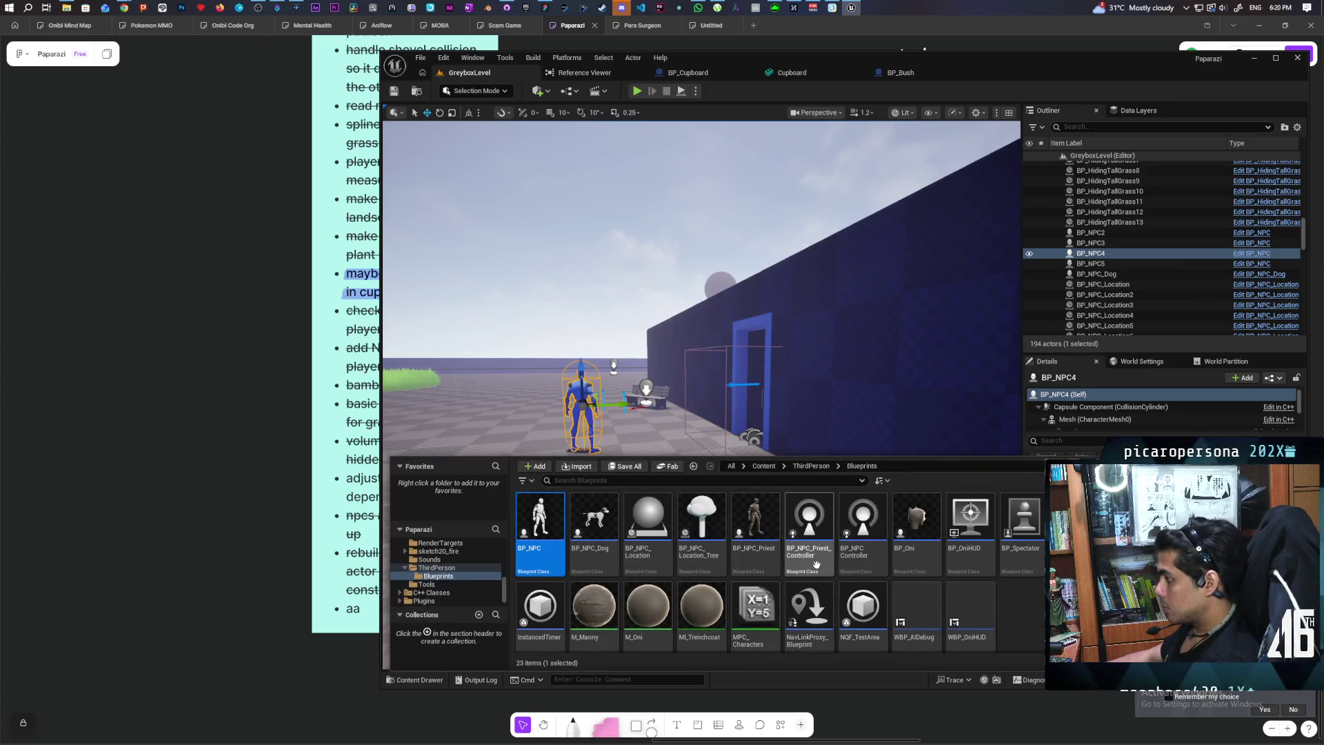
mouse_move(825, 576)
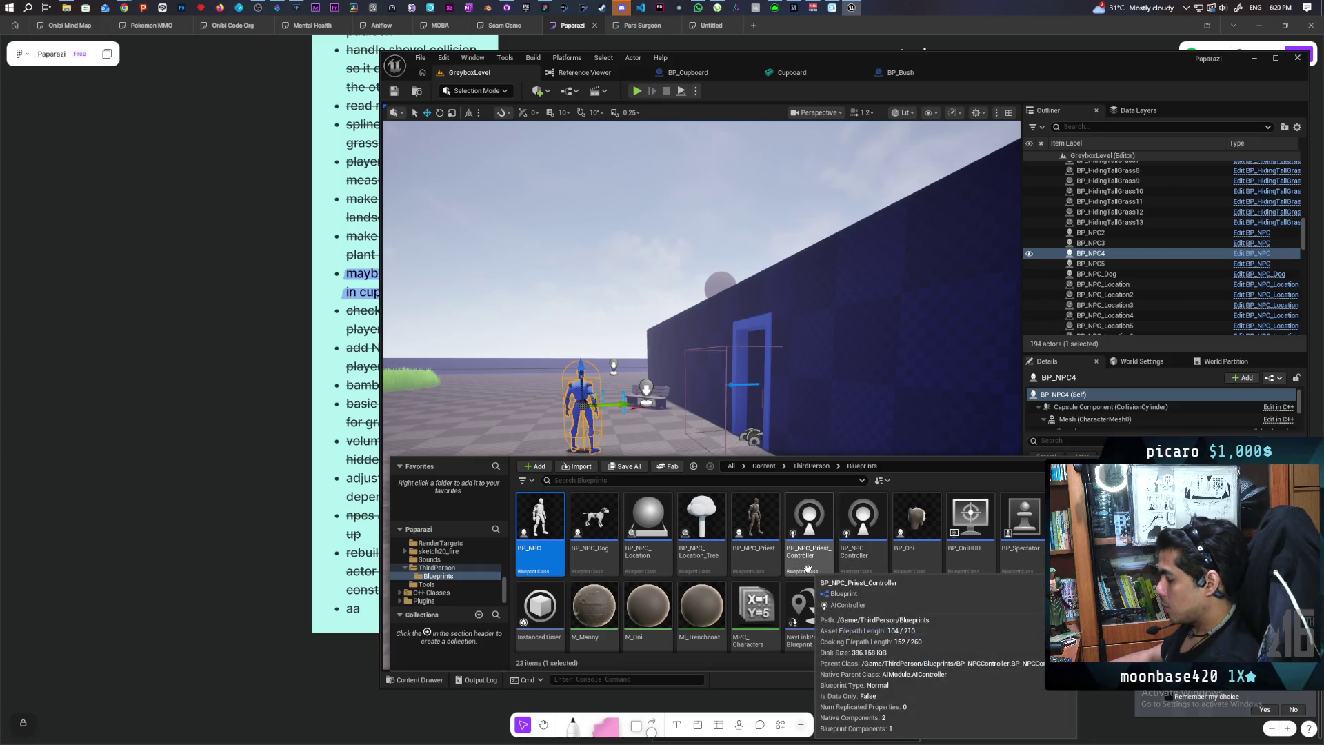
left_click(867, 531)
double_click(868, 531)
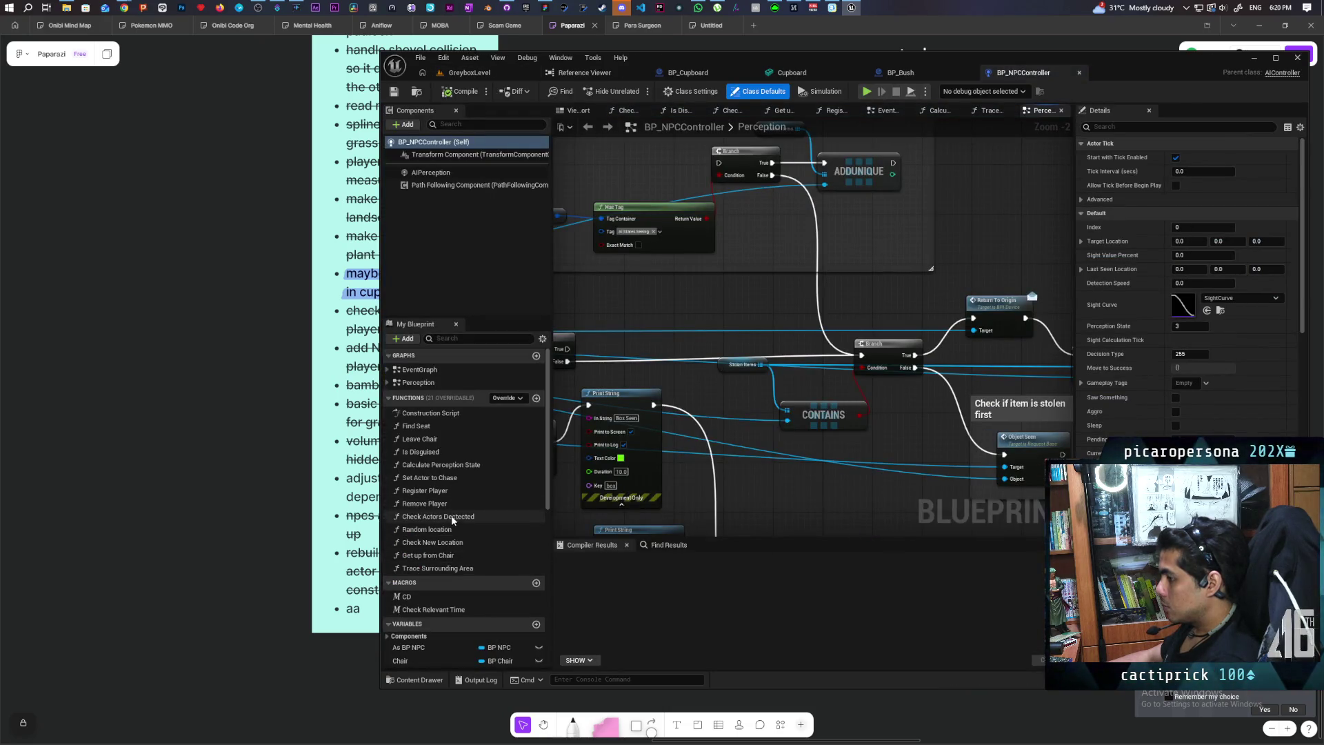
Review the Perception graph's Branch, Is Empty, AI MoveTo and Trace Surrounding Area nodes
scroll(912, 396, "down", 5)
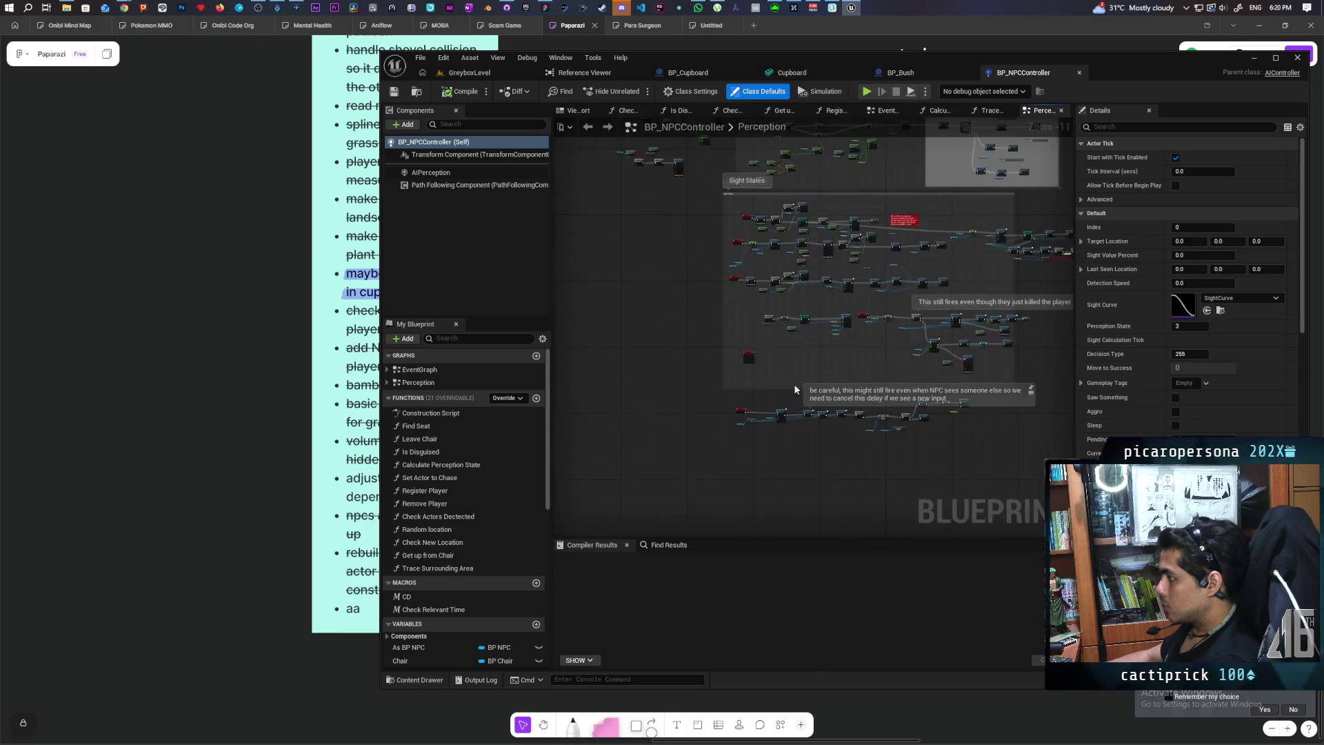
scroll(714, 358, "up", 4)
left_click_drag(769, 414, 585, 416)
mouse_move(876, 413)
left_mouse_down()
mouse_move(724, 412)
mouse_move(729, 423)
left_mouse_up()
left_click_drag(856, 392, 1034, 311)
left_click_drag(621, 414, 861, 310)
scroll(751, 388, "up", 1)
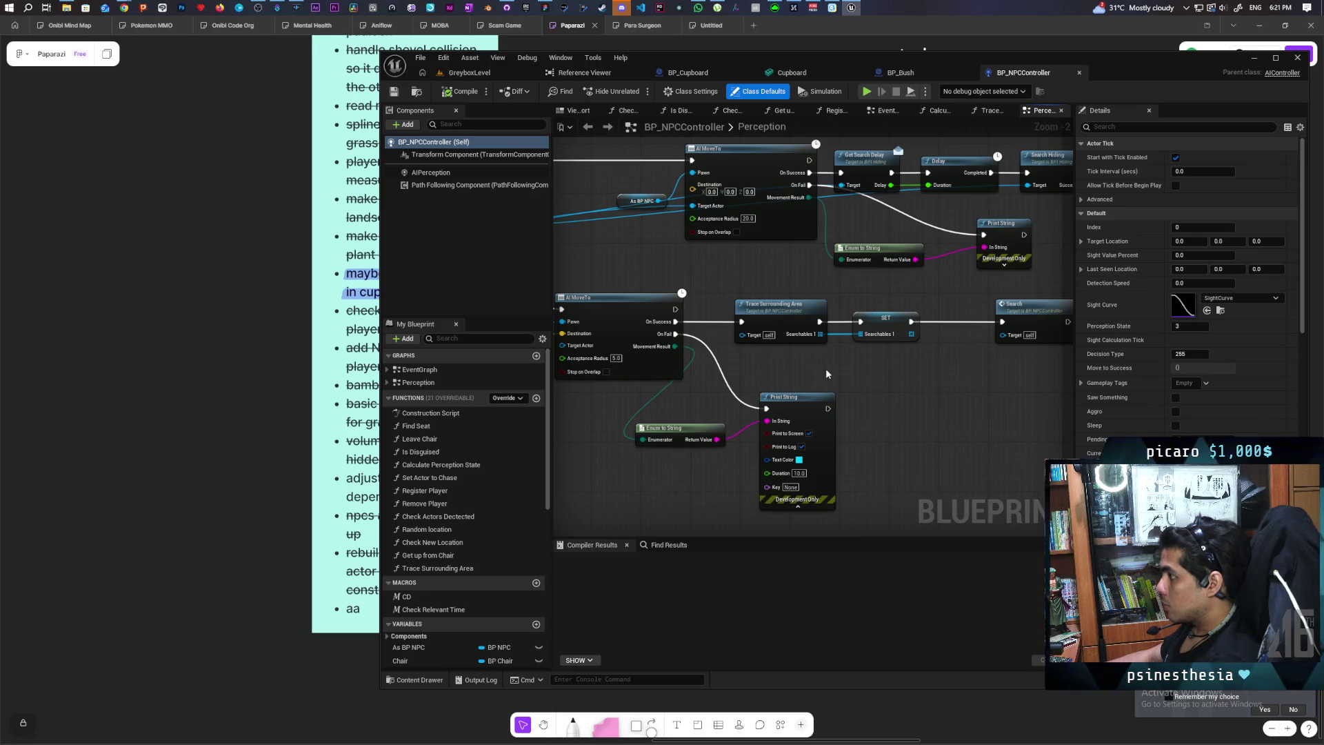
left_click_drag(827, 375, 865, 372)
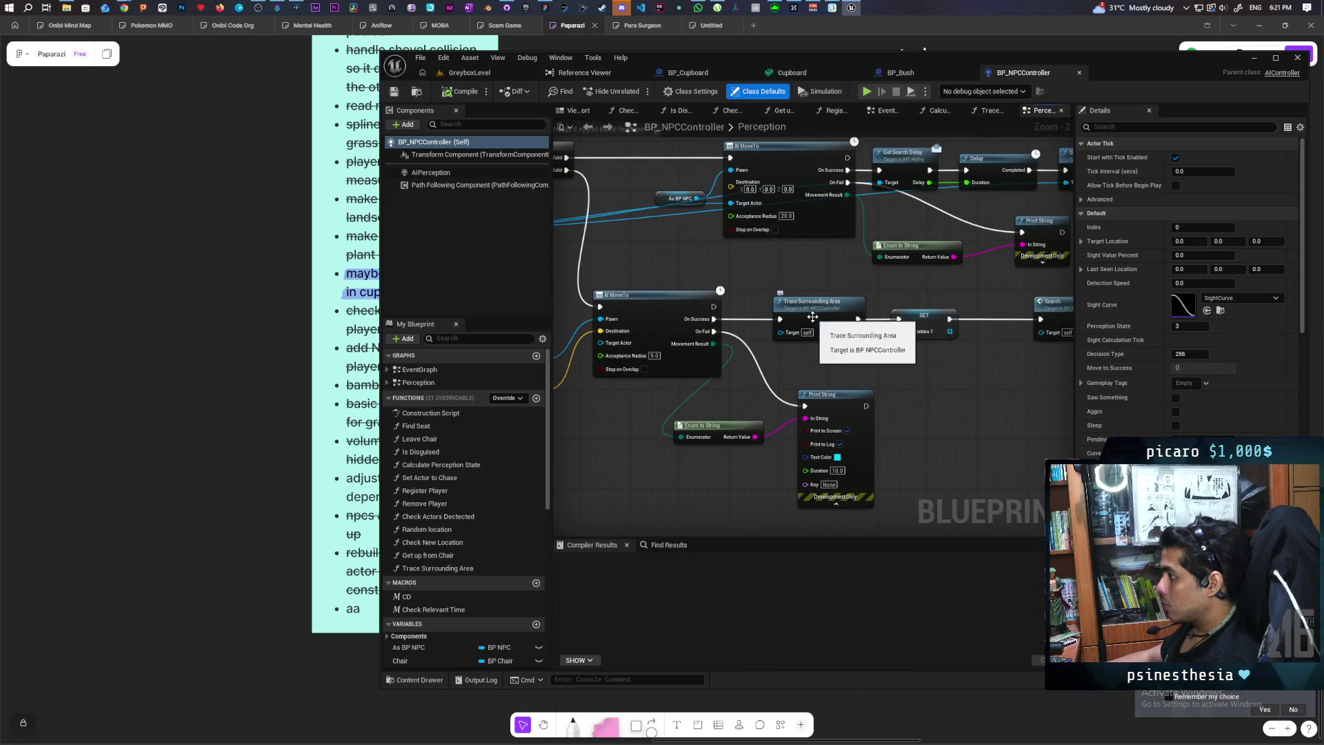
Inspect the Trace Surrounding Area function, then fly into GreyboxLevel's blue room
double_click(812, 316)
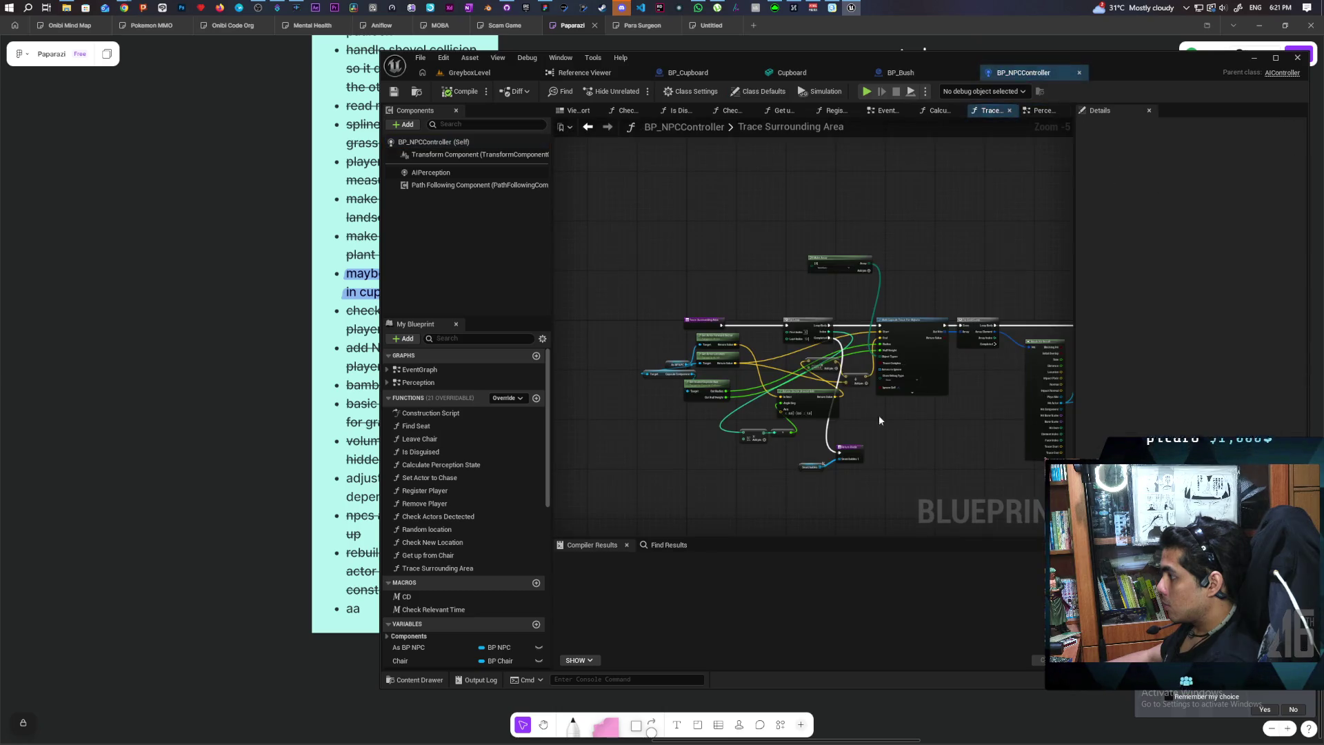
scroll(855, 414, "up", 3)
left_click_drag(865, 435, 866, 460)
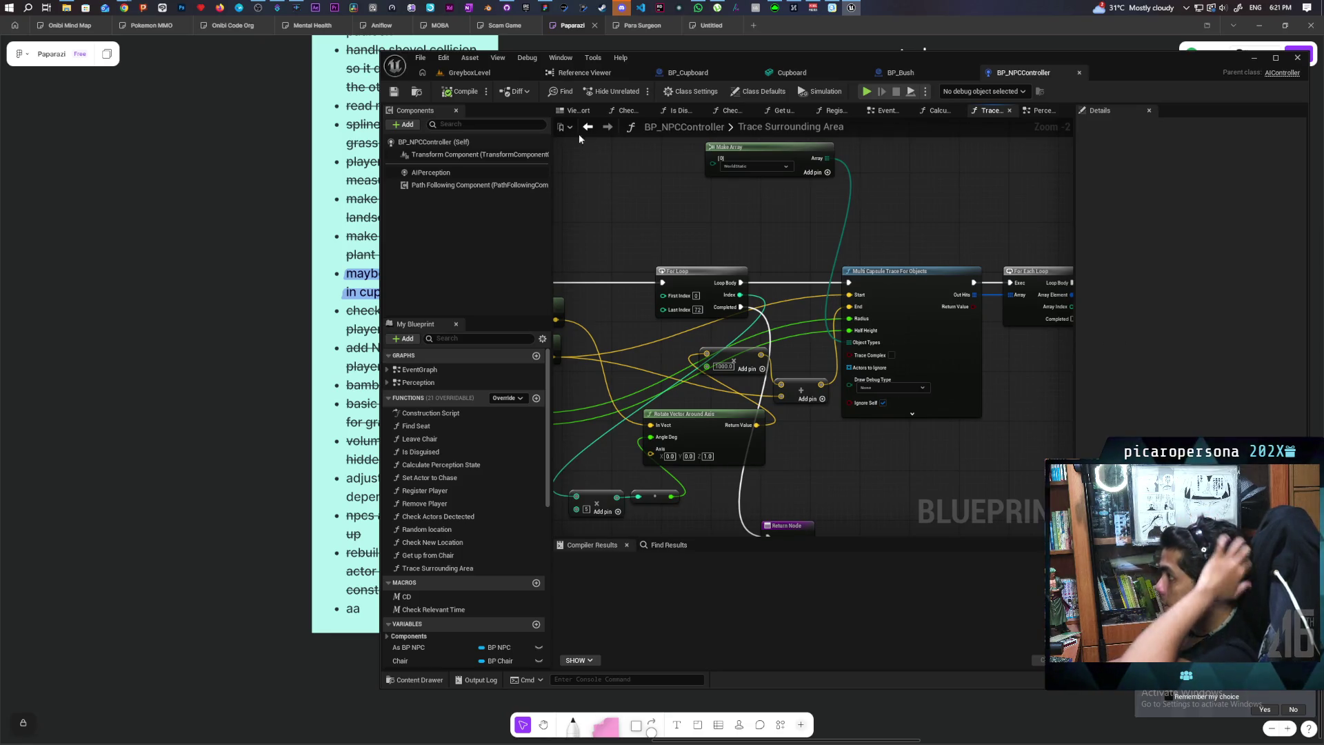
left_click(463, 72)
left_click_drag(817, 365, 817, 365)
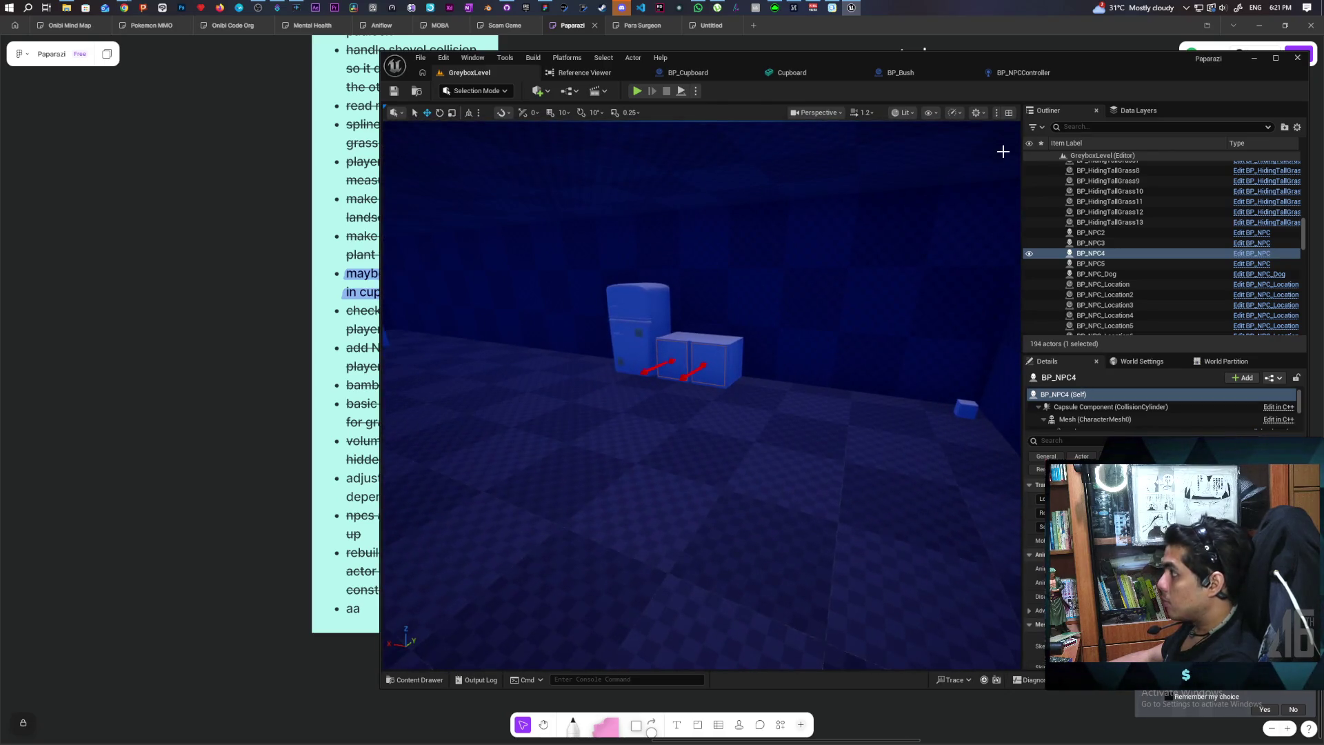
Set BP_Cupboard's Cube collision Object Type to WorldStatic, compile, and return to GreyboxLevel
left_click(1019, 74)
left_click(915, 73)
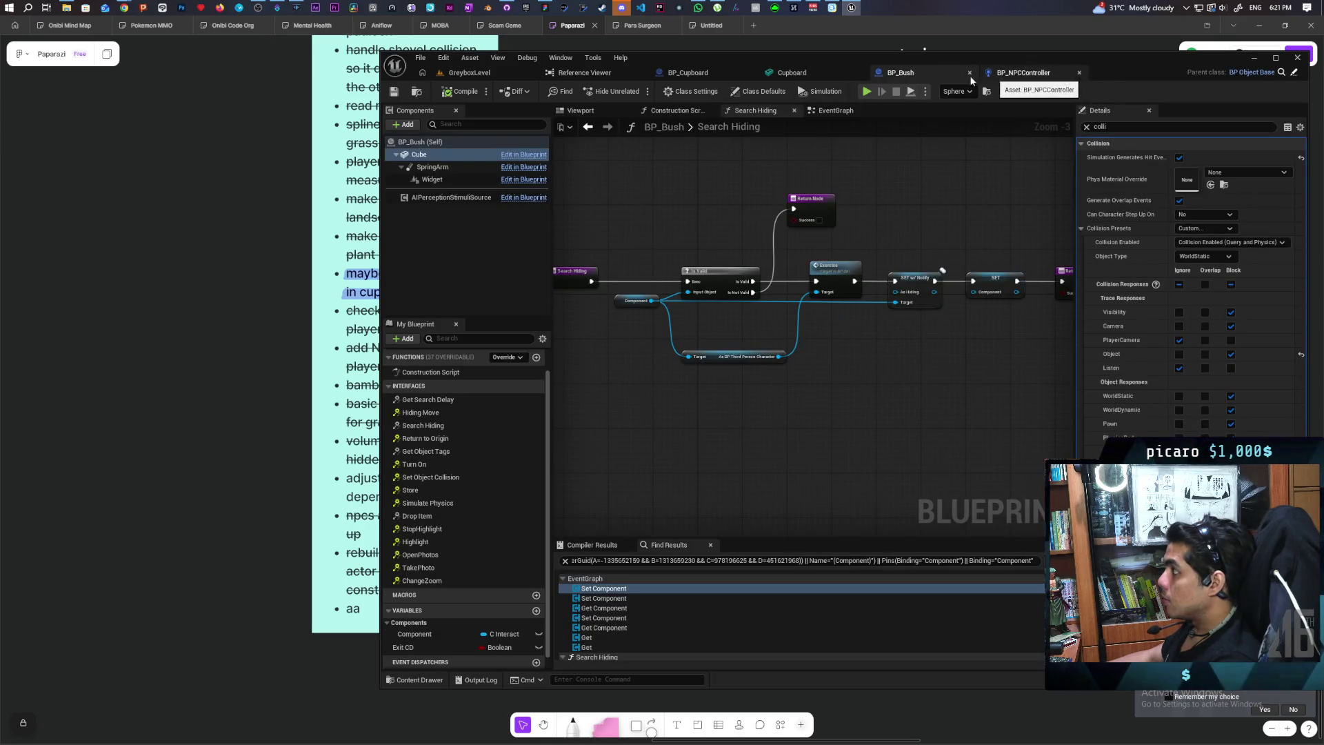
left_click(702, 75)
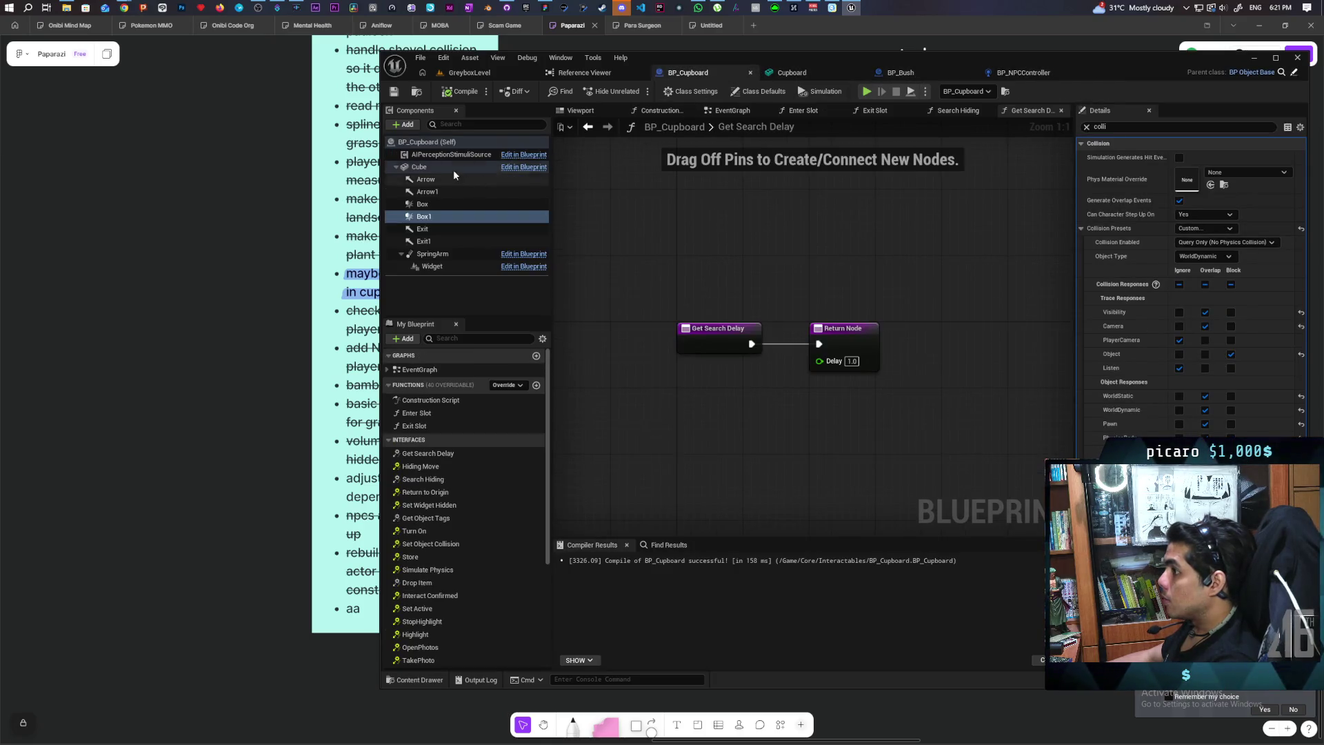
left_click(420, 166)
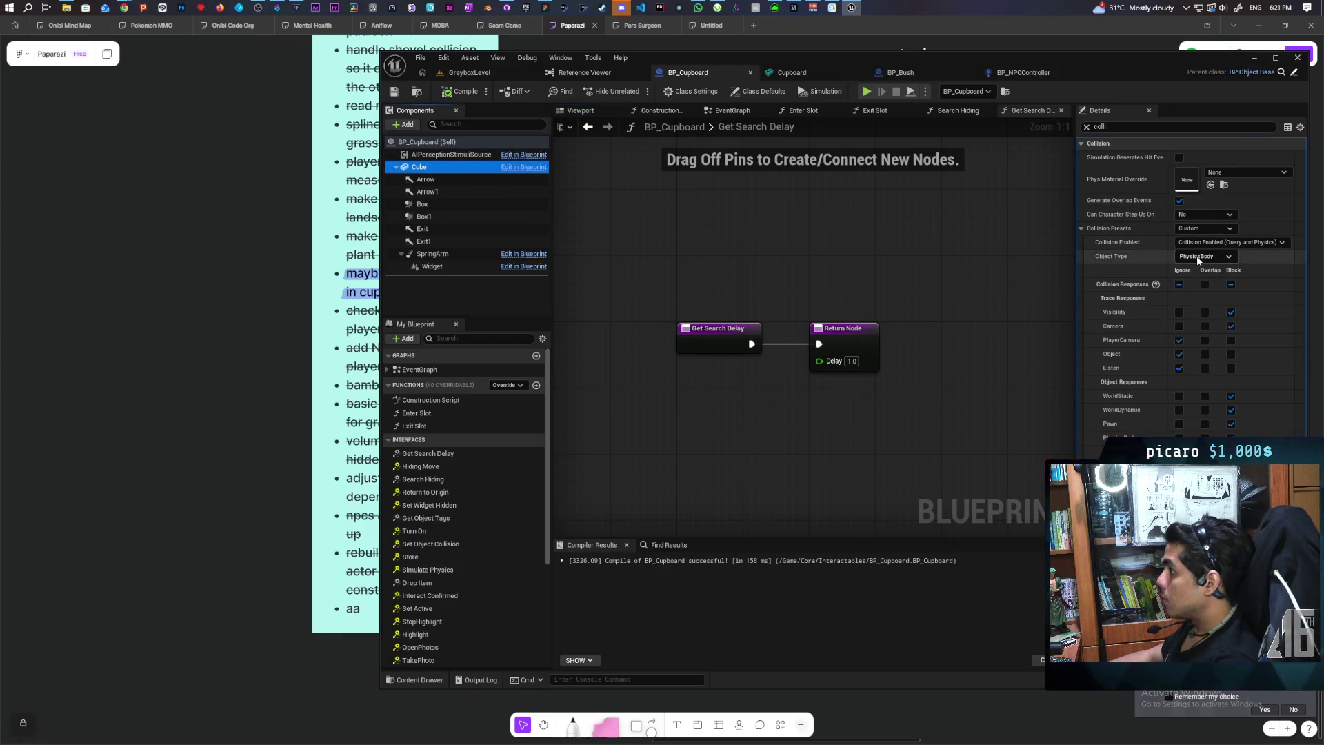
left_click(1198, 257)
left_click(1210, 273)
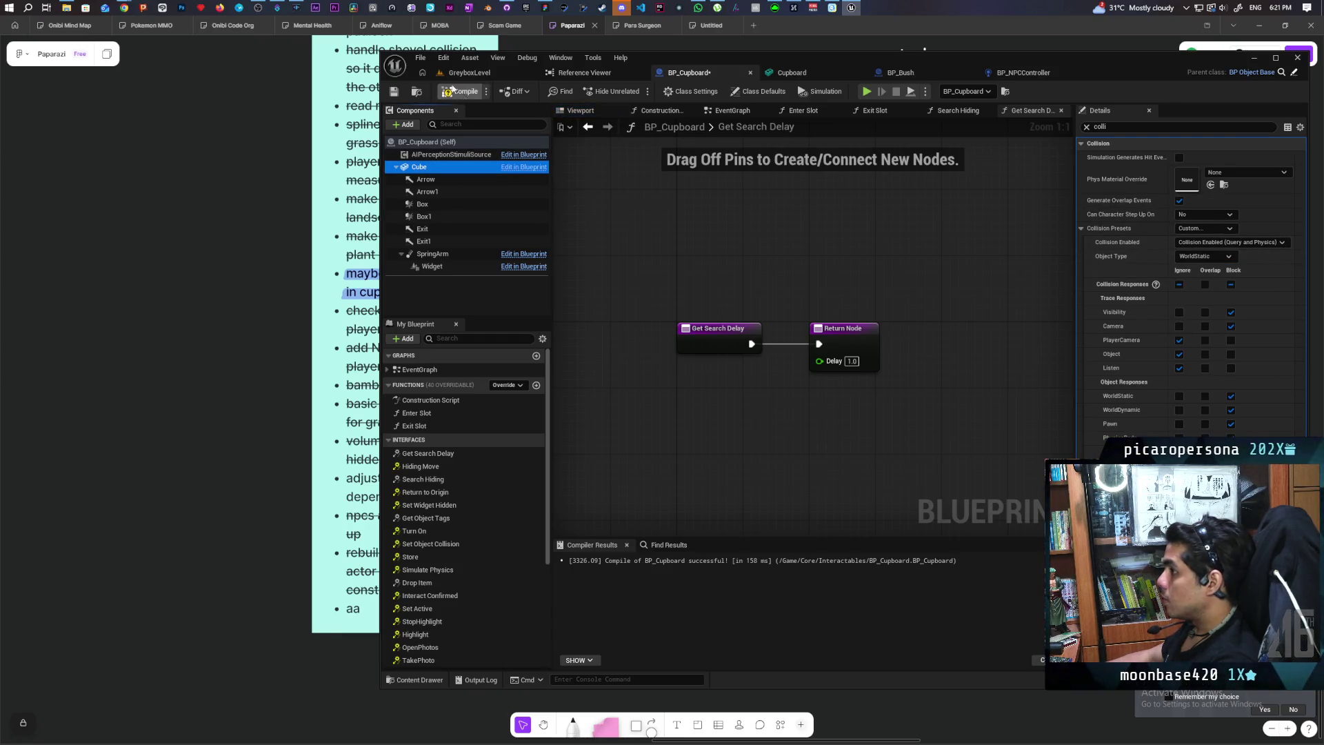
left_click(460, 92)
left_click(469, 72)
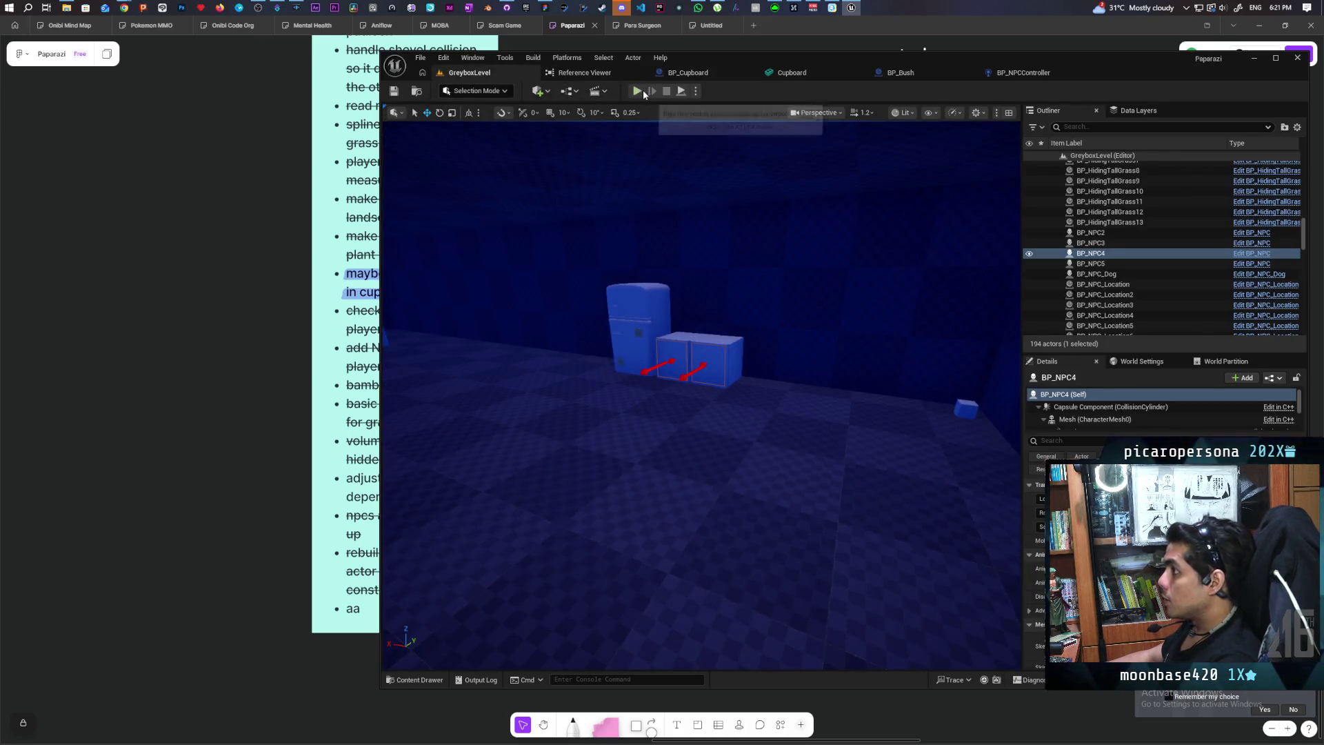
left_click(637, 91)
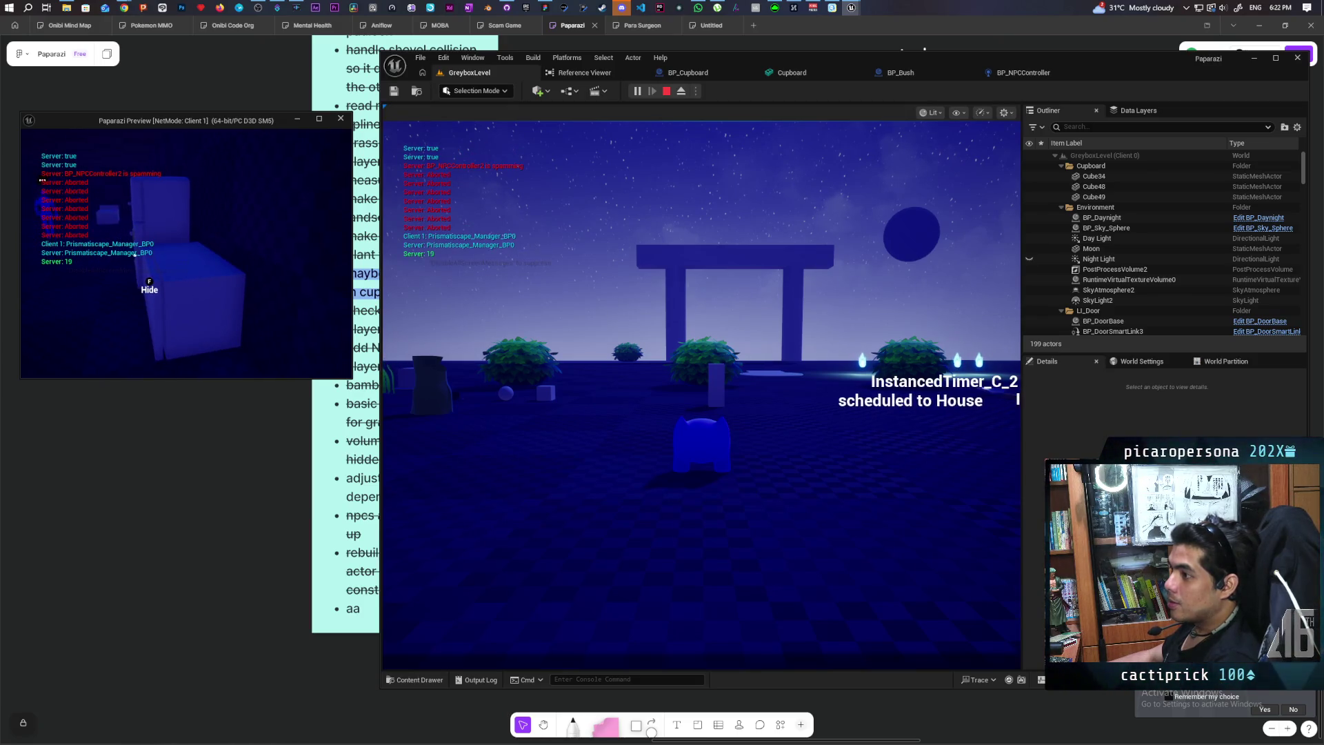
key("Escape")
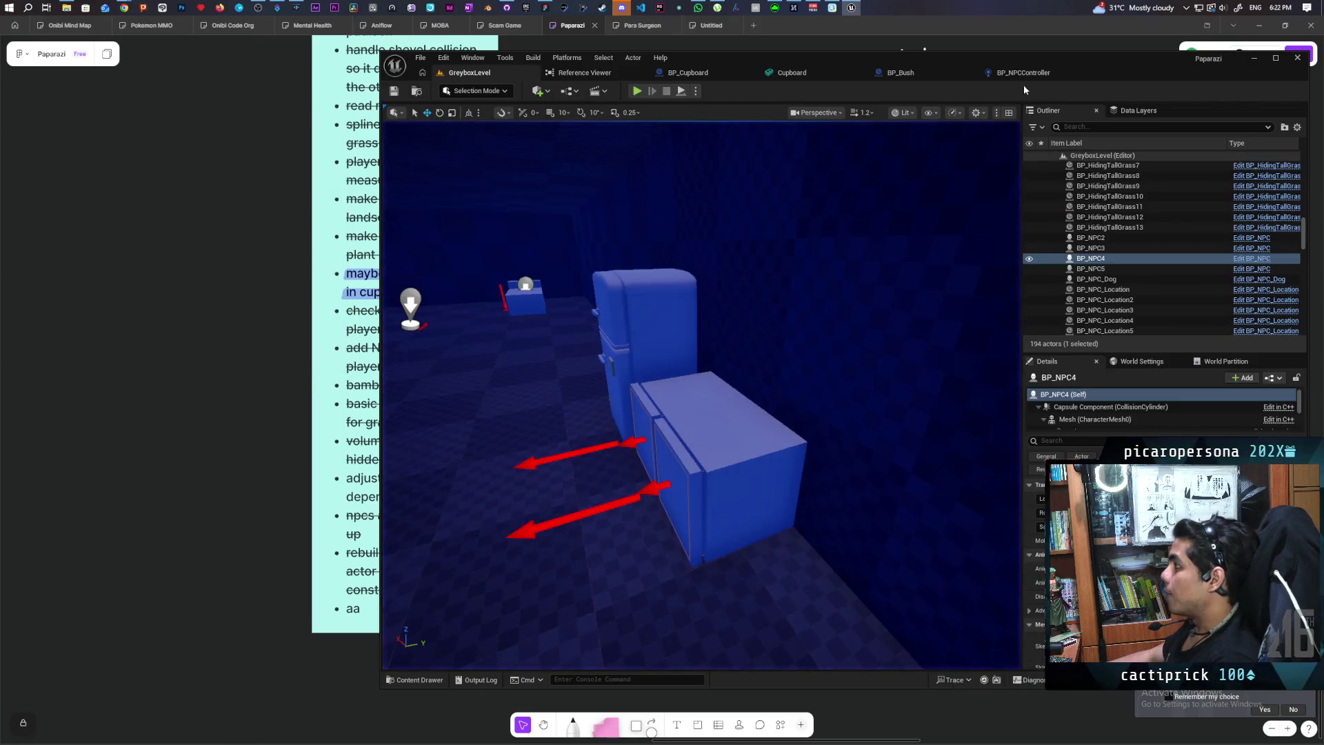
Review Trace Surrounding Area's trace, Break Hit Result, Branch and ADDUNIQUE nodes, then view Perception
left_click(1014, 73)
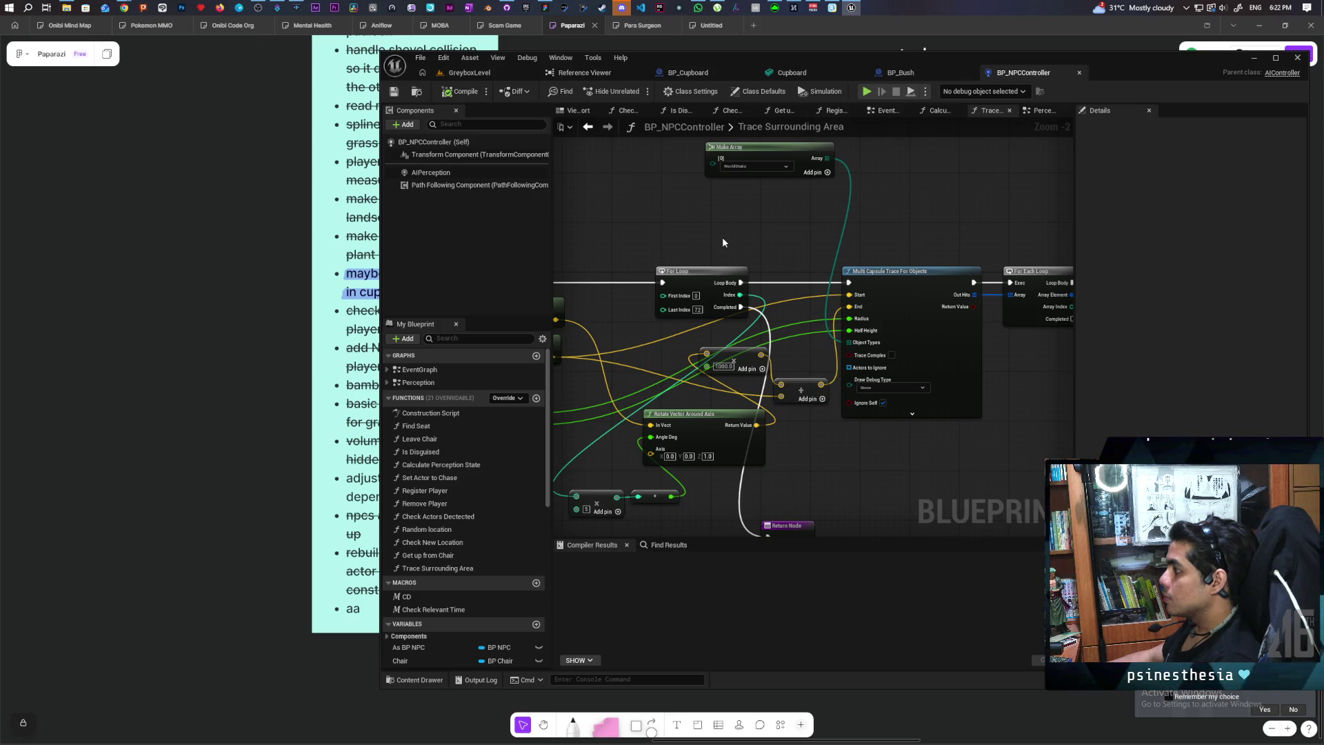
mouse_move(723, 242)
left_mouse_down()
mouse_move(895, 213)
mouse_move(866, 212)
mouse_move(788, 255)
mouse_move(748, 228)
mouse_move(622, 220)
left_mouse_up()
left_click_drag(904, 207, 603, 241)
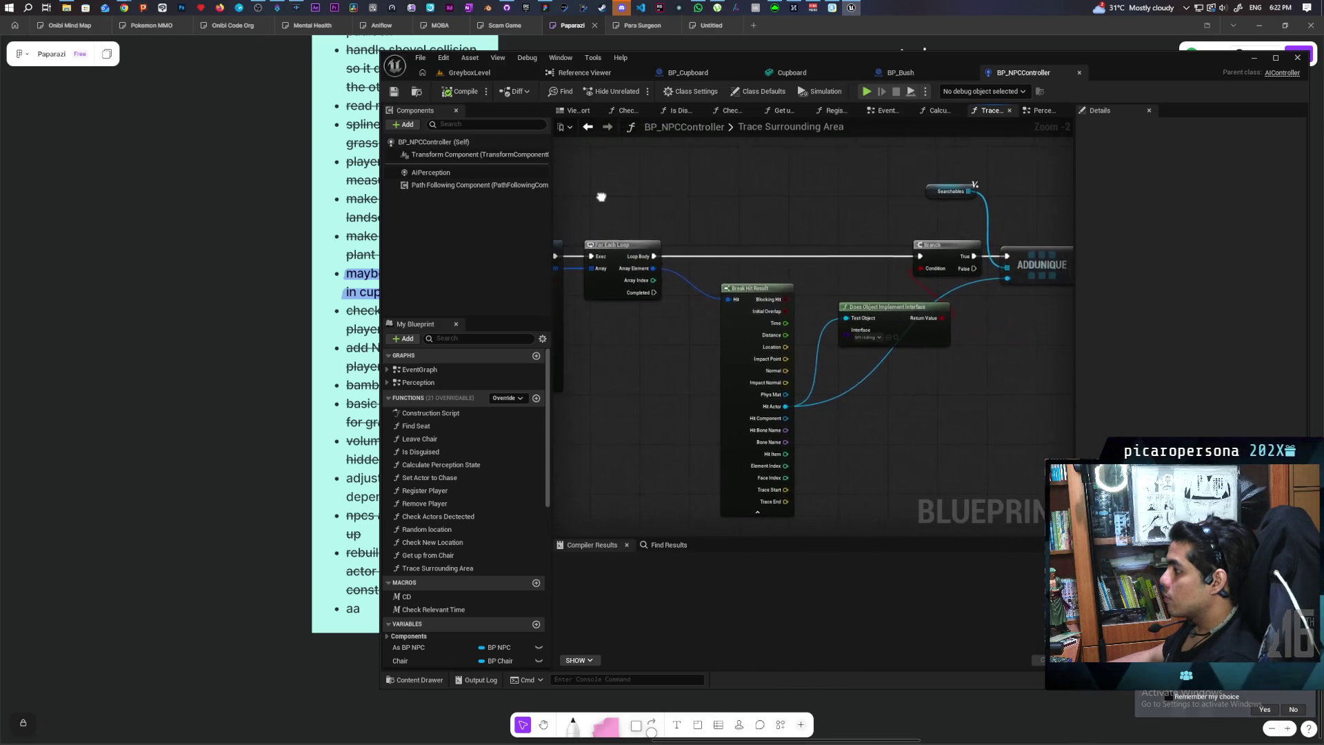
mouse_move(847, 394)
left_mouse_down()
mouse_move(731, 393)
mouse_move(756, 464)
mouse_move(909, 401)
left_mouse_up()
scroll(701, 384, "down", 2)
scroll(741, 366, "up", 1)
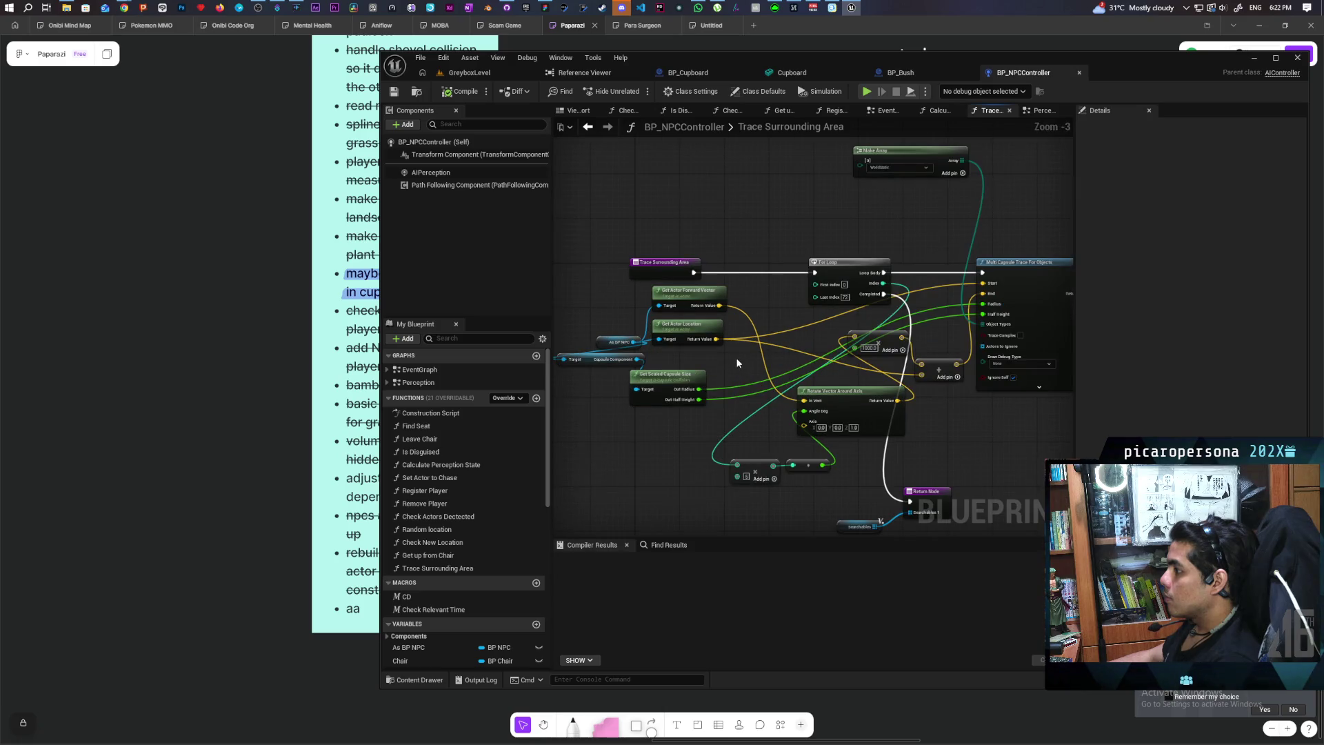
mouse_move(733, 360)
left_mouse_down()
mouse_move(607, 386)
mouse_move(726, 355)
left_mouse_up()
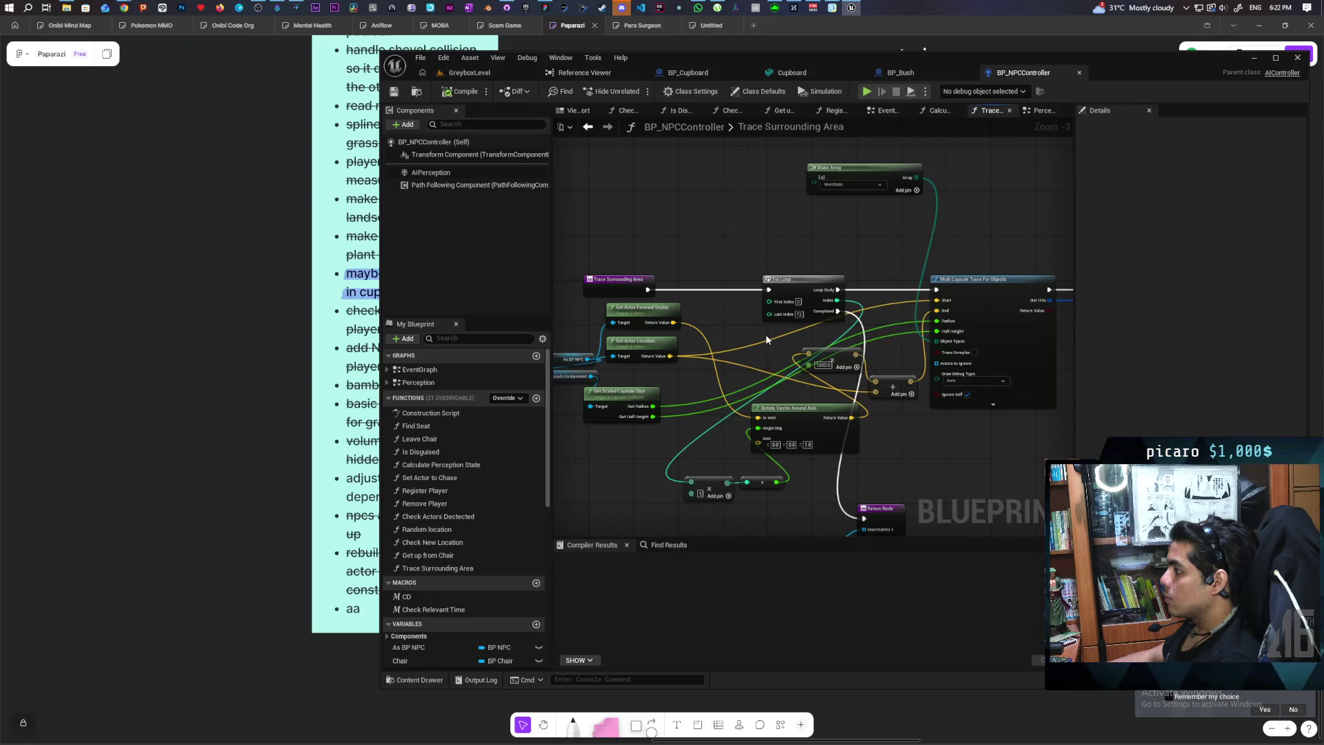
mouse_move(765, 339)
left_mouse_down()
mouse_move(734, 299)
mouse_move(814, 297)
mouse_move(541, 354)
mouse_move(657, 325)
mouse_move(669, 280)
mouse_move(656, 266)
mouse_move(663, 299)
left_mouse_up()
left_click(587, 127)
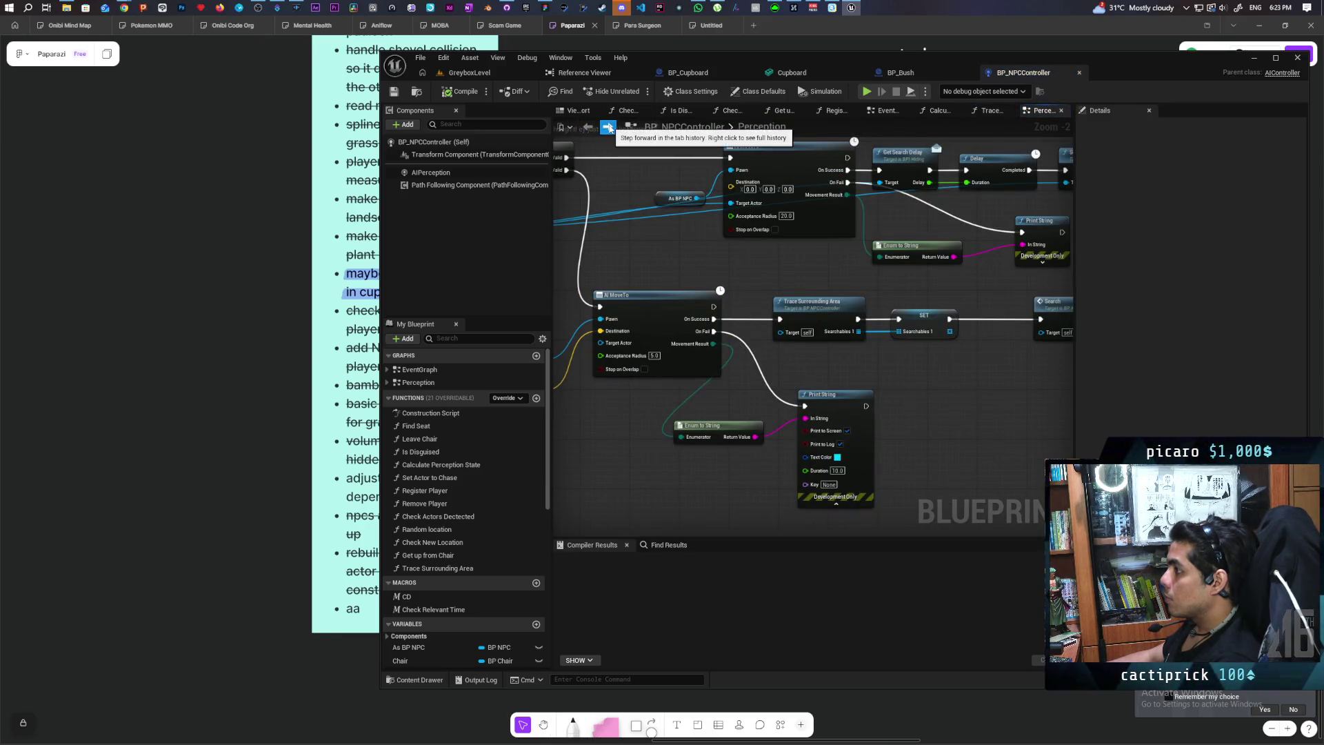
Set the Multi Capsule Trace's Draw Debug Type to For Duration and compile BP_NPCController
left_click(606, 127)
left_click(879, 338)
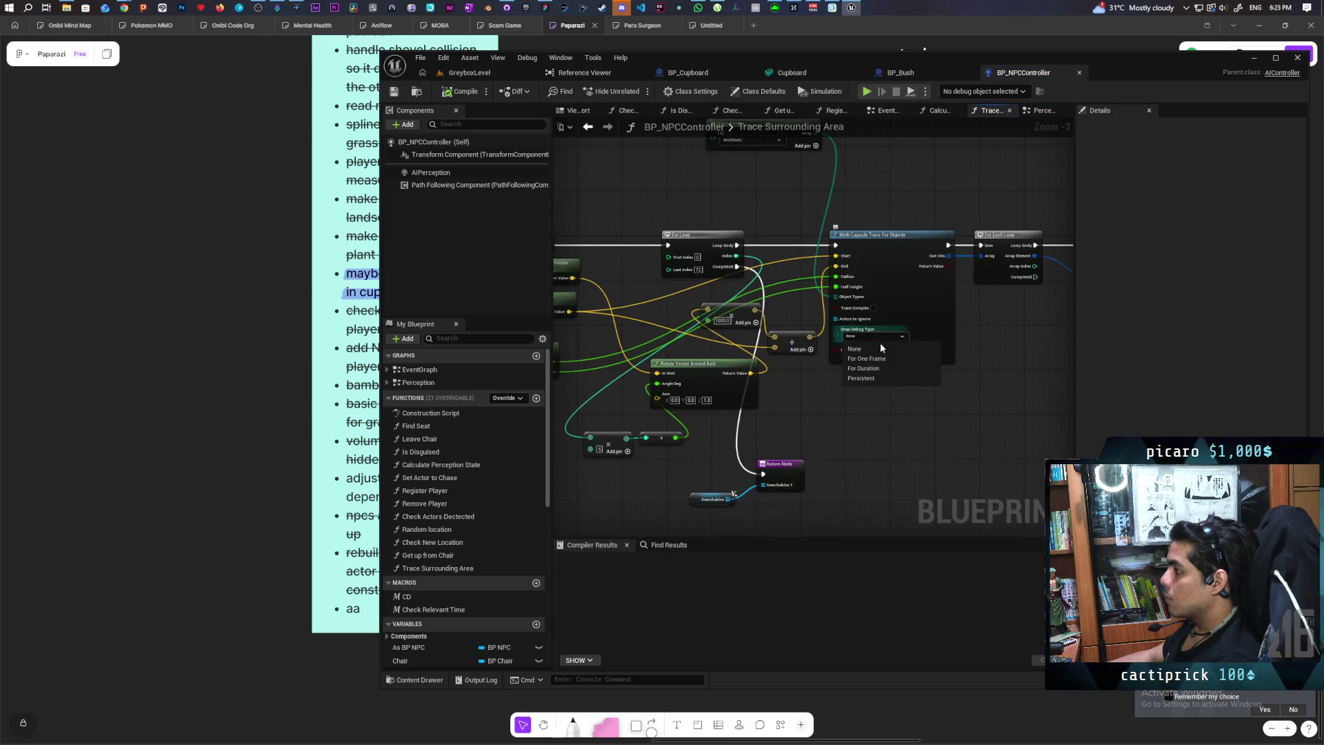
left_click(884, 368)
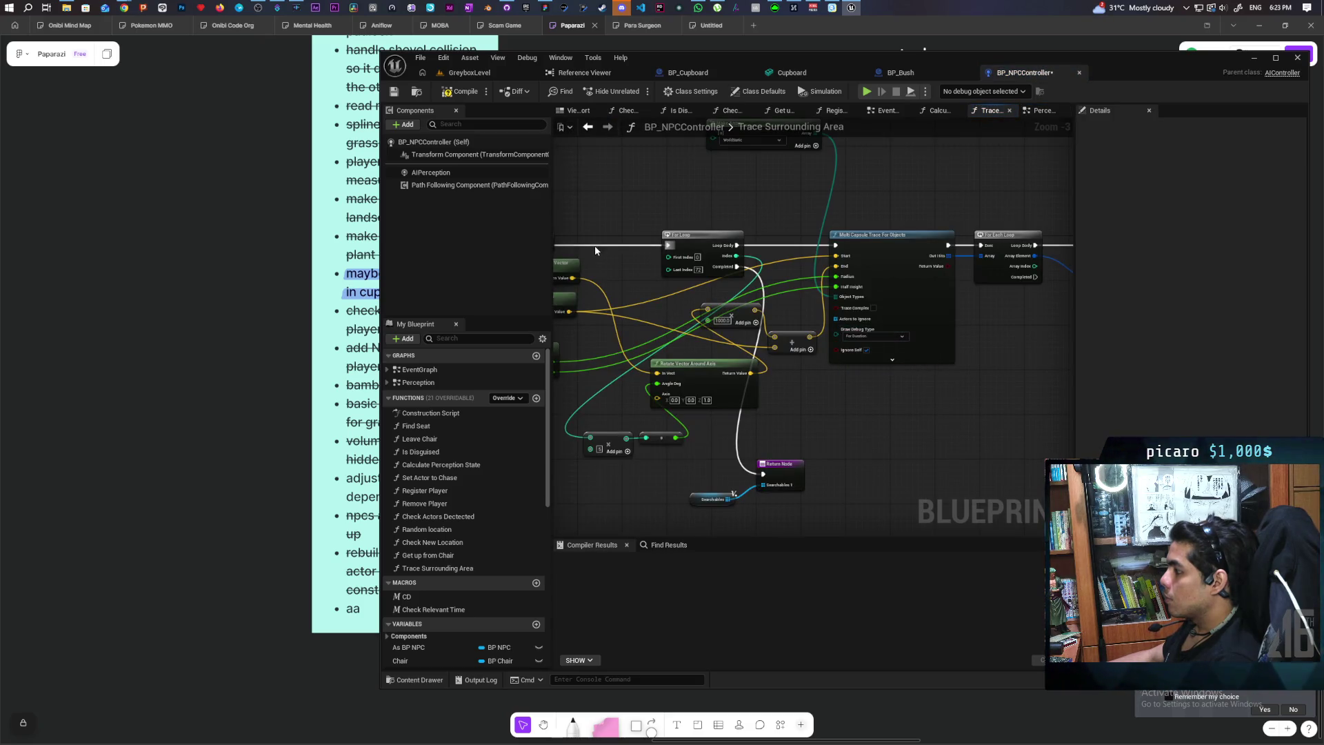
left_click(487, 89)
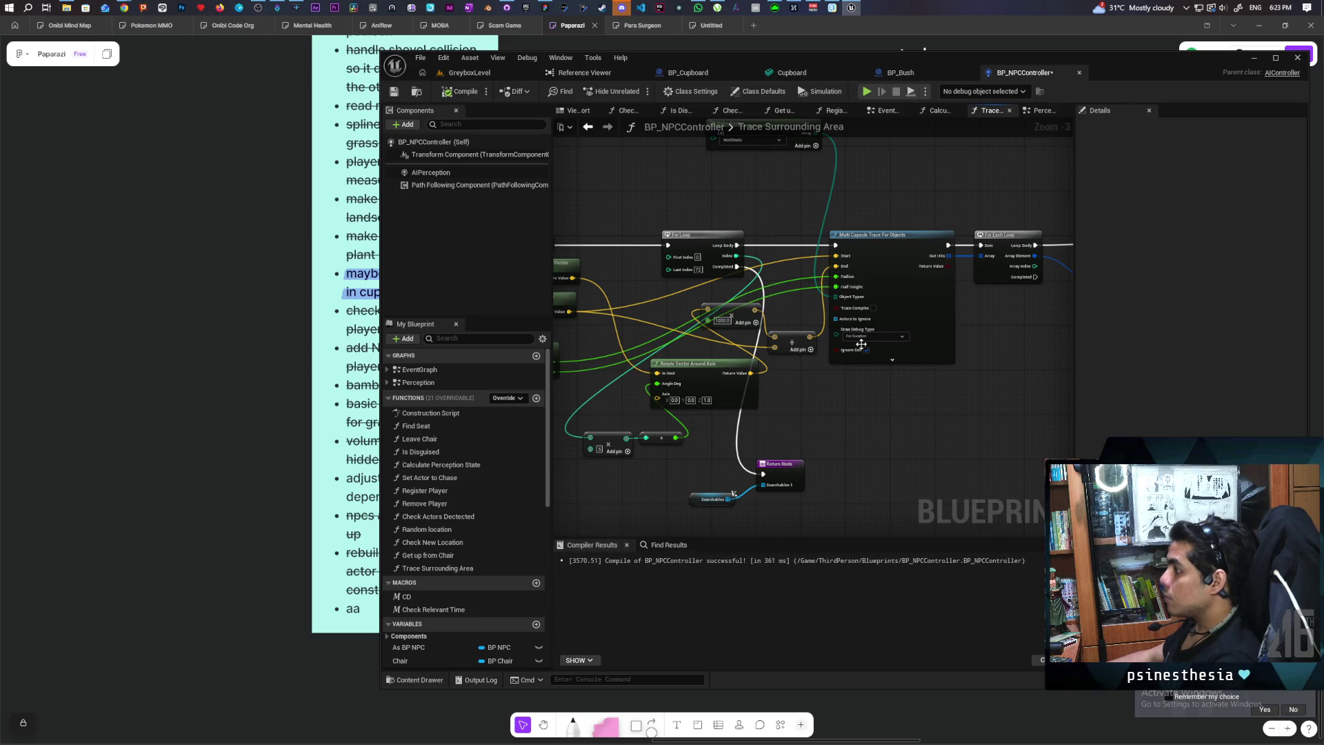
Inspect the capsule trace and ADDUNIQUE nodes, cancel an 'impleme' node search, and return to GreyboxLevel
mouse_move(861, 343)
left_mouse_down()
mouse_move(887, 383)
mouse_move(793, 431)
mouse_move(692, 341)
mouse_move(657, 350)
left_mouse_up()
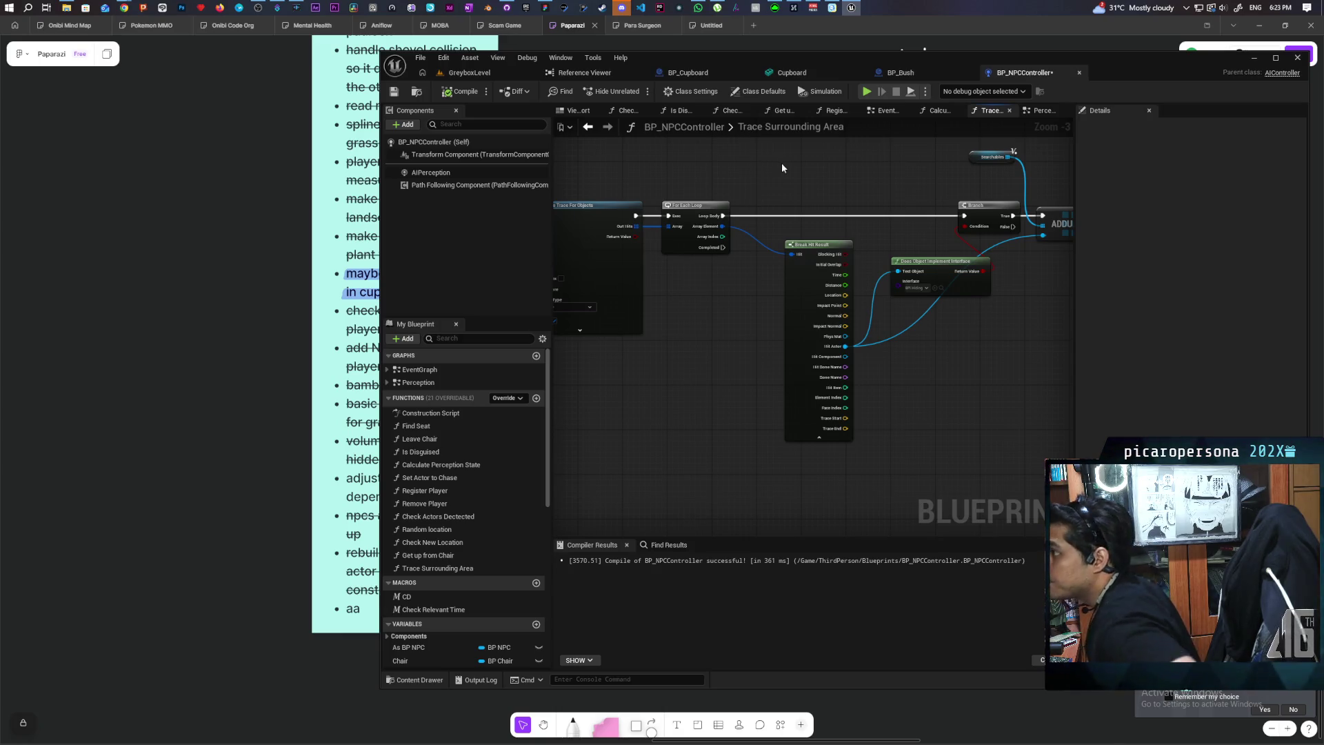
mouse_move(792, 164)
left_mouse_down()
mouse_move(688, 181)
mouse_move(891, 147)
left_mouse_up()
left_click_drag(788, 132, 764, 142)
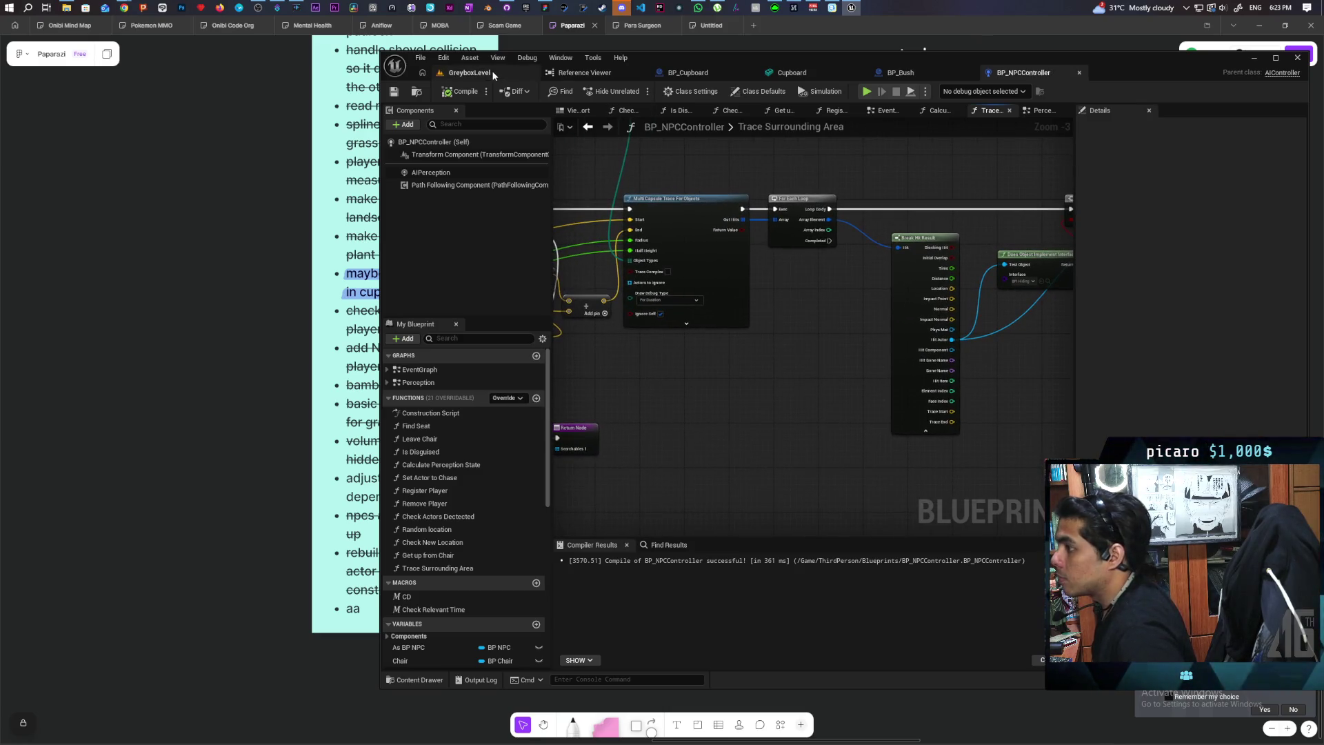
left_click_drag(831, 220, 878, 200)
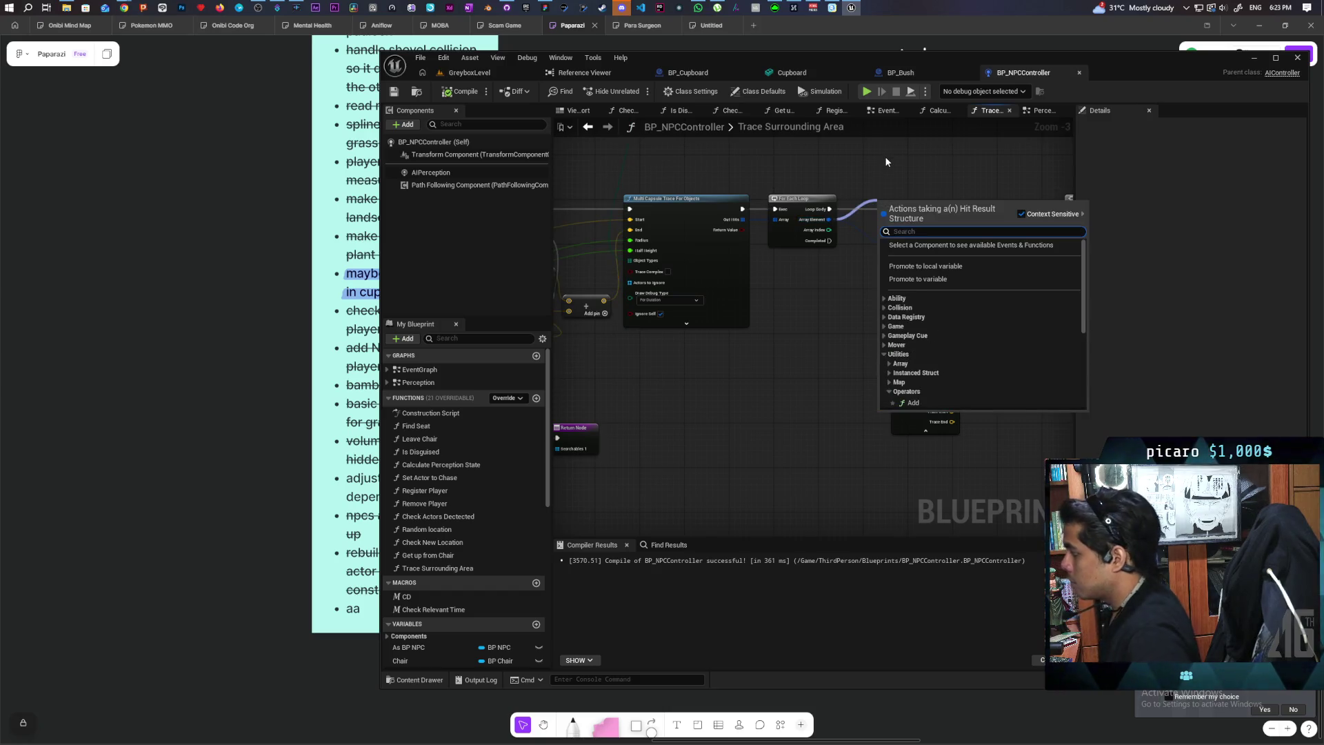
type("impleme")
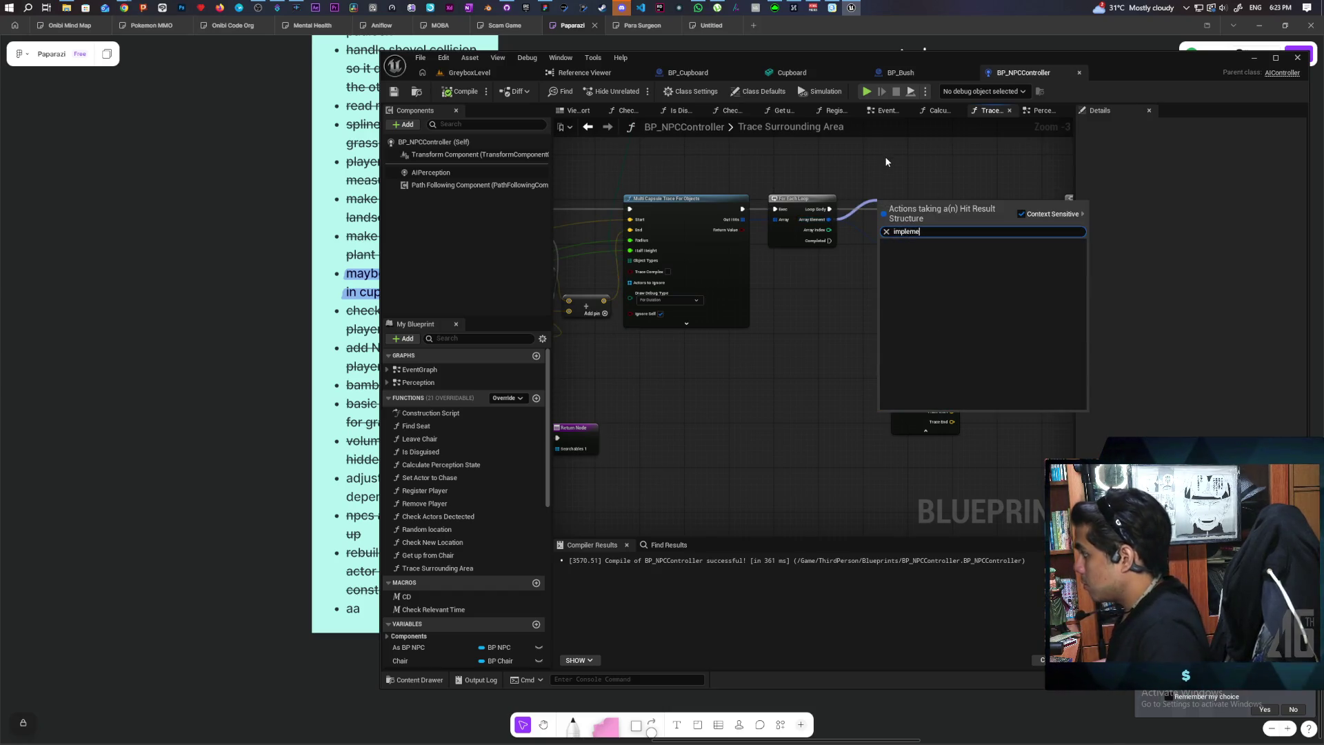
key("Escape")
left_click(455, 76)
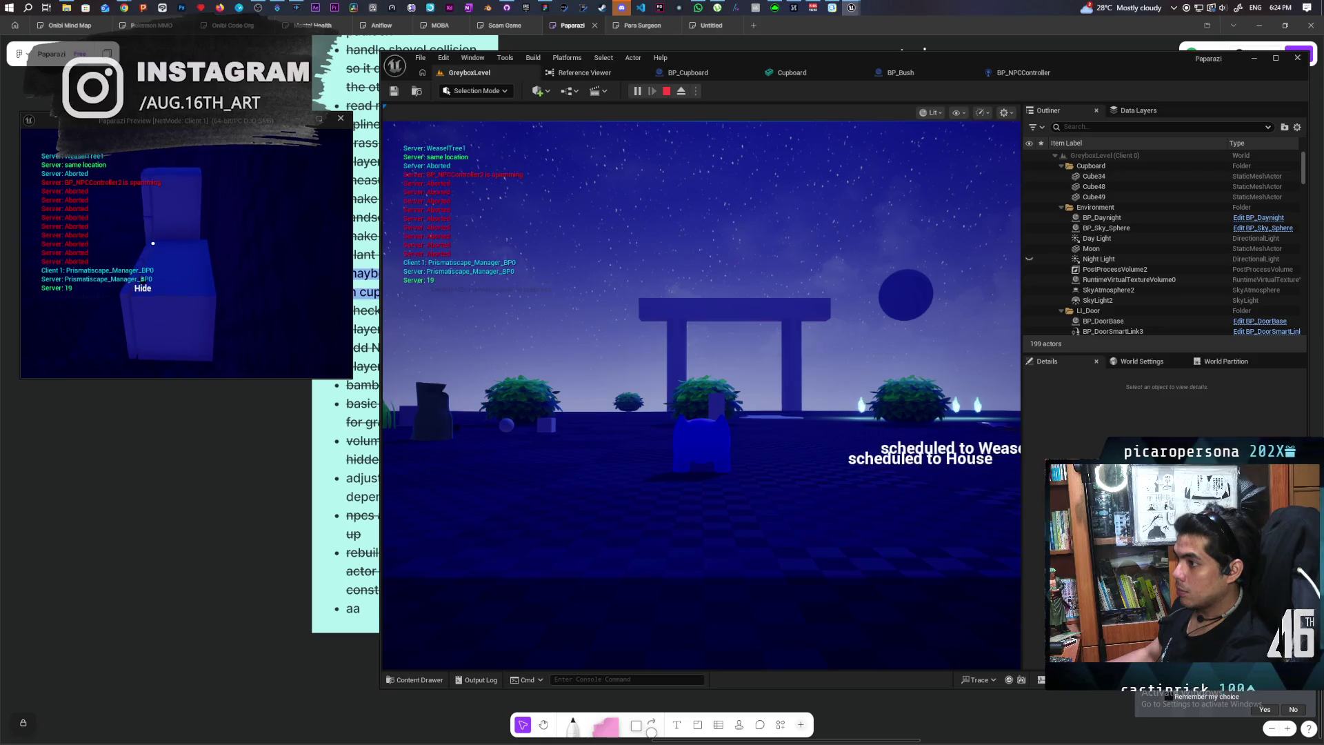
key("f")
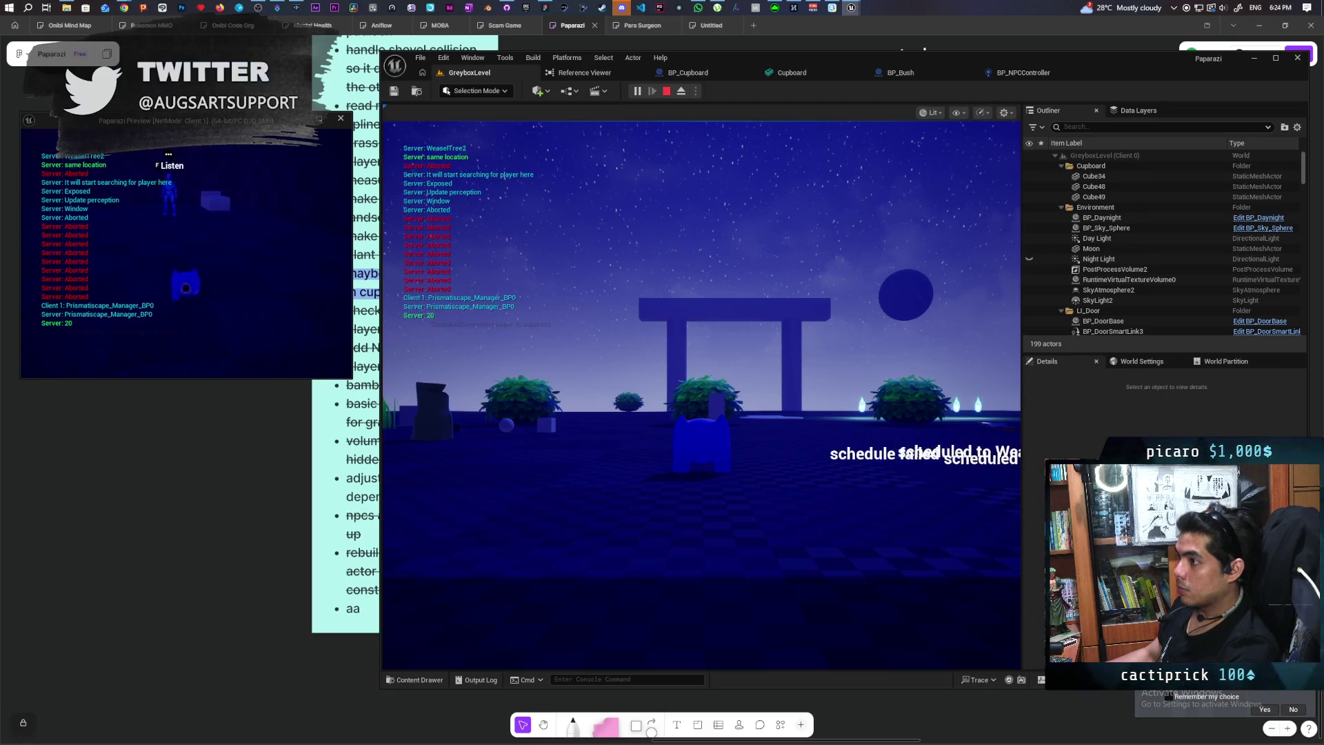
key("f")
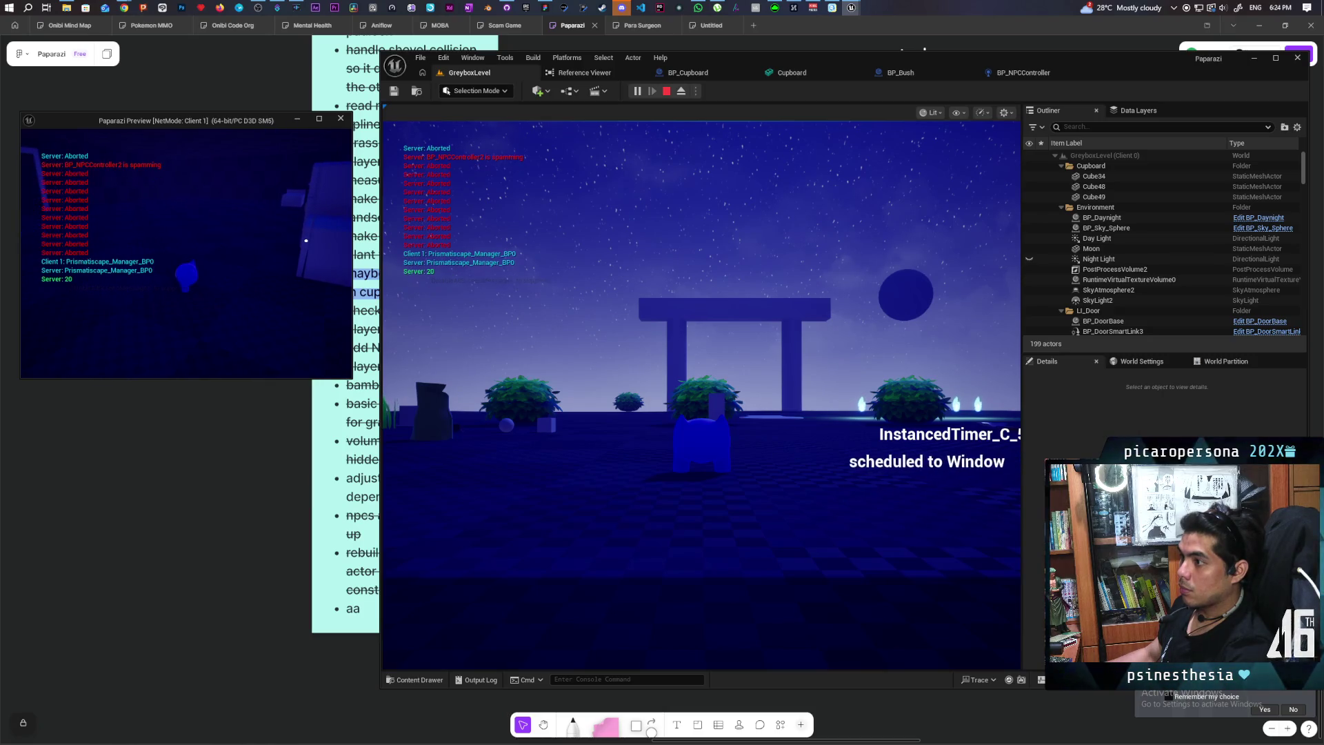
key("Escape")
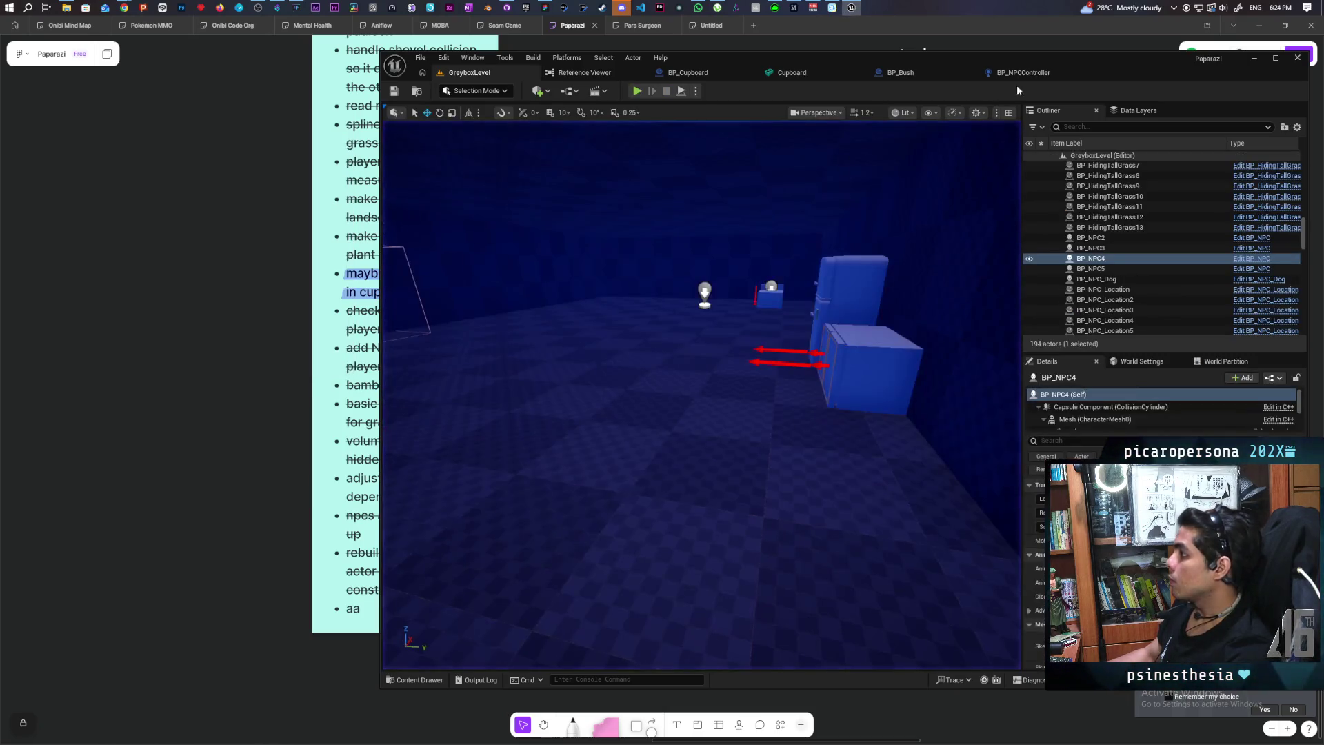
Bring BP_NPCController's Perception graph AI MoveTo branches, Print String and Is Valid into view
left_click(1027, 73)
scroll(765, 323, "down", 5)
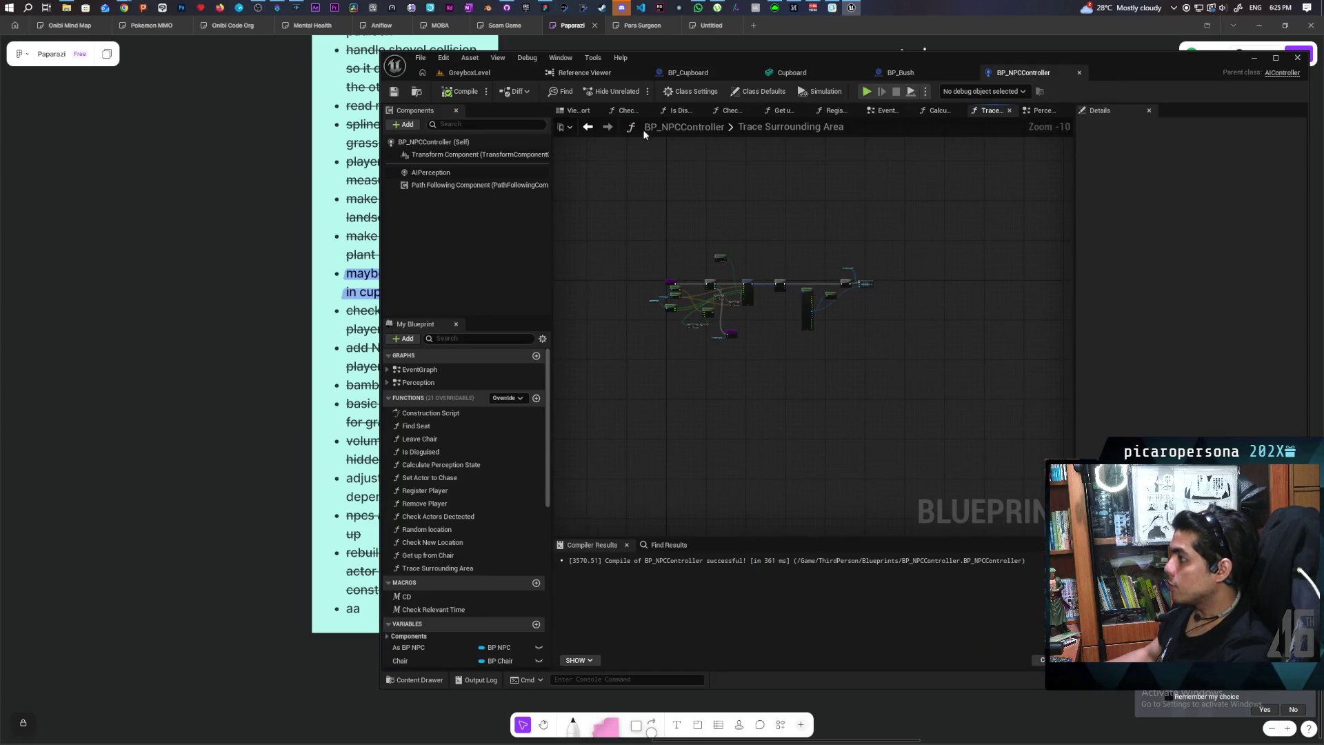
left_click(588, 127)
mouse_move(749, 340)
left_mouse_down()
mouse_move(895, 357)
mouse_move(879, 366)
mouse_move(917, 386)
mouse_move(766, 364)
left_mouse_up()
left_click(861, 423)
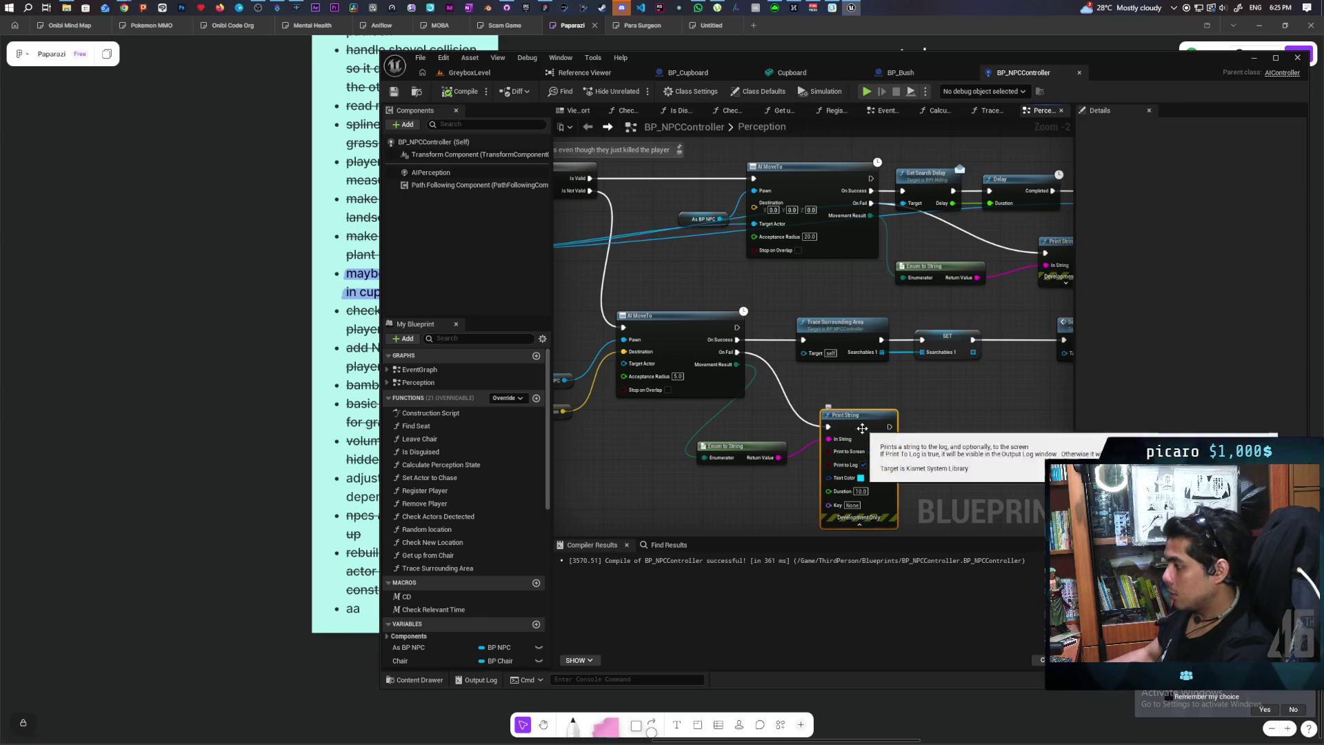
mouse_move(858, 394)
left_mouse_down()
mouse_move(849, 454)
mouse_move(821, 429)
mouse_move(875, 432)
mouse_move(727, 414)
left_mouse_up()
mouse_move(832, 378)
left_mouse_down()
mouse_move(689, 382)
mouse_move(907, 390)
mouse_move(661, 378)
mouse_move(681, 393)
left_mouse_up()
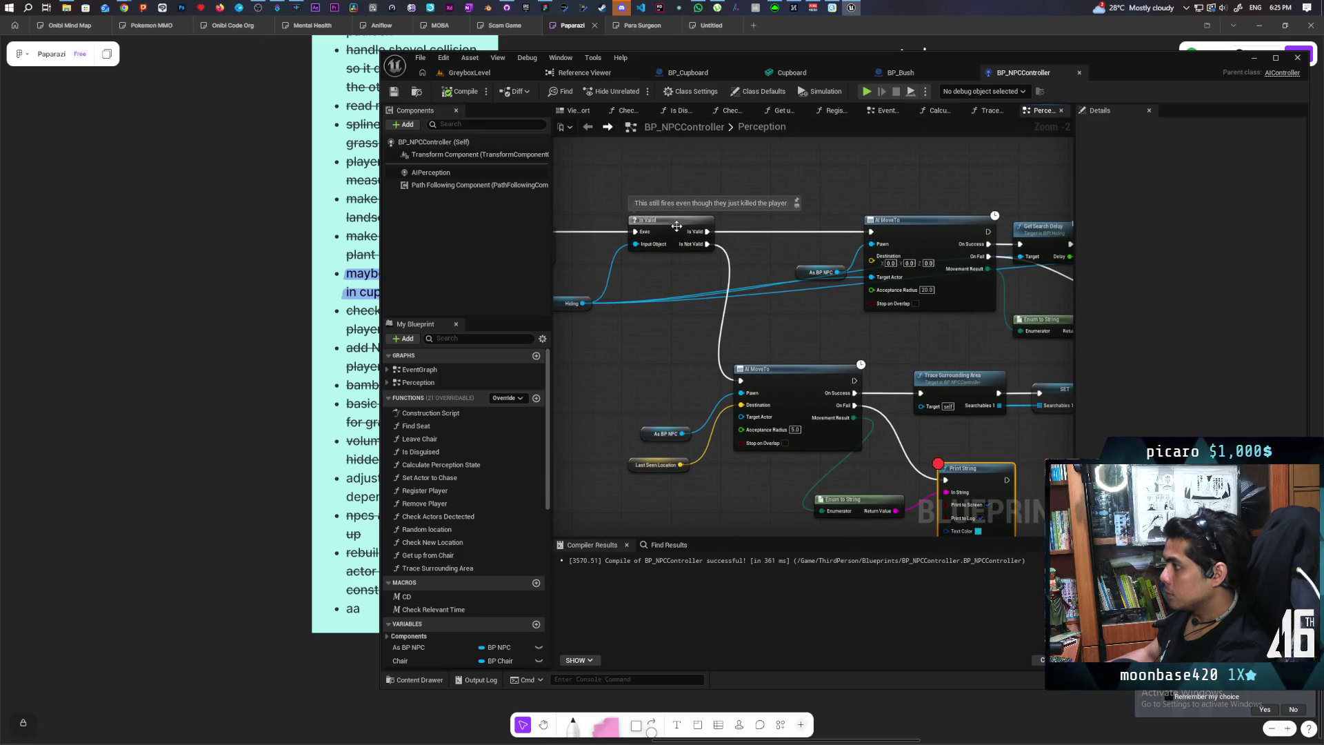
Add a breakpoint to the Trace Surrounding Area call, then return to GreyboxLevel
left_click(678, 230)
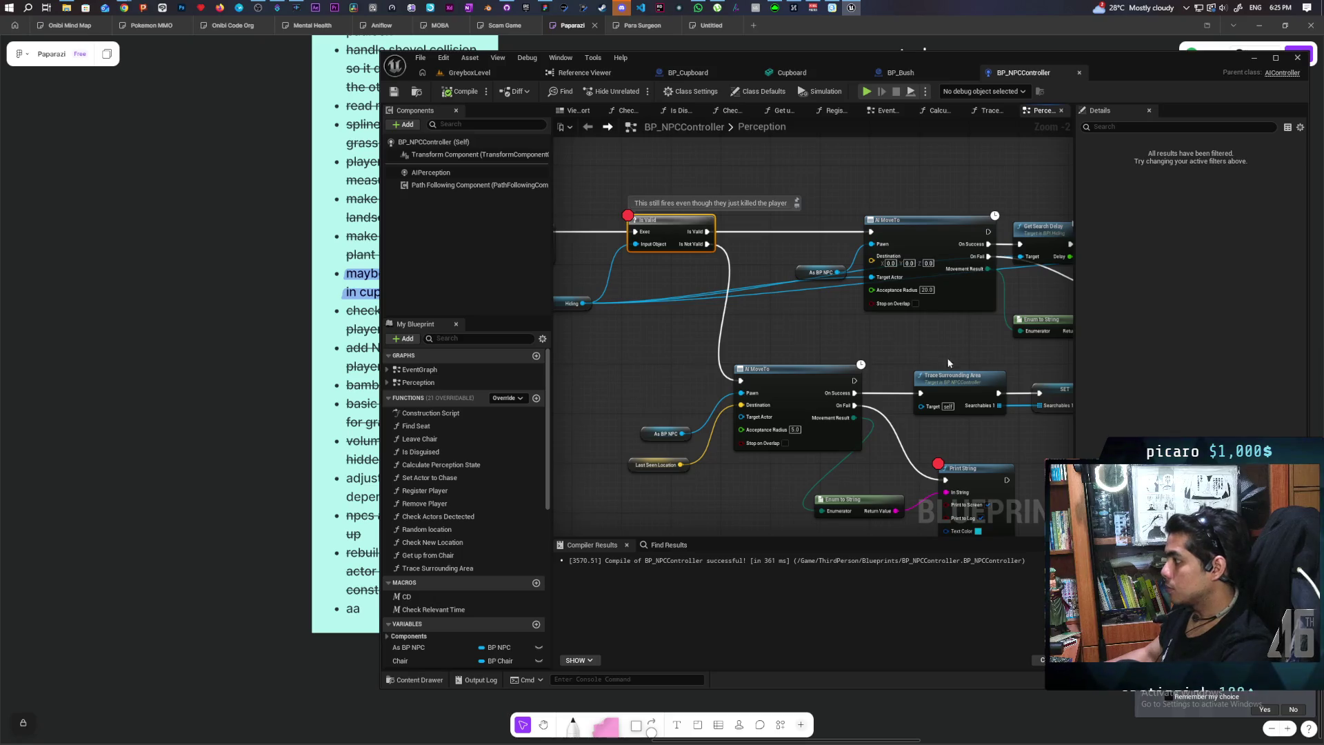
left_click(957, 387)
key("F9")
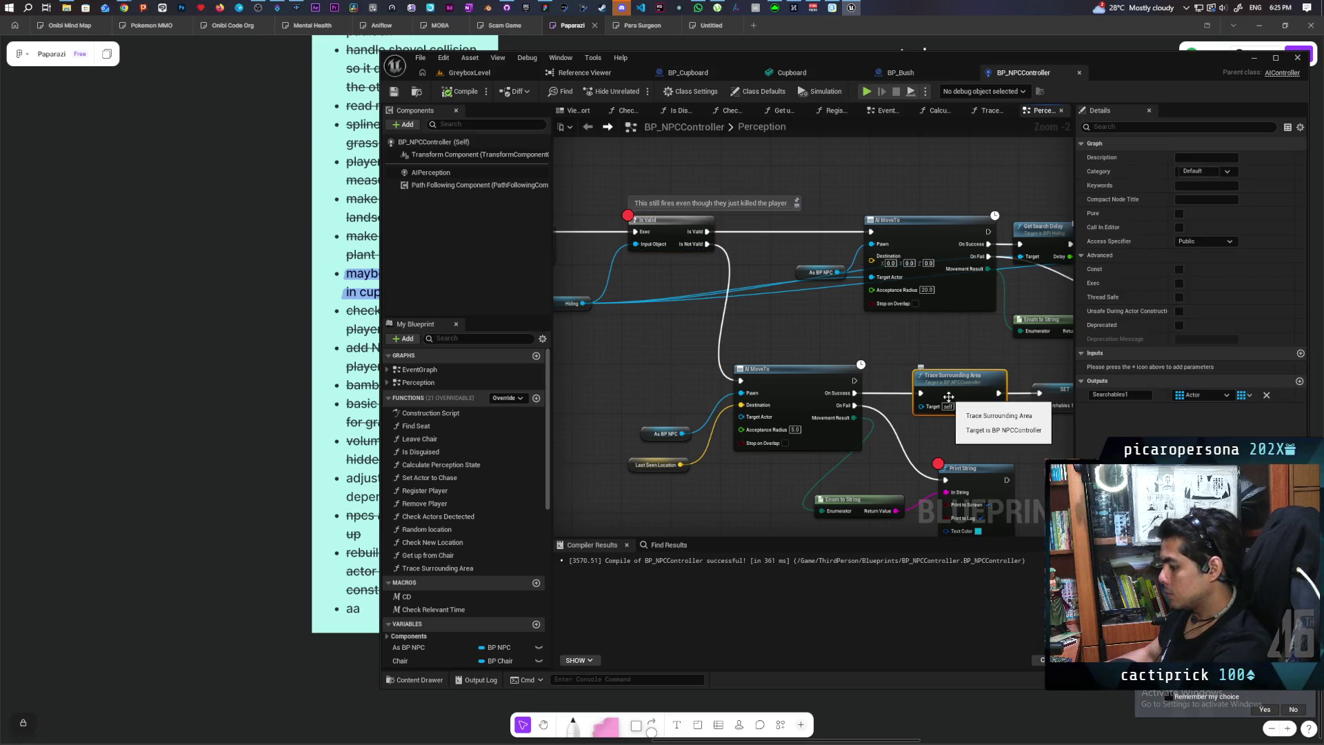
left_click(490, 74)
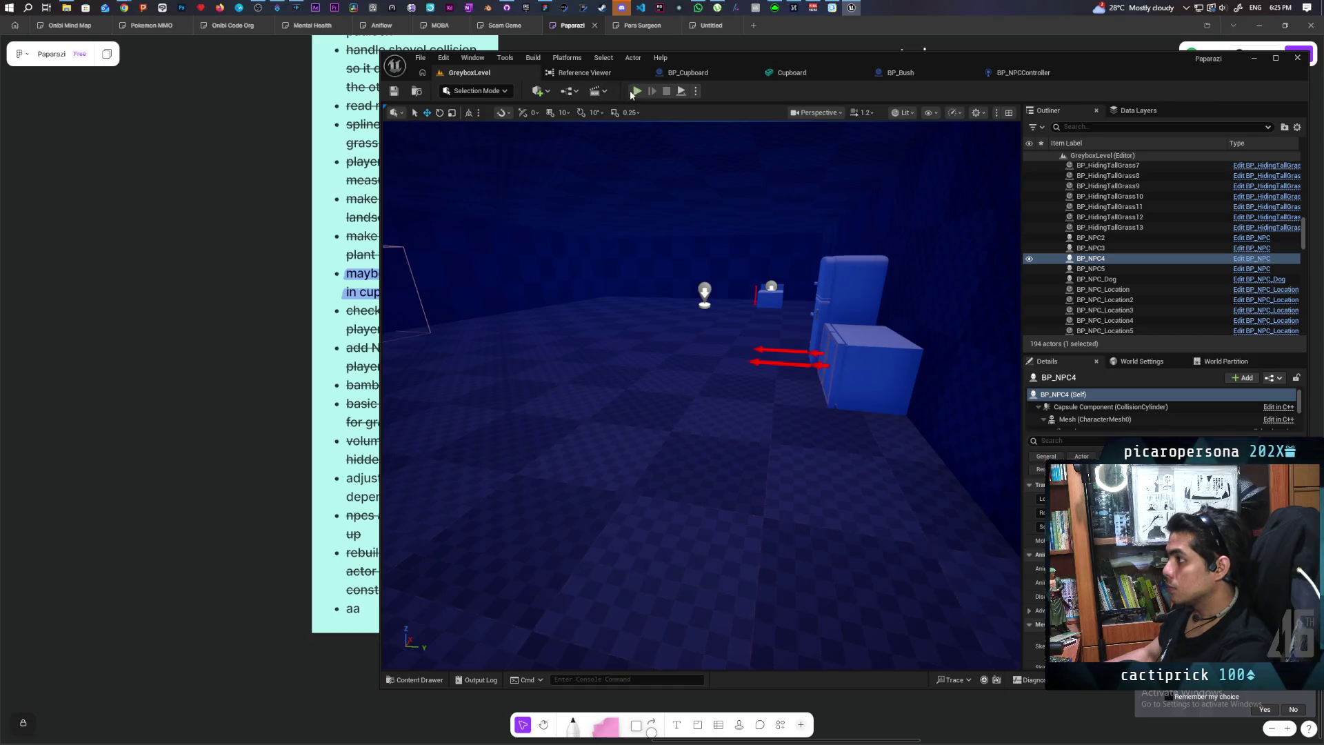
Playtest to hit the breakpoints, step on to the AI MoveTo node, then resume the game
key("alt+p")
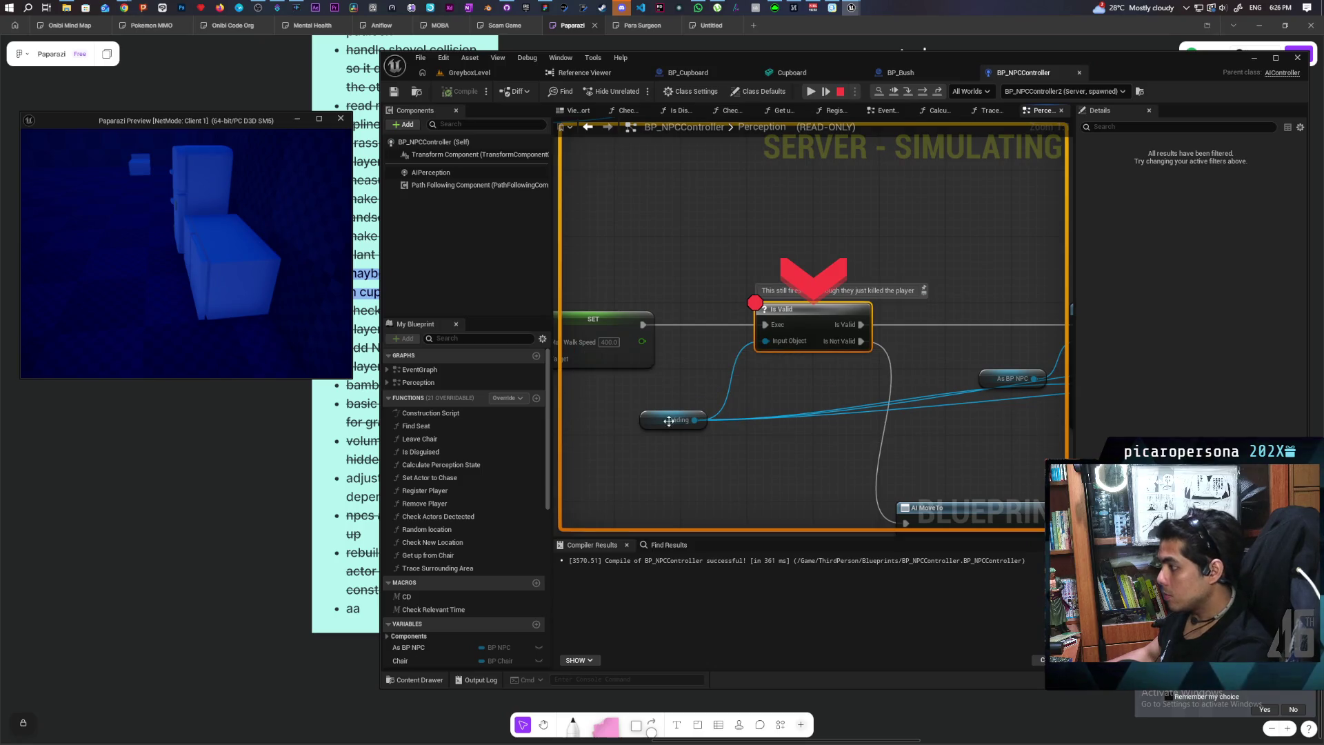
mouse_move(683, 424)
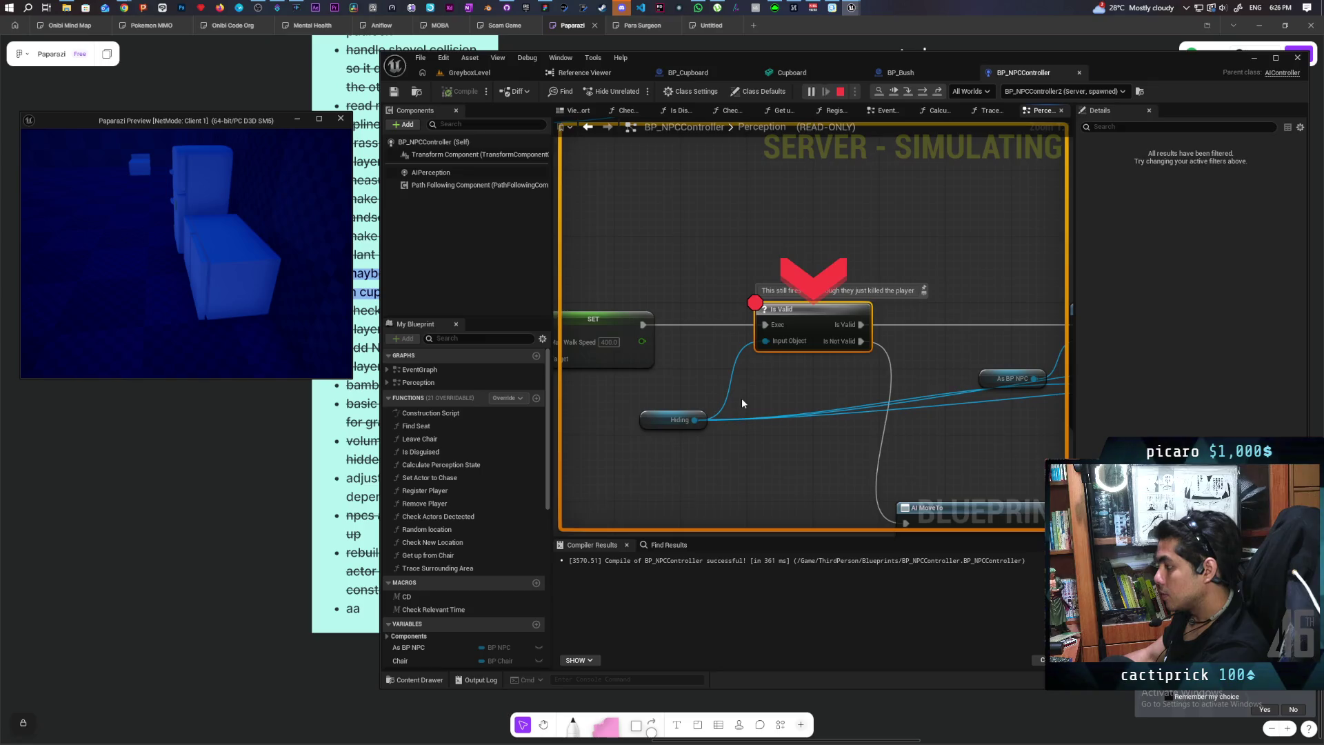
key("F10")
key("F10")
mouse_move(663, 349)
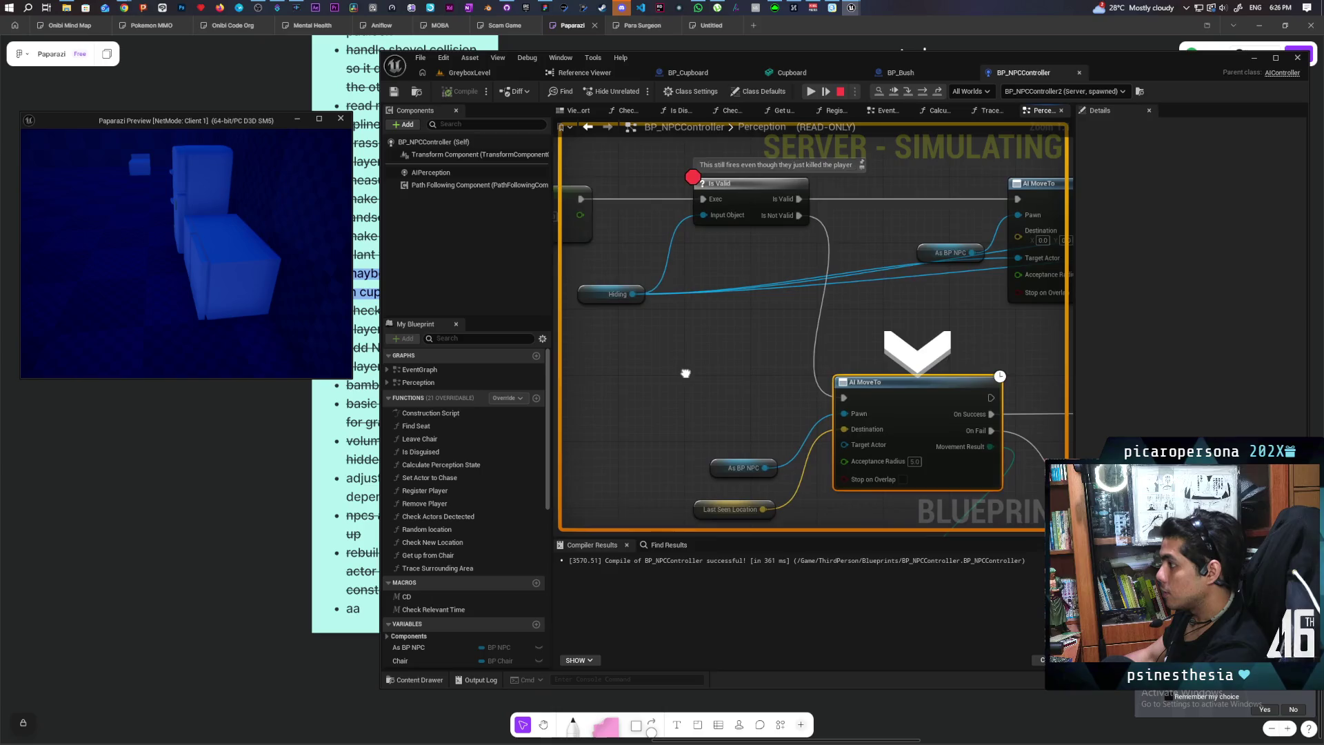
mouse_move(814, 406)
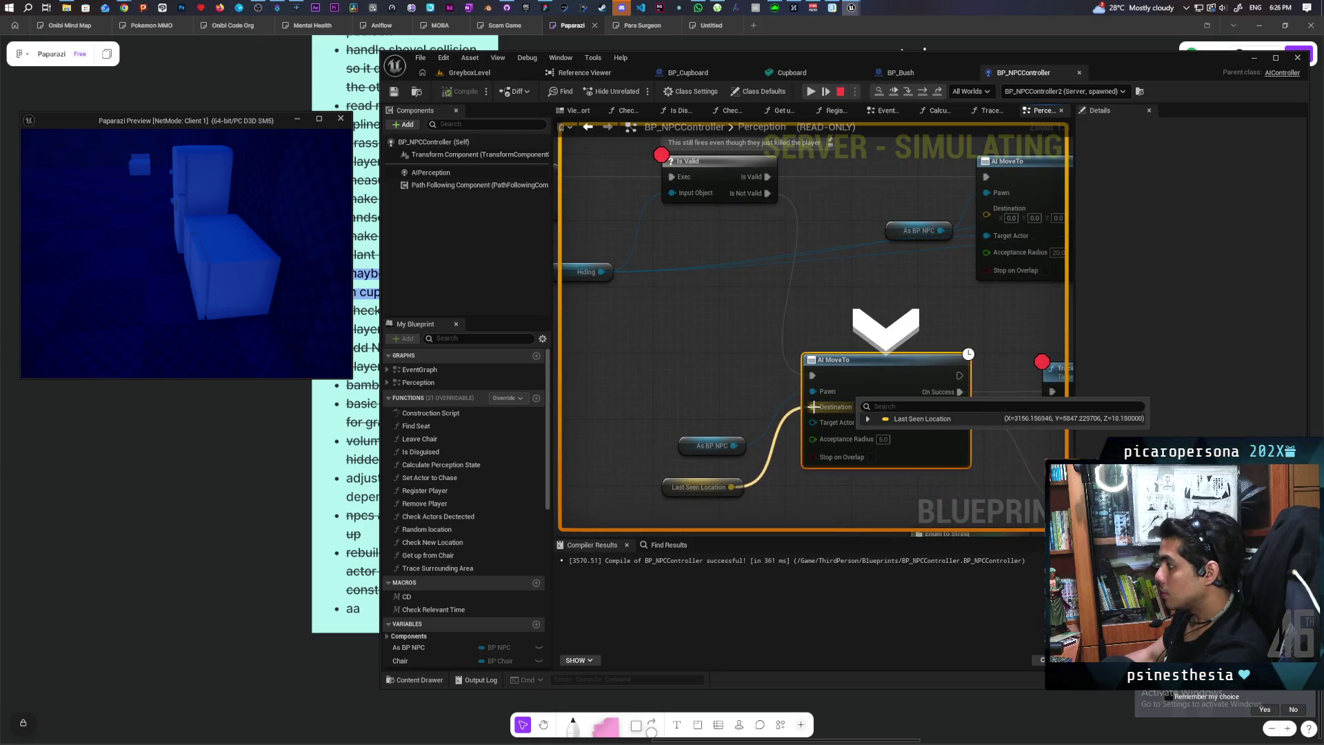
mouse_move(821, 464)
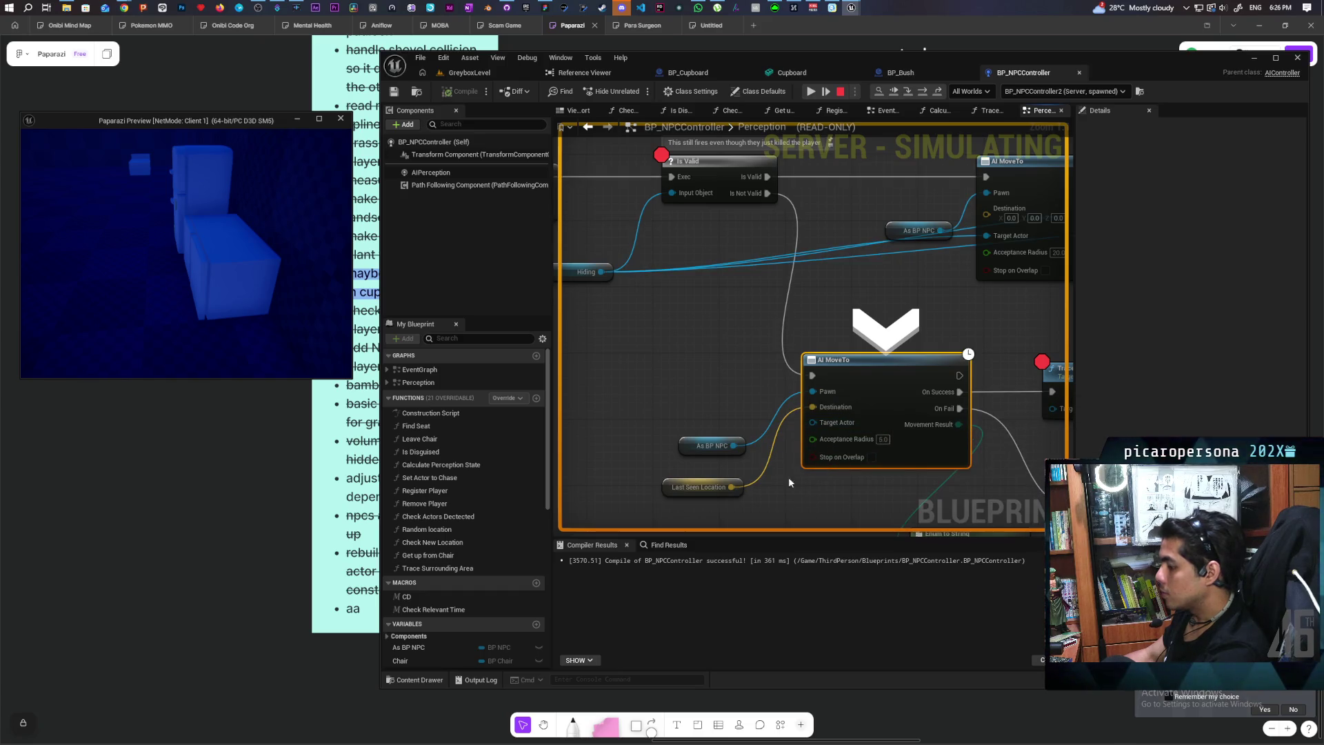
left_click(811, 92)
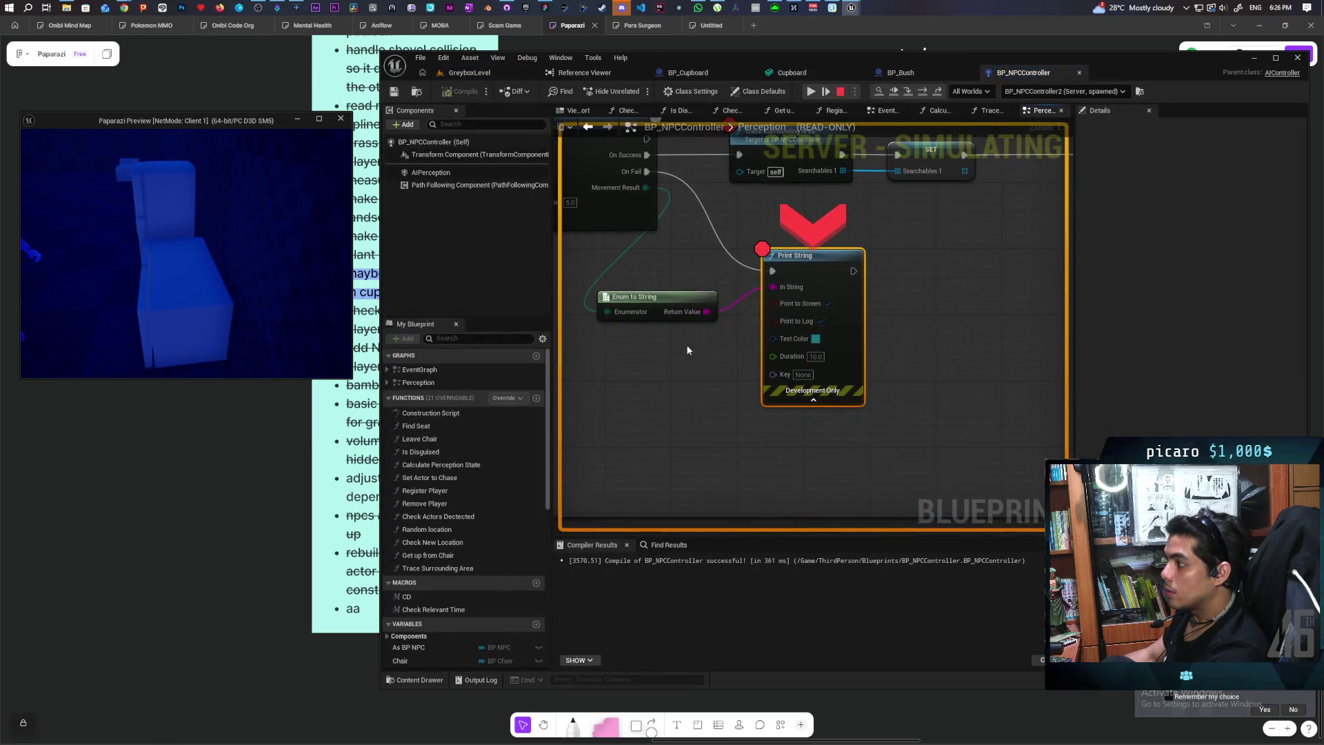
Stop the playtest and wire Print String's exec output back into Trace Surrounding Area
mouse_move(685, 344)
left_mouse_down()
mouse_move(797, 387)
mouse_move(842, 377)
left_mouse_up()
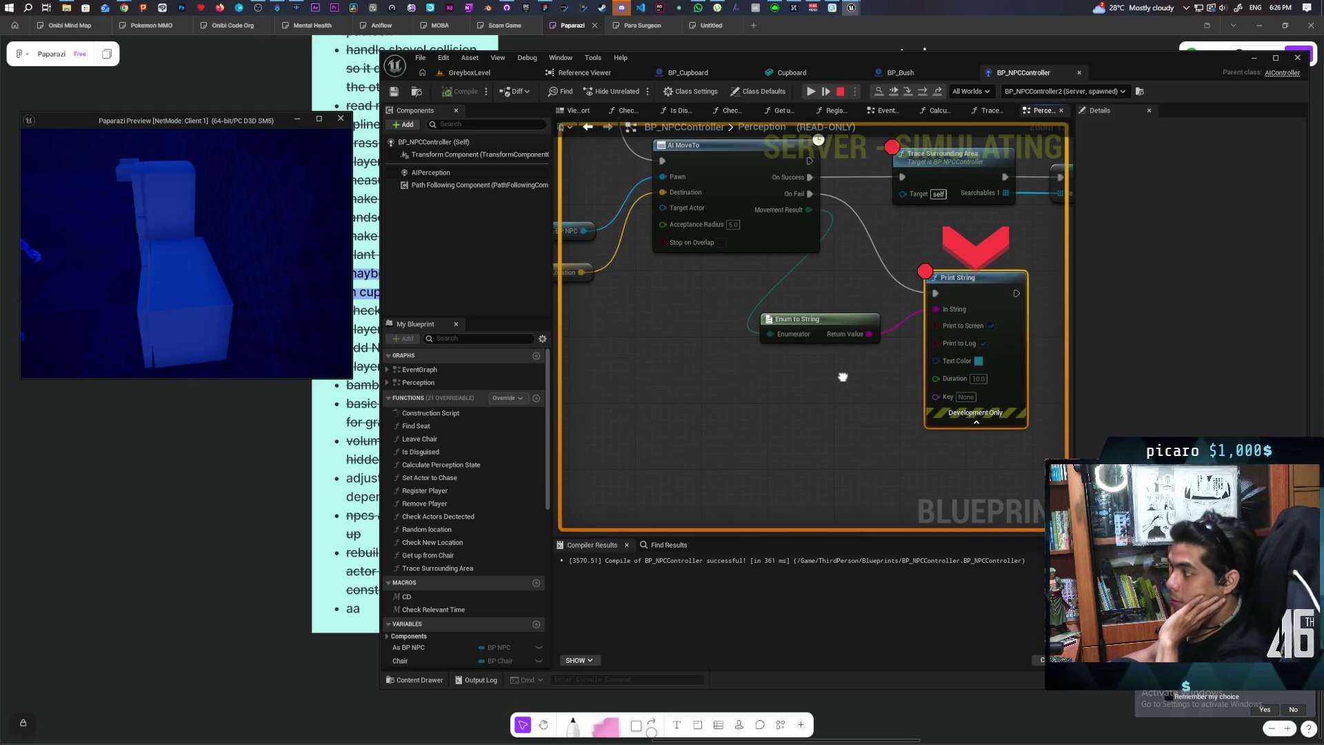
mouse_move(843, 377)
left_mouse_down()
mouse_move(733, 450)
mouse_move(867, 432)
mouse_move(839, 427)
mouse_move(969, 393)
left_mouse_up()
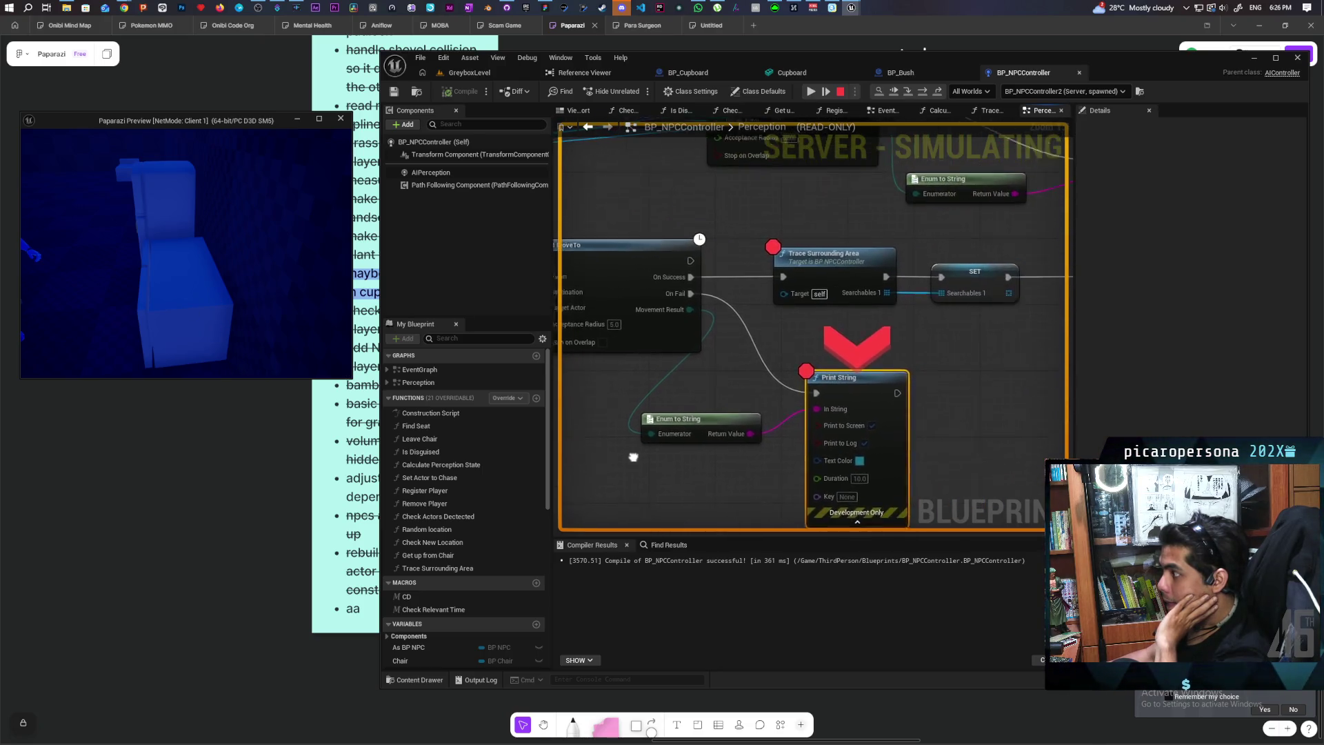
left_click(838, 93)
left_click_drag(885, 395, 772, 278)
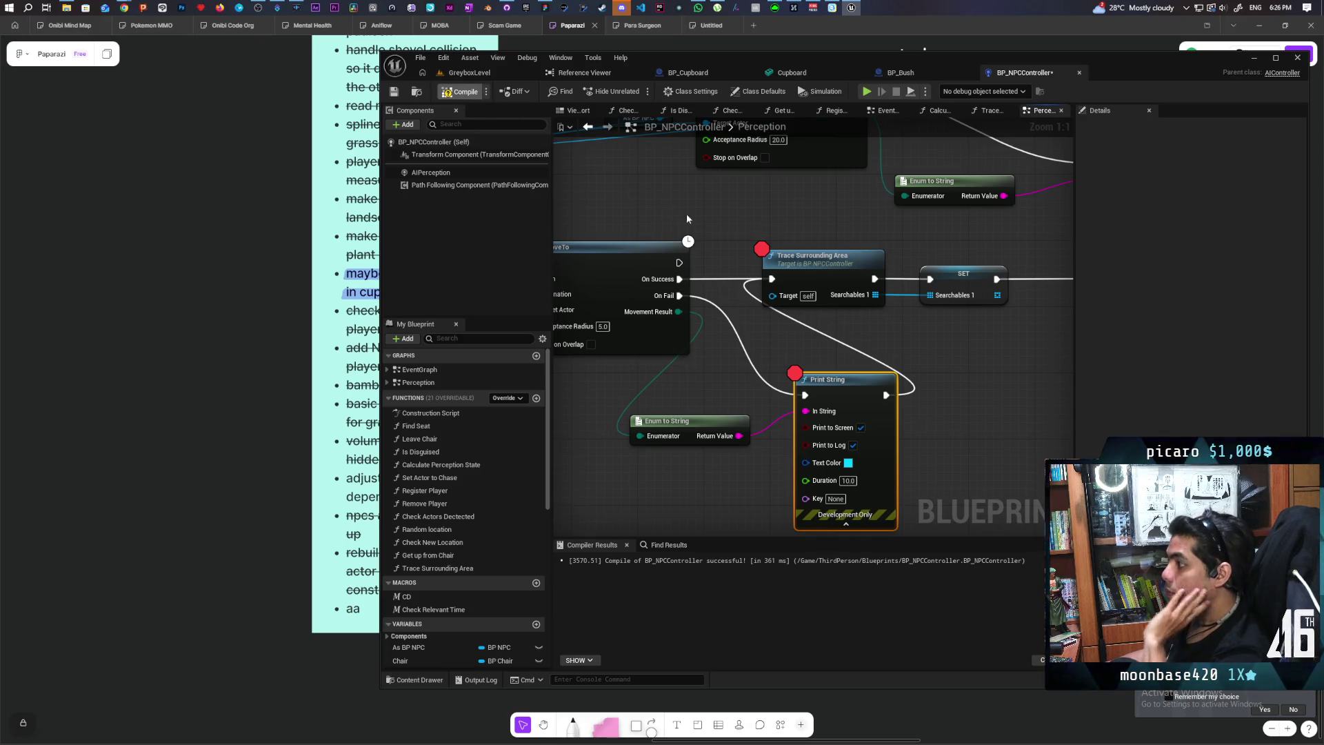
Remove the breakpoints from the Trace Surrounding Area and Print String nodes
left_click(820, 277)
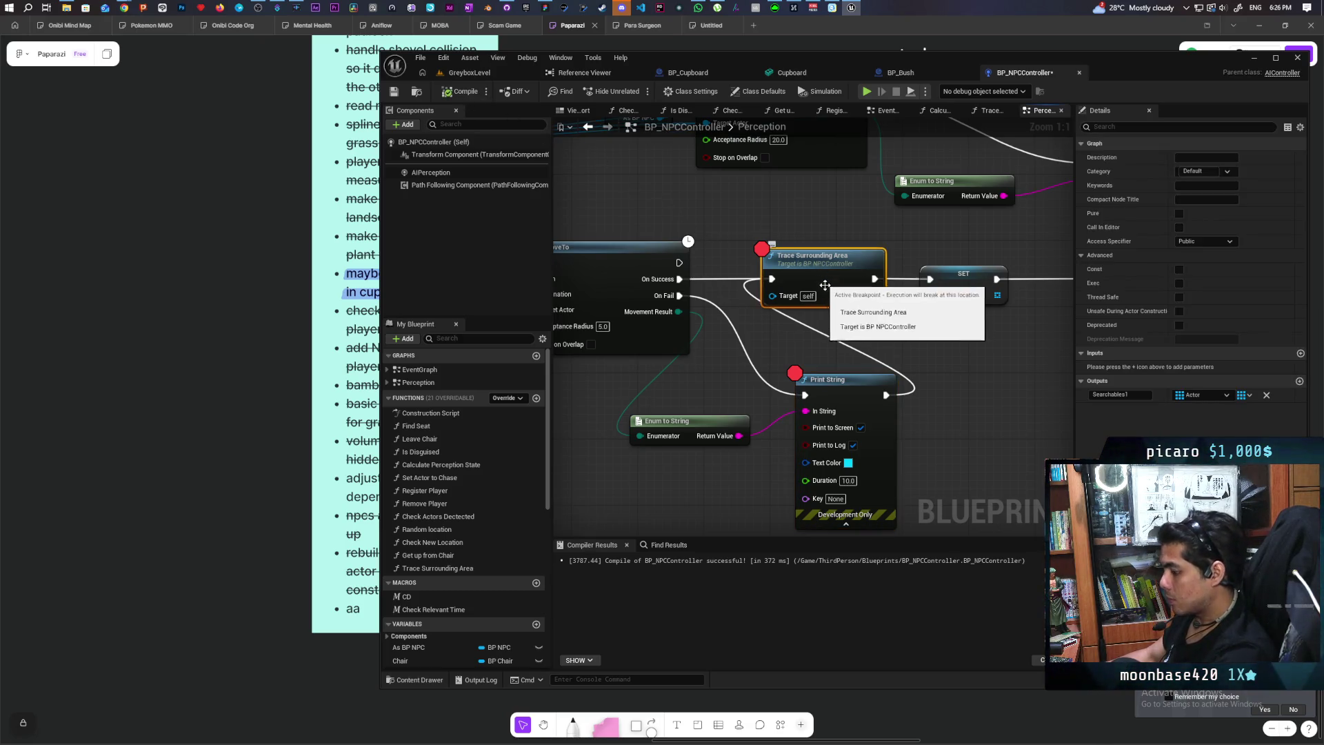
key("F9")
left_click(850, 388)
key("F9")
In the Trace Surrounding Area function, set the capsule trace's Draw Debug Type to None
double_click(820, 273)
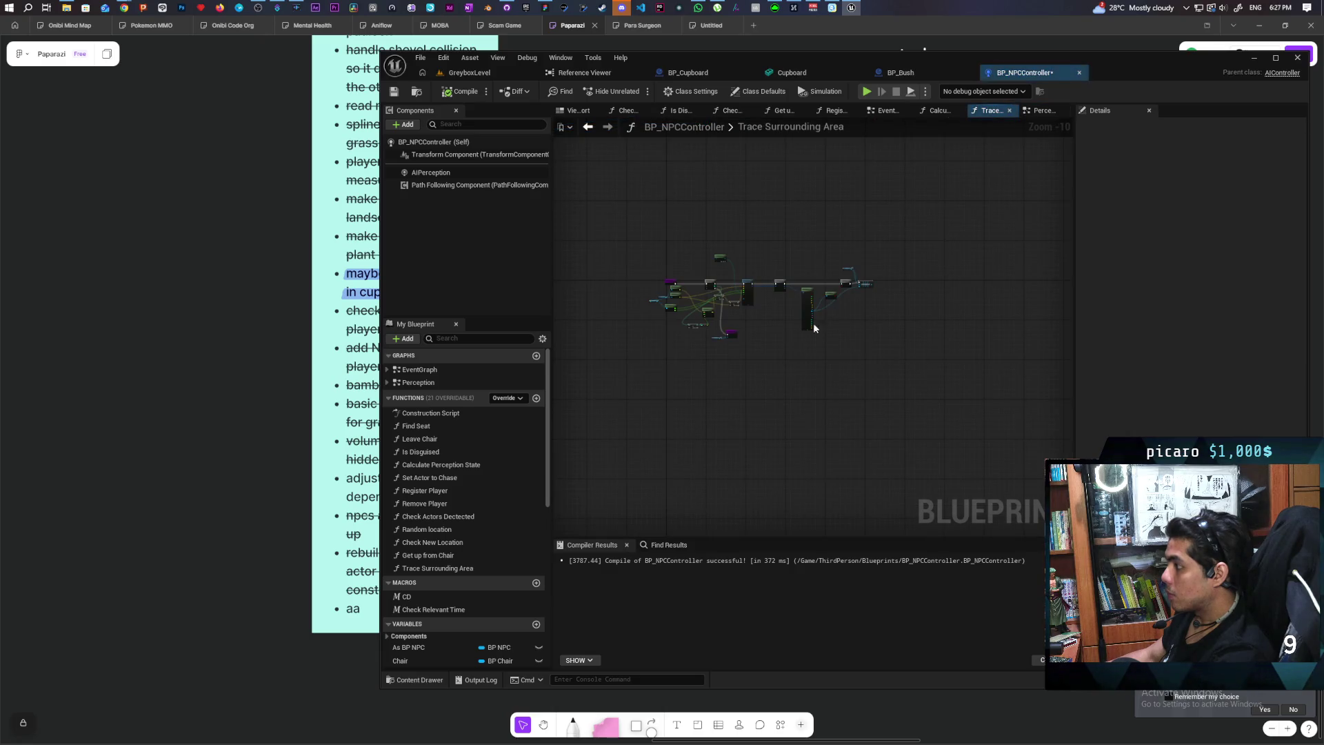
scroll(733, 295, "up", 10)
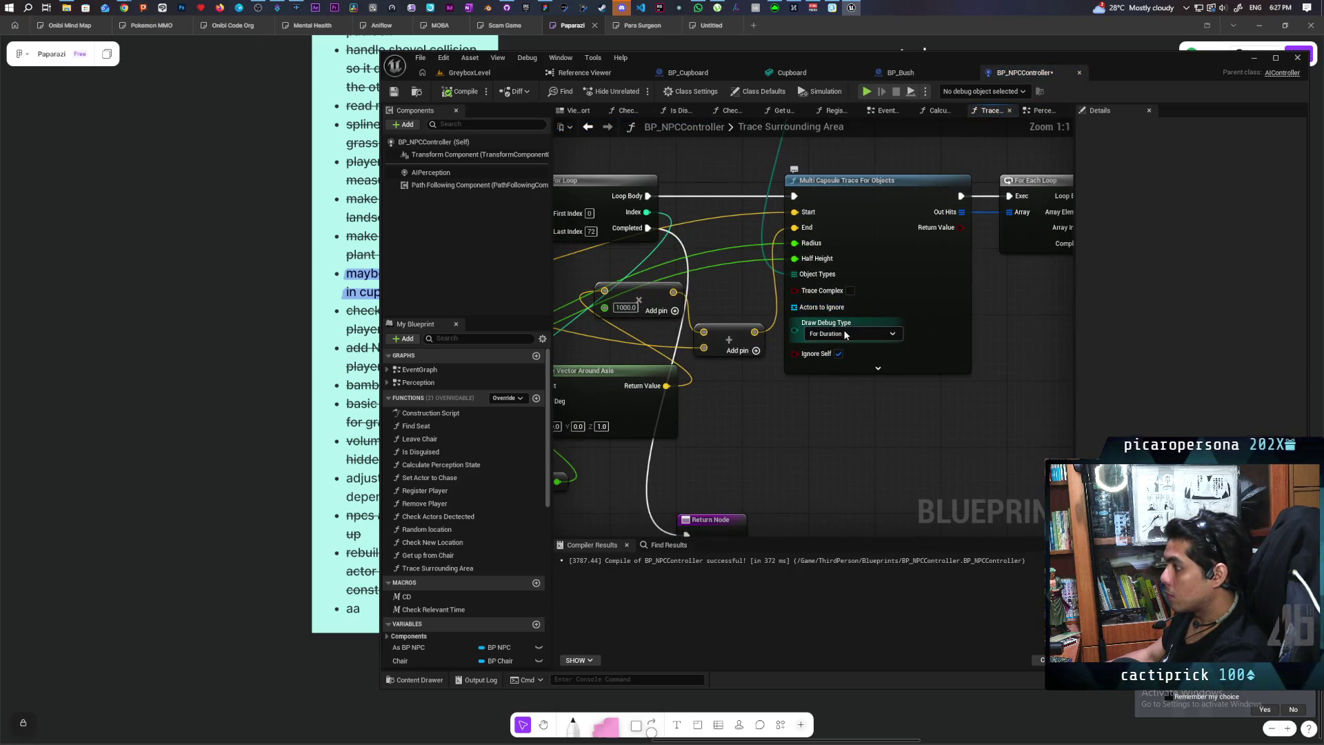
left_click(846, 334)
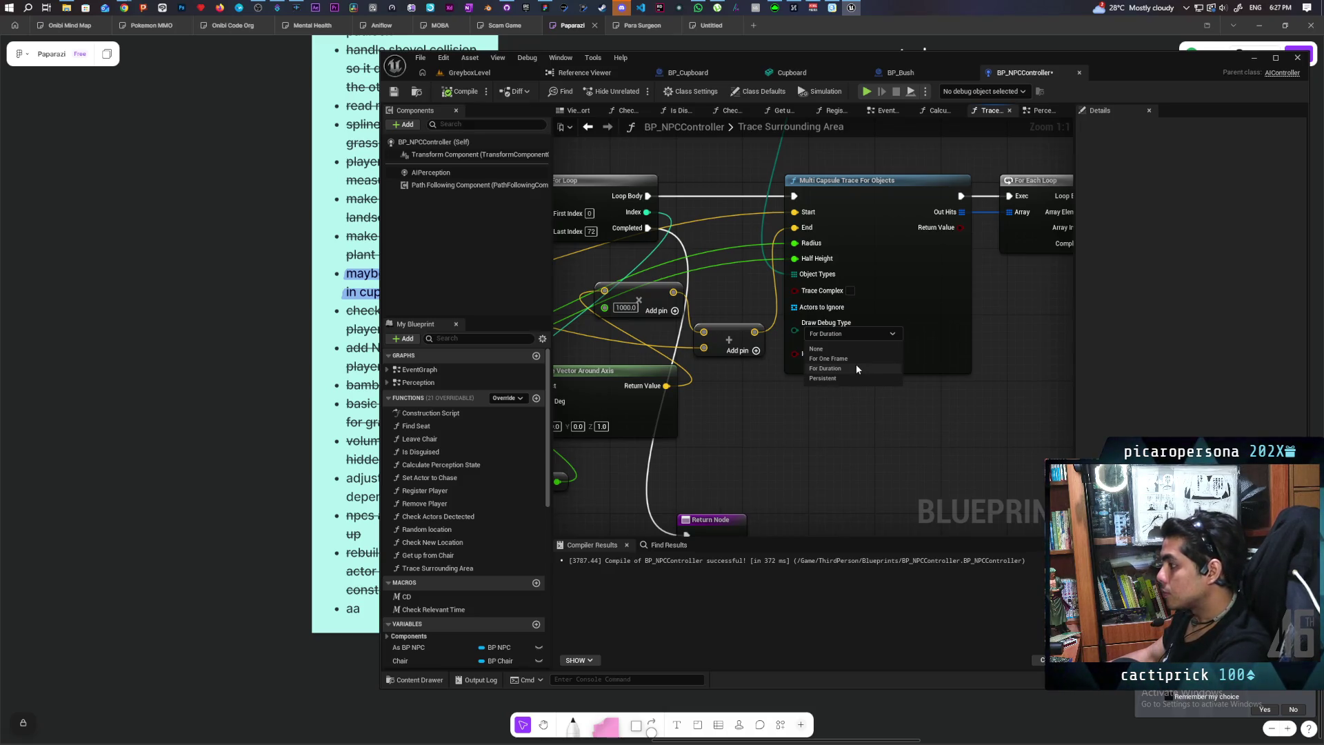
left_click(818, 349)
Show the navmesh overlay in GreyboxLevel and inspect the fridge and cupboard, then return to BP_NPCController
left_click(469, 72)
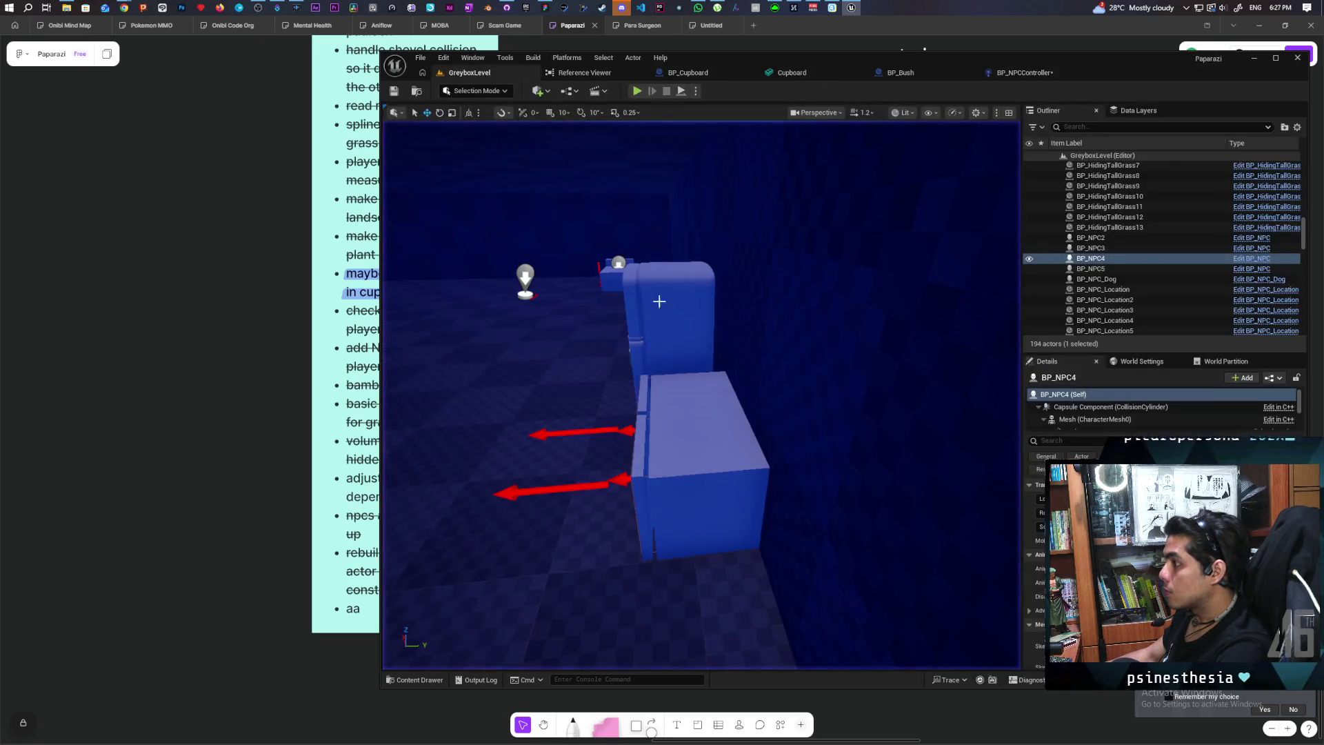
left_click(662, 436)
left_click(497, 544)
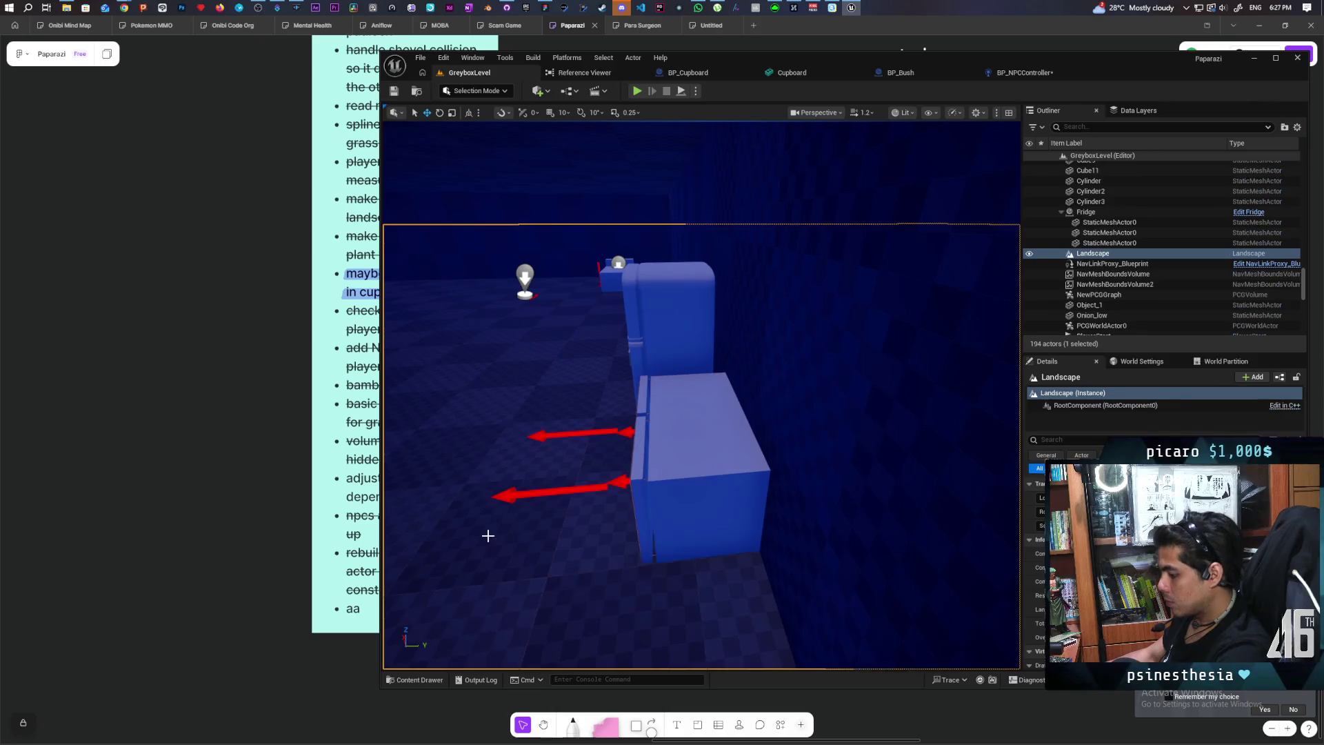
key("p")
mouse_move(700, 448)
left_mouse_down()
mouse_move(551, 448)
mouse_move(538, 393)
mouse_move(565, 386)
mouse_move(572, 420)
mouse_move(544, 414)
mouse_move(544, 428)
mouse_move(545, 407)
left_mouse_up()
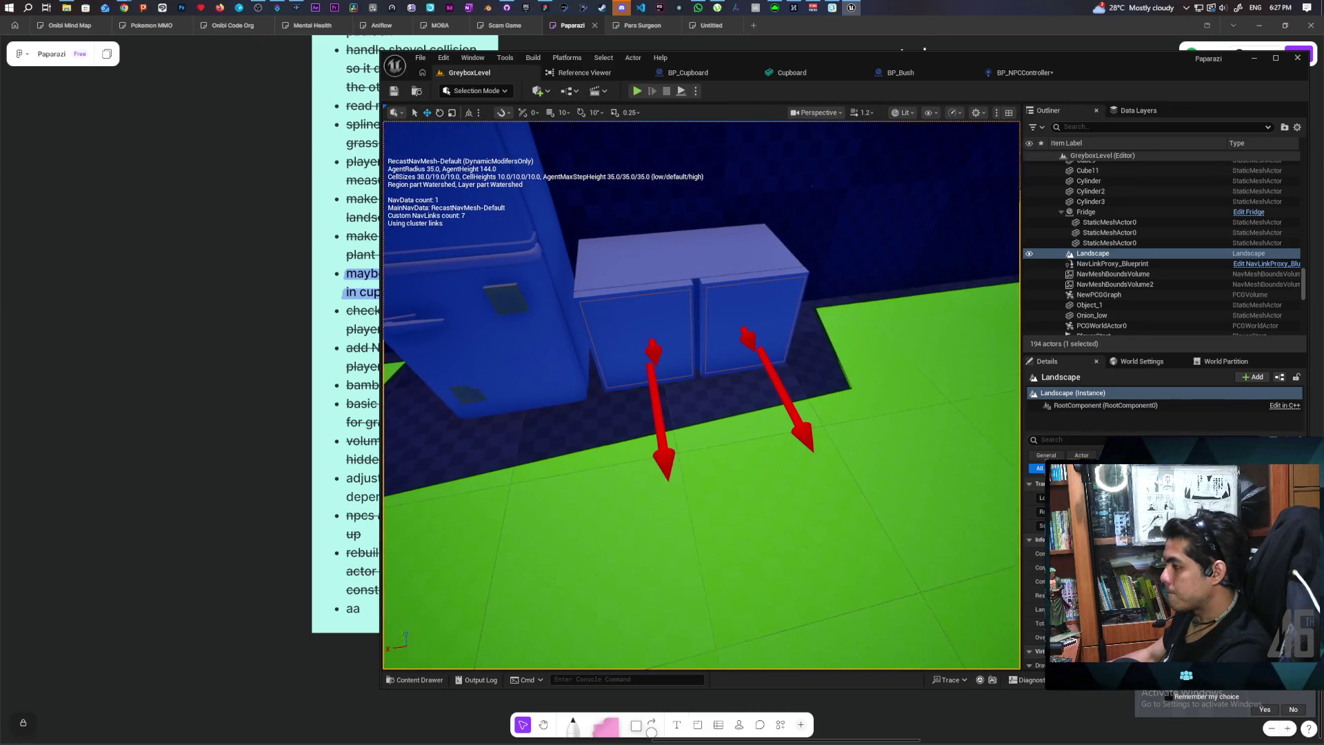
left_click_drag(544, 407, 539, 409)
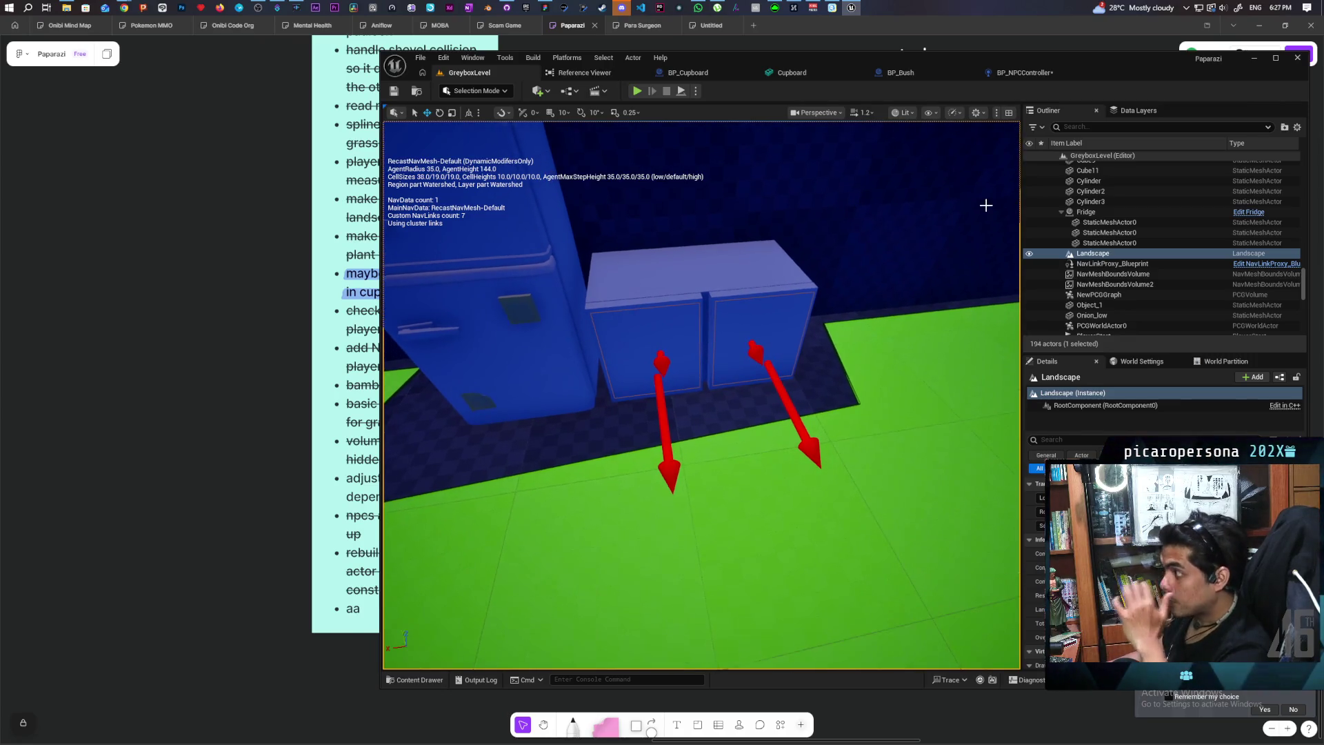
left_click(1034, 74)
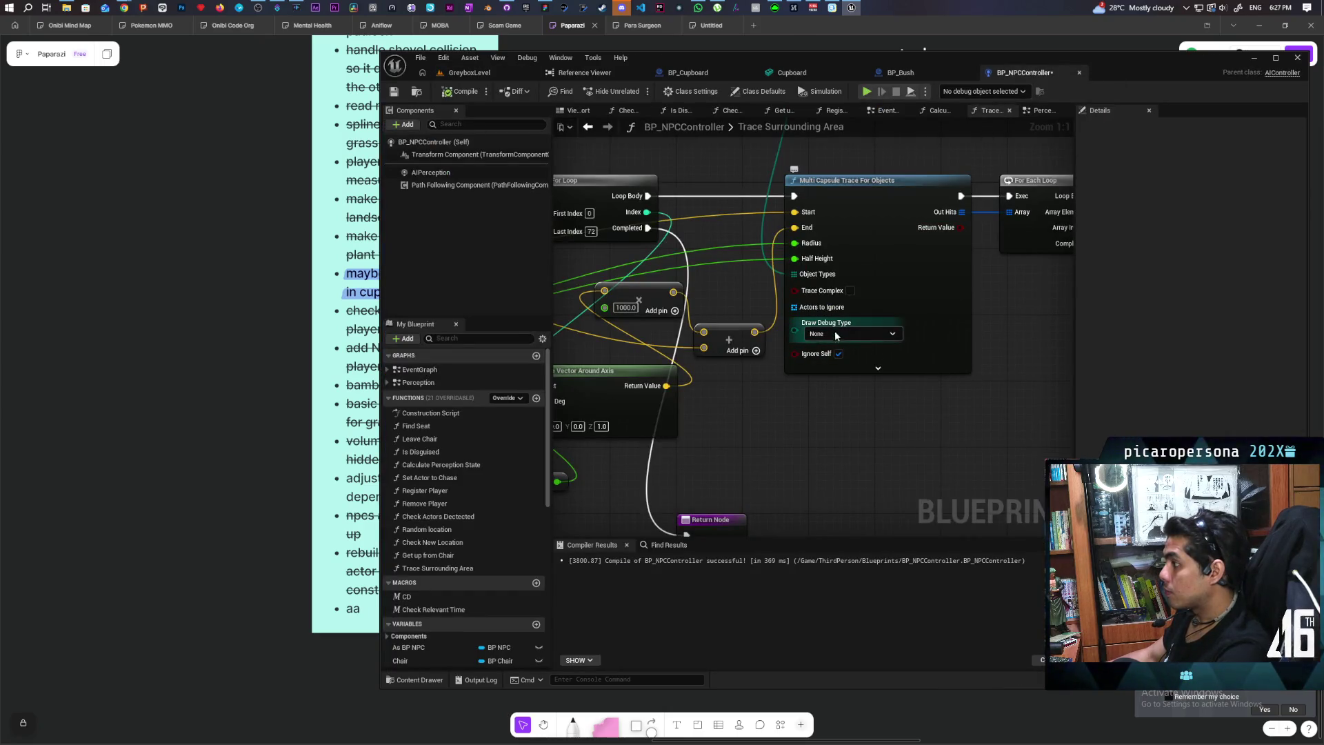
Go back to the Perception graph and jump to the Search custom event to review it
scroll(835, 330, "down", 5)
scroll(836, 307, "up", 3)
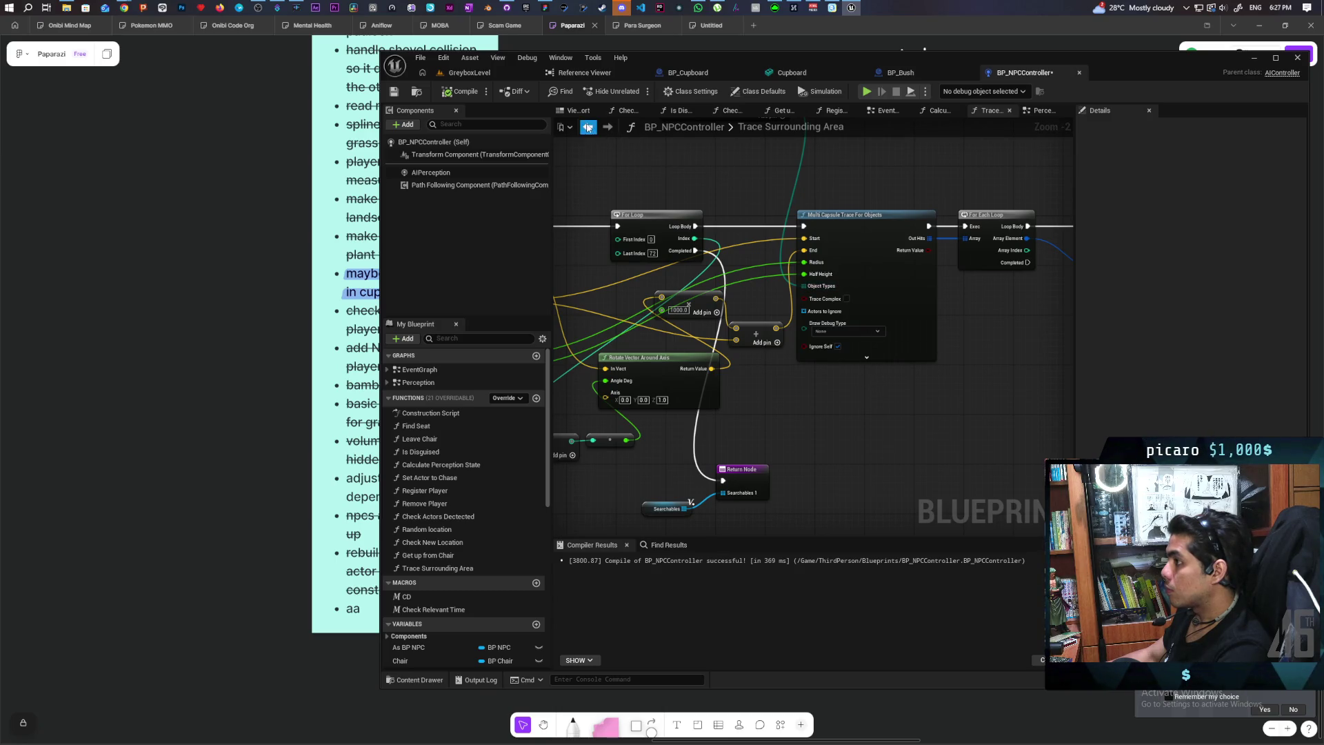
left_click(588, 128)
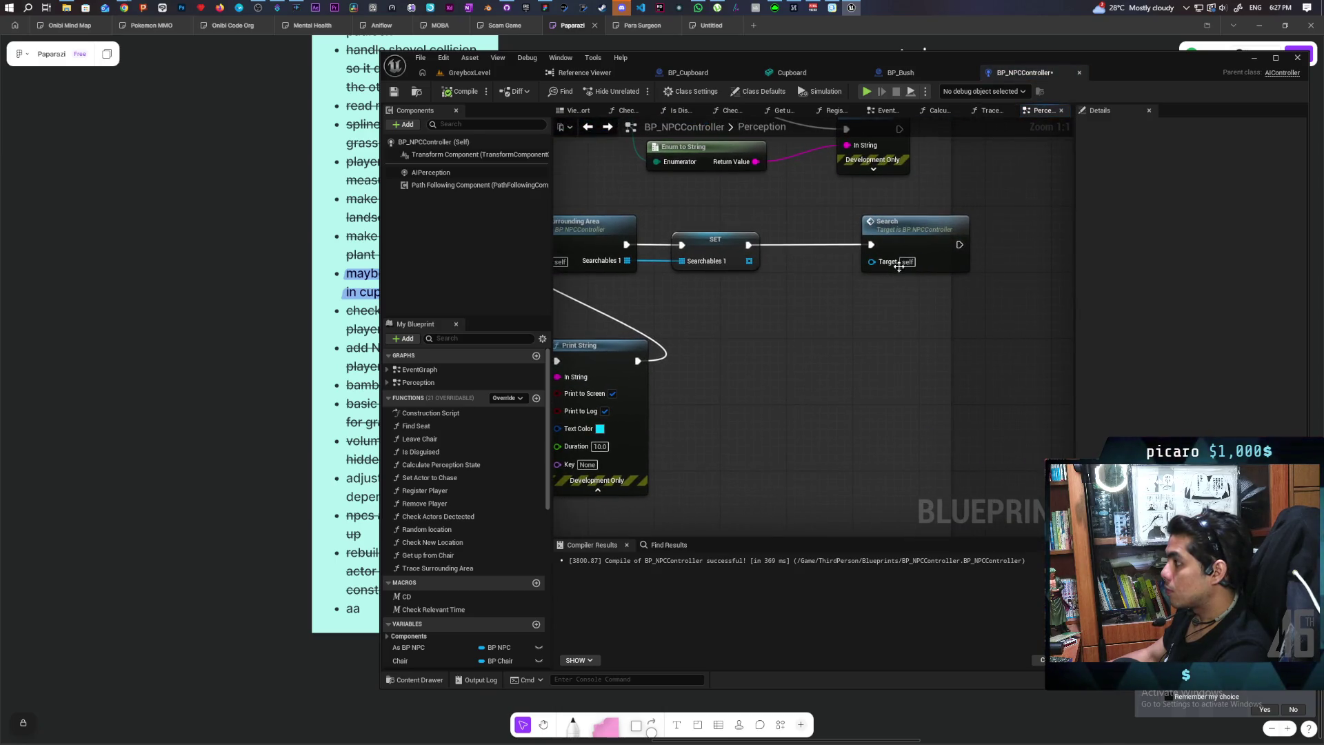
double_click(908, 240)
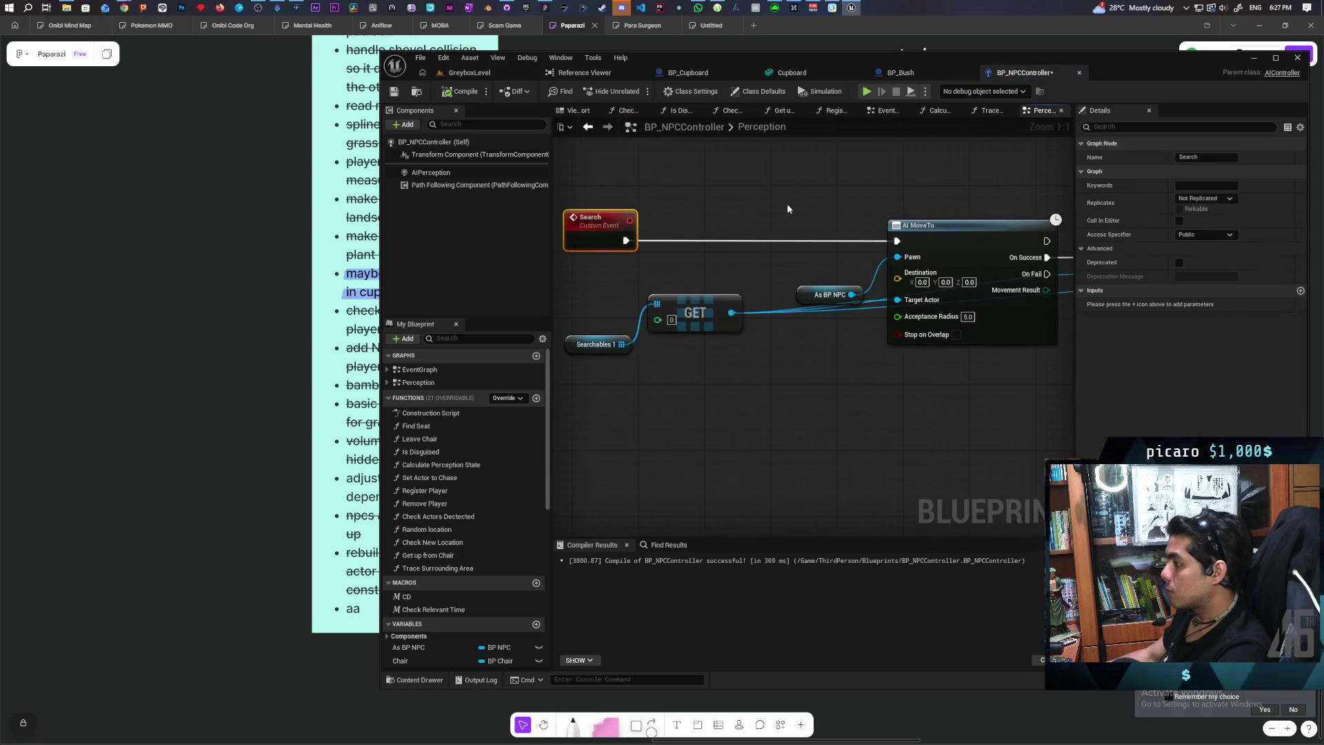
left_click_drag(779, 209, 780, 204)
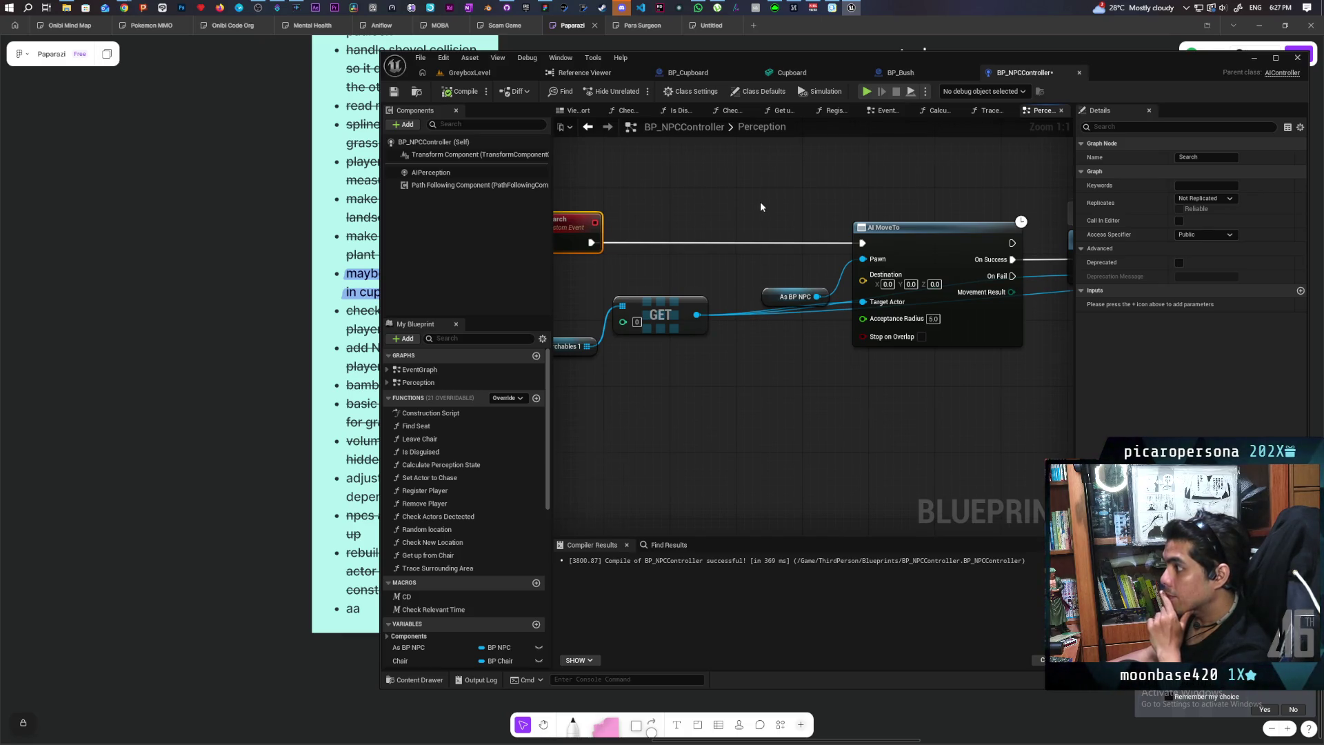
scroll(760, 206, "down", 1)
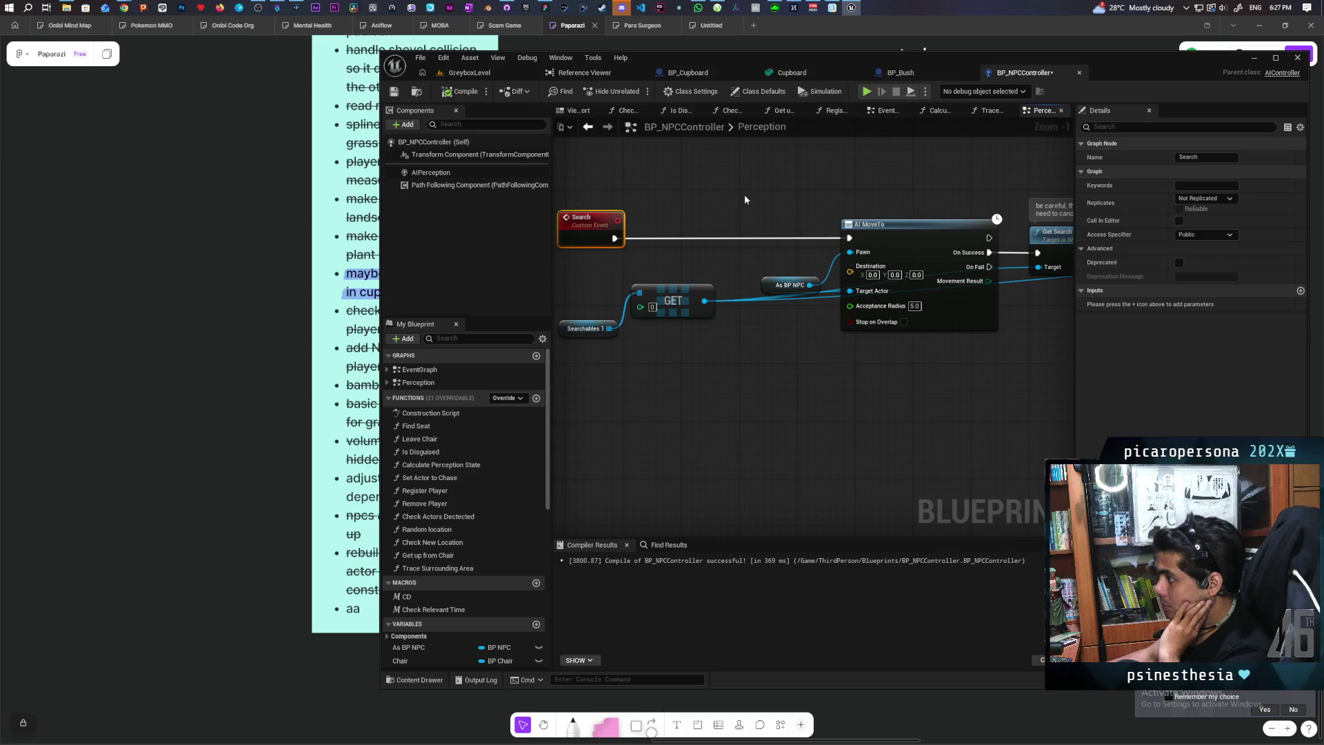
scroll(745, 200, "down", 3)
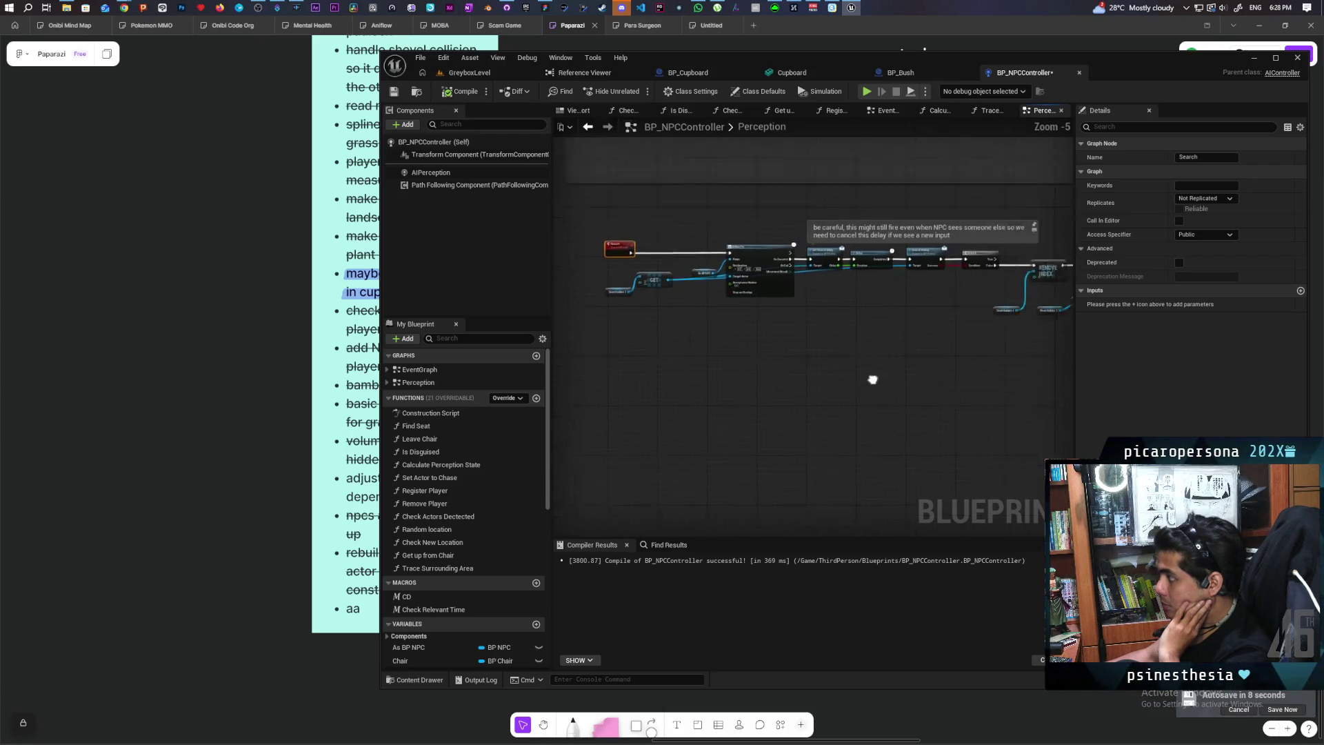
Switch to GreyboxLevel and orbit out past the fridge to view the navmesh
left_click(469, 73)
mouse_move(609, 436)
left_mouse_down()
mouse_move(600, 384)
mouse_move(428, 216)
mouse_move(408, 296)
mouse_move(420, 358)
mouse_move(424, 324)
mouse_move(393, 307)
mouse_move(393, 252)
mouse_move(466, 279)
left_mouse_up()
mouse_move(644, 378)
left_mouse_down()
mouse_move(614, 380)
mouse_move(662, 379)
left_mouse_up()
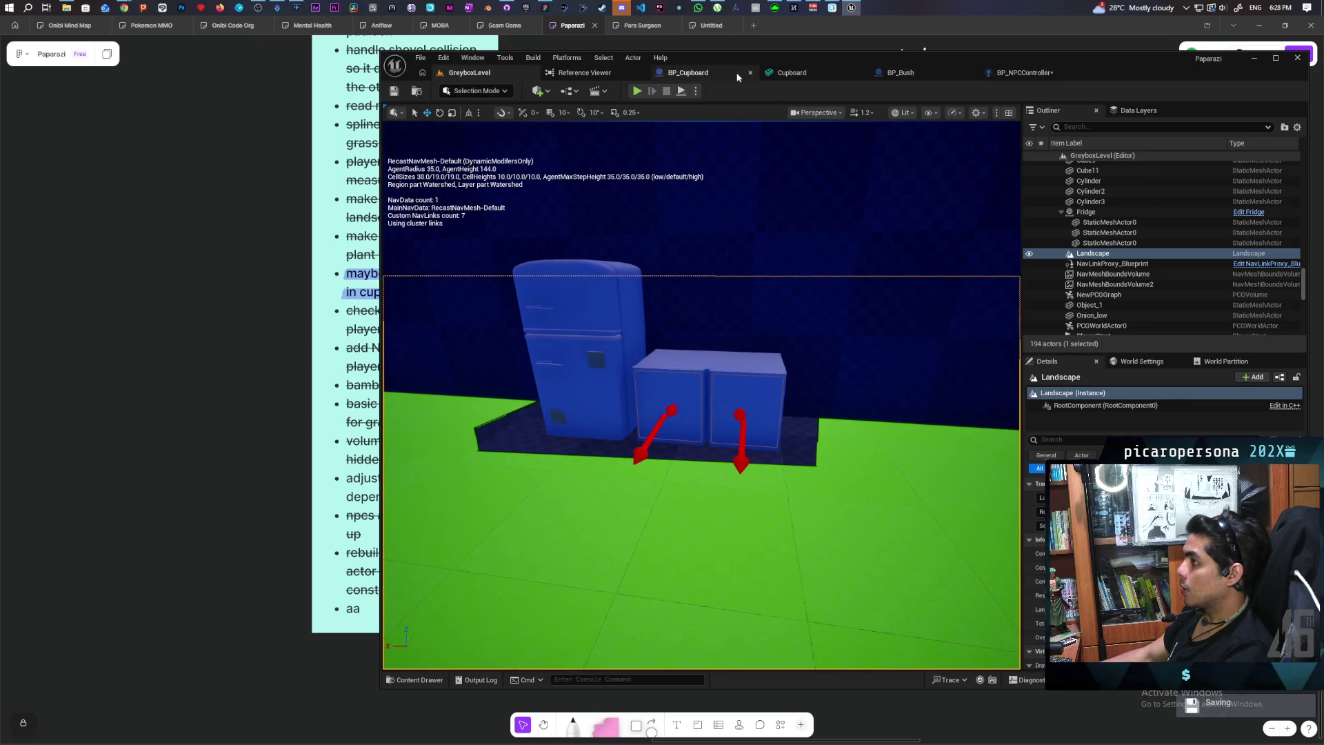
In BP_Cupboard, filter Details by 'nav' and toggle the Cube's Can Ever Affect Navigation
left_click(713, 73)
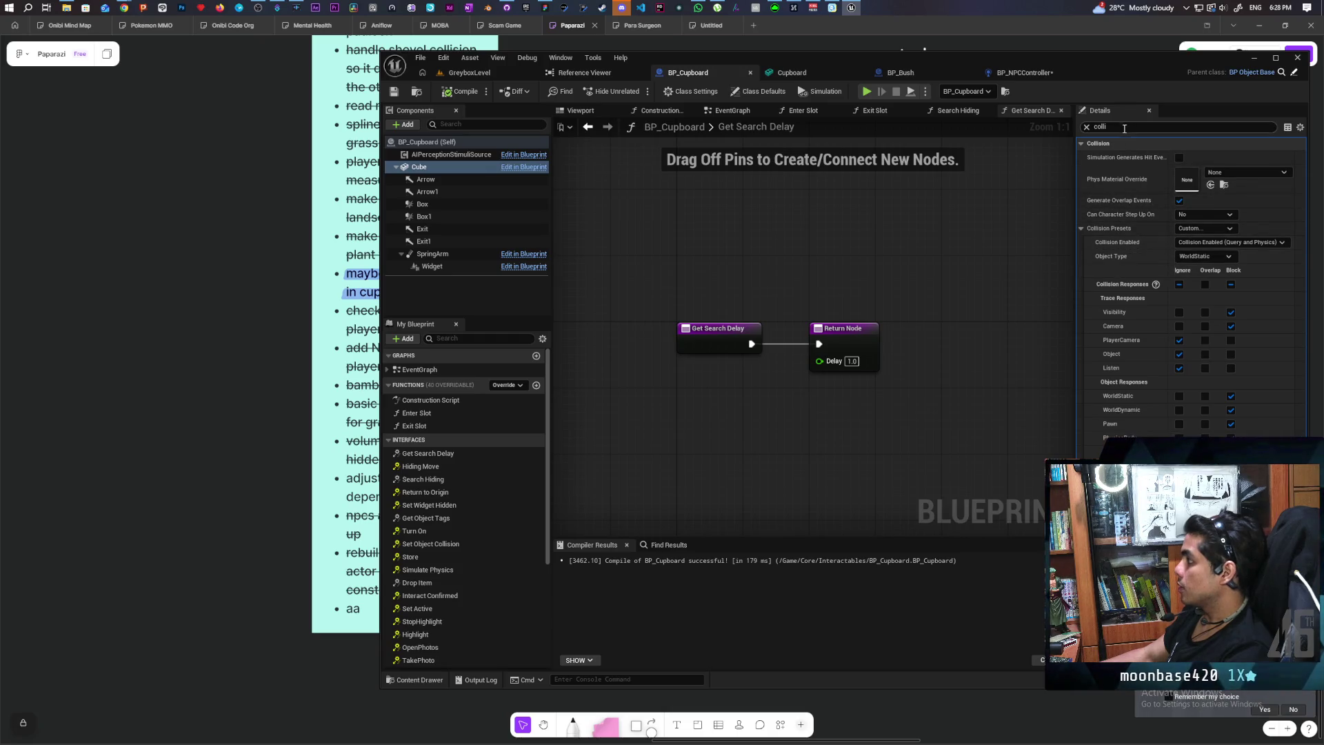
left_click(1123, 128)
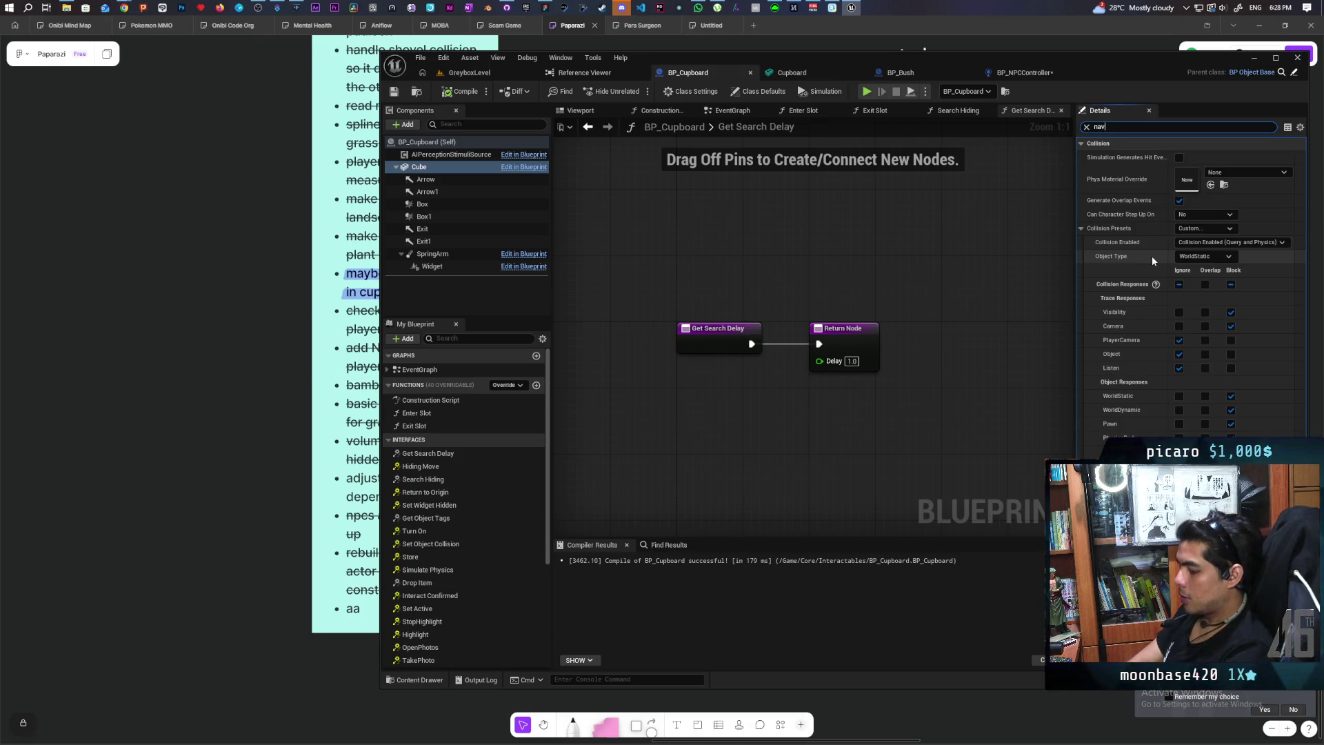
type("nav")
mouse_move(1163, 174)
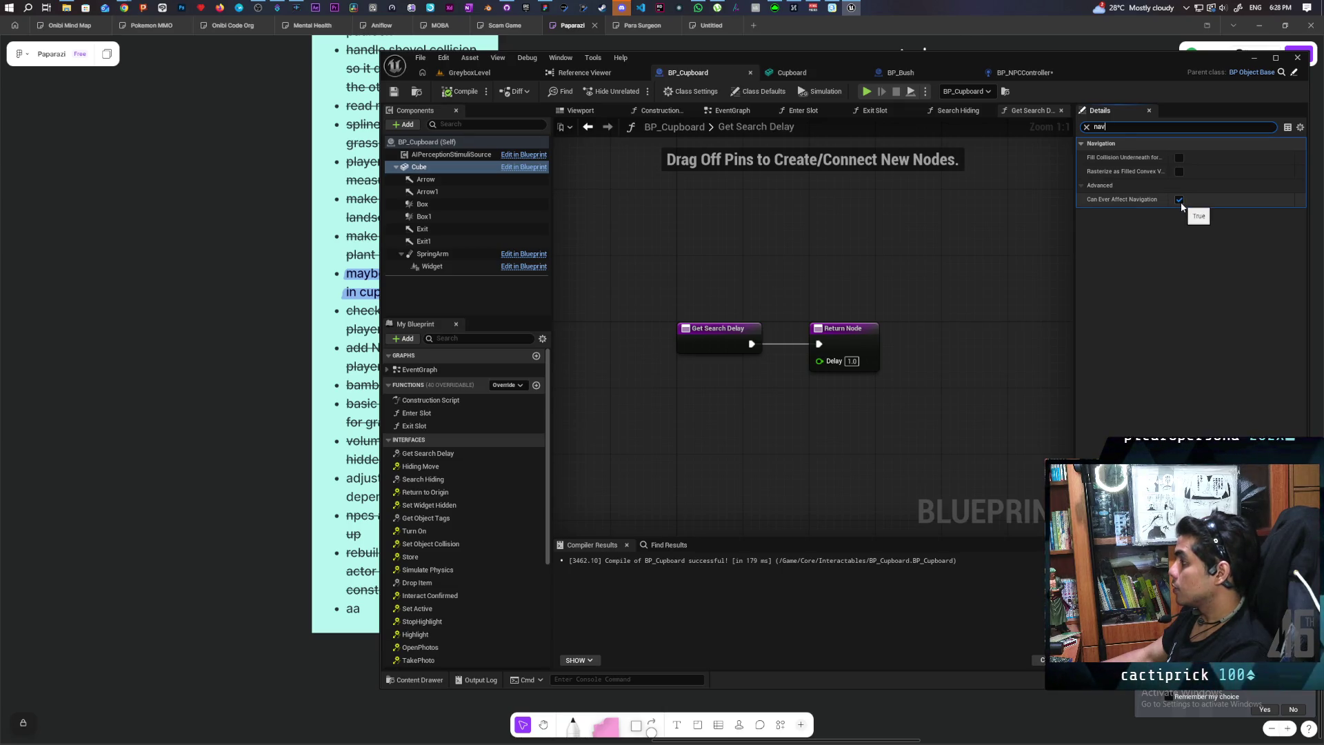
left_click(1180, 201)
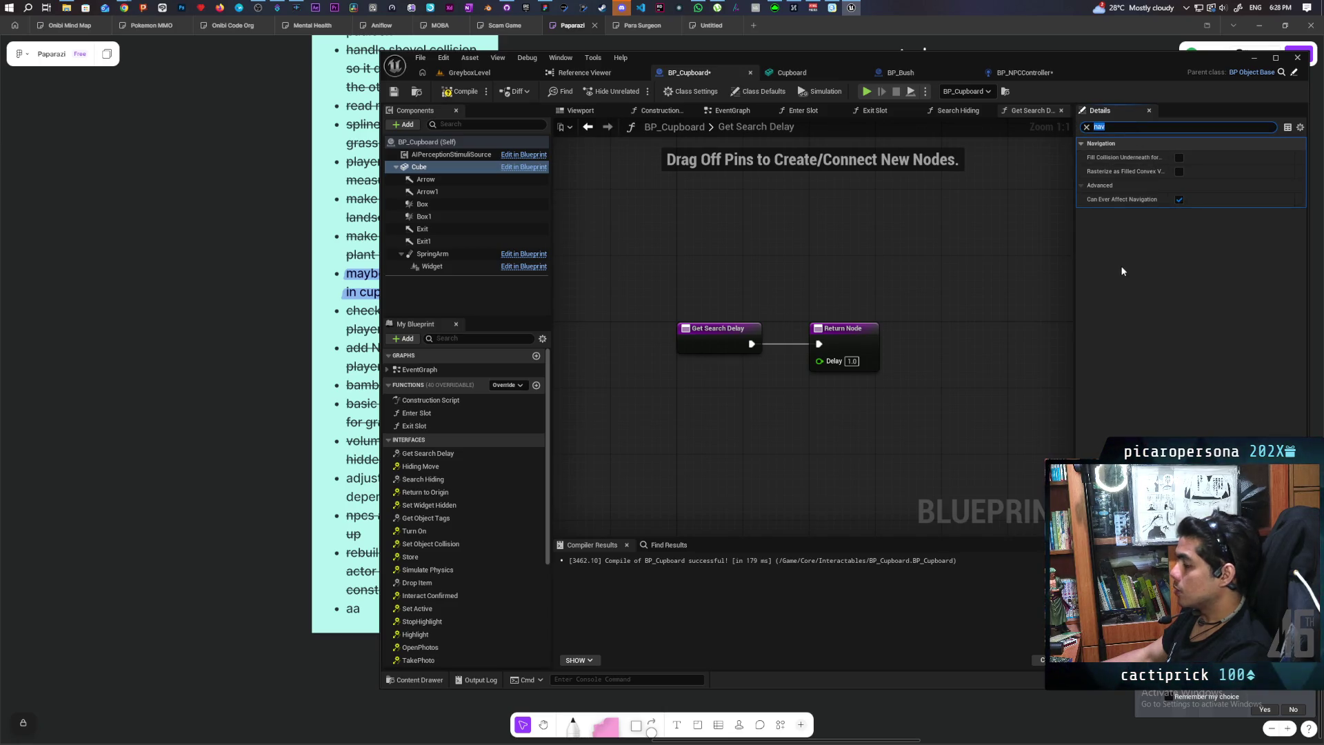
Search the cupboard's details for 'dyna' and 'obsta' settings, clear the filter, and bring up BP_Bush
type("dyna")
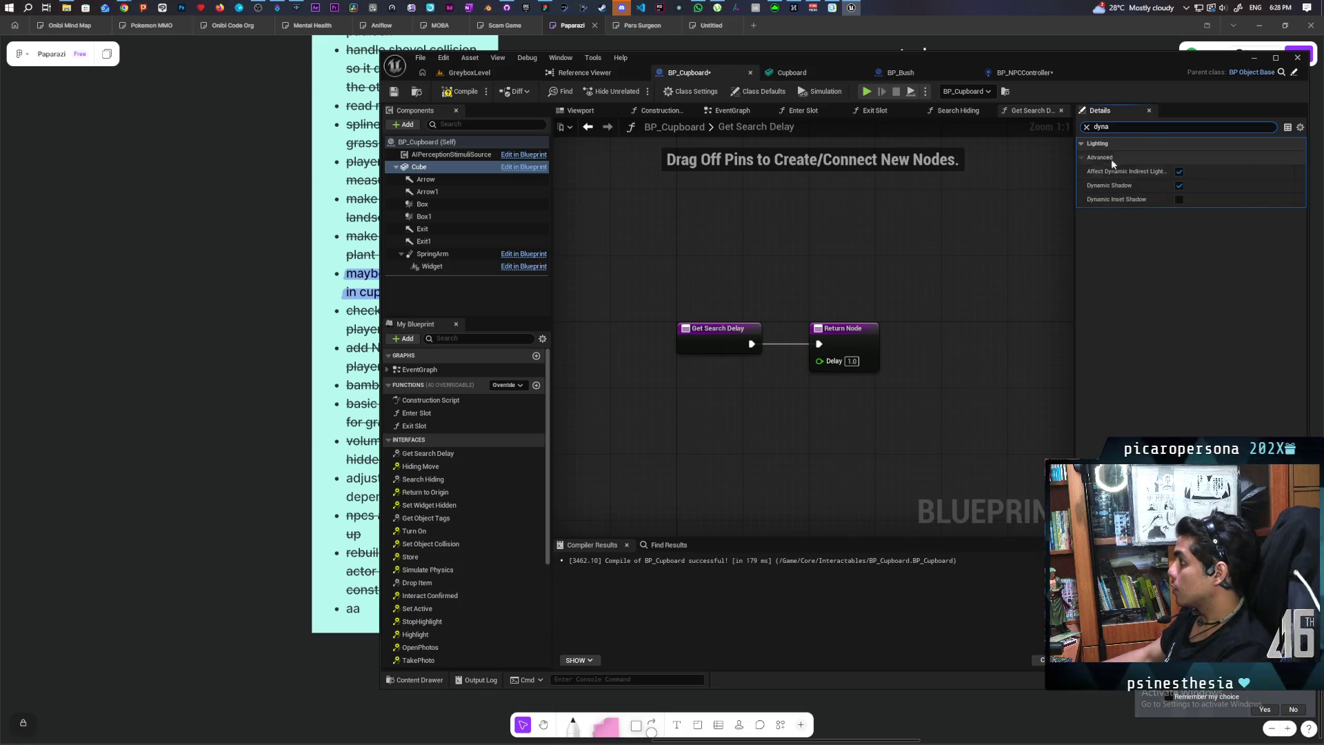
key("ctrl+a")
type("obsta")
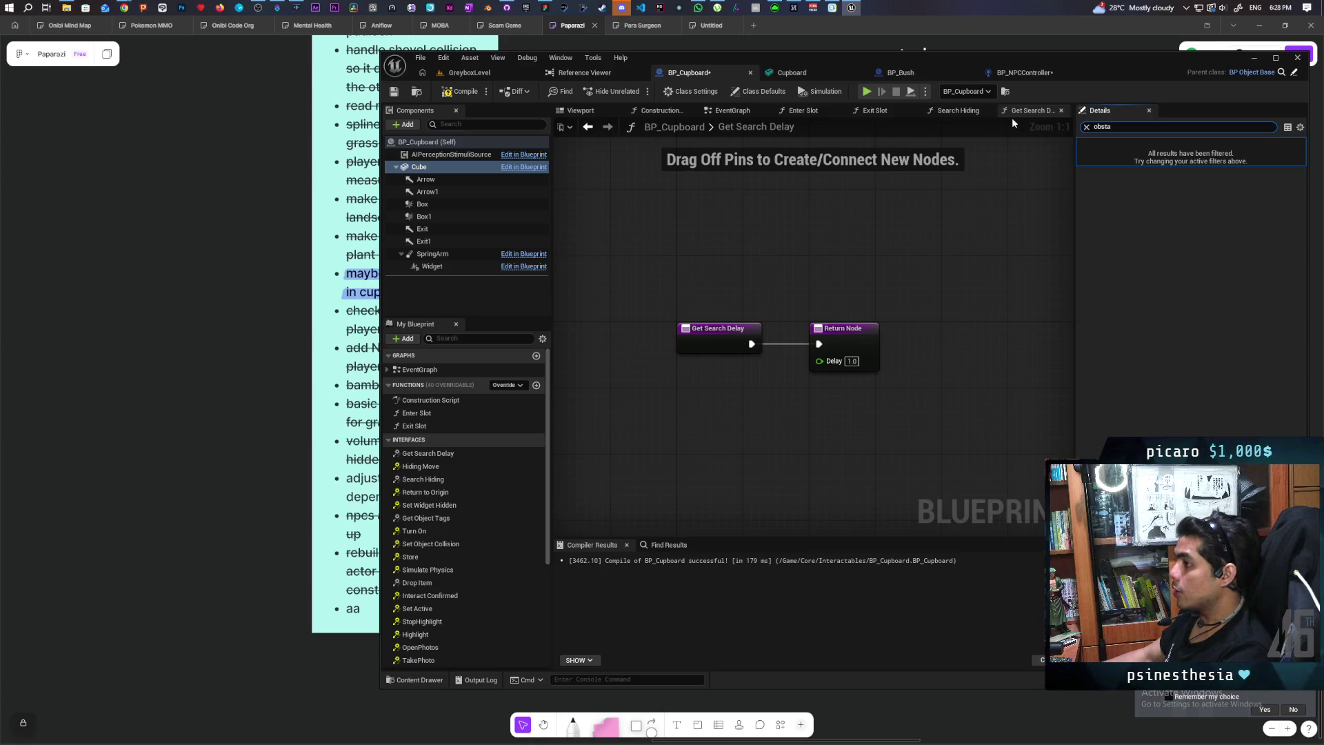
left_click(1085, 128)
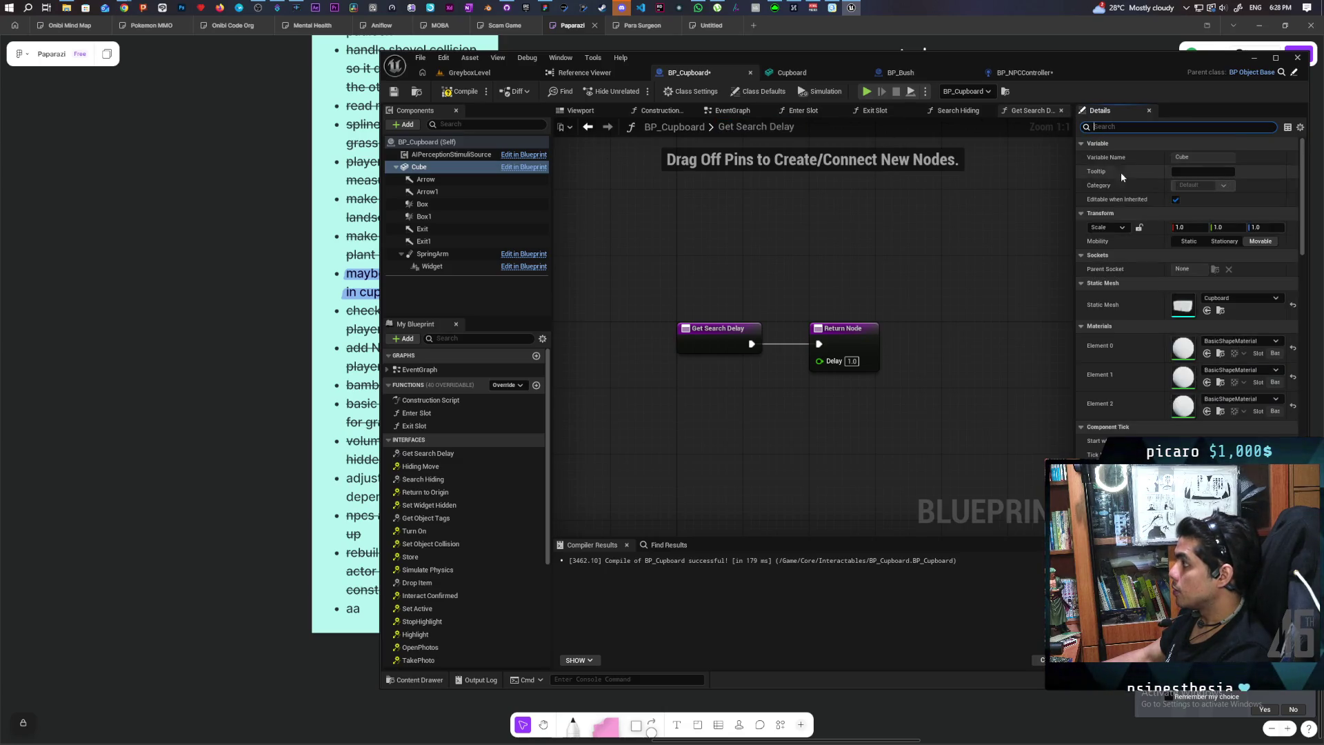
left_click(899, 72)
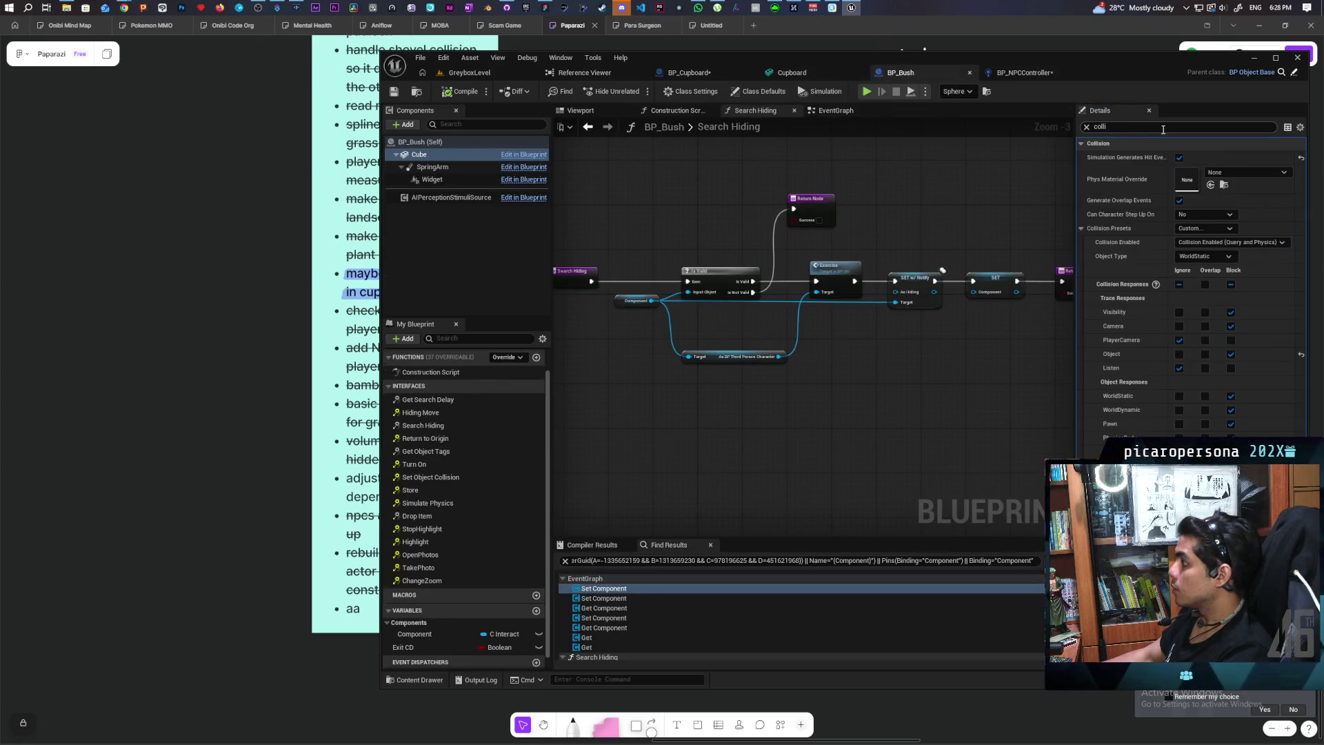
Open the Cupboard static mesh asset in the static mesh editor
type("obsta")
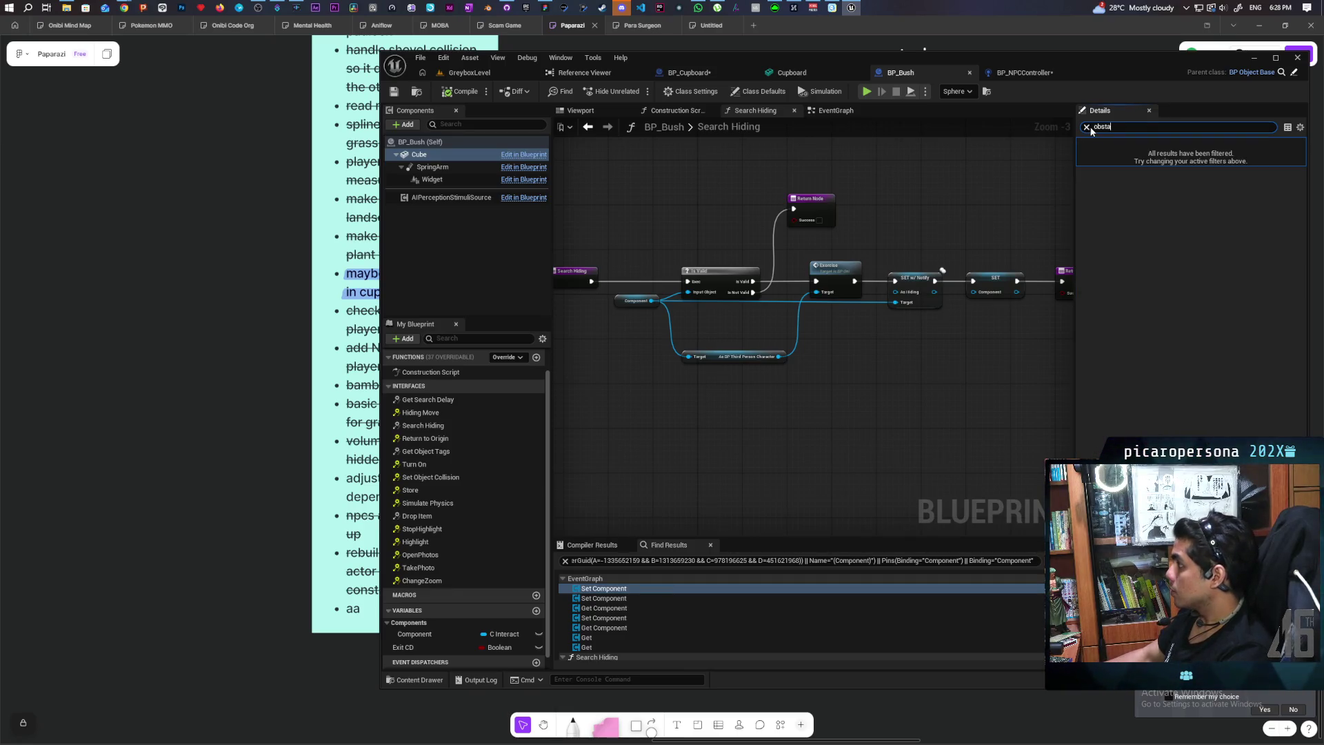
type("nav")
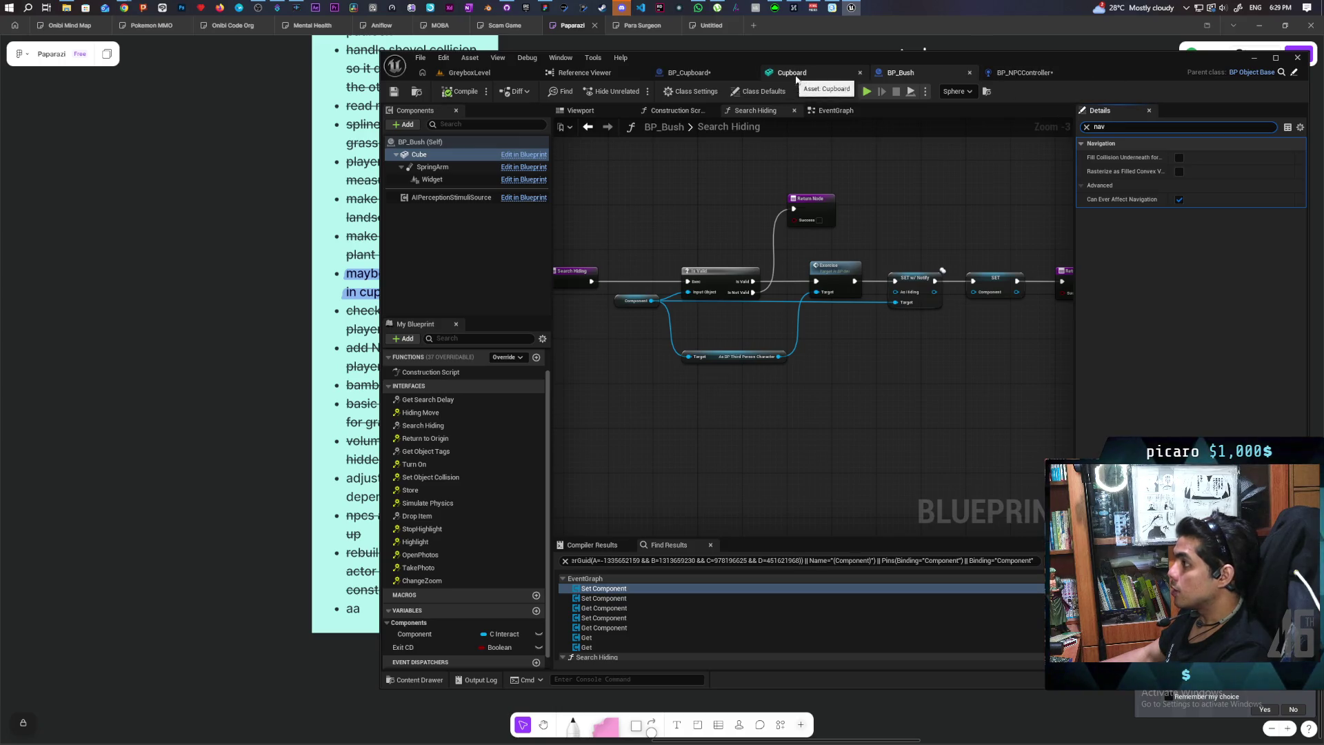
left_click(795, 74)
Mark the Cupboard mesh as a dynamic navigation obstacle via the 'obsta' filter
left_click(974, 129)
type("obsta")
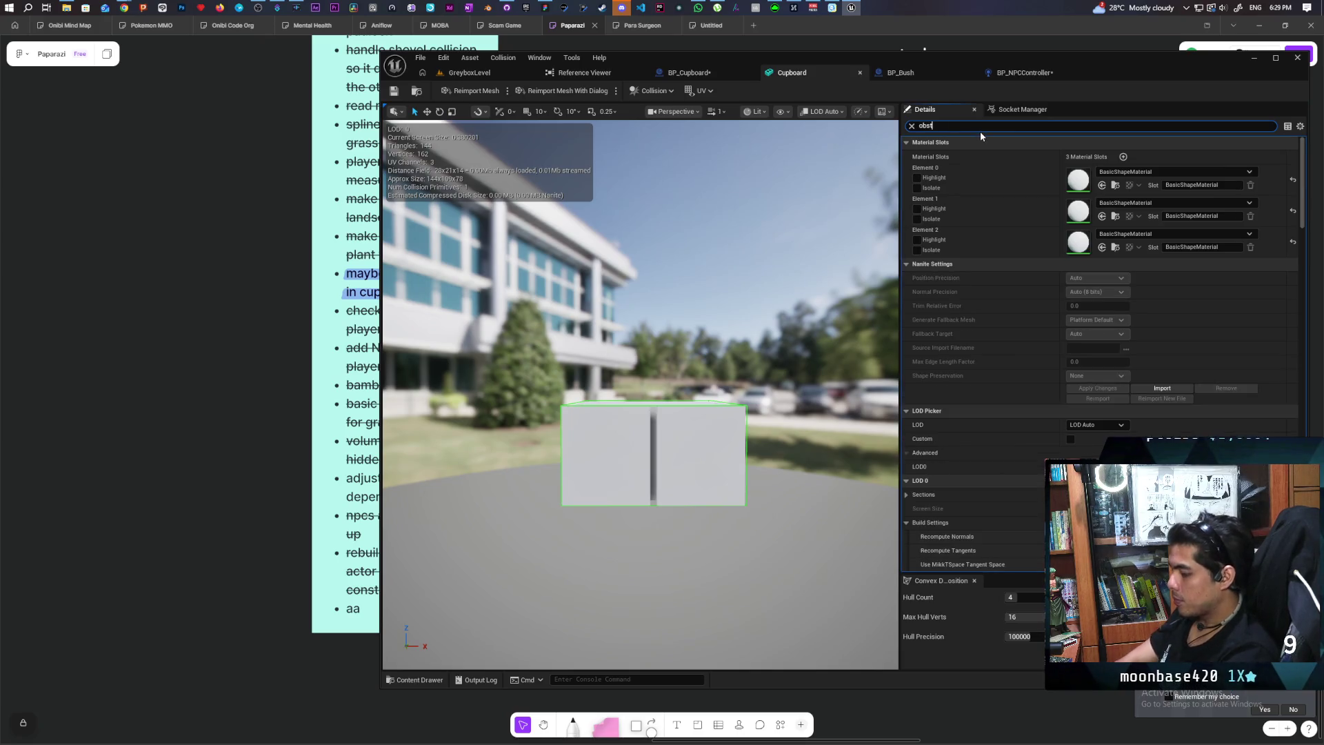
left_click(1074, 156)
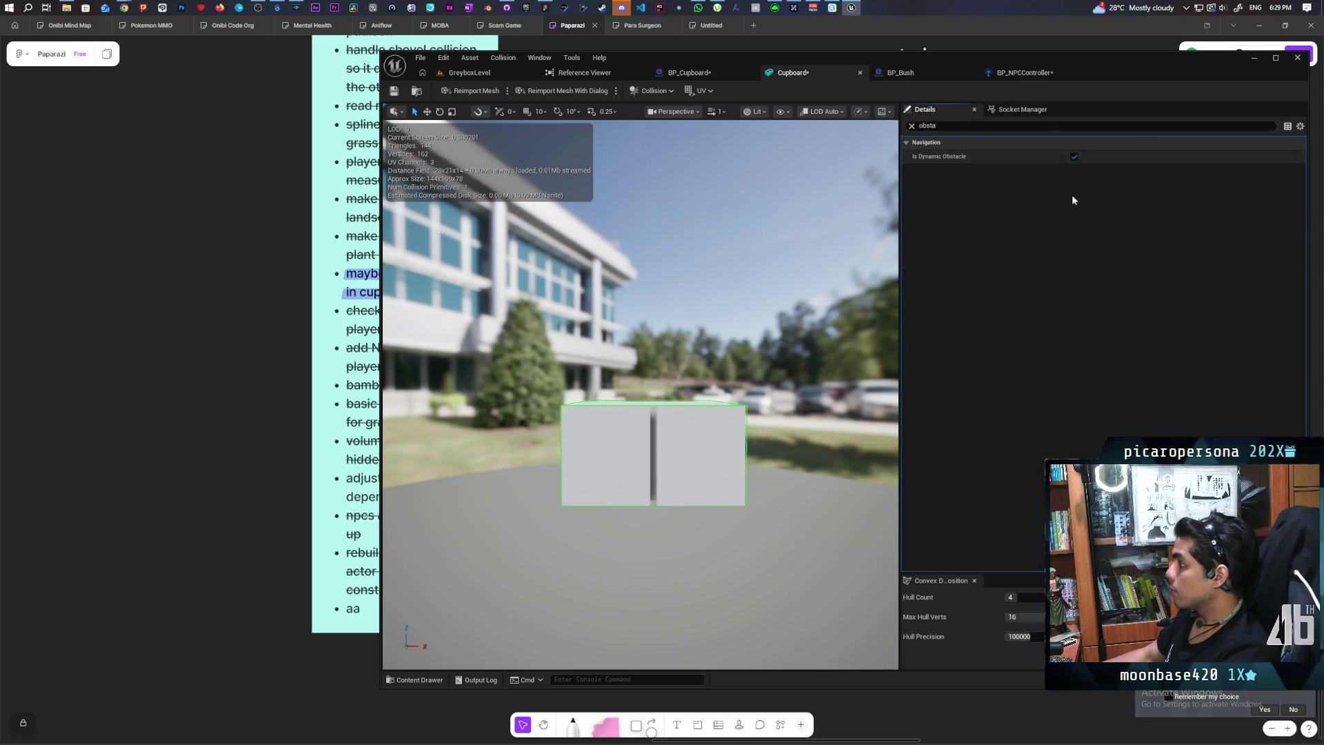
left_click(911, 126)
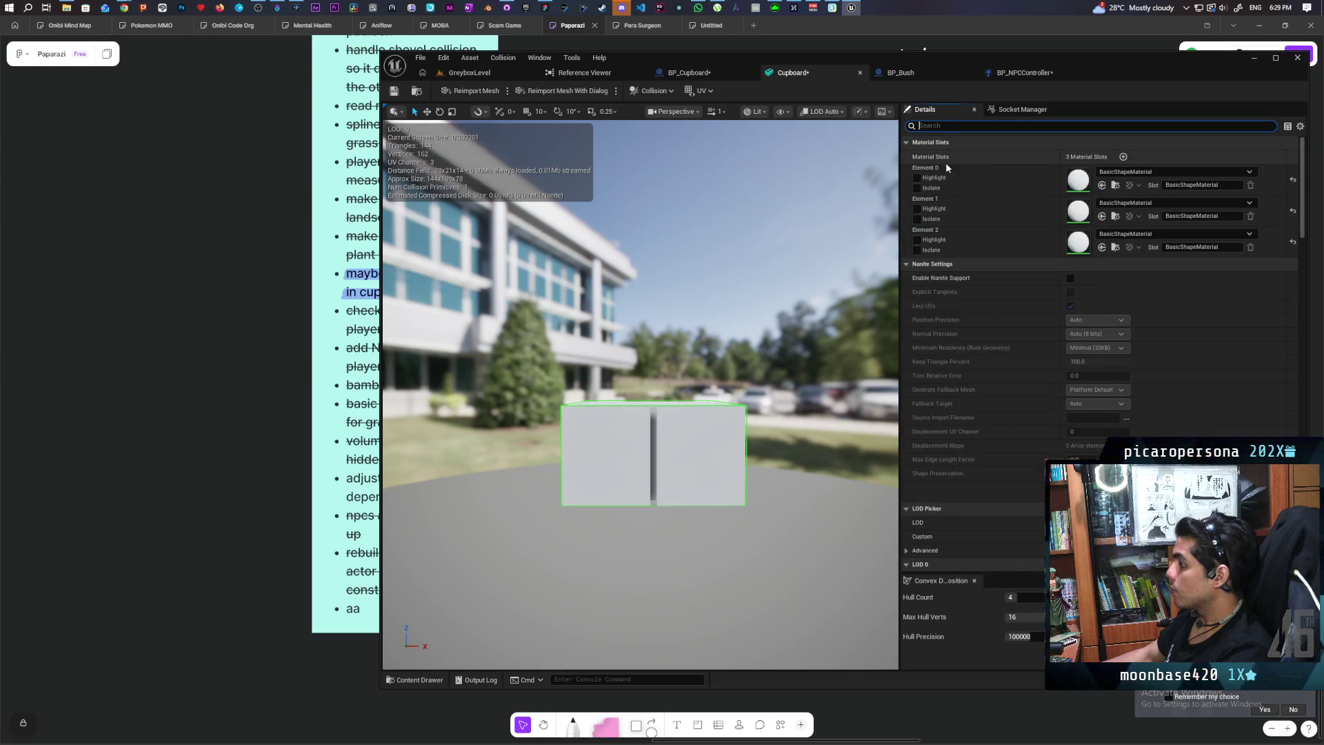
type("nav")
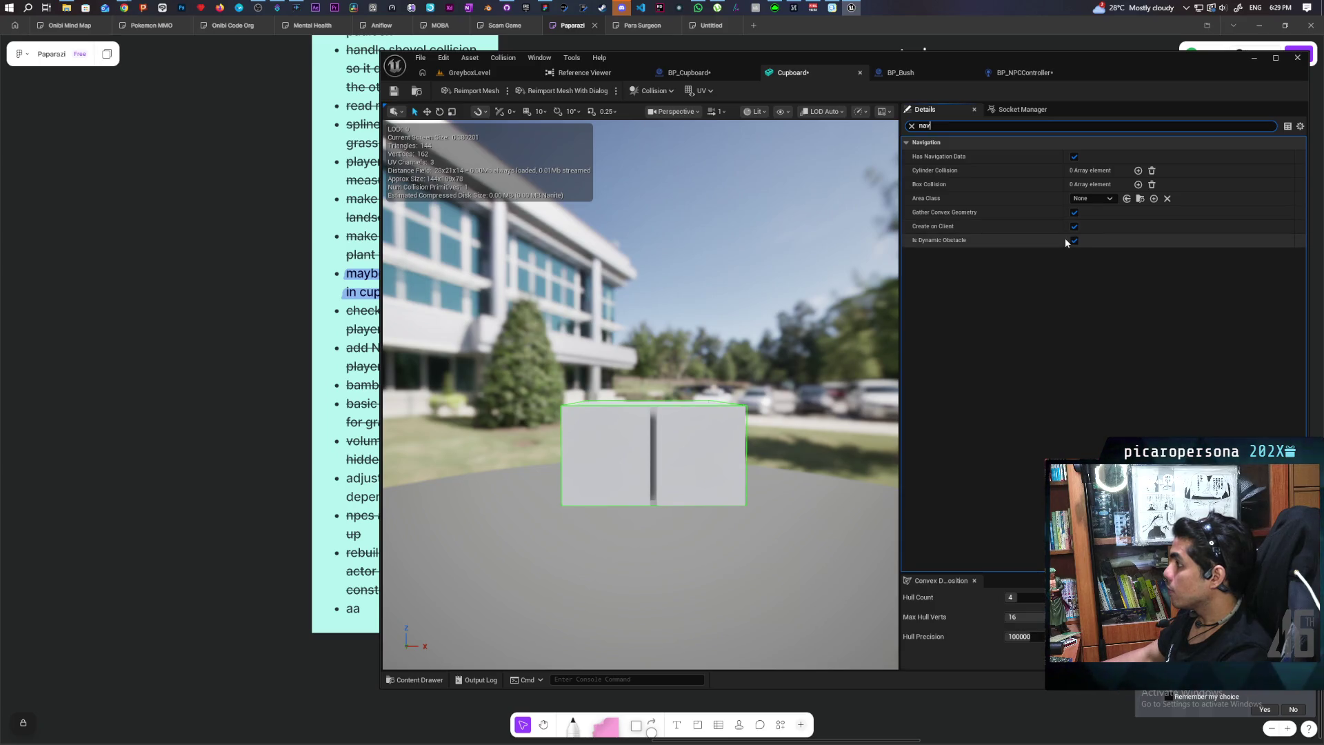
Compare navigation settings of BP_Bush's Cube and the stylized_bush1 mesh's area class
left_click(922, 77)
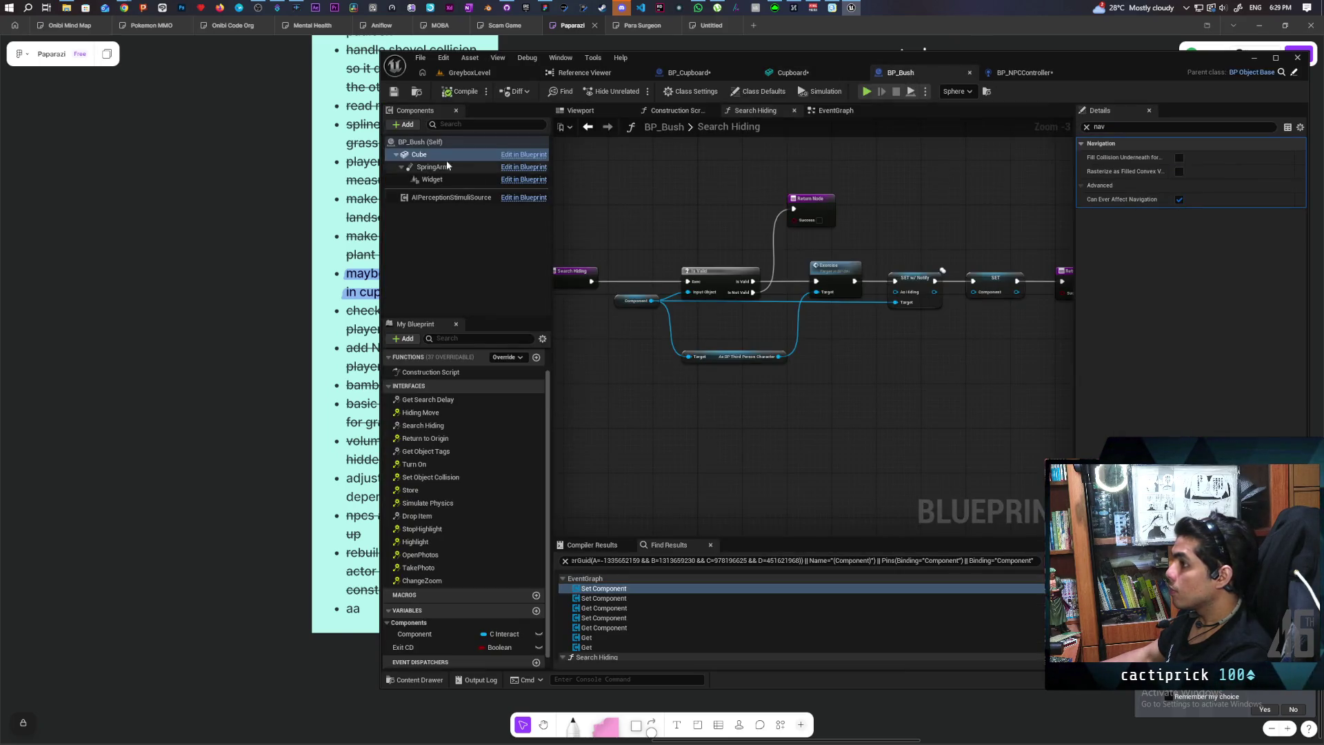
left_click(1086, 126)
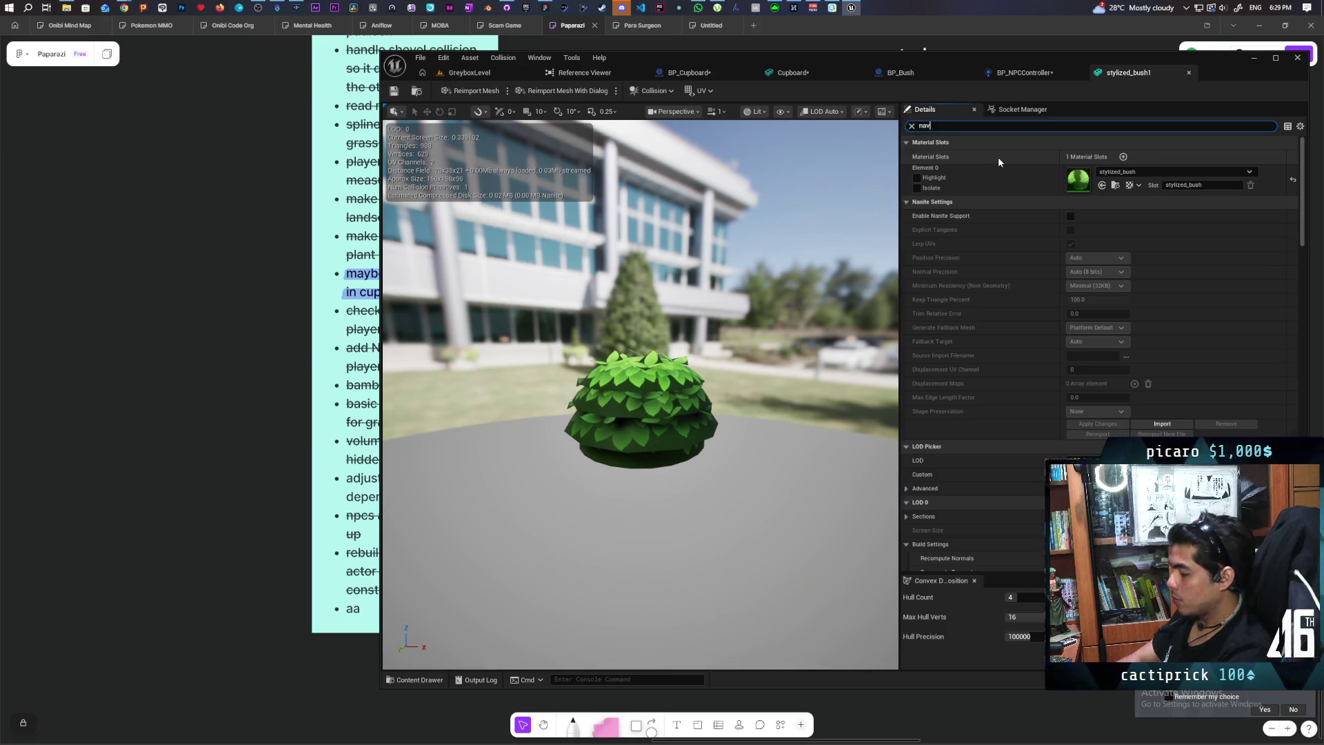
type("nav")
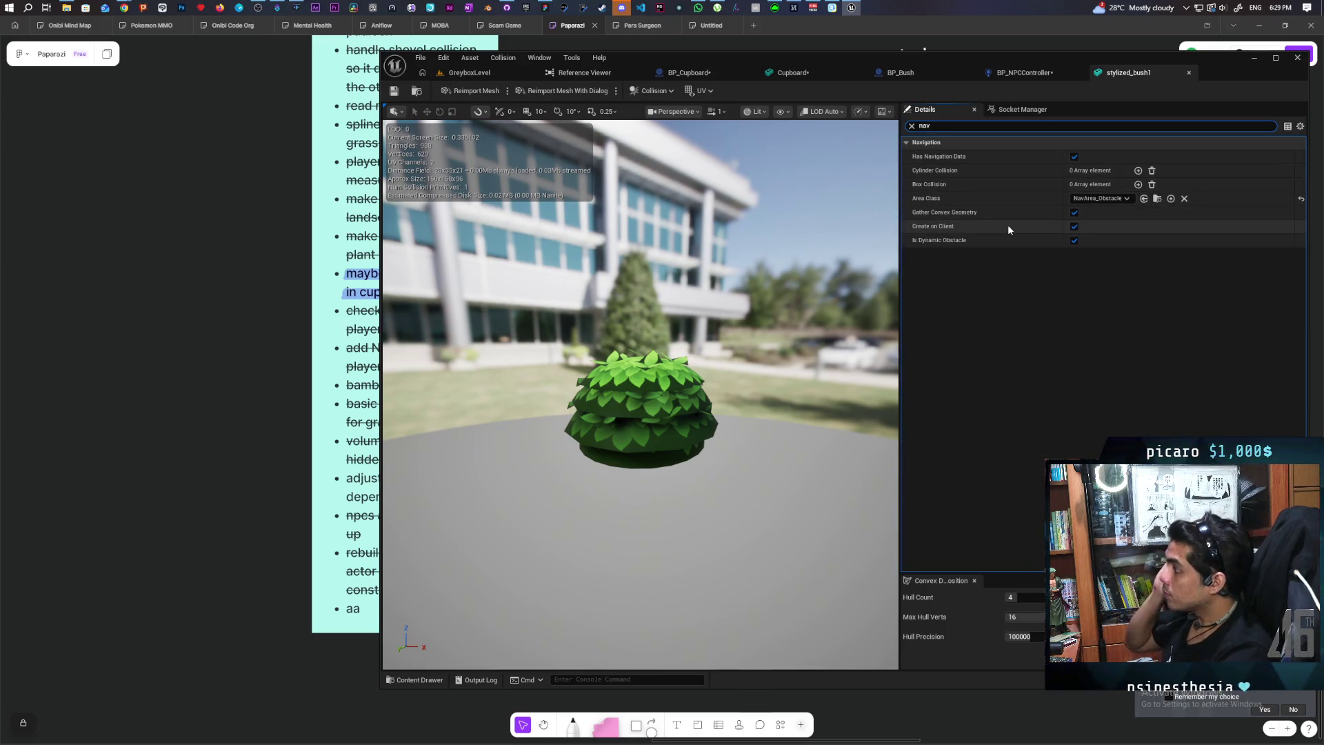
key("ctrl+space")
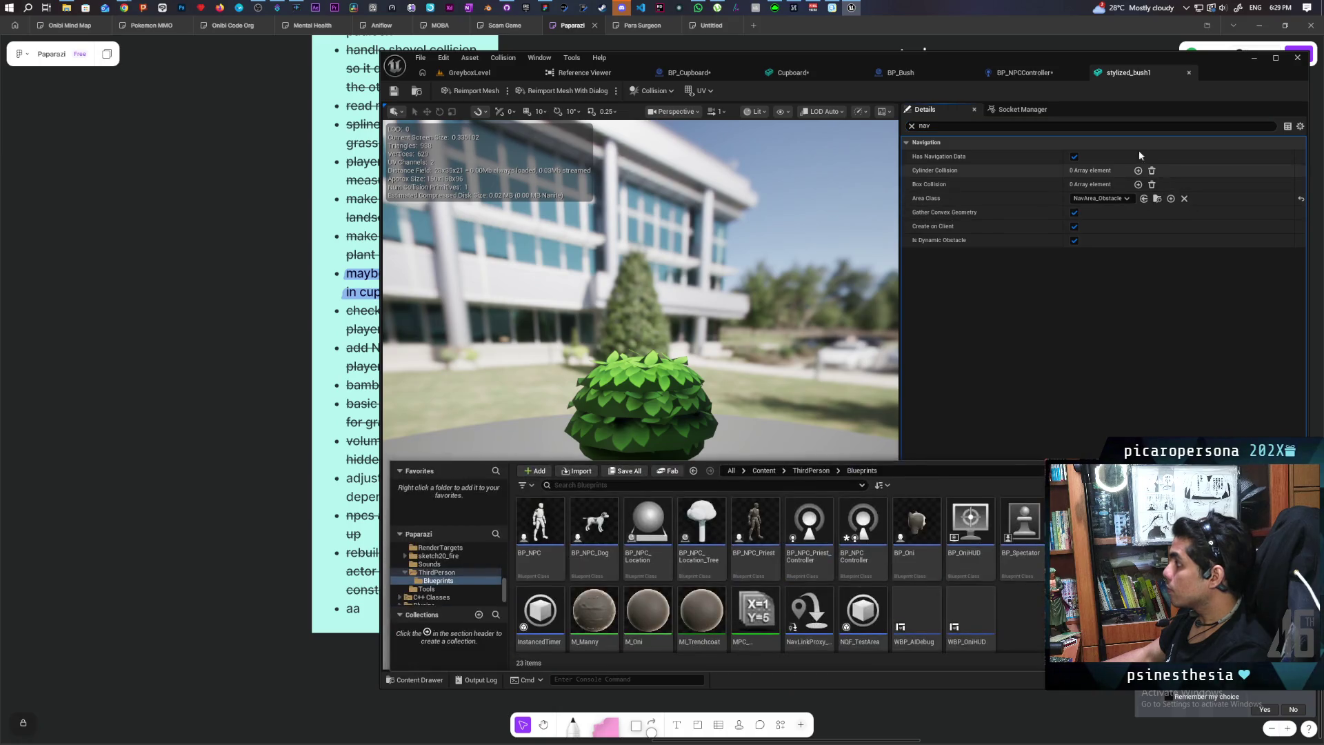
left_click(802, 74)
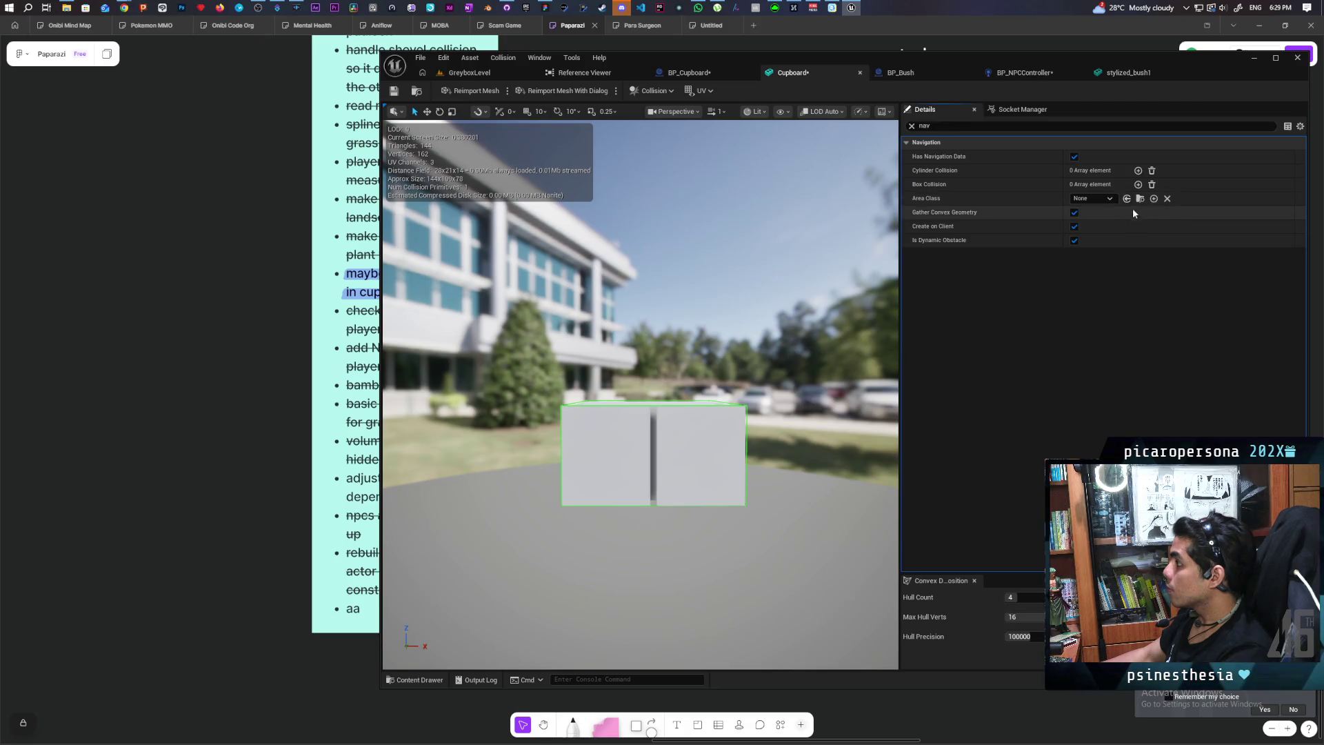
left_click(1124, 74)
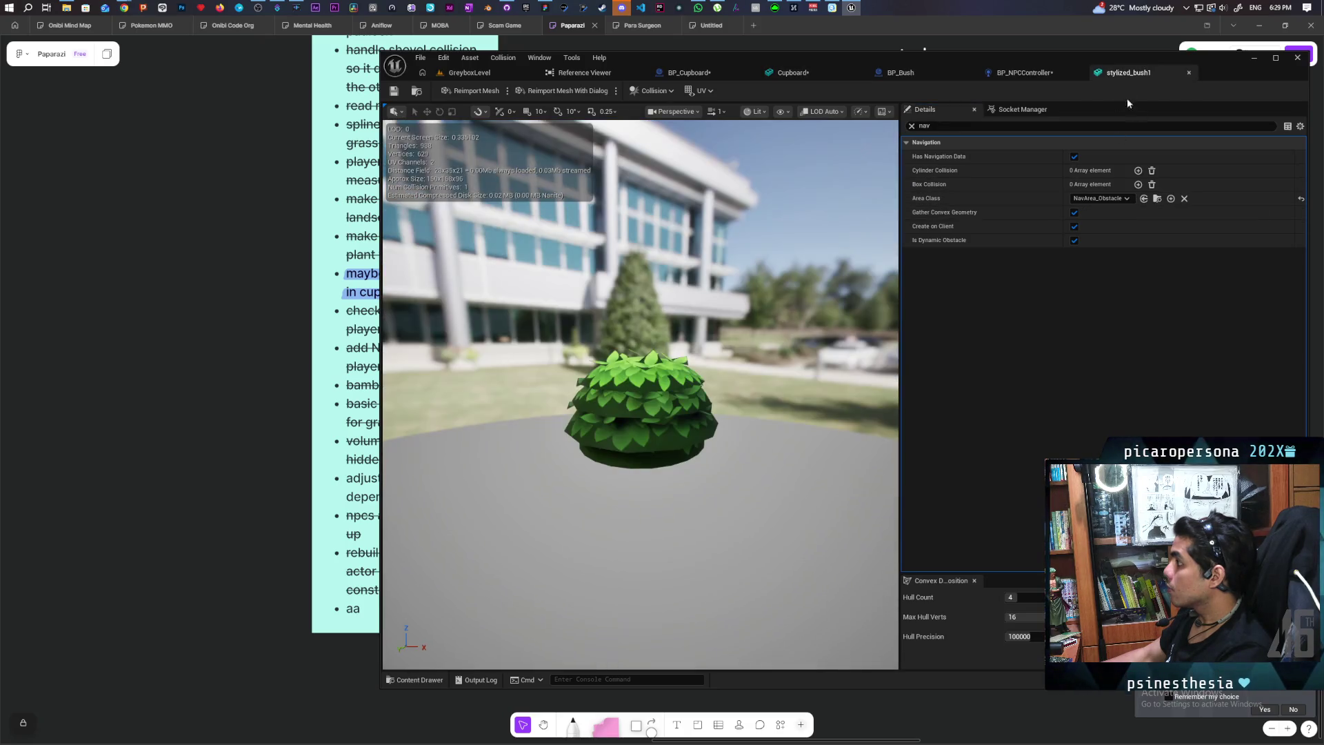
left_click(1155, 199)
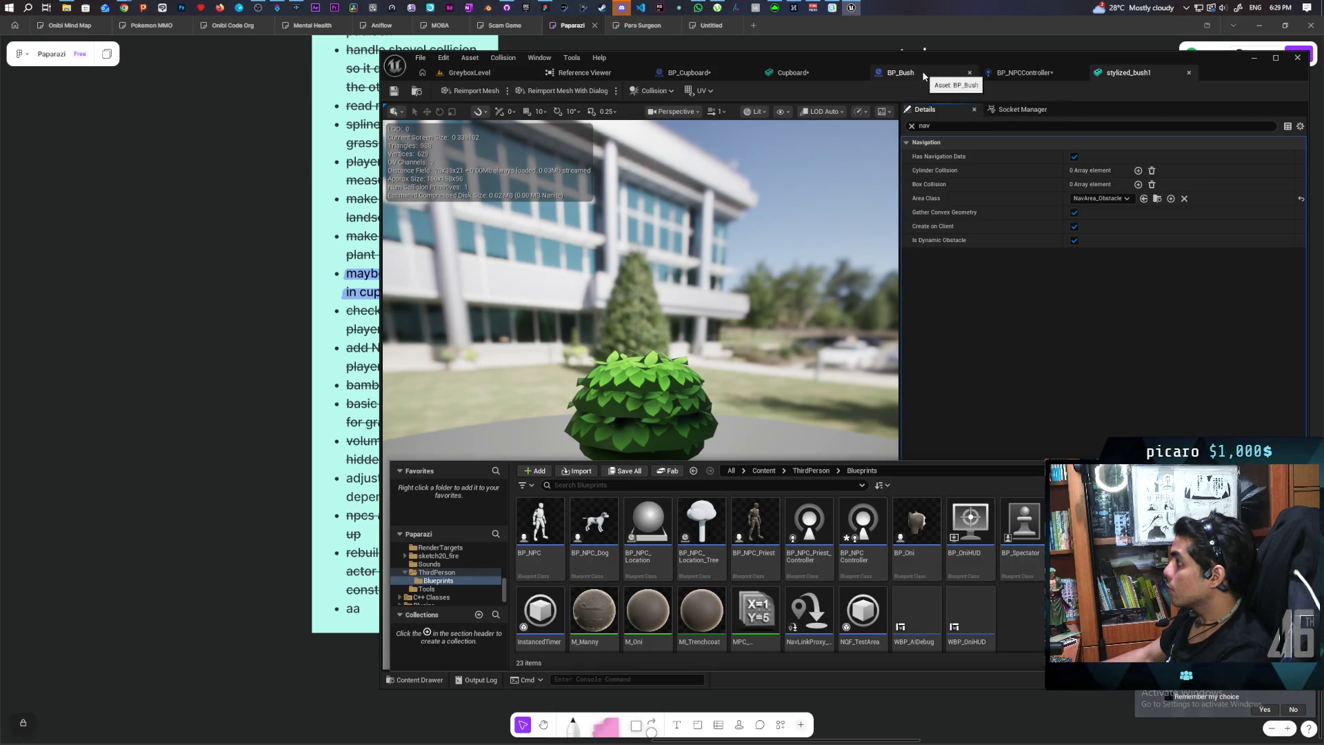
Set the Cupboard mesh's Area Class to NavArea_Obstacle, save, and return to GreyboxLevel
left_click(793, 72)
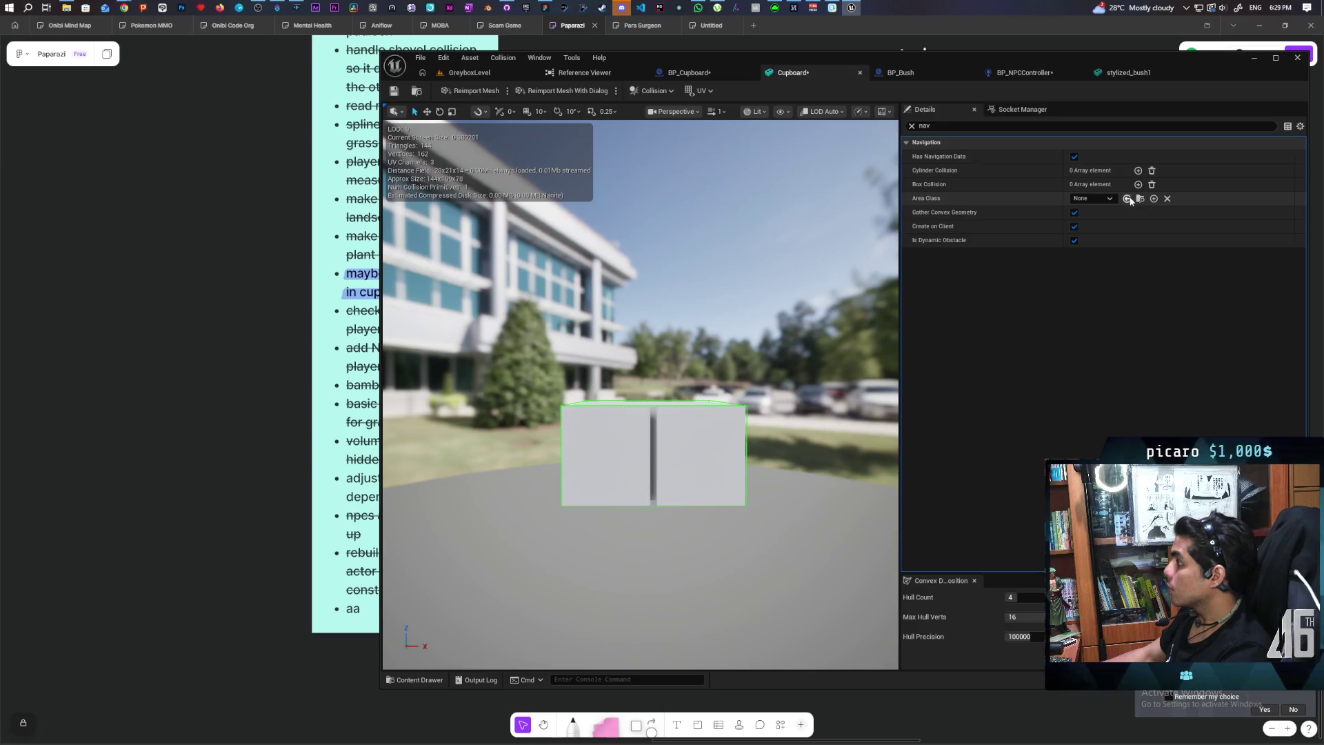
left_click(1100, 197)
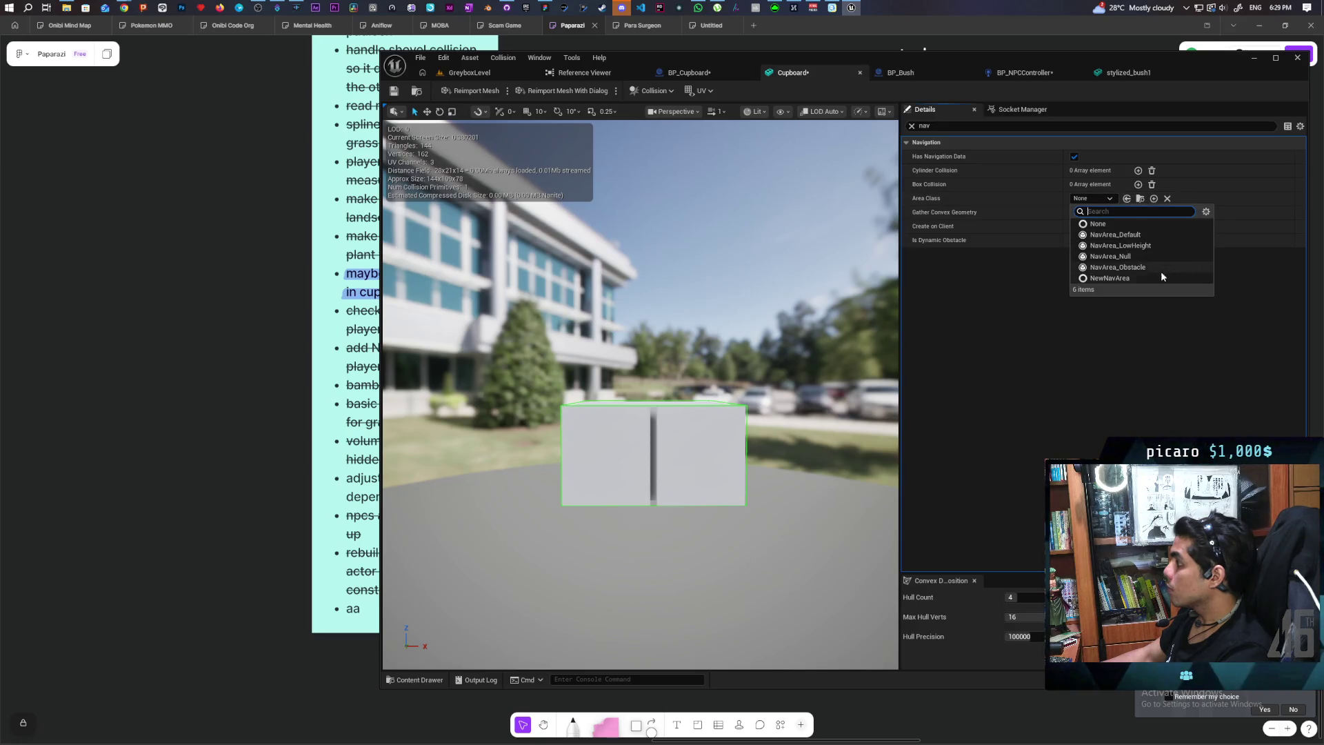
left_click(1142, 268)
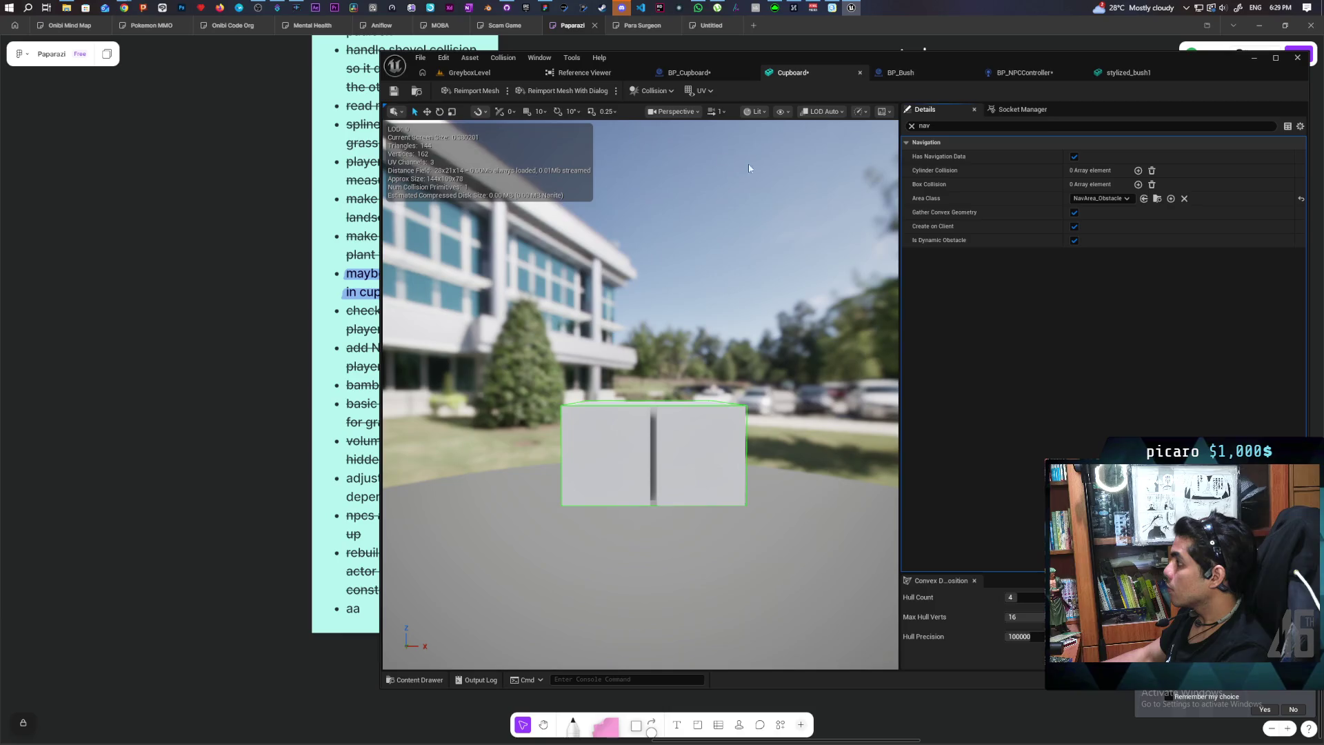
left_click(393, 91)
left_click(469, 72)
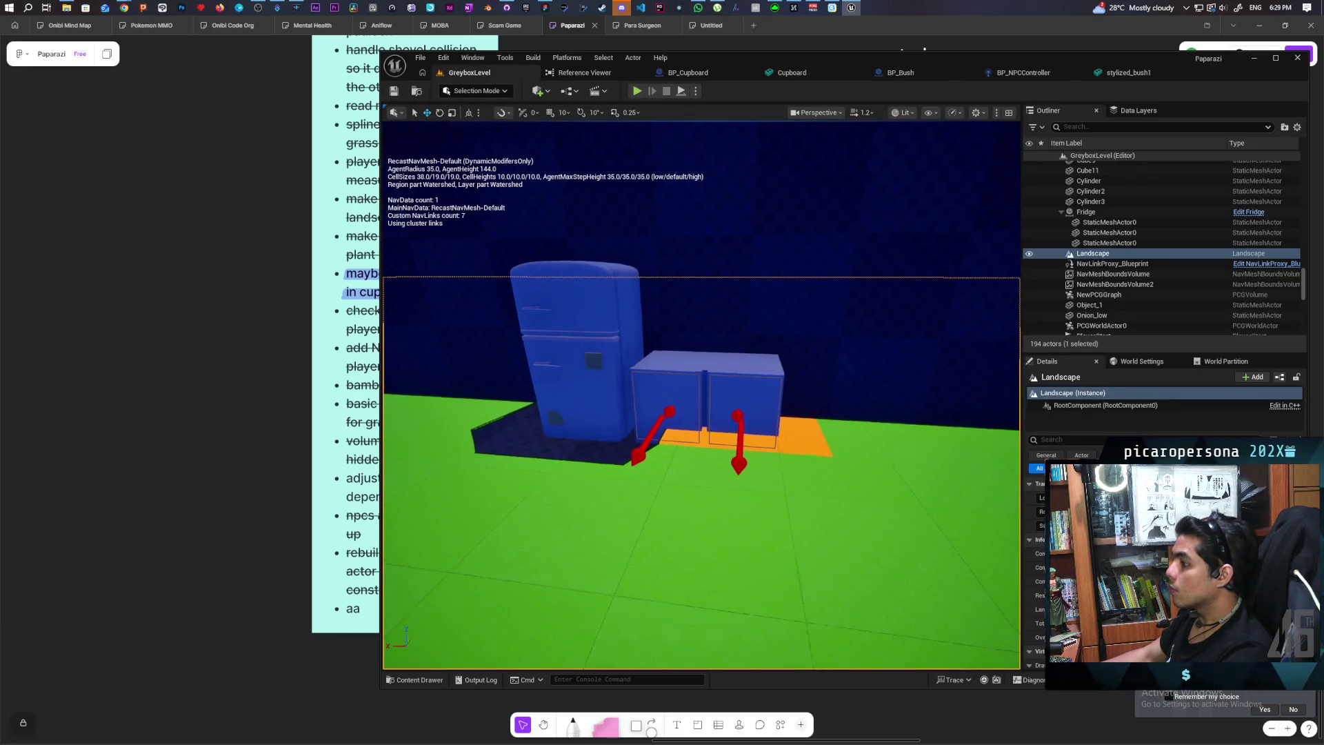
Select the Fridge and slide it left away from the cupboard to see the navmesh rebuild
scroll(701, 394, "up", 5)
mouse_move(794, 395)
left_mouse_down()
mouse_move(778, 406)
mouse_move(795, 426)
left_mouse_up()
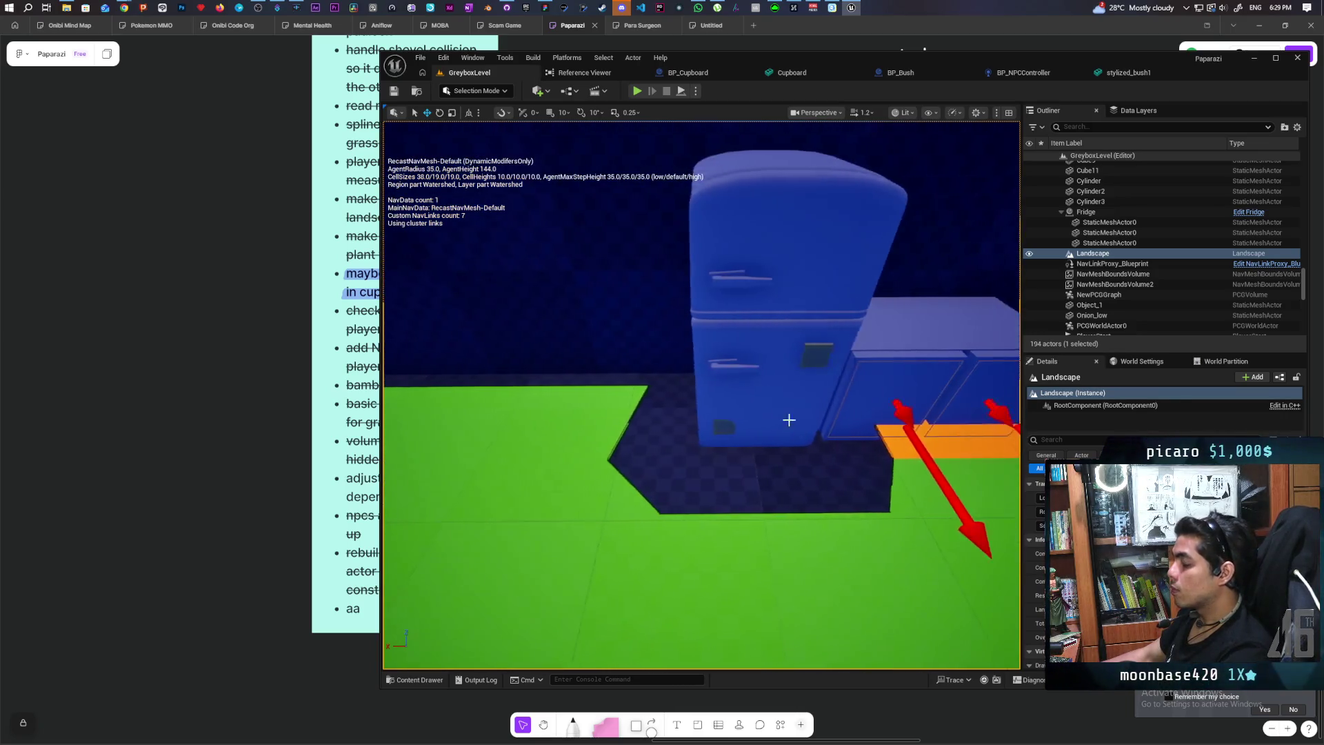
left_click(768, 351)
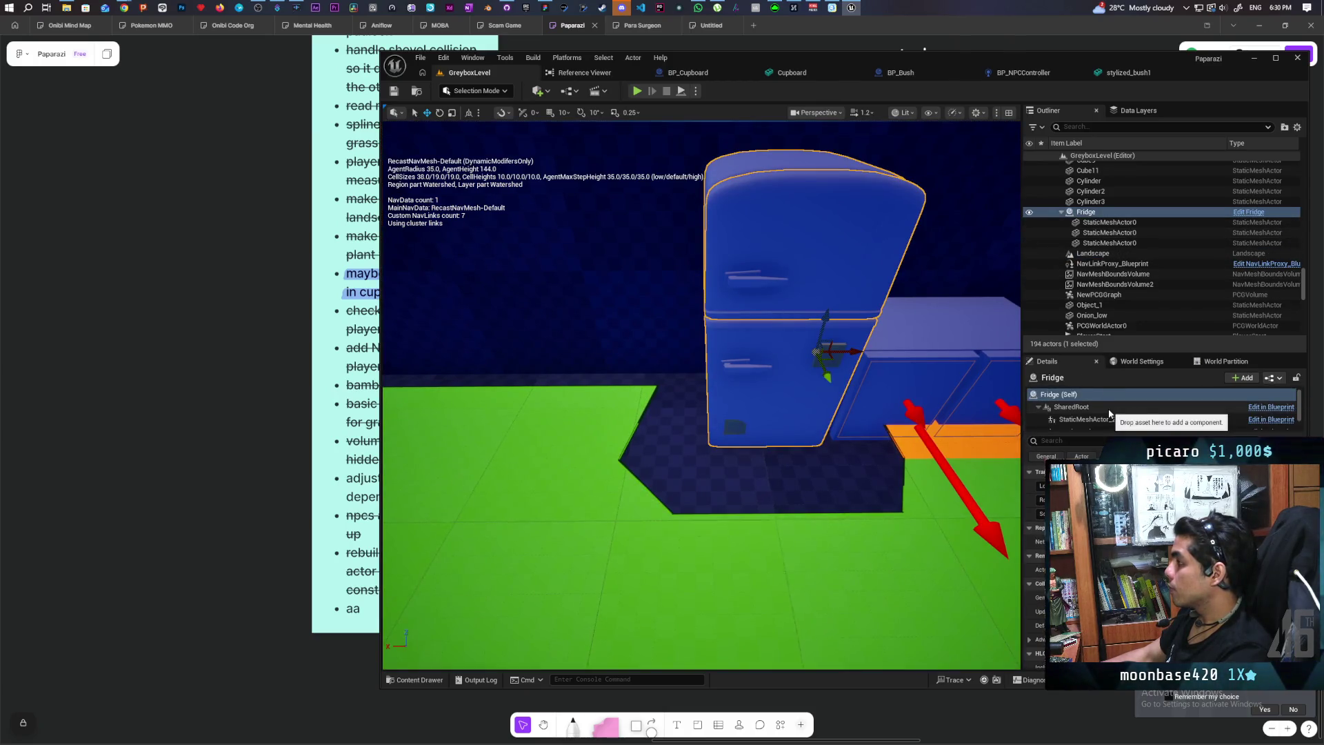
left_click(1096, 211)
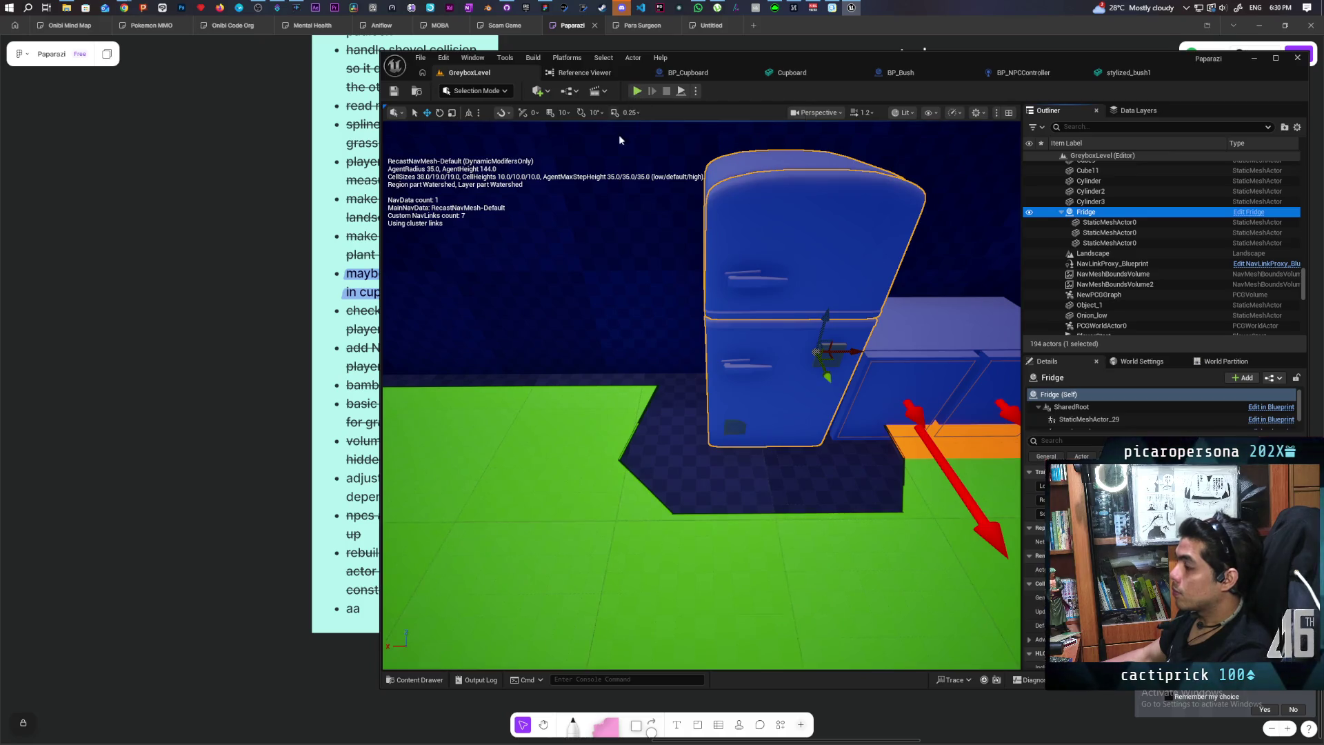
mouse_move(528, 473)
left_mouse_down()
mouse_move(503, 482)
mouse_move(524, 466)
mouse_move(510, 439)
left_mouse_up()
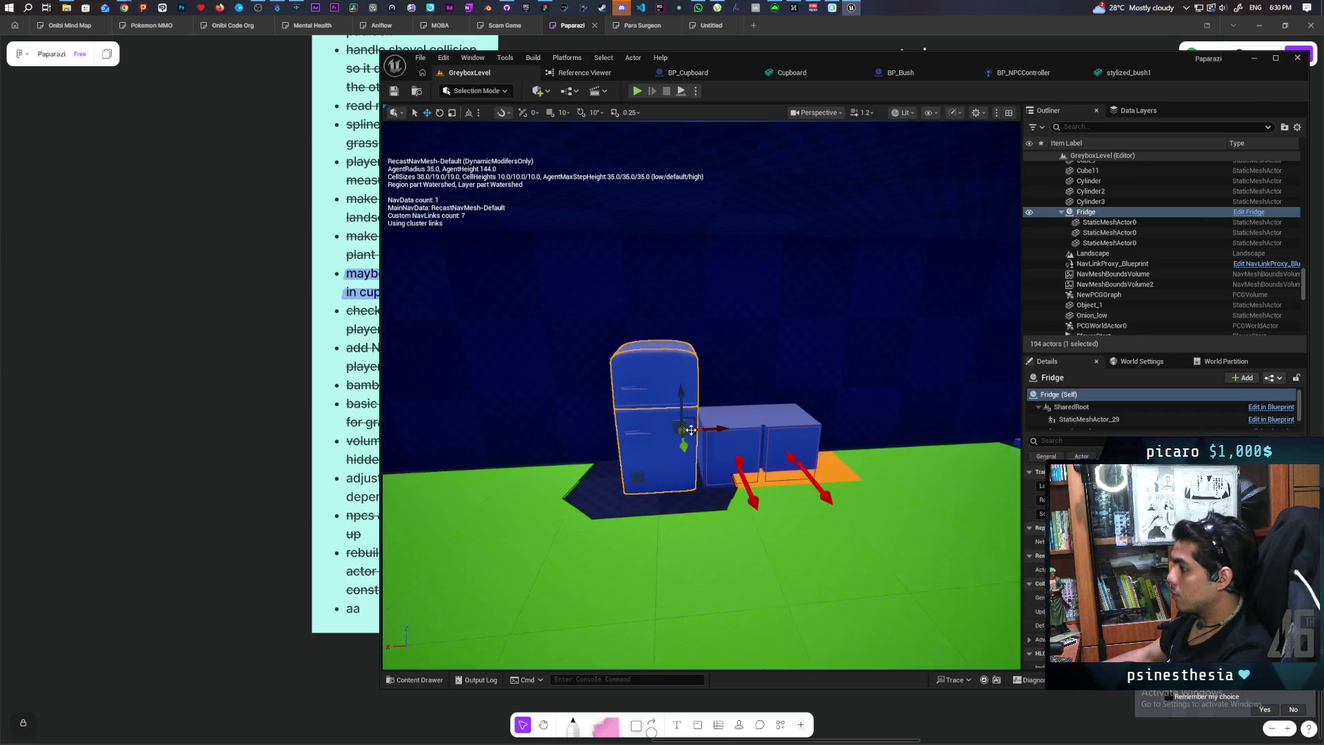
left_click_drag(707, 428, 587, 432)
Inspect the area around Object_1, then undo the fridge move to put it back beside the cupboard
scroll(700, 413, "up", 5)
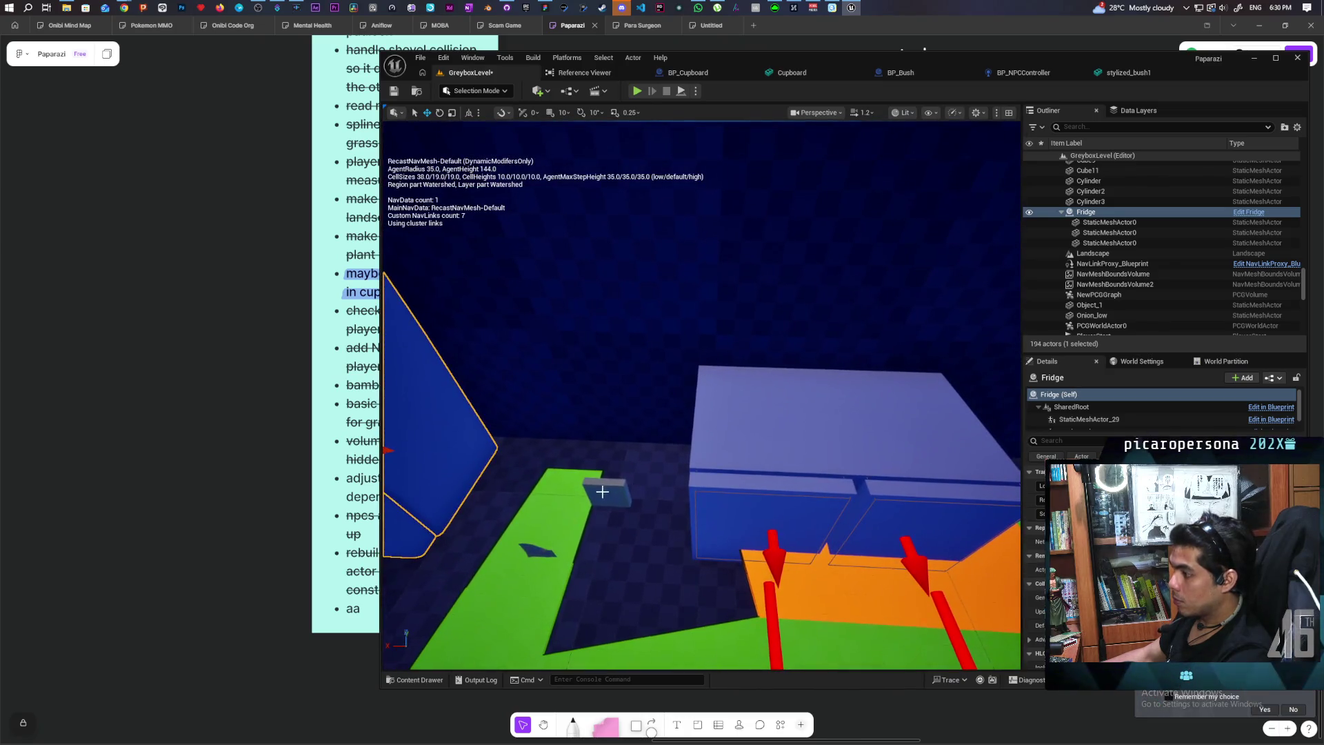
left_click(603, 491)
key("f")
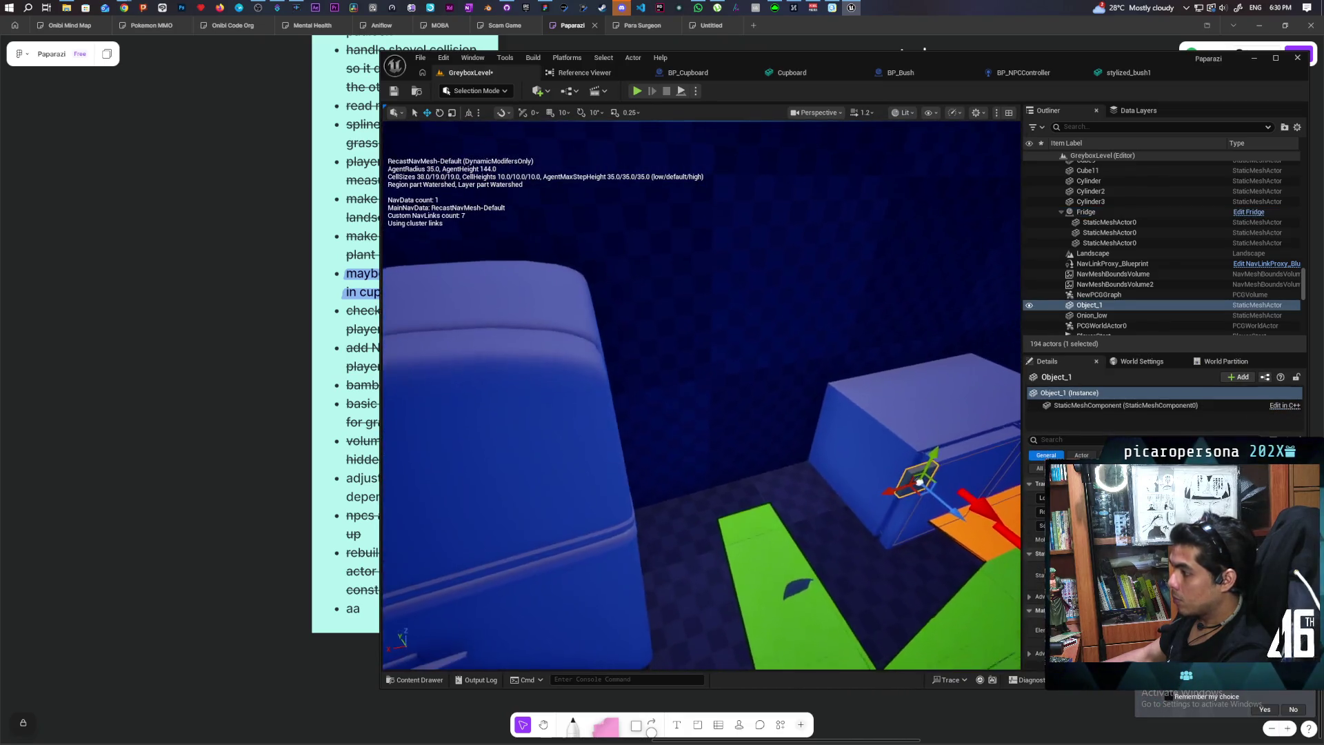
left_click_drag(700, 414, 642, 428)
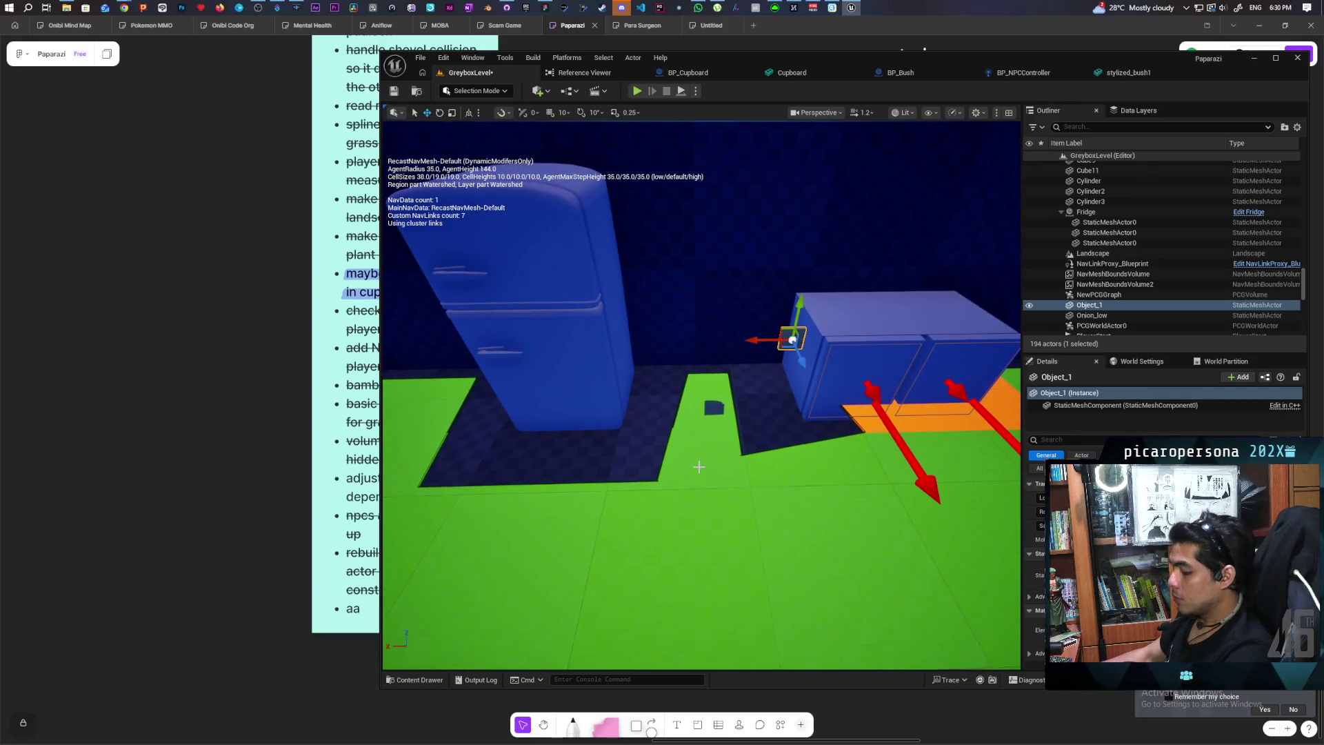
key("ctrl+z")
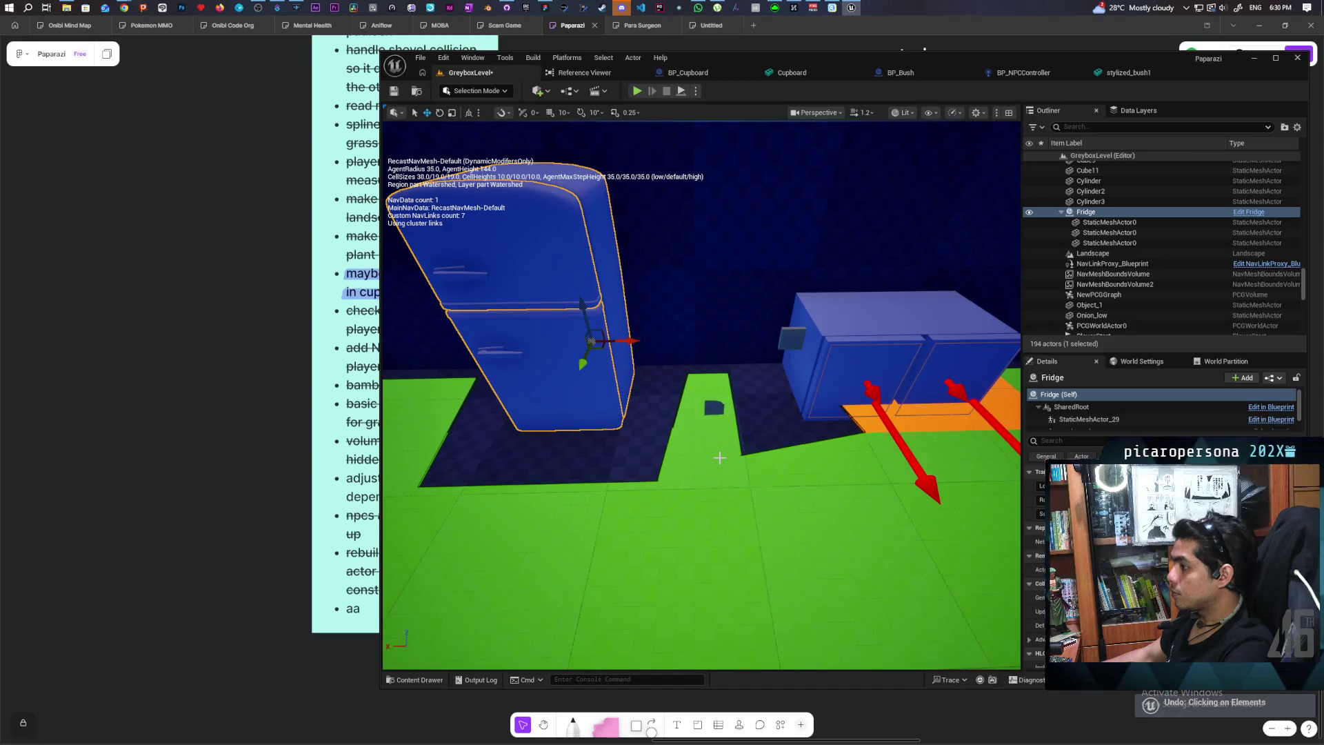
key("ctrl+z")
key("ctrl+z")
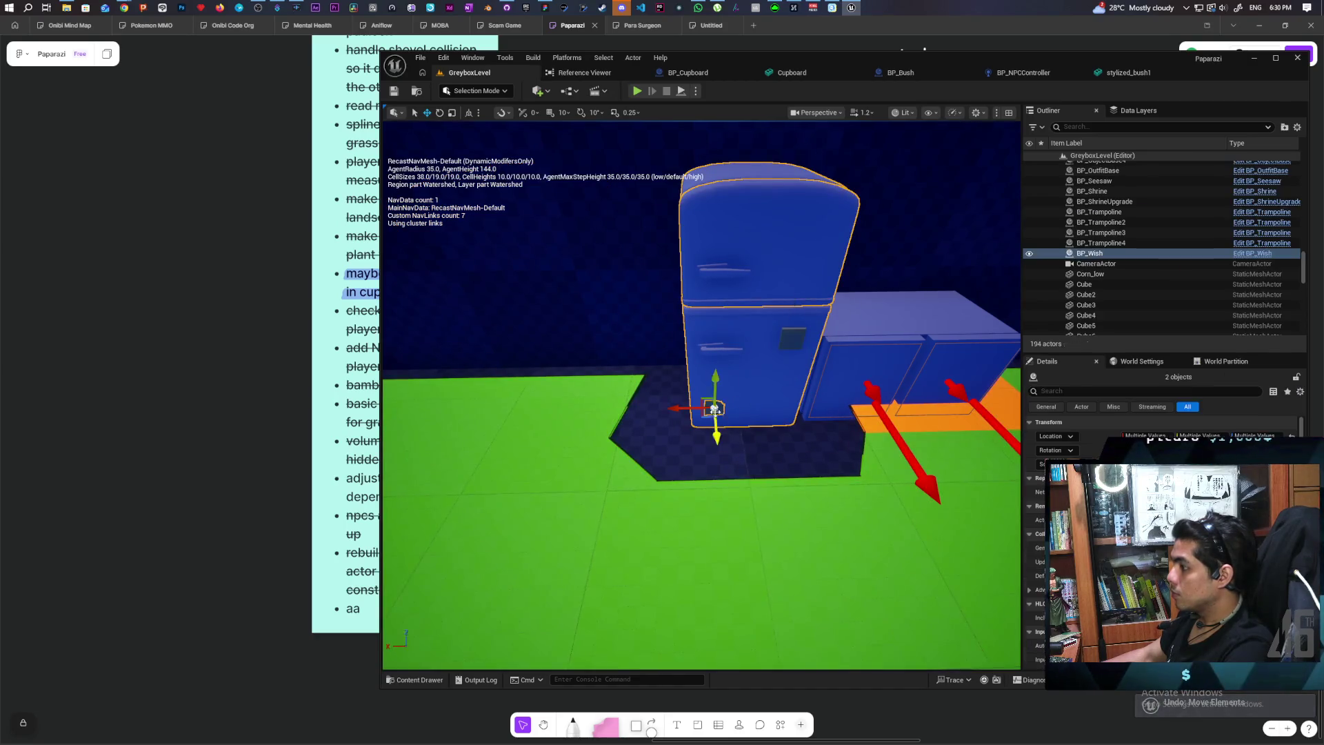
key("ctrl+z")
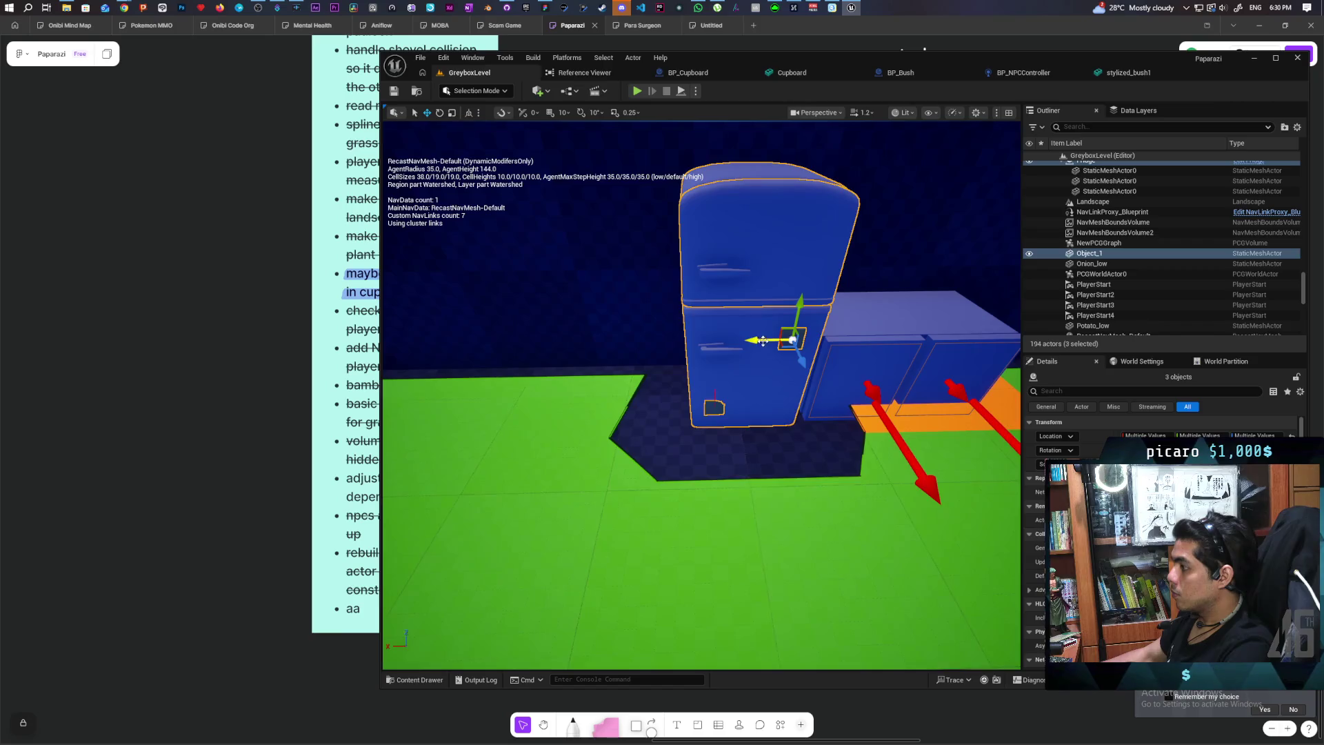